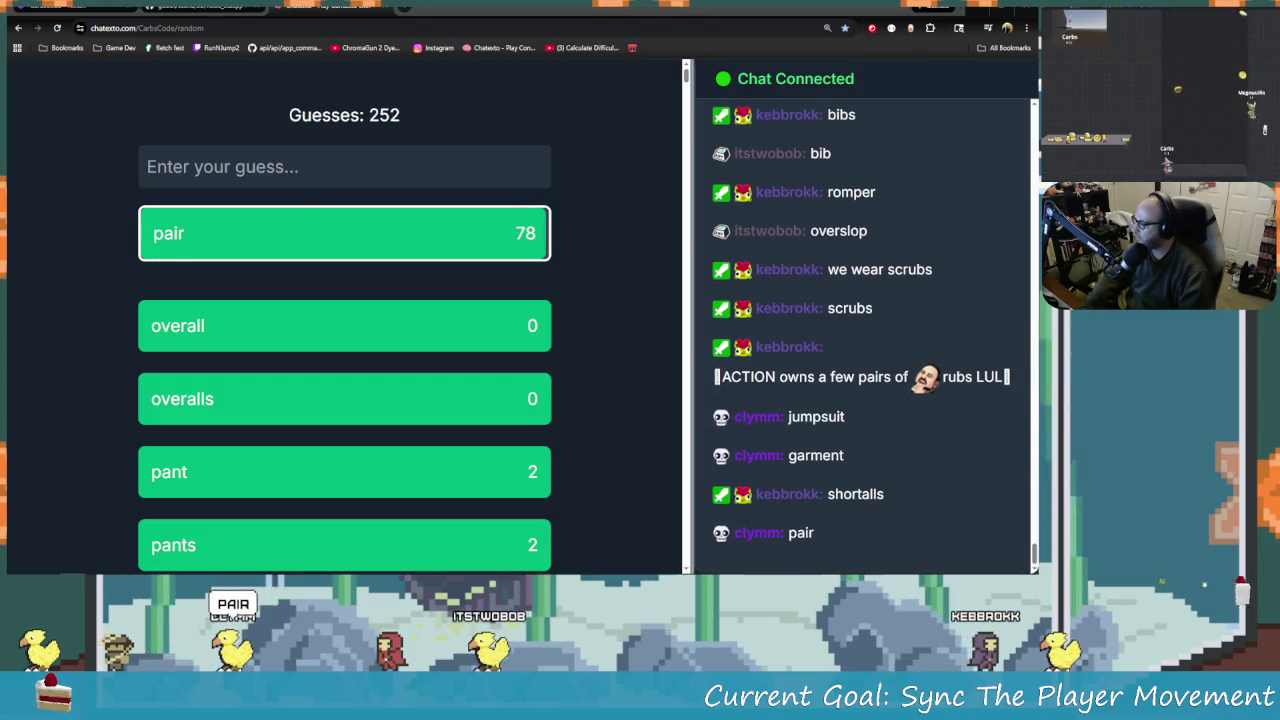
# Guess 'underpants' and then 'chaps' in Contexto
pyautogui.click(226, 166)
pyautogui.write('under')
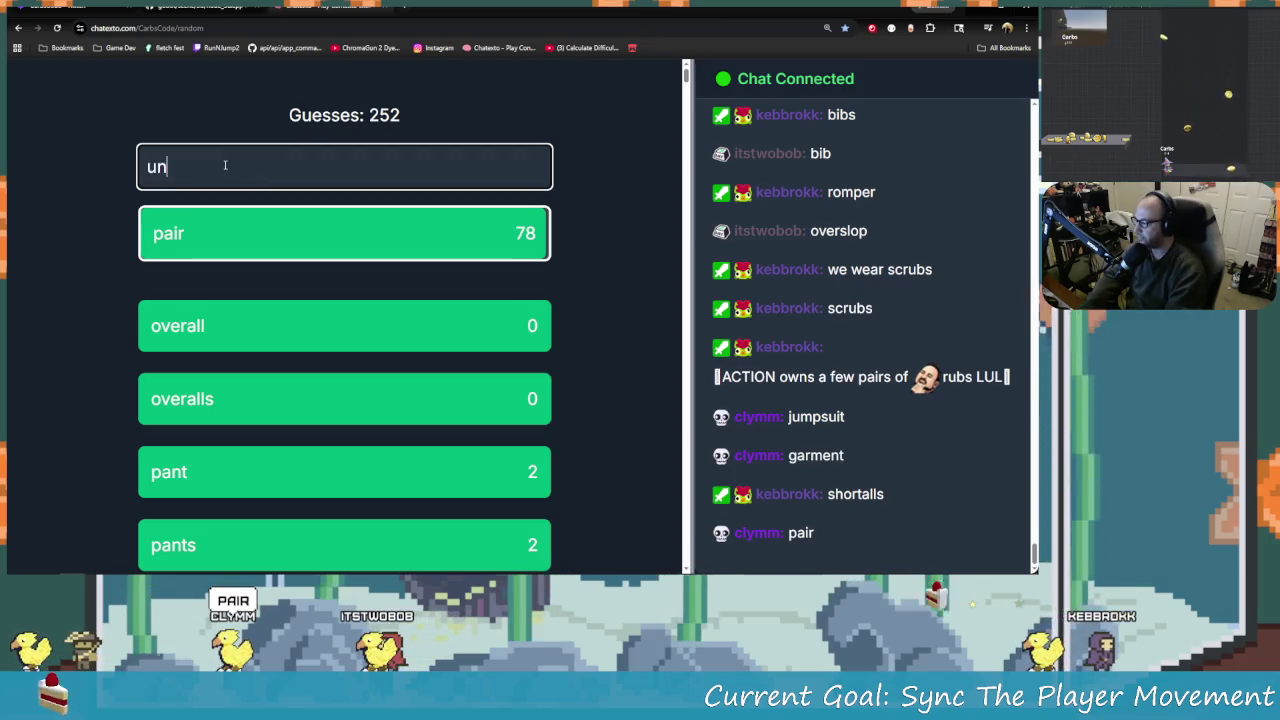
pyautogui.write('pant')
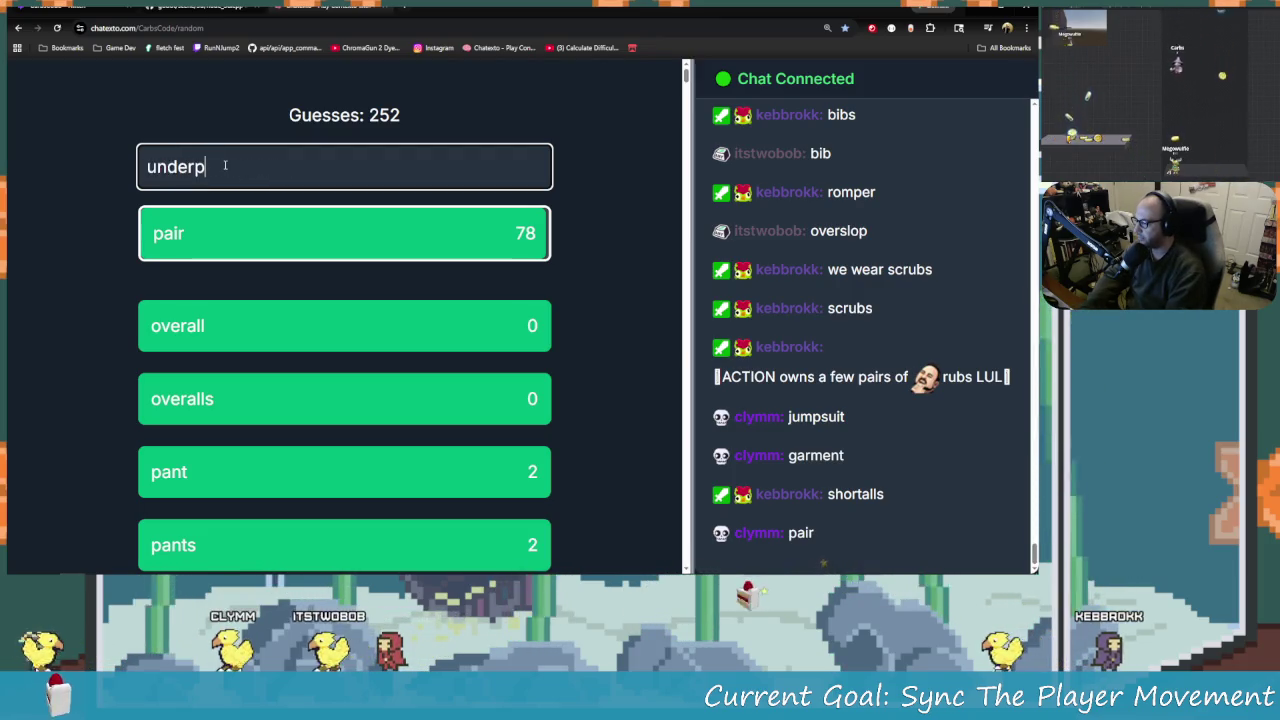
pyautogui.press('Return')
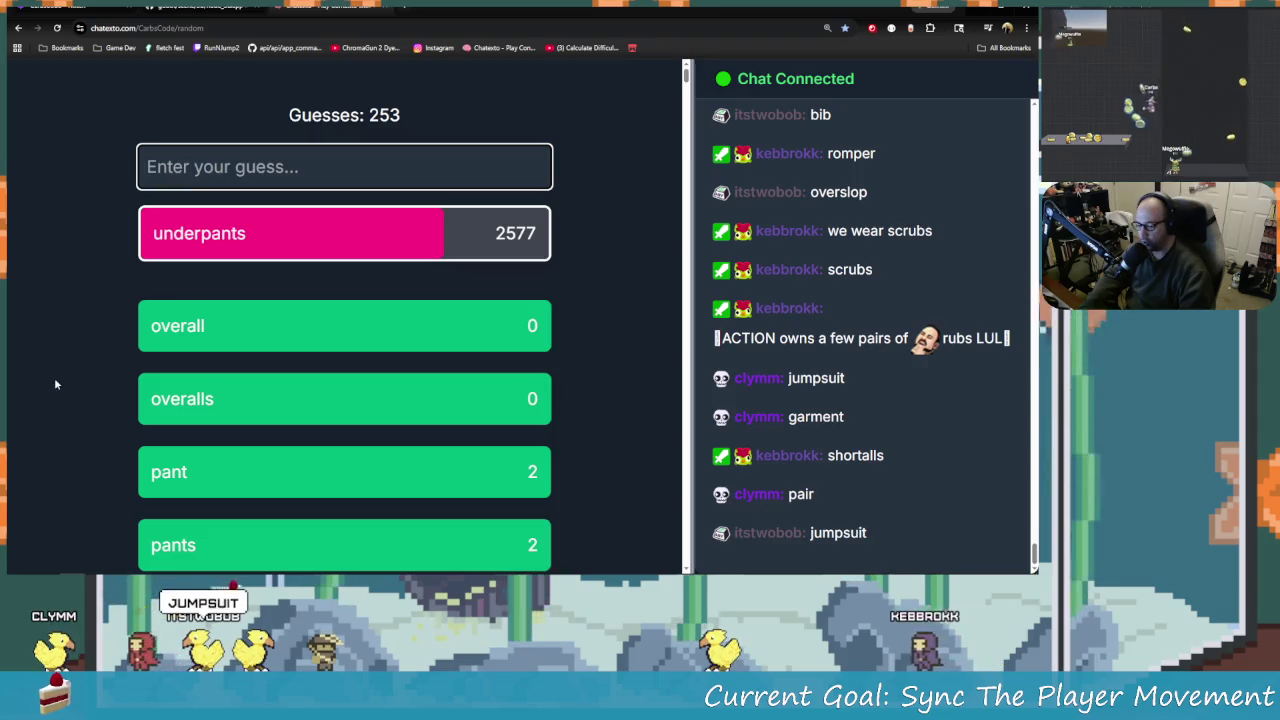
pyautogui.write('chaps')
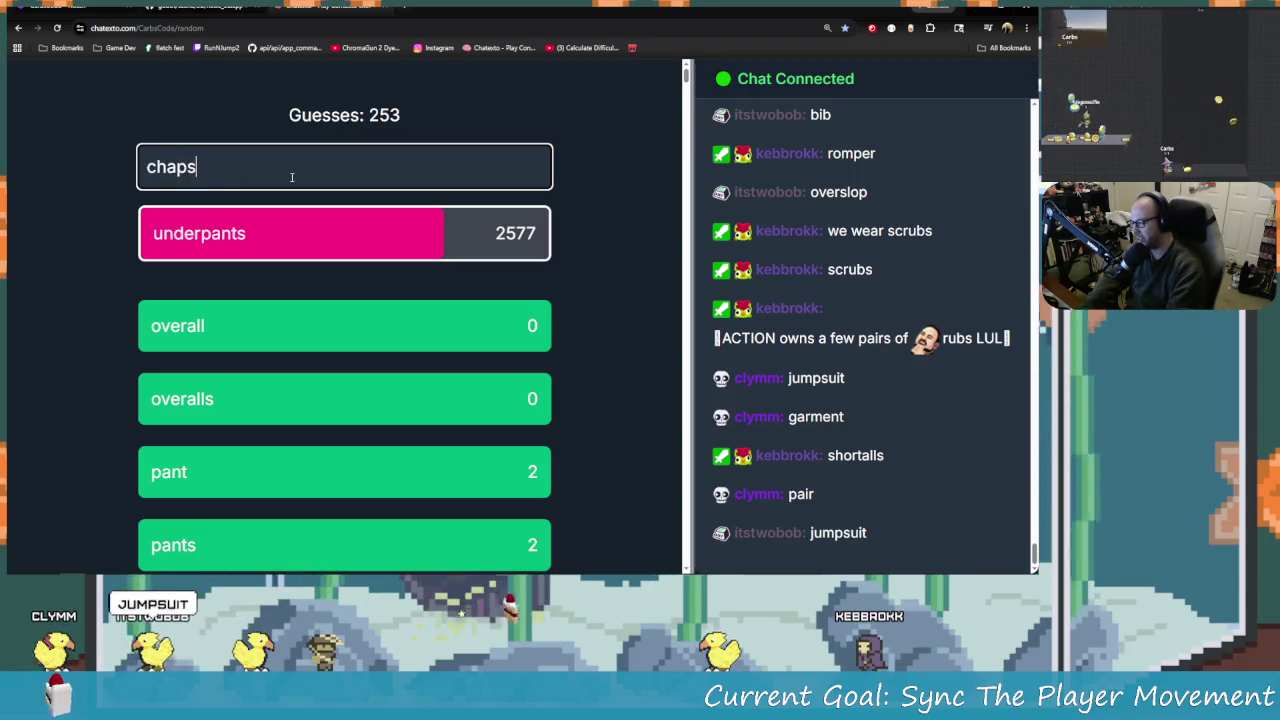
pyautogui.press('Return')
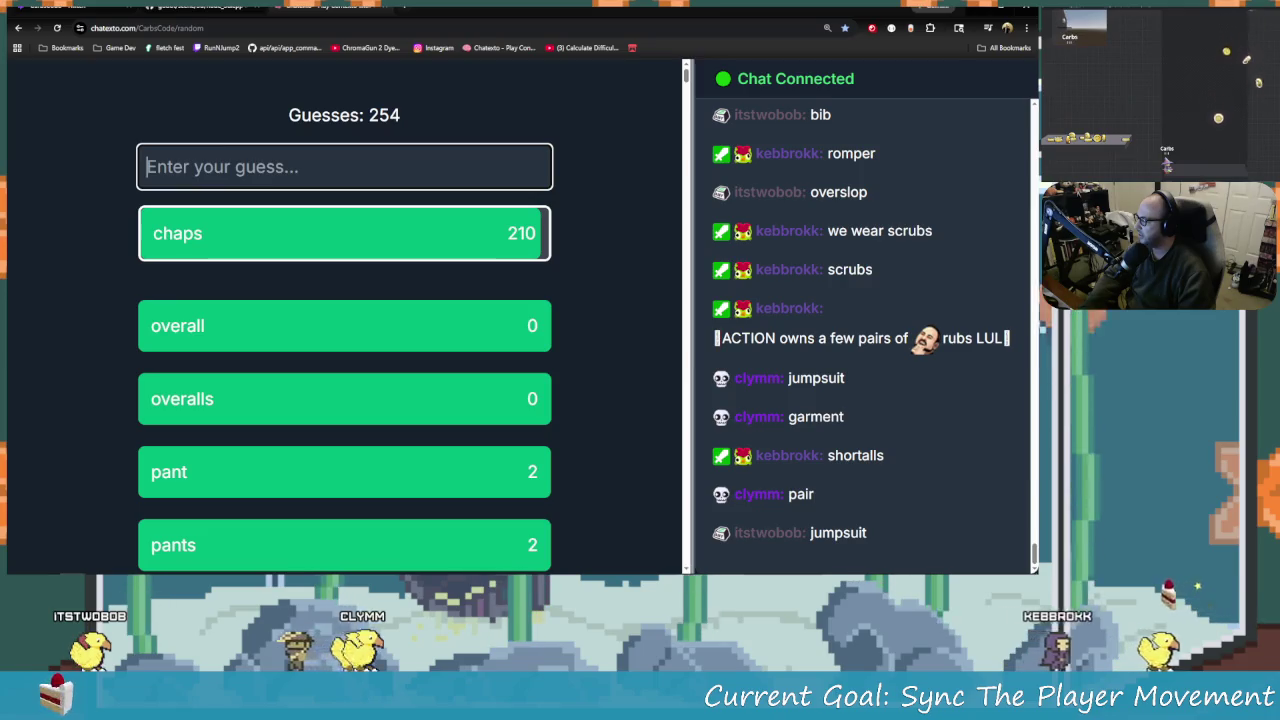
# Enter 'apron' as another Contexto guess, then move focus away from the game
pyautogui.hotkey('alt', 'Tab')
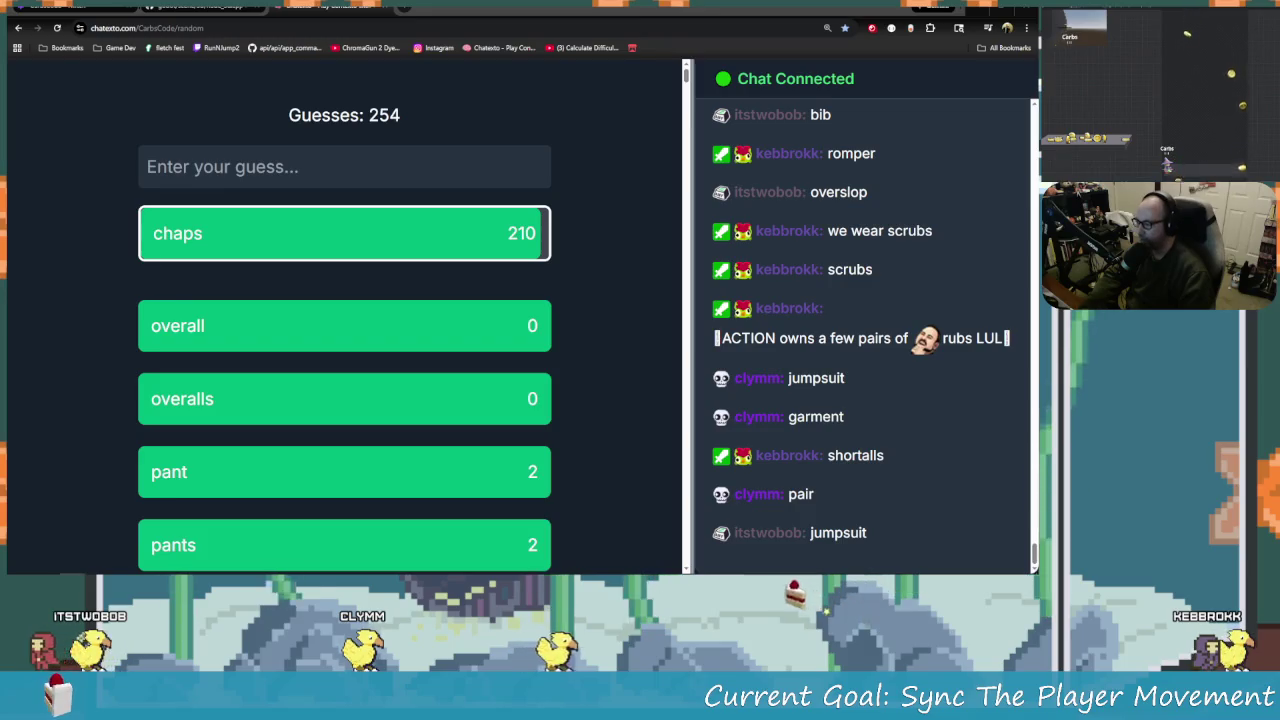
pyautogui.click(186, 166)
pyautogui.write('a')
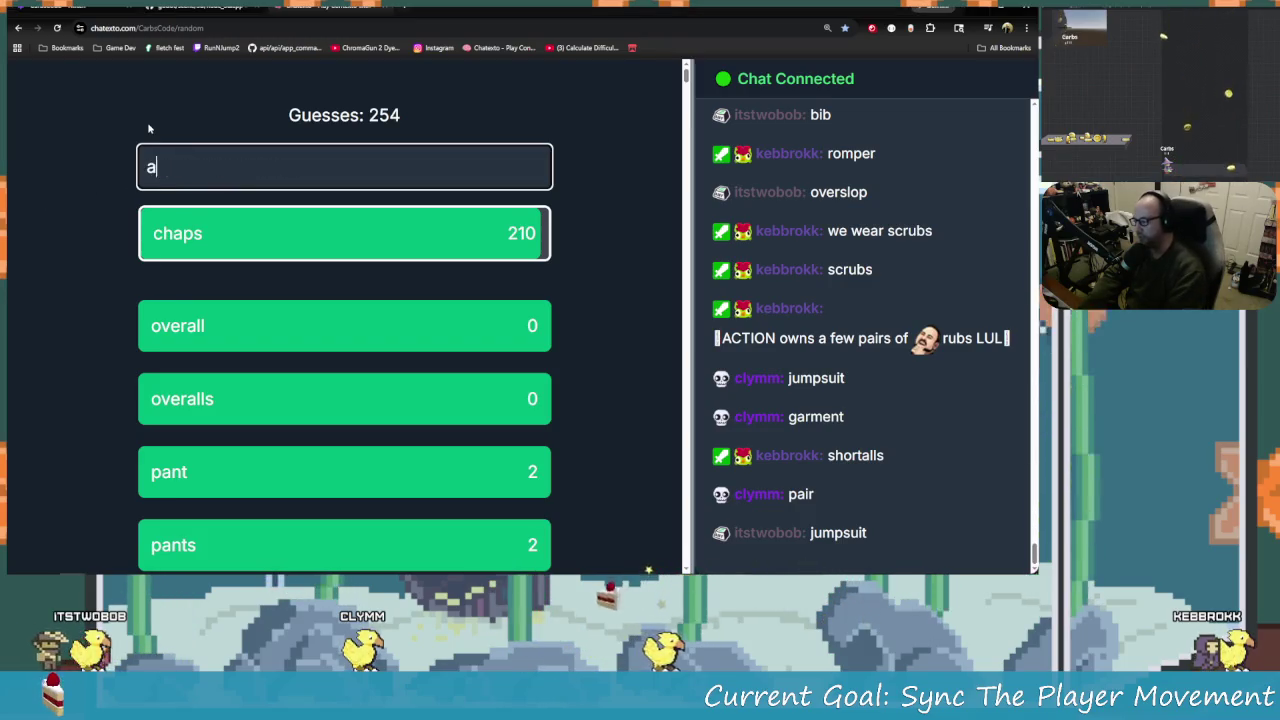
pyautogui.write('ro')
pyautogui.press('Return')
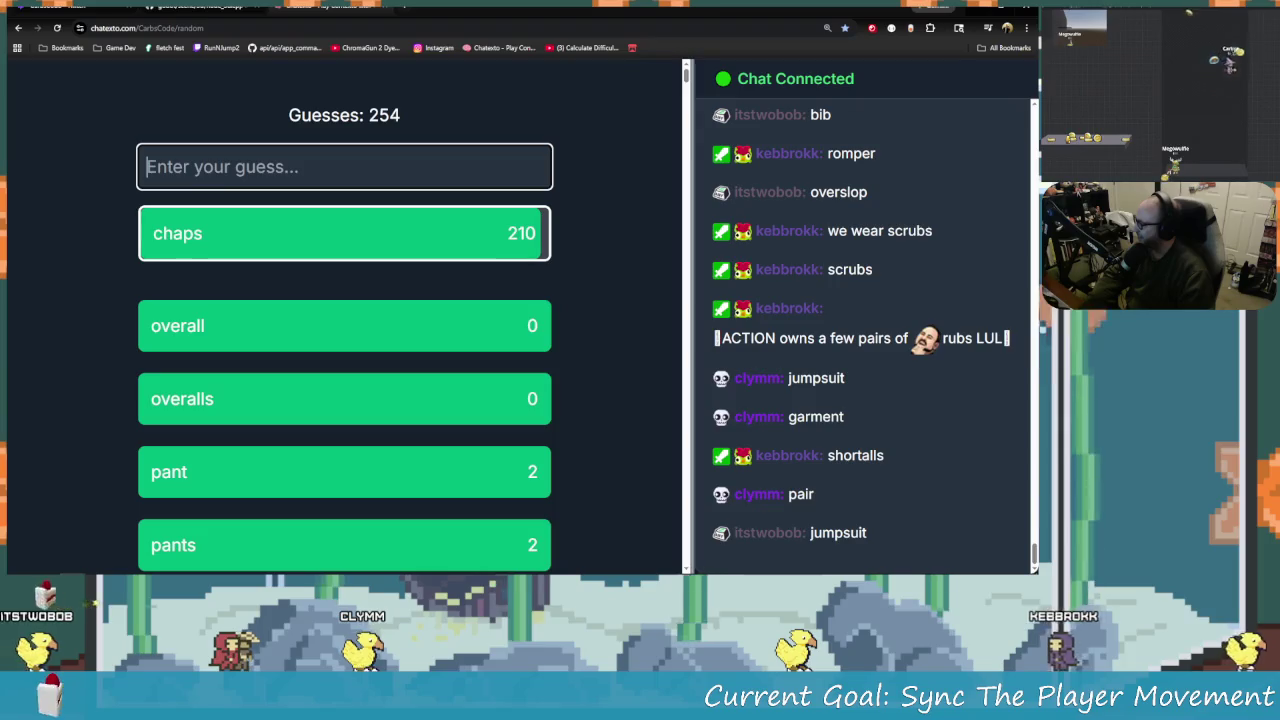
pyautogui.click(113, 576)
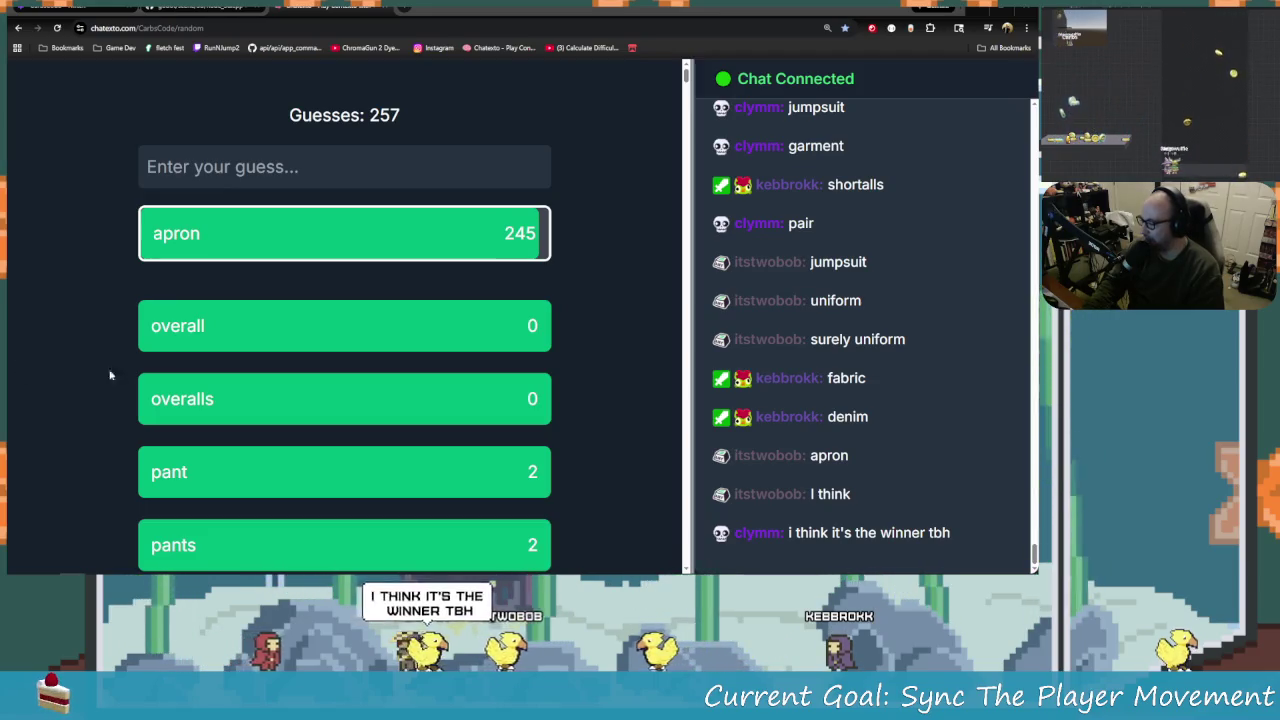
# Submit 'overall' as the next Contexto guess
pyautogui.moveTo(460, 314); pyautogui.dragTo(250, 160)
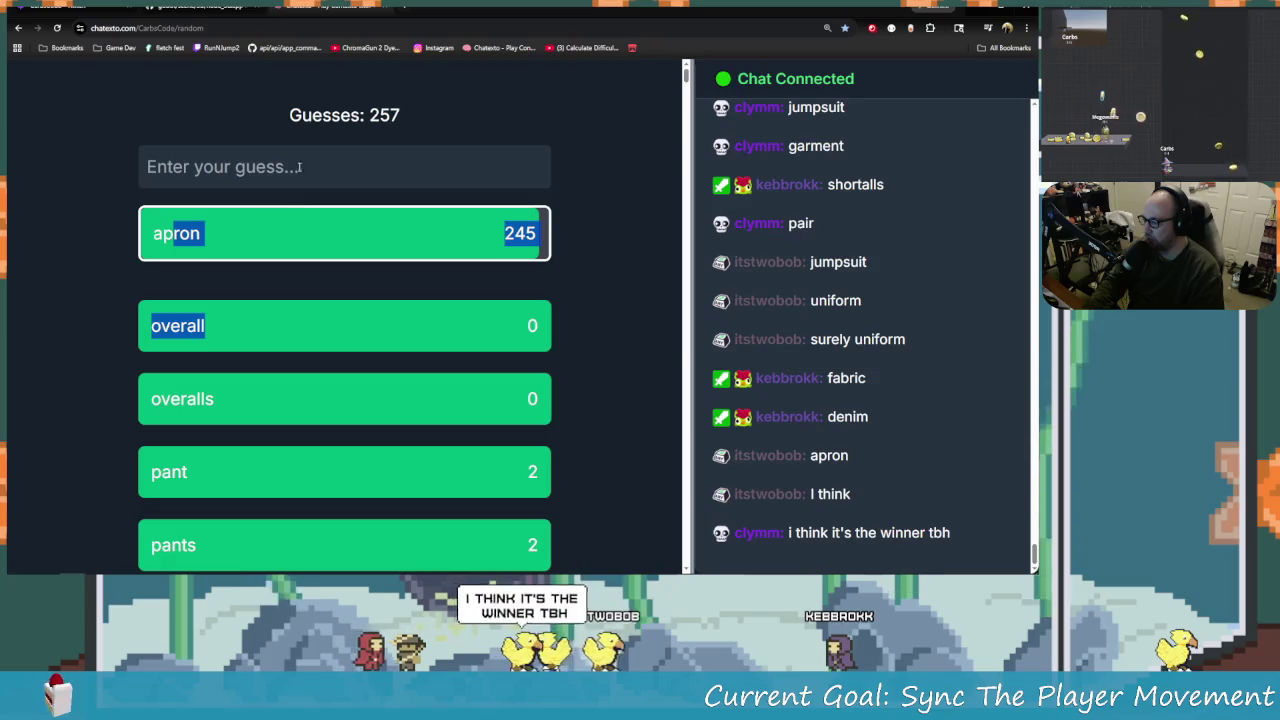
pyautogui.click(245, 167)
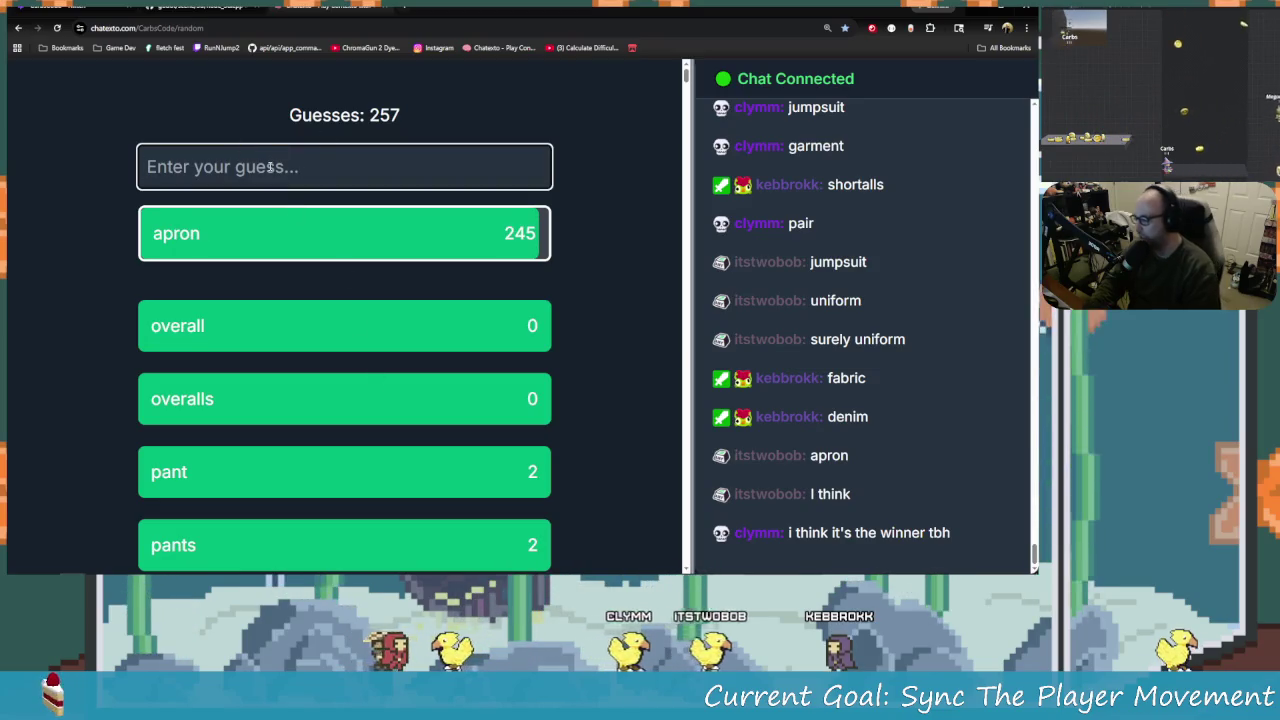
pyautogui.click(269, 167)
pyautogui.write('ov')
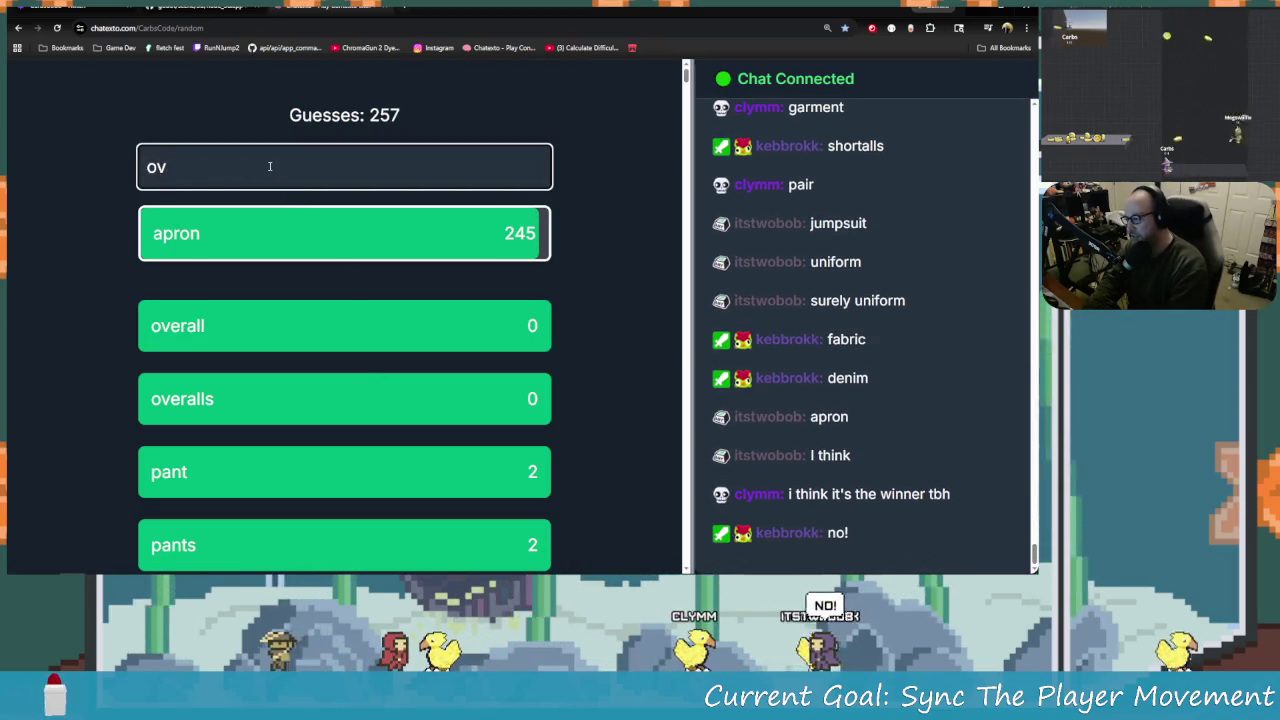
pyautogui.write('erall')
pyautogui.press('Return')
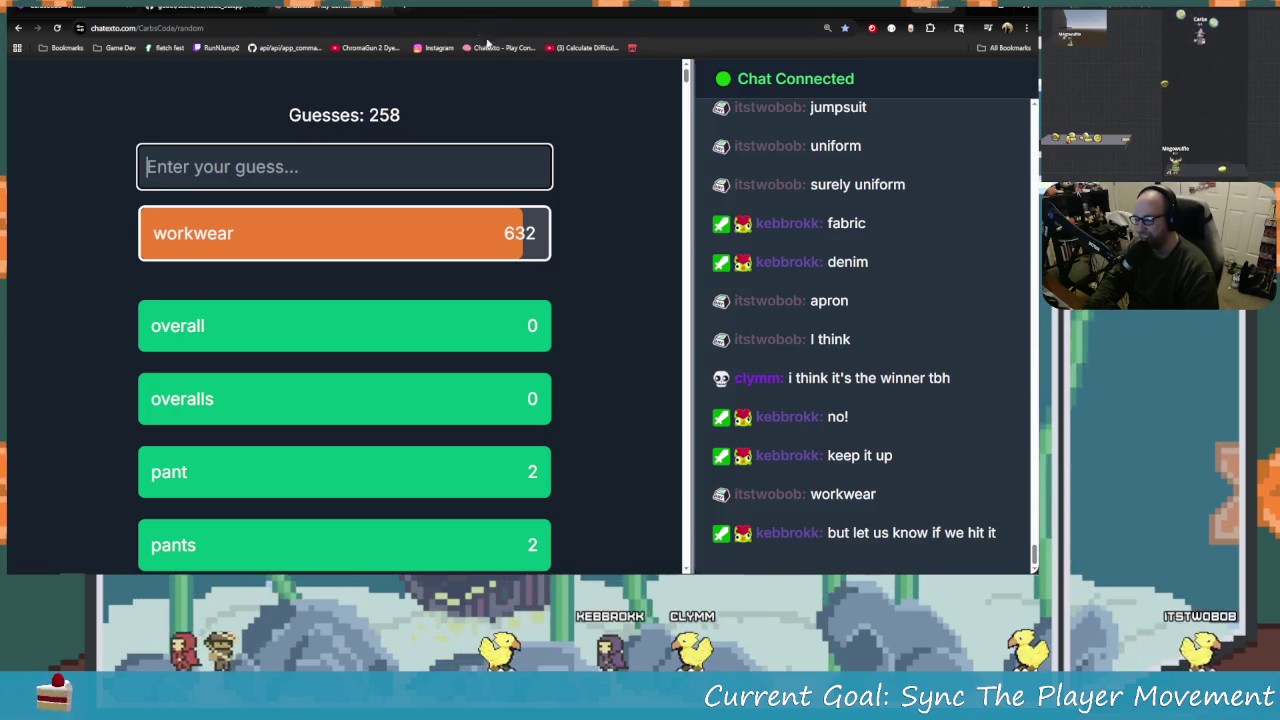
# Shrink and shift the Contexto browser window to reveal the Obsidian notes
pyautogui.moveTo(458, 12)
pyautogui.mouseDown()
pyautogui.moveTo(674, 81)
pyautogui.moveTo(811, 44)
pyautogui.moveTo(265, 60)
pyautogui.moveTo(254, 10)
pyautogui.mouseUp()
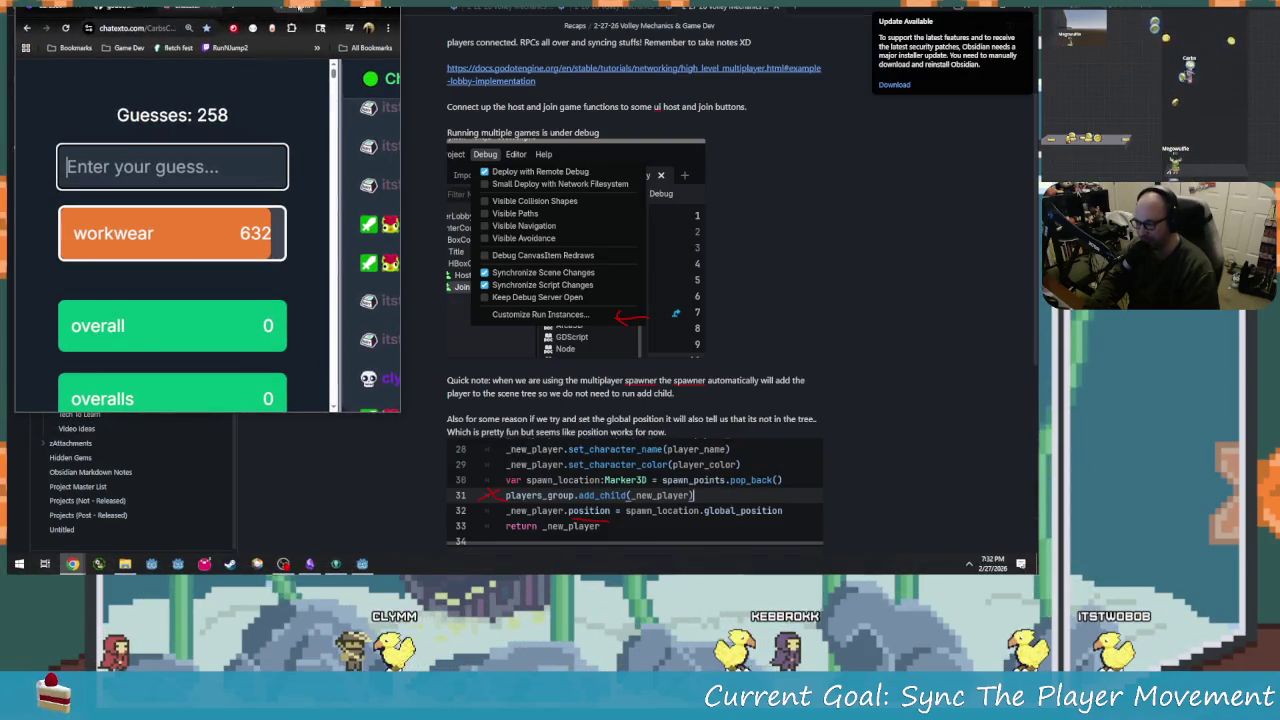
pyautogui.click(384, 190)
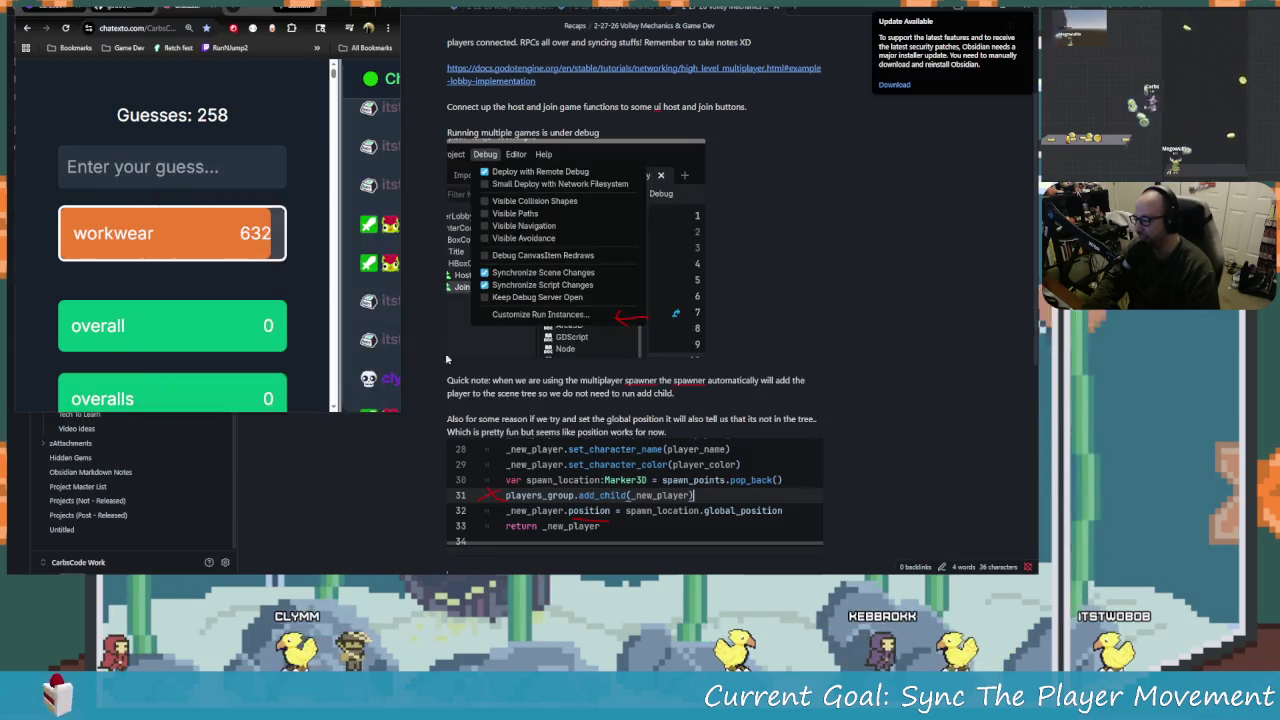
pyautogui.moveTo(340, 230)
pyautogui.mouseDown()
pyautogui.moveTo(50, 307)
pyautogui.moveTo(180, 340)
pyautogui.mouseUp()
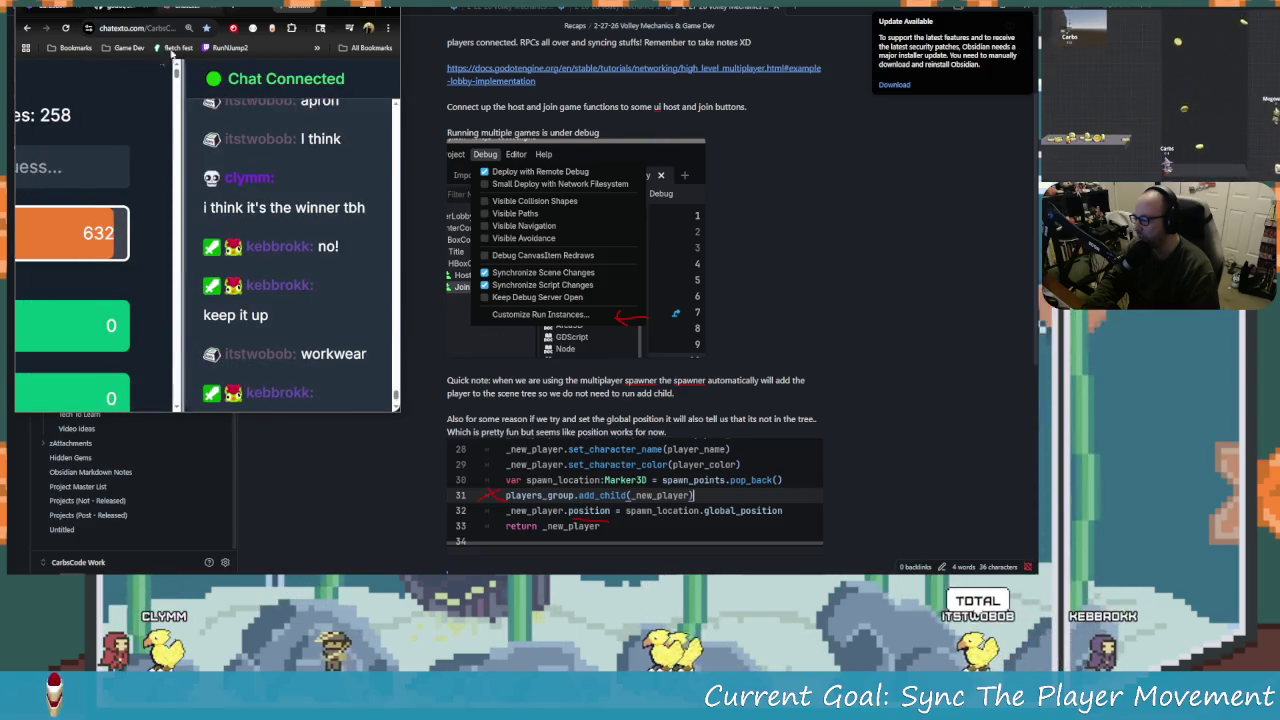
pyautogui.moveTo(259, 14); pyautogui.dragTo(410, 14)
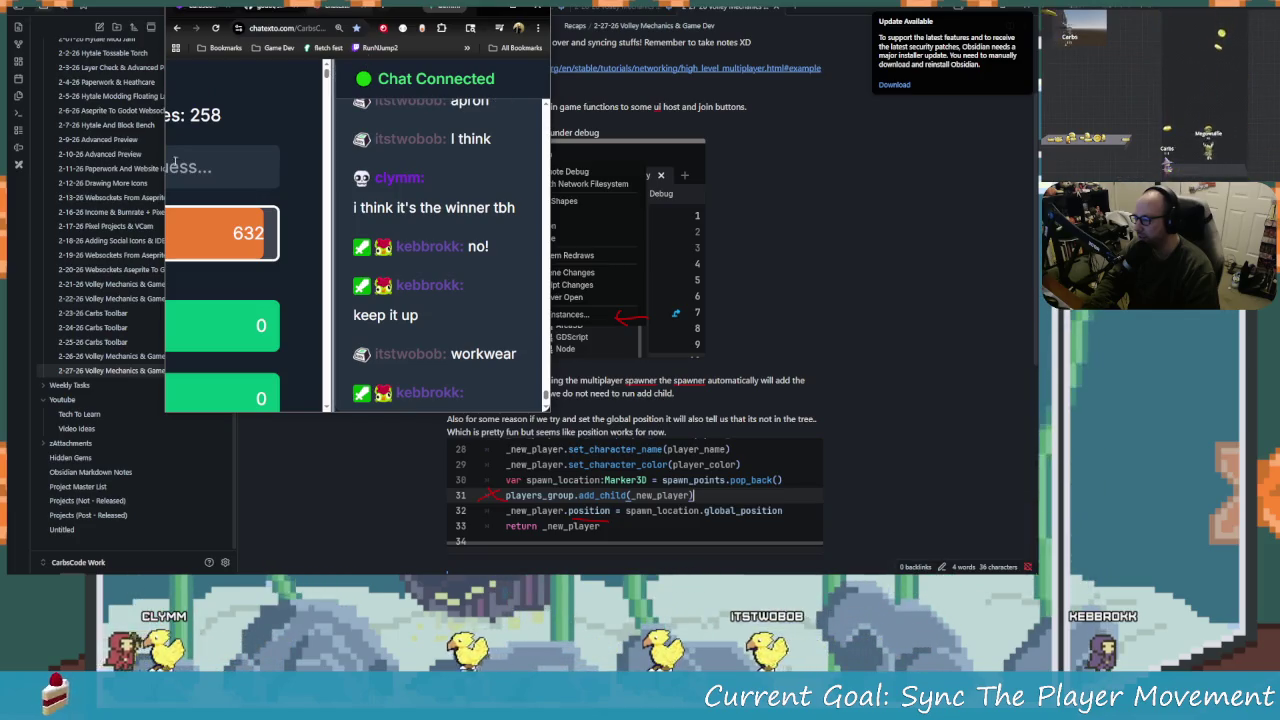
pyautogui.moveTo(300, 14)
pyautogui.mouseDown()
pyautogui.moveTo(10, 14)
pyautogui.moveTo(576, 14)
pyautogui.moveTo(460, 14)
pyautogui.moveTo(471, 14)
pyautogui.mouseUp()
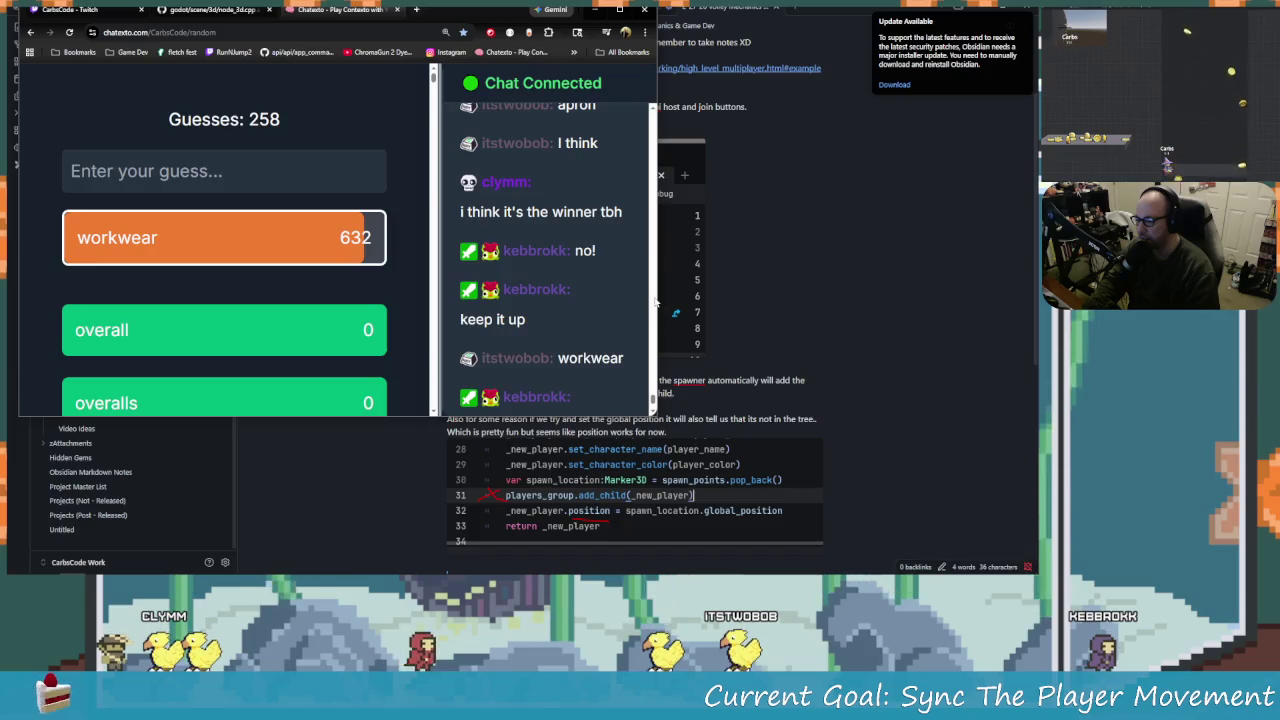
# Narrow and shorten the browser window, then switch to the Godot editor
pyautogui.moveTo(659, 297)
pyautogui.mouseDown()
pyautogui.moveTo(435, 285)
pyautogui.moveTo(700, 300)
pyautogui.moveTo(330, 330)
pyautogui.moveTo(326, 346)
pyautogui.mouseUp()
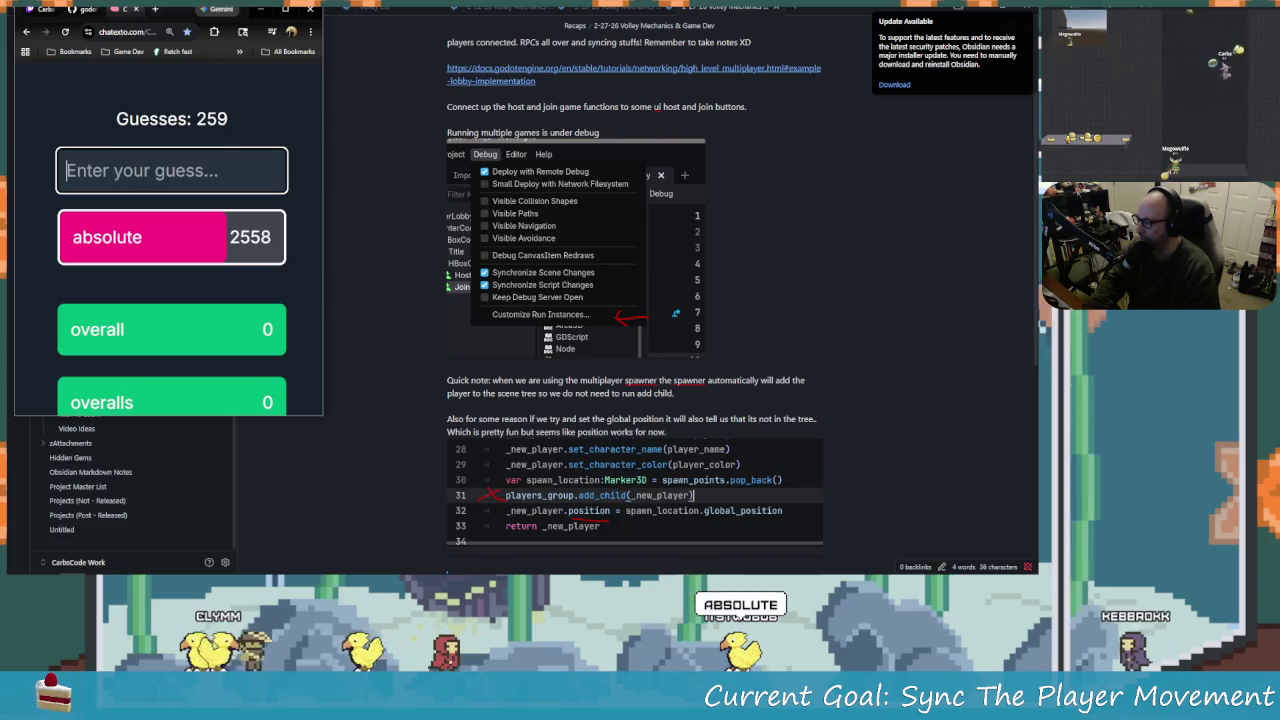
pyautogui.moveTo(185, 2)
pyautogui.mouseDown()
pyautogui.moveTo(224, 95)
pyautogui.moveTo(233, 45)
pyautogui.moveTo(168, 35)
pyautogui.moveTo(172, 20)
pyautogui.mouseUp()
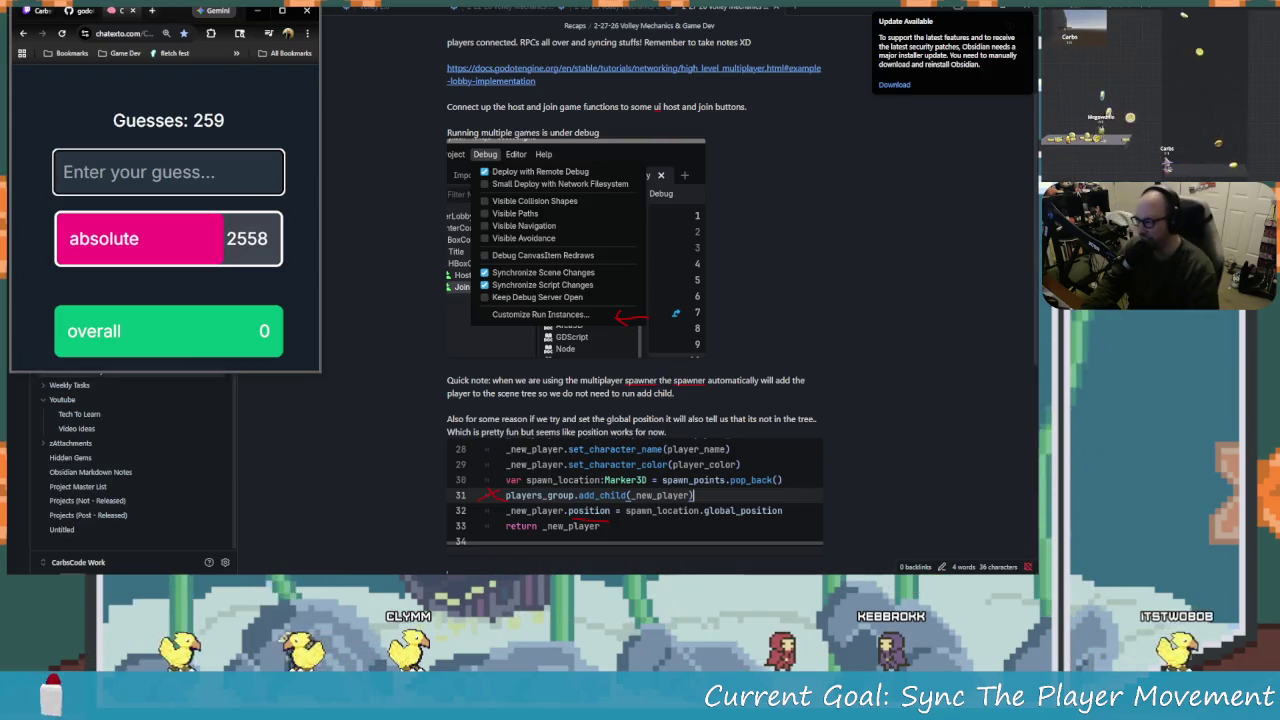
pyautogui.hotkey('alt', 'Tab')
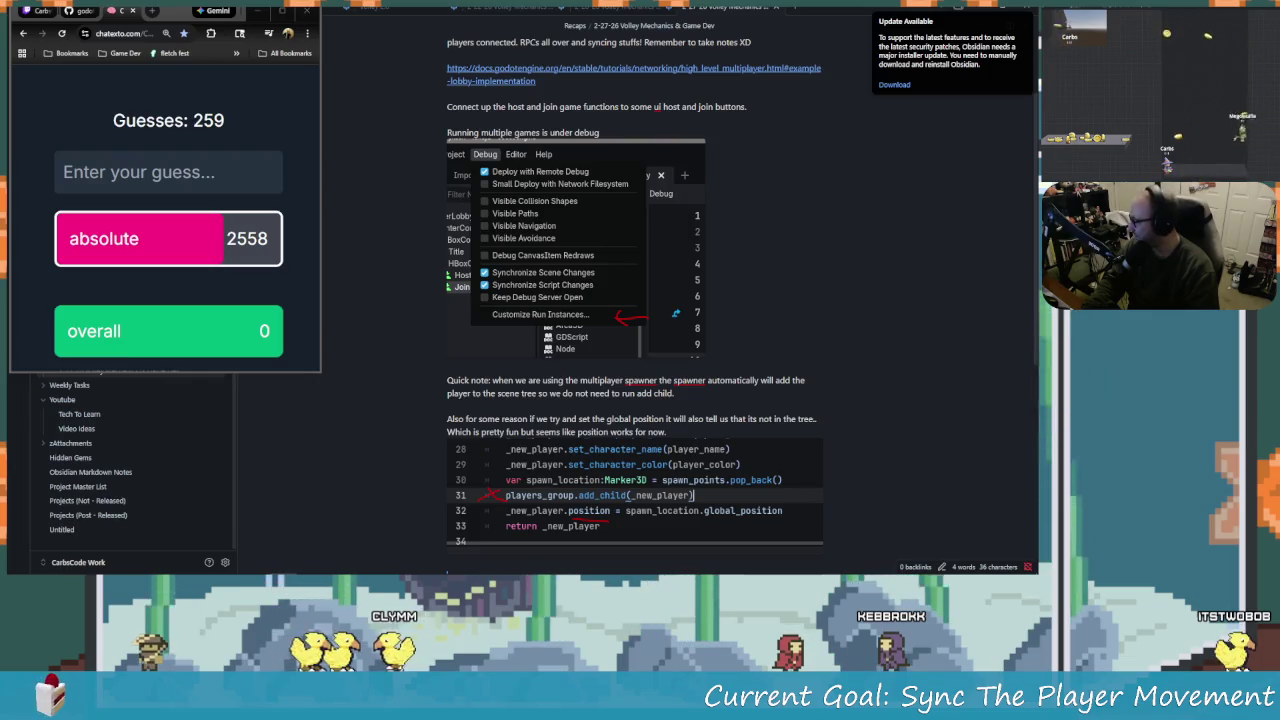
pyautogui.hotkey('alt', 'Tab')
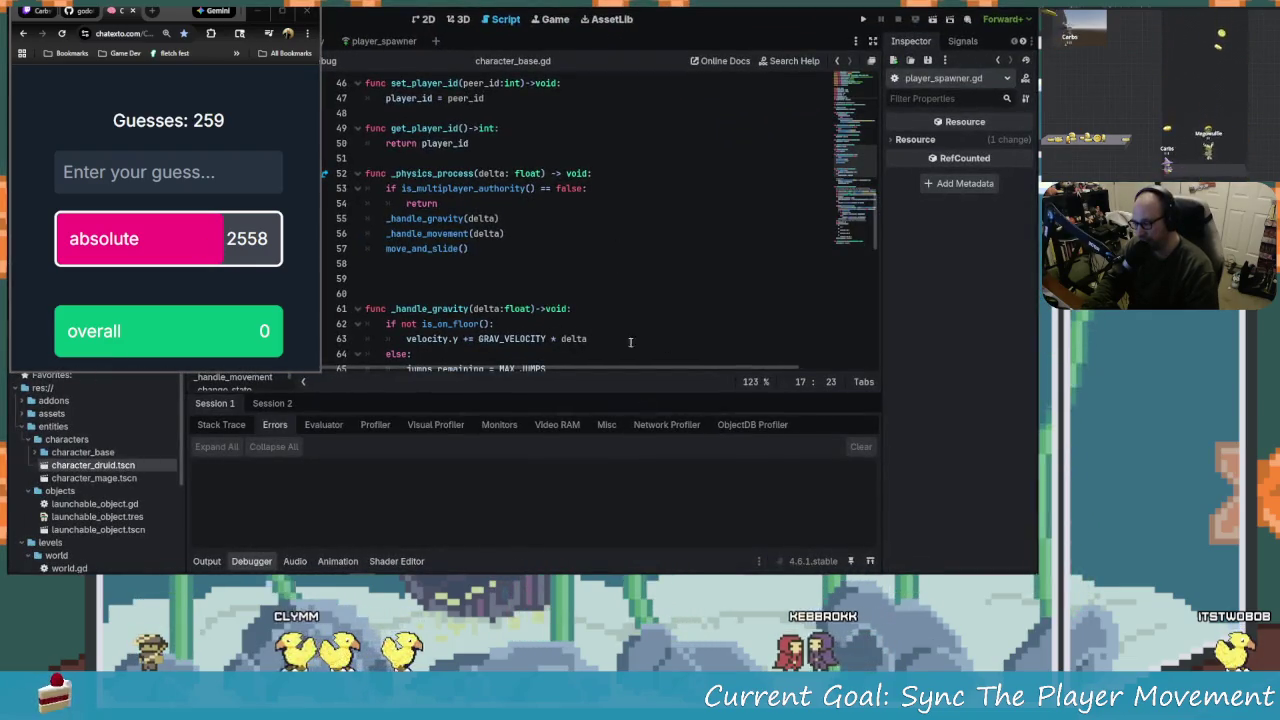
# Place the caret at line 62 of character_base.gd and scroll down to _handle_movement
pyautogui.click(628, 324)
pyautogui.scroll(-6, 600, 300)
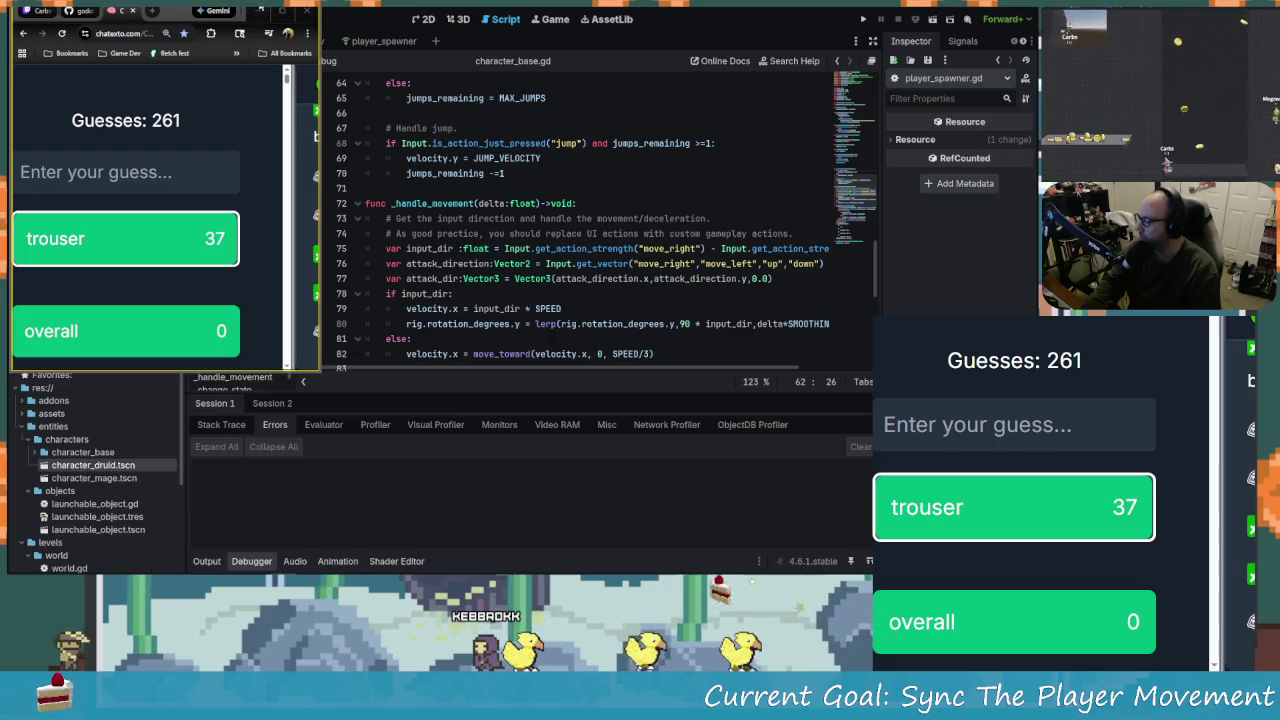
# Resize and reposition the Contexto browser beside the script, then send it behind Godot
pyautogui.moveTo(322, 90)
pyautogui.mouseDown()
pyautogui.moveTo(459, 133)
pyautogui.moveTo(444, 133)
pyautogui.mouseUp()
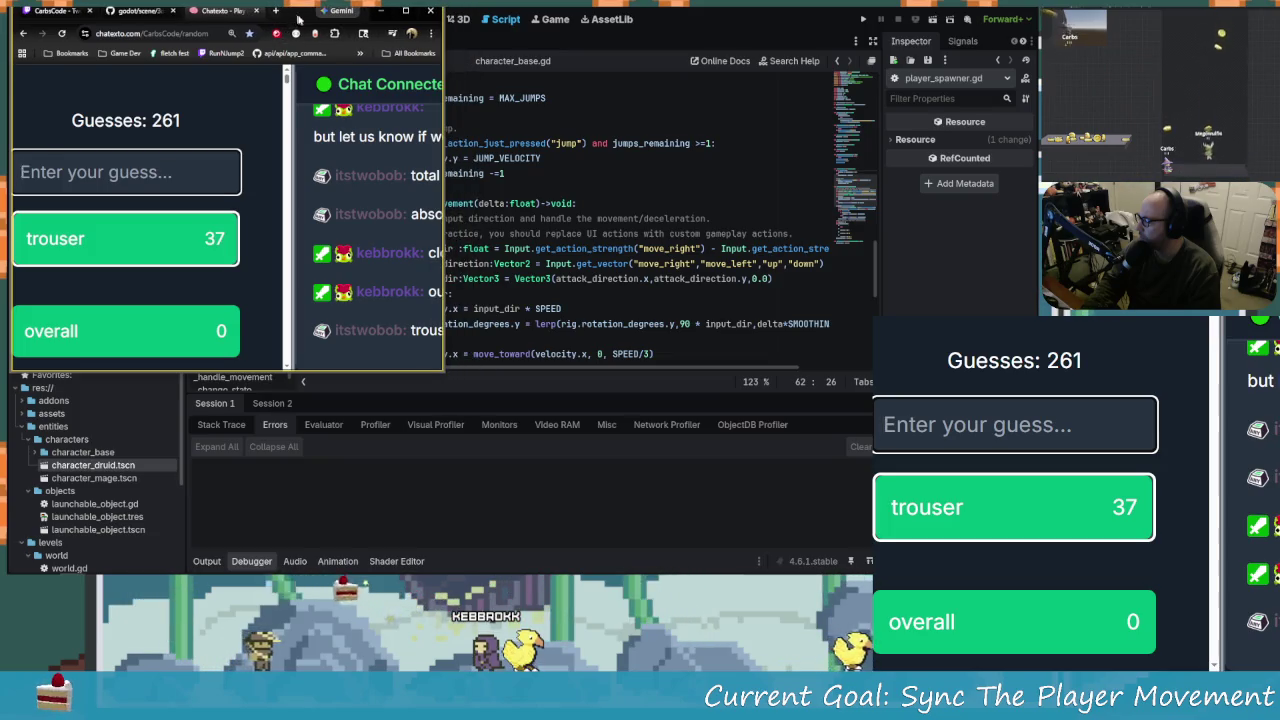
pyautogui.moveTo(298, 18); pyautogui.dragTo(370, 40)
pyautogui.moveTo(95, 212); pyautogui.dragTo(9, 201)
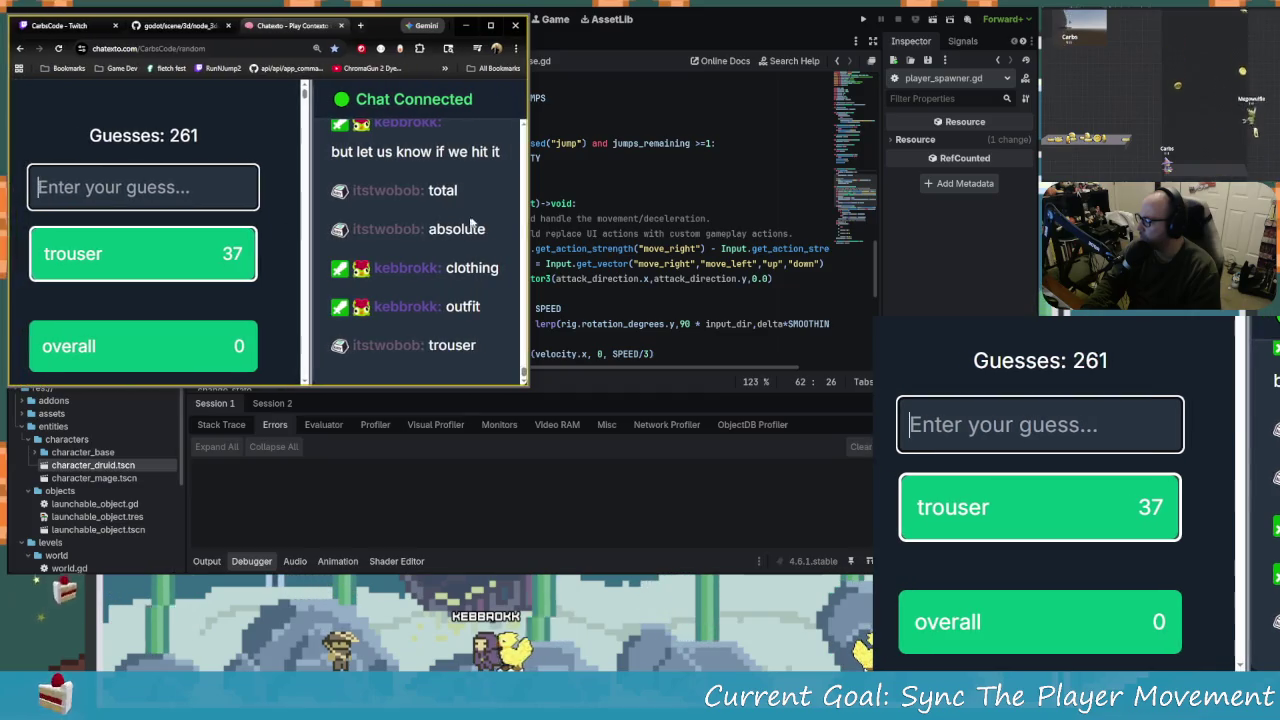
pyautogui.moveTo(525, 218); pyautogui.dragTo(291, 218)
pyautogui.moveTo(150, 25); pyautogui.dragTo(299, 45)
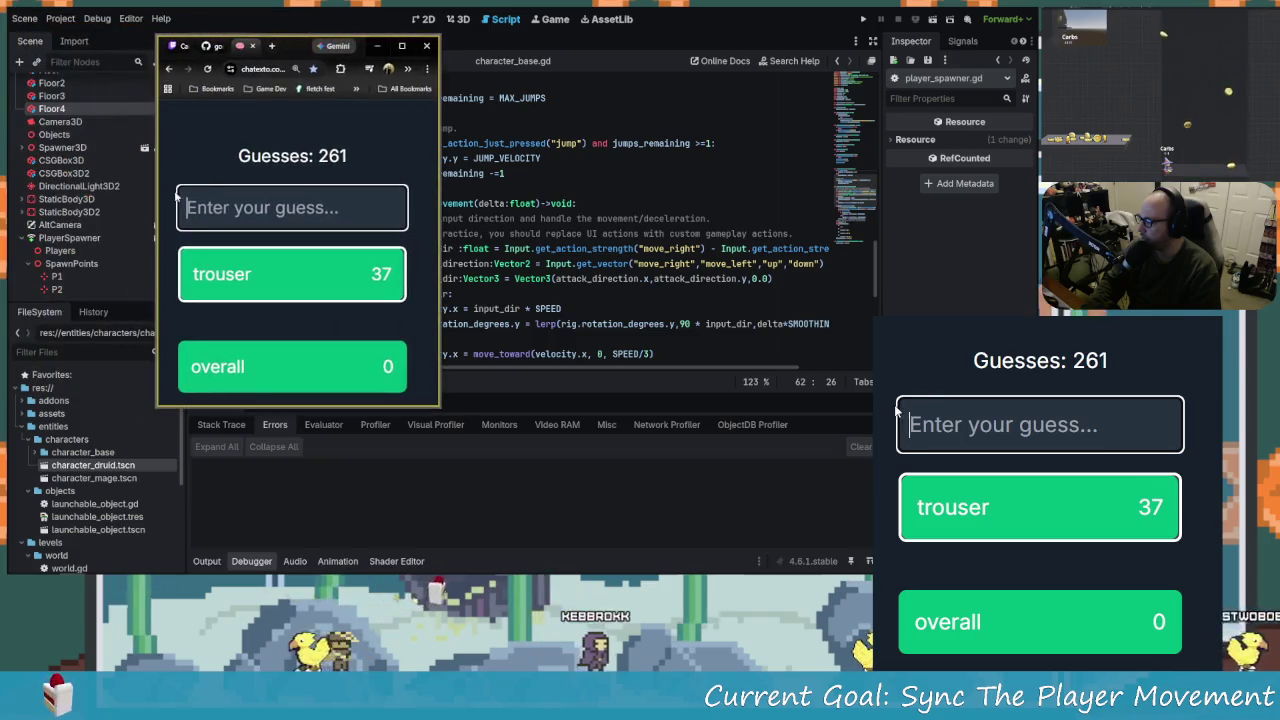
pyautogui.moveTo(157, 205); pyautogui.dragTo(70, 205)
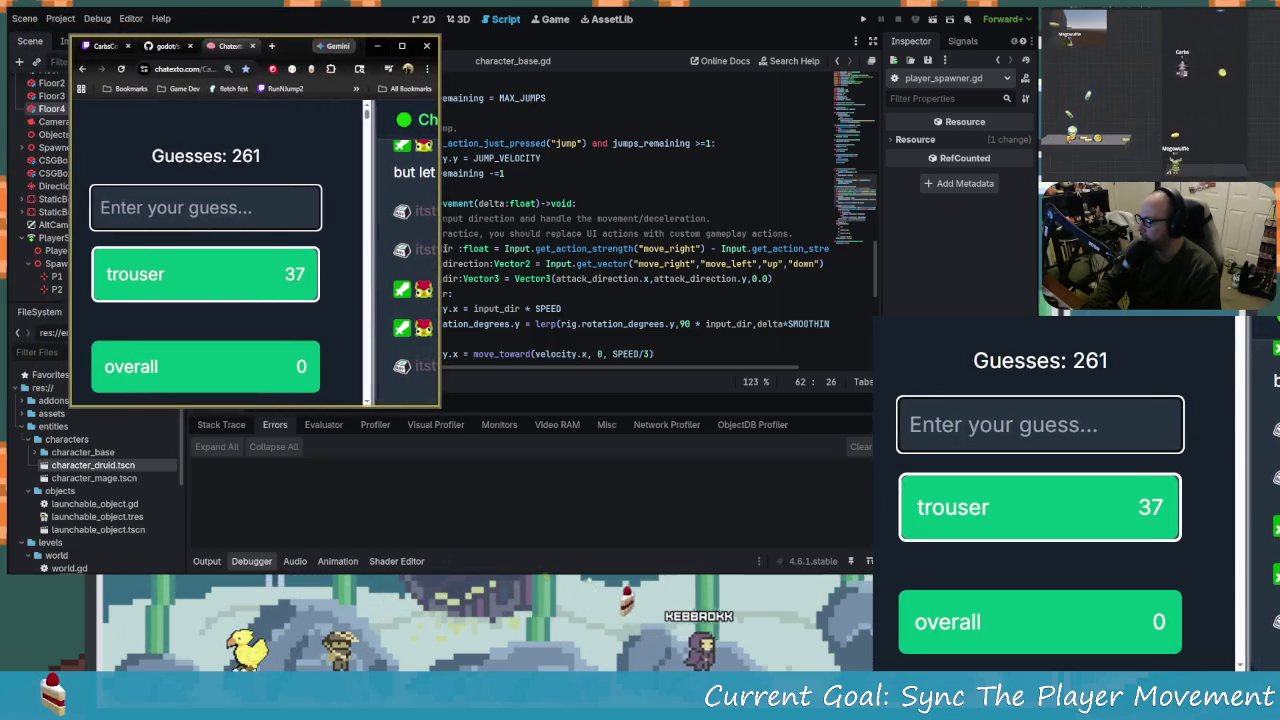
pyautogui.moveTo(441, 245); pyautogui.dragTo(340, 245)
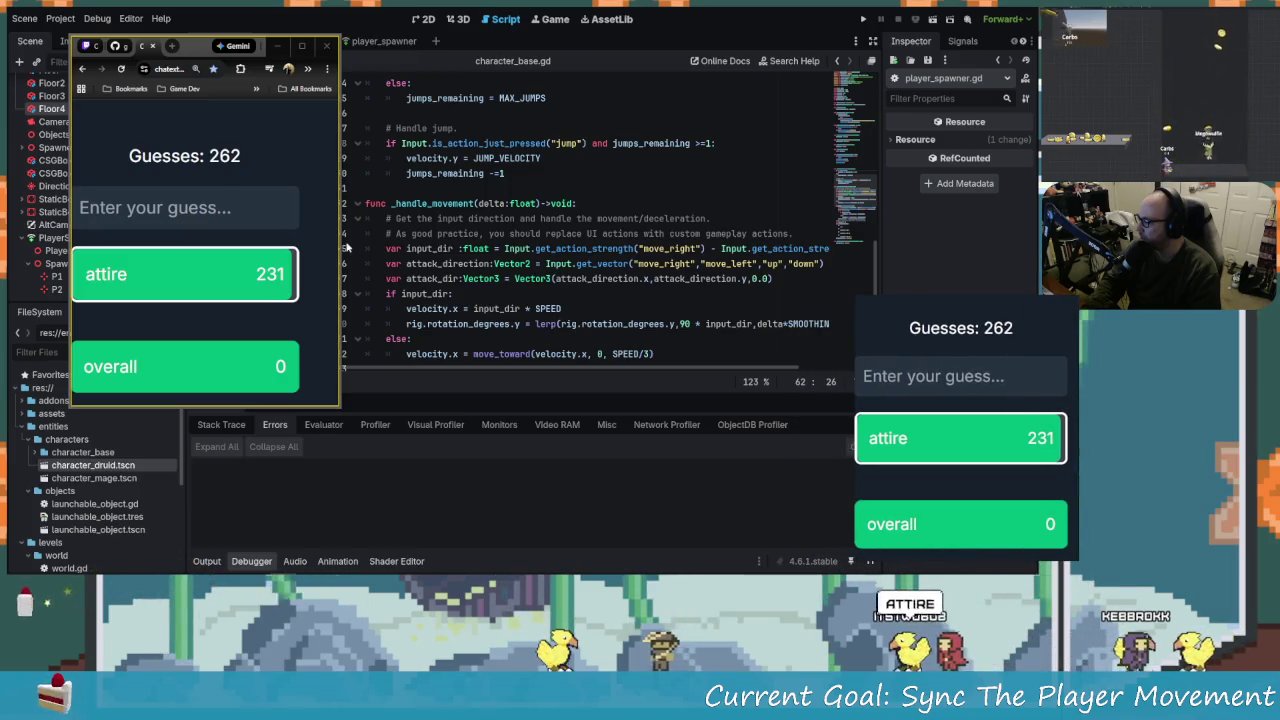
pyautogui.moveTo(340, 244)
pyautogui.mouseDown()
pyautogui.moveTo(414, 252)
pyautogui.moveTo(336, 260)
pyautogui.mouseUp()
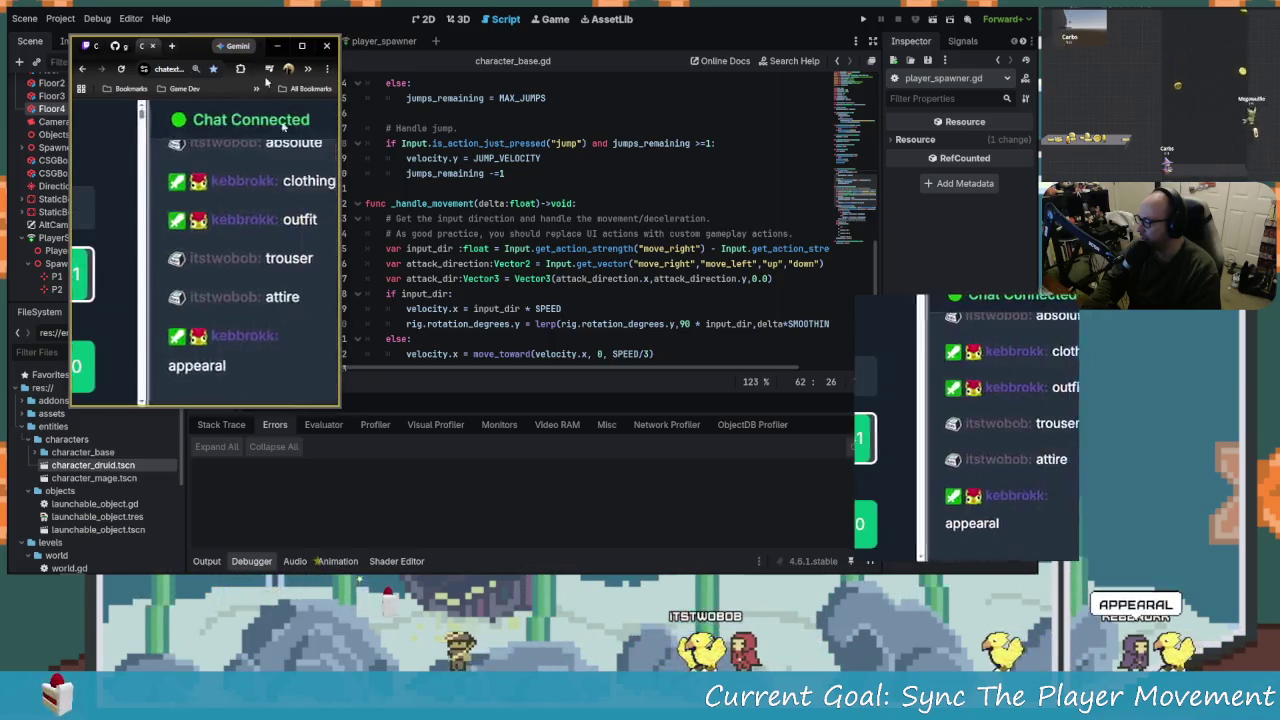
pyautogui.moveTo(341, 215); pyautogui.dragTo(484, 218)
pyautogui.click(500, 220)
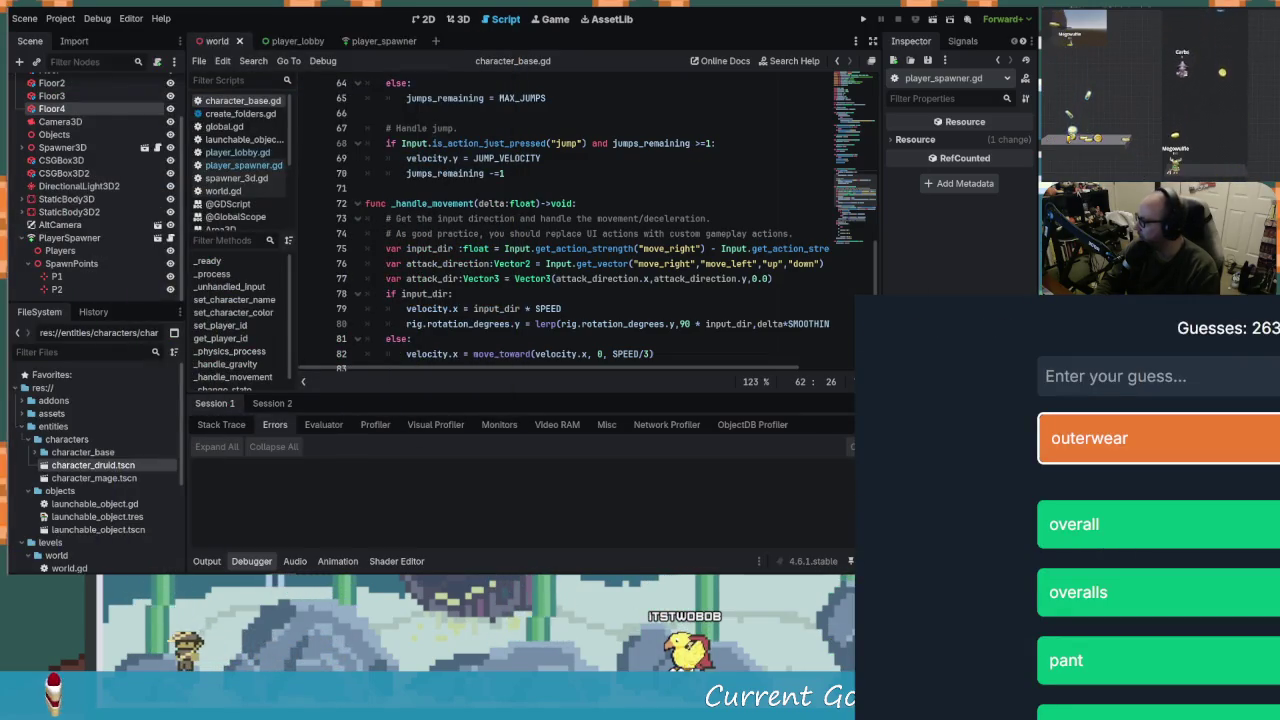
# Review the movement code in character_base.gd around the input_dir and velocity lines
pyautogui.hotkey('alt', 'Tab')
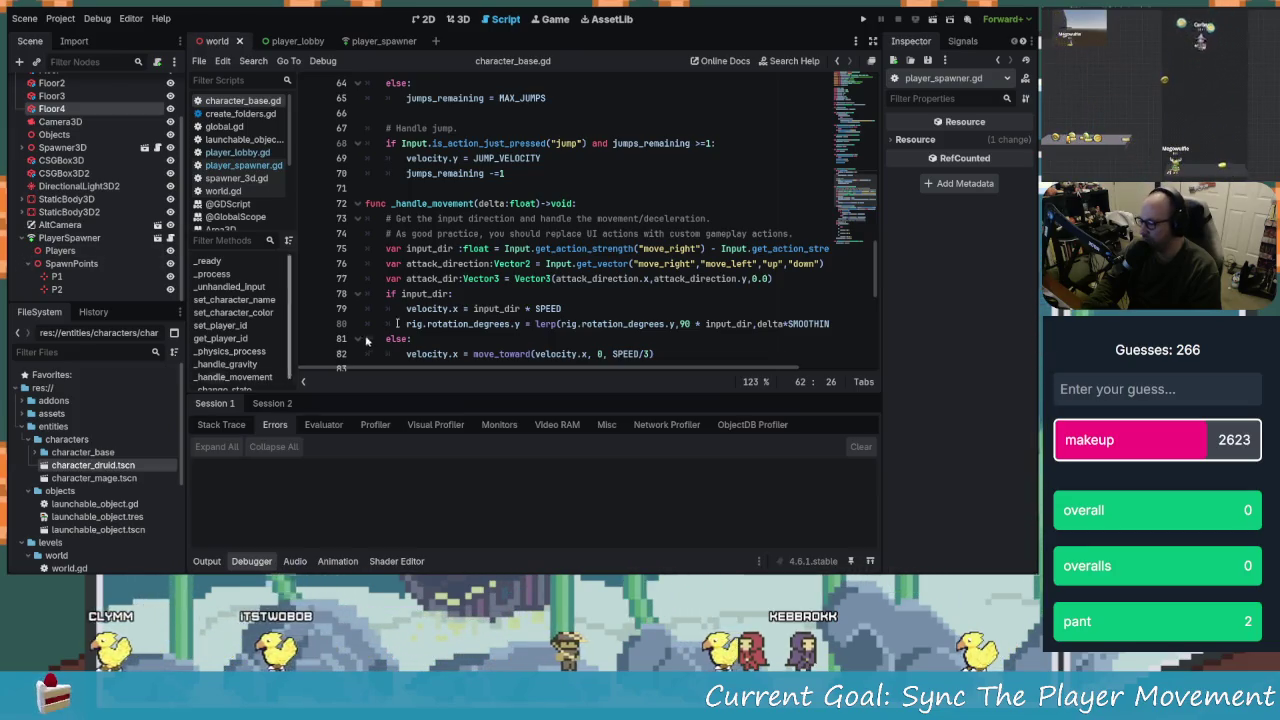
pyautogui.click(397, 323)
pyautogui.scroll(-1, 494, 270)
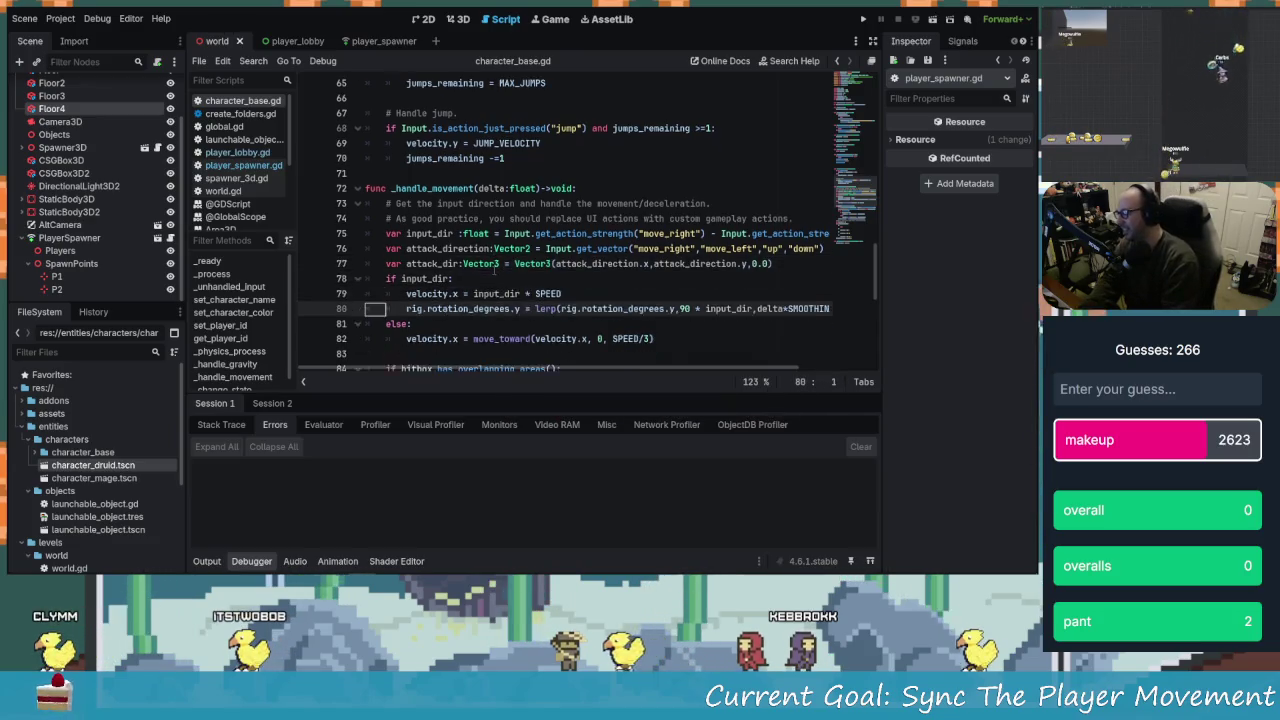
pyautogui.scroll(-1, 494, 268)
pyautogui.press('Up')
pyautogui.press('Up')
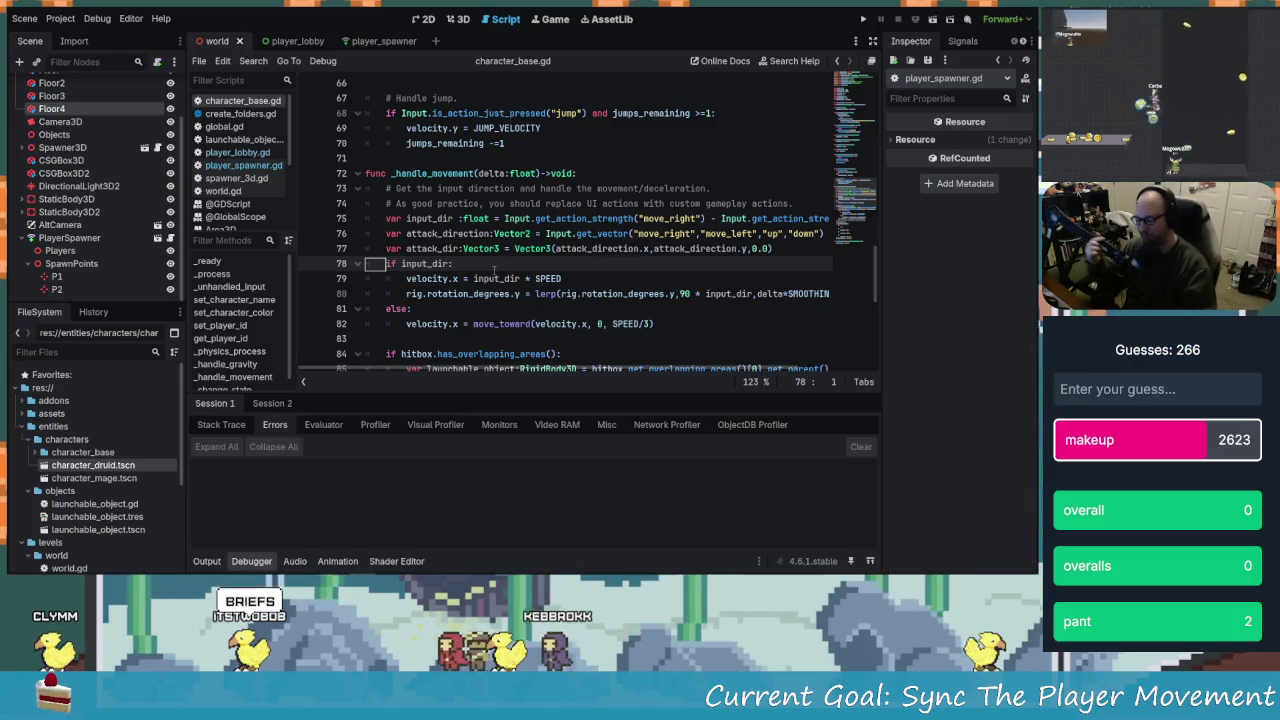
pyautogui.press('Down')
pyautogui.press('Down')
pyautogui.press('Down')
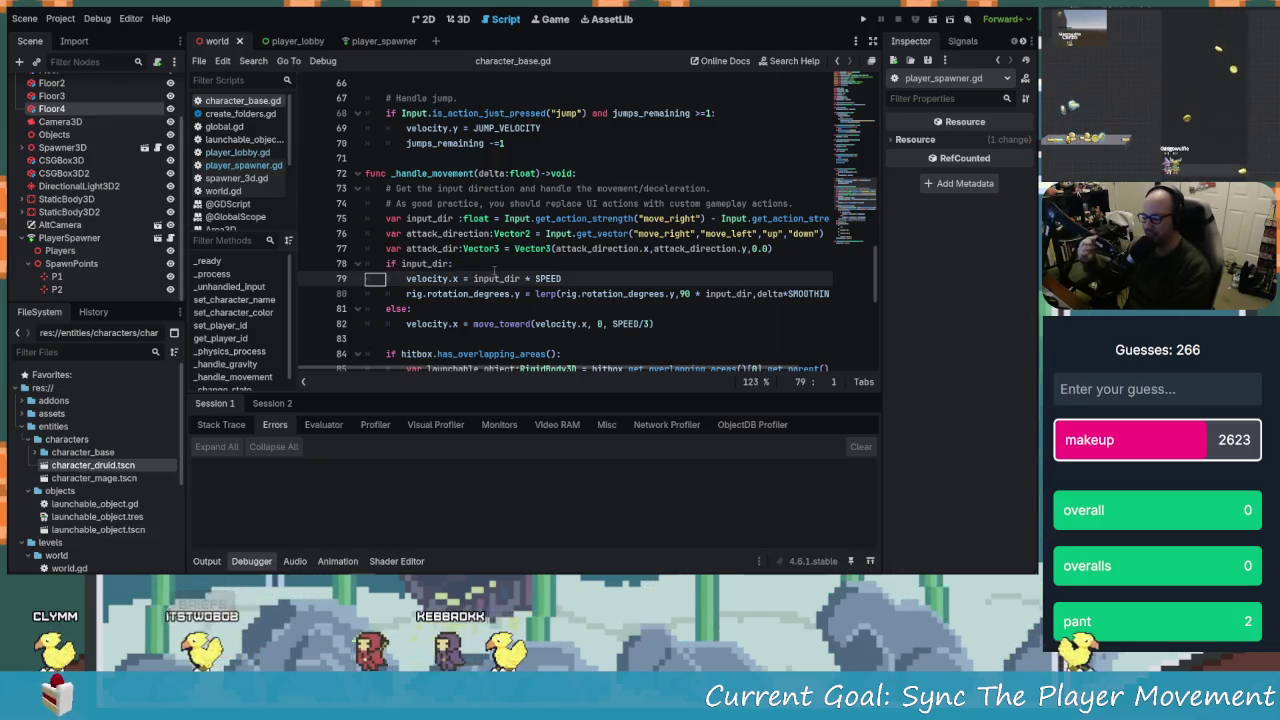
pyautogui.press('Up')
pyautogui.press('Up')
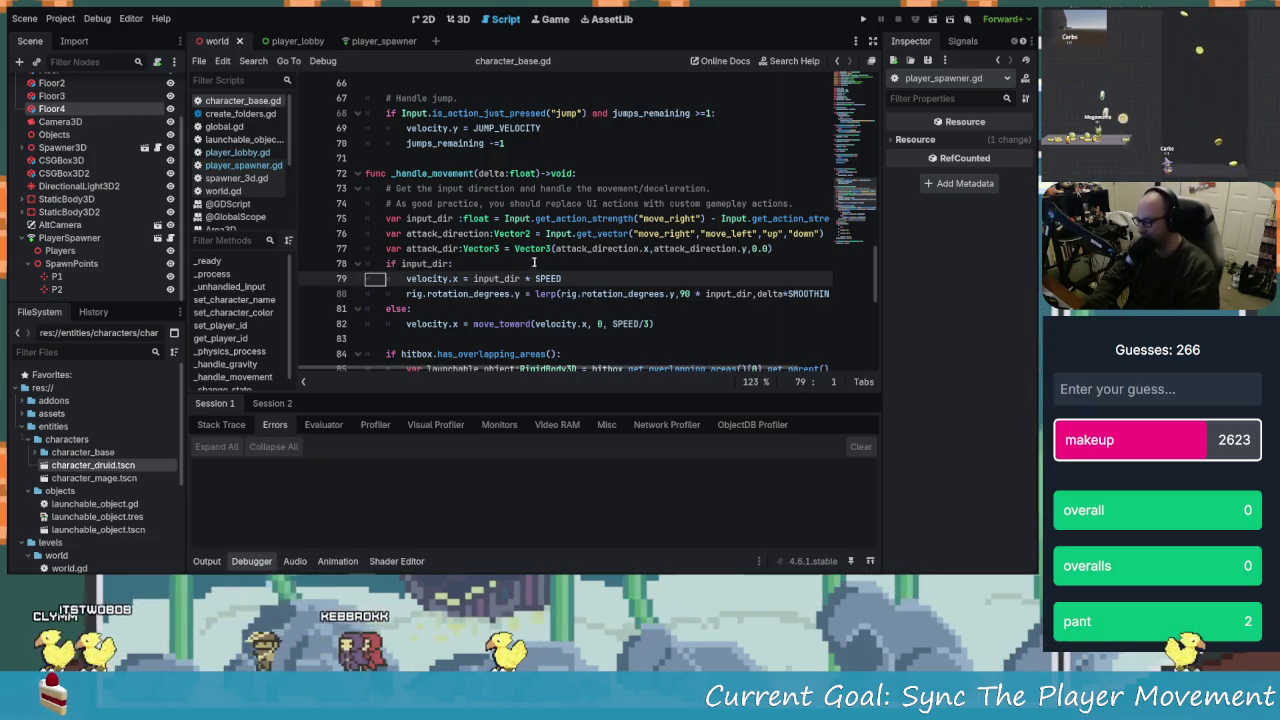
pyautogui.scroll(-8, 434, 300)
pyautogui.scroll(3, 434, 300)
pyautogui.scroll(-3, 434, 280)
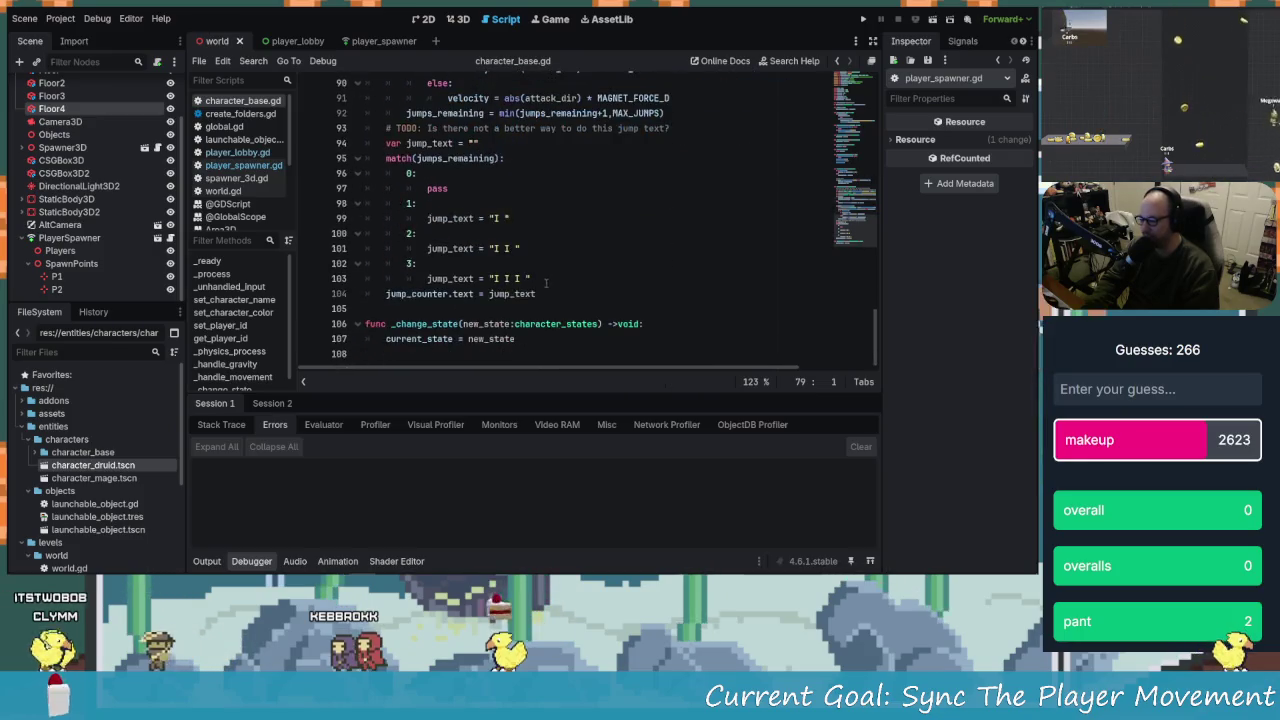
pyautogui.click(512, 207)
pyautogui.scroll(3, 400, 207)
# Flip between player_lobby.gd and character_base.gd, ending on player_spawner.gd's disconnect function
pyautogui.click(240, 152)
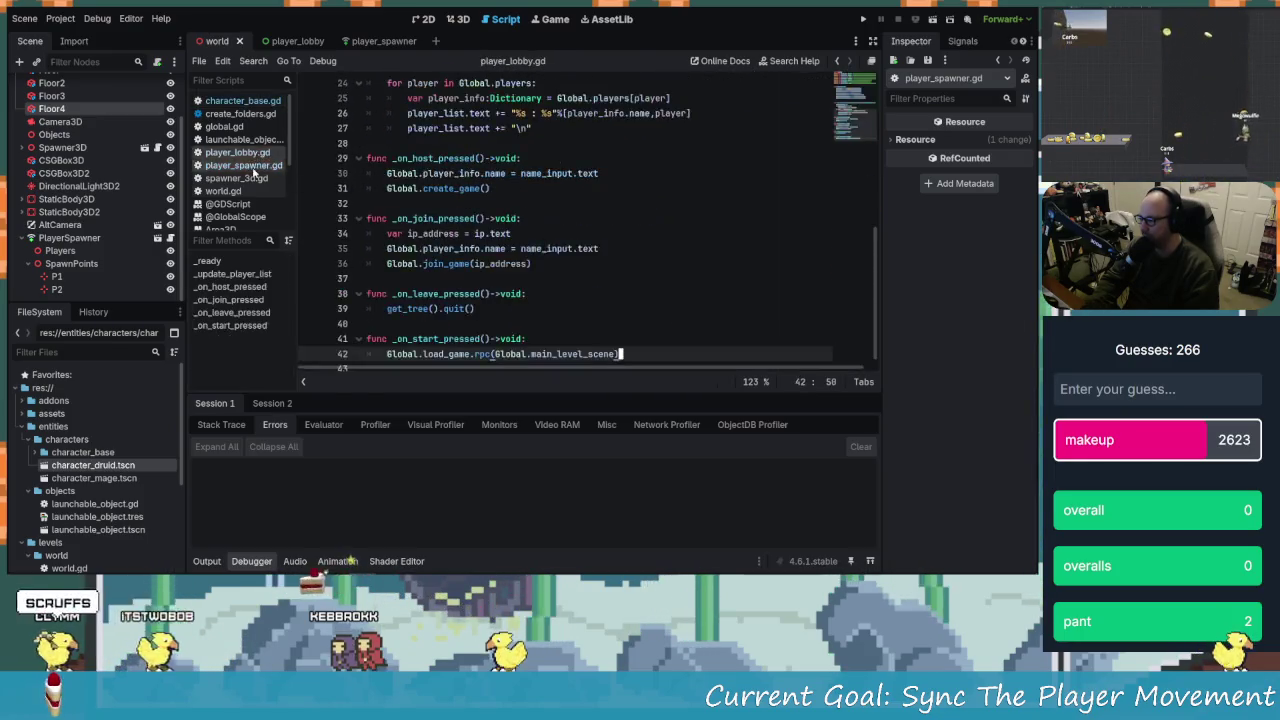
pyautogui.click(243, 165)
pyautogui.click(243, 100)
pyautogui.scroll(-3, 557, 241)
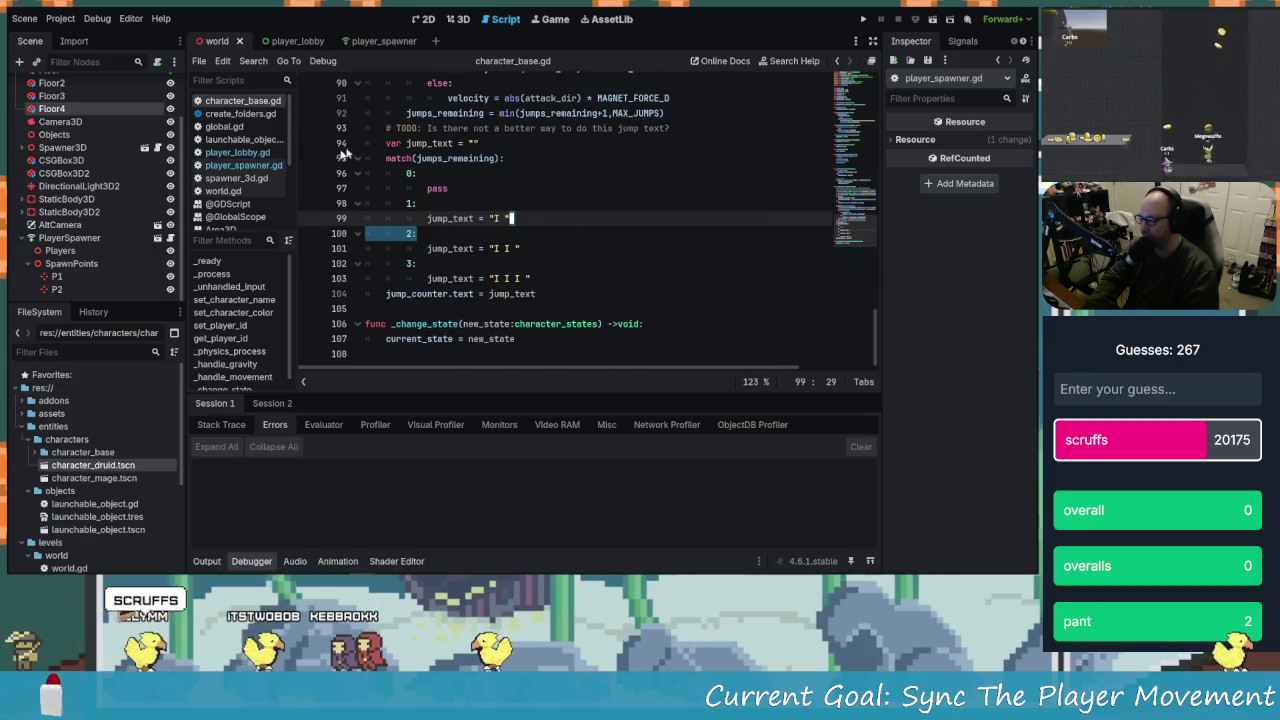
pyautogui.click(240, 152)
pyautogui.click(252, 165)
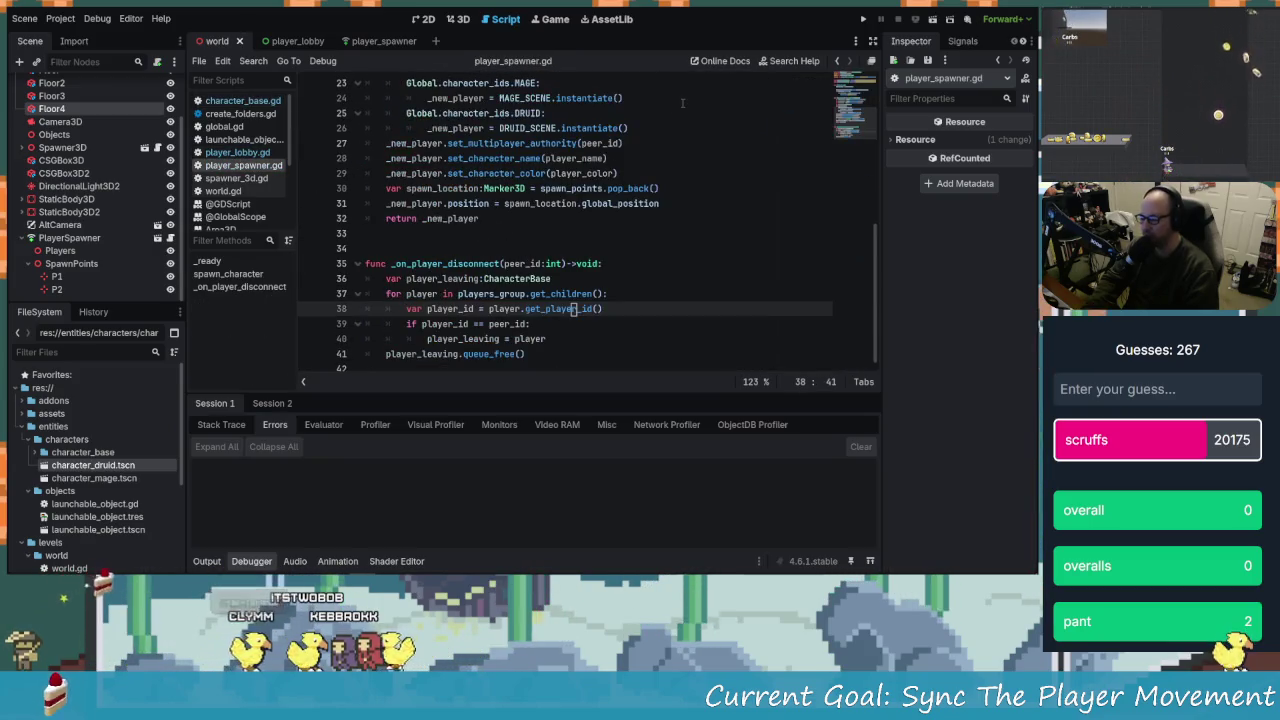
# Go to line 36 of _on_player_disconnect in player_spawner.gd and run the project
pyautogui.press('Up')
pyautogui.press('Up')
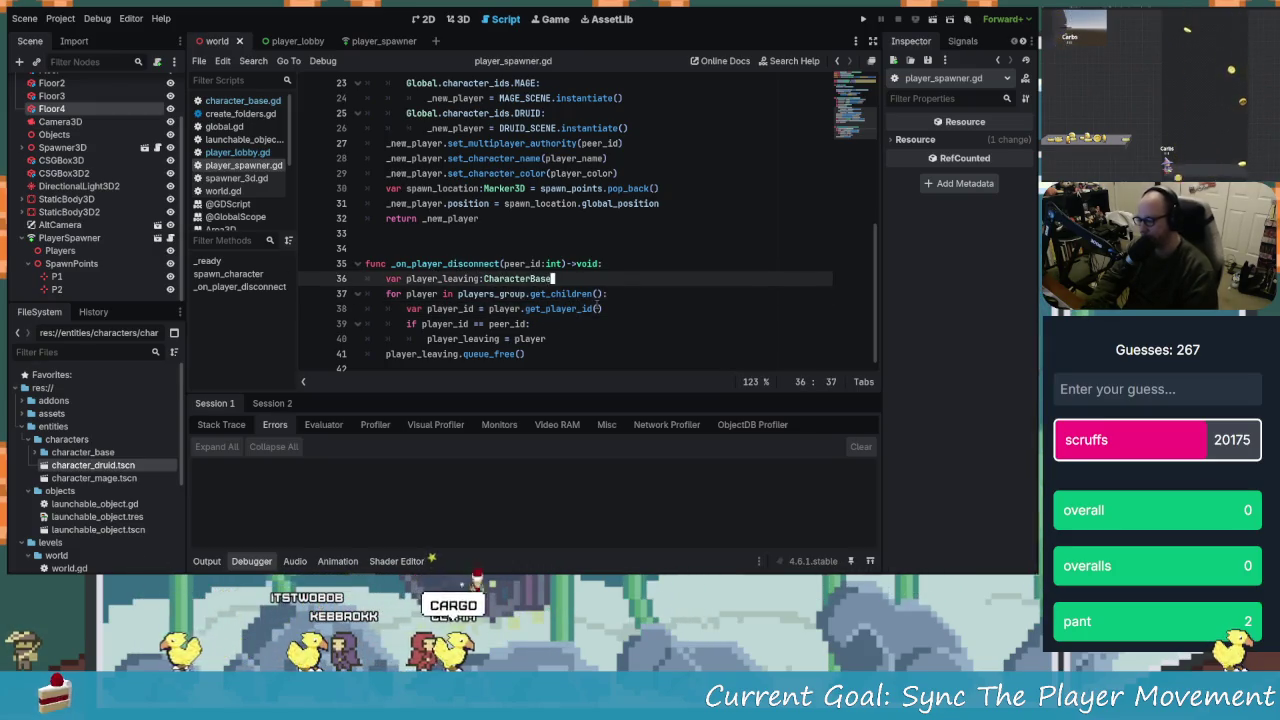
pyautogui.press('Down')
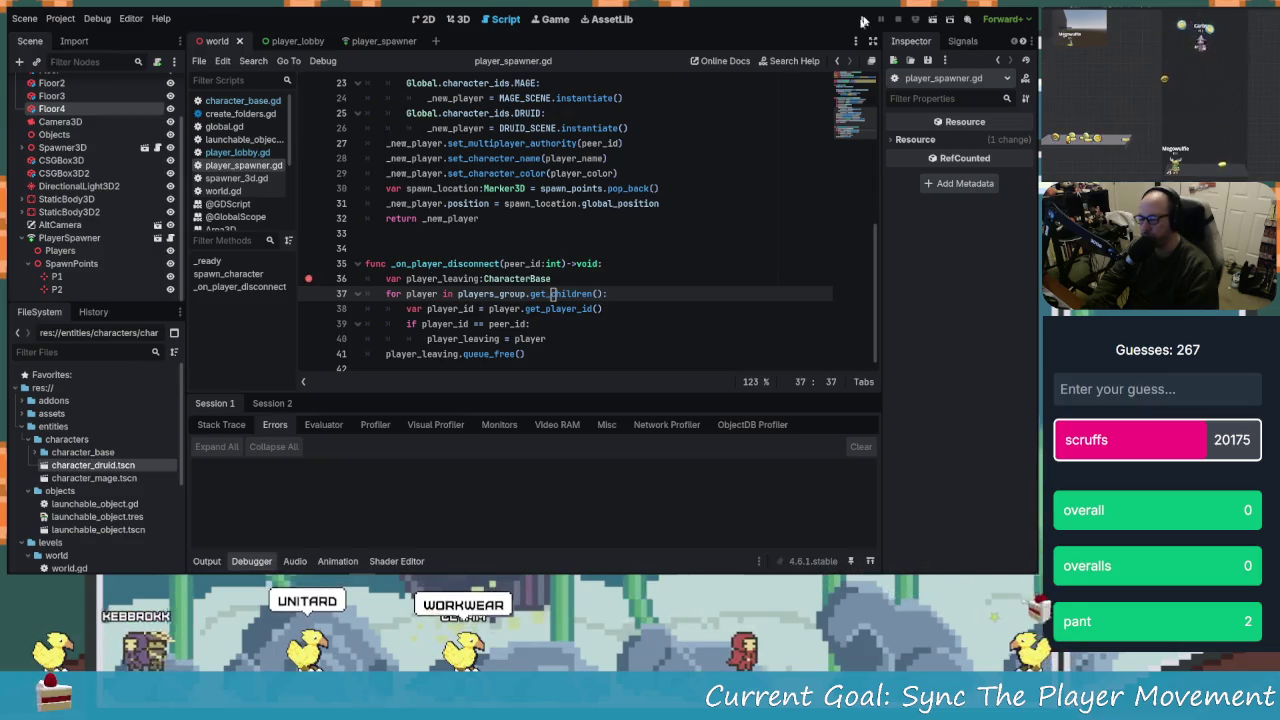
pyautogui.press('F5')
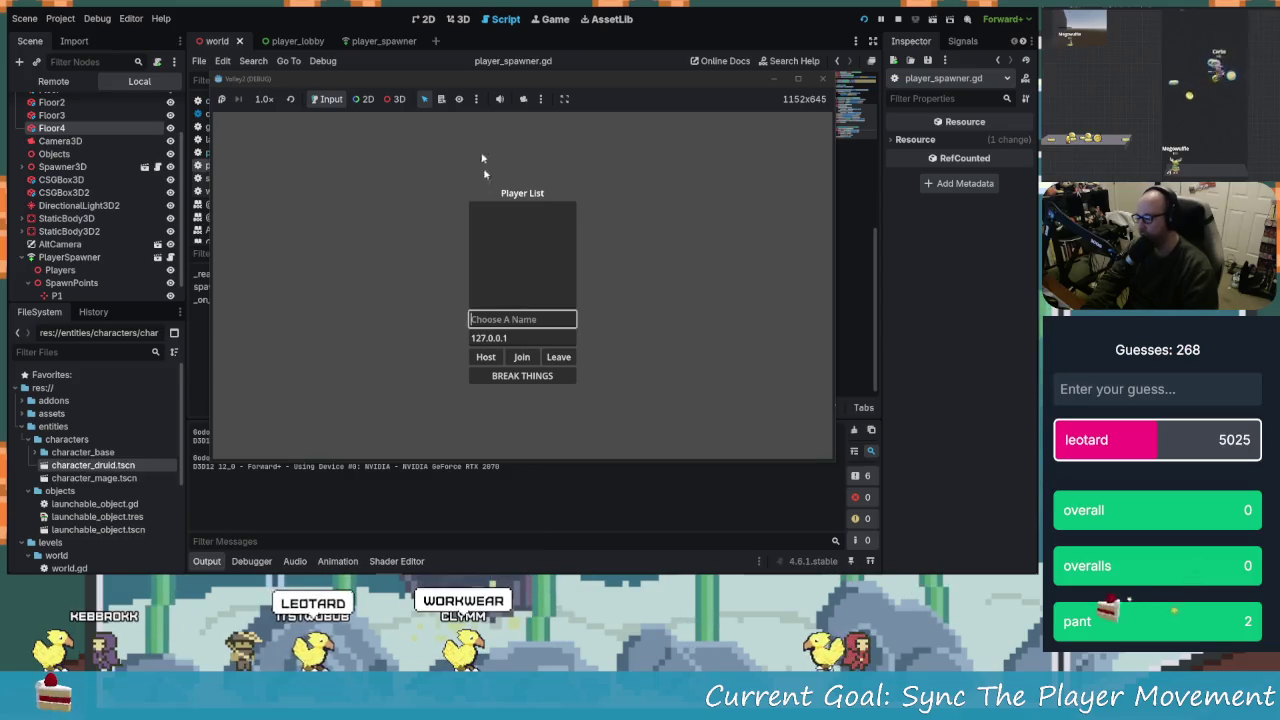
# Snap both game windows to the top corners and name the players Host and THing
pyautogui.moveTo(517, 88); pyautogui.dragTo(320, 15)
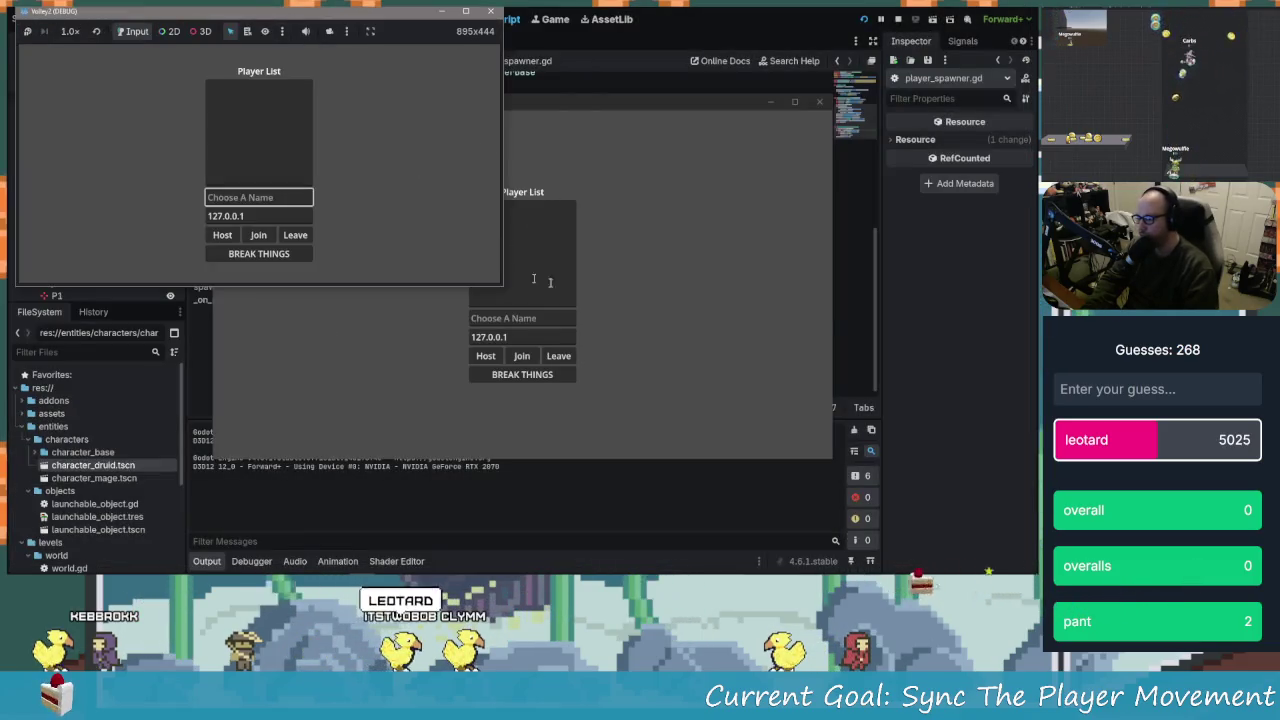
pyautogui.moveTo(585, 97)
pyautogui.mouseDown()
pyautogui.moveTo(694, 111)
pyautogui.moveTo(811, 69)
pyautogui.moveTo(573, 175)
pyautogui.mouseUp()
pyautogui.click(253, 197)
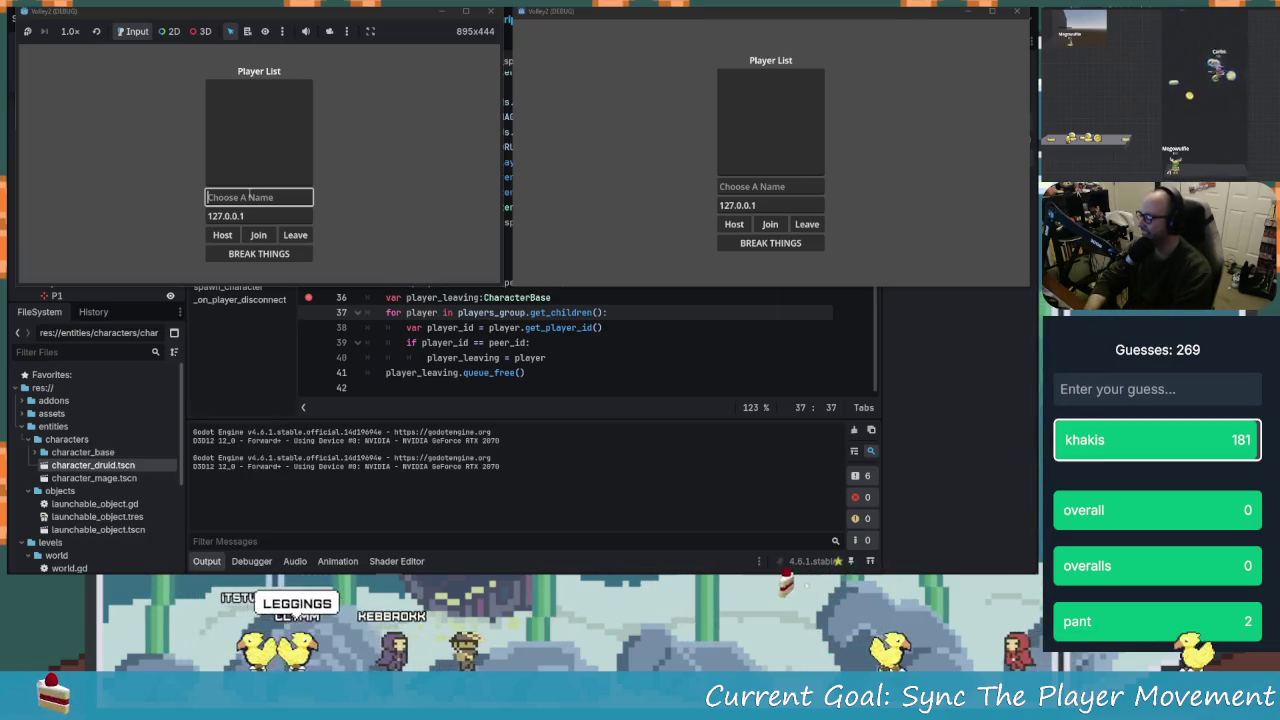
pyautogui.write('Host')
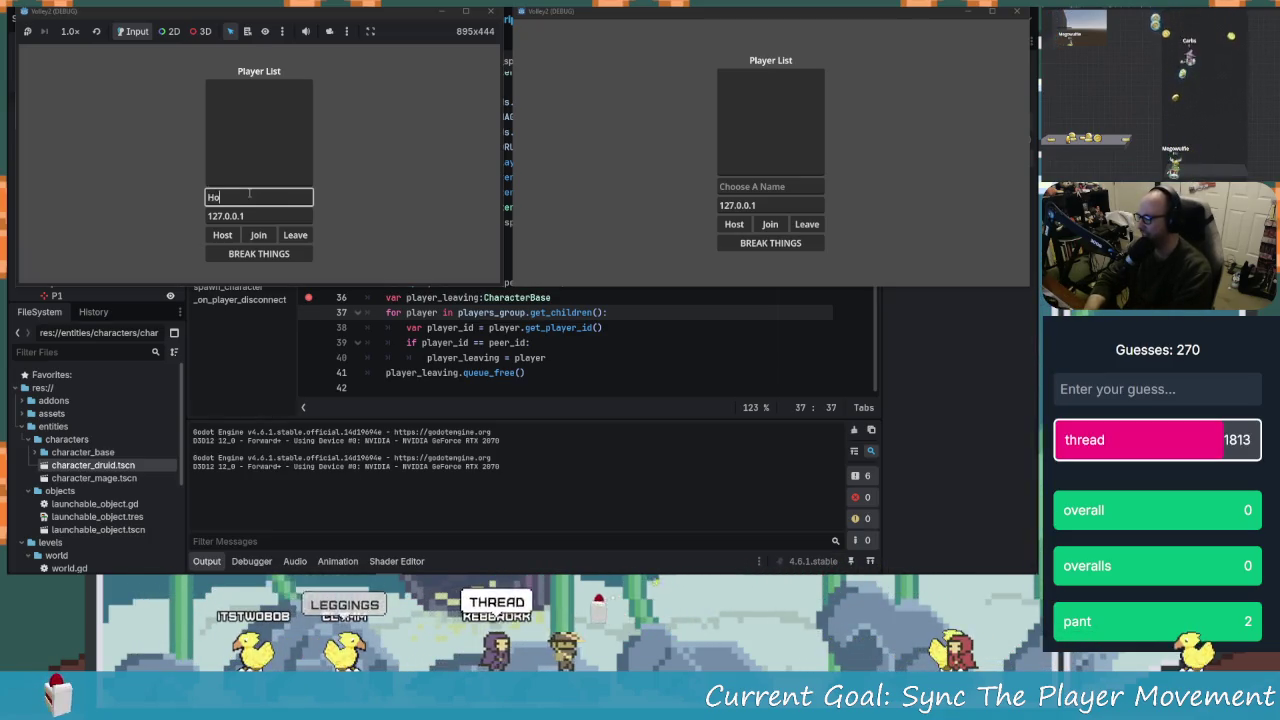
pyautogui.click(803, 188)
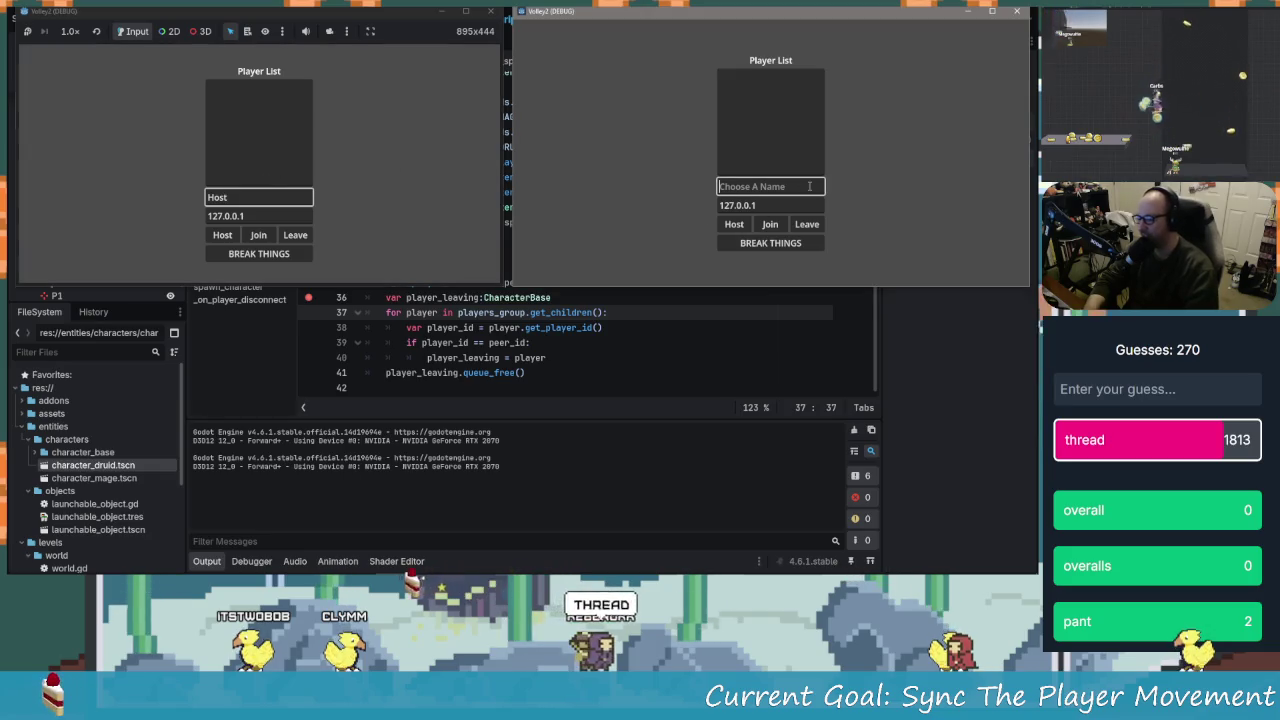
pyautogui.write('THing')
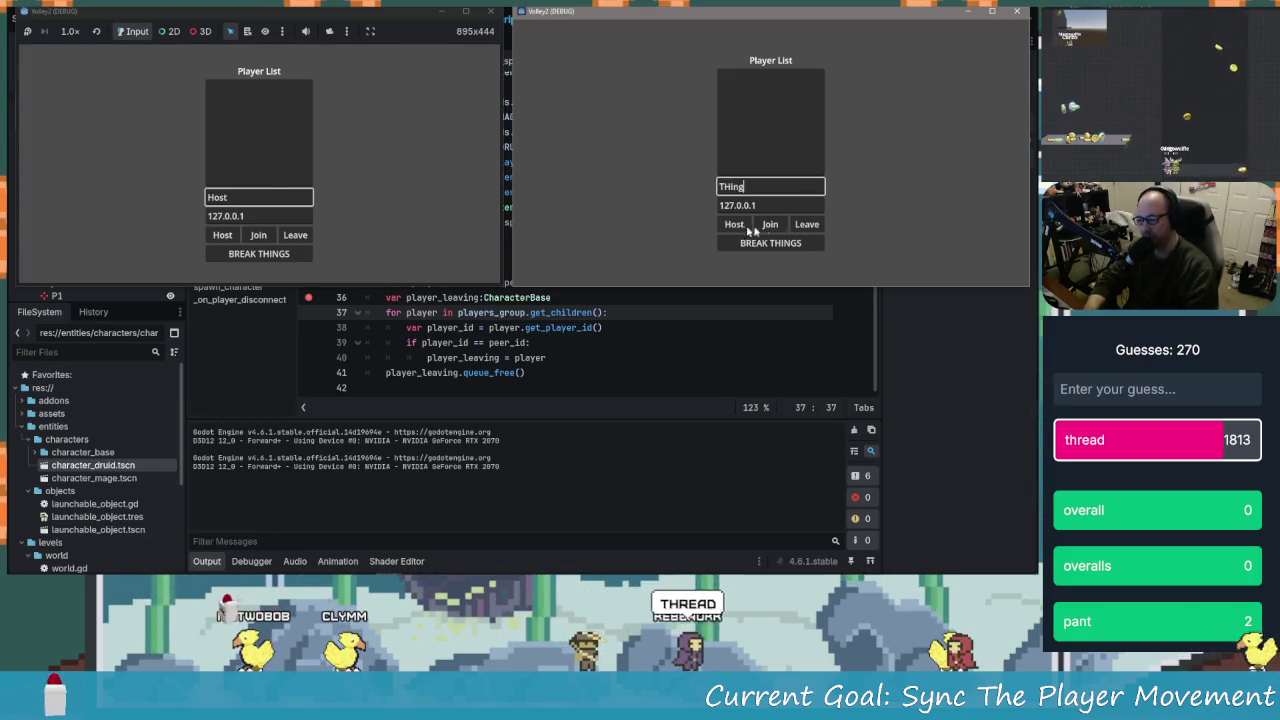
# Host from the left window, join from the right, and switch to debugger Session 2
pyautogui.click(220, 236)
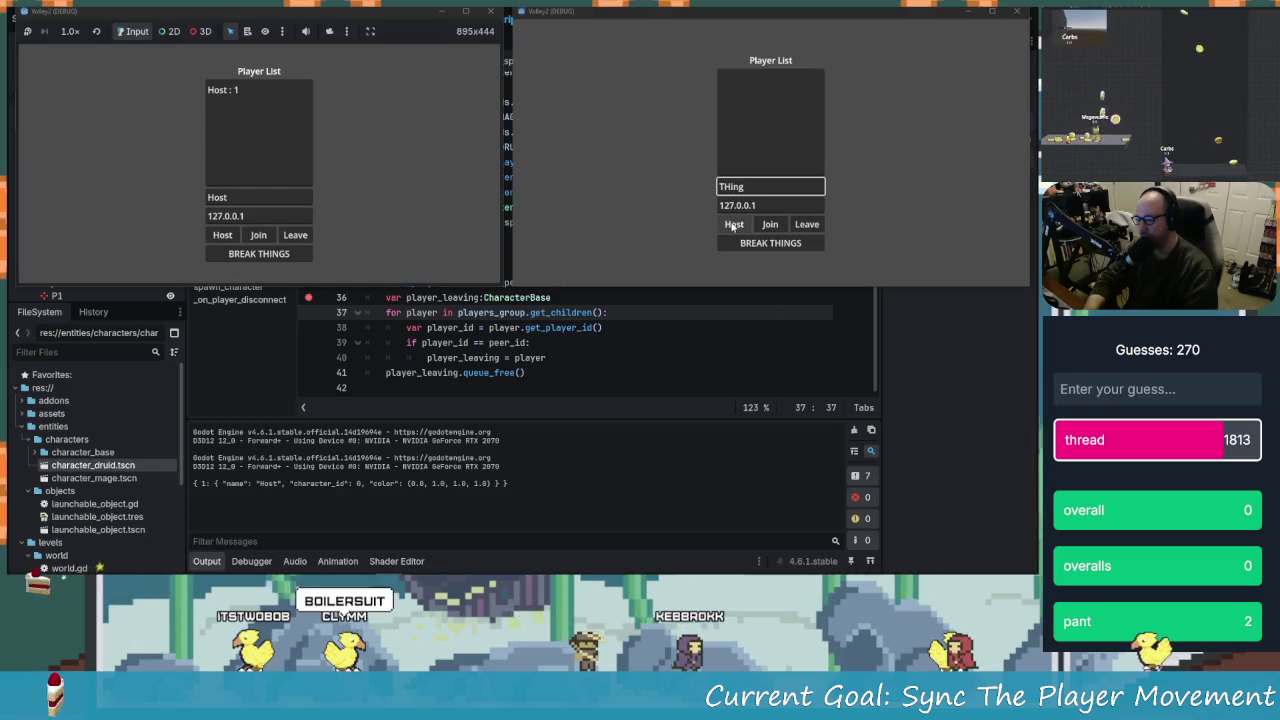
pyautogui.click(733, 225)
pyautogui.click(770, 225)
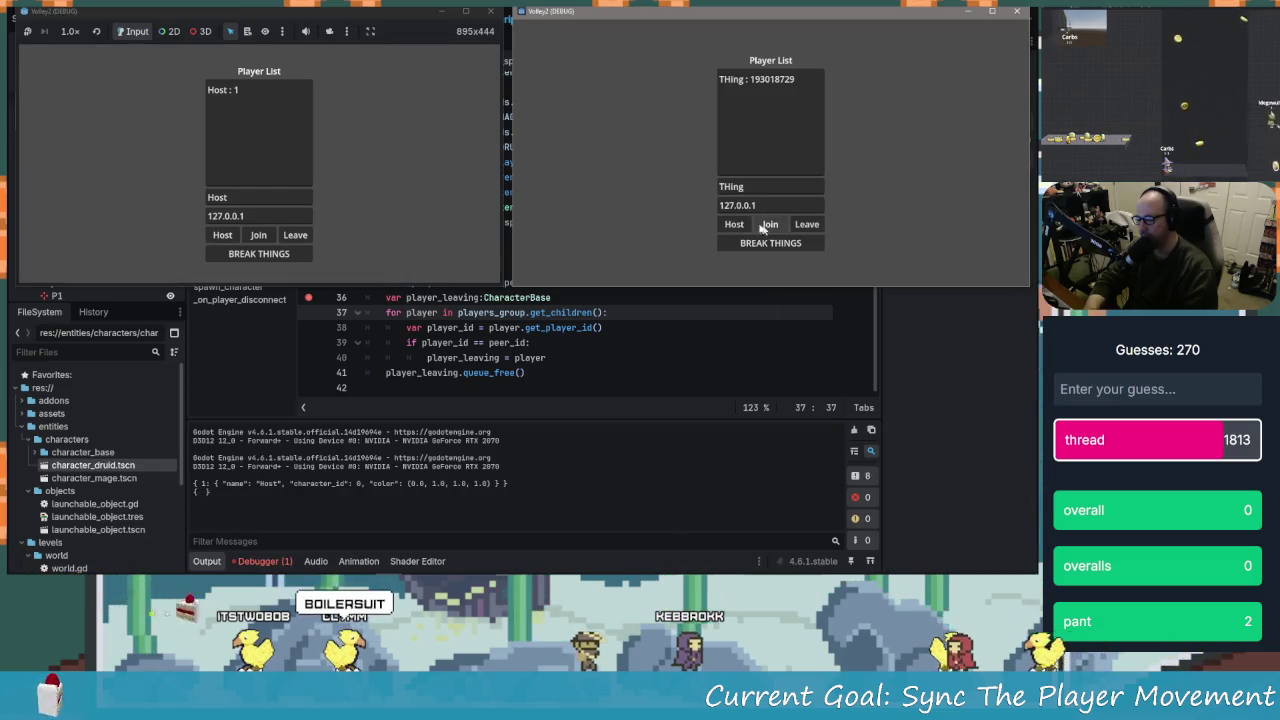
pyautogui.click(256, 252)
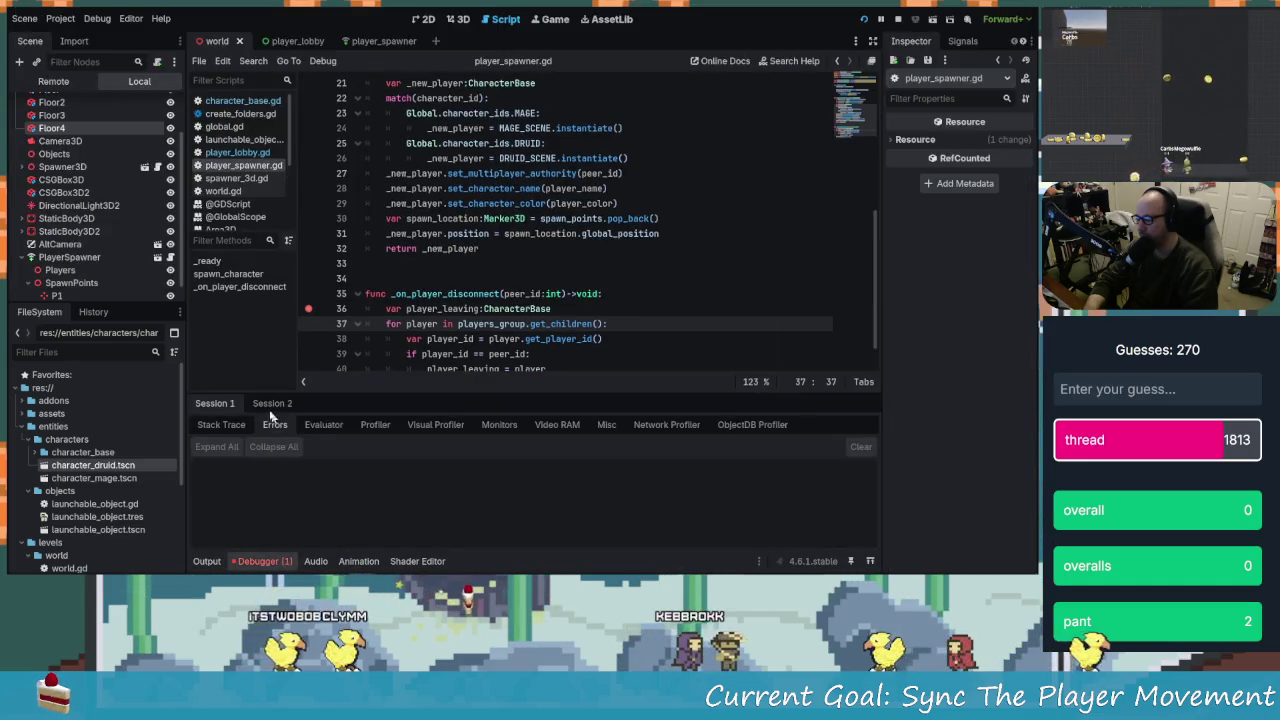
pyautogui.click(272, 403)
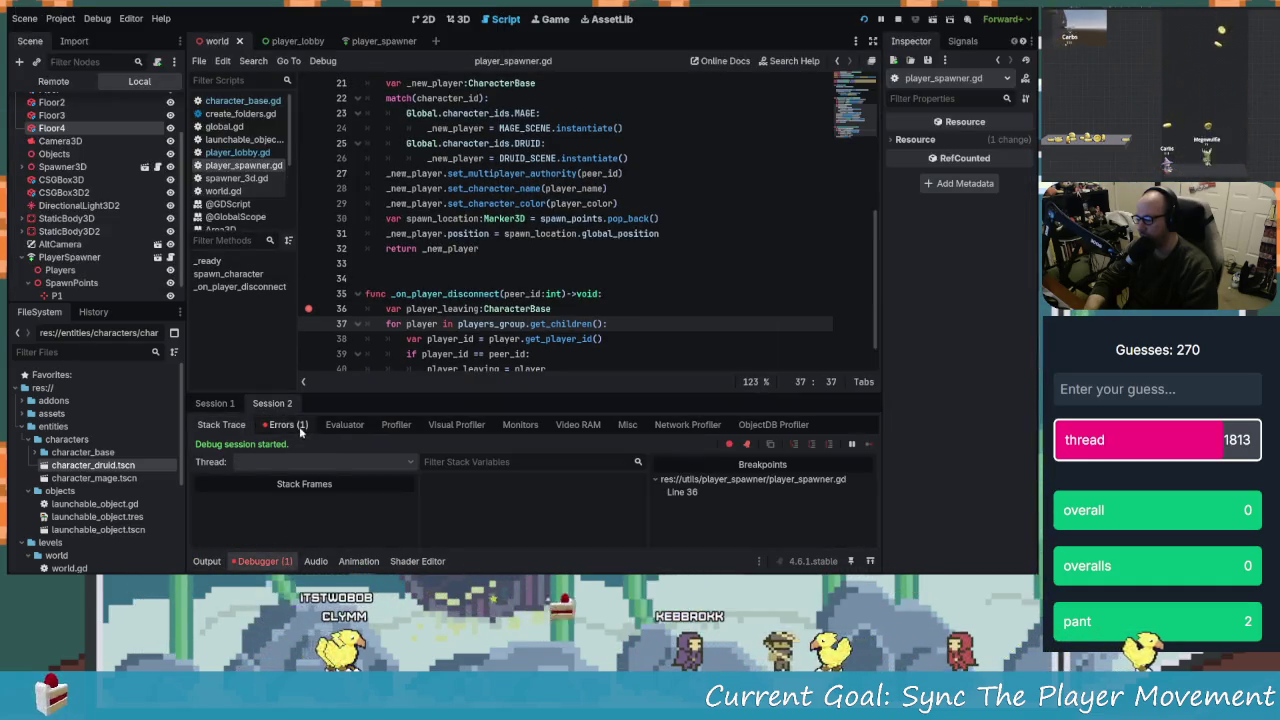
# Clear the Session 2 errors and start the match from the host's game window
pyautogui.click(286, 424)
pyautogui.click(861, 447)
pyautogui.hotkey('alt', 'Tab')
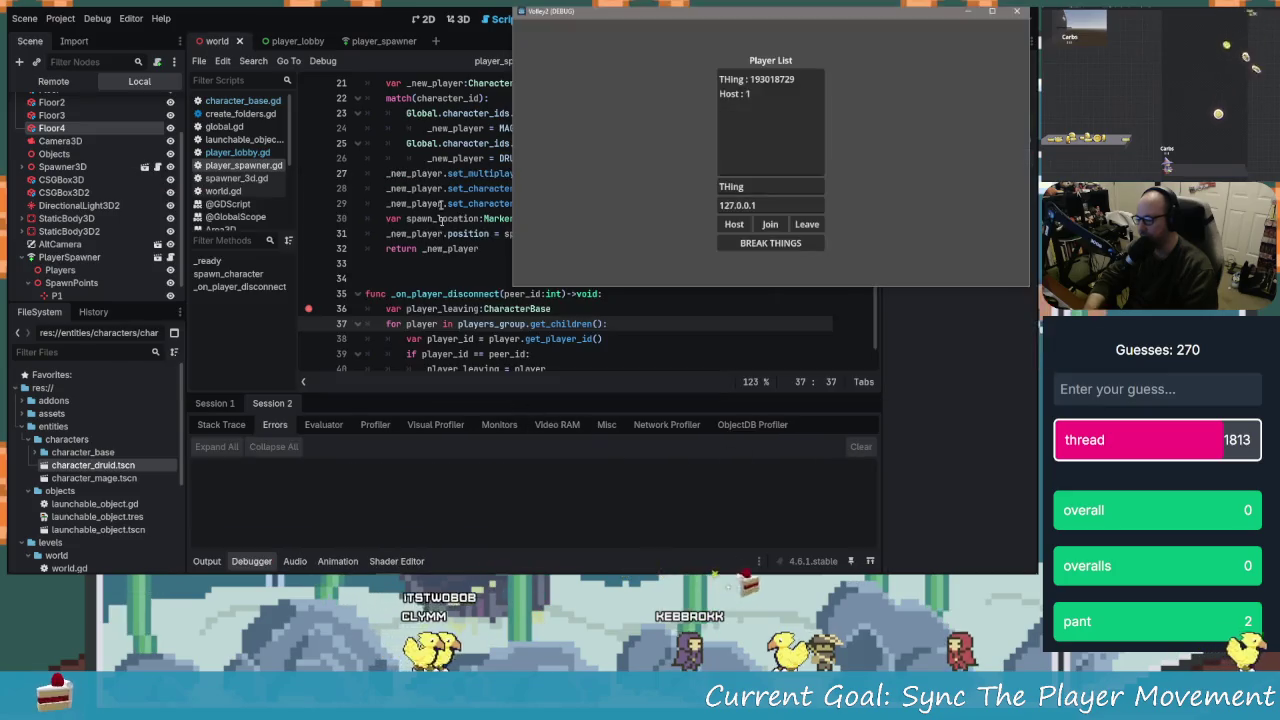
pyautogui.hotkey('alt', 'Tab')
pyautogui.click(545, 238)
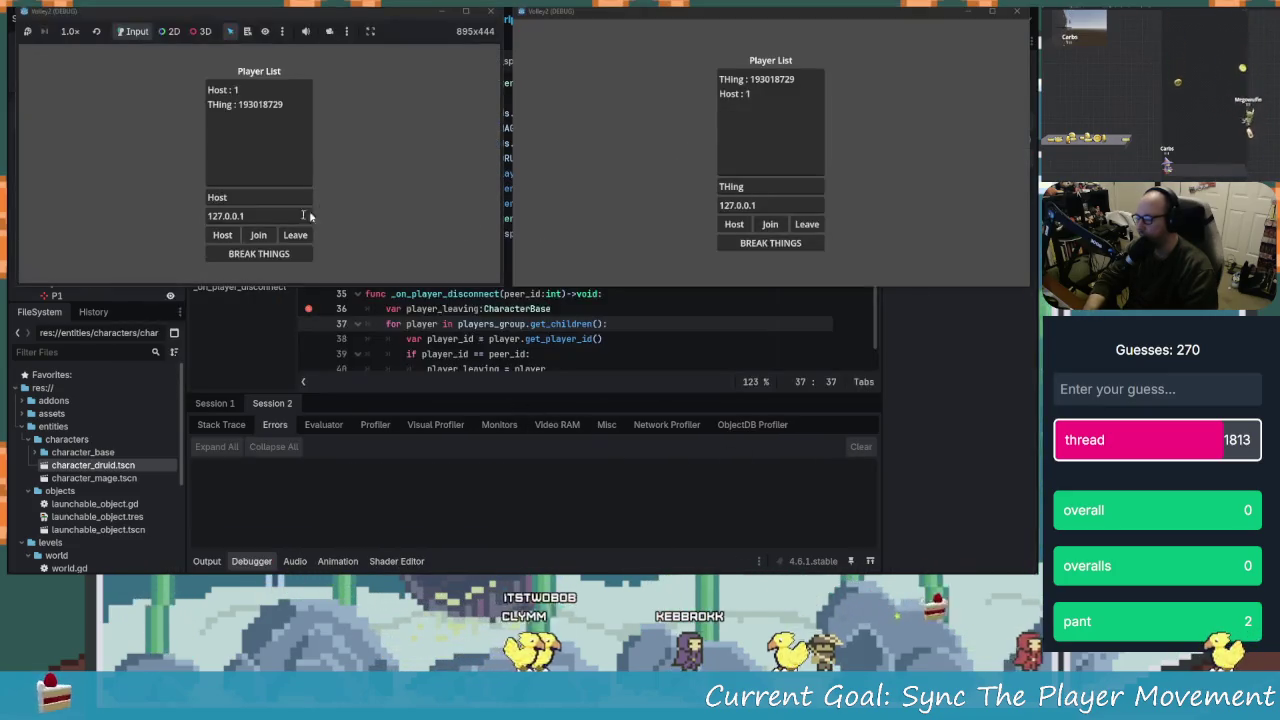
pyautogui.click(297, 255)
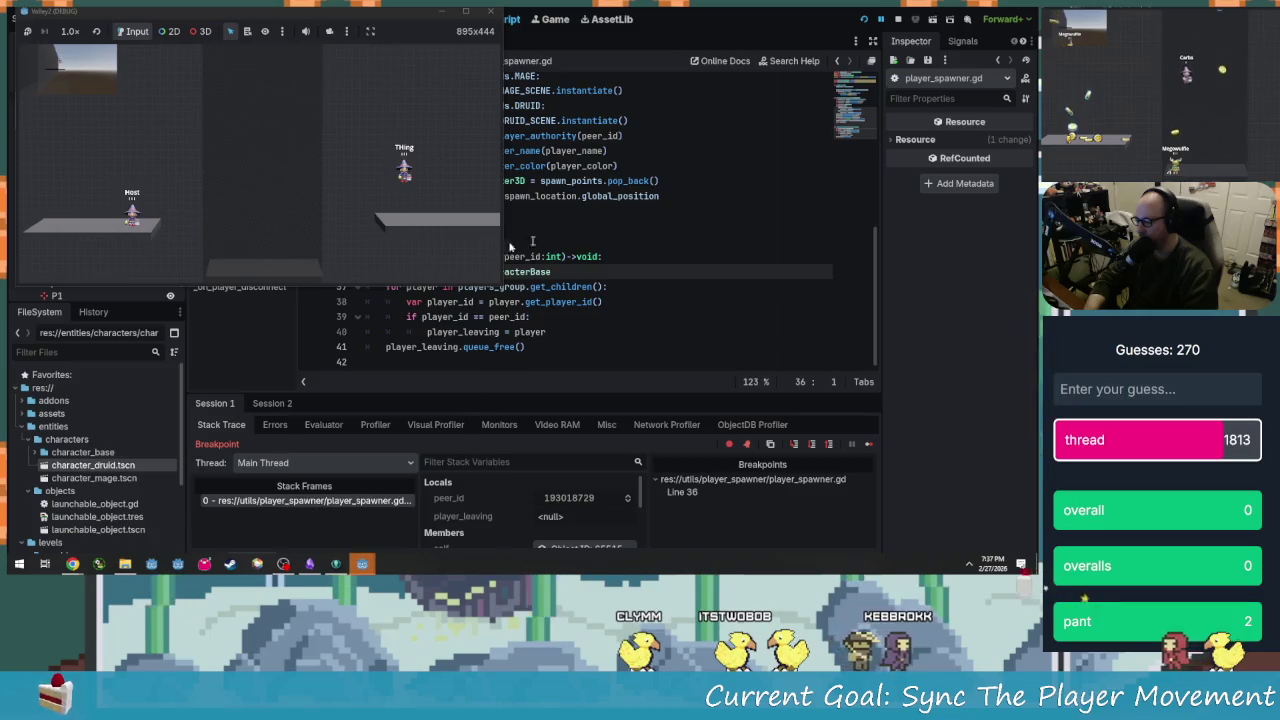
# Step from the breakpoint through lines 37–38, into get_player_id and back out
pyautogui.moveTo(551, 278); pyautogui.dragTo(571, 263)
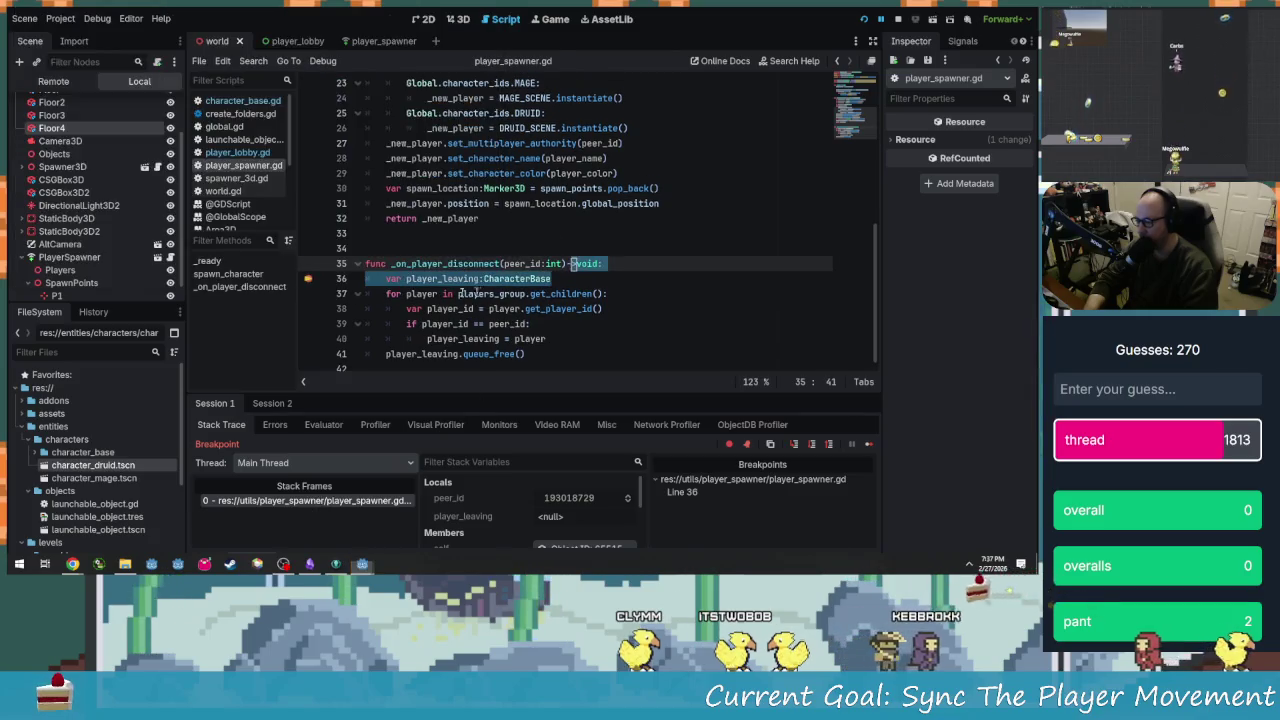
pyautogui.click(798, 446)
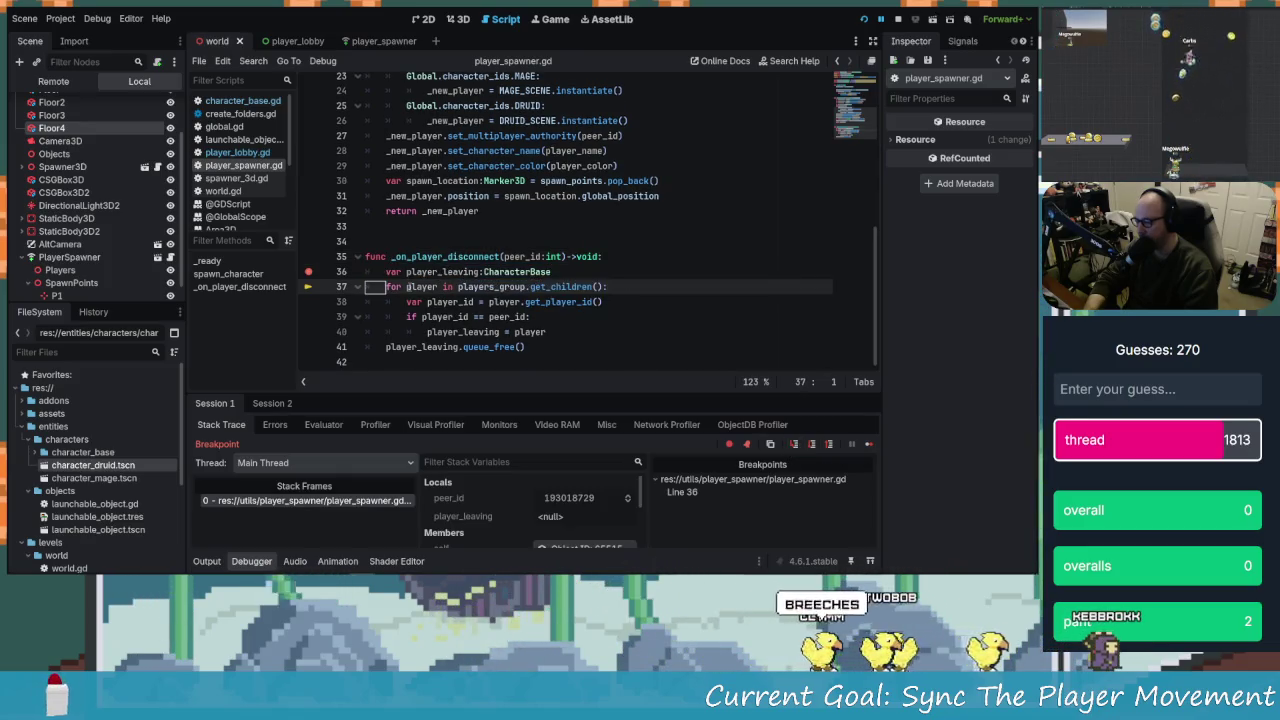
pyautogui.click(794, 446)
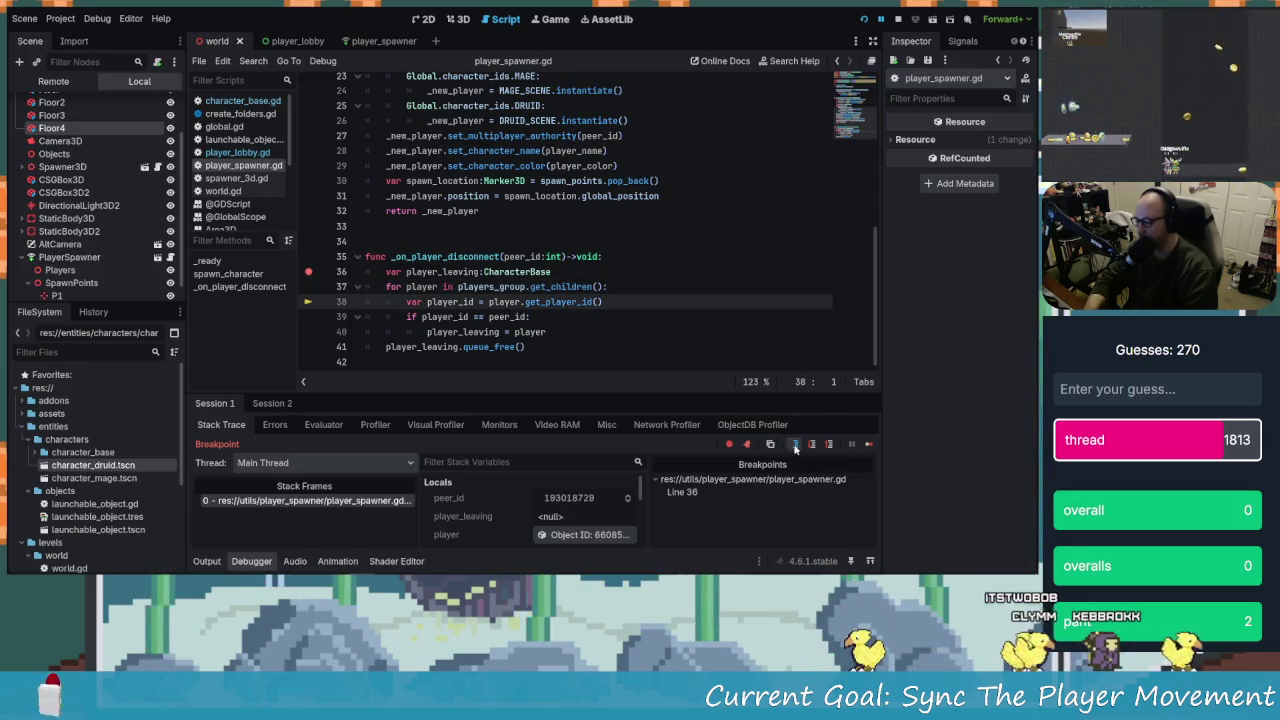
pyautogui.click(794, 445)
pyautogui.click(794, 445)
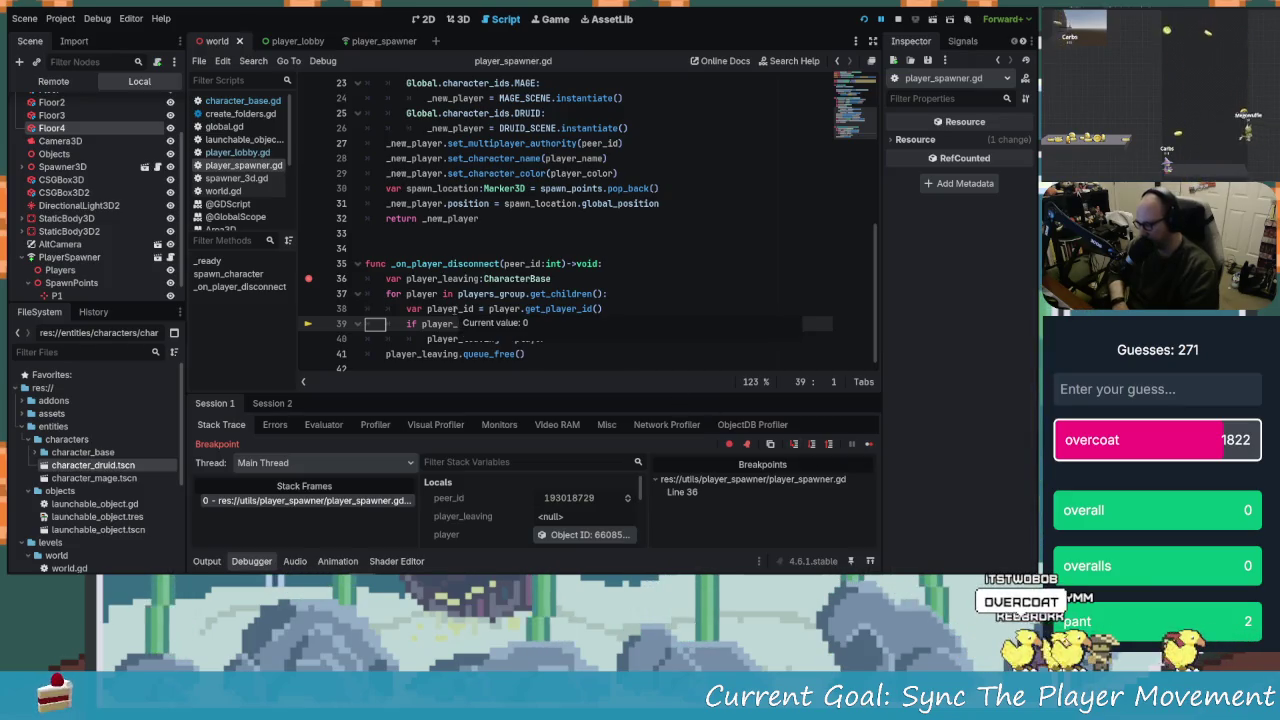
pyautogui.moveTo(459, 309)
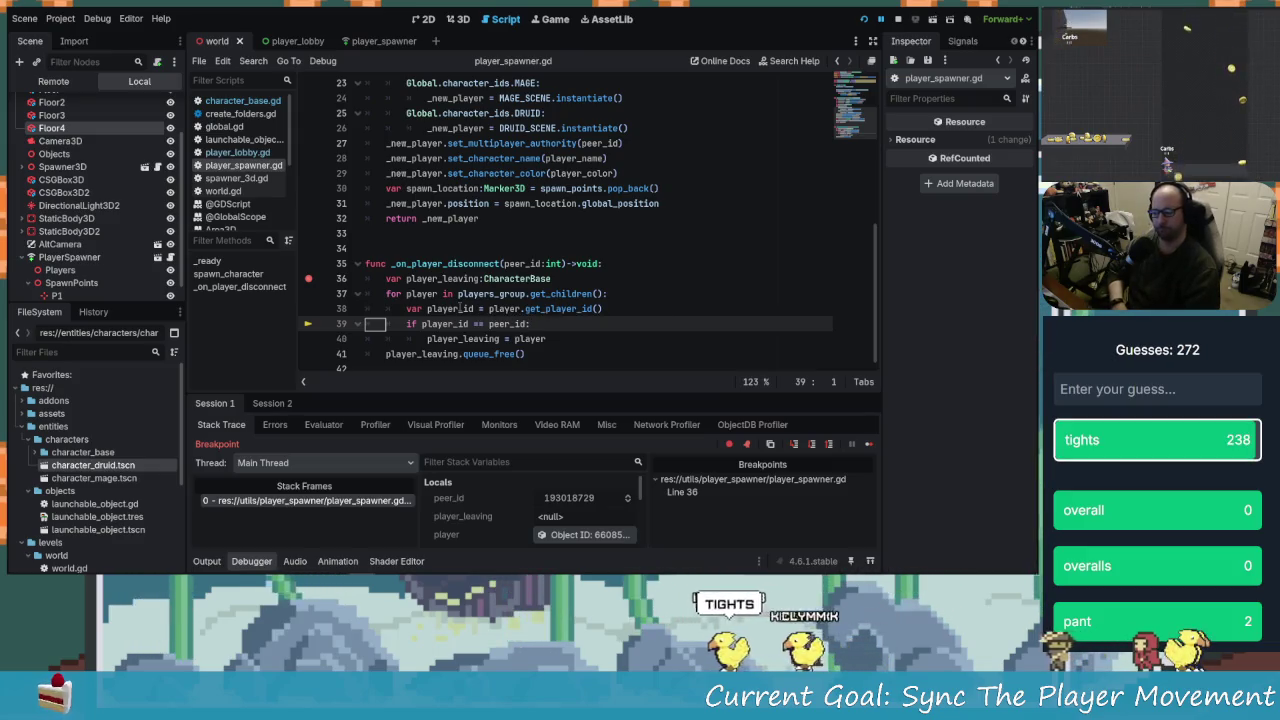
# Step into get_player_id again and out to line 39, where player_id reads 0
pyautogui.click(794, 444)
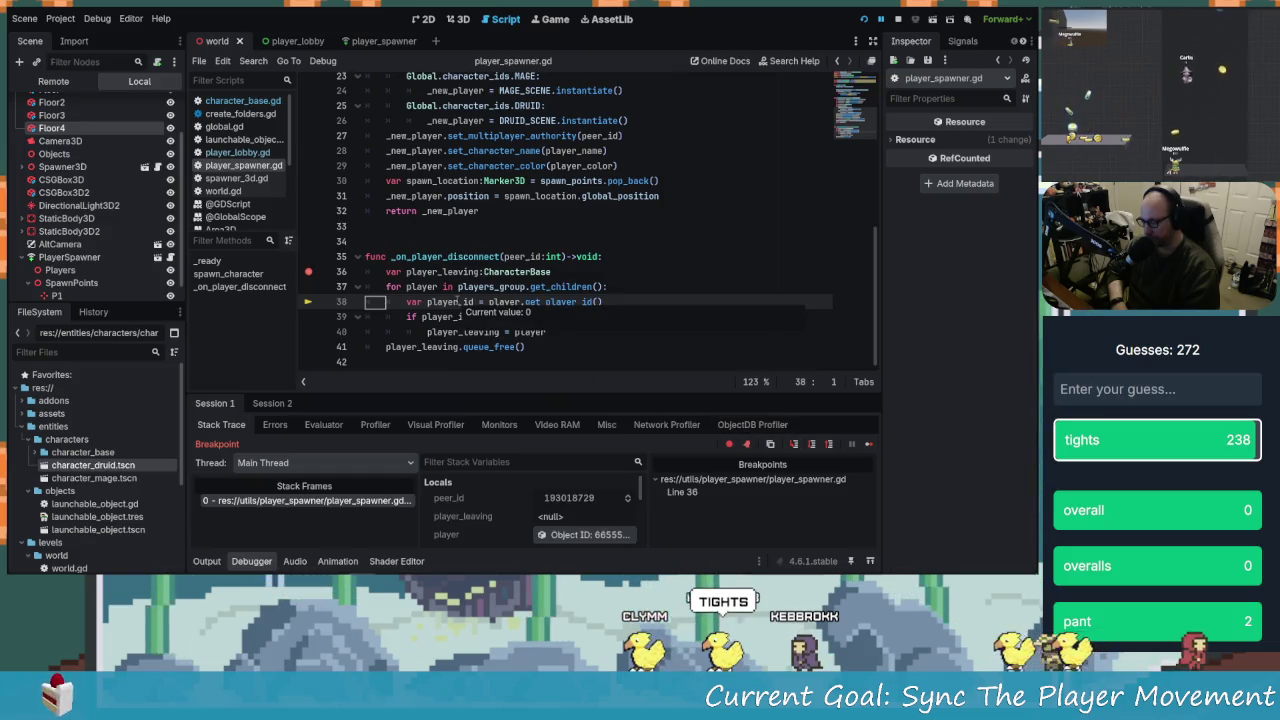
pyautogui.press('F11')
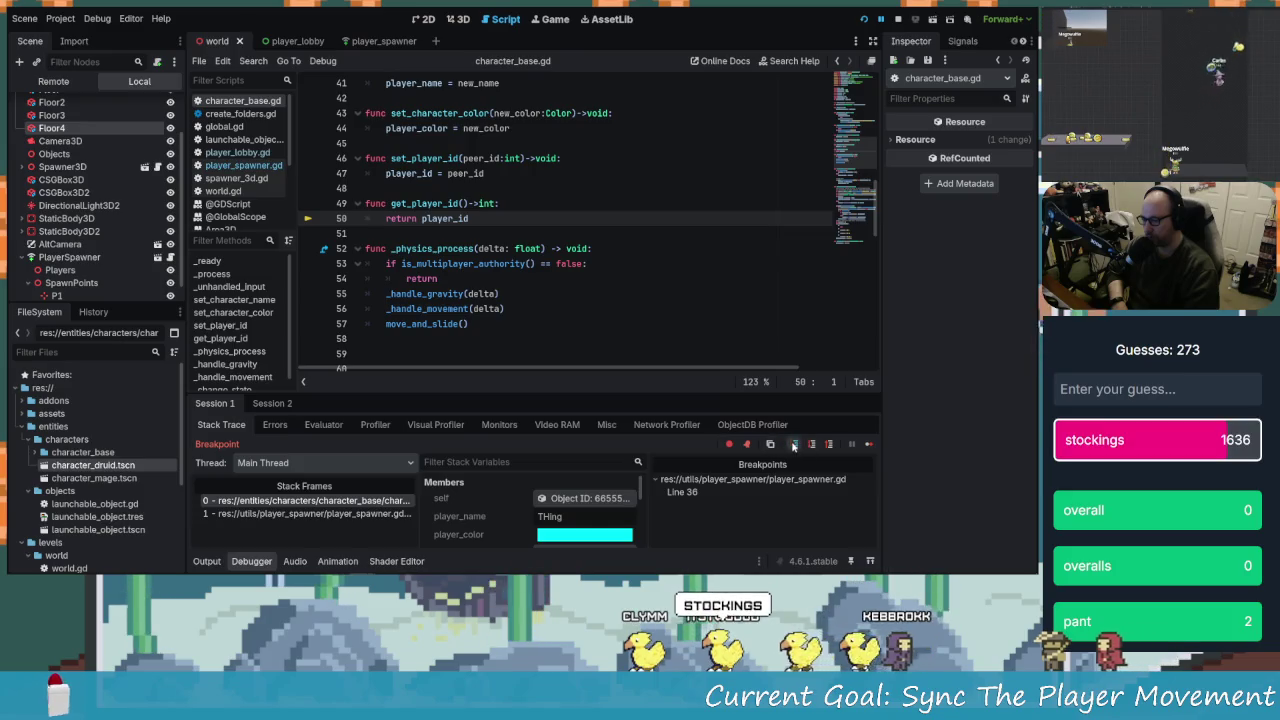
pyautogui.click(794, 444)
pyautogui.moveTo(443, 309)
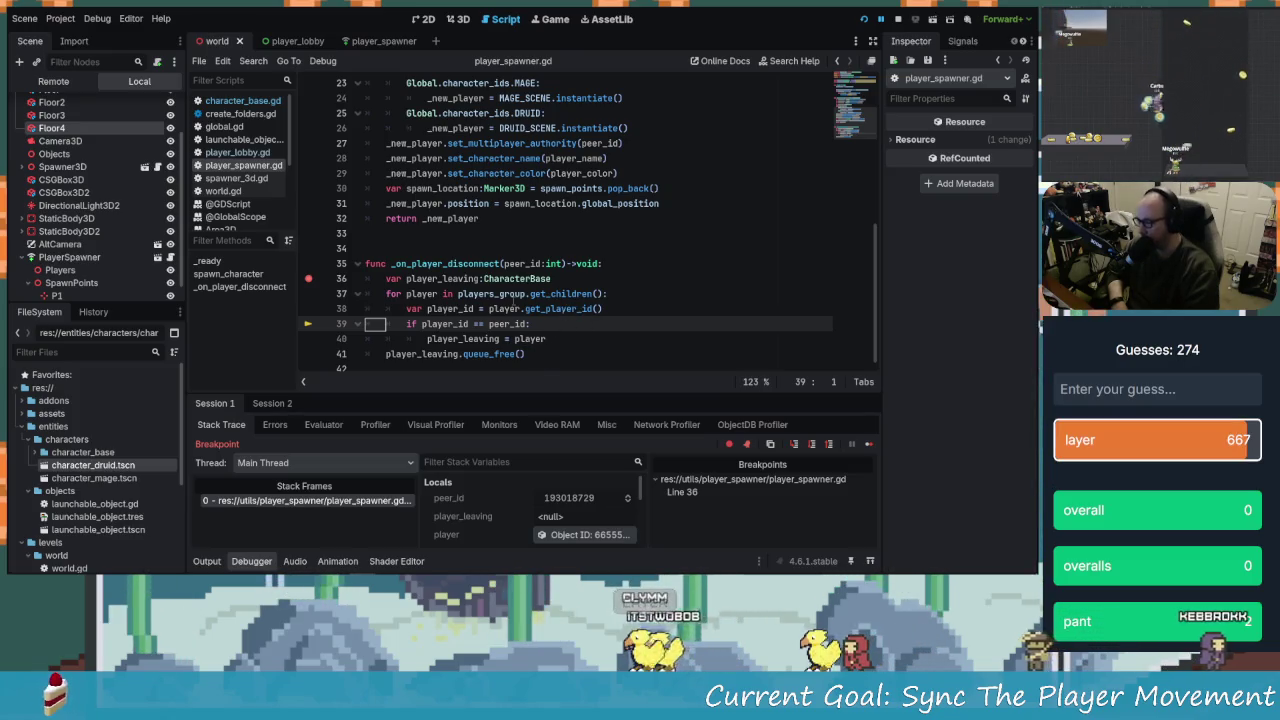
# Add _new_player.set_player_id(peer_id) after set_character_color in spawn_character
pyautogui.scroll(2, 567, 335)
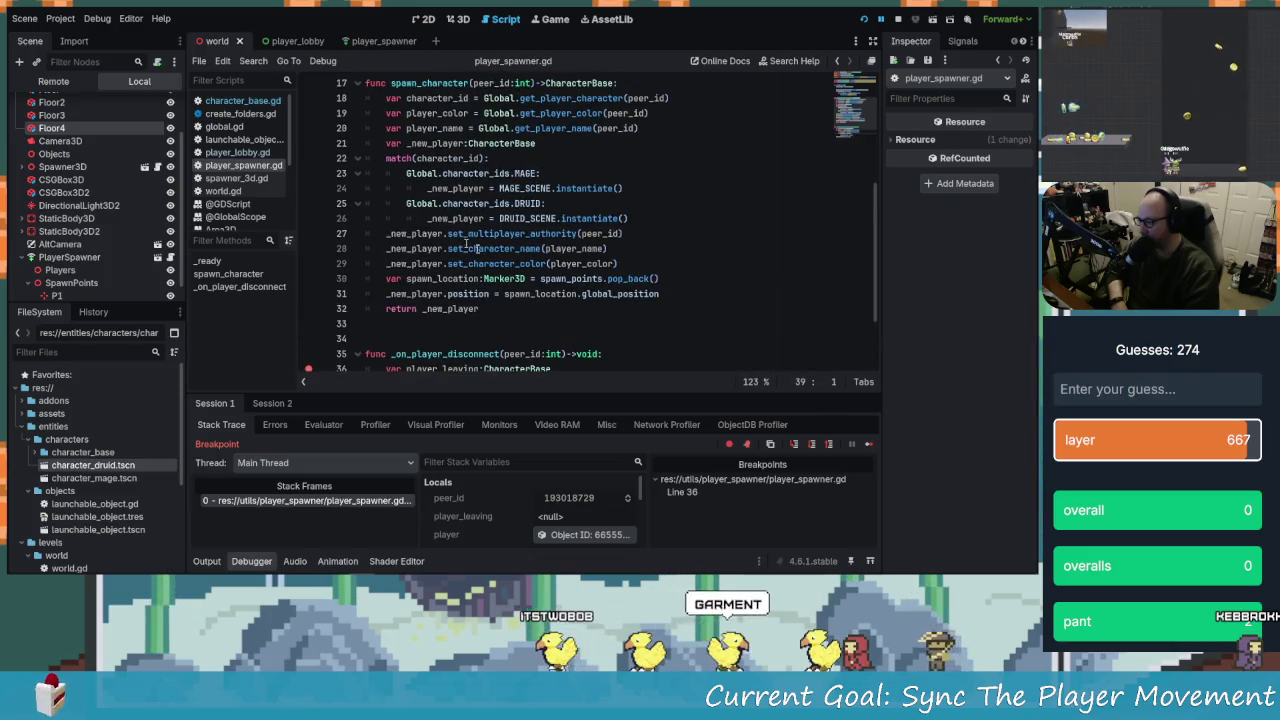
pyautogui.scroll(1, 542, 298)
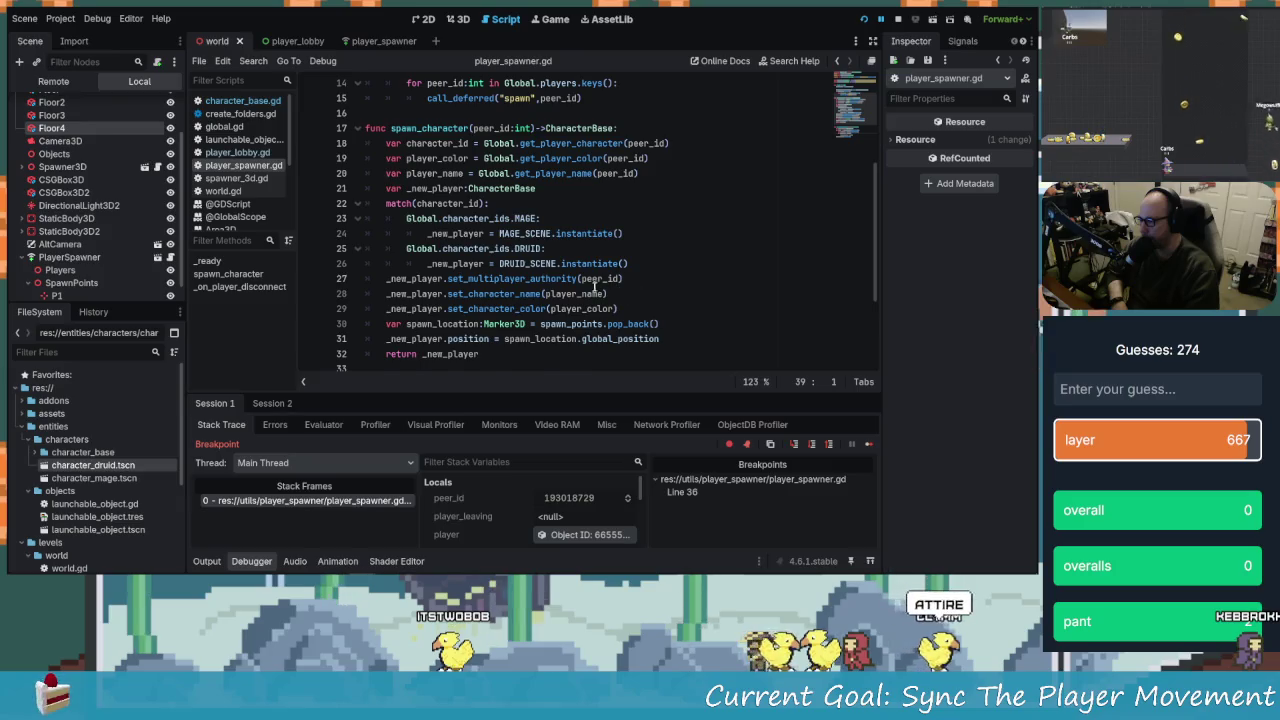
pyautogui.scroll(-1, 597, 289)
pyautogui.scroll(1, 560, 275)
pyautogui.scroll(-2, 509, 260)
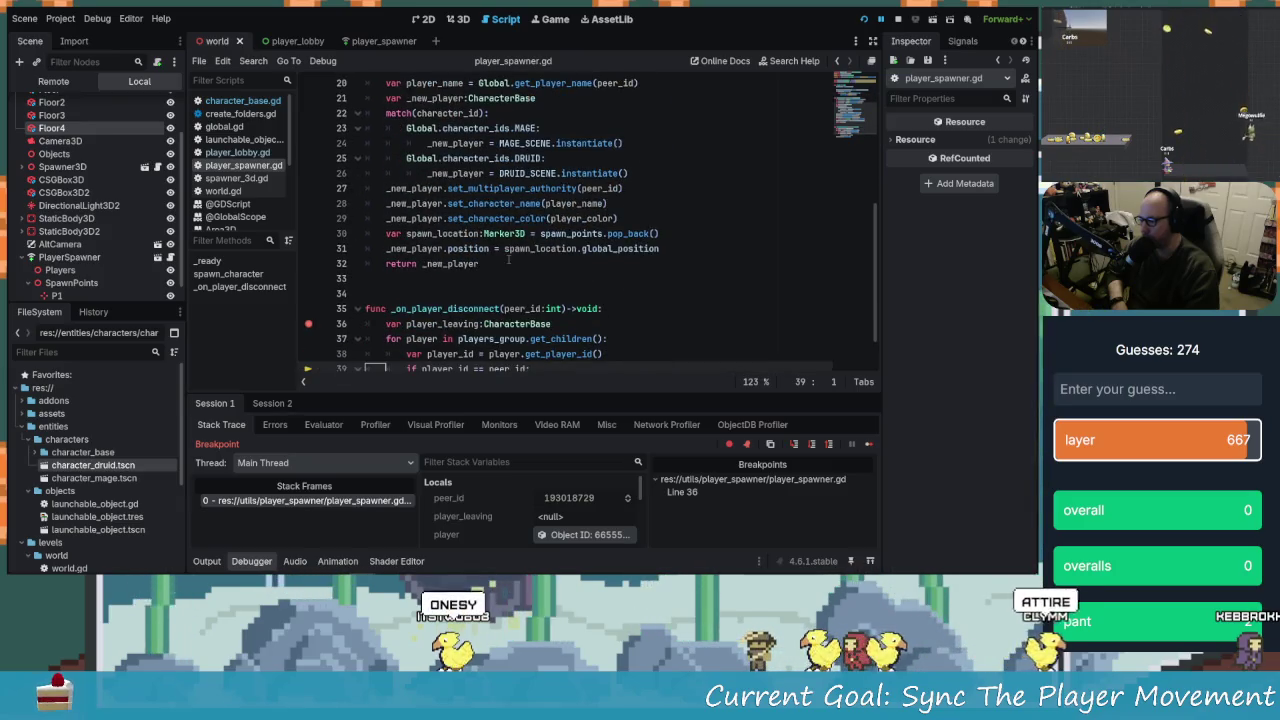
pyautogui.scroll(3, 515, 261)
pyautogui.scroll(-2, 600, 263)
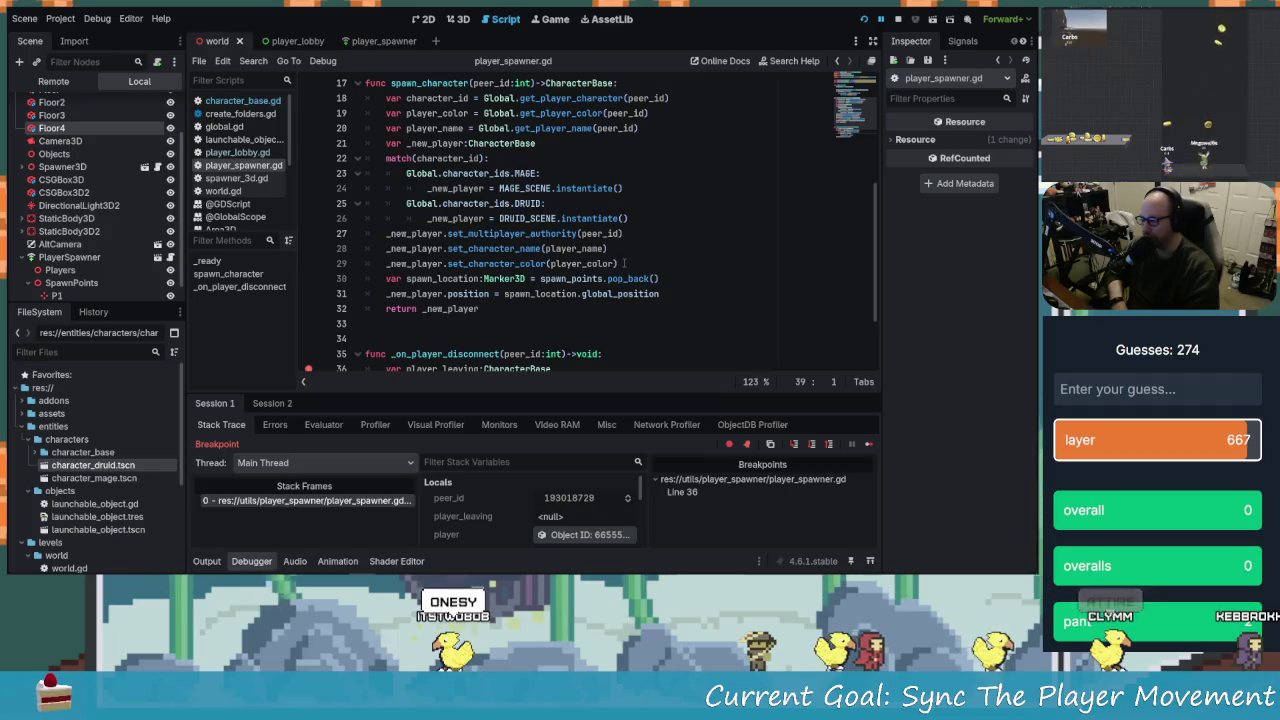
pyautogui.click(624, 263)
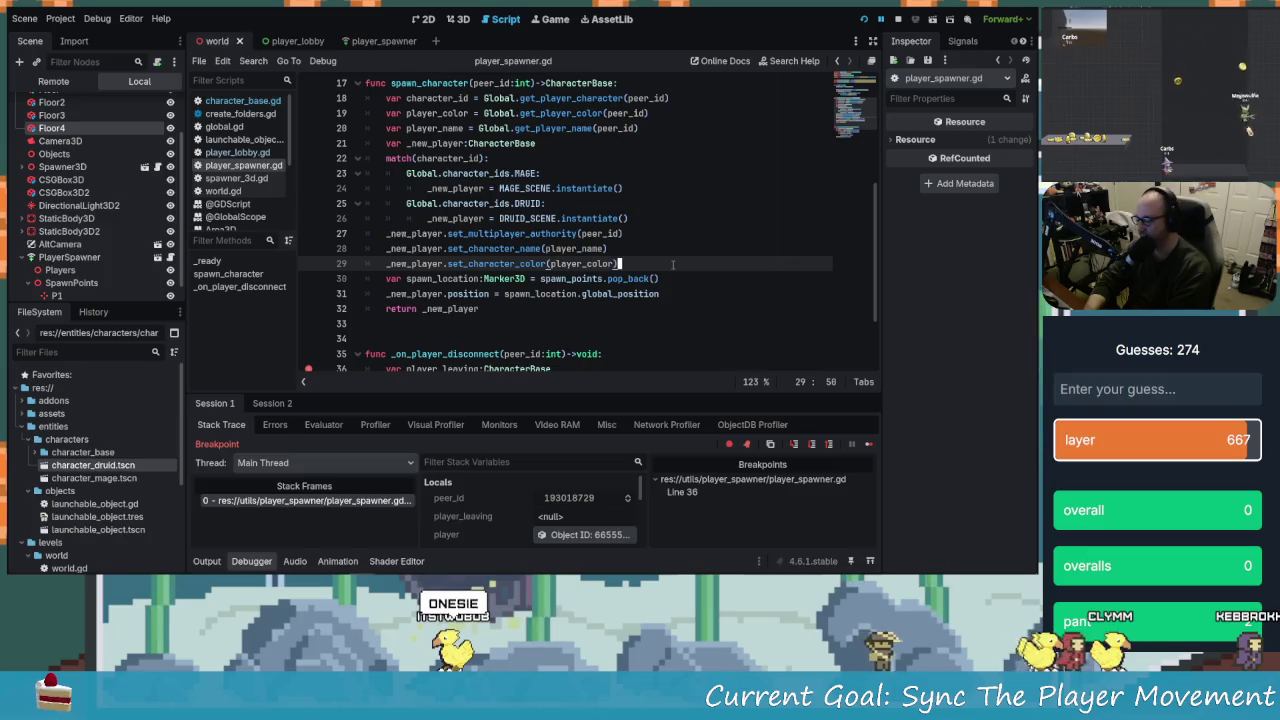
pyautogui.press('Return')
pyautogui.write('_n')
pyautogui.press('Return')
pyautogui.write('.')
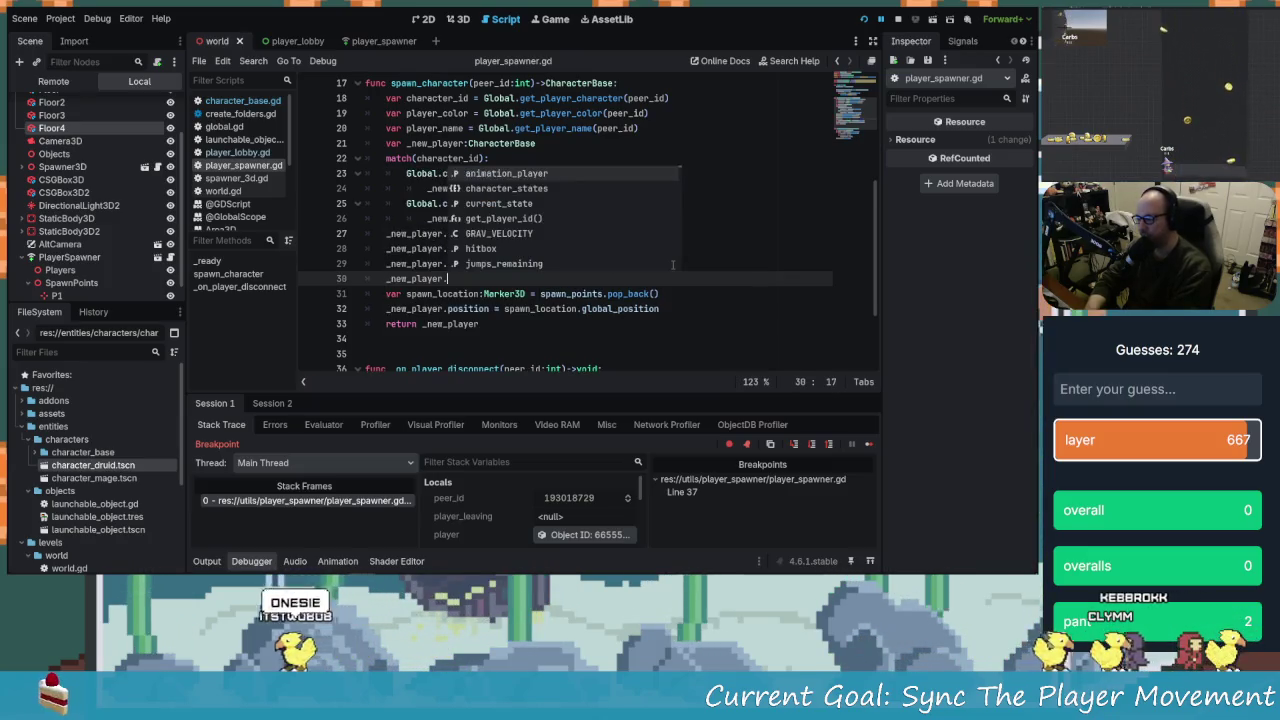
pyautogui.write('set_pla')
pyautogui.press('Return')
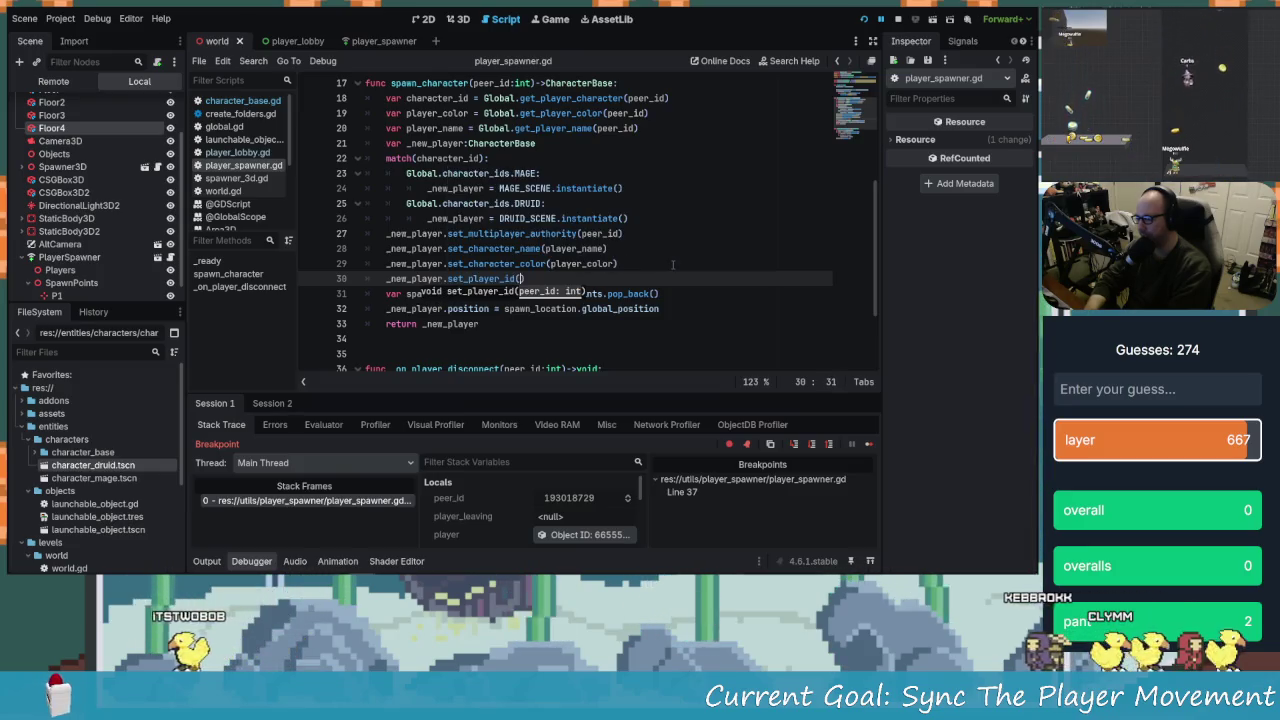
pyautogui.write('pe')
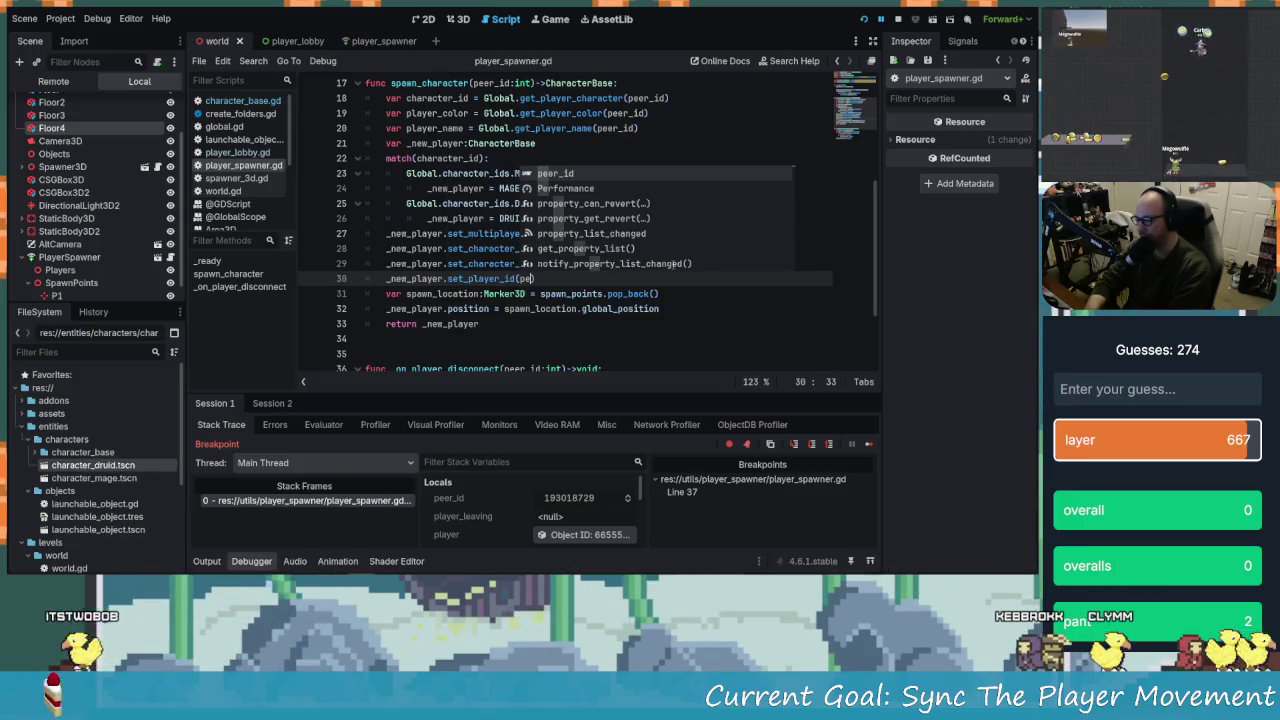
pyautogui.press('Return')
# Stop the paused debug session, save the script, and relaunch the game with F5
pyautogui.click(897, 20)
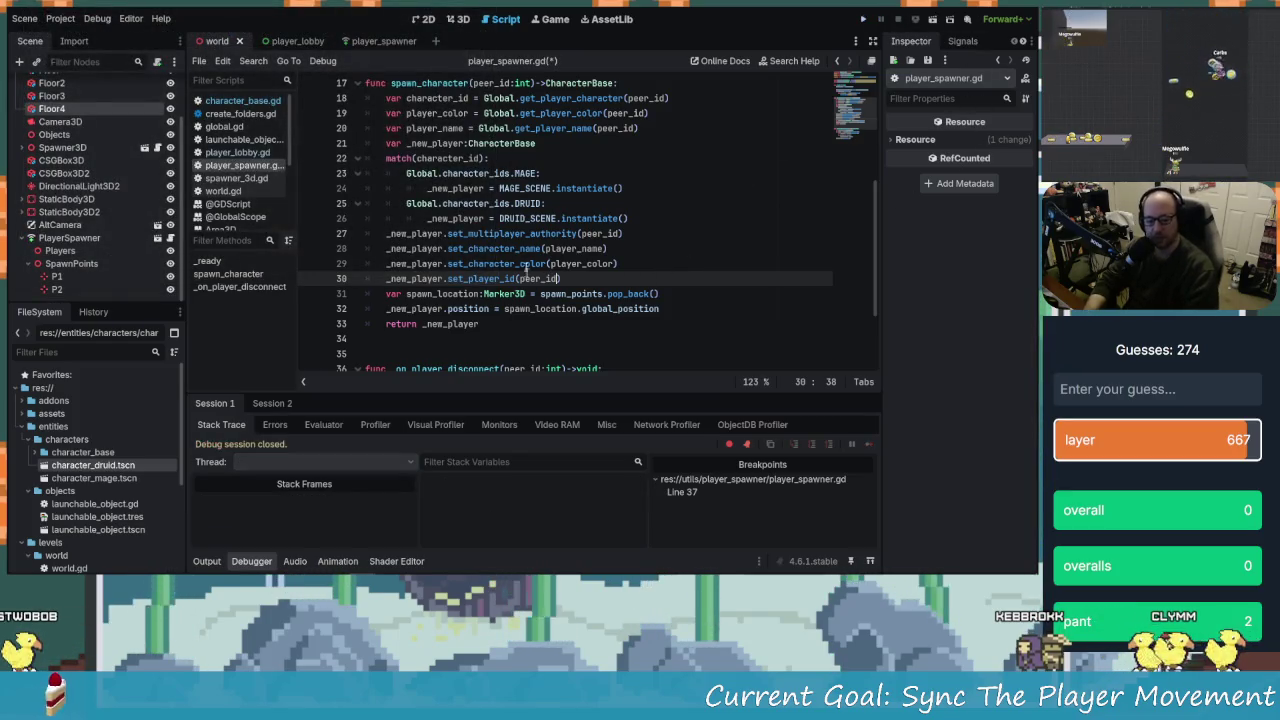
pyautogui.click(588, 308)
pyautogui.scroll(-3, 533, 305)
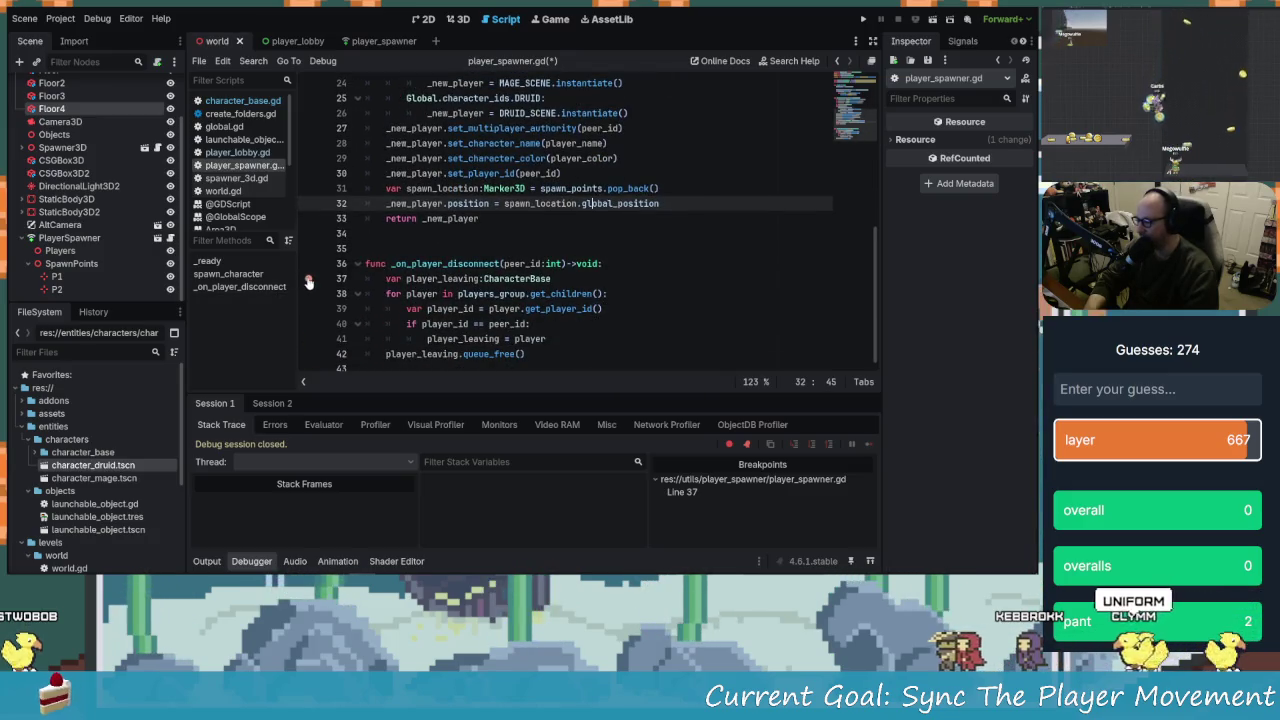
pyautogui.click(479, 294)
pyautogui.hotkey('ctrl', 's')
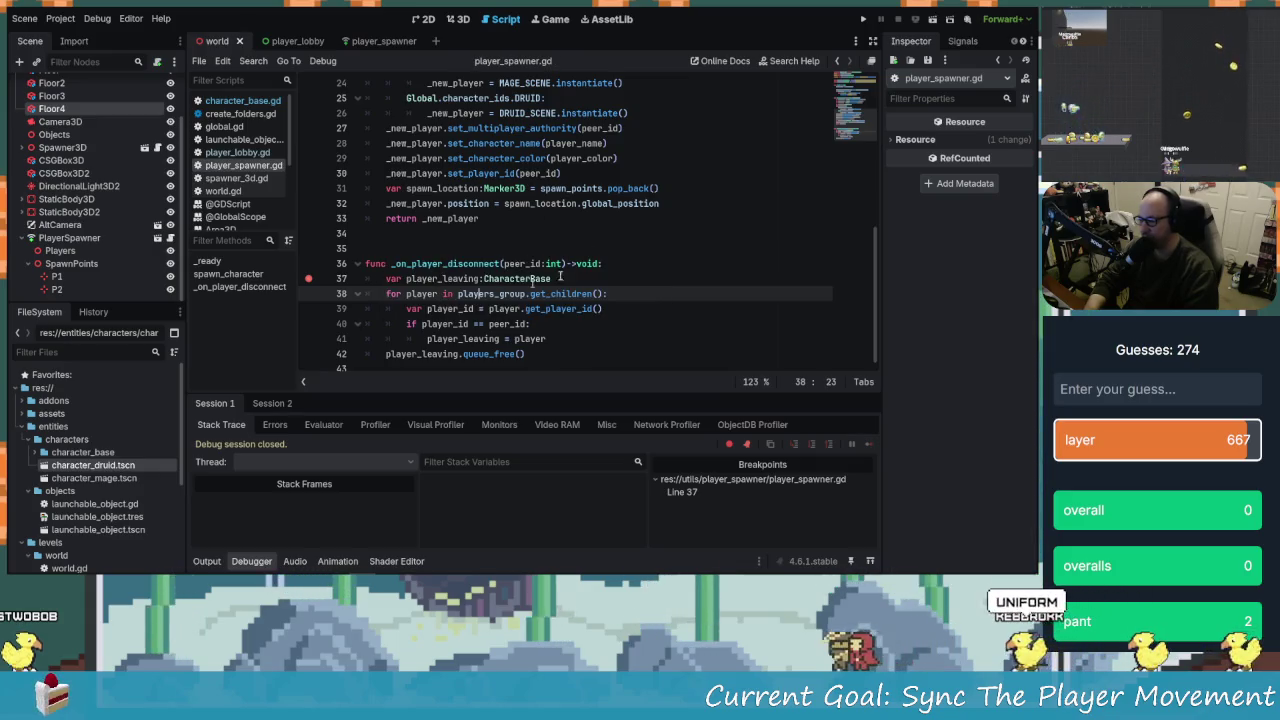
pyautogui.press('F5')
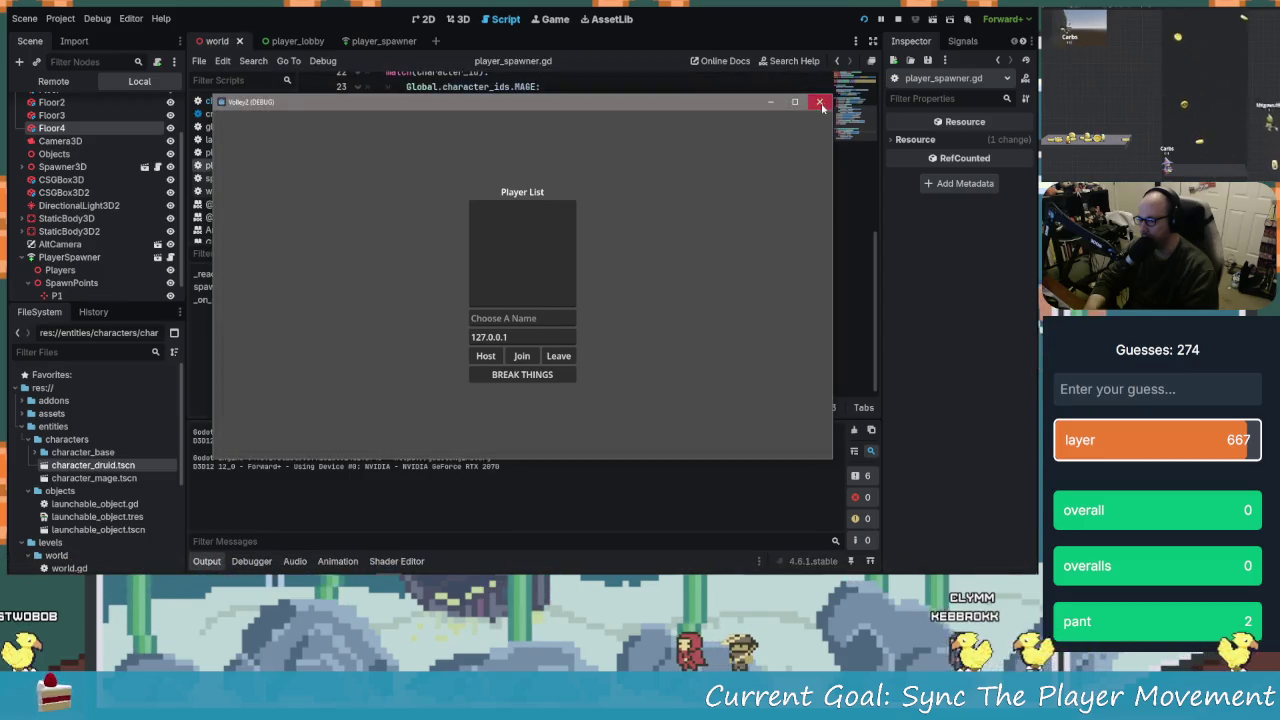
# Close the running game, save player_spawner.gd, and launch the project again
pyautogui.click(822, 104)
pyautogui.click(458, 323)
pyautogui.hotkey('ctrl', 's')
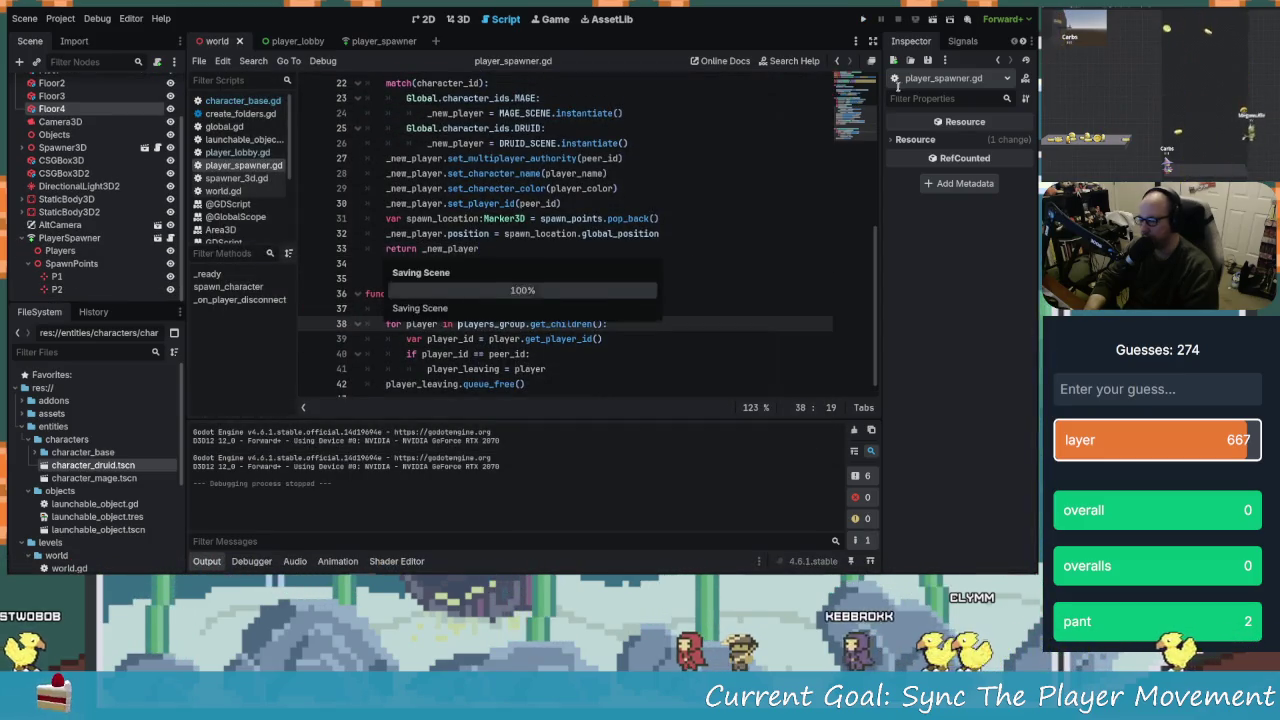
pyautogui.click(855, 19)
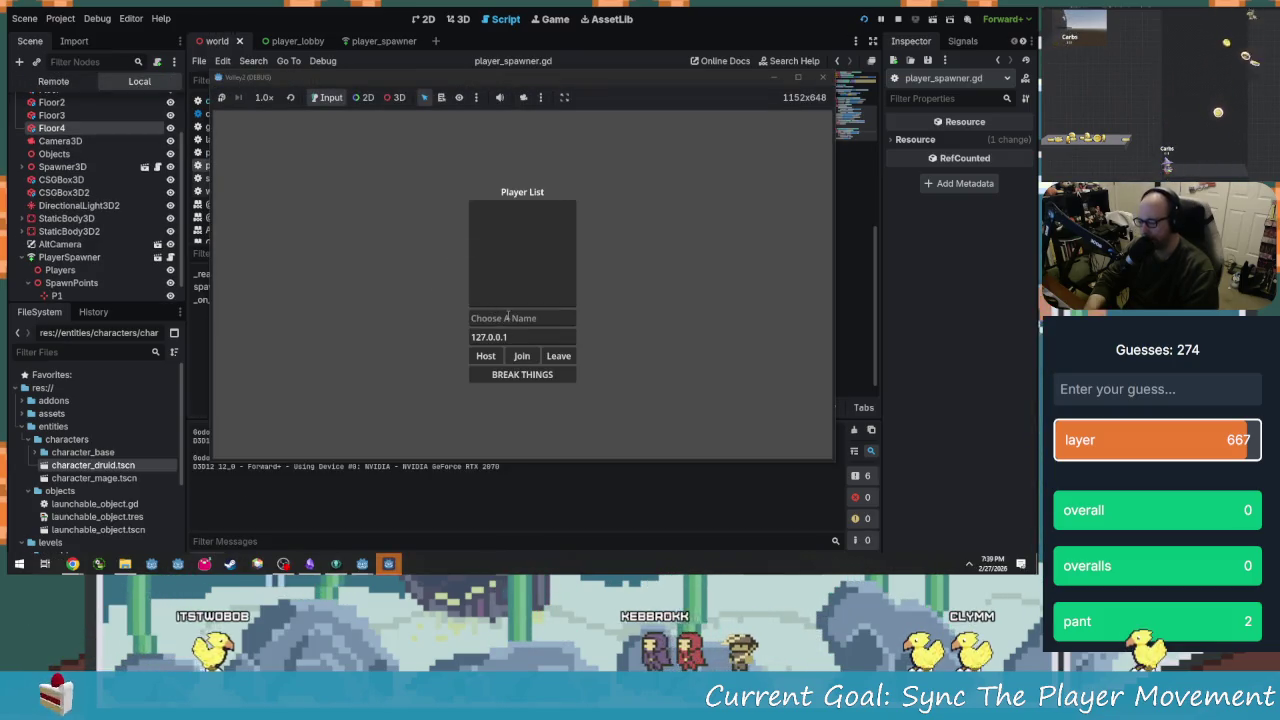
# Name the two game instances Host and Not Host and tile their windows side by side
pyautogui.click(507, 317)
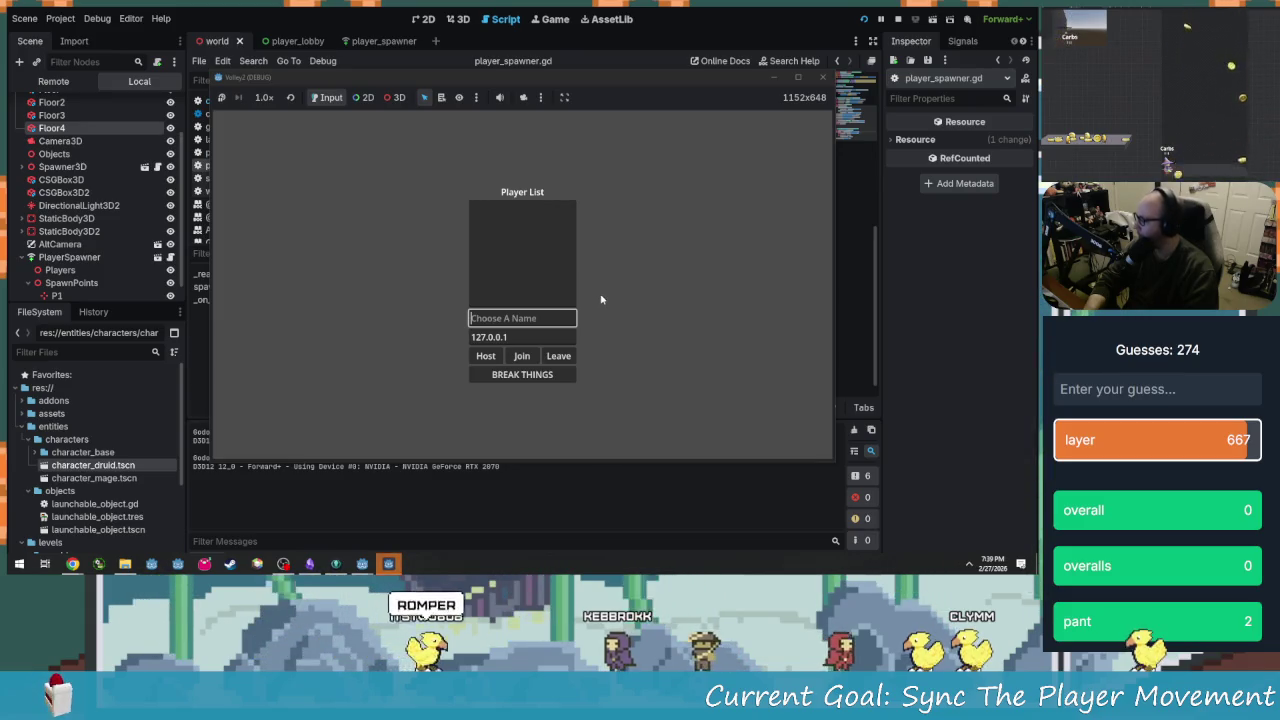
pyautogui.write('Host')
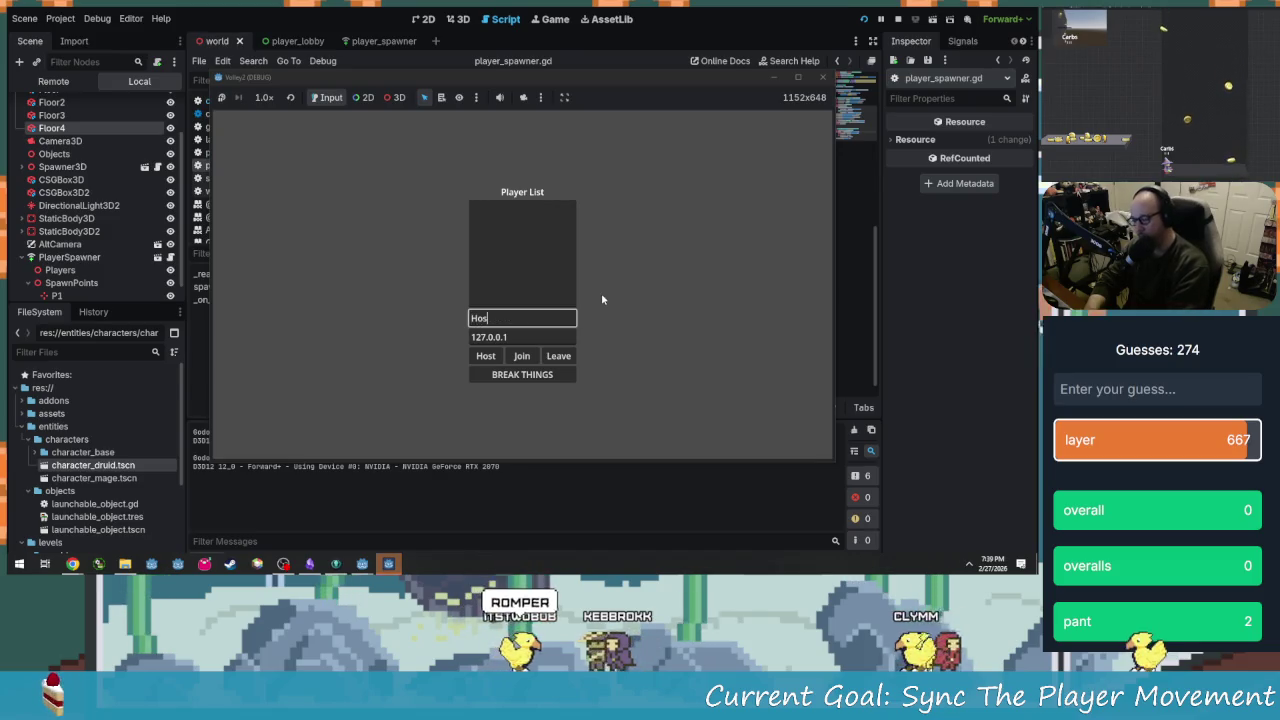
pyautogui.hotkey('alt', 'Tab')
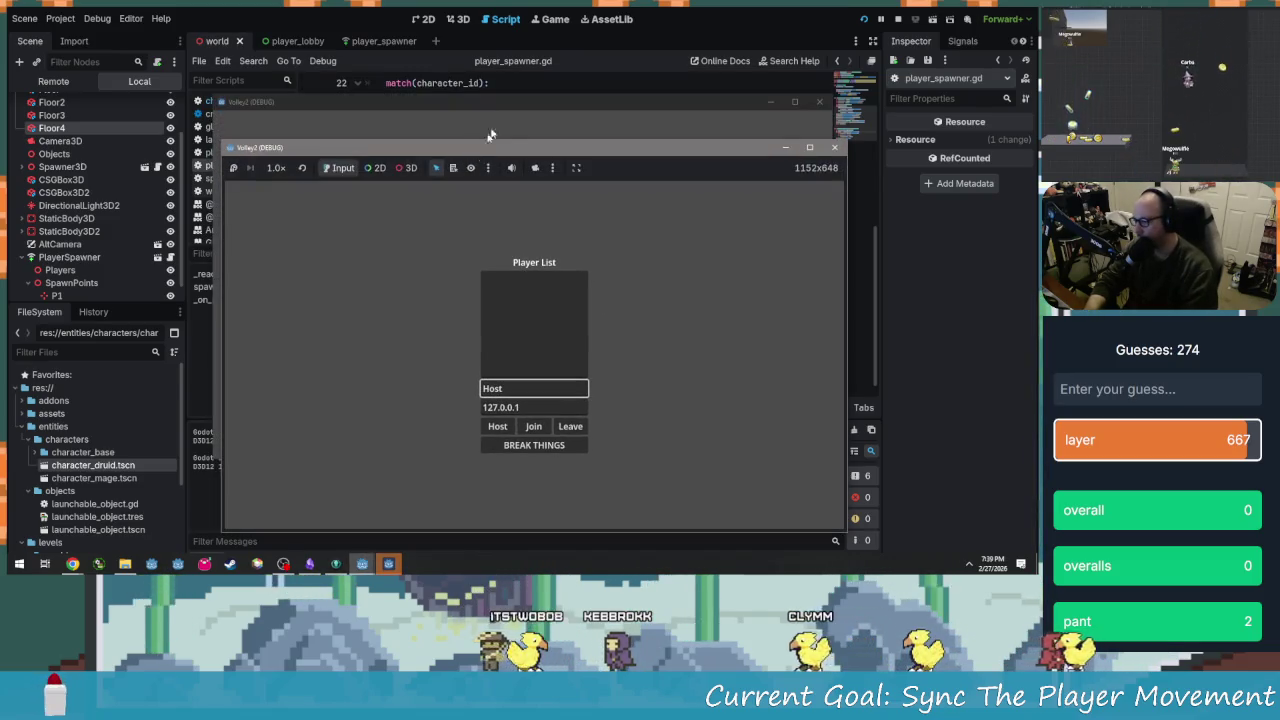
pyautogui.click(557, 317)
pyautogui.write('Not Host')
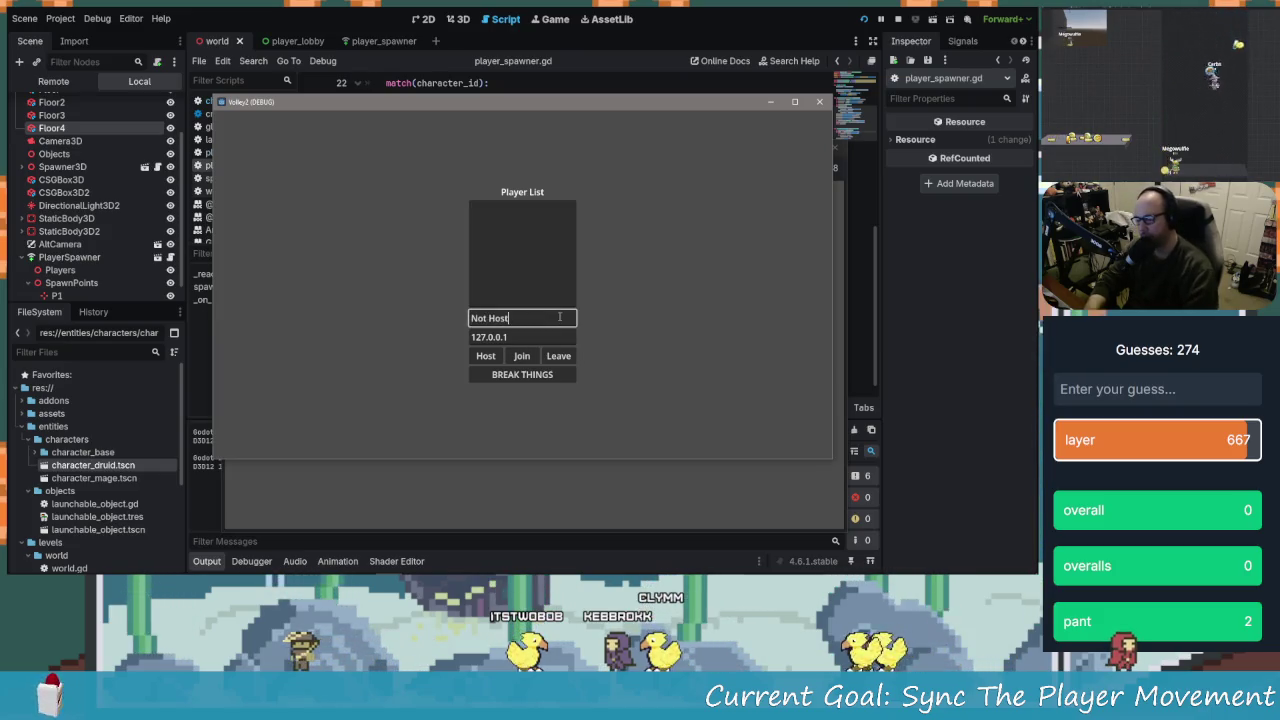
pyautogui.hotkey('alt', 'Tab')
pyautogui.moveTo(578, 162)
pyautogui.mouseDown()
pyautogui.moveTo(246, 57)
pyautogui.moveTo(300, 70)
pyautogui.mouseUp()
pyautogui.moveTo(548, 106)
pyautogui.mouseDown()
pyautogui.moveTo(734, 20)
pyautogui.moveTo(740, 60)
pyautogui.mouseUp()
# Join from Not Host, start the level from Host, then close the client and host windows
pyautogui.click(770, 224)
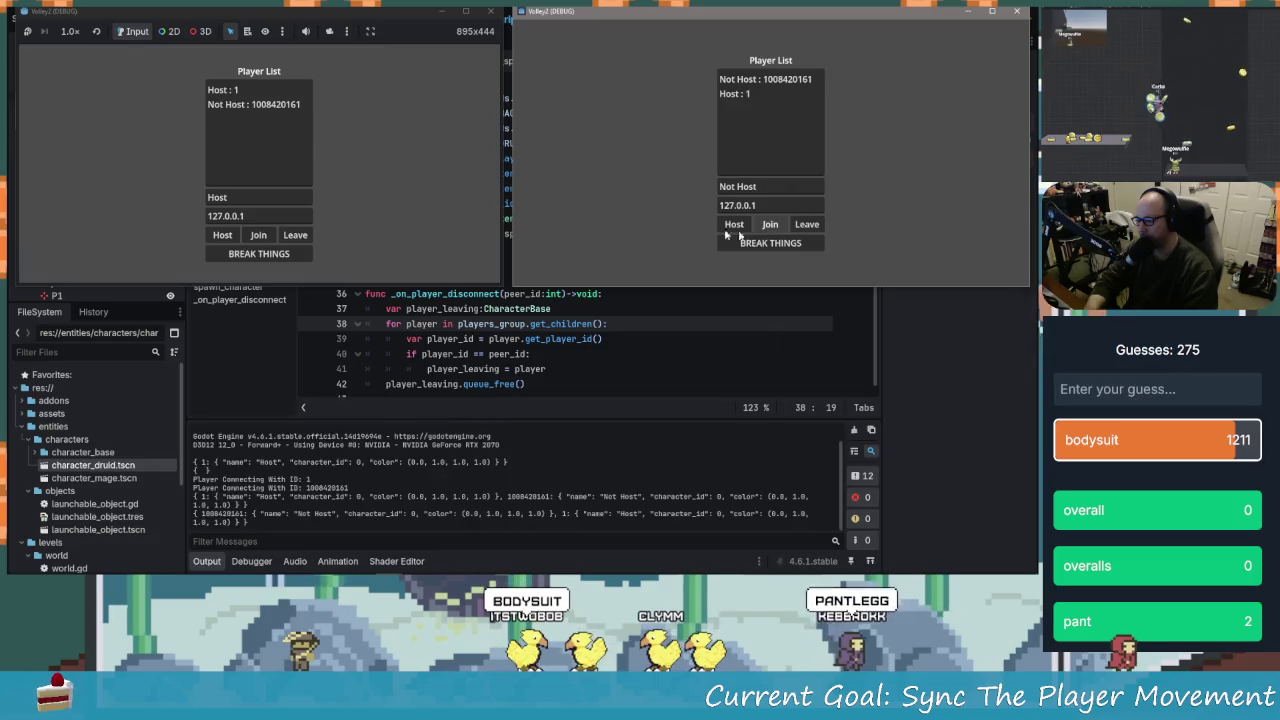
pyautogui.click(281, 256)
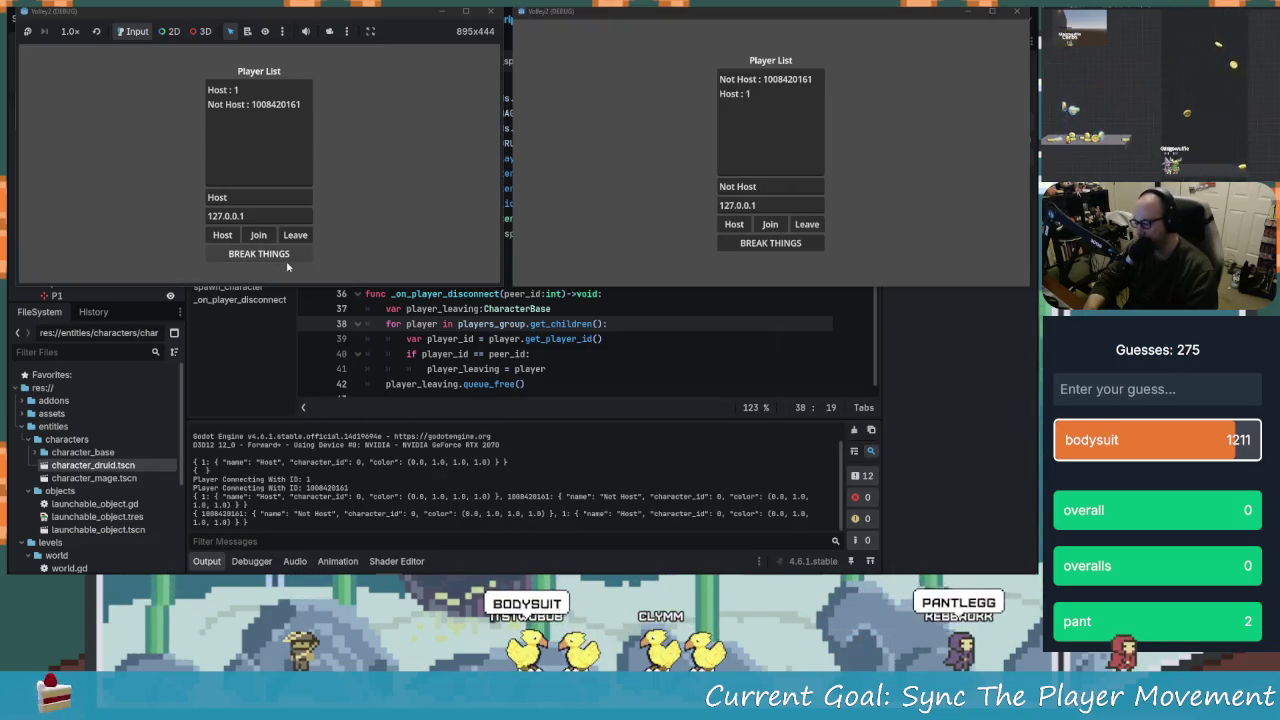
pyautogui.click(287, 263)
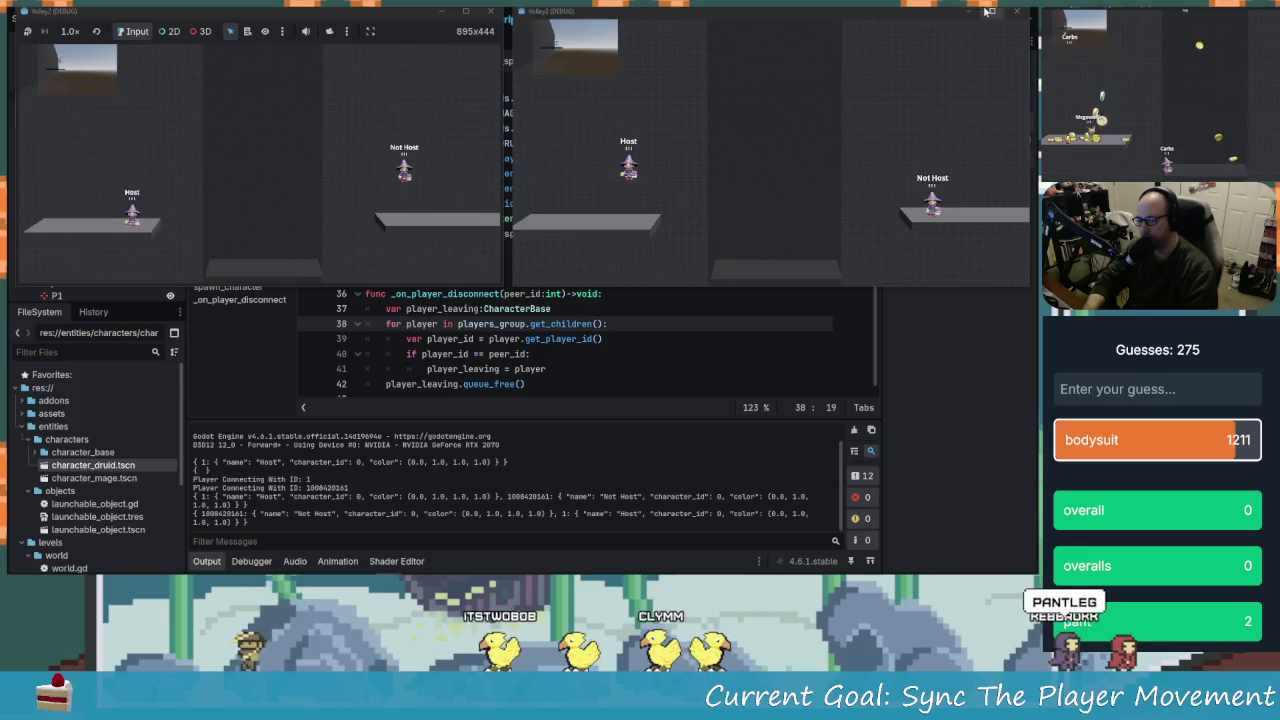
pyautogui.click(1015, 16)
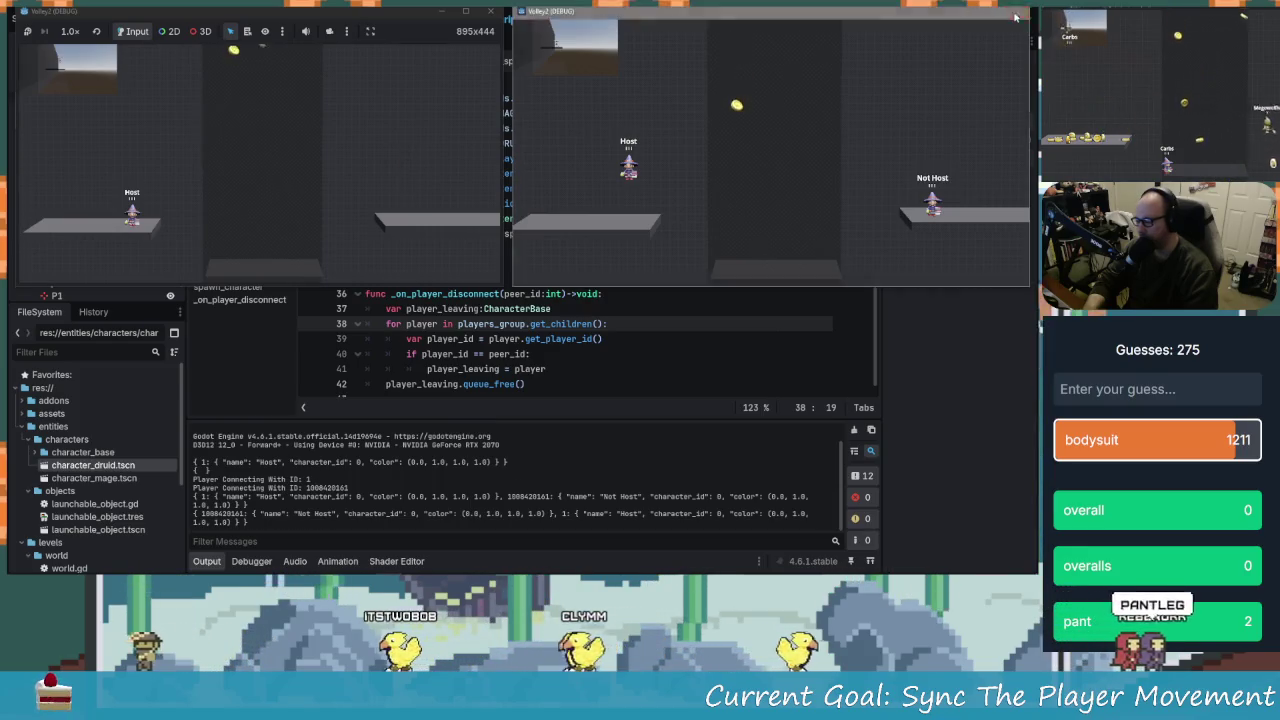
pyautogui.click(1015, 16)
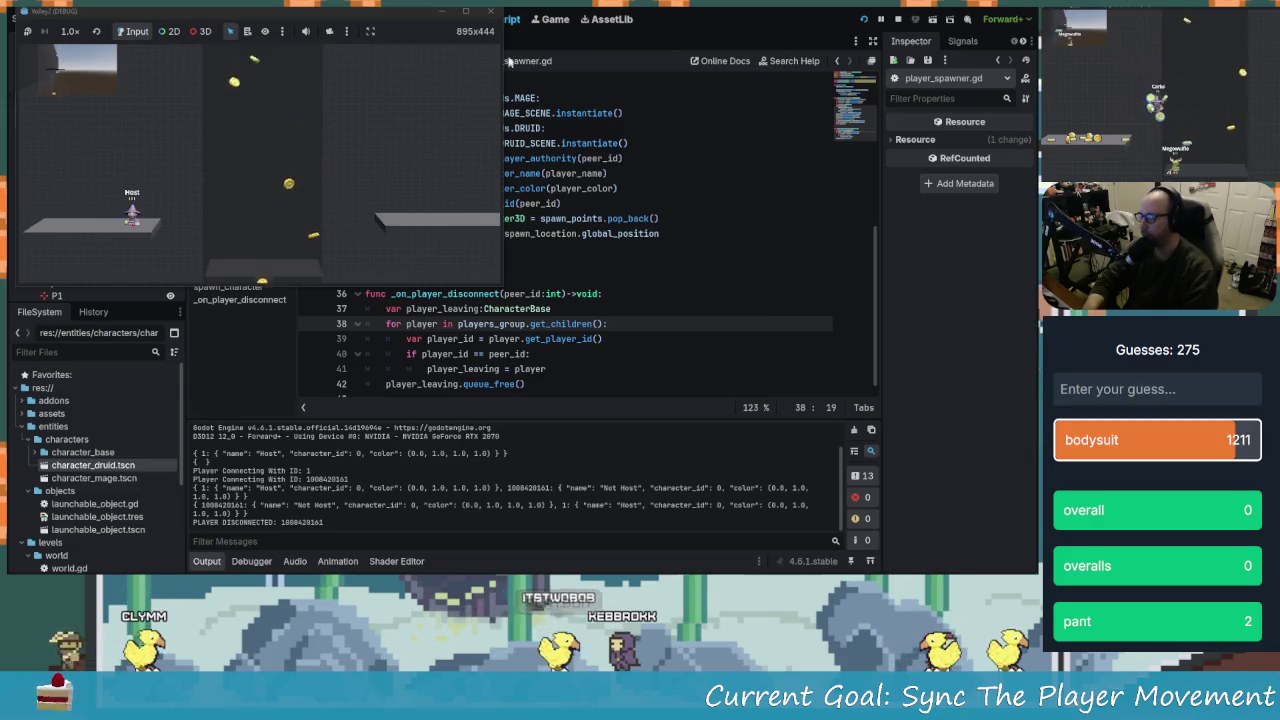
pyautogui.click(489, 14)
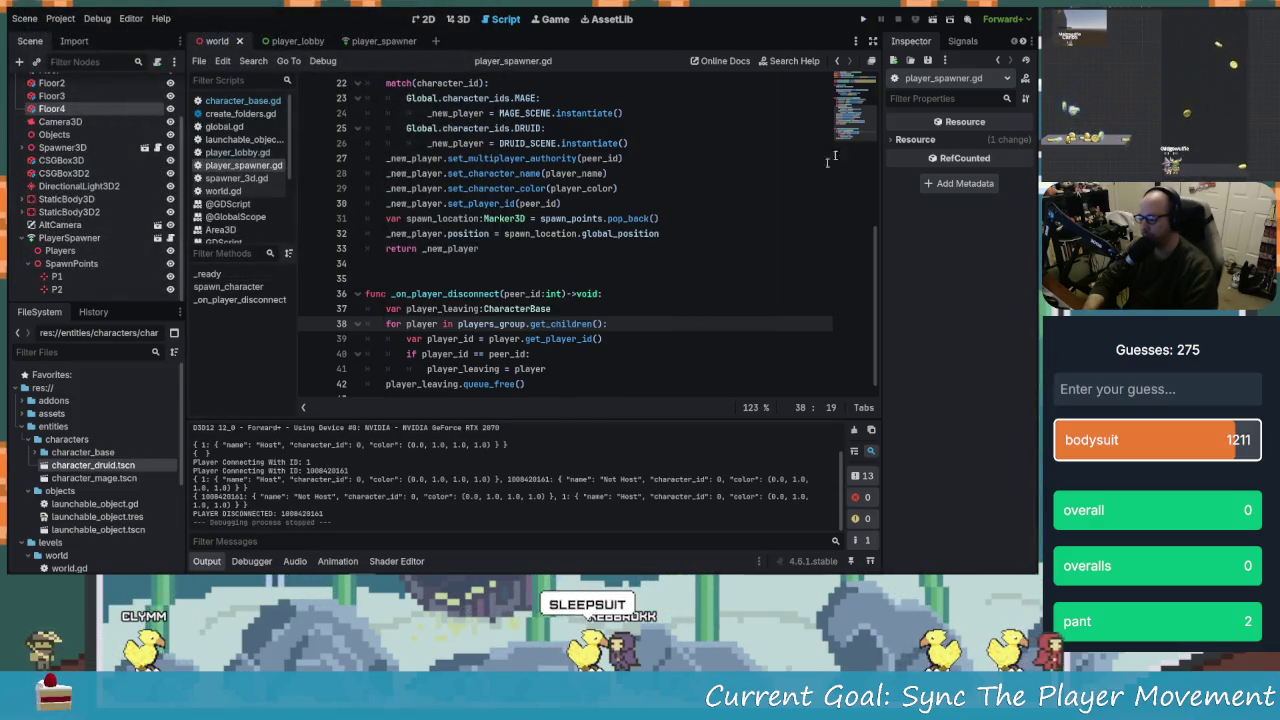
# Relaunch the game, name the instances HOST and NOT HOST, and arrange the windows side by side
pyautogui.click(866, 19)
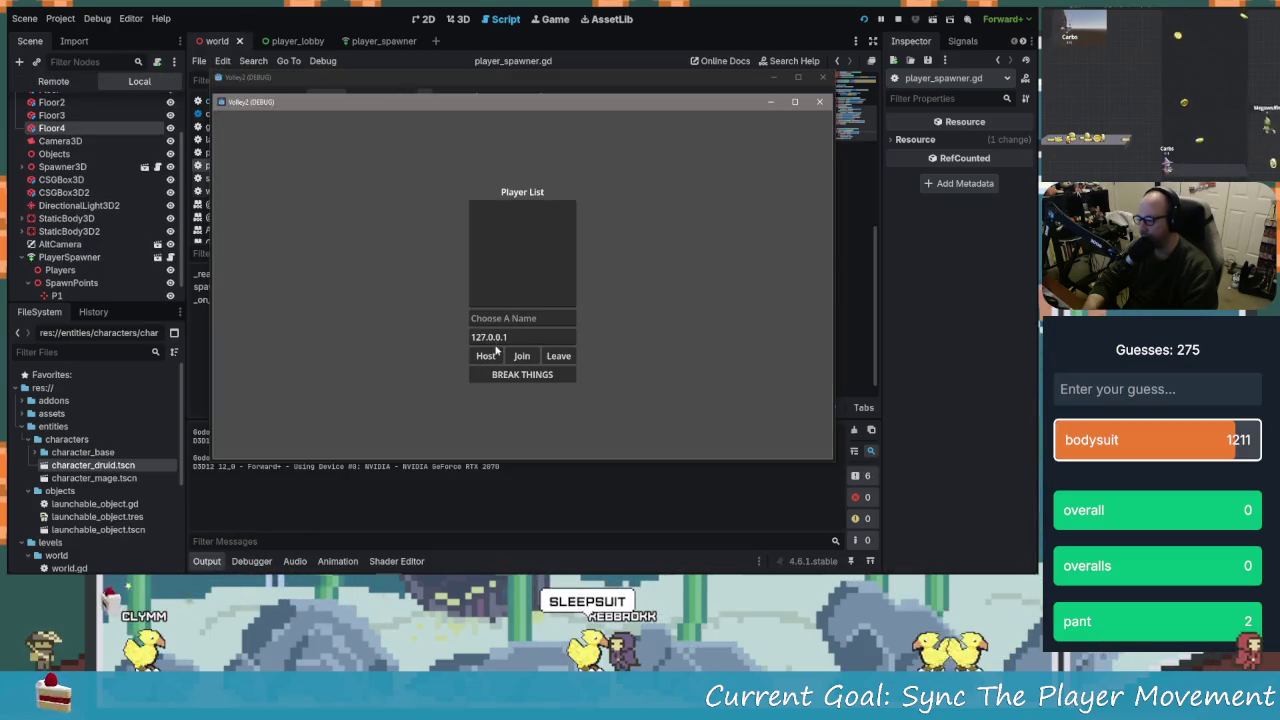
pyautogui.write('HOST')
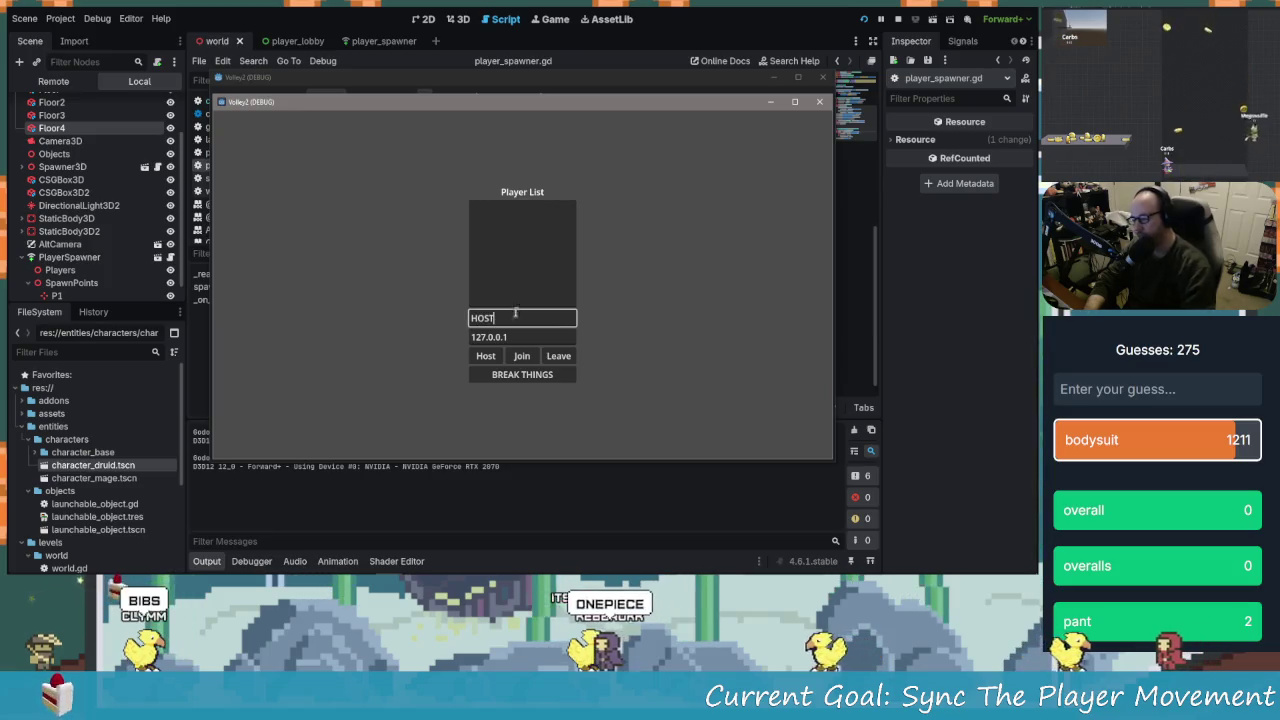
pyautogui.hotkey('alt', 'Tab')
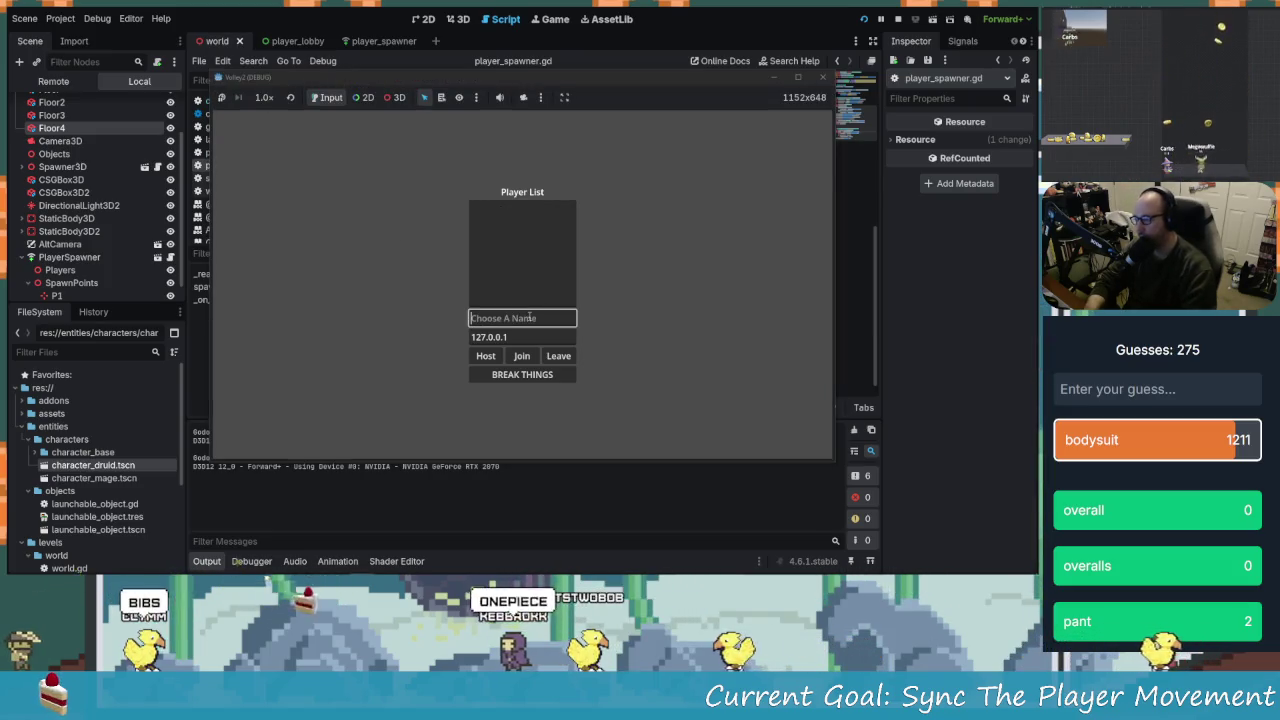
pyautogui.write('NOT HOST')
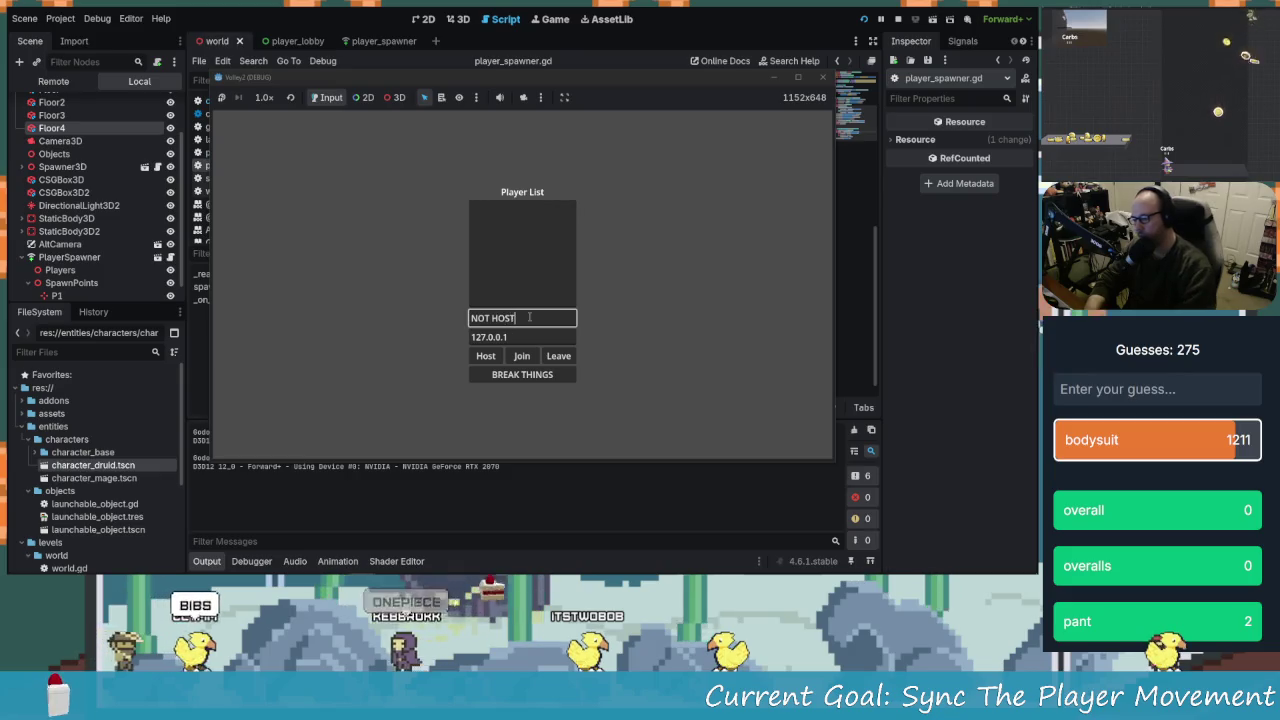
pyautogui.hotkey('alt', 'Tab')
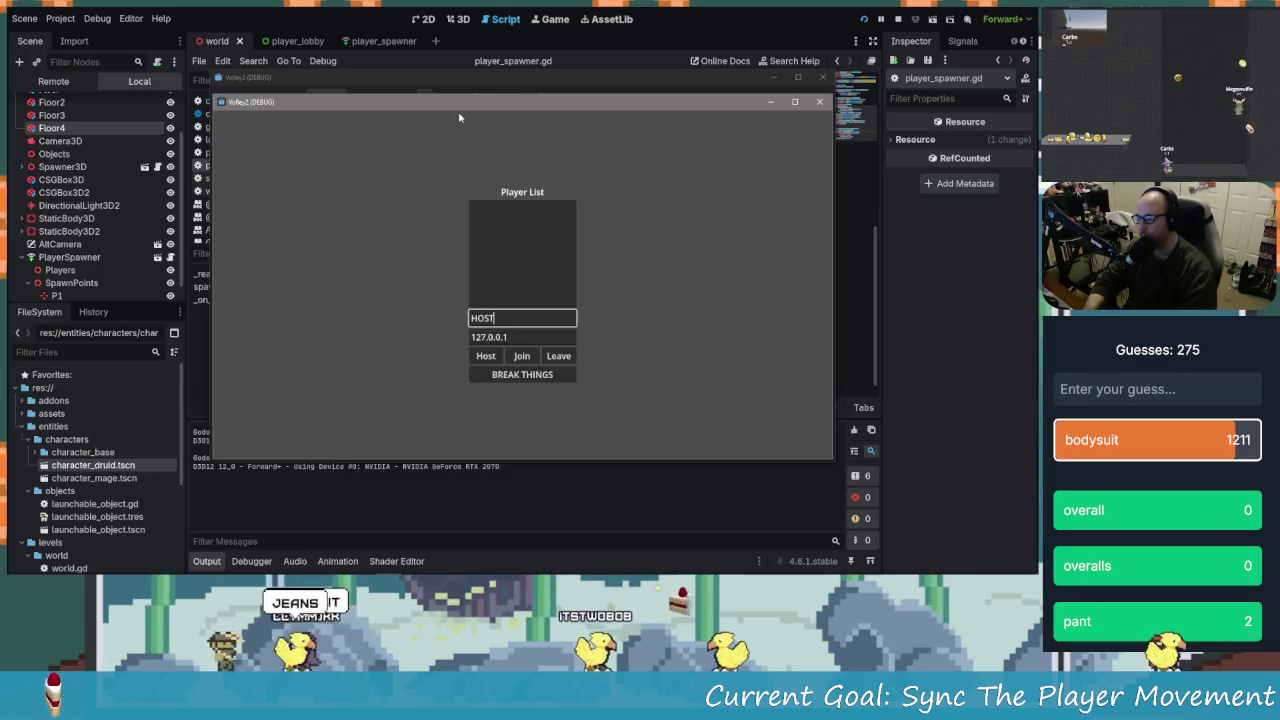
pyautogui.moveTo(505, 104)
pyautogui.mouseDown()
pyautogui.moveTo(216, 53)
pyautogui.moveTo(248, 71)
pyautogui.mouseUp()
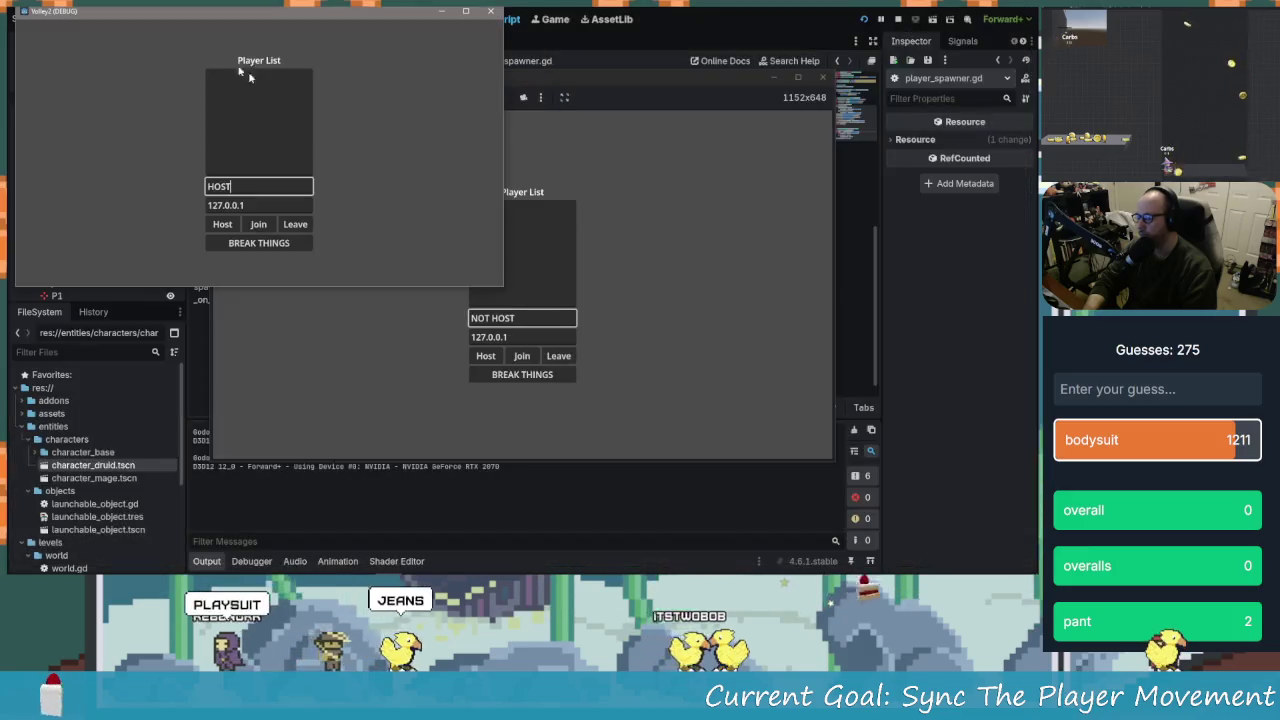
pyautogui.moveTo(620, 81)
pyautogui.mouseDown()
pyautogui.moveTo(596, 54)
pyautogui.moveTo(778, 54)
pyautogui.mouseUp()
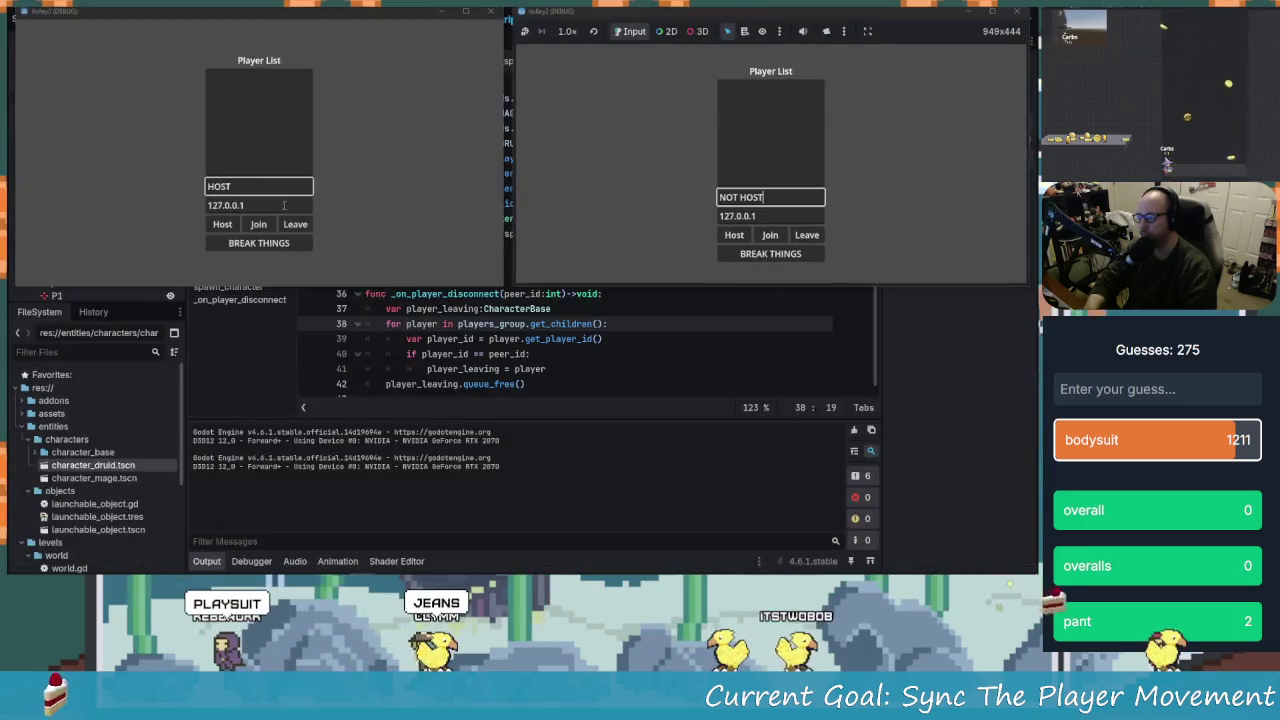
# Host from the HOST instance, join from NOT HOST, then close the game windows
pyautogui.click(222, 224)
pyautogui.click(770, 234)
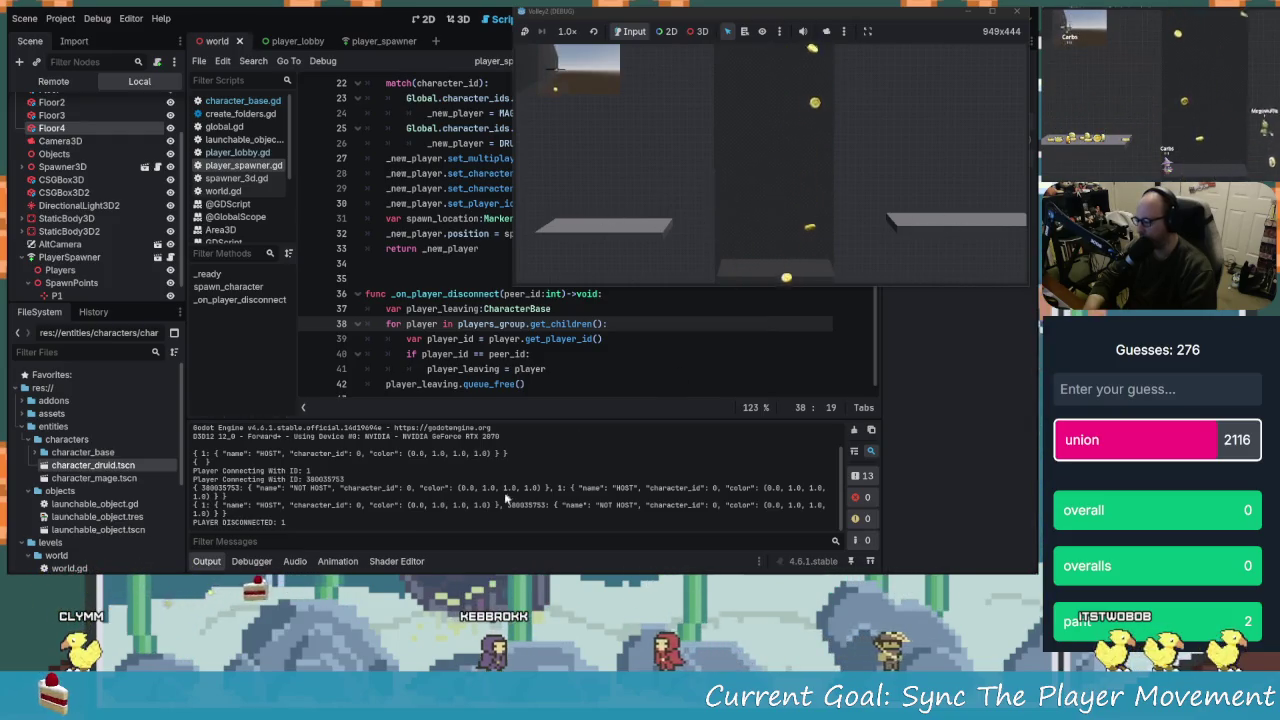
pyautogui.moveTo(824, 12)
pyautogui.mouseDown()
pyautogui.moveTo(646, 102)
pyautogui.moveTo(610, 50)
pyautogui.moveTo(625, 93)
pyautogui.mouseUp()
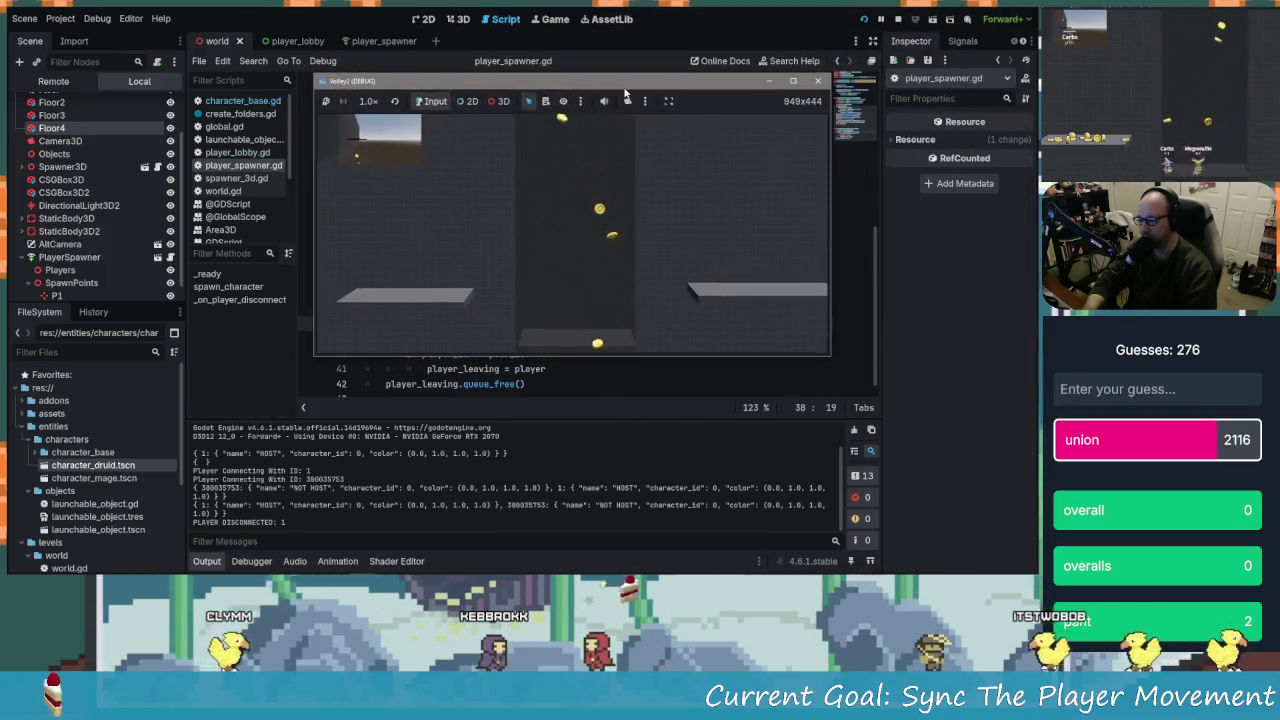
pyautogui.click(818, 80)
pyautogui.click(549, 323)
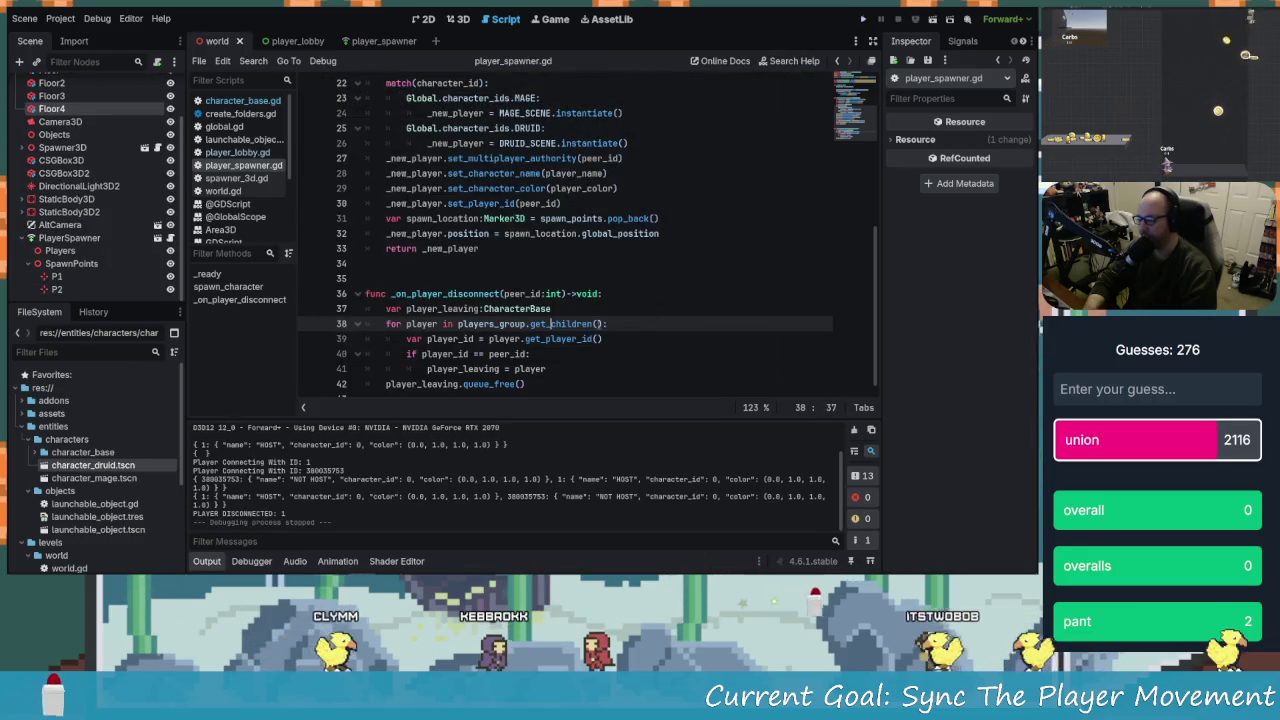
# Relaunch the game, host as Host, and snap its window into the top-left quarter
pyautogui.scroll(-1, 629, 187)
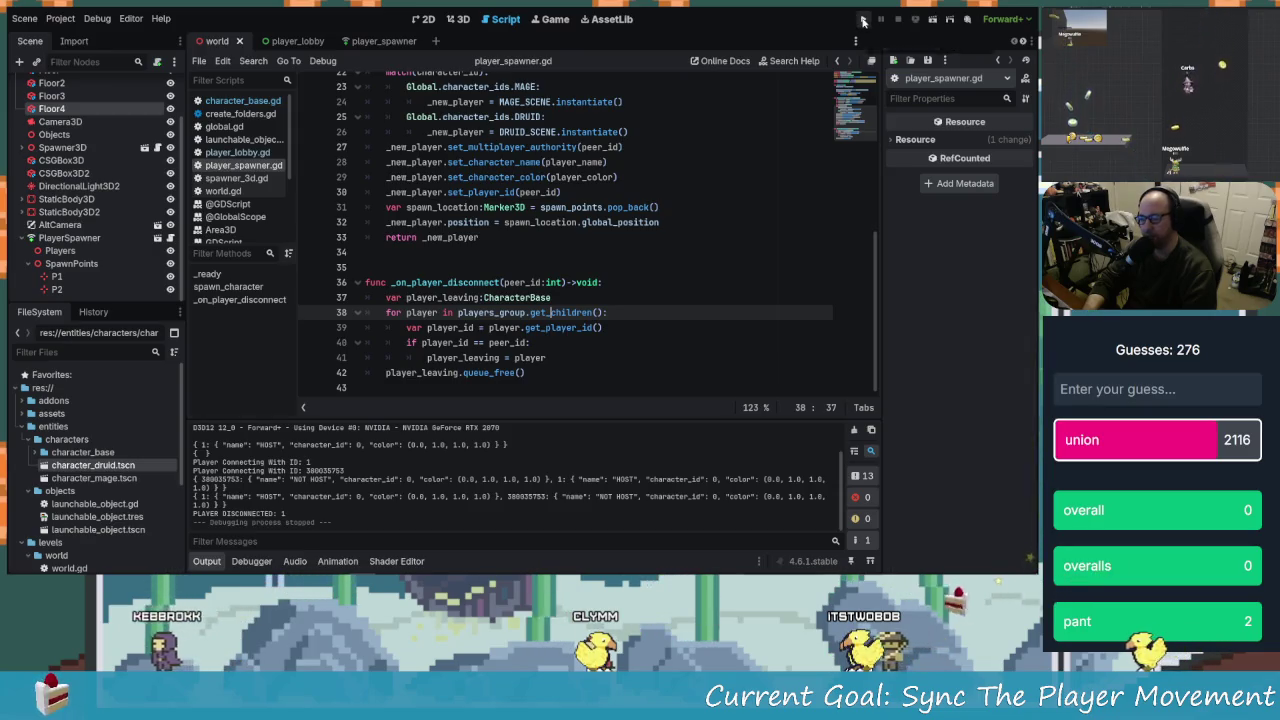
pyautogui.click(860, 17)
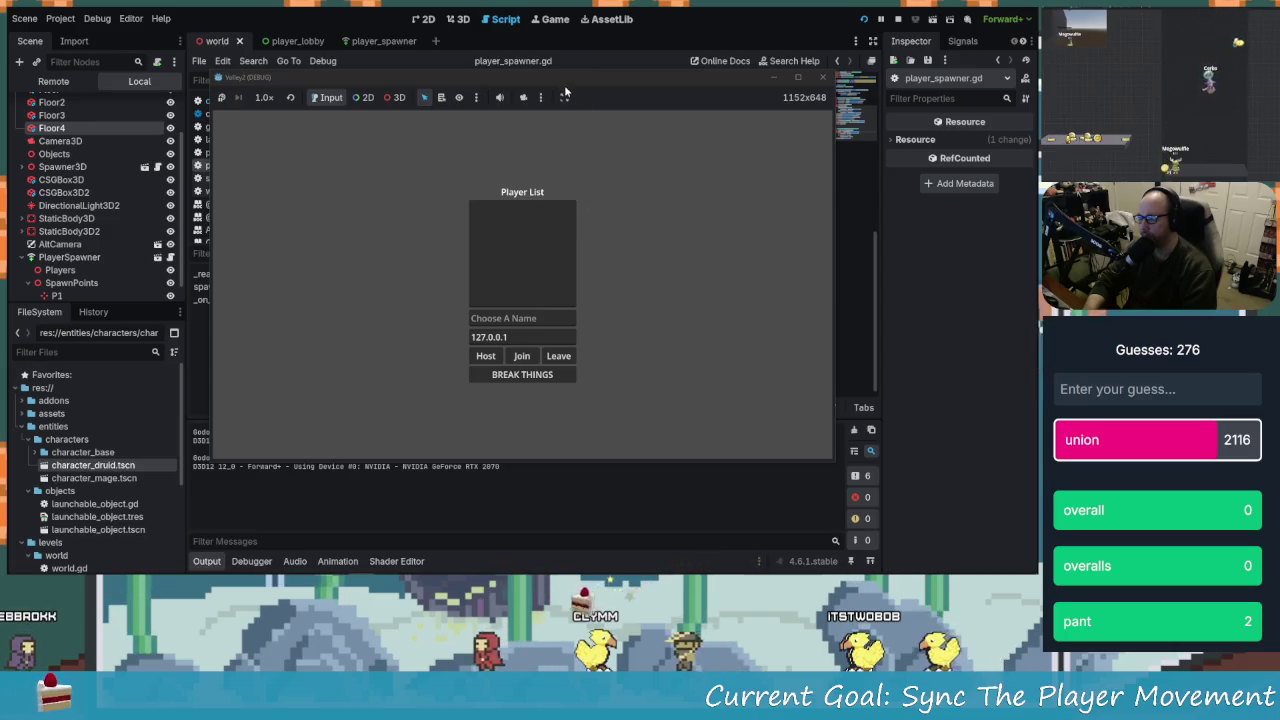
pyautogui.click(604, 150)
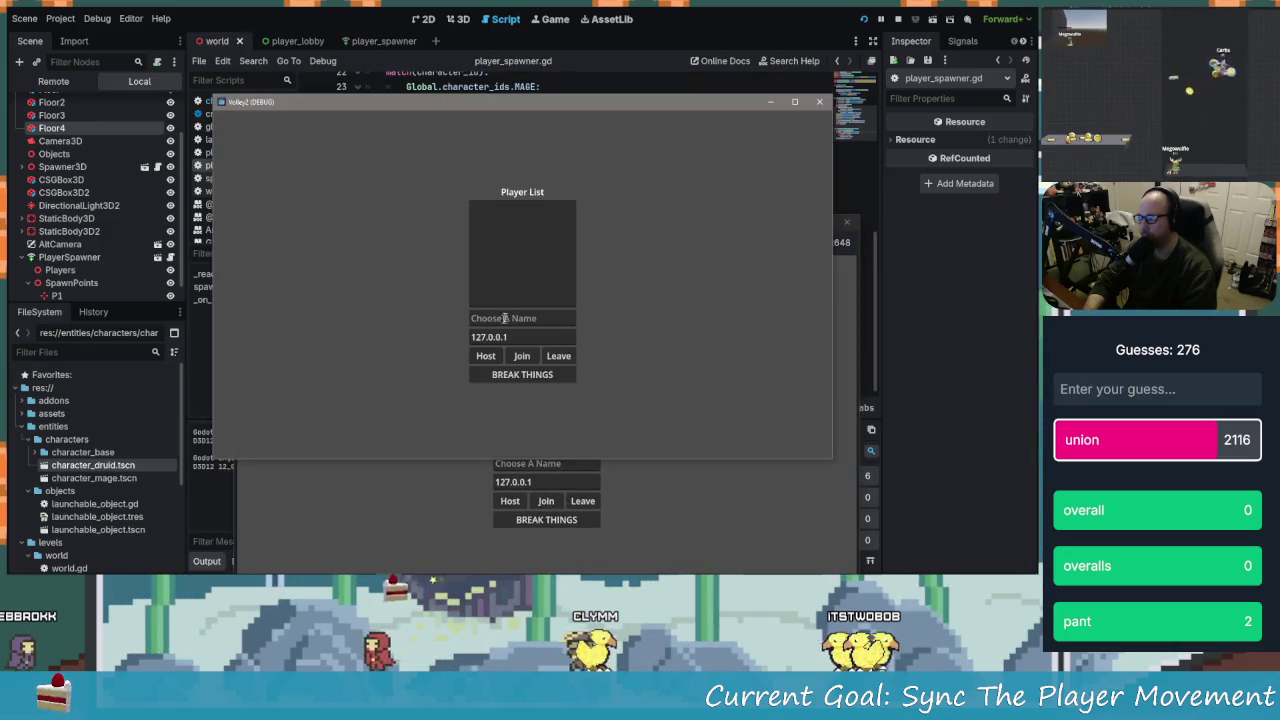
pyautogui.write('Host')
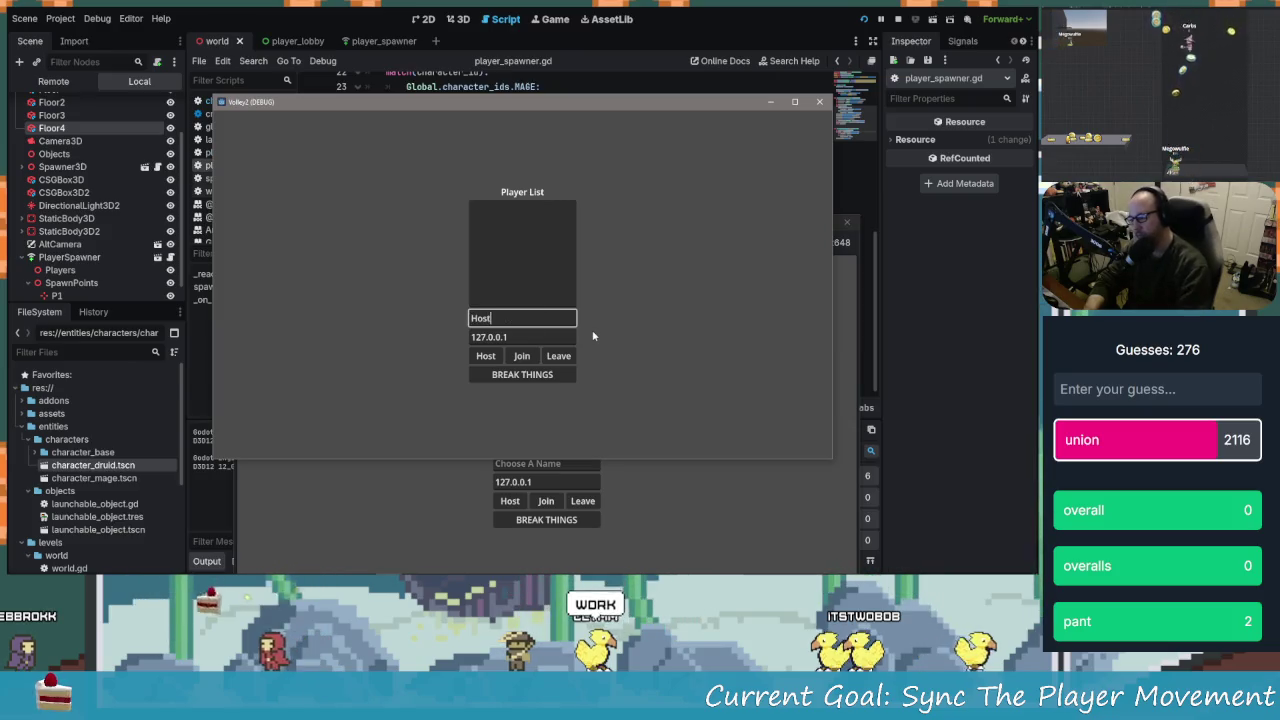
pyautogui.click(487, 356)
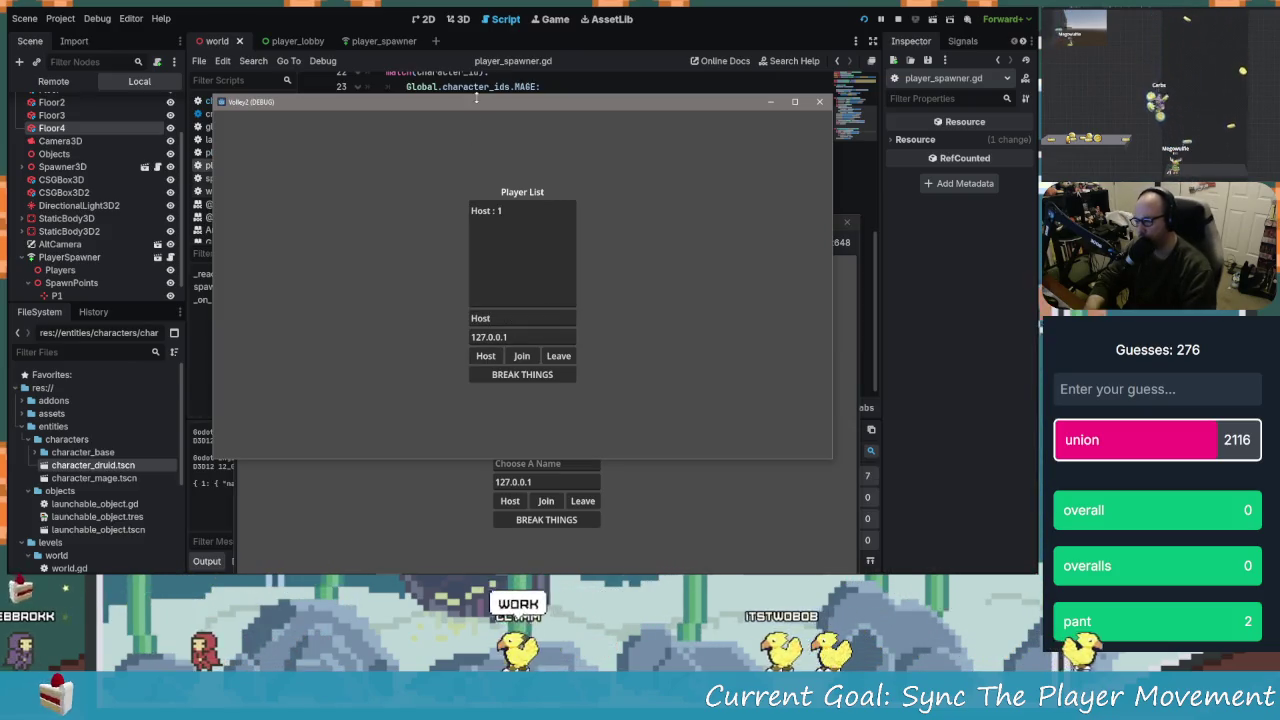
pyautogui.press('super+Left')
pyautogui.press('super+Up')
# Snap the second window top-right, join as Not Host, and start the match from Host
pyautogui.click(650, 222)
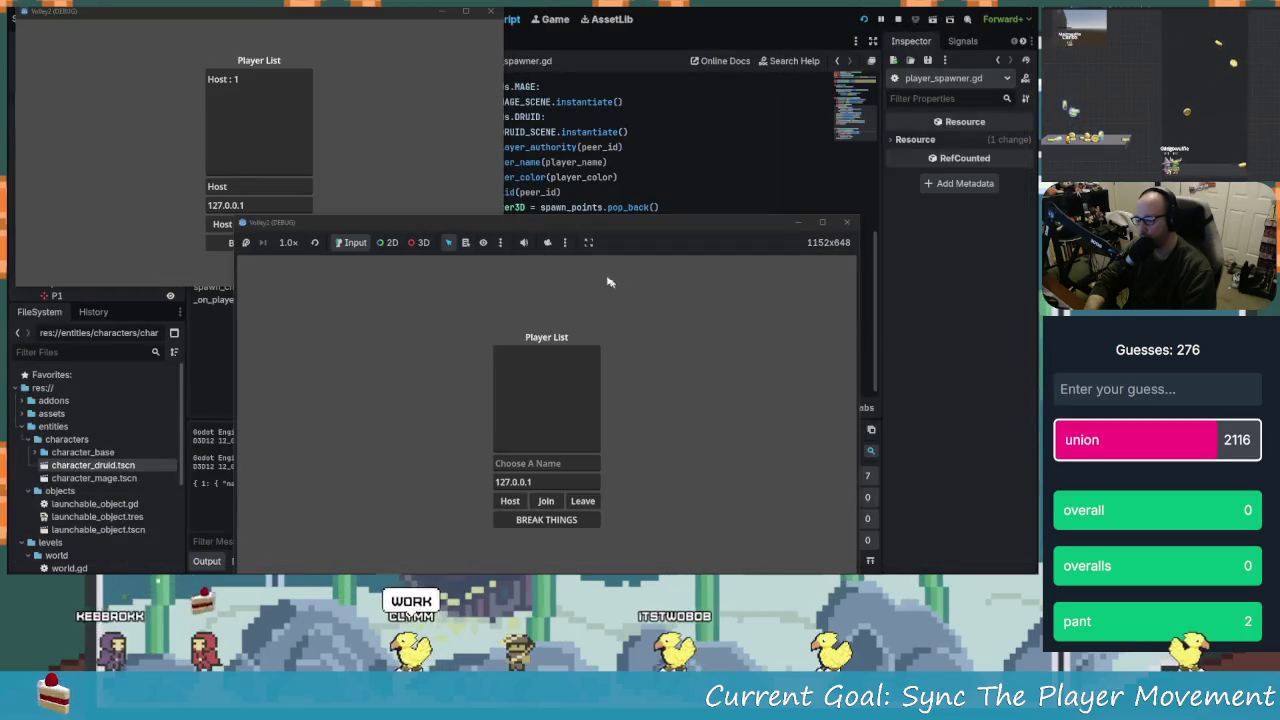
pyautogui.press('super+Right')
pyautogui.press('super+Up')
pyautogui.click(776, 196)
pyautogui.write('Not Host')
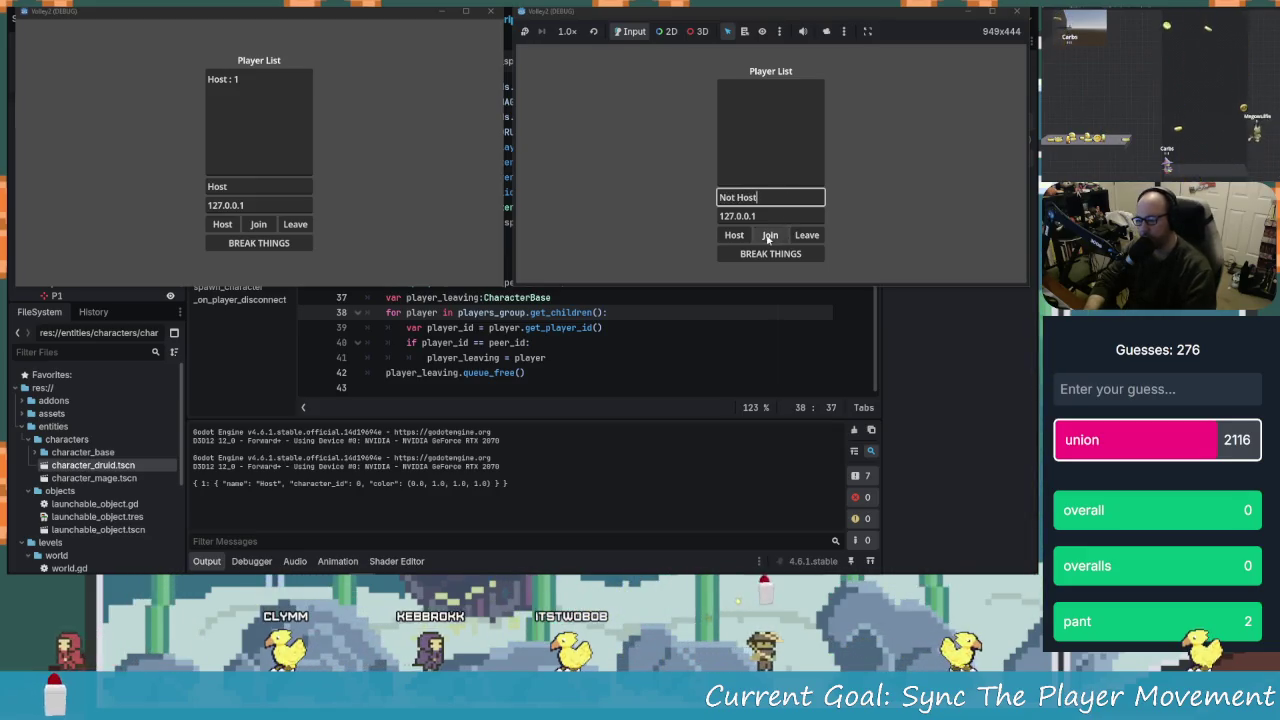
pyautogui.click(769, 236)
pyautogui.click(345, 251)
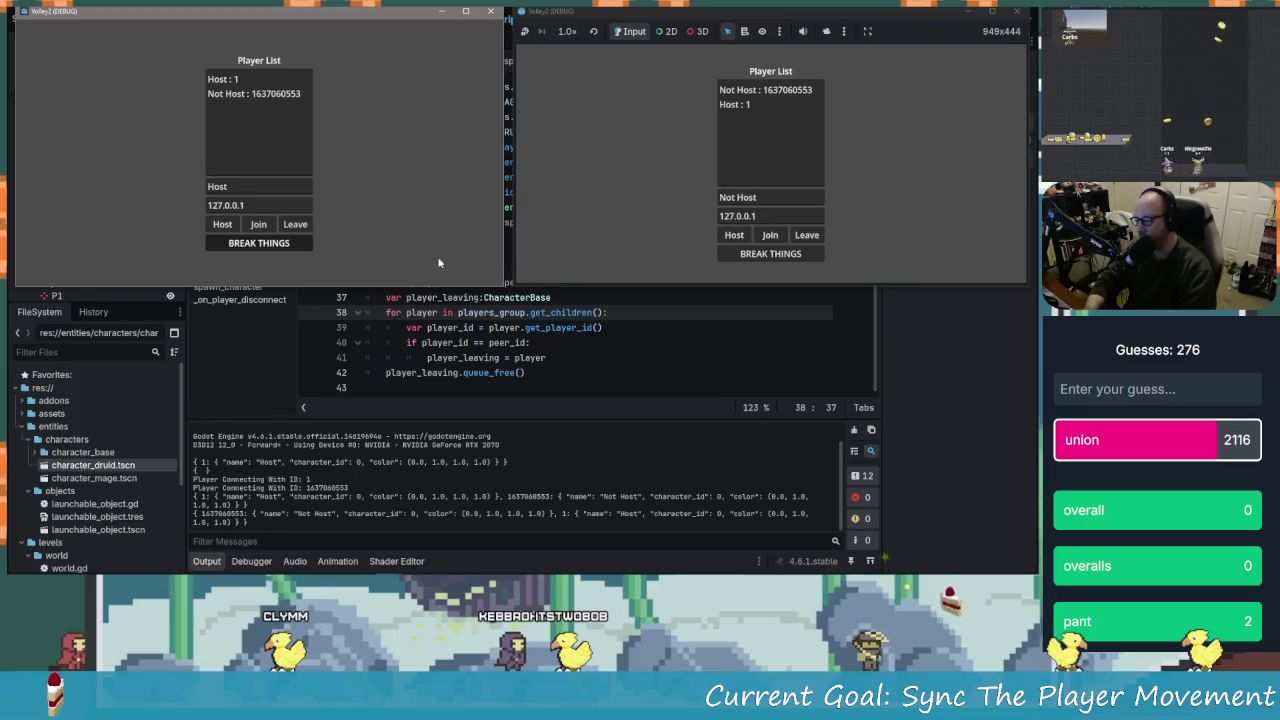
pyautogui.press('Return')
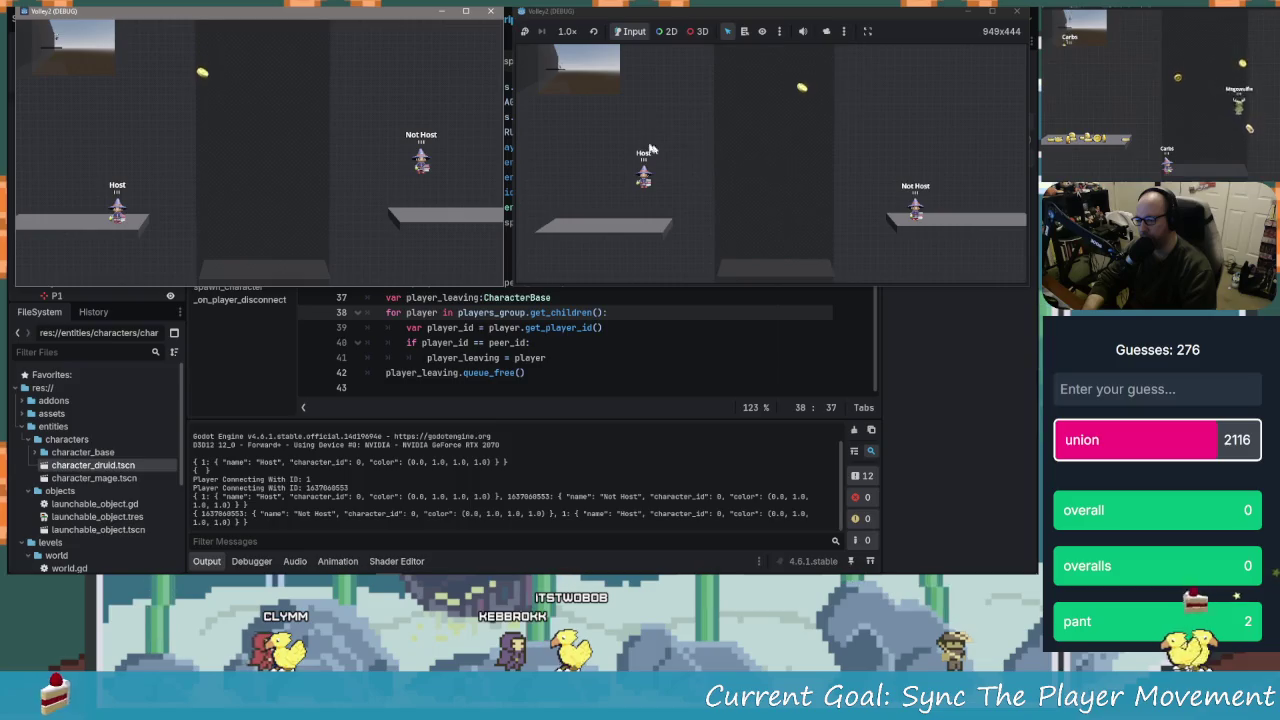
# Close the Not Host and Host game windows to stop debugging, and save
pyautogui.moveTo(835, 11); pyautogui.dragTo(769, 14)
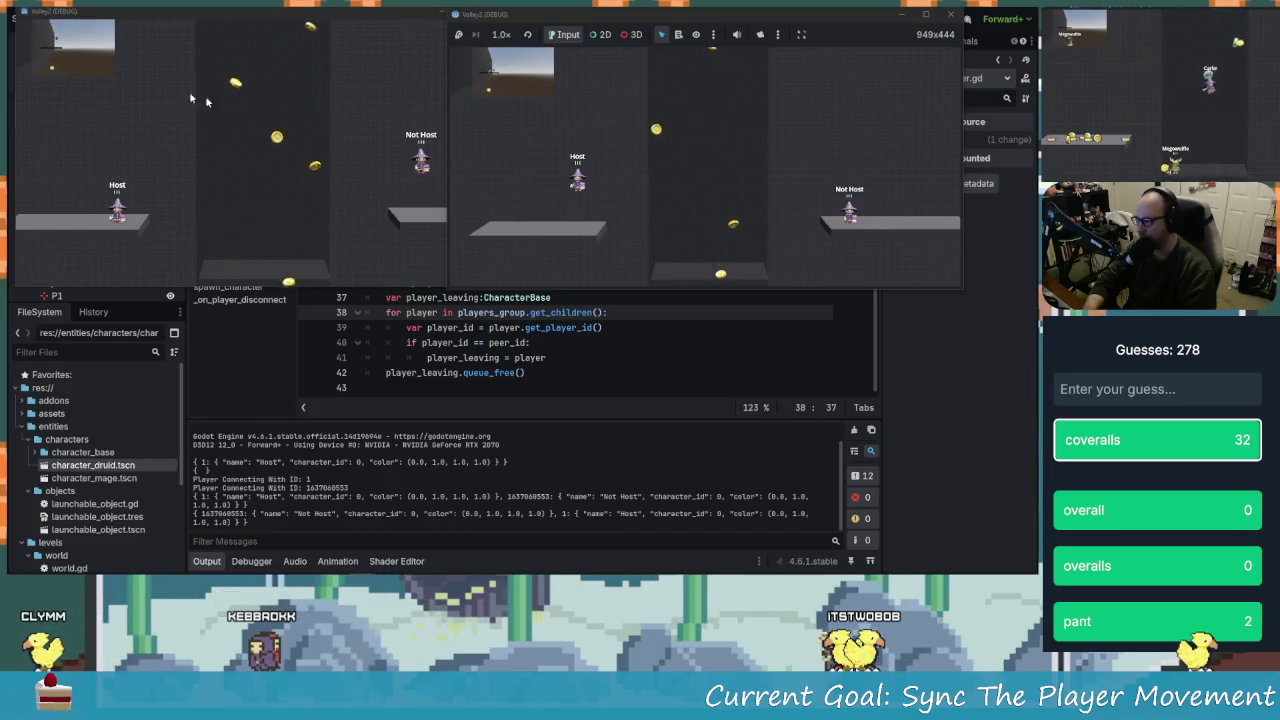
pyautogui.click(950, 14)
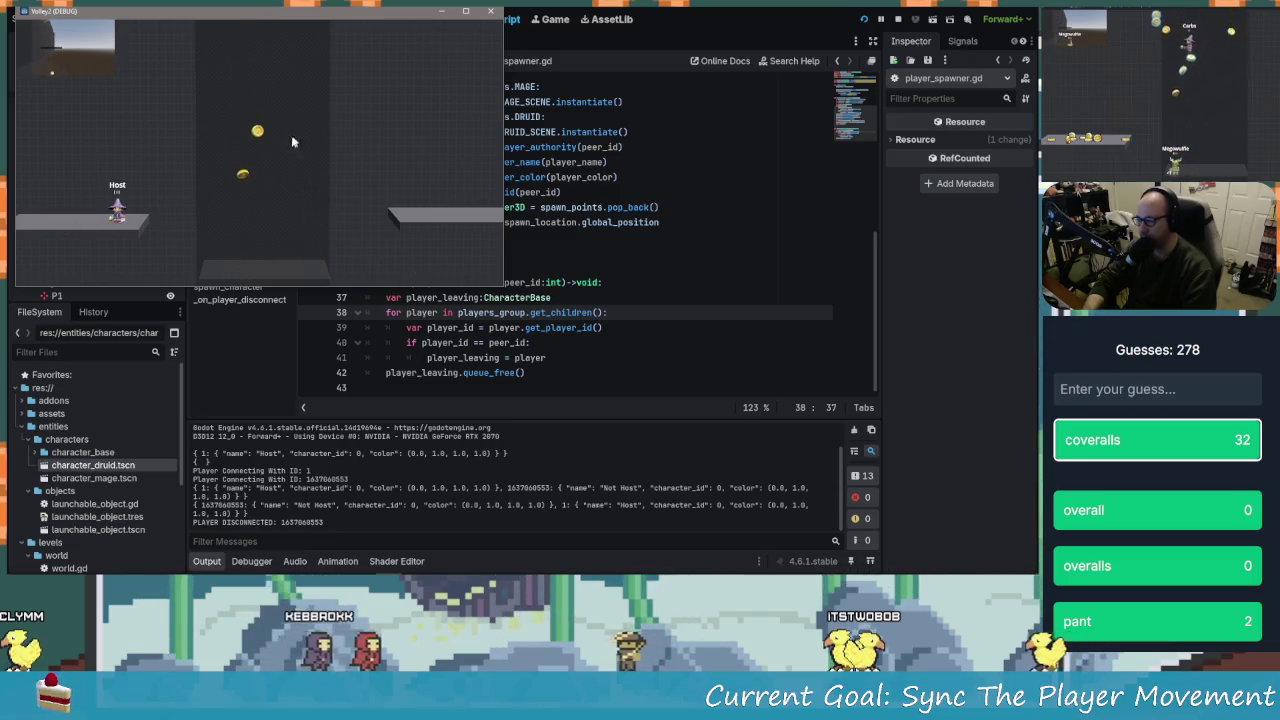
pyautogui.click(490, 11)
pyautogui.click(520, 248)
pyautogui.hotkey('ctrl', 's')
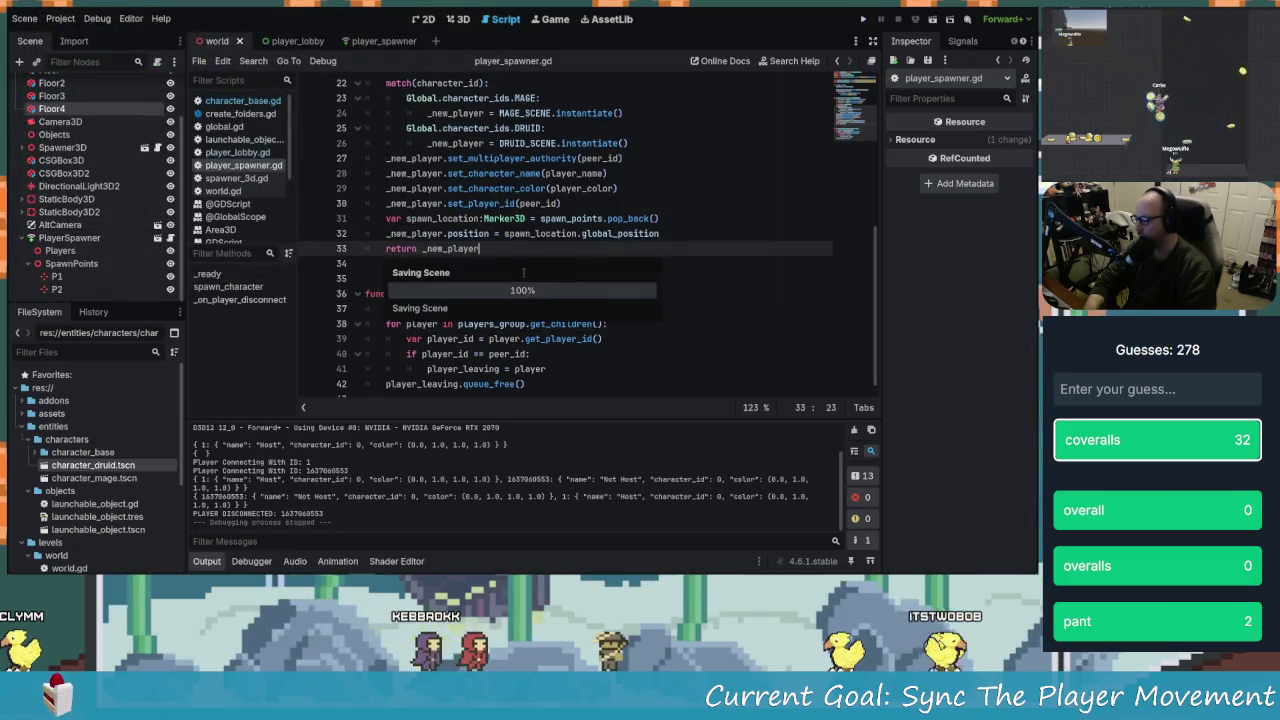
# Delete the stray characters on line 34 of player_spawner.gd and save it
pyautogui.scroll(-1, 550, 300)
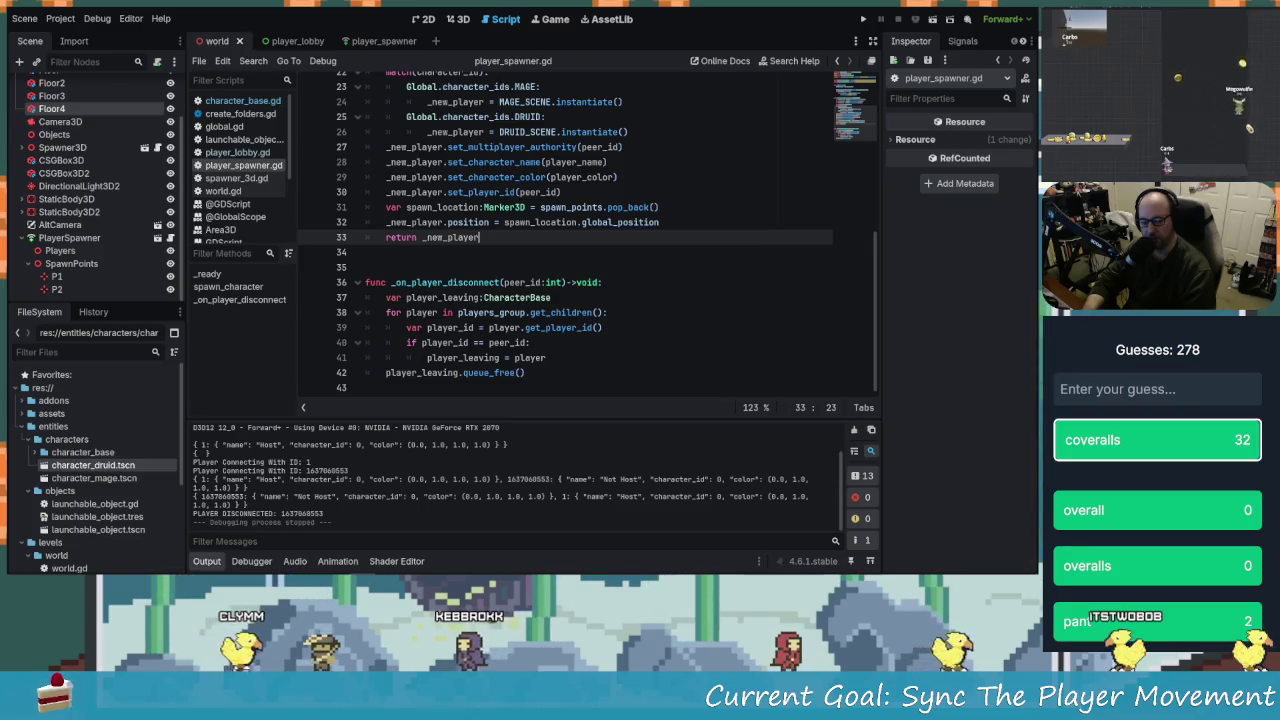
pyautogui.click(458, 255)
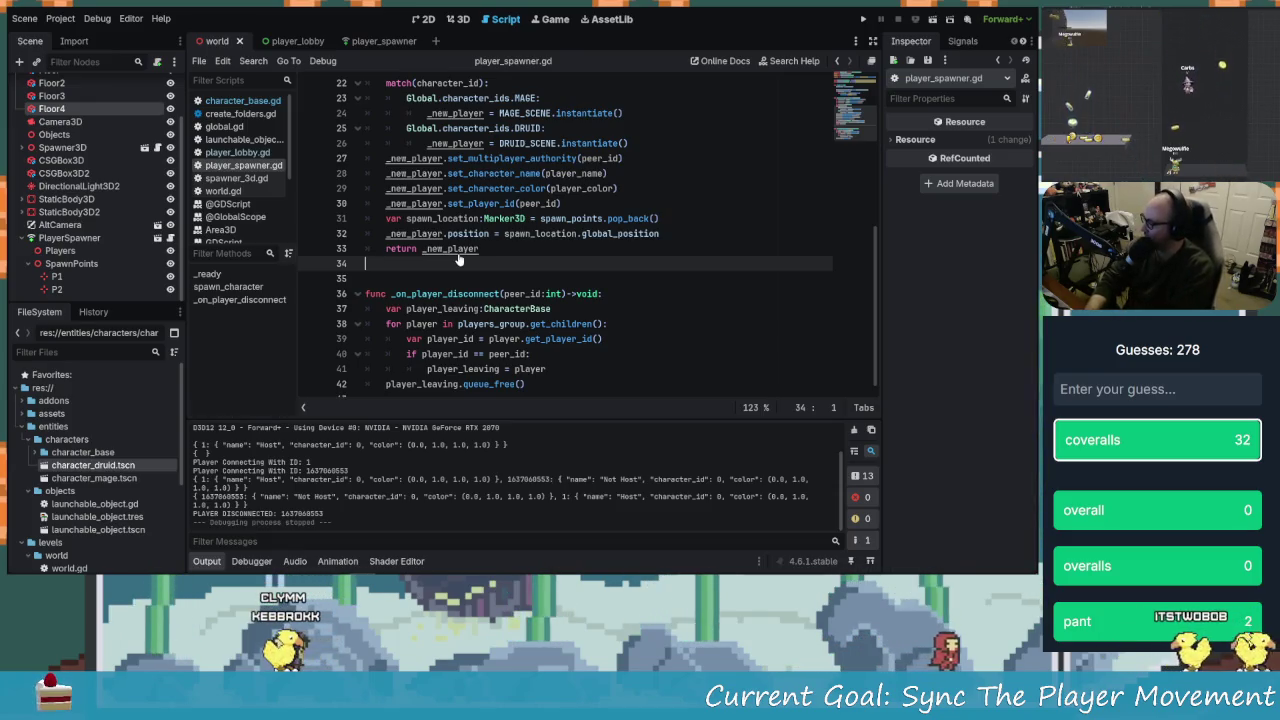
pyautogui.write('jjj')
pyautogui.press('BackSpace')
pyautogui.press('BackSpace')
pyautogui.press('BackSpace')
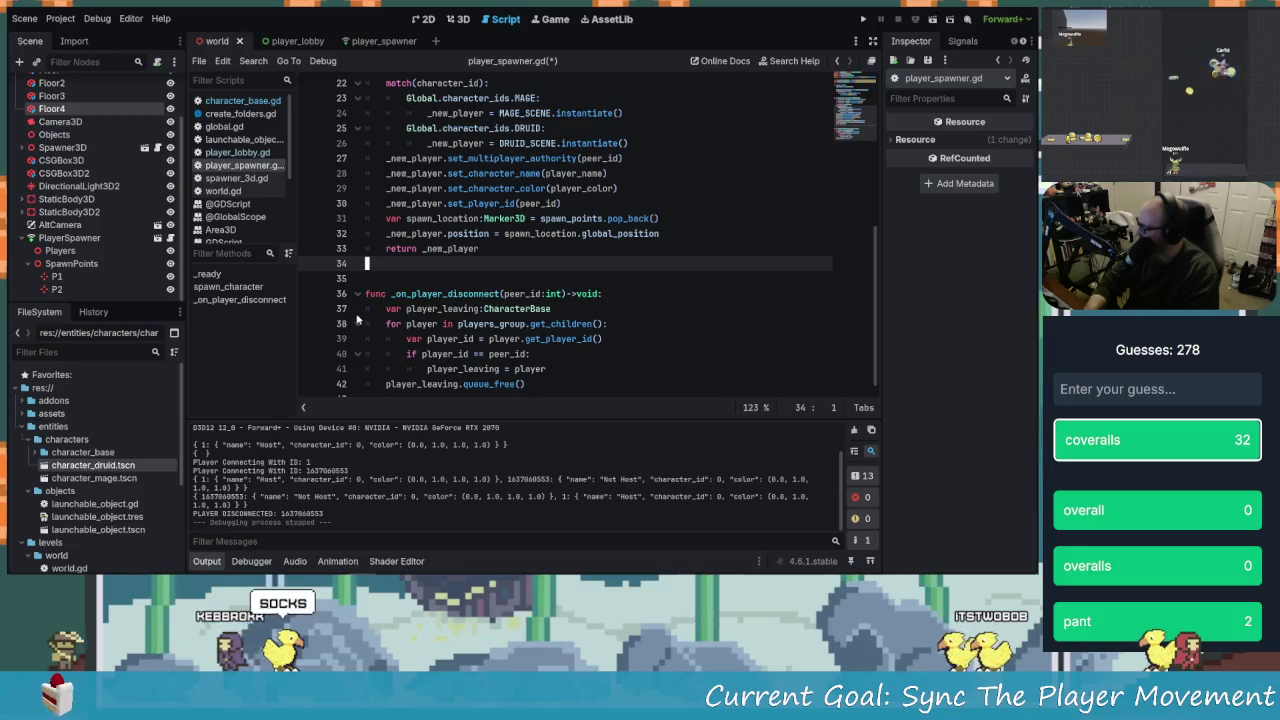
pyautogui.hotkey('ctrl', 's')
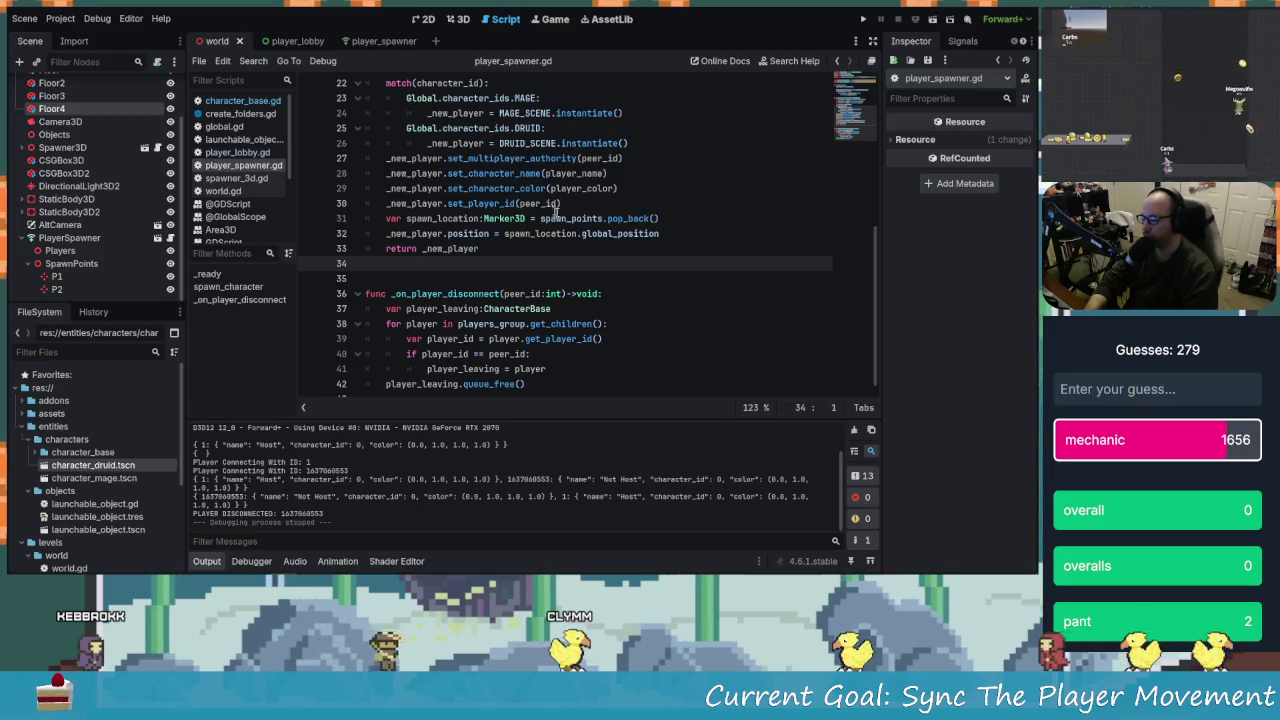
# Read through player_spawner.gd, then switch to character_base.gd in the Scripts list
pyautogui.click(584, 218)
pyautogui.scroll(7, 575, 225)
pyautogui.scroll(-4, 575, 227)
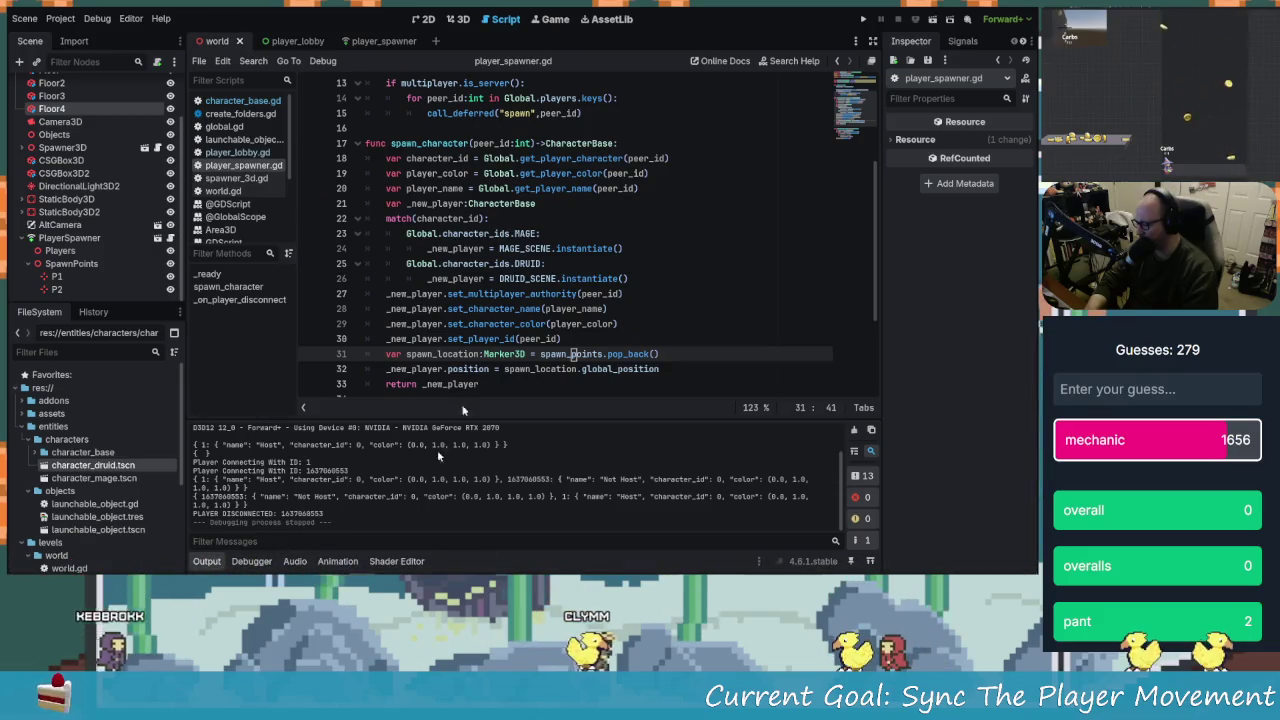
pyautogui.scroll(-3, 477, 305)
pyautogui.scroll(7, 341, 183)
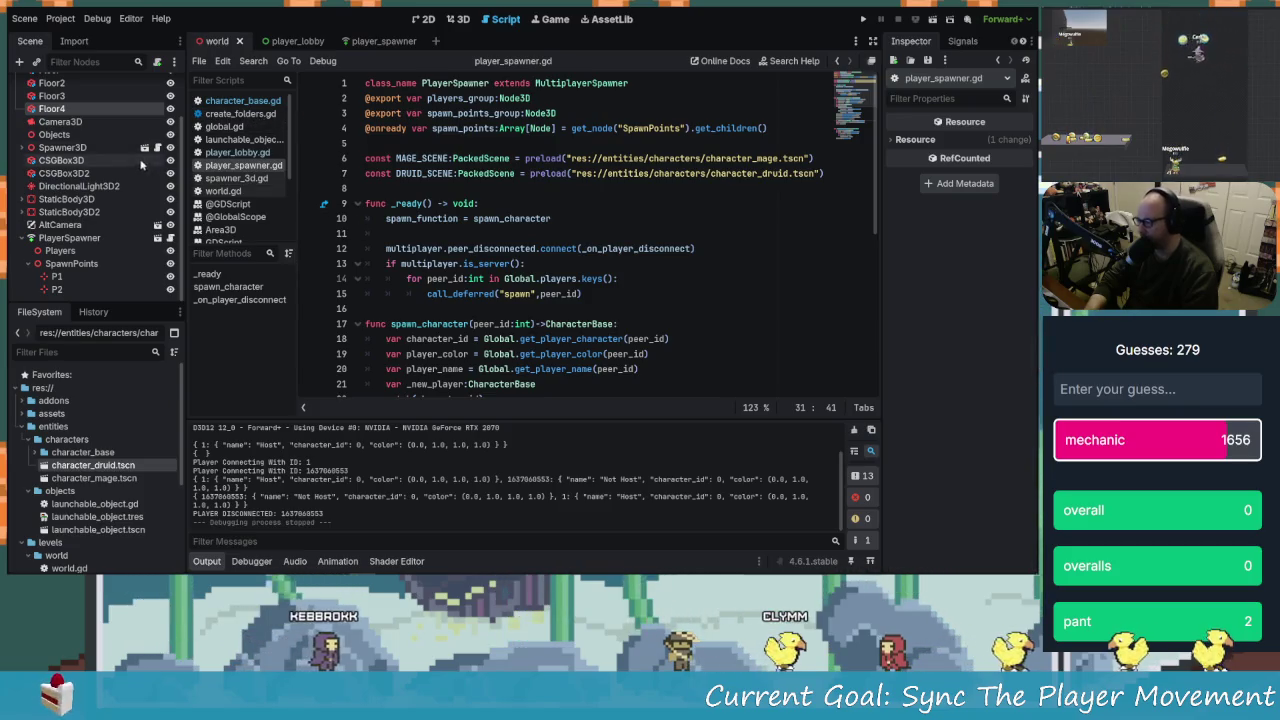
pyautogui.scroll(2, 140, 170)
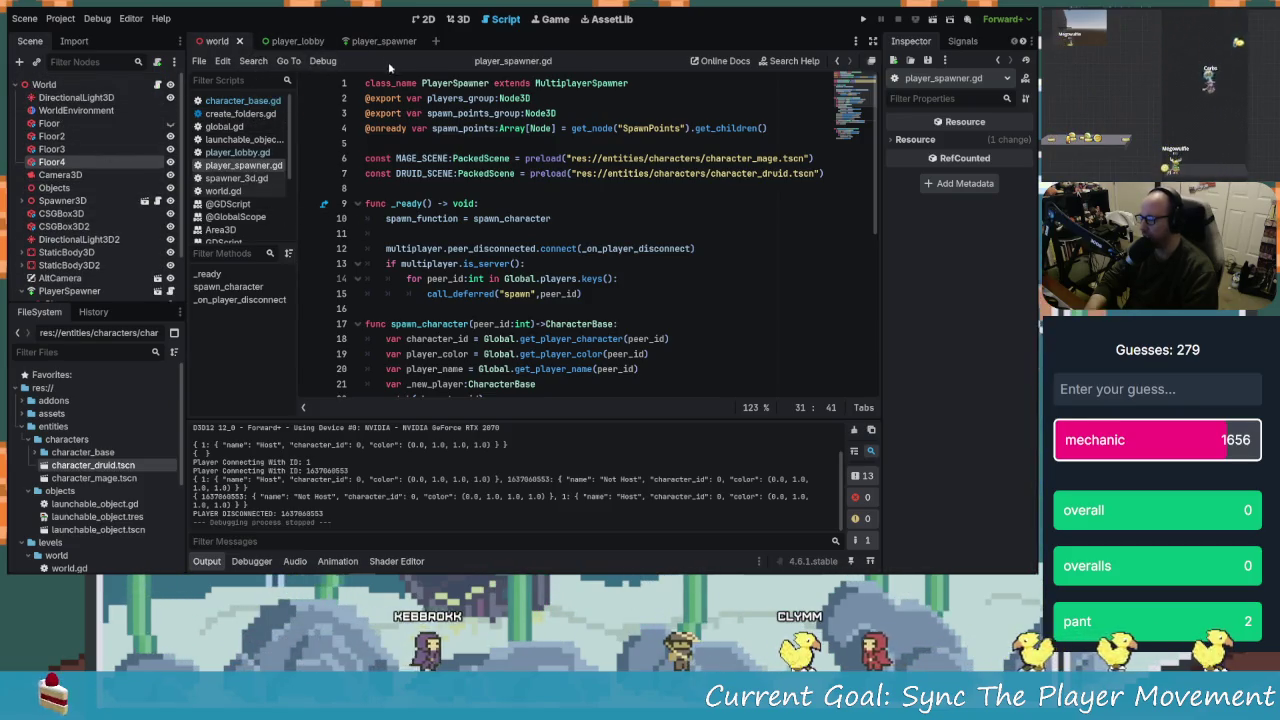
pyautogui.scroll(-2, 97, 238)
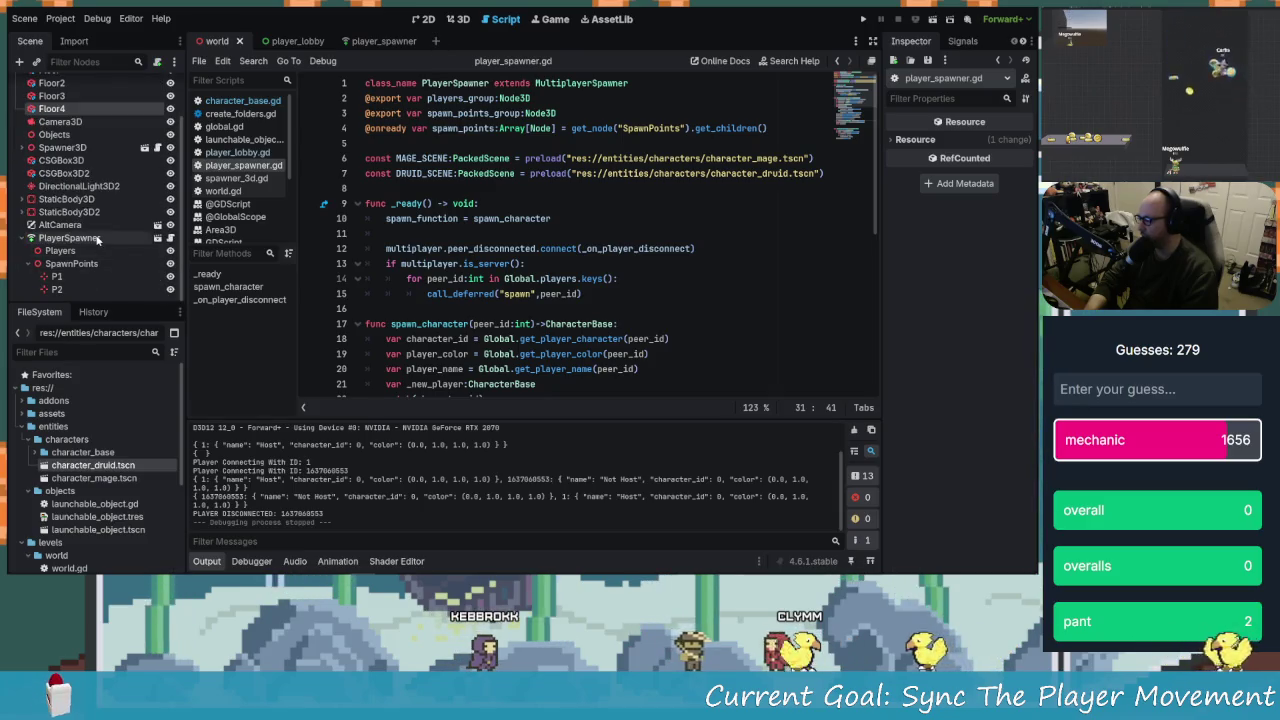
pyautogui.scroll(2, 97, 238)
pyautogui.click(660, 266)
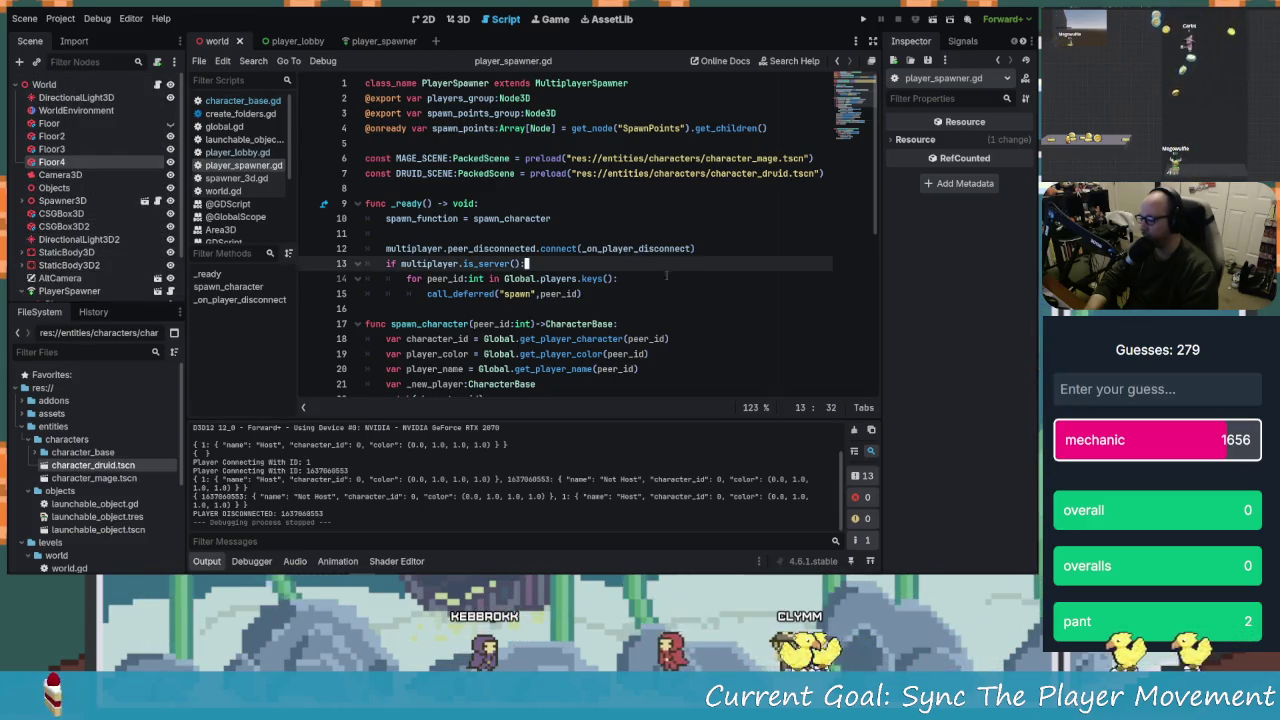
pyautogui.scroll(-6, 666, 275)
pyautogui.scroll(6, 670, 290)
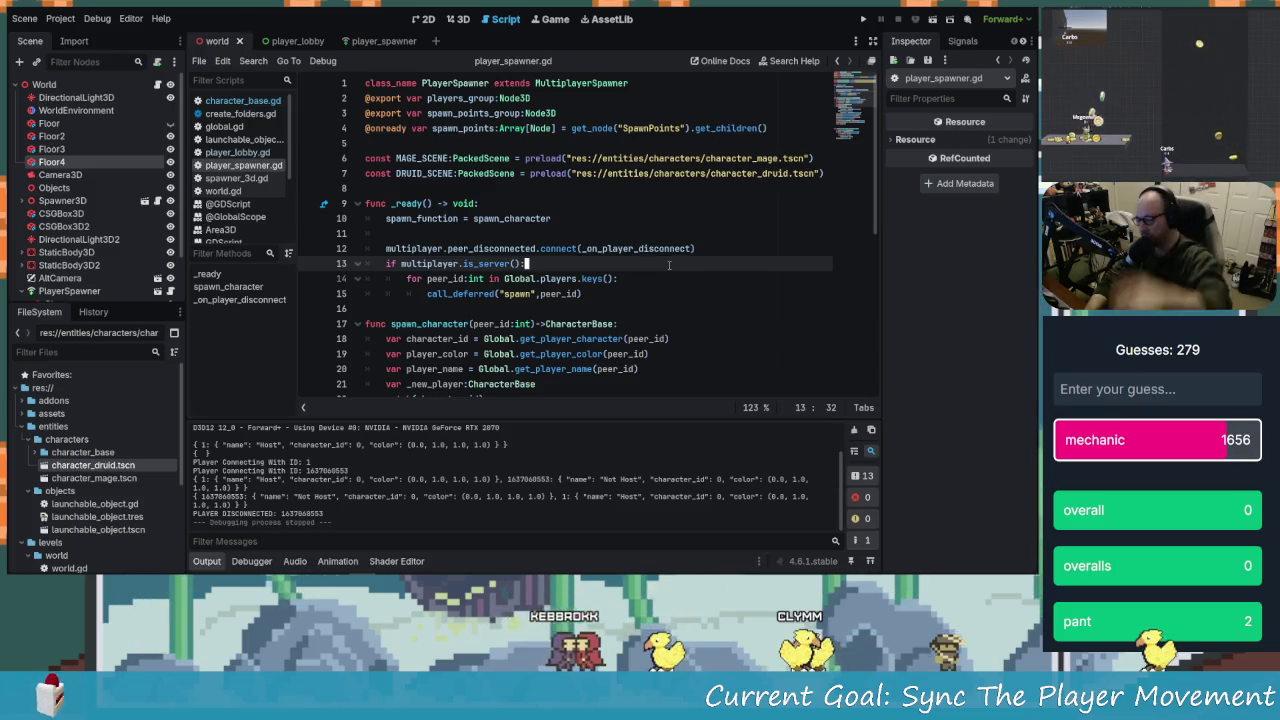
pyautogui.scroll(-7, 630, 337)
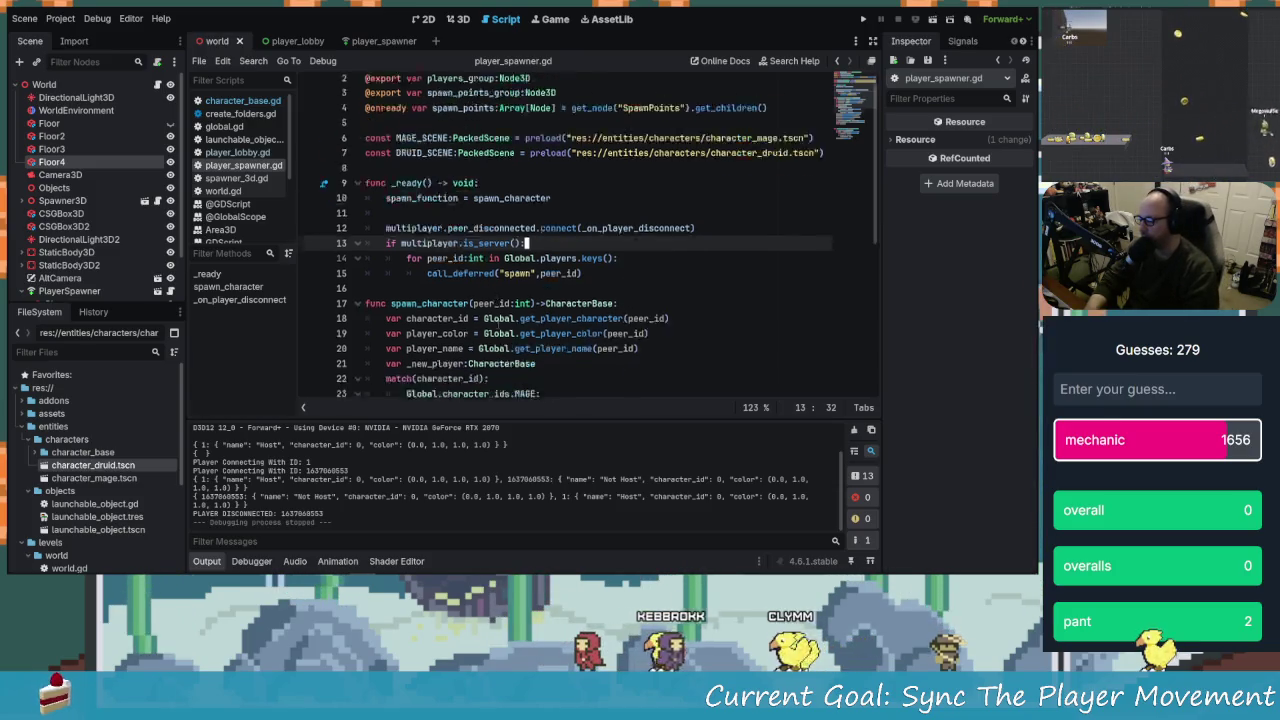
pyautogui.scroll(-1, 578, 303)
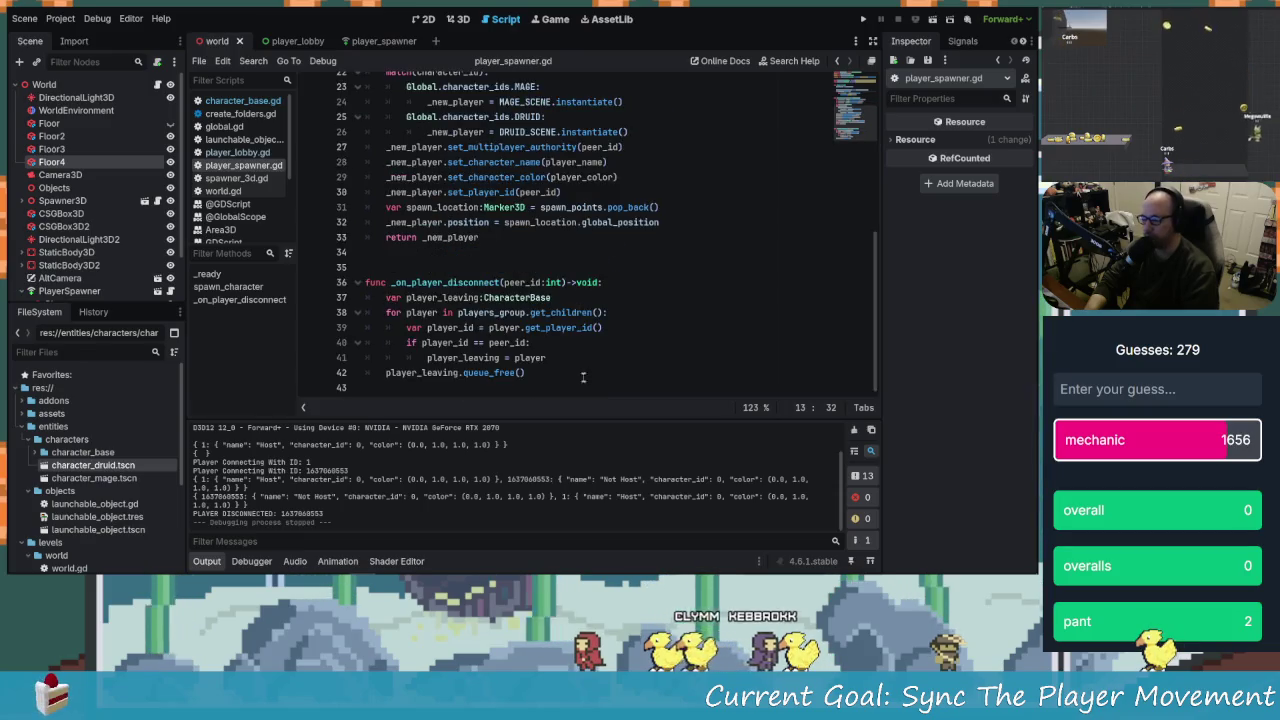
pyautogui.scroll(7, 513, 312)
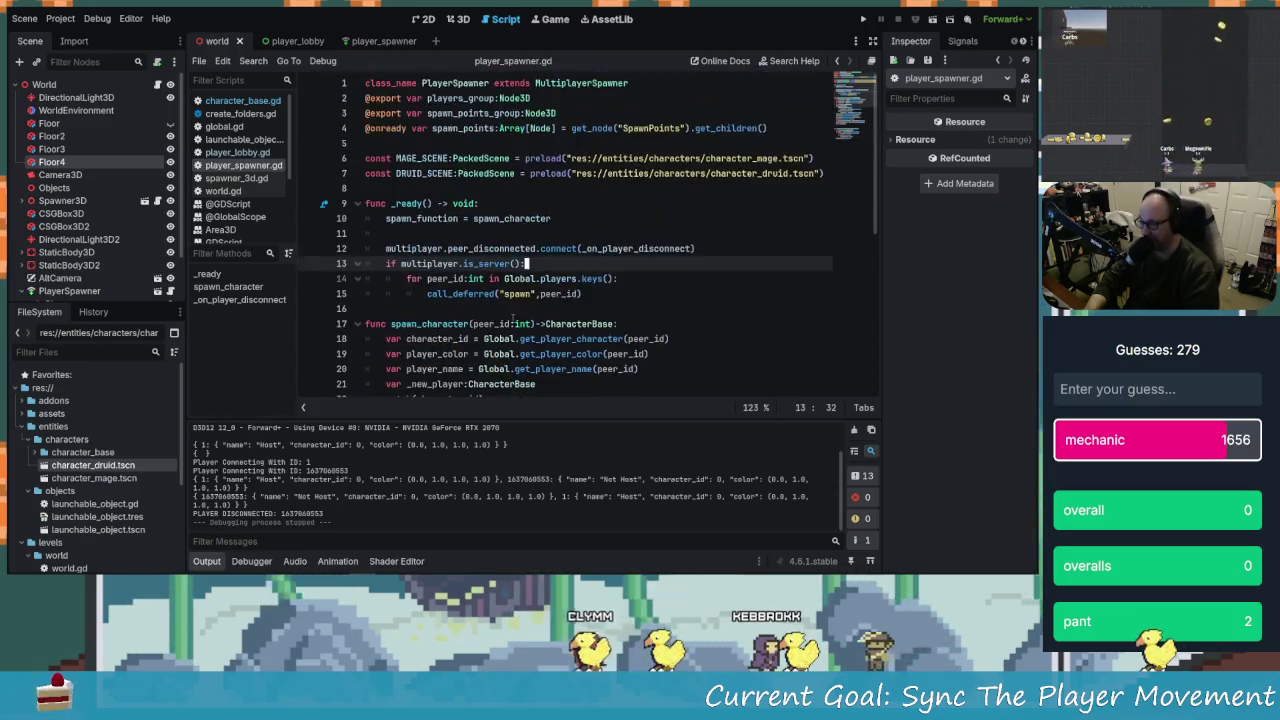
pyautogui.click(239, 104)
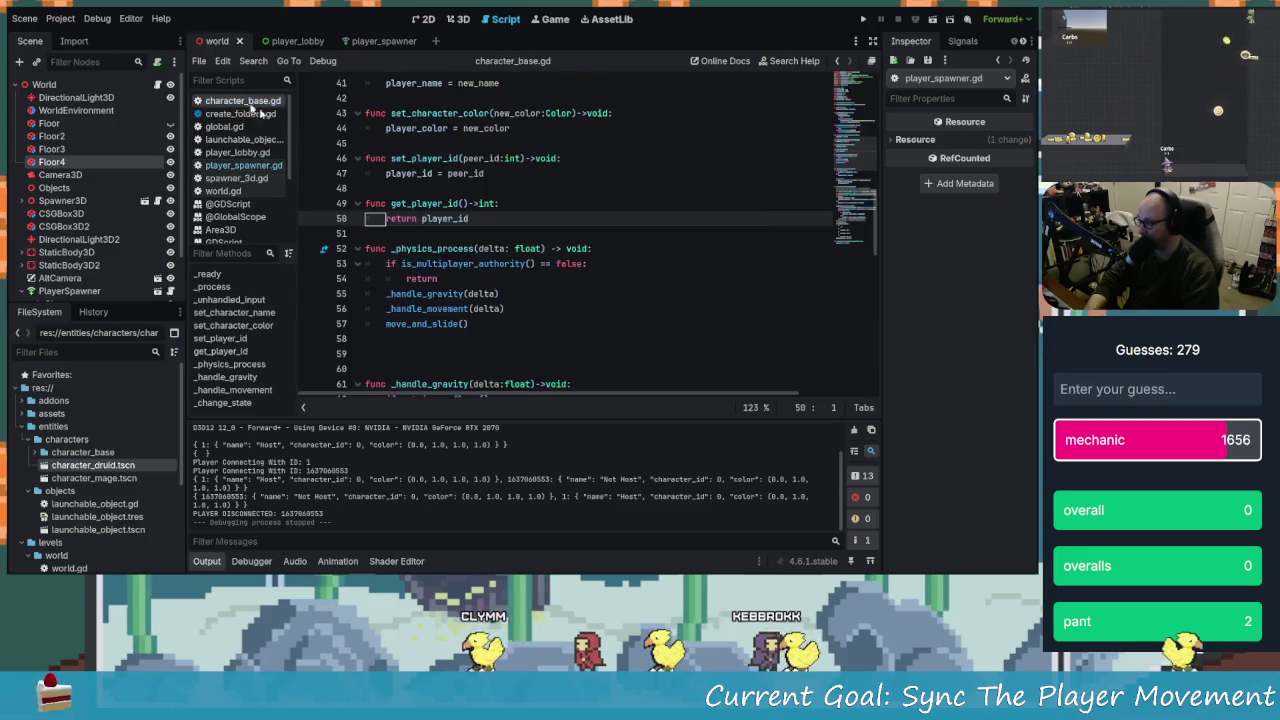
pyautogui.scroll(-6, 504, 265)
pyautogui.scroll(-6, 504, 265)
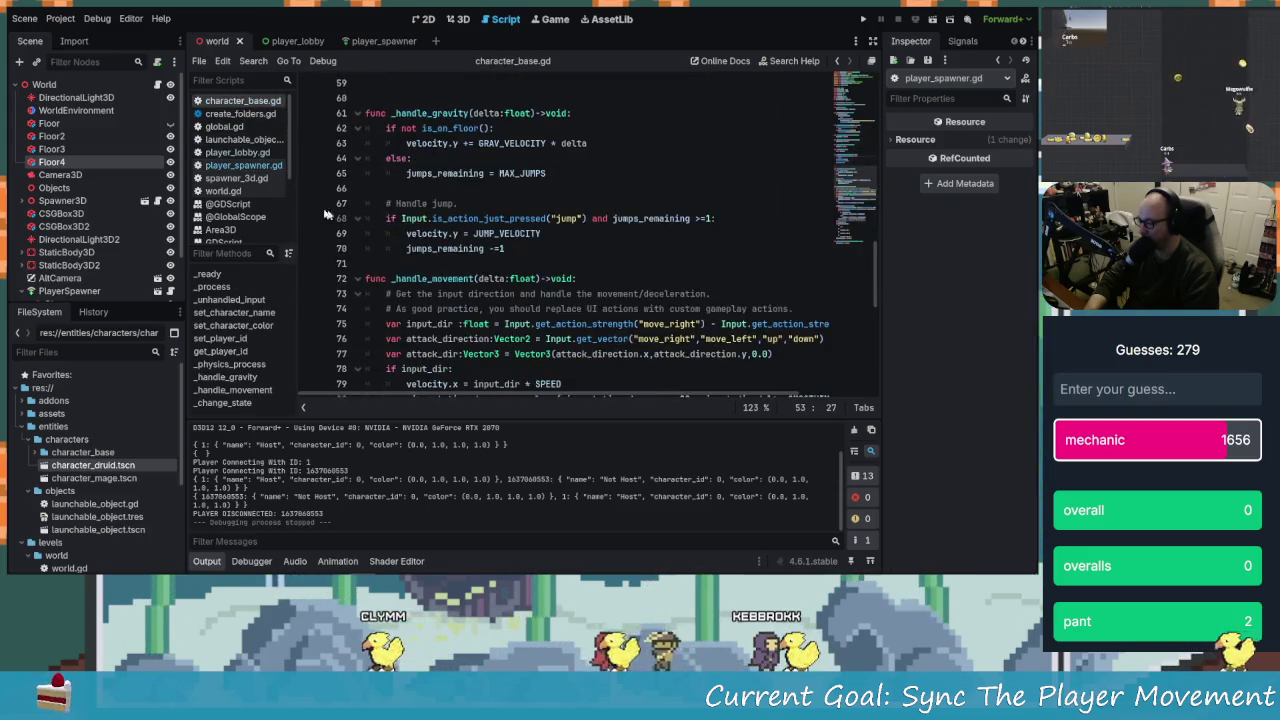
pyautogui.scroll(-2, 556, 294)
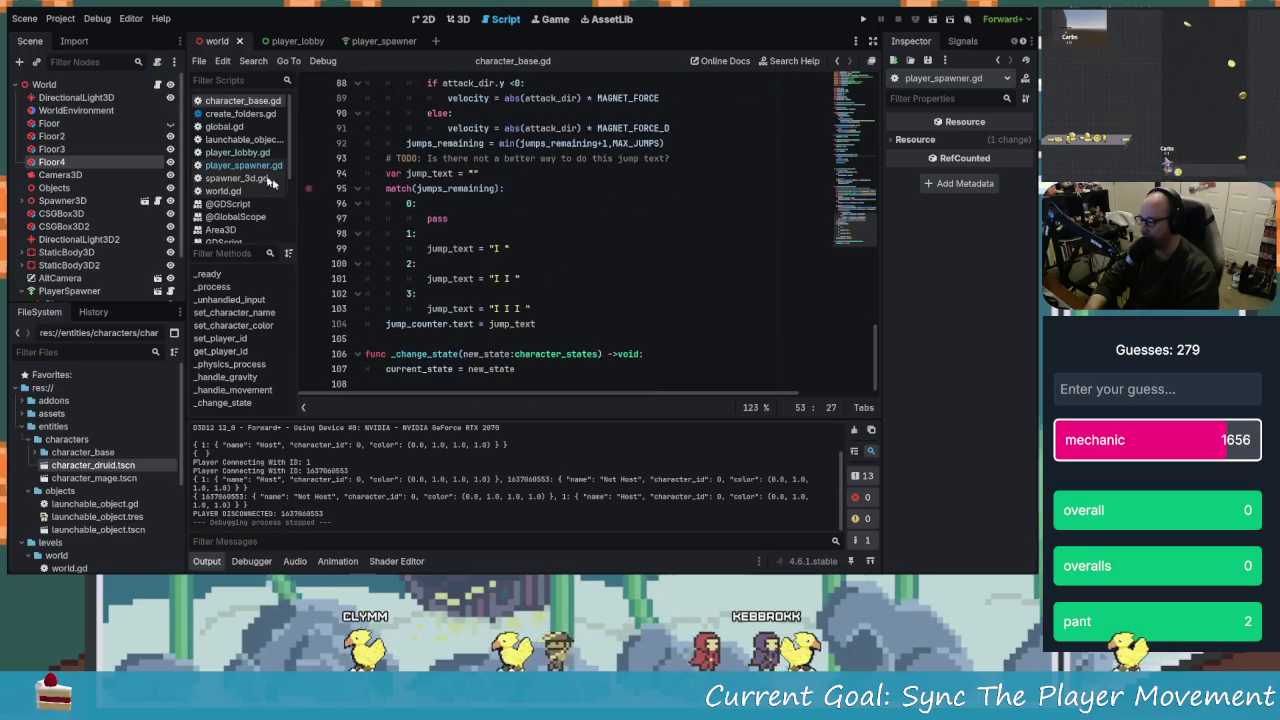
pyautogui.click(240, 153)
pyautogui.scroll(8, 547, 289)
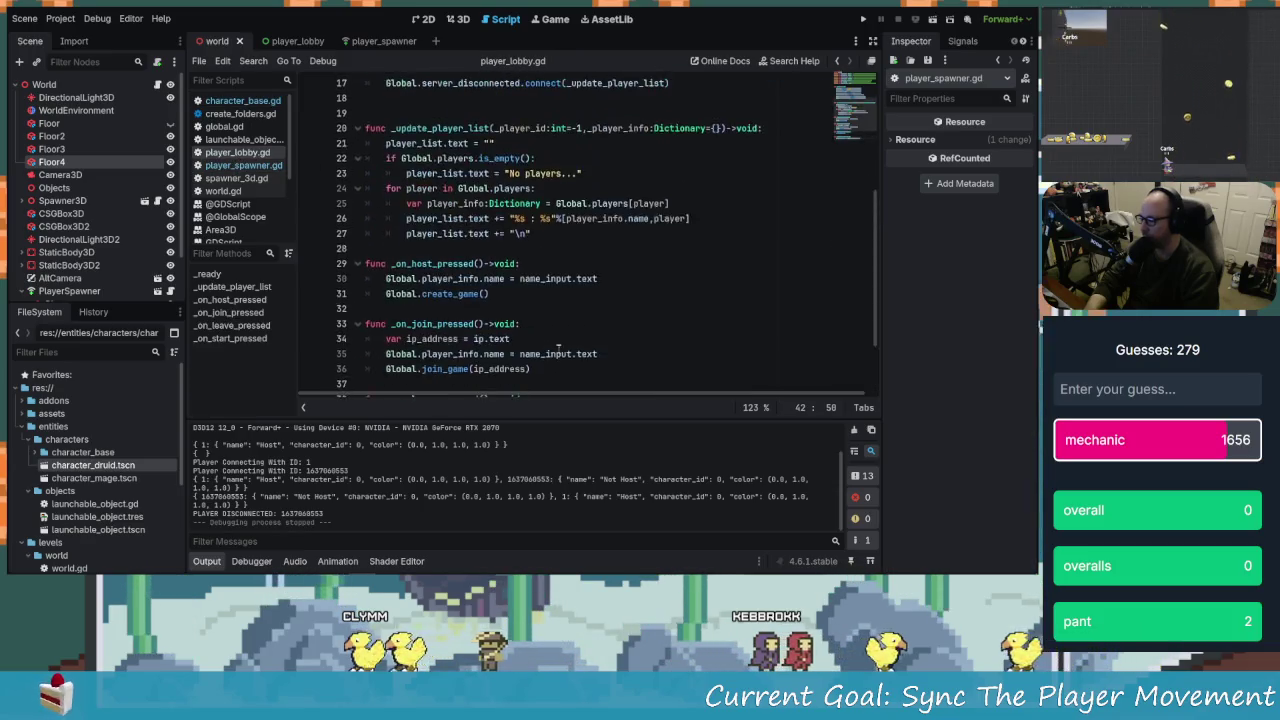
pyautogui.scroll(-8, 581, 330)
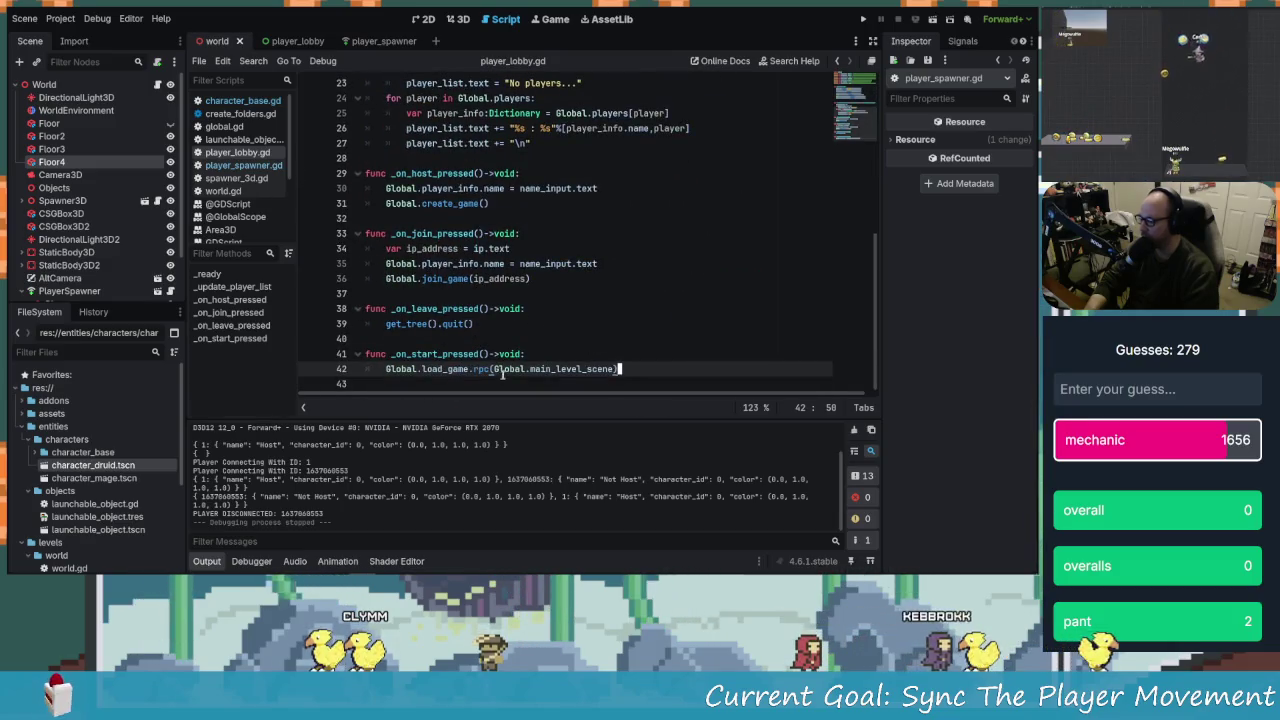
pyautogui.moveTo(424, 368); pyautogui.dragTo(528, 376)
pyautogui.click(532, 363)
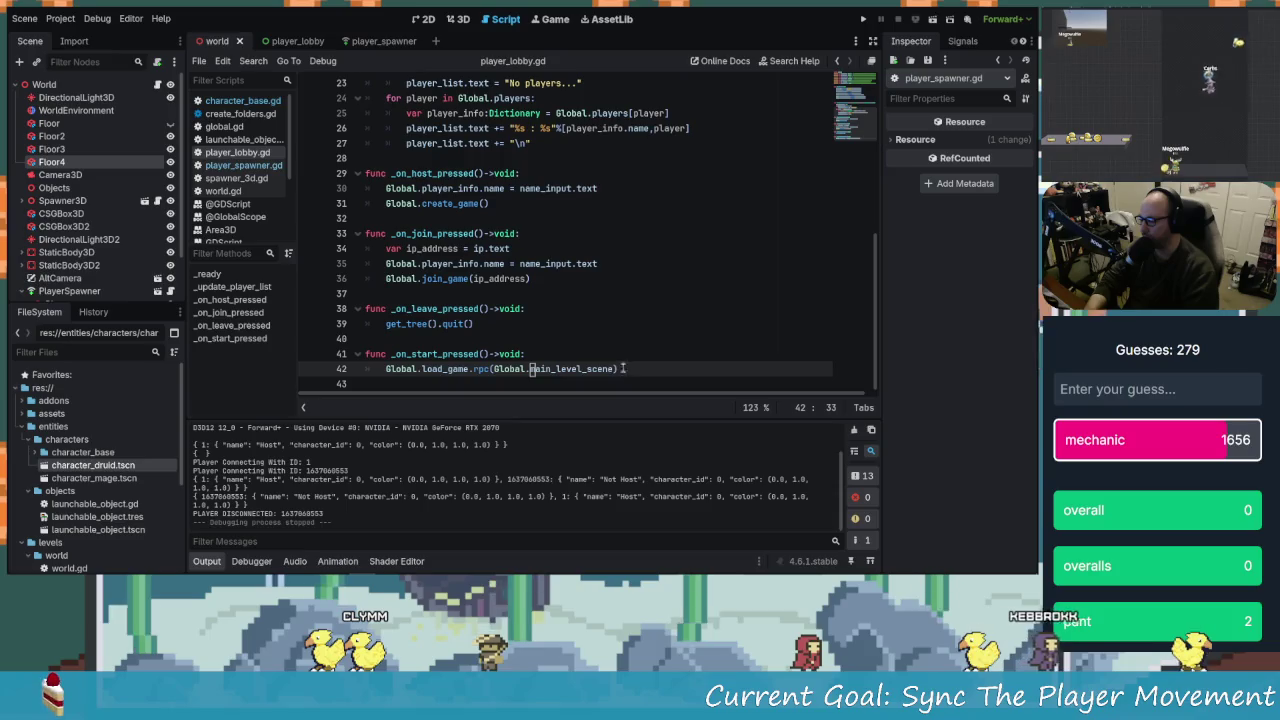
pyautogui.press('Left')
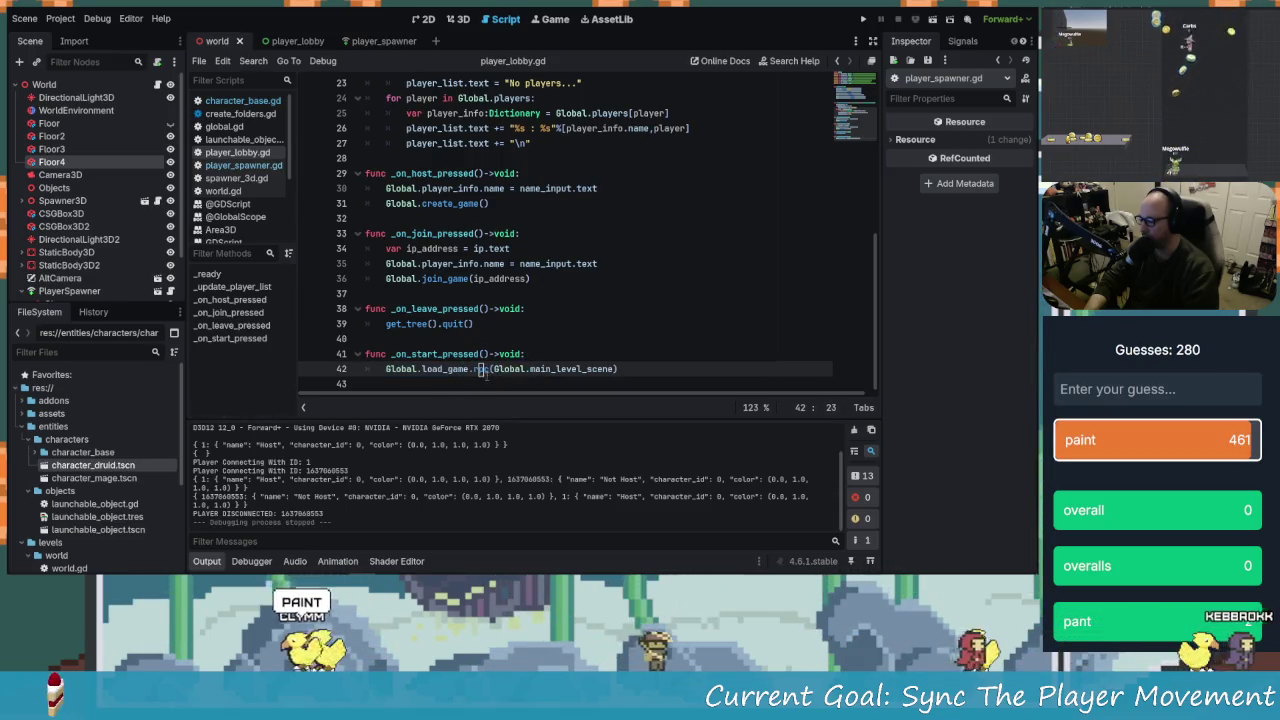
pyautogui.click(594, 311)
pyautogui.click(484, 338)
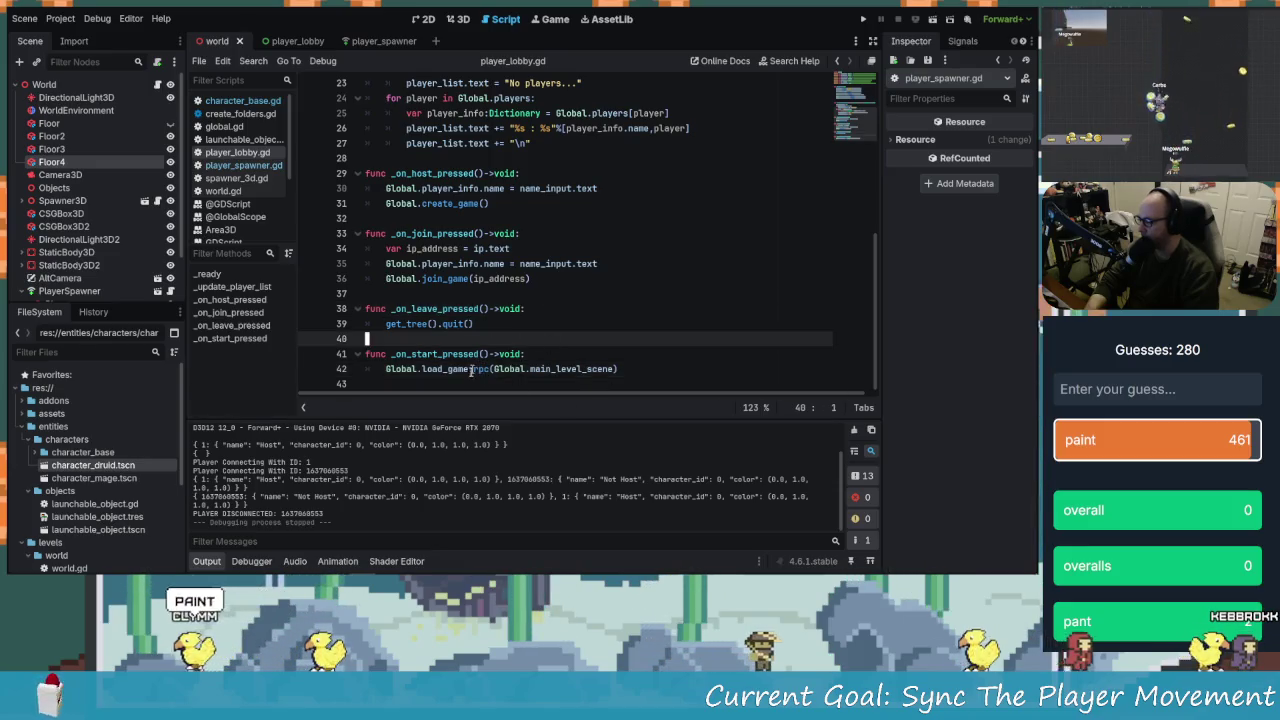
pyautogui.keyDown('ctrl'); pyautogui.click(451, 370); pyautogui.keyUp('ctrl')
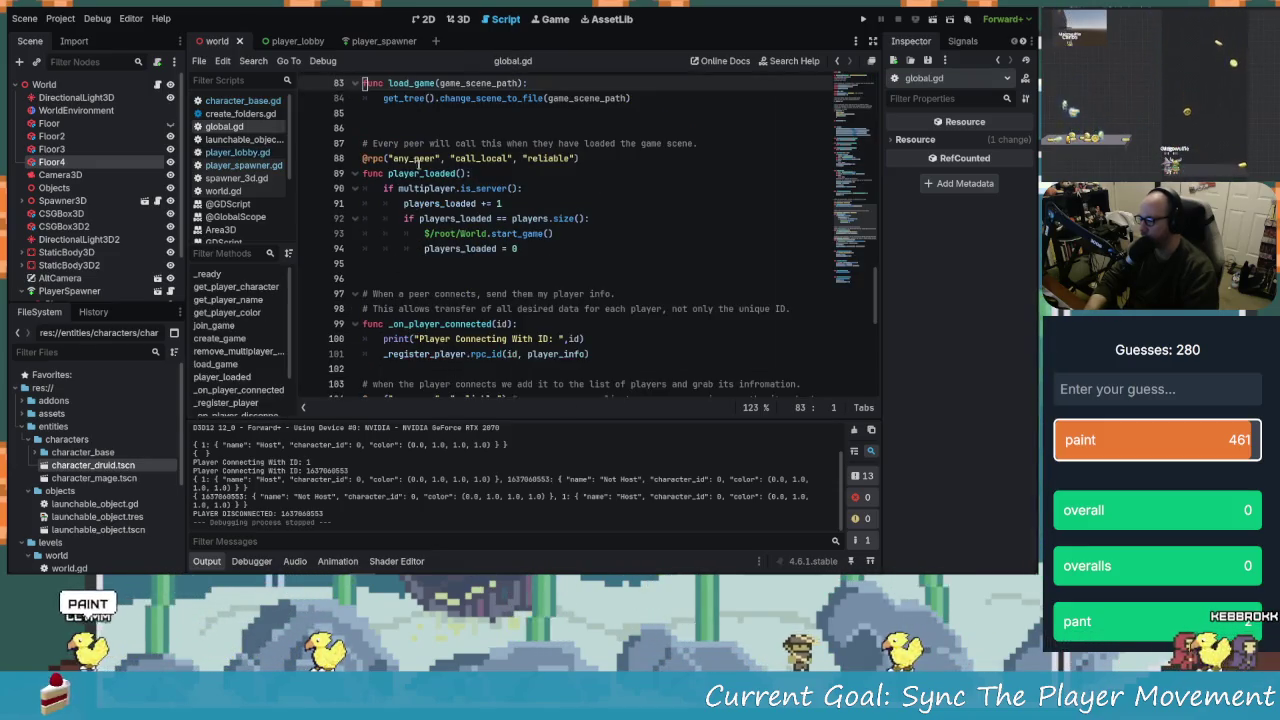
pyautogui.scroll(2, 417, 150)
pyautogui.click(397, 158)
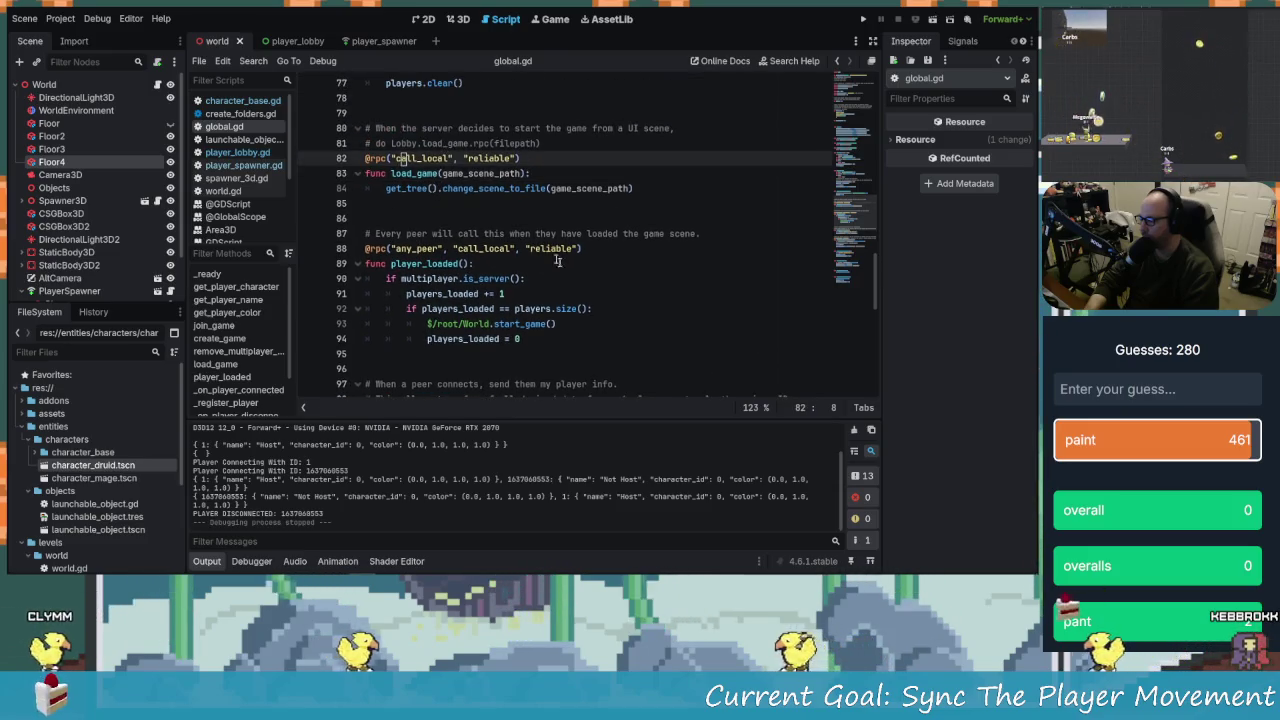
pyautogui.scroll(1, 521, 240)
pyautogui.press('Down')
pyautogui.press('Down')
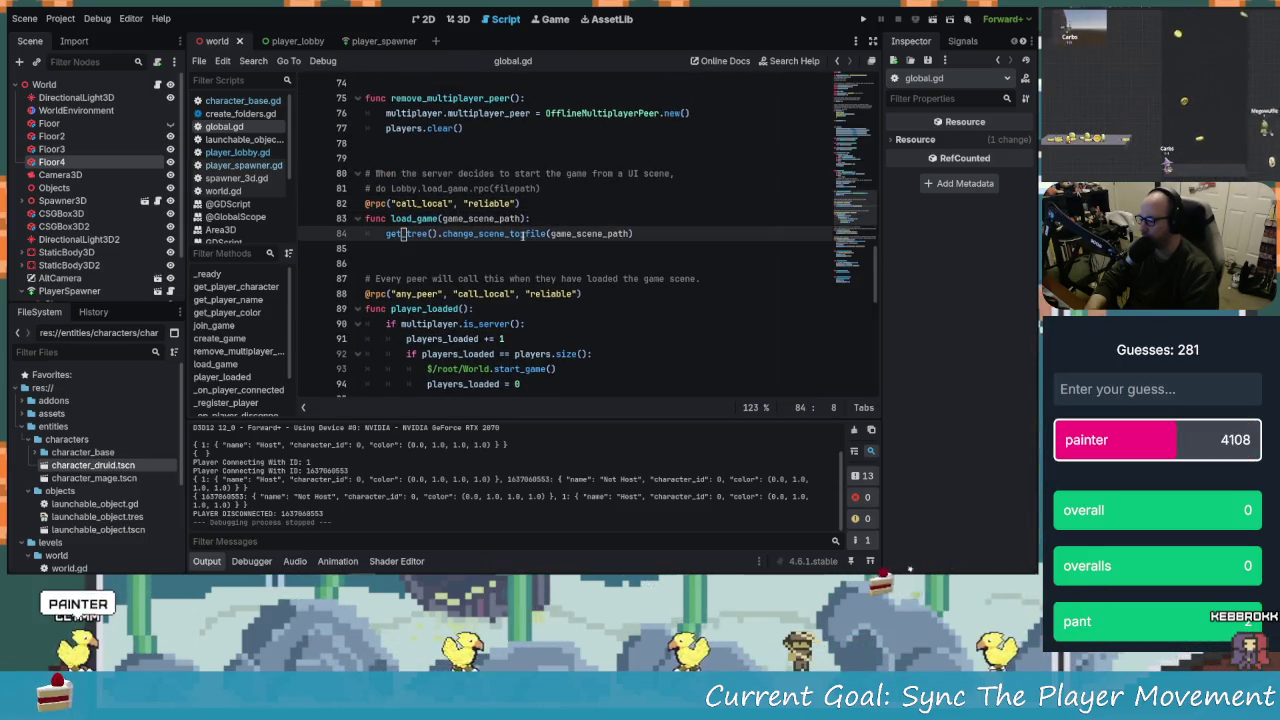
pyautogui.moveTo(424, 215); pyautogui.dragTo(507, 233)
pyautogui.click(507, 233)
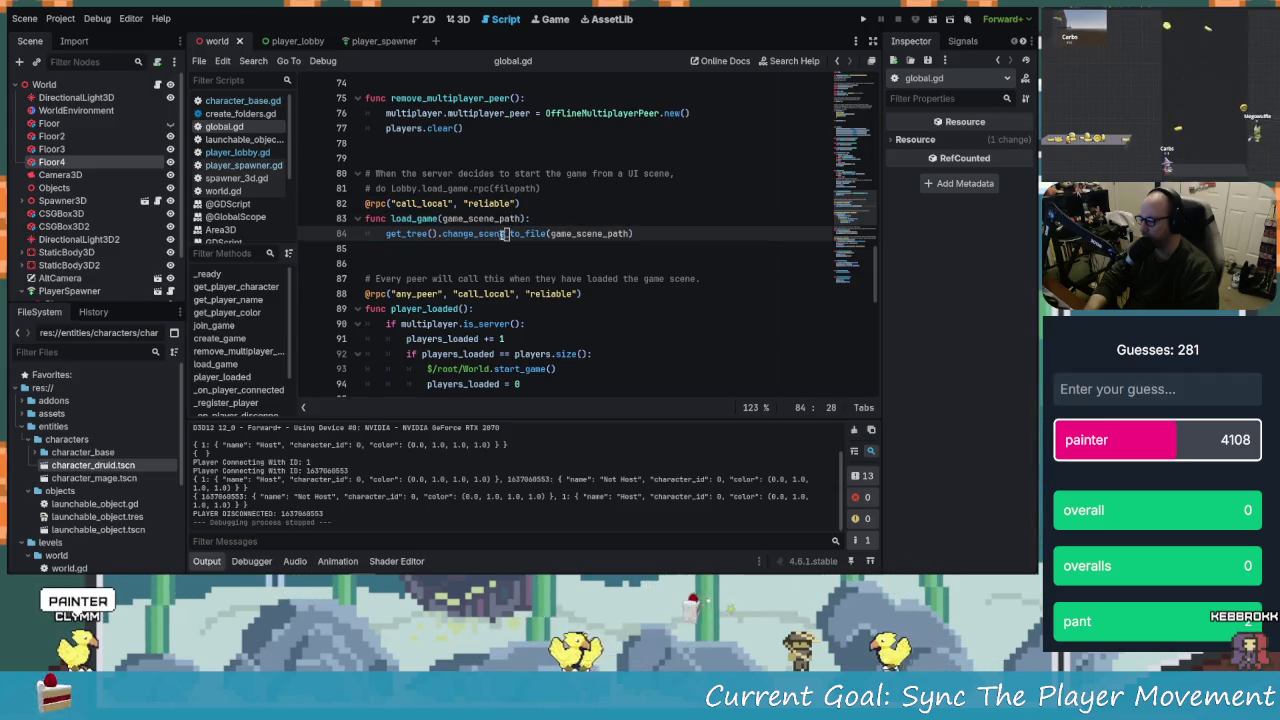
pyautogui.click(567, 233)
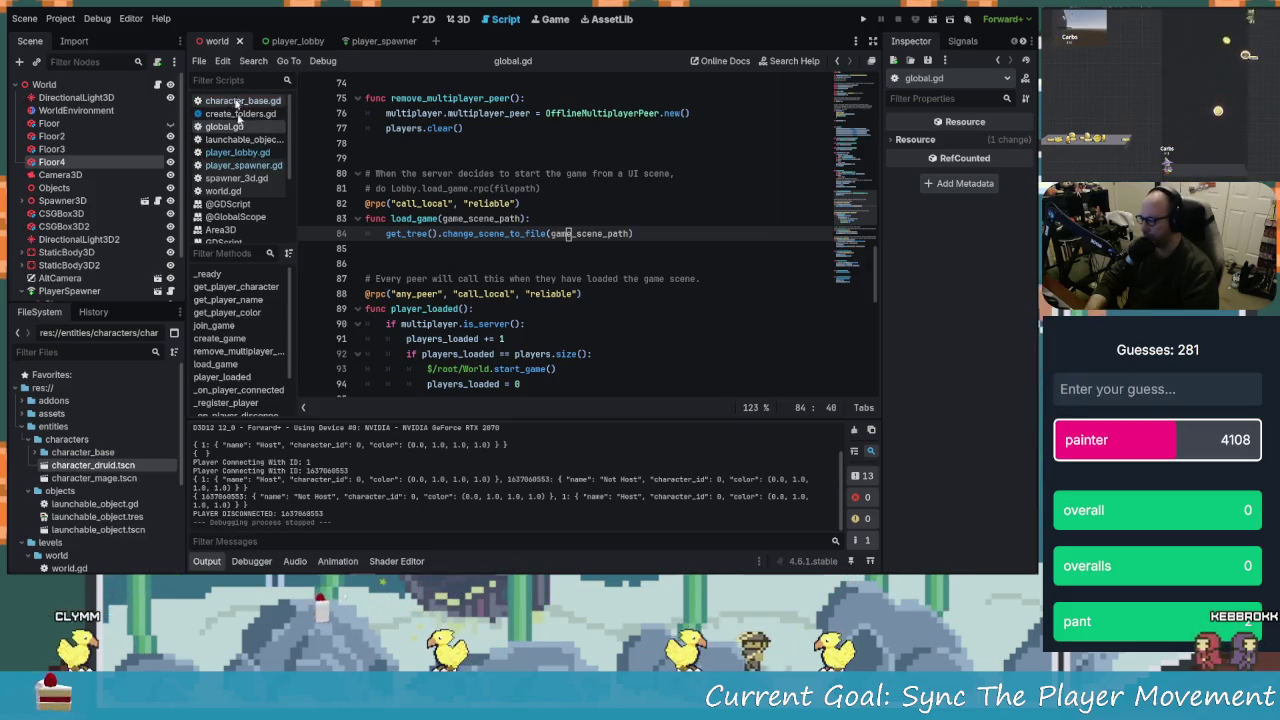
pyautogui.click(243, 101)
pyautogui.scroll(5, 484, 203)
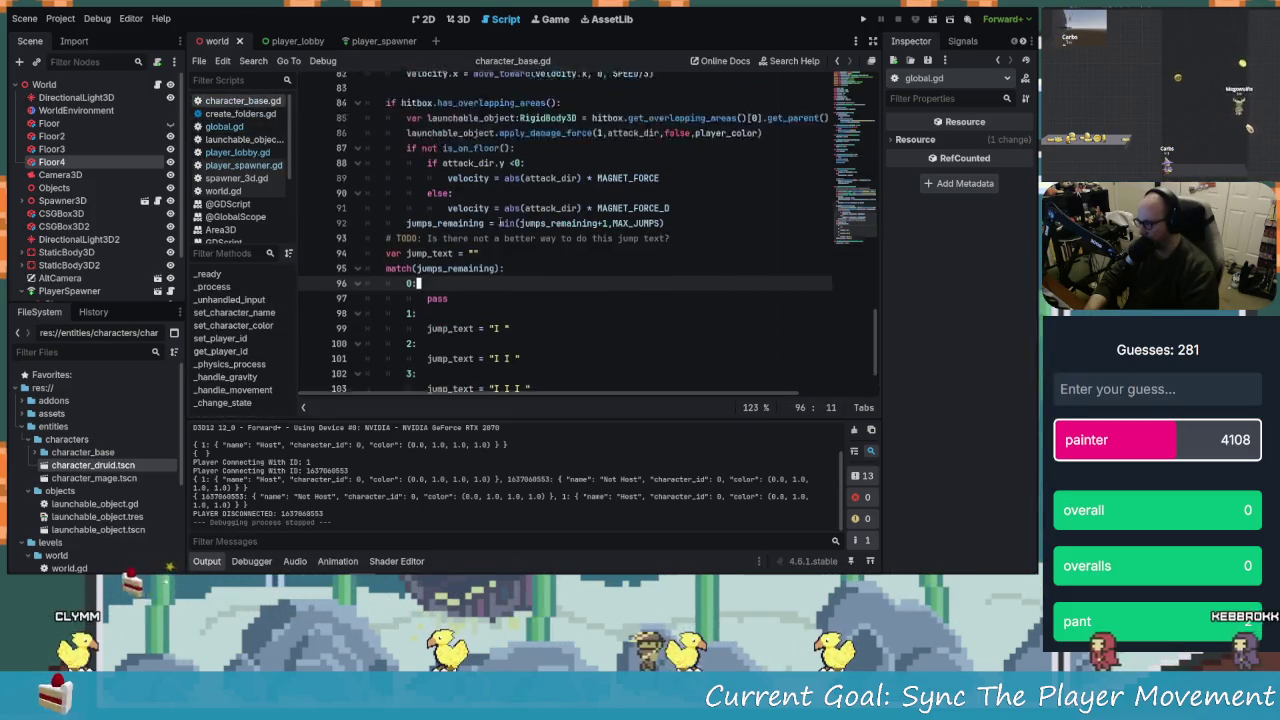
pyautogui.scroll(2, 484, 203)
pyautogui.hotkey('ctrl', 'shift', 'o')
# Find and open character_base.tscn through the quick-open scene search
pyautogui.write('charcterba')
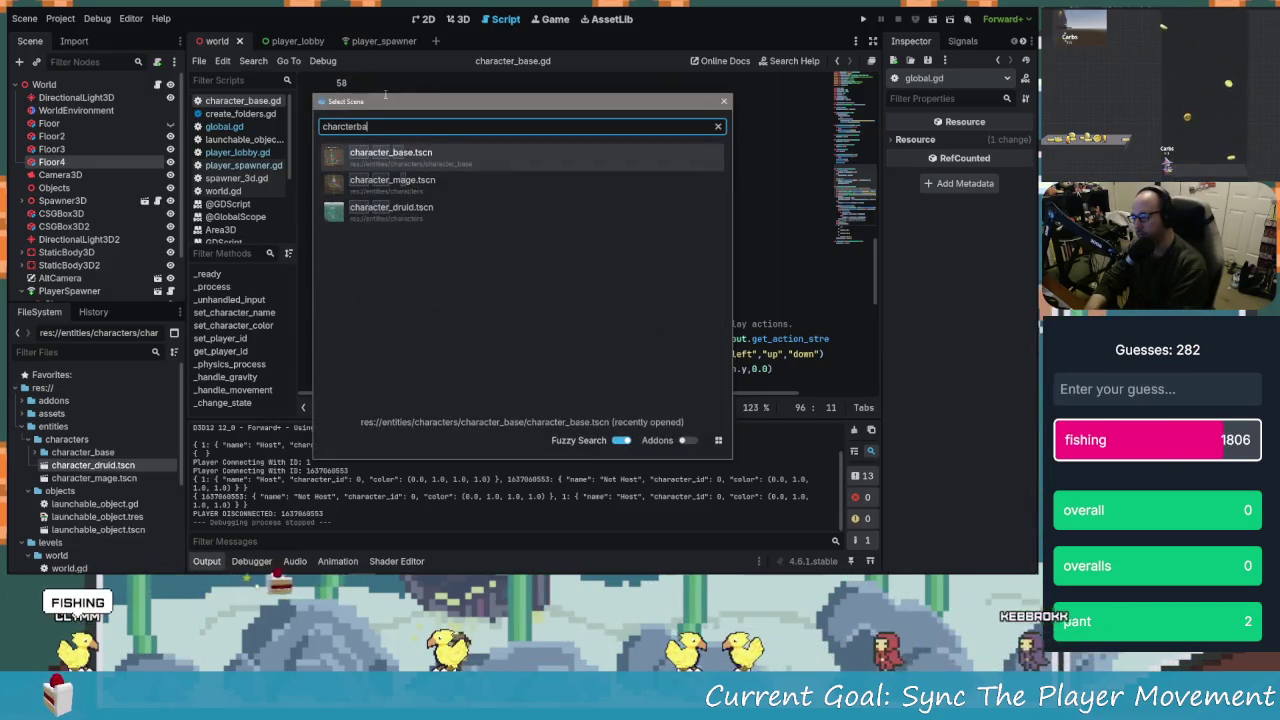
pyautogui.press('Up')
pyautogui.press('Up')
pyautogui.press('Up')
pyautogui.press('Return')
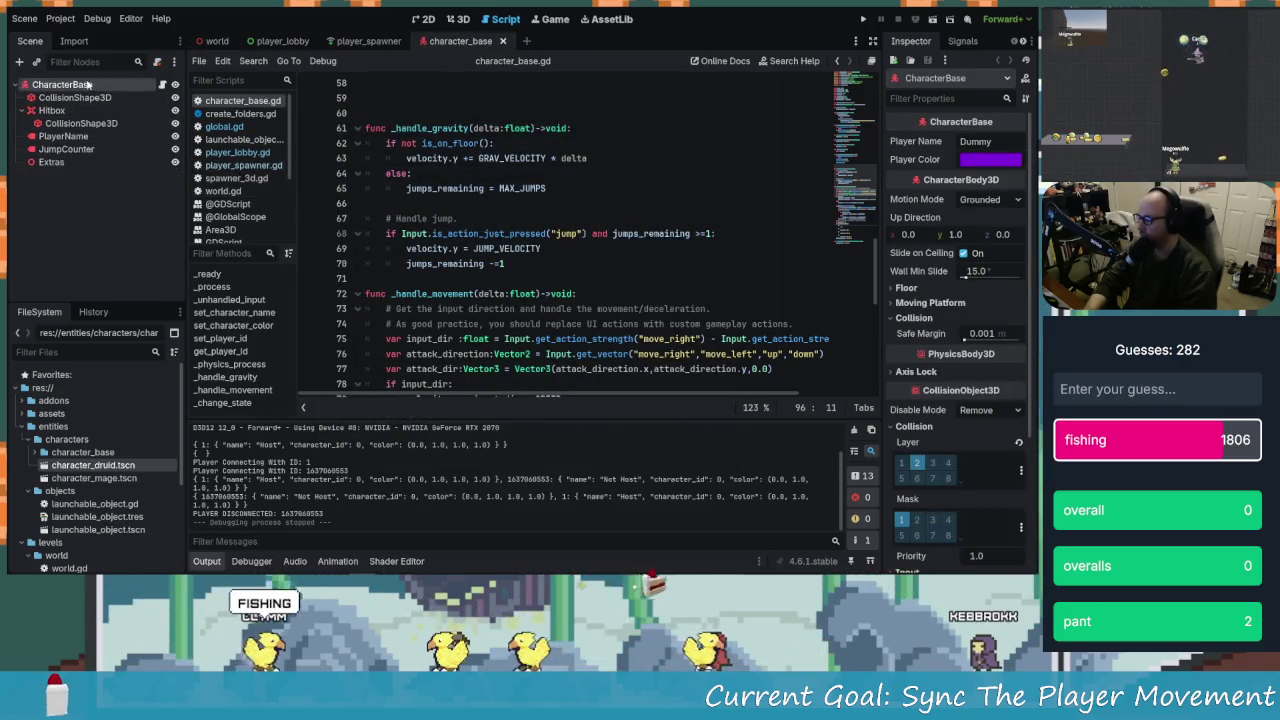
# Look through character_base.gd around set_character_name, then deselect the CharacterBase node
pyautogui.click(511, 308)
pyautogui.scroll(-9, 490, 290)
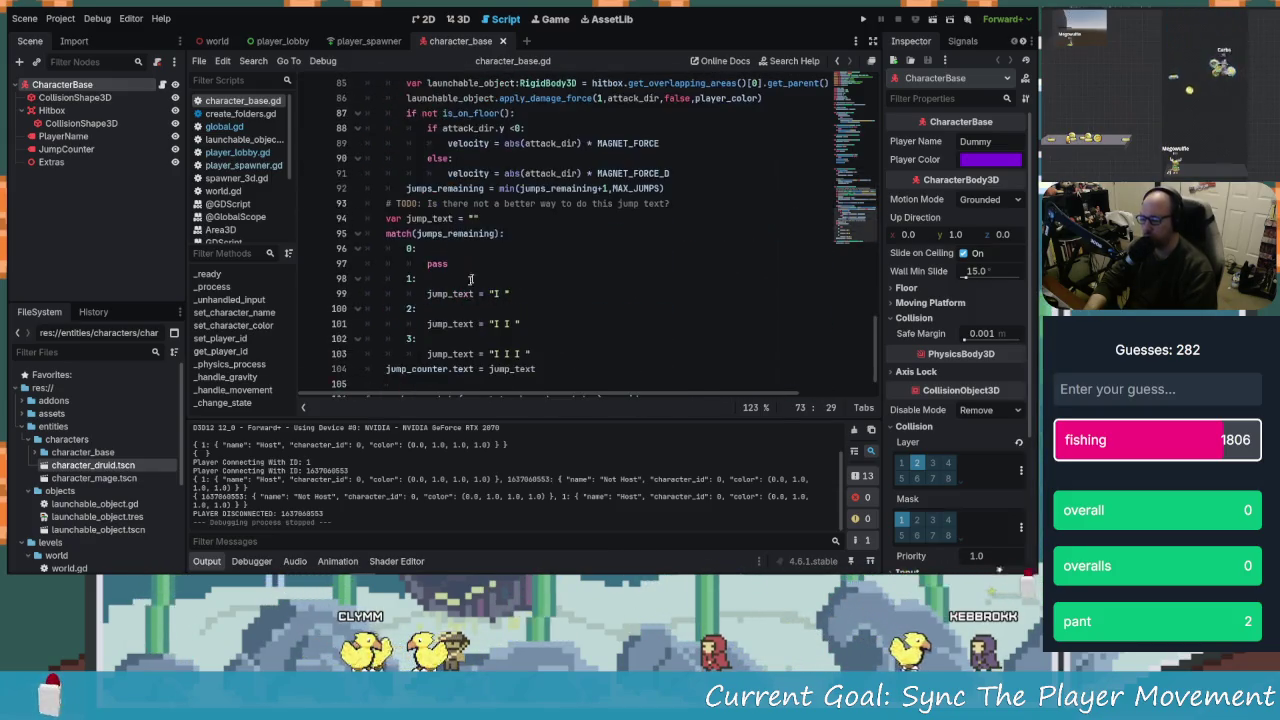
pyautogui.click(563, 295)
pyautogui.scroll(9, 583, 298)
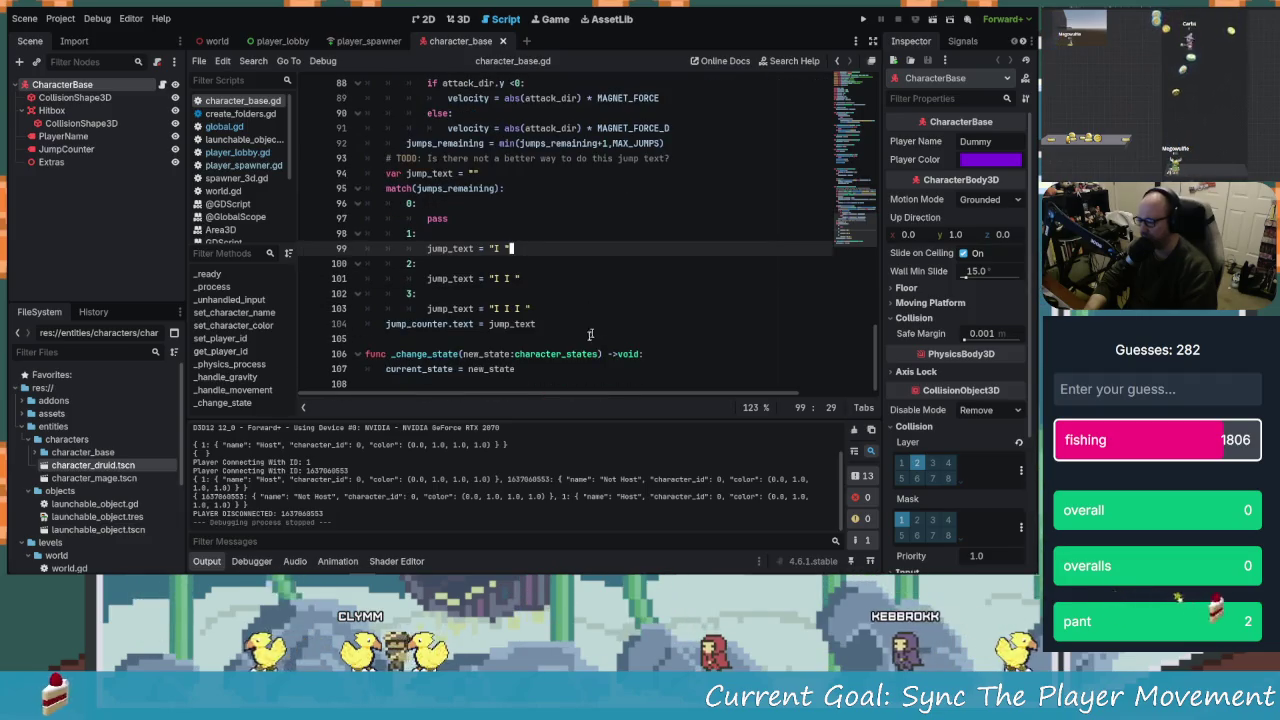
pyautogui.scroll(10, 673, 218)
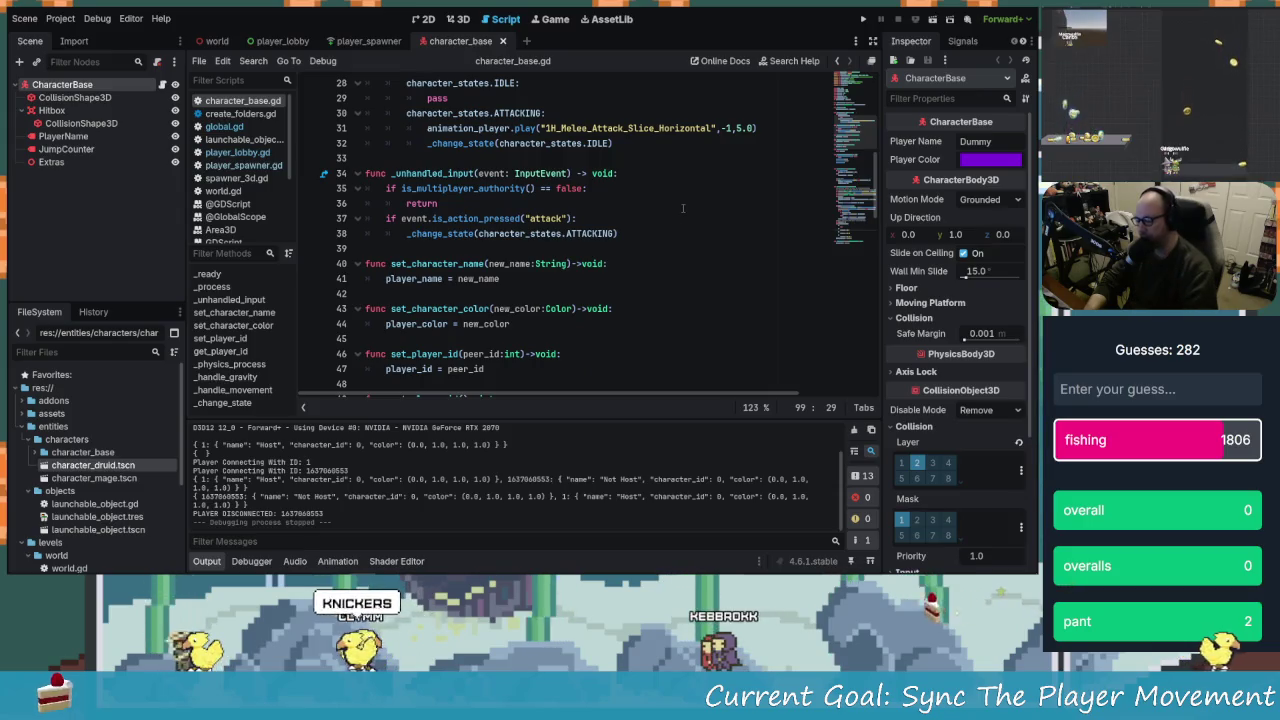
pyautogui.click(495, 263)
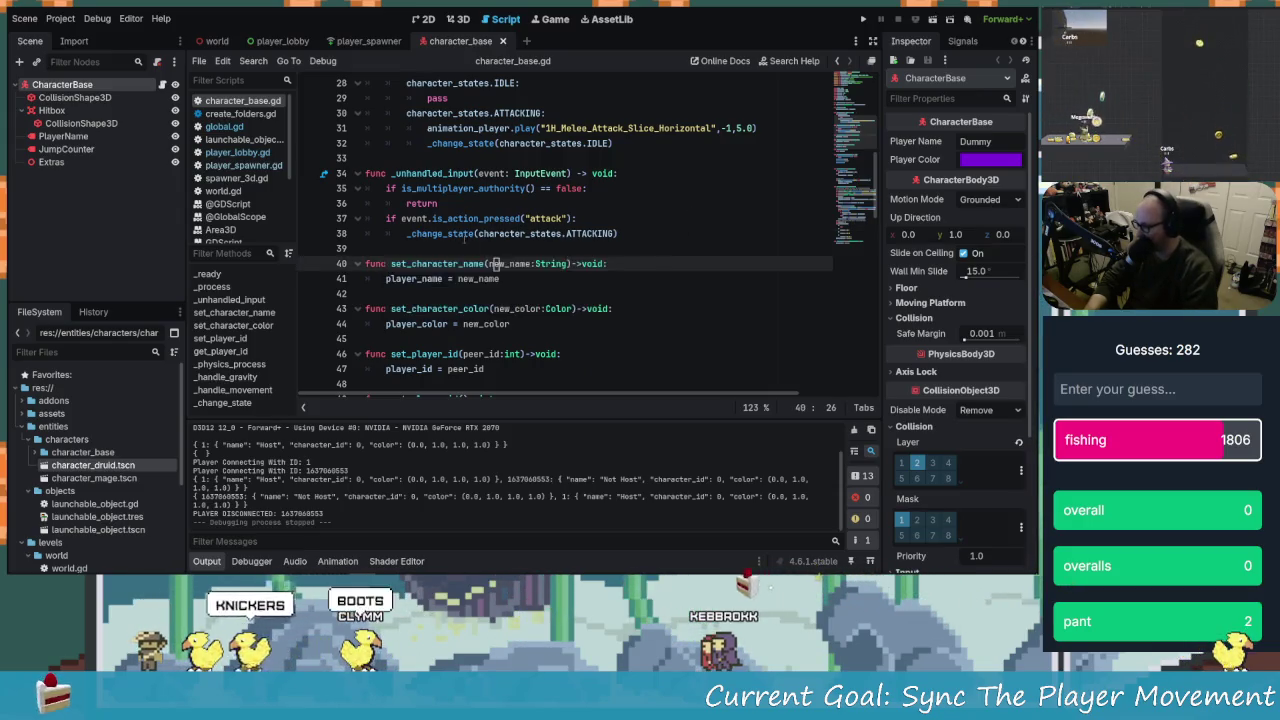
pyautogui.click(573, 294)
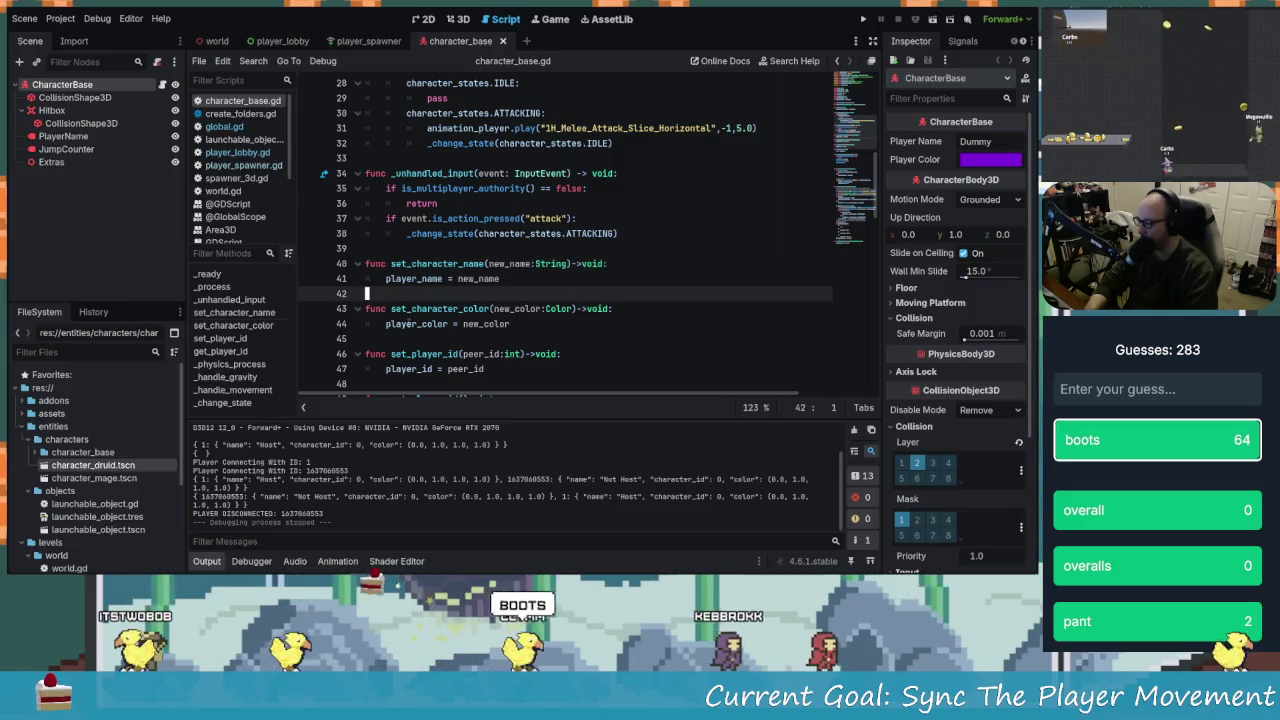
pyautogui.scroll(9, 411, 323)
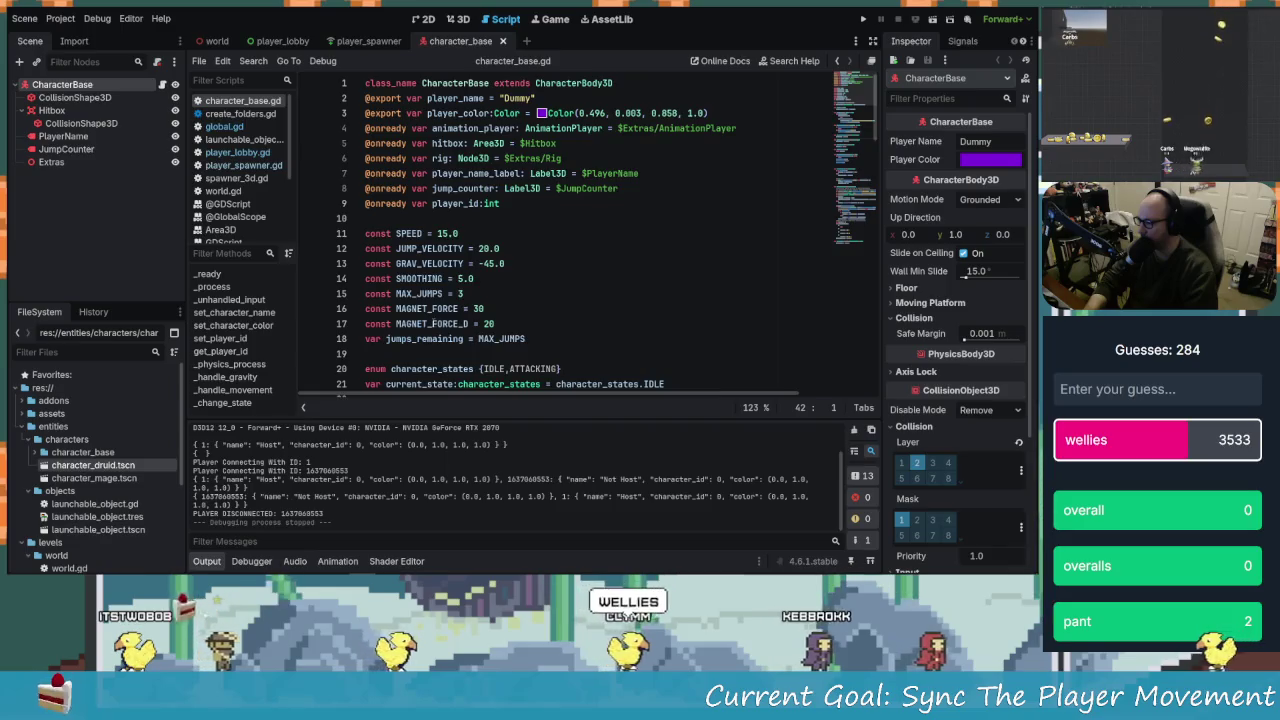
pyautogui.scroll(-16, 486, 320)
pyautogui.click(82, 204)
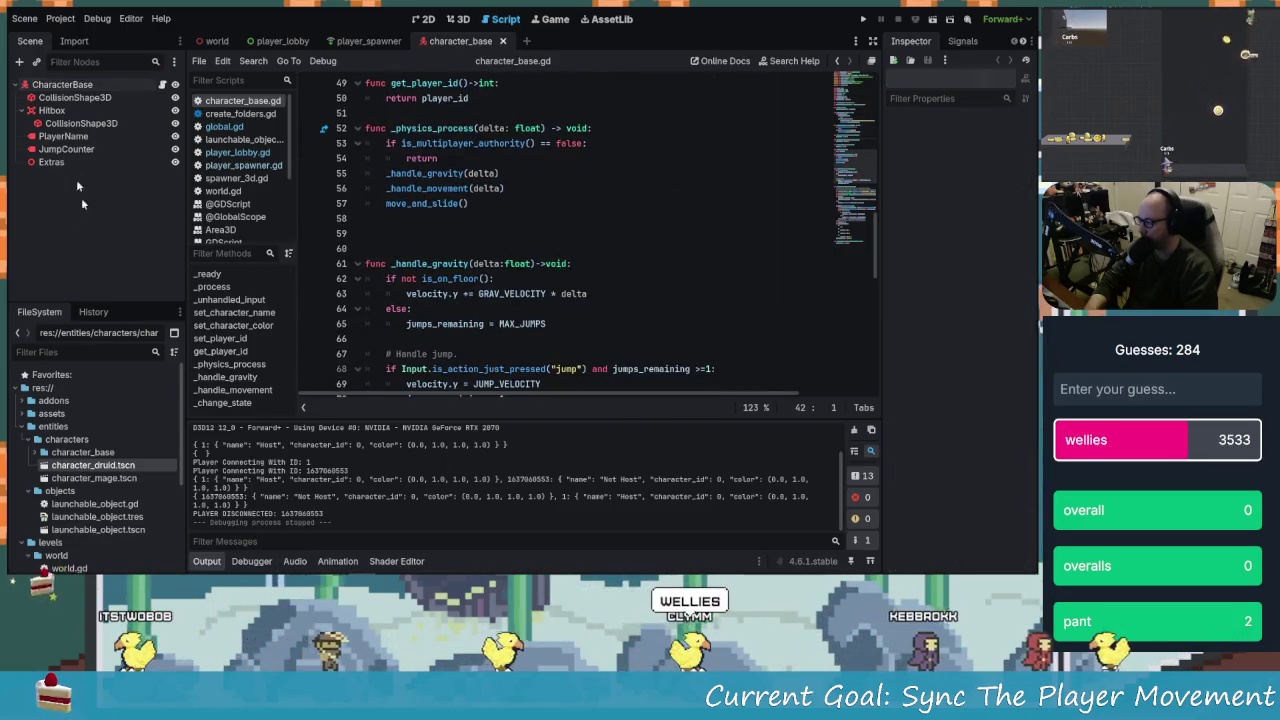
# Add a MultiplayerSynchronizer child under CharacterBase via a 'sycn' search and enlarge the replication panel
pyautogui.click(62, 84)
pyautogui.hotkey('ctrl', 'a')
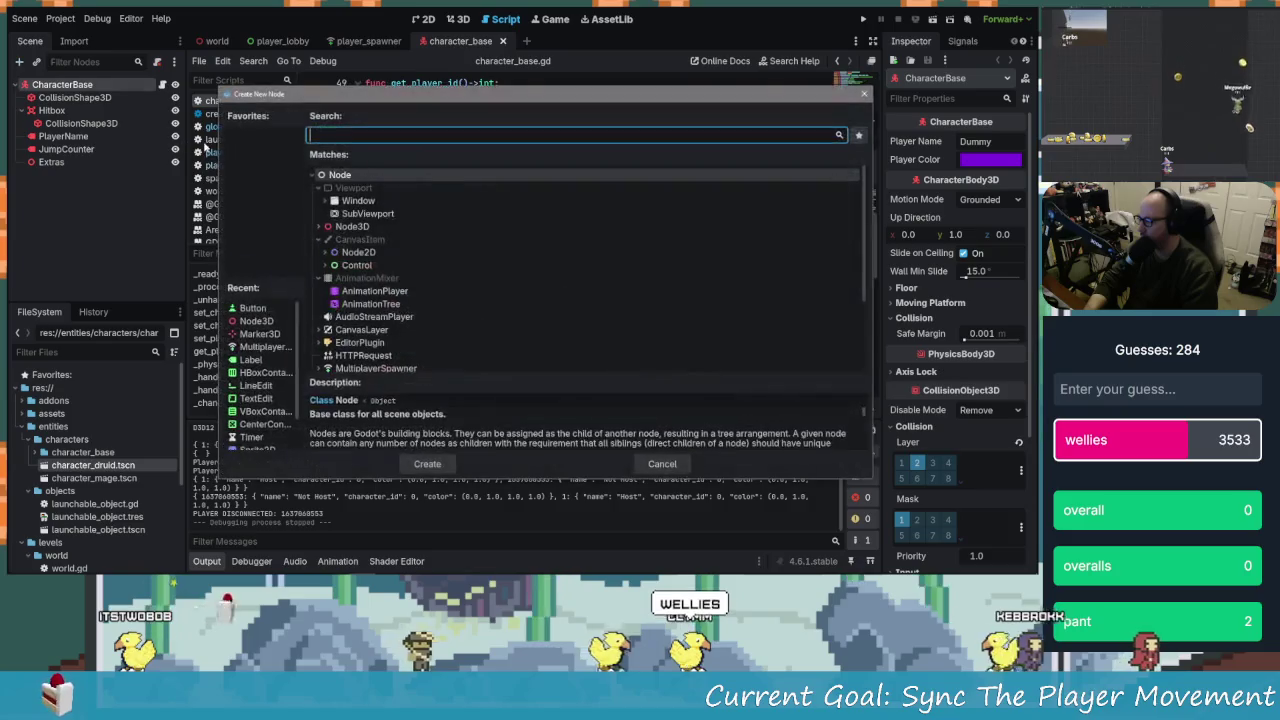
pyautogui.write('sycn')
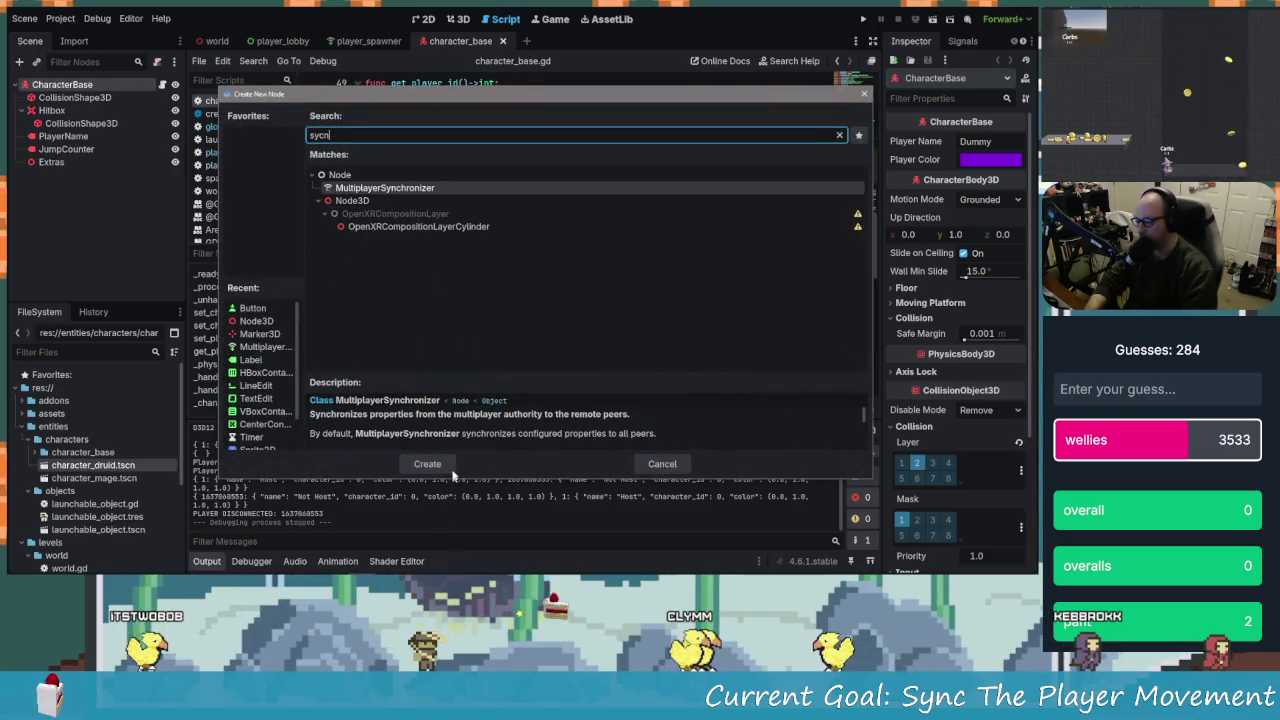
pyautogui.click(445, 466)
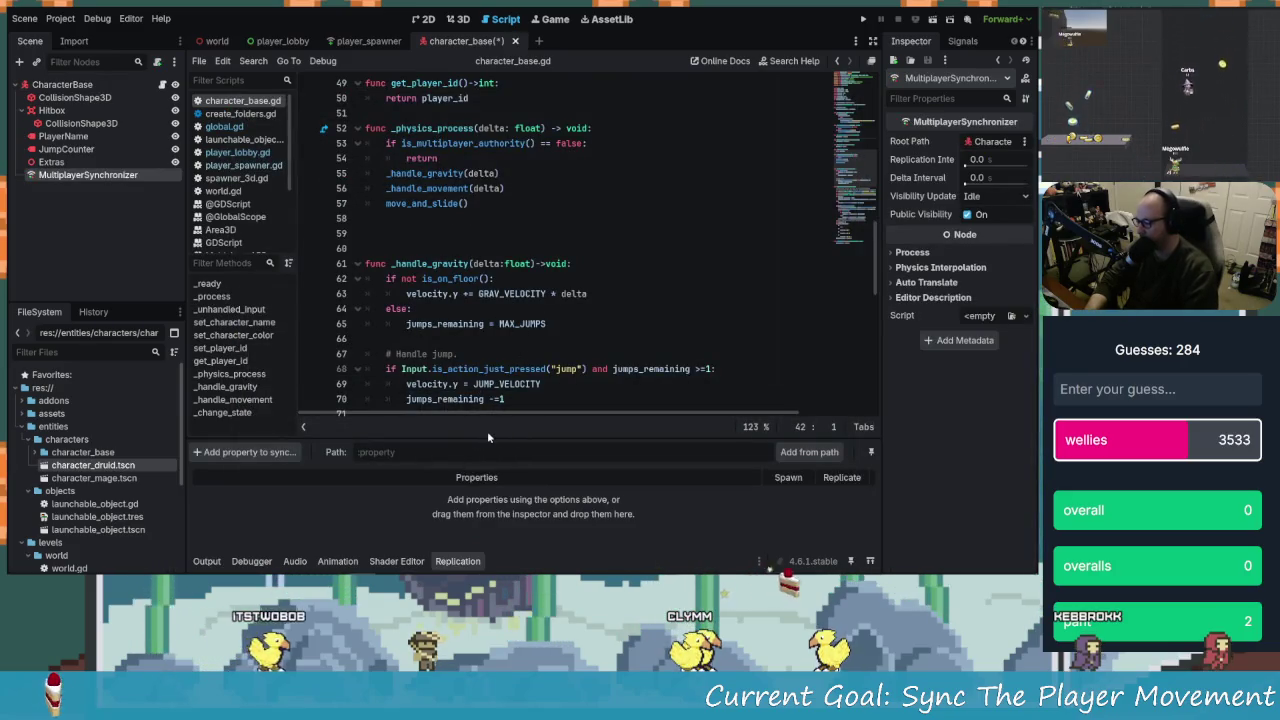
pyautogui.moveTo(484, 438); pyautogui.dragTo(484, 394)
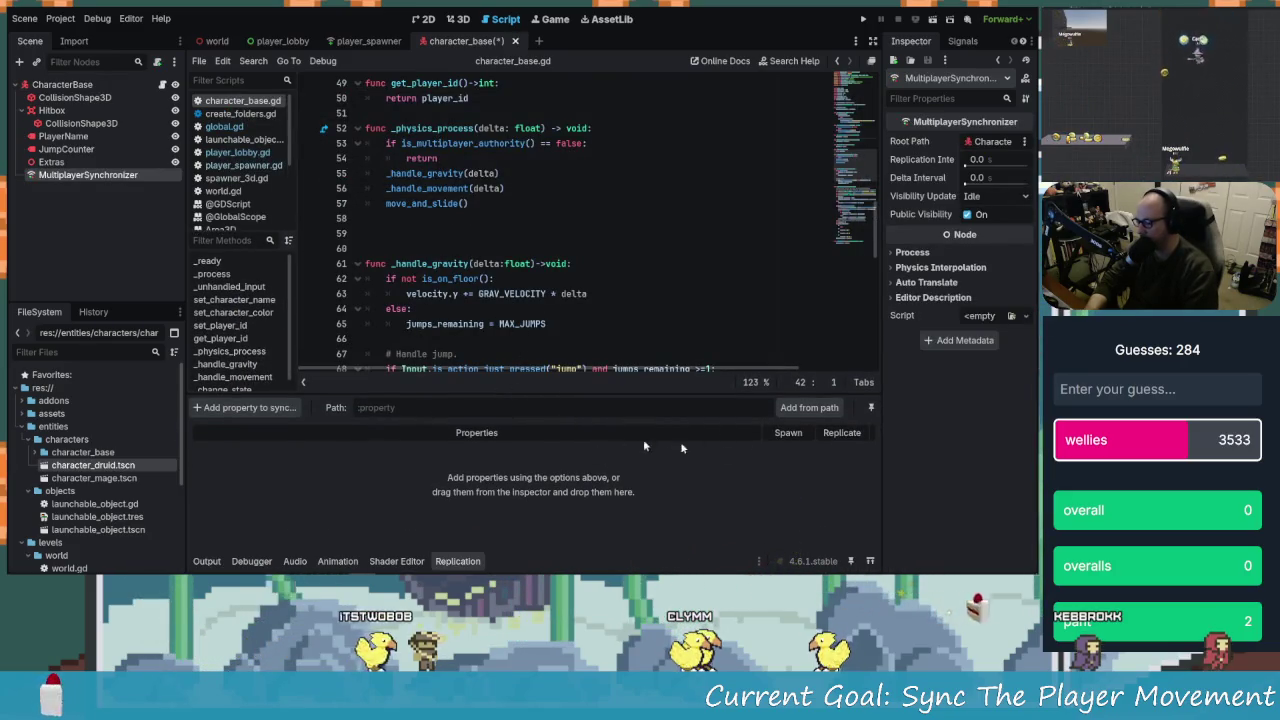
# Start adding a synced property, pick CharacterBase, and browse its property list
pyautogui.click(256, 410)
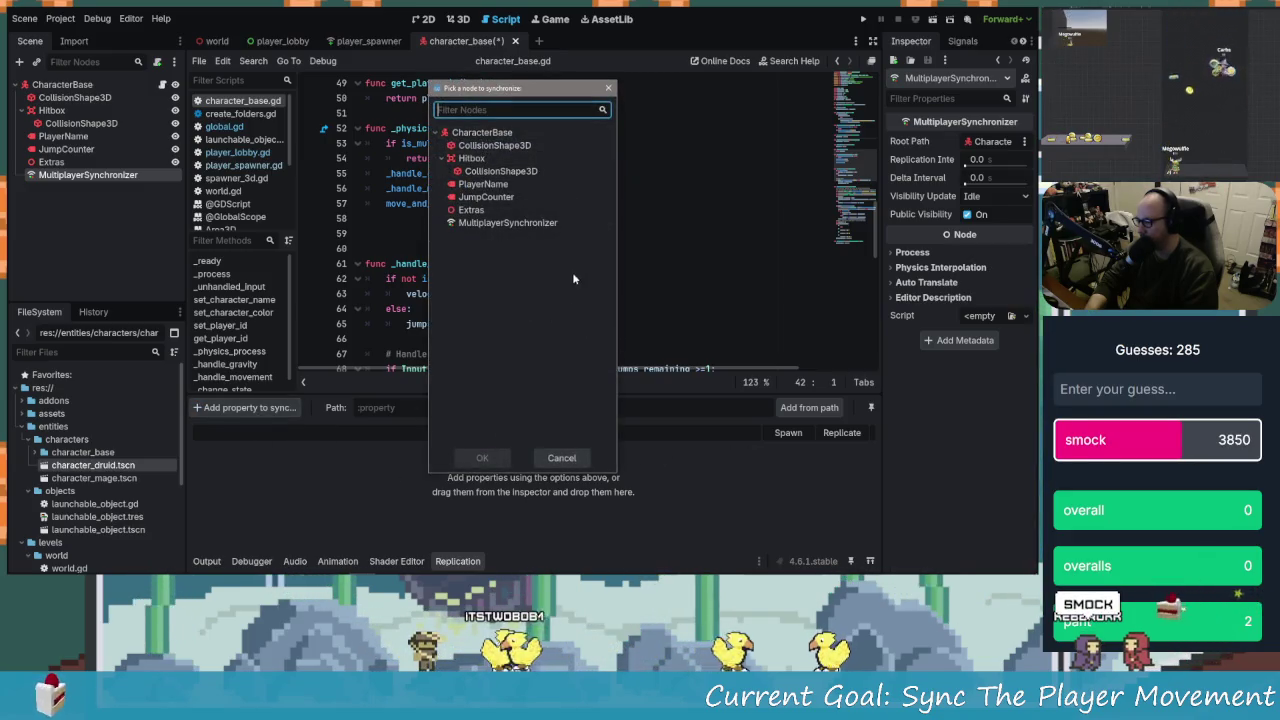
pyautogui.click(487, 132)
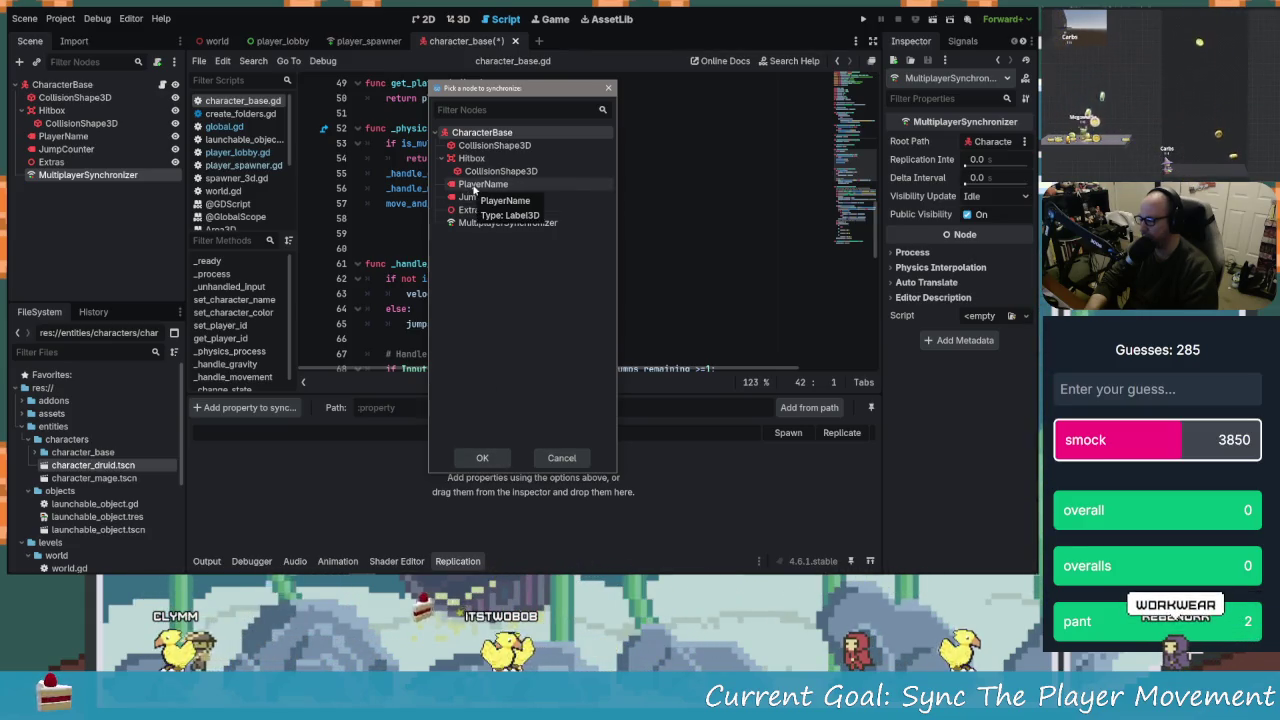
pyautogui.click(493, 455)
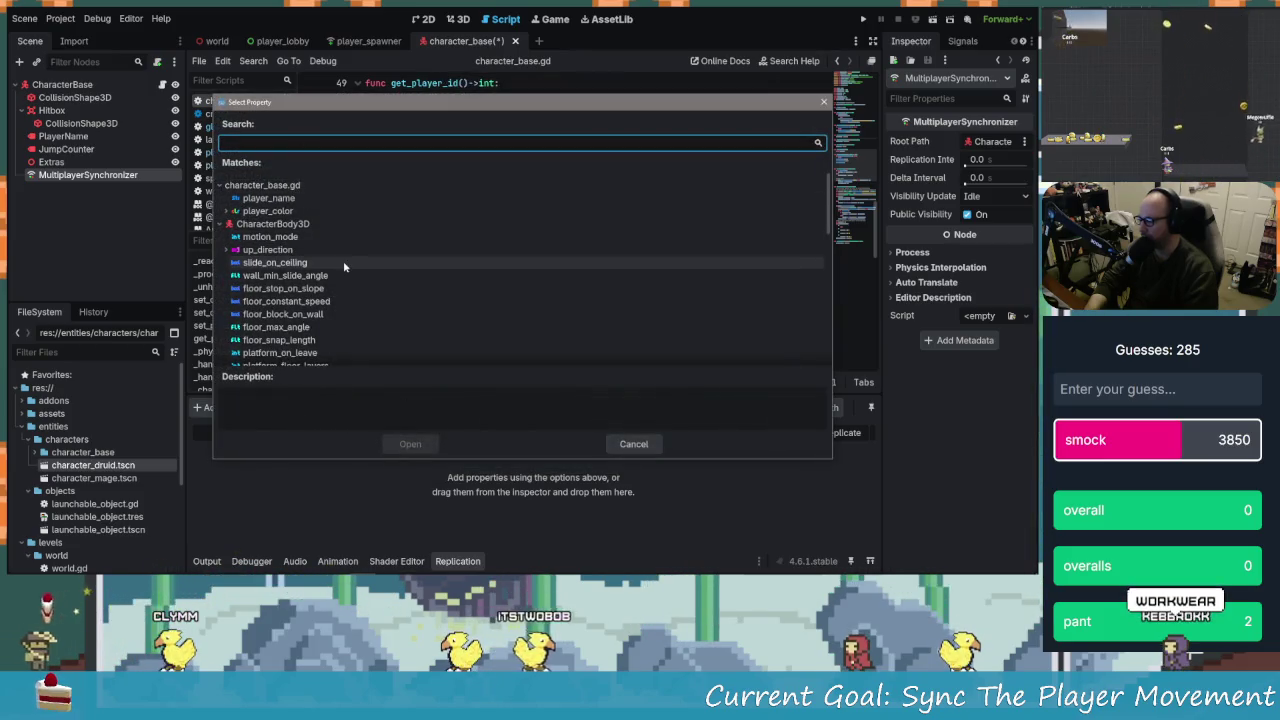
pyautogui.scroll(-2, 330, 285)
pyautogui.scroll(-1, 330, 286)
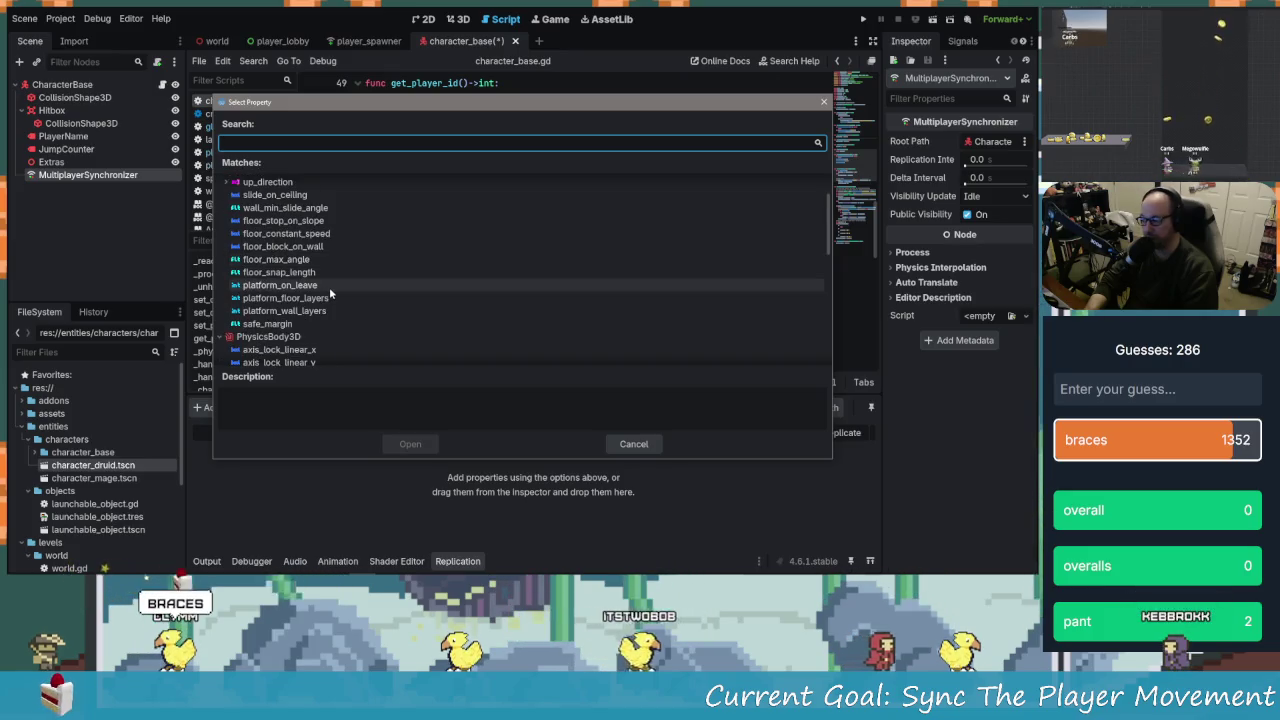
pyautogui.scroll(-2, 365, 297)
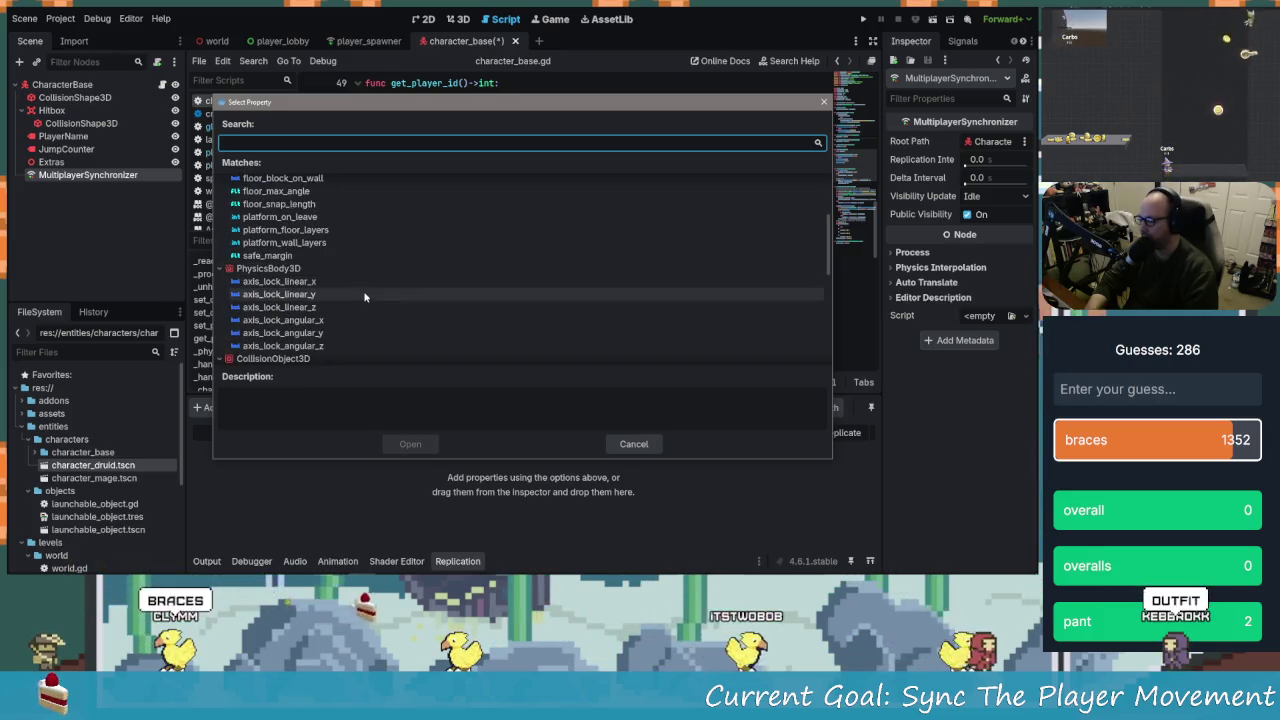
pyautogui.scroll(-6, 363, 324)
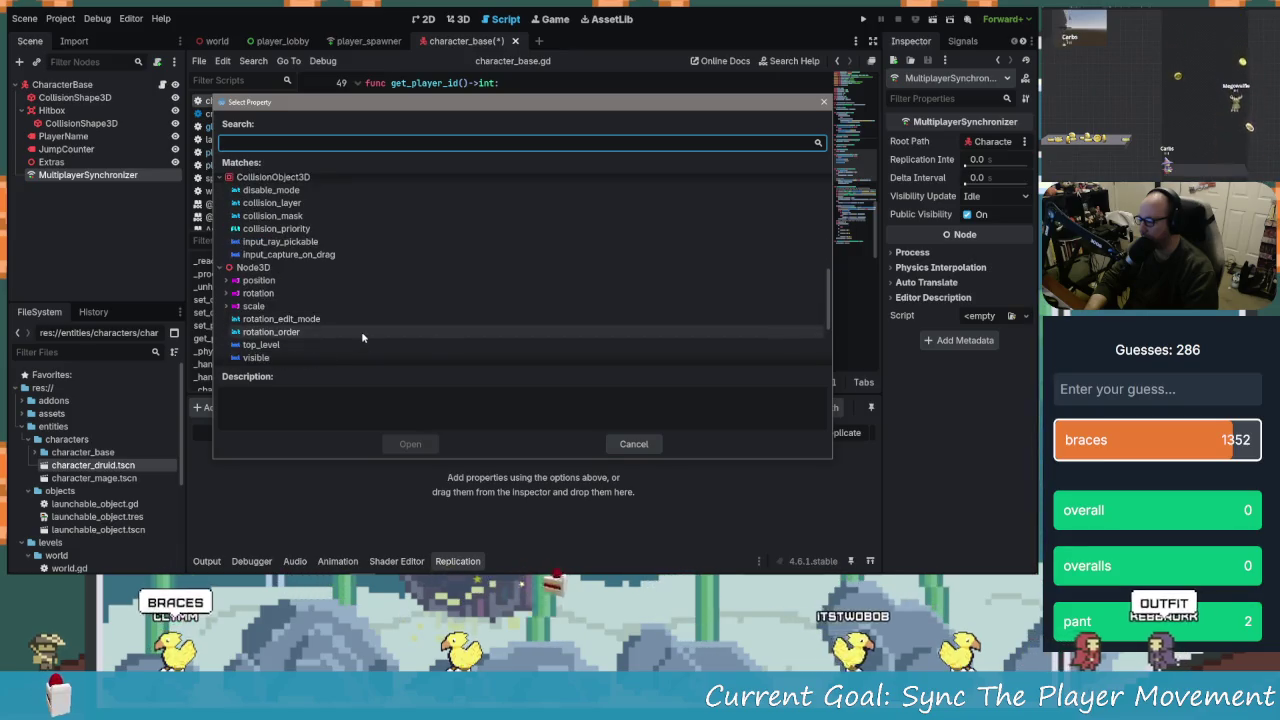
pyautogui.scroll(-3, 363, 336)
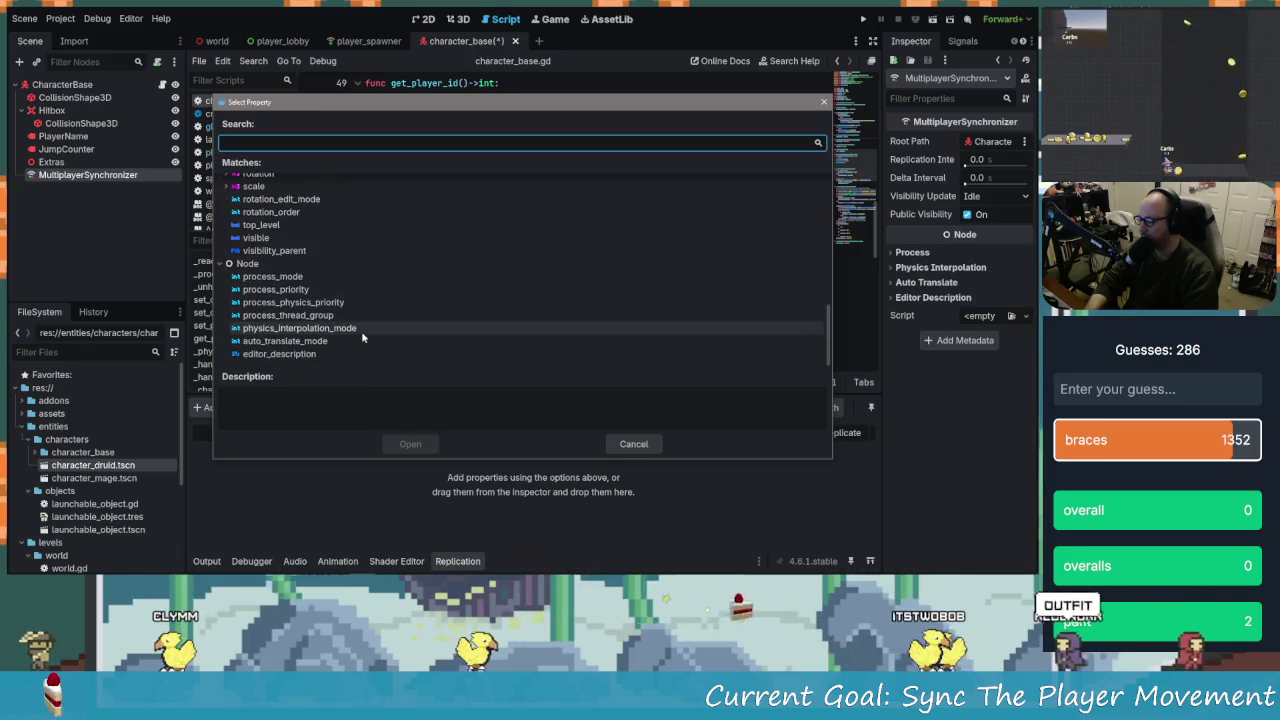
pyautogui.scroll(15, 363, 325)
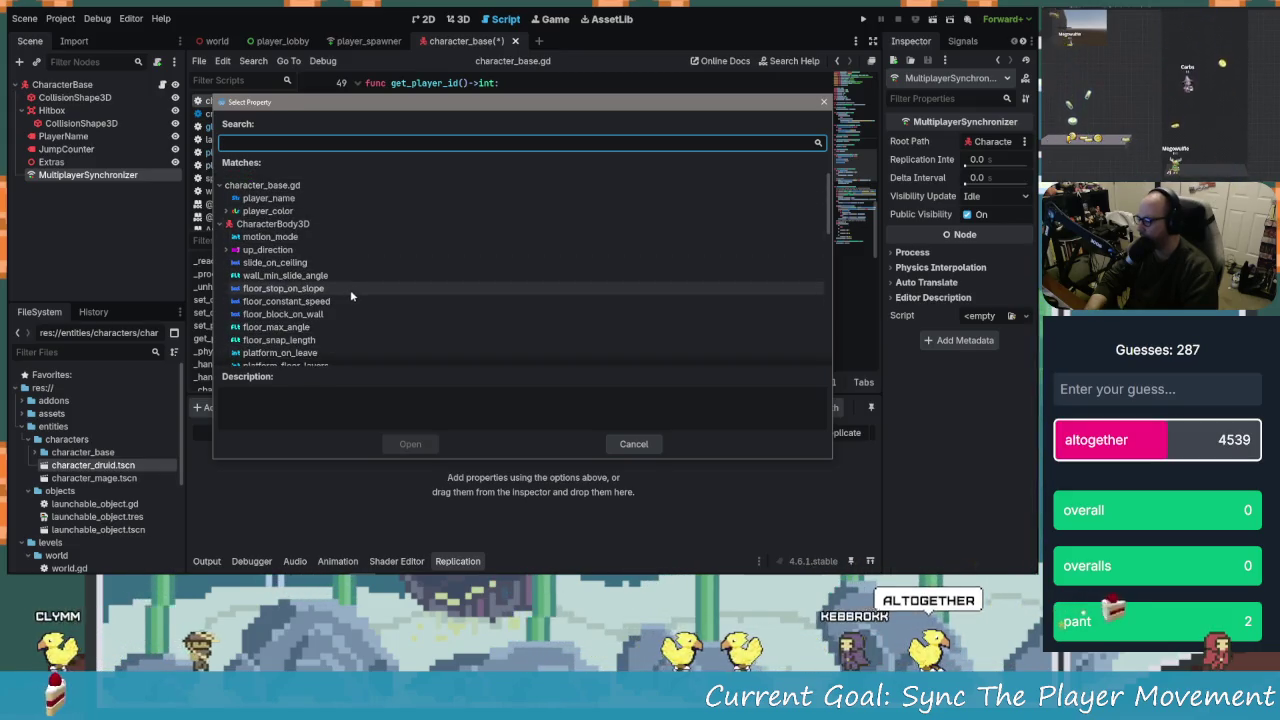
pyautogui.scroll(-1, 363, 300)
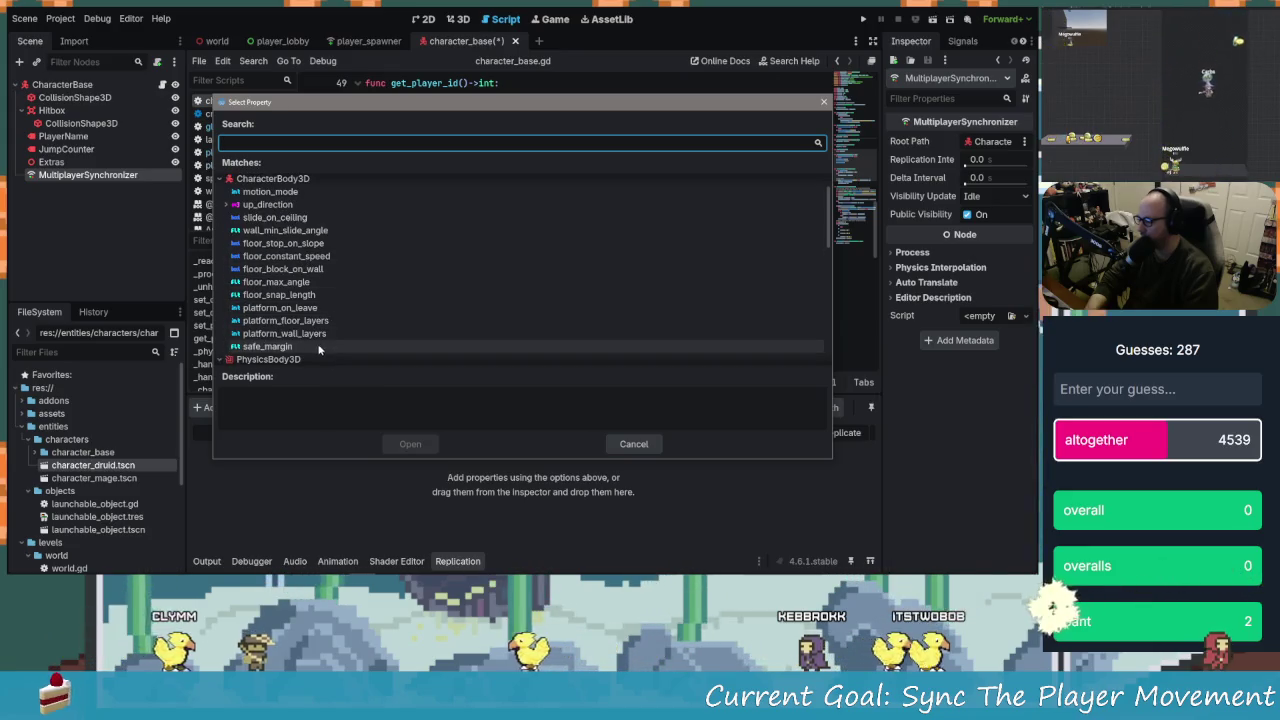
pyautogui.scroll(1, 318, 347)
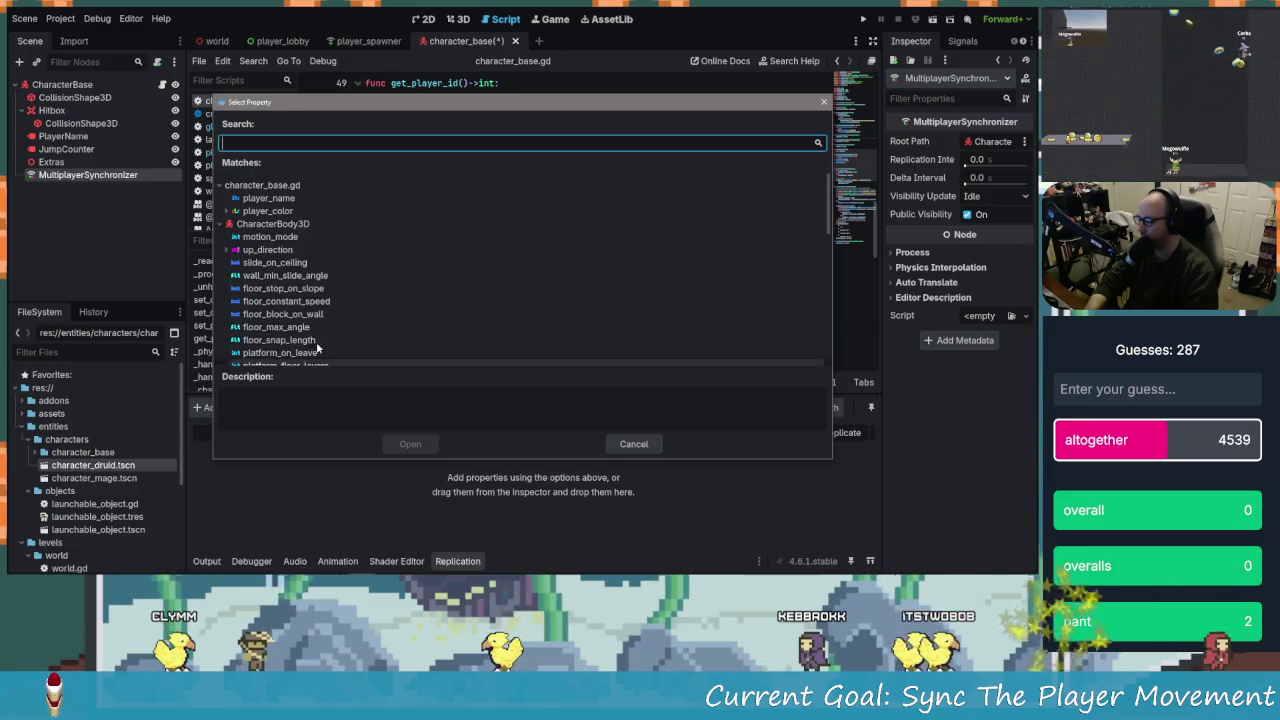
# Collapse the up_direction and CharacterBody3D groups and add the position property
pyautogui.click(228, 250)
pyautogui.click(227, 250)
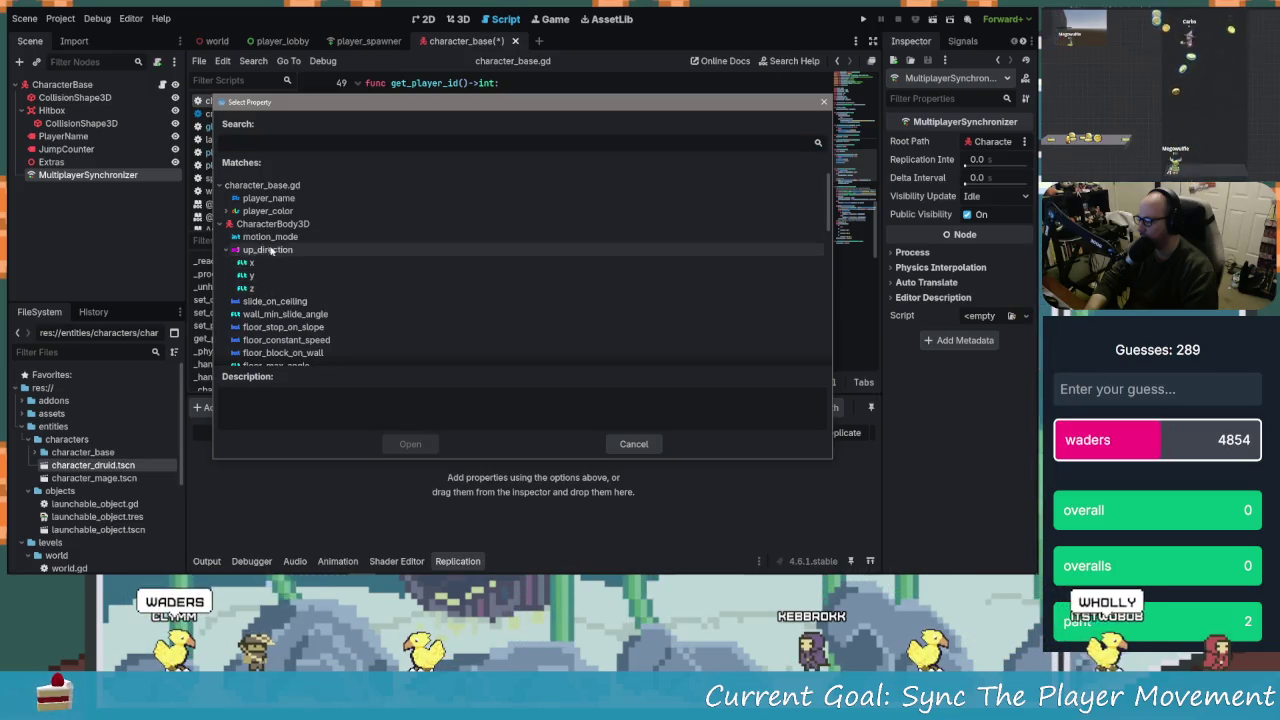
pyautogui.click(222, 224)
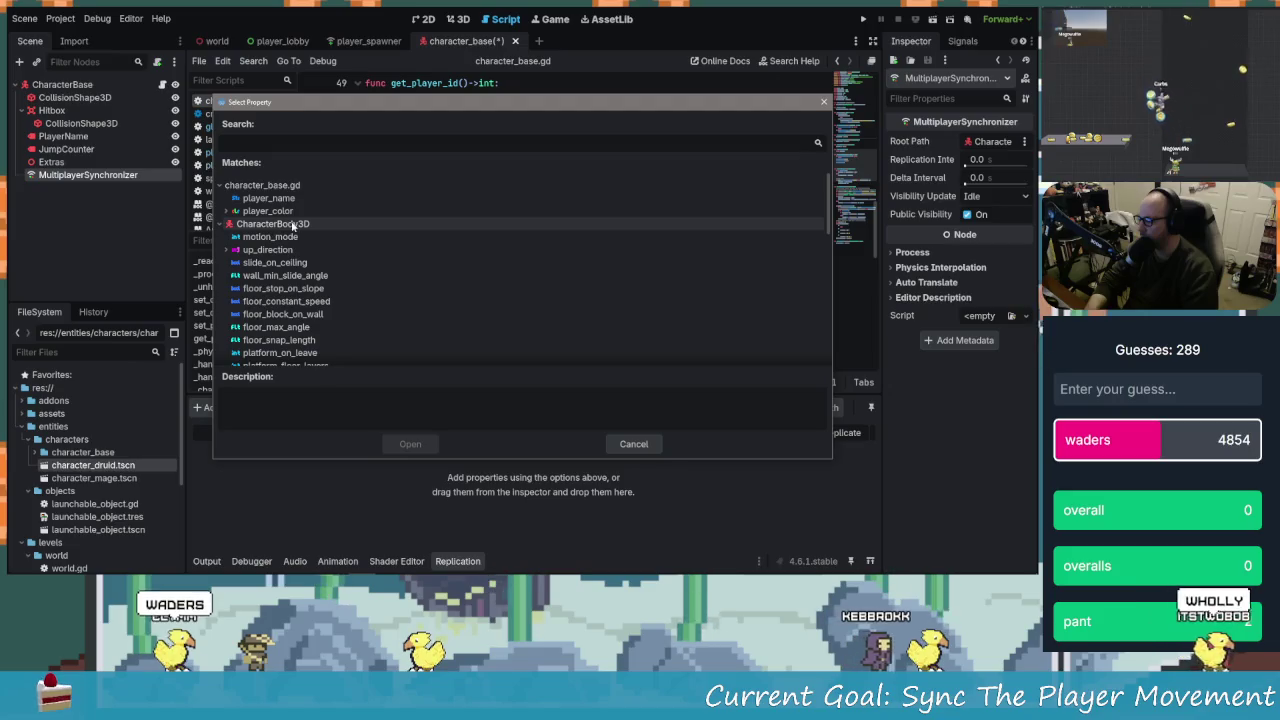
pyautogui.scroll(-10, 356, 315)
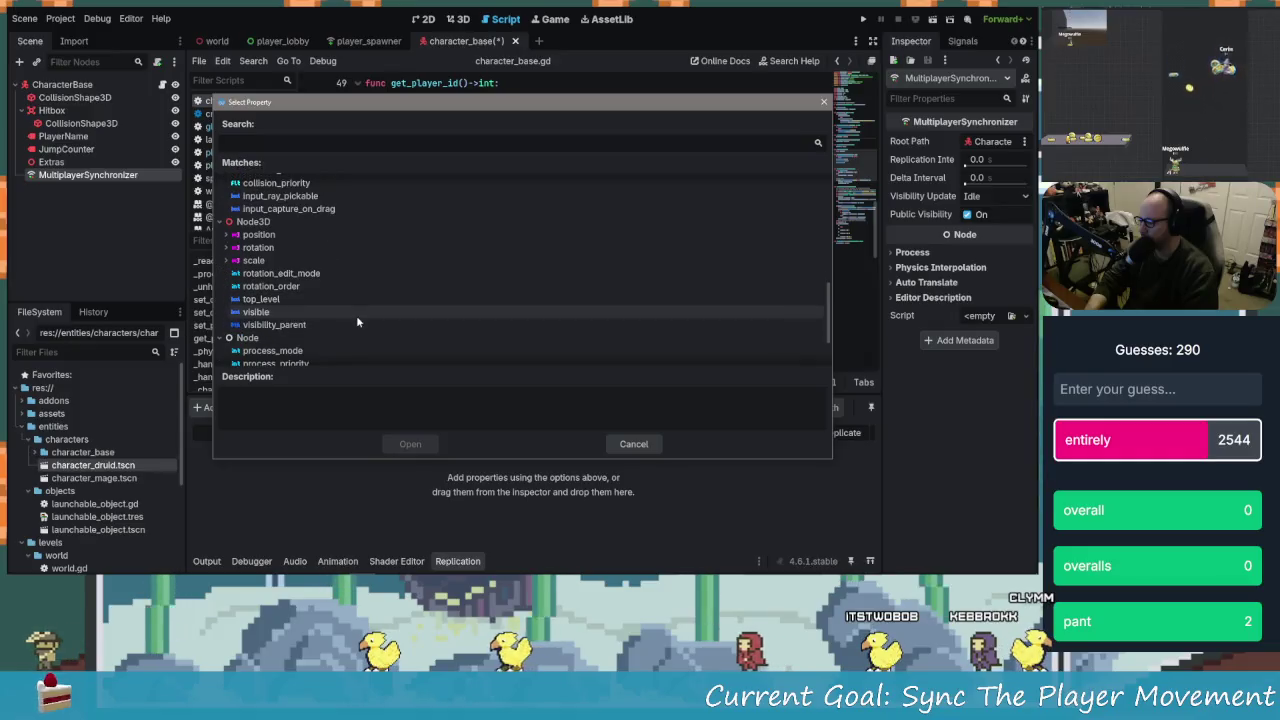
pyautogui.scroll(-3, 282, 258)
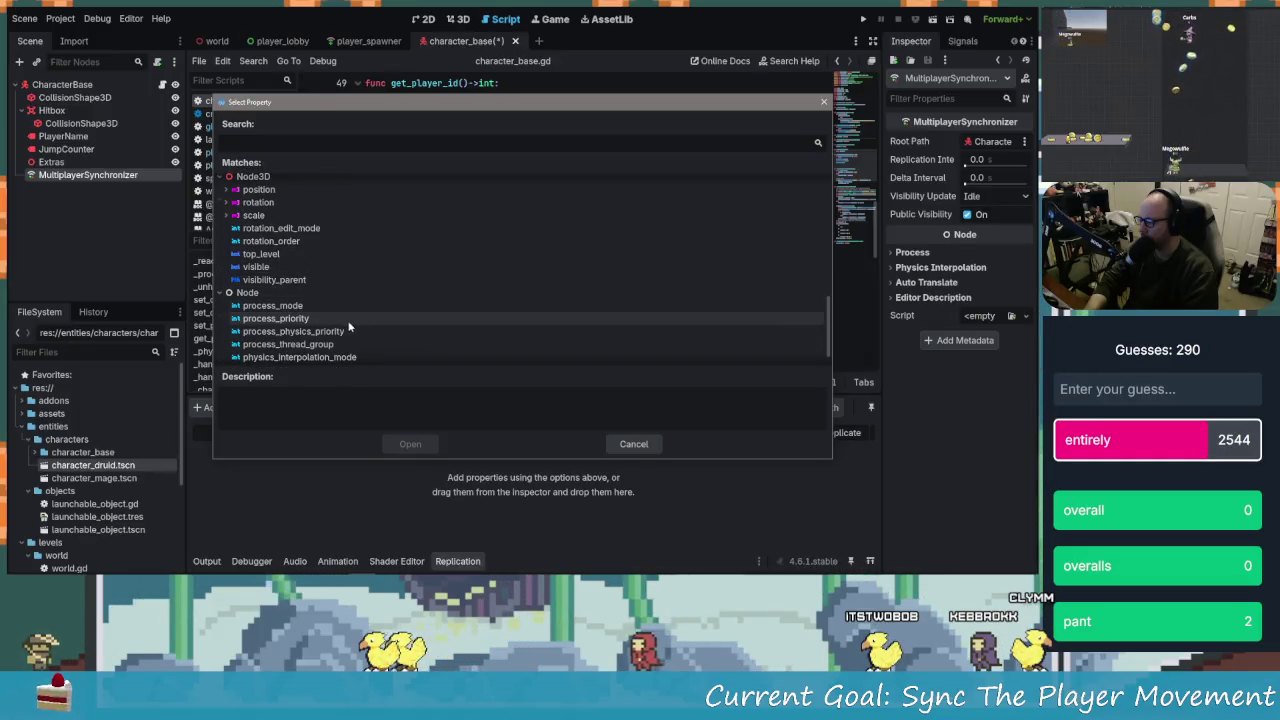
pyautogui.scroll(3, 345, 319)
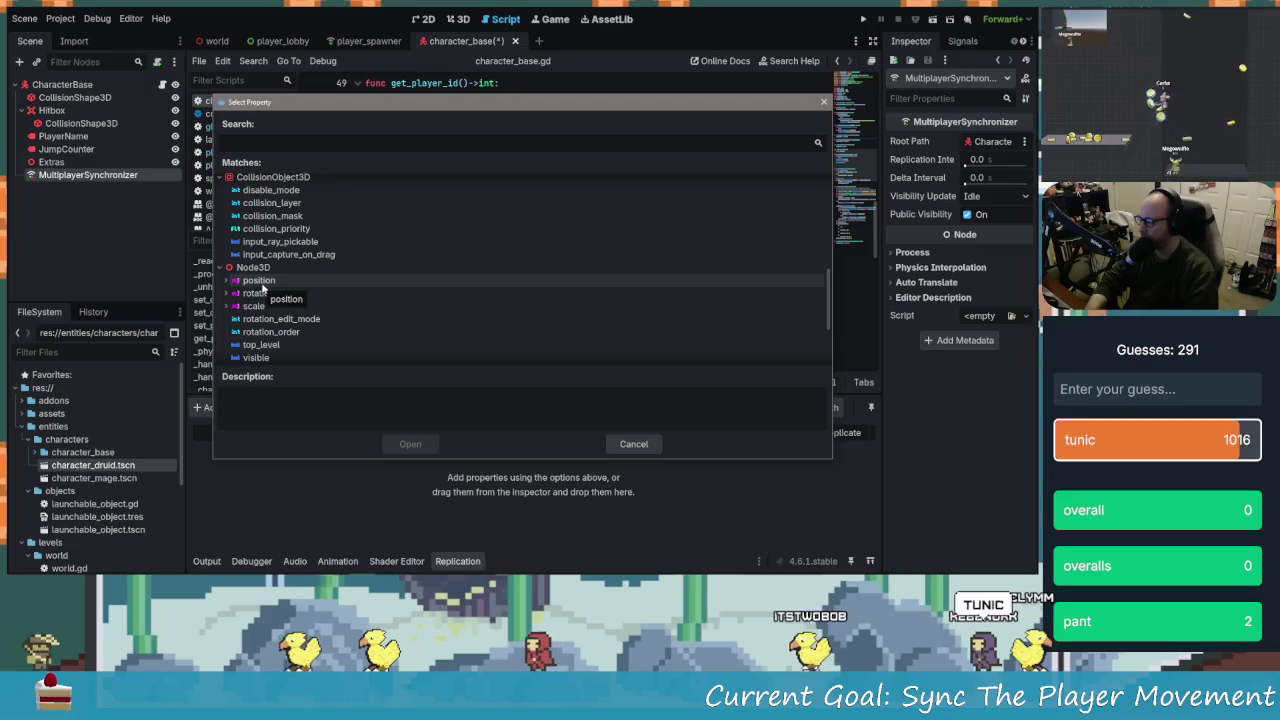
pyautogui.scroll(-1, 262, 270)
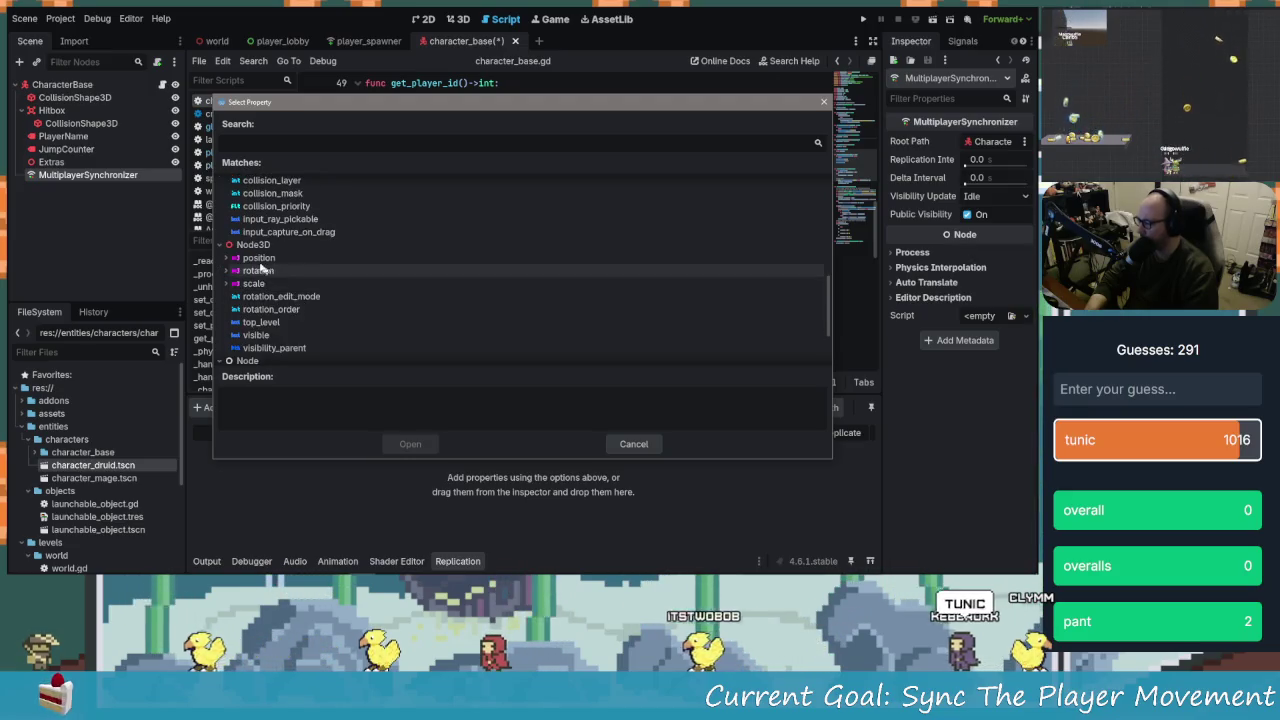
pyautogui.click(230, 258)
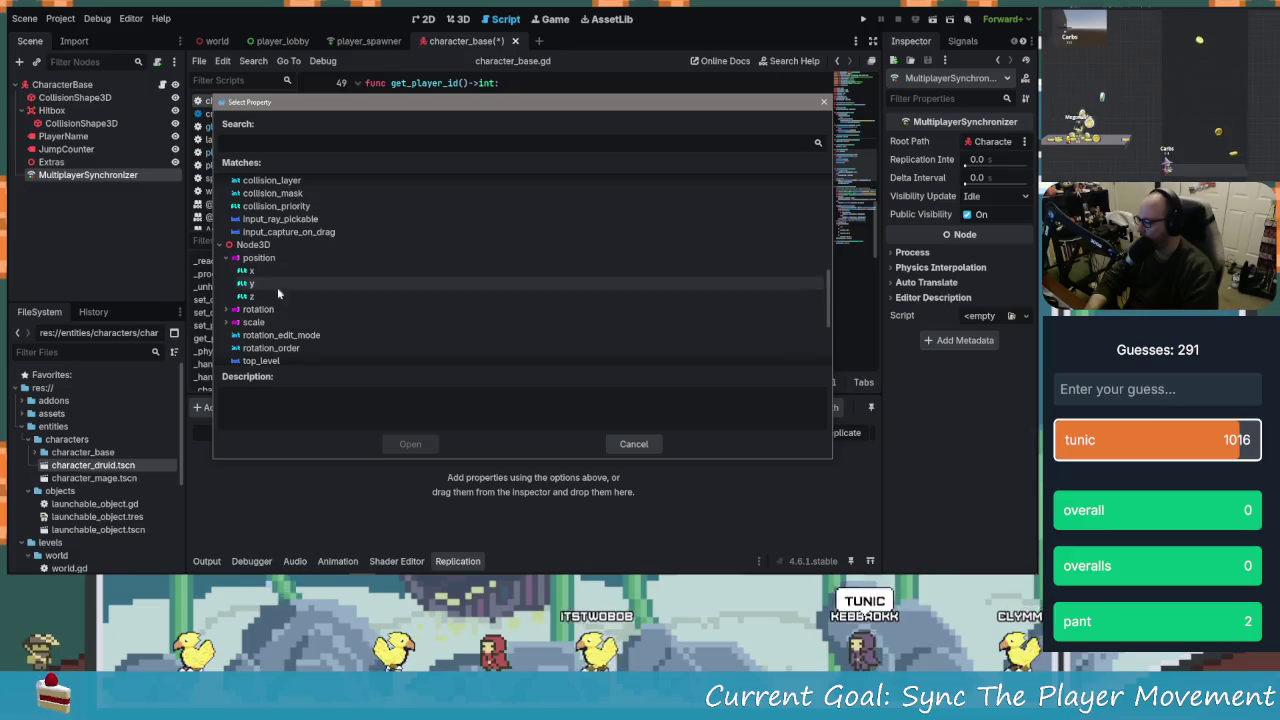
pyautogui.click(258, 258)
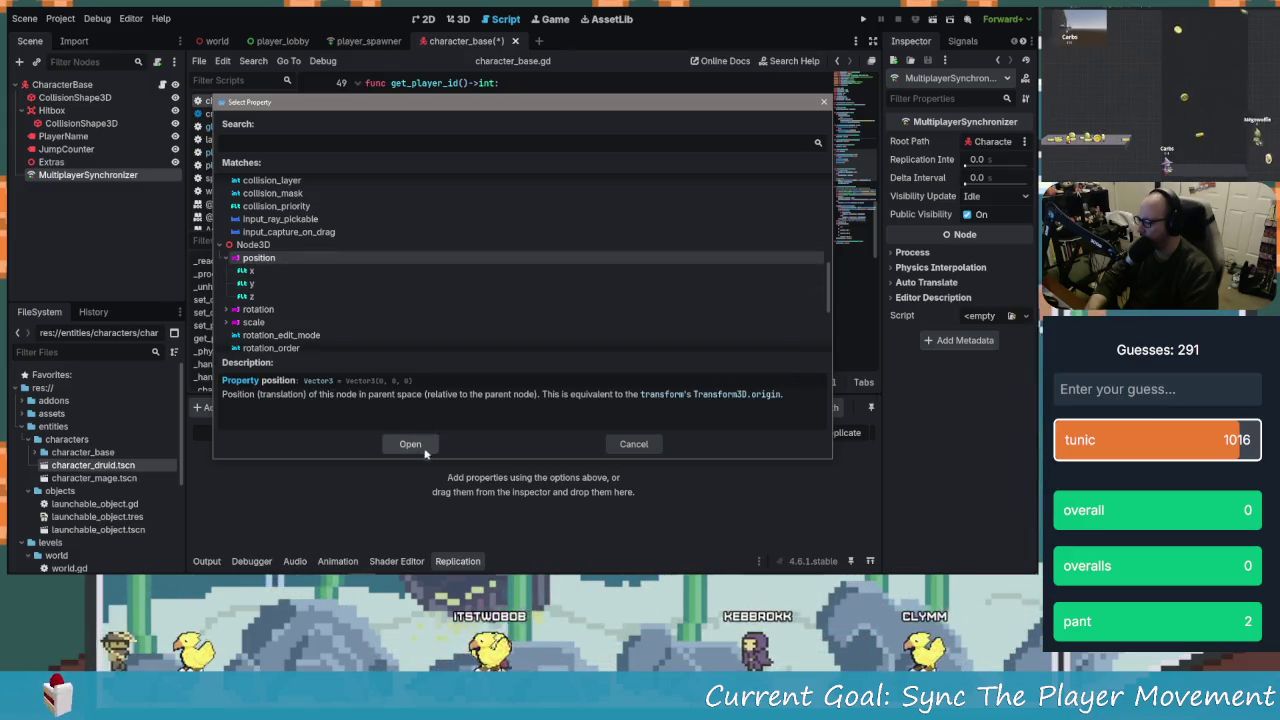
pyautogui.click(424, 450)
# Keep position replicating Always, save the script, and launch the game
pyautogui.click(824, 449)
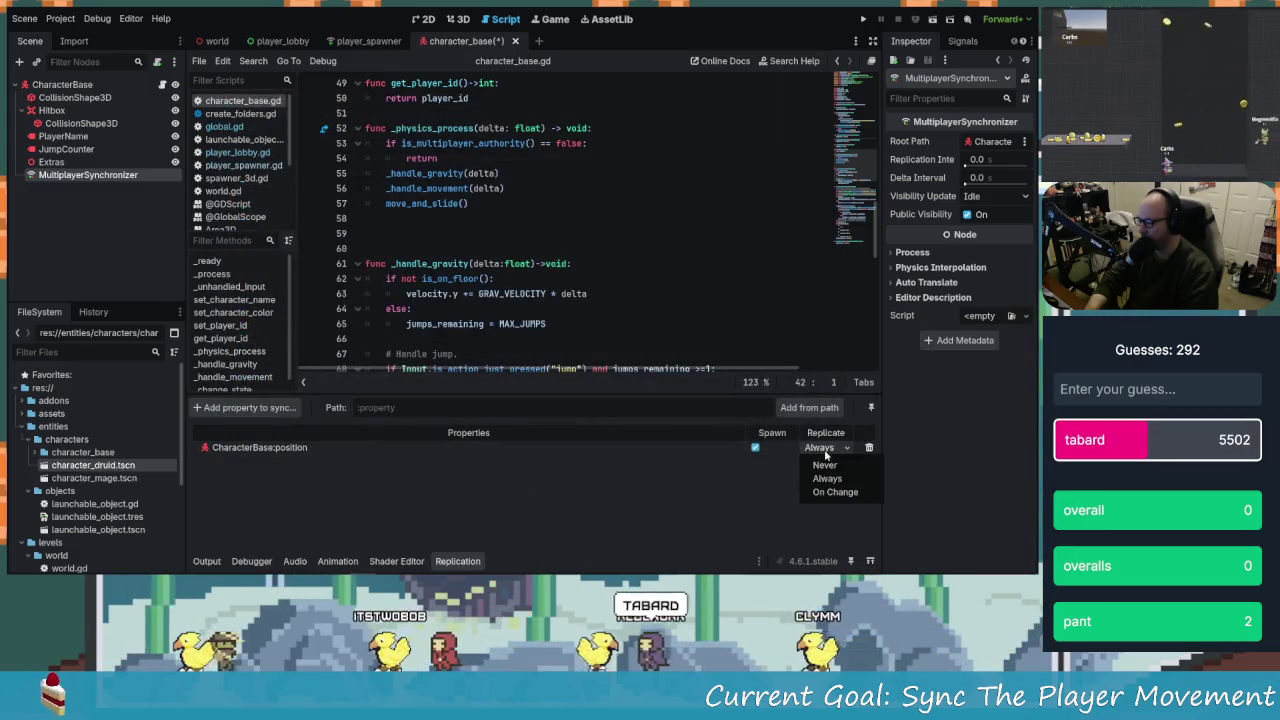
pyautogui.click(829, 451)
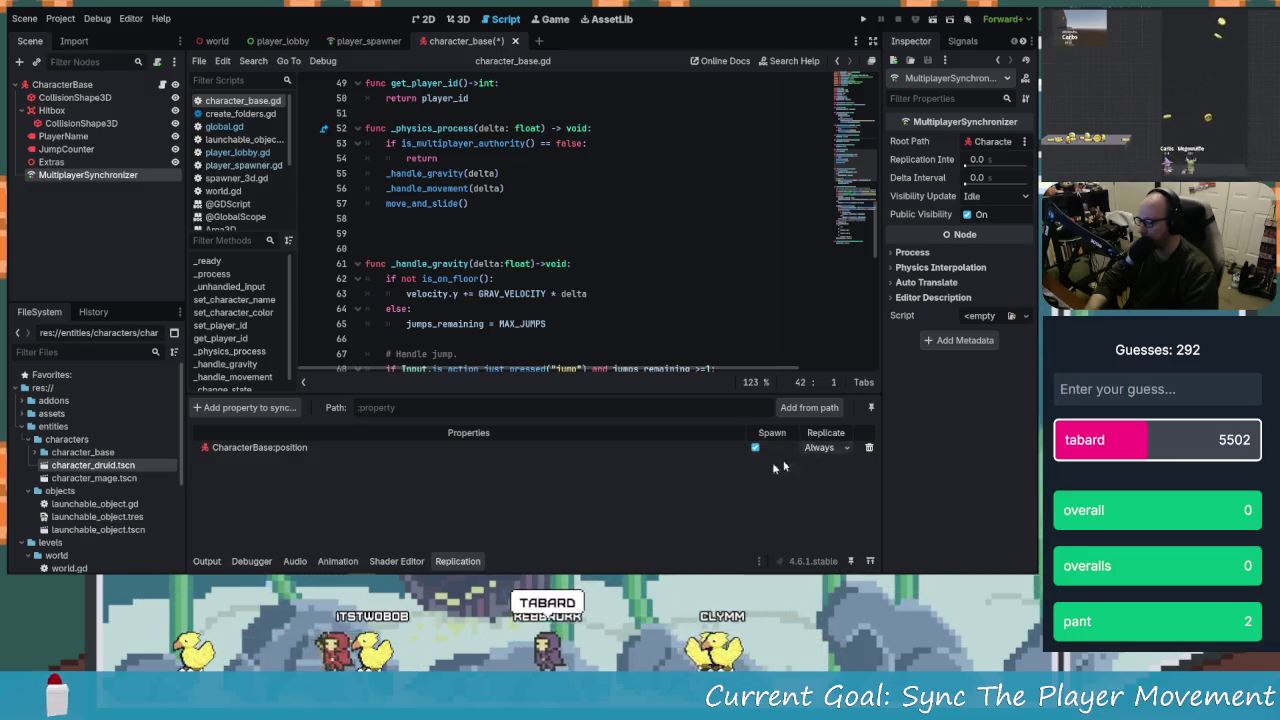
pyautogui.click(533, 252)
pyautogui.hotkey('ctrl', 's')
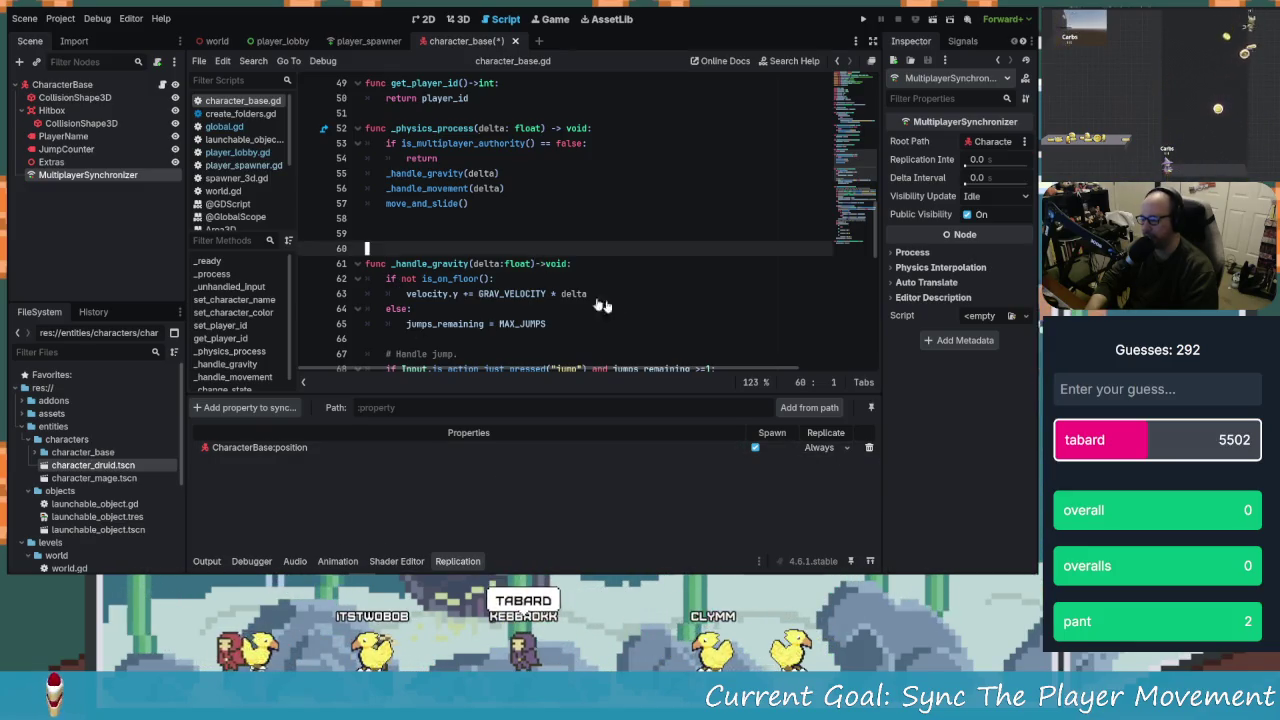
pyautogui.click(862, 20)
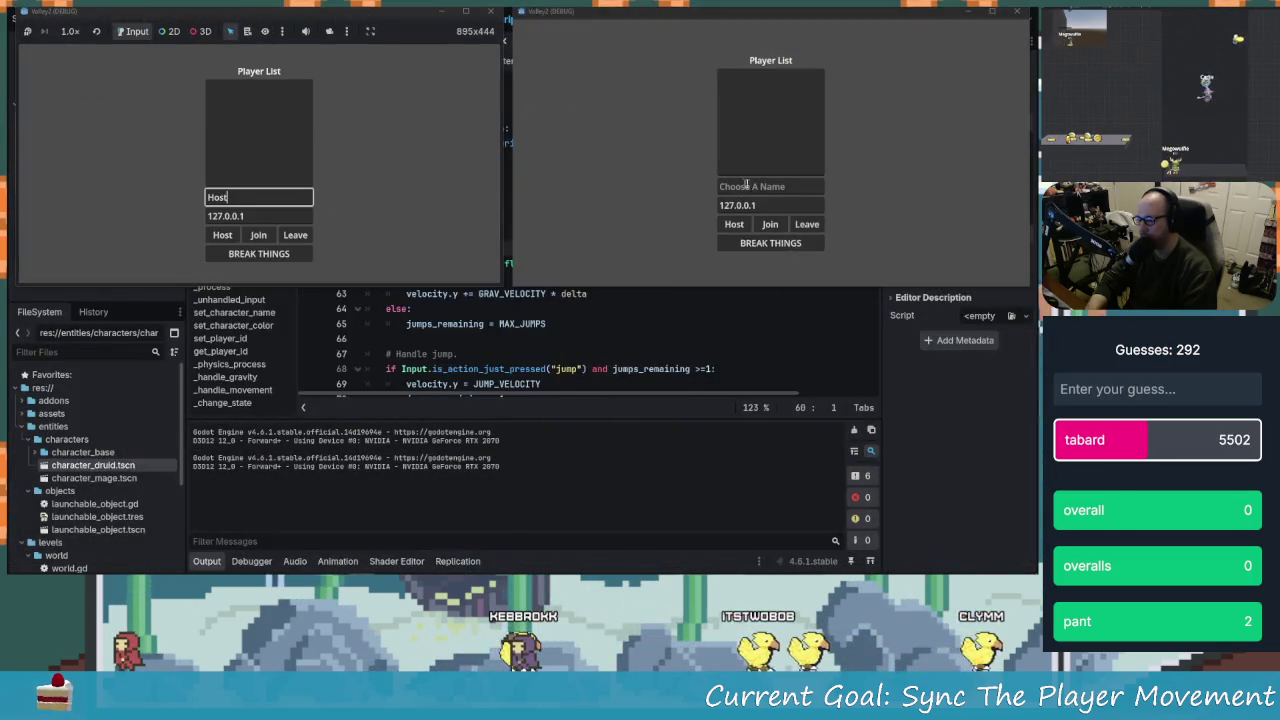
# Host a session in the first game window and join it from the second
pyautogui.click(747, 185)
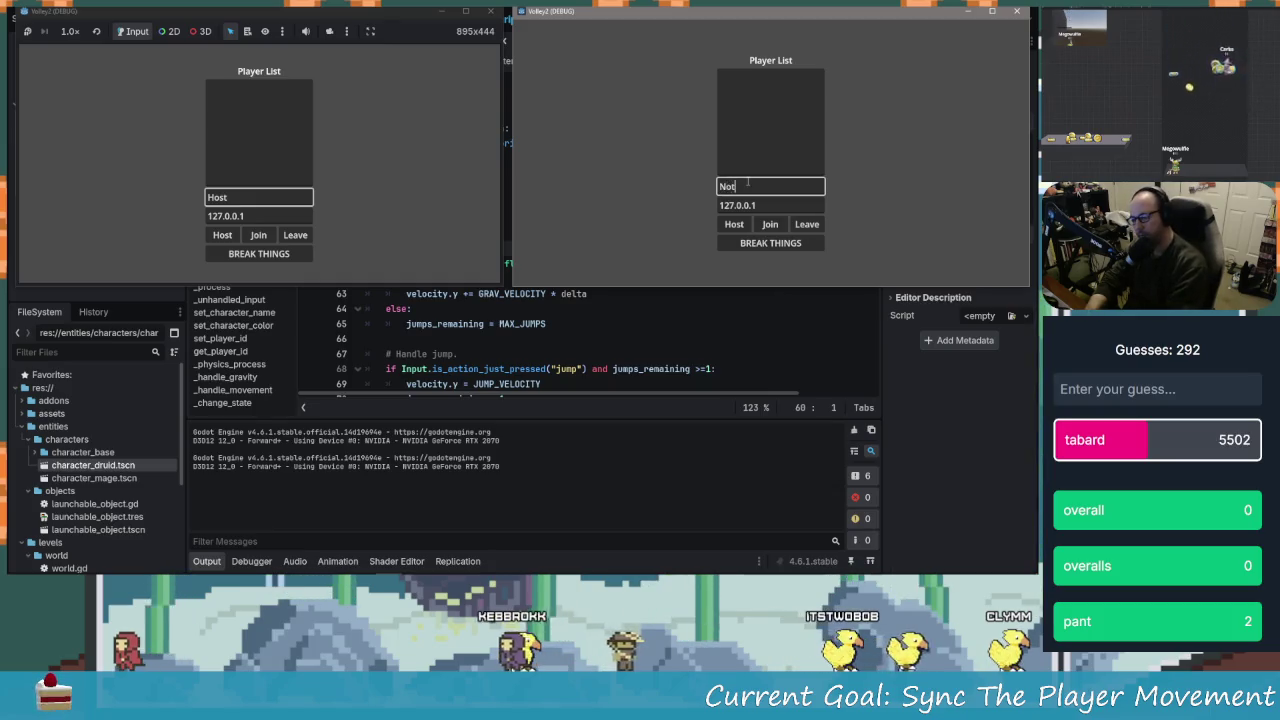
pyautogui.write('Not Host')
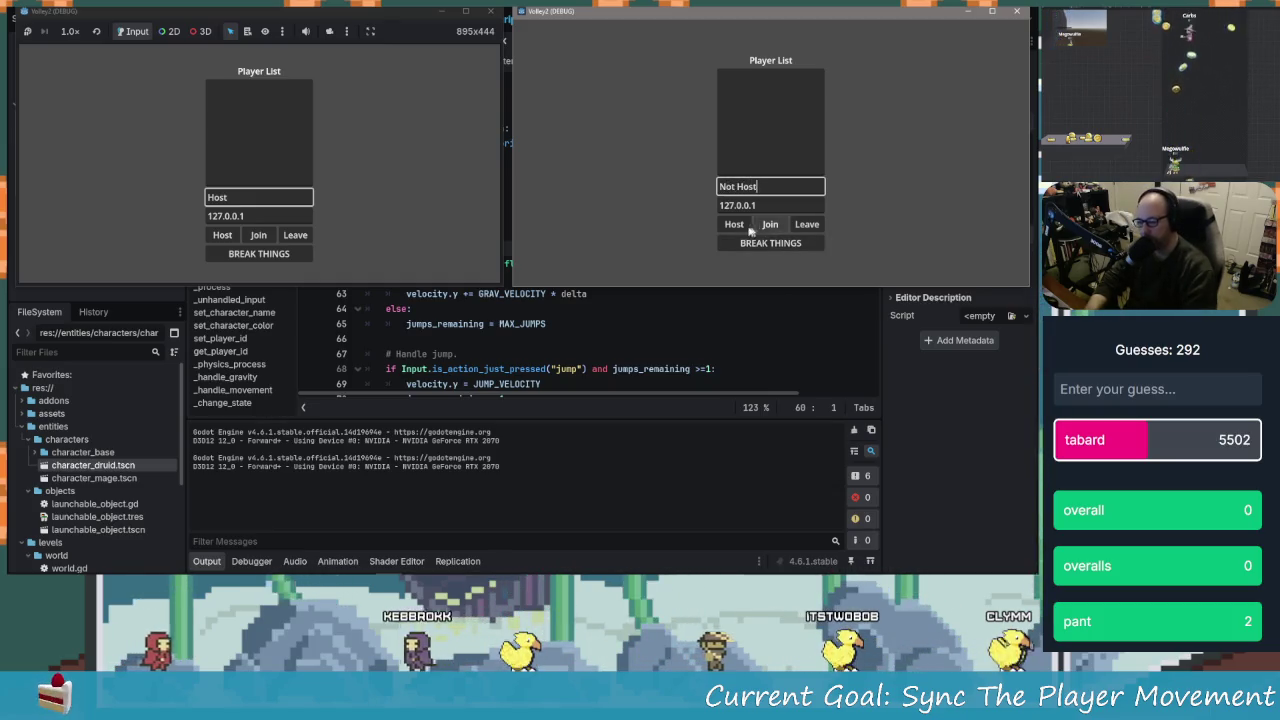
pyautogui.click(222, 234)
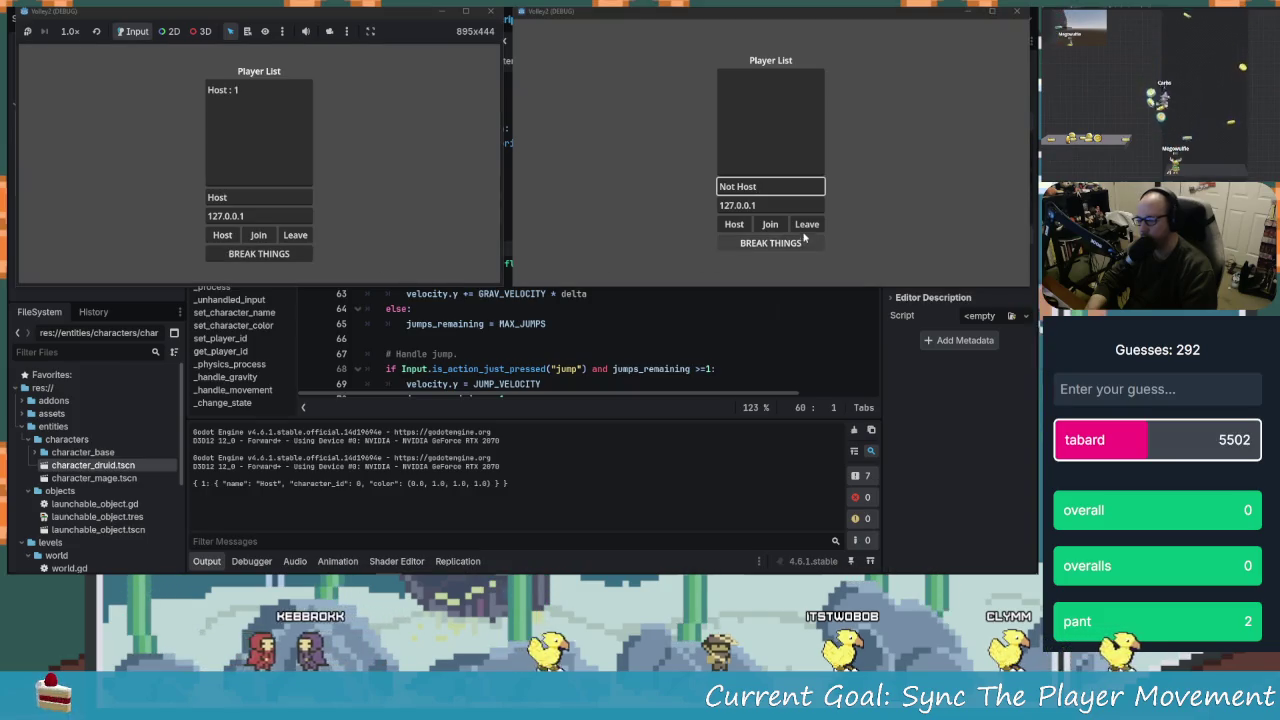
pyautogui.click(770, 224)
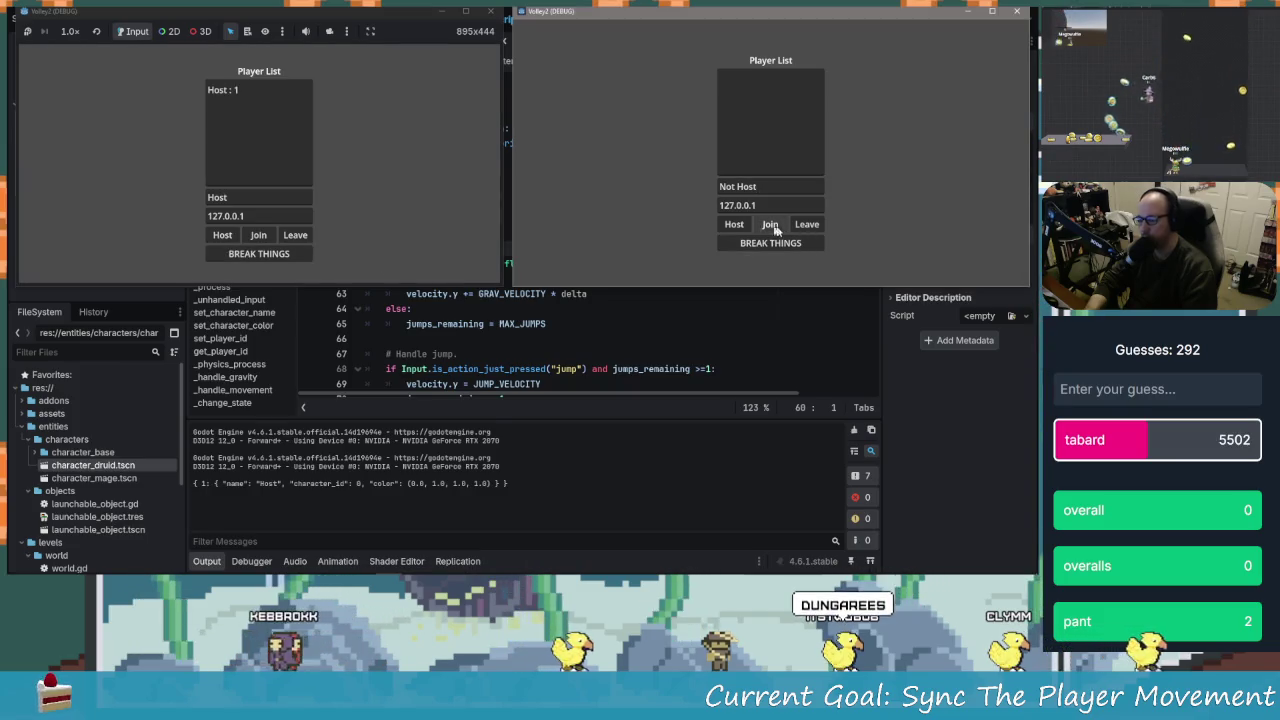
pyautogui.click(273, 258)
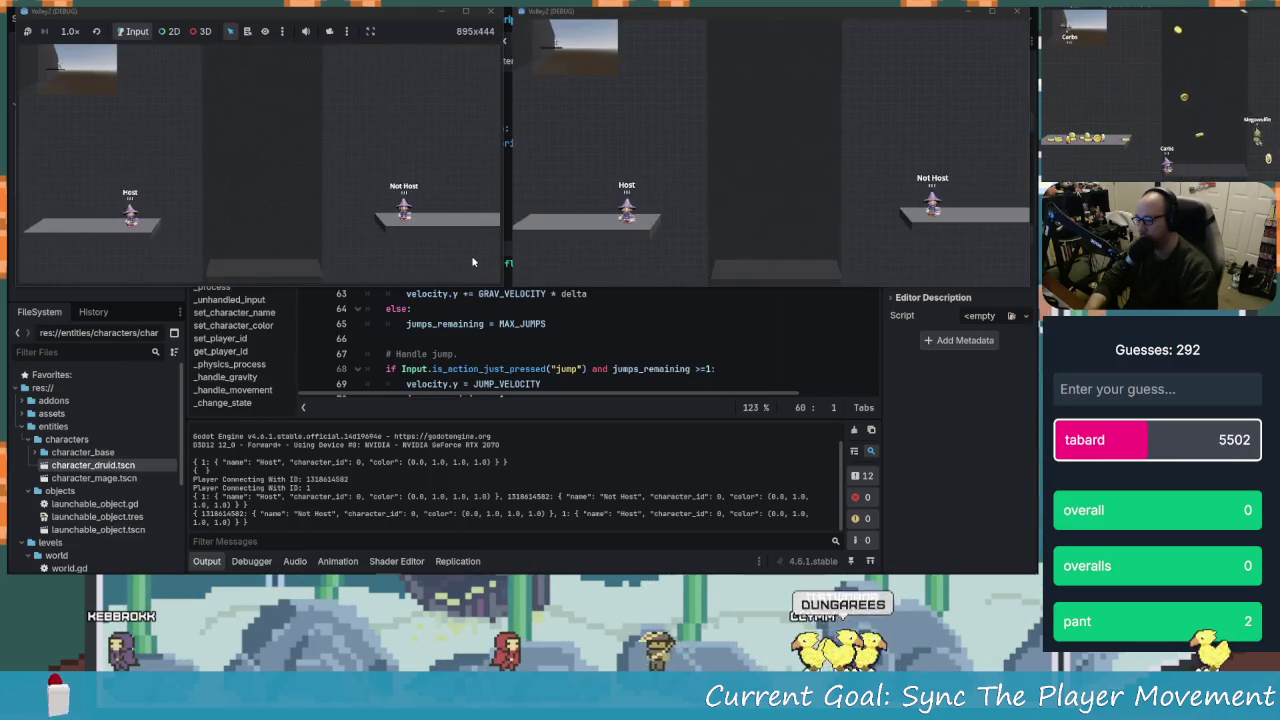
# Move the Host character right, jump, move it back left, then close the first game instance
pyautogui.press('d')
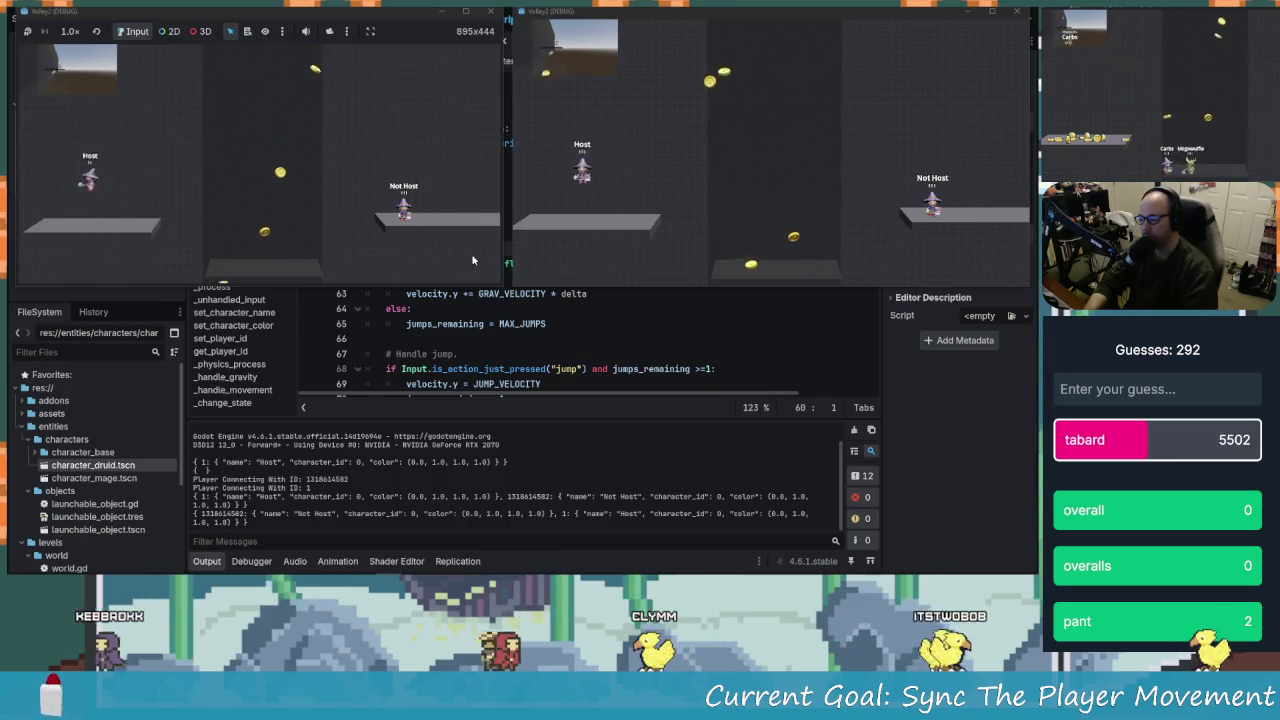
pyautogui.press('d')
pyautogui.press('space')
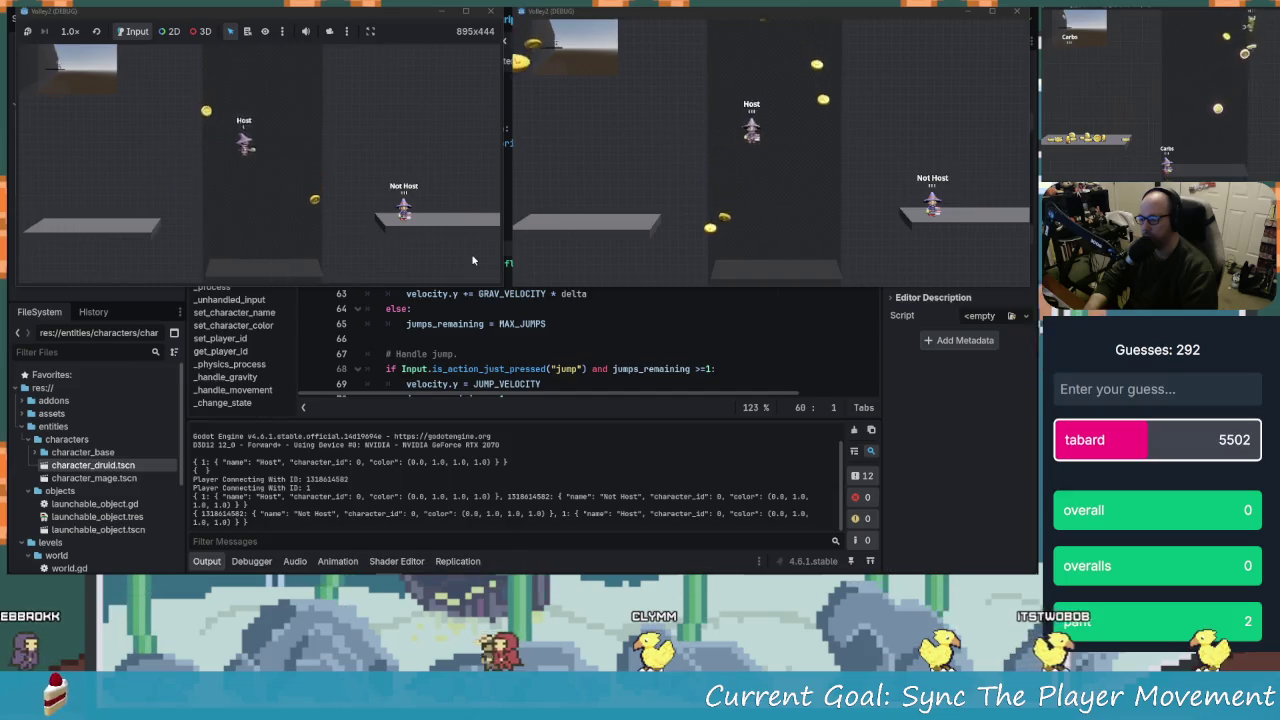
pyautogui.press('a')
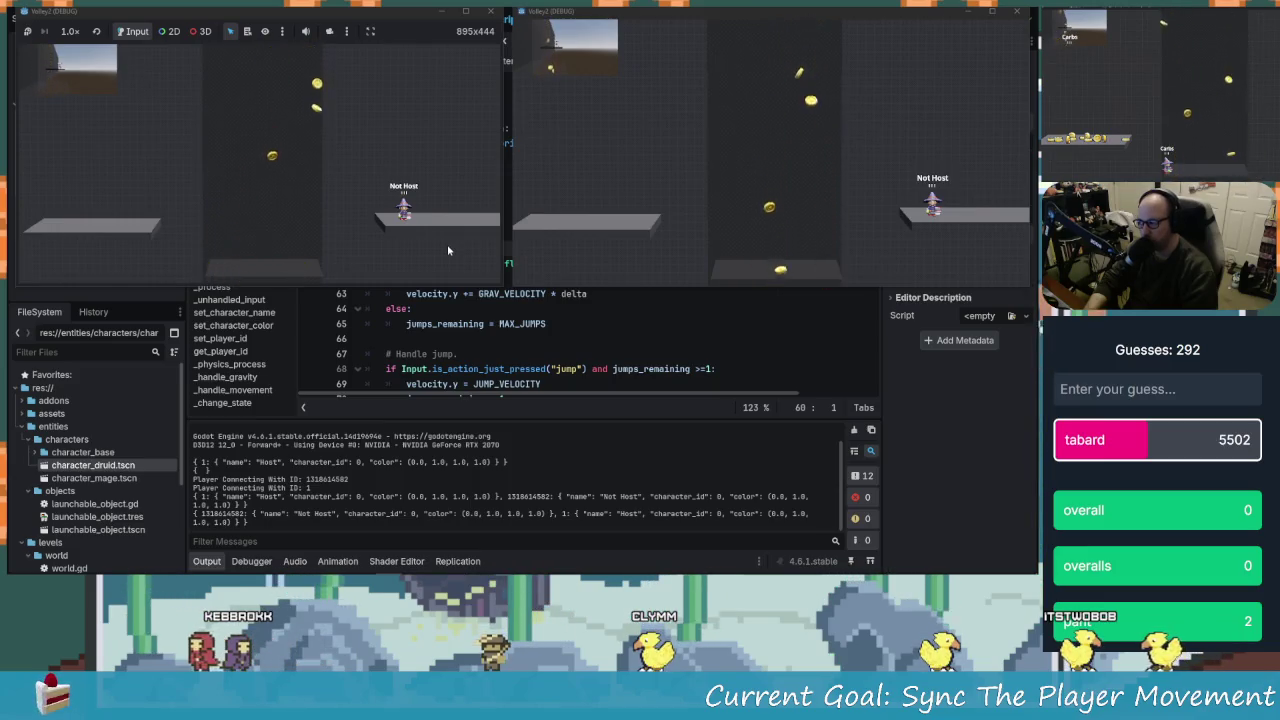
pyautogui.click(489, 12)
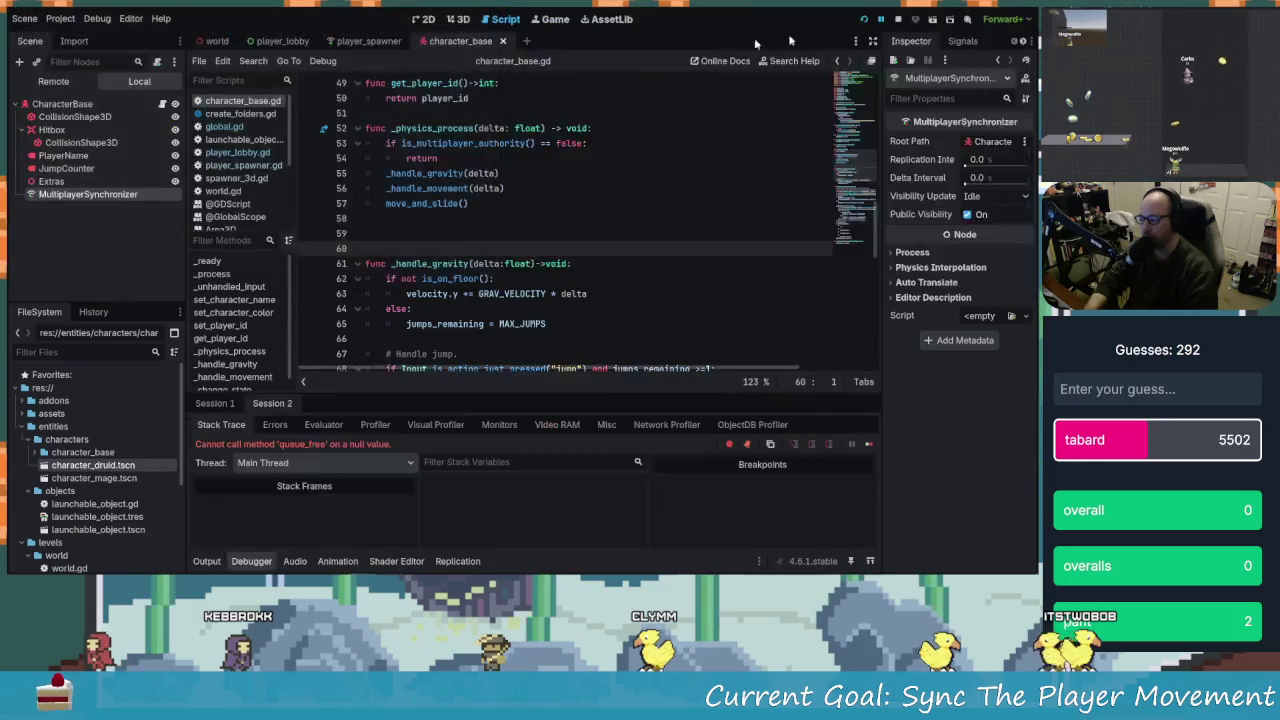
# Relaunch the project, pop out the game view and snap both game windows side by side
pyautogui.click(912, 20)
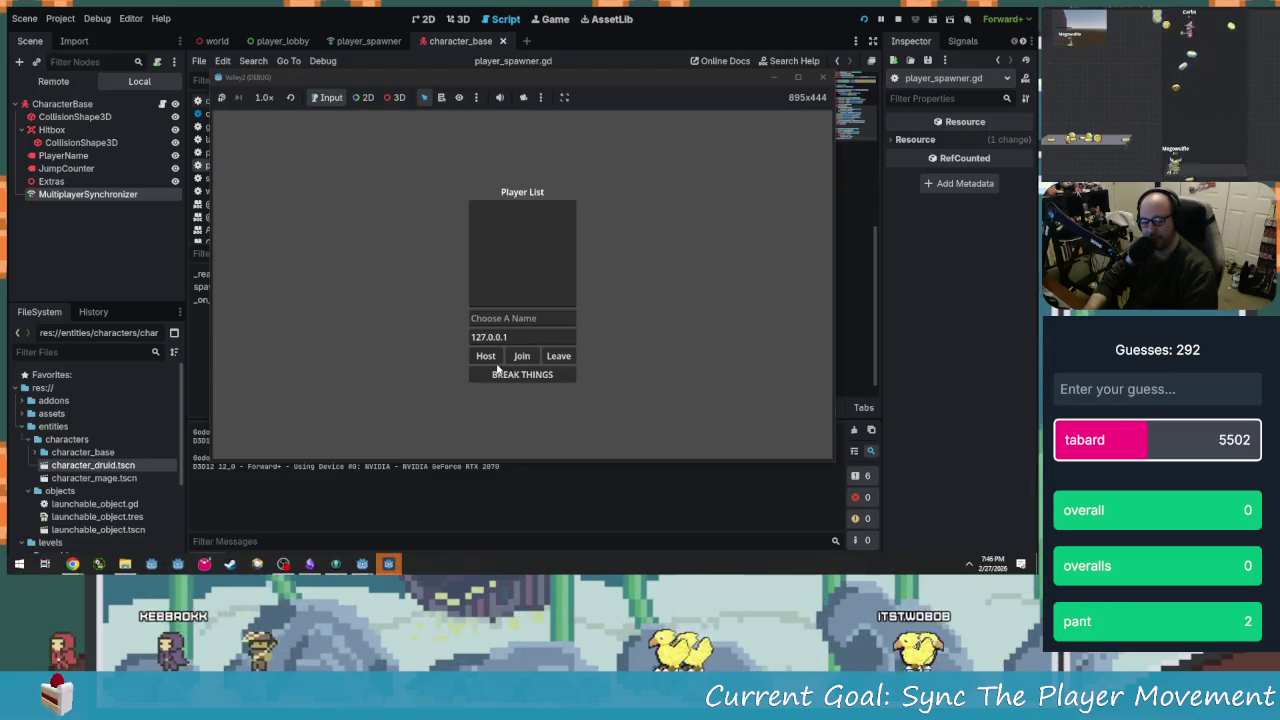
pyautogui.click(528, 319)
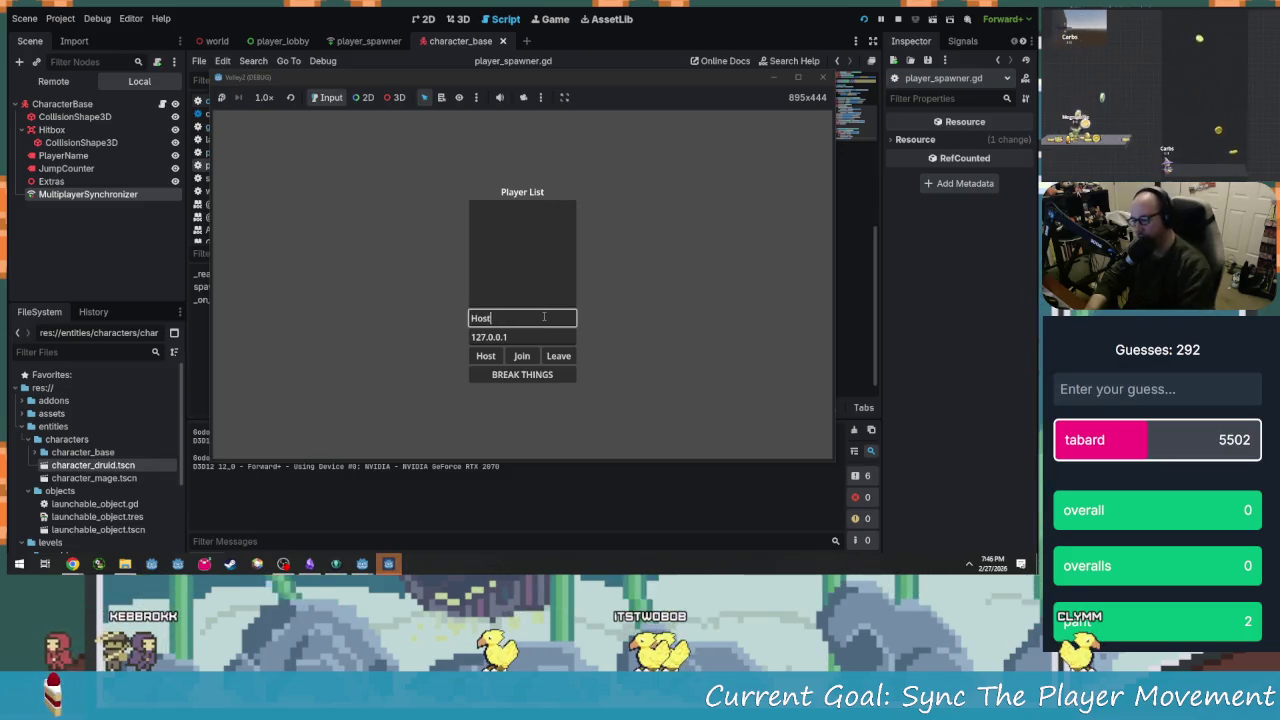
pyautogui.click(562, 97)
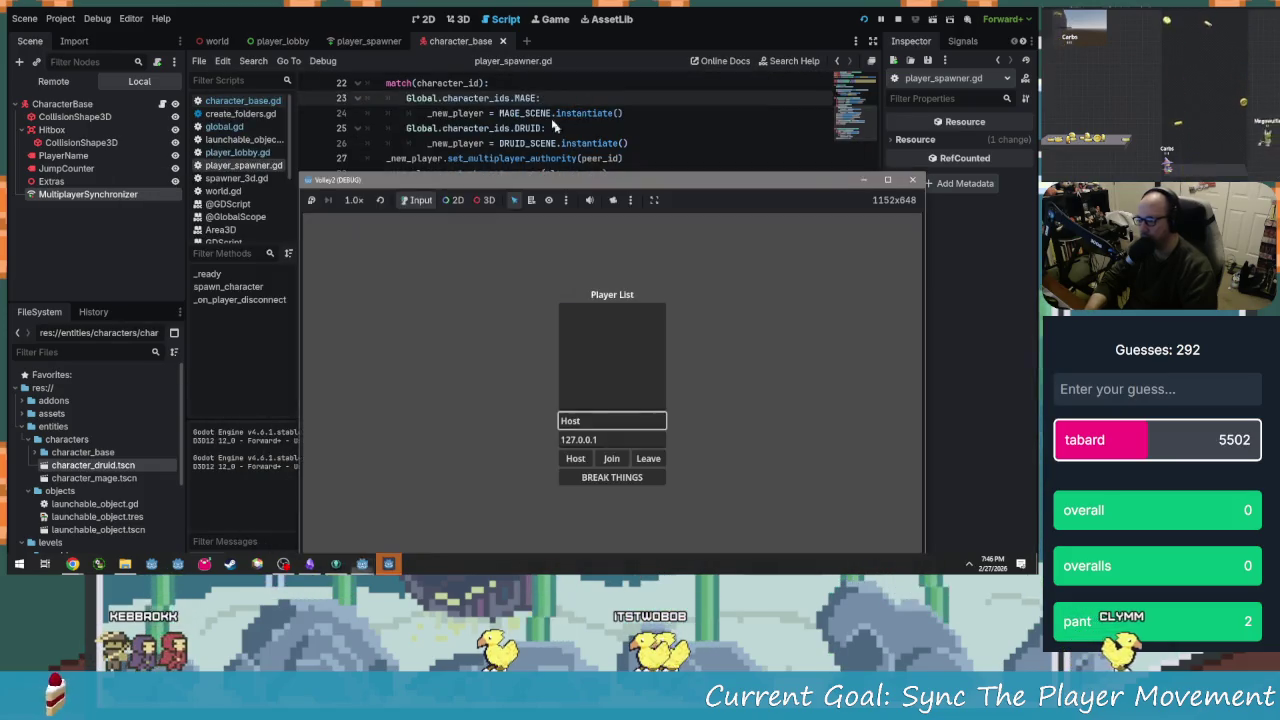
pyautogui.moveTo(548, 181)
pyautogui.mouseDown()
pyautogui.moveTo(474, 183)
pyautogui.moveTo(322, 114)
pyautogui.moveTo(562, 175)
pyautogui.mouseUp()
pyautogui.click(551, 222)
pyautogui.moveTo(597, 106)
pyautogui.mouseDown()
pyautogui.moveTo(743, 53)
pyautogui.moveTo(657, 114)
pyautogui.mouseUp()
pyautogui.click(760, 172)
pyautogui.write('Kebb')
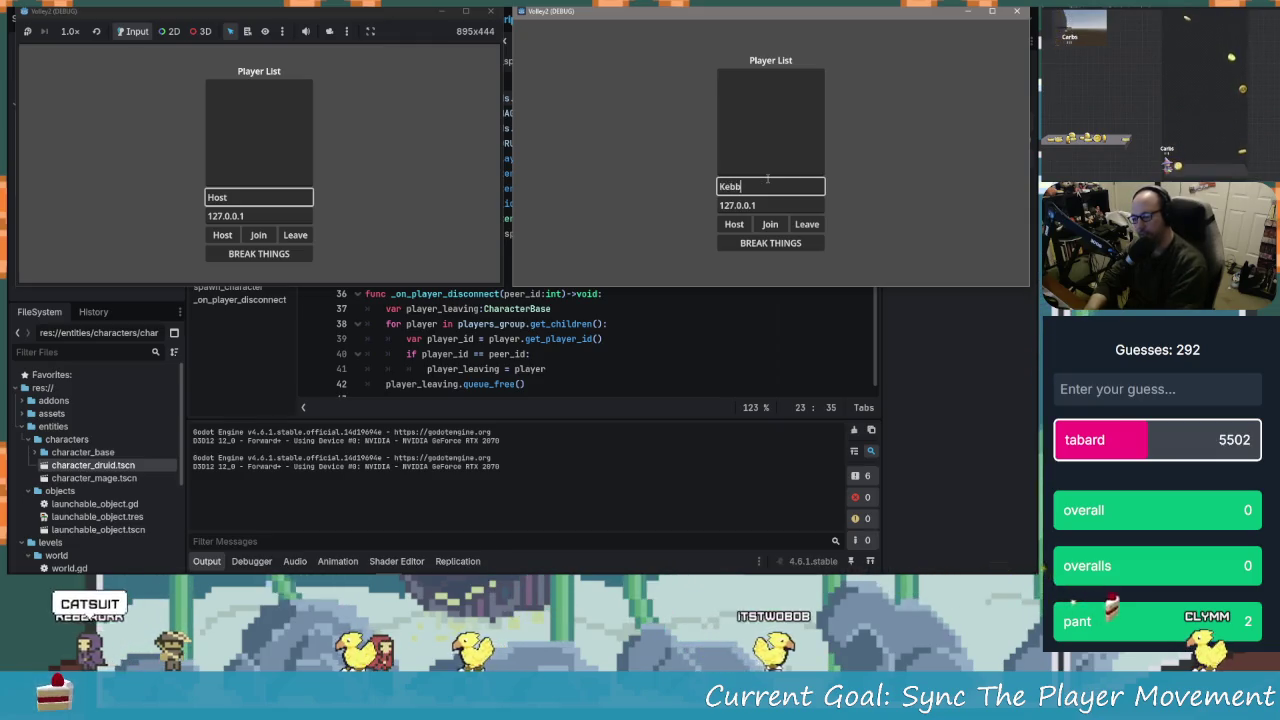
# Replace the left player's 'Host' name, host from the left window and join from the right
pyautogui.doubleClick(217, 197)
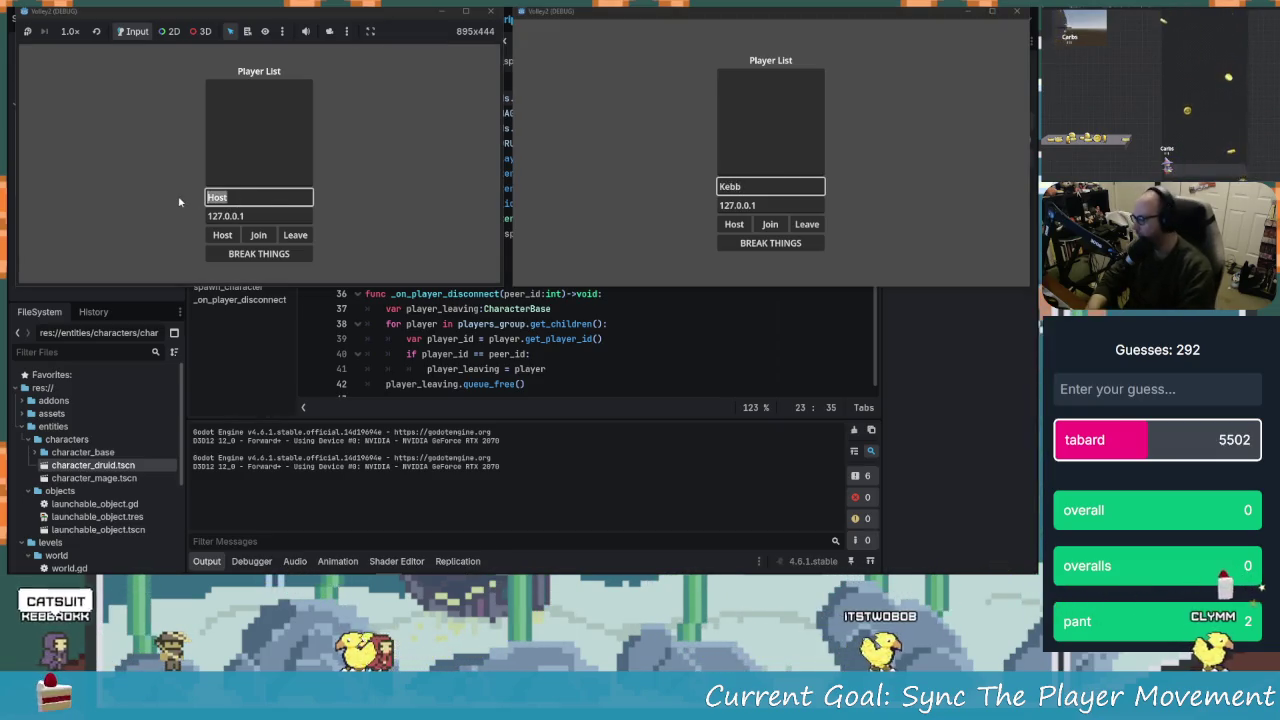
pyautogui.write('Clynmm')
pyautogui.press('BackSpace')
pyautogui.press('BackSpace')
pyautogui.press('BackSpace')
pyautogui.write('mm')
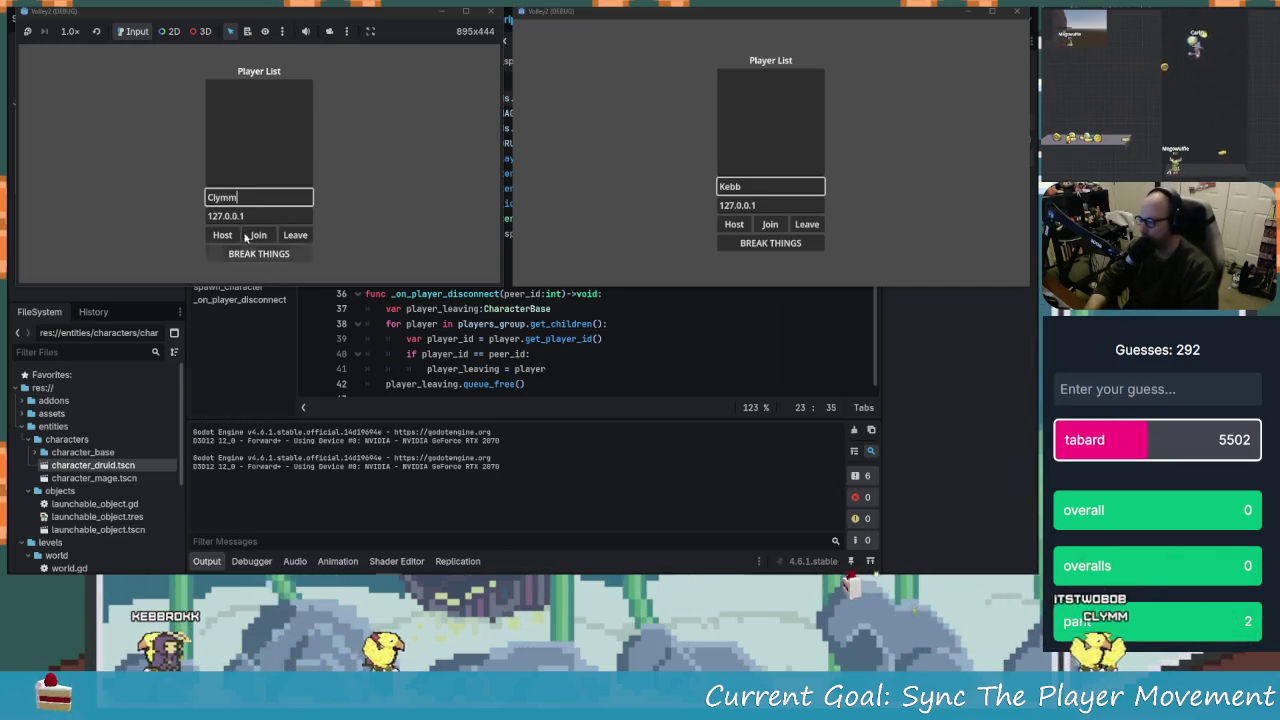
pyautogui.click(223, 236)
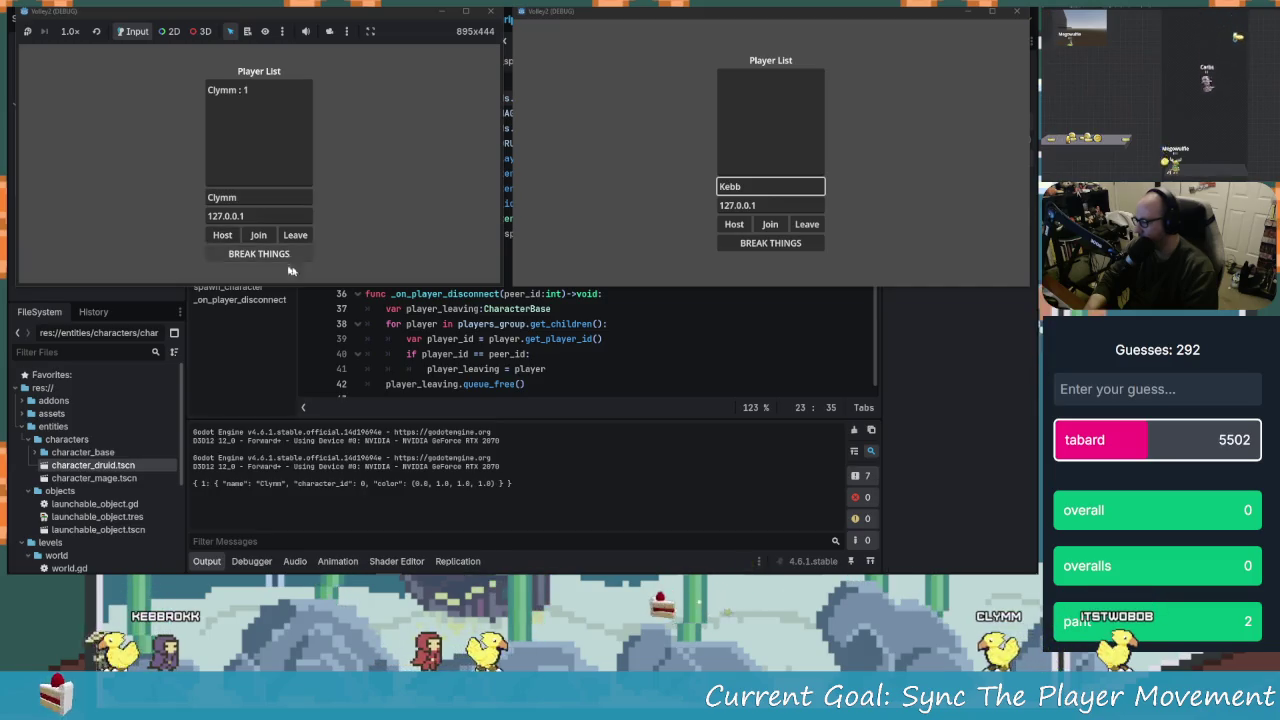
pyautogui.click(772, 225)
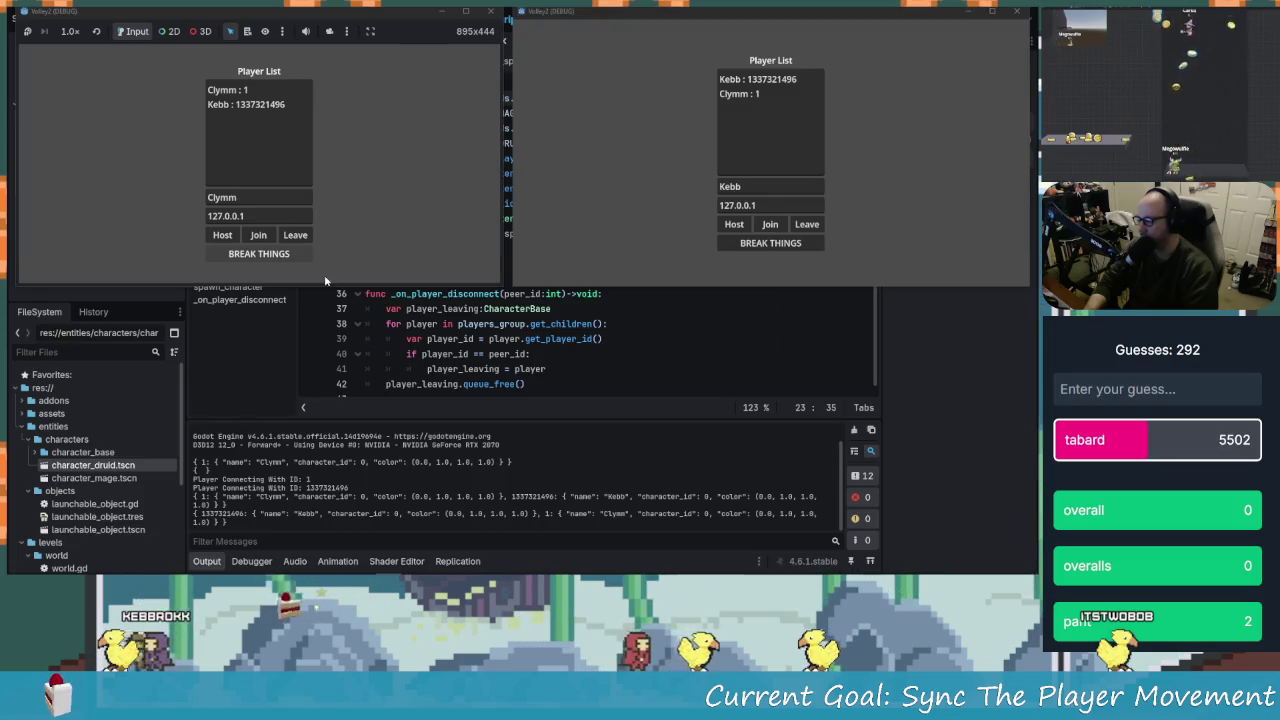
# Make the hosting player's character jump left and right across the level
pyautogui.press('space')
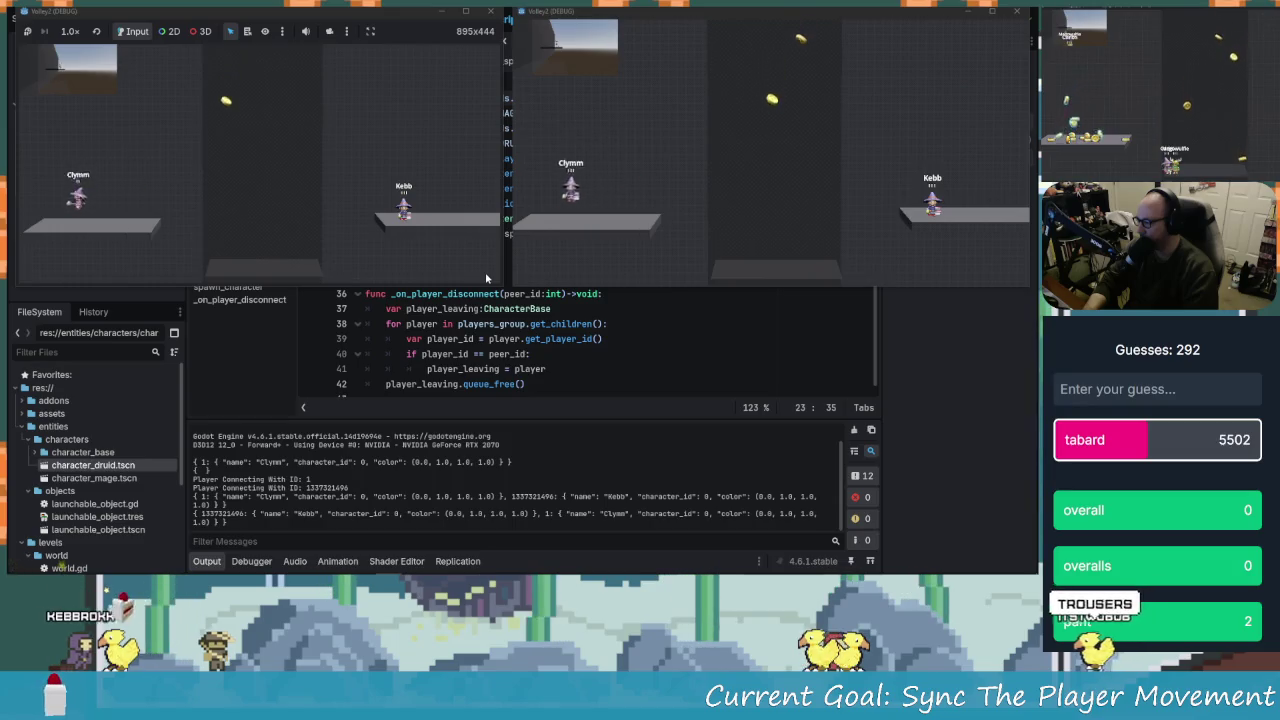
pyautogui.press('space')
pyautogui.press('Left')
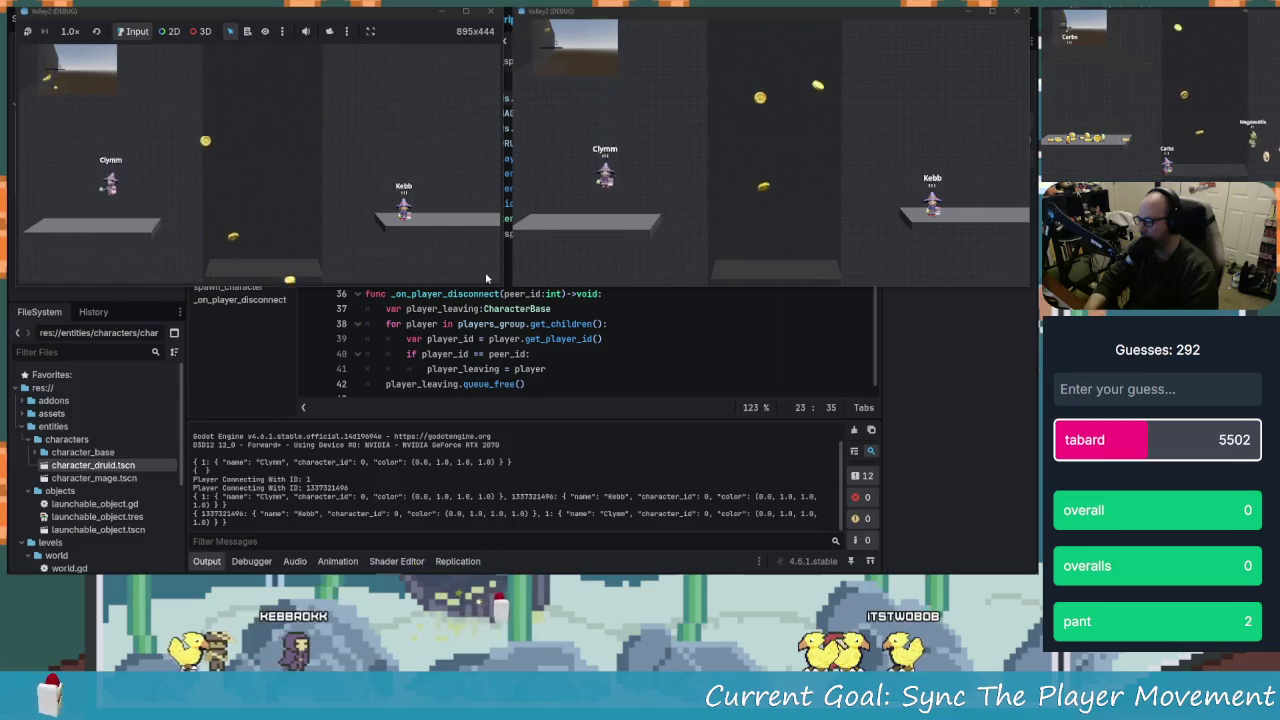
pyautogui.press('Right')
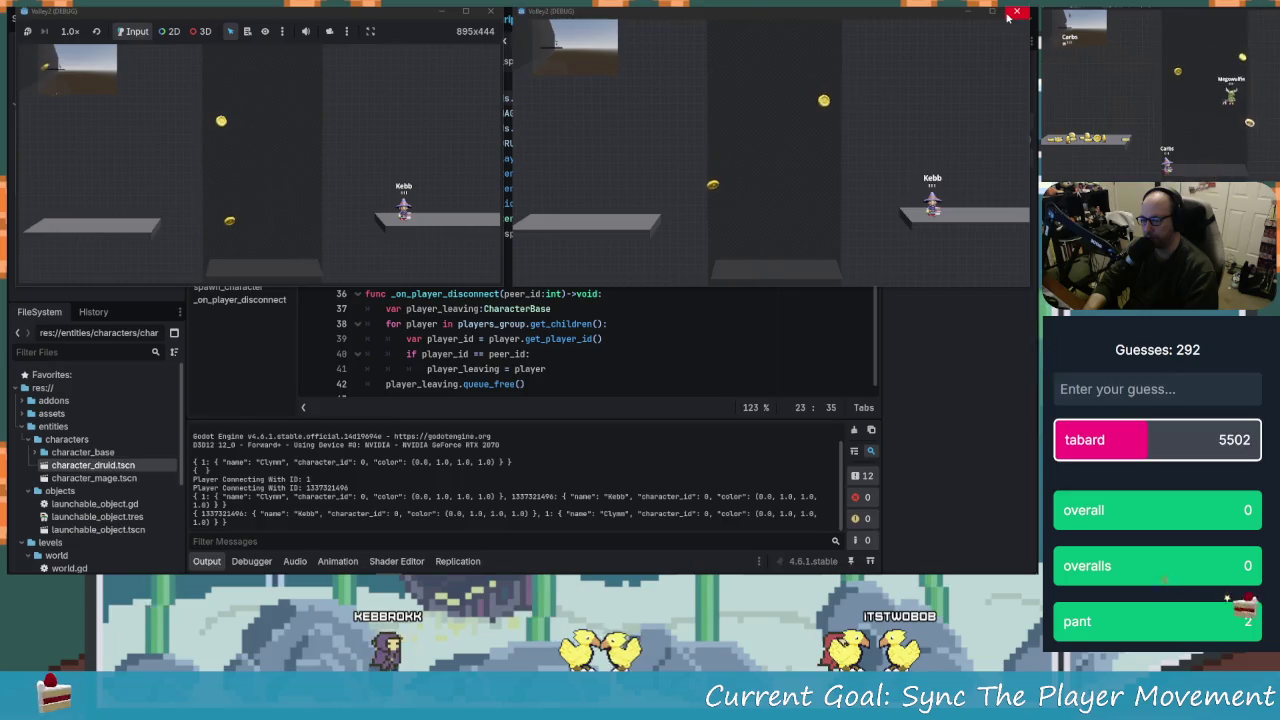
# Move and jump the joined player's character left and right, then close both game windows
pyautogui.click(758, 196)
pyautogui.press('Right')
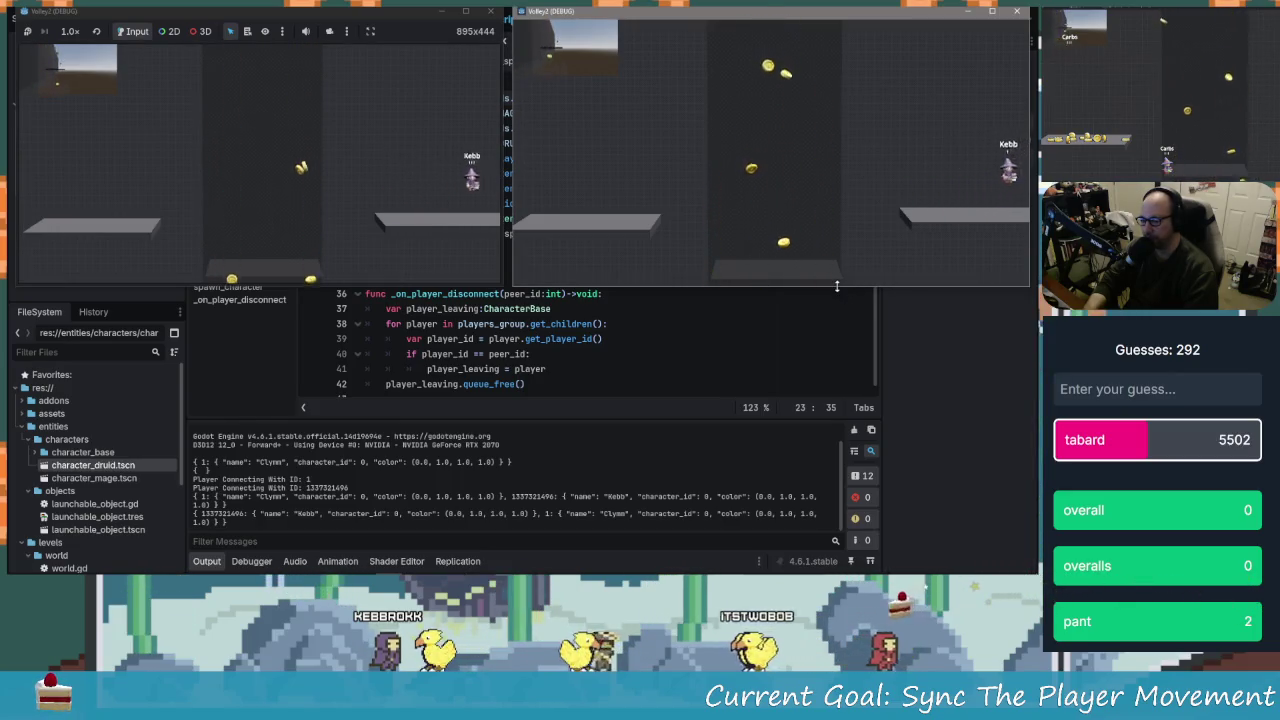
pyautogui.press('Left')
pyautogui.press('Left')
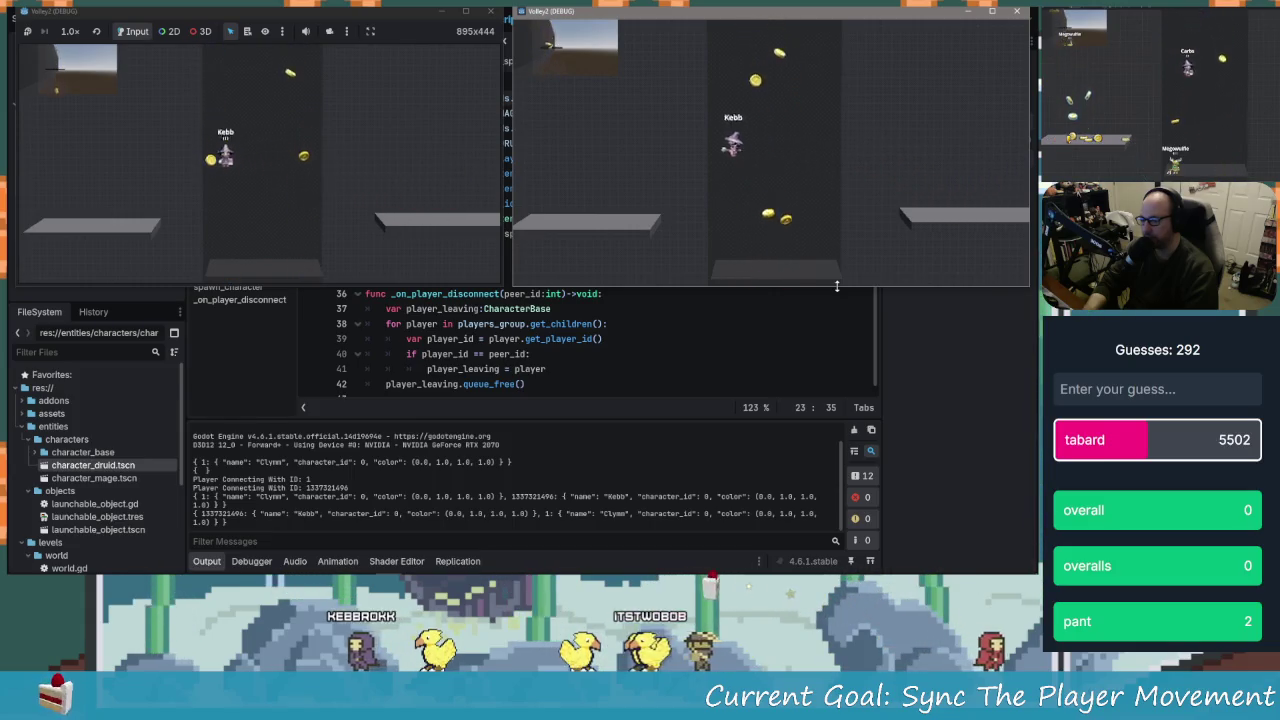
pyautogui.press('Right')
pyautogui.press('Right')
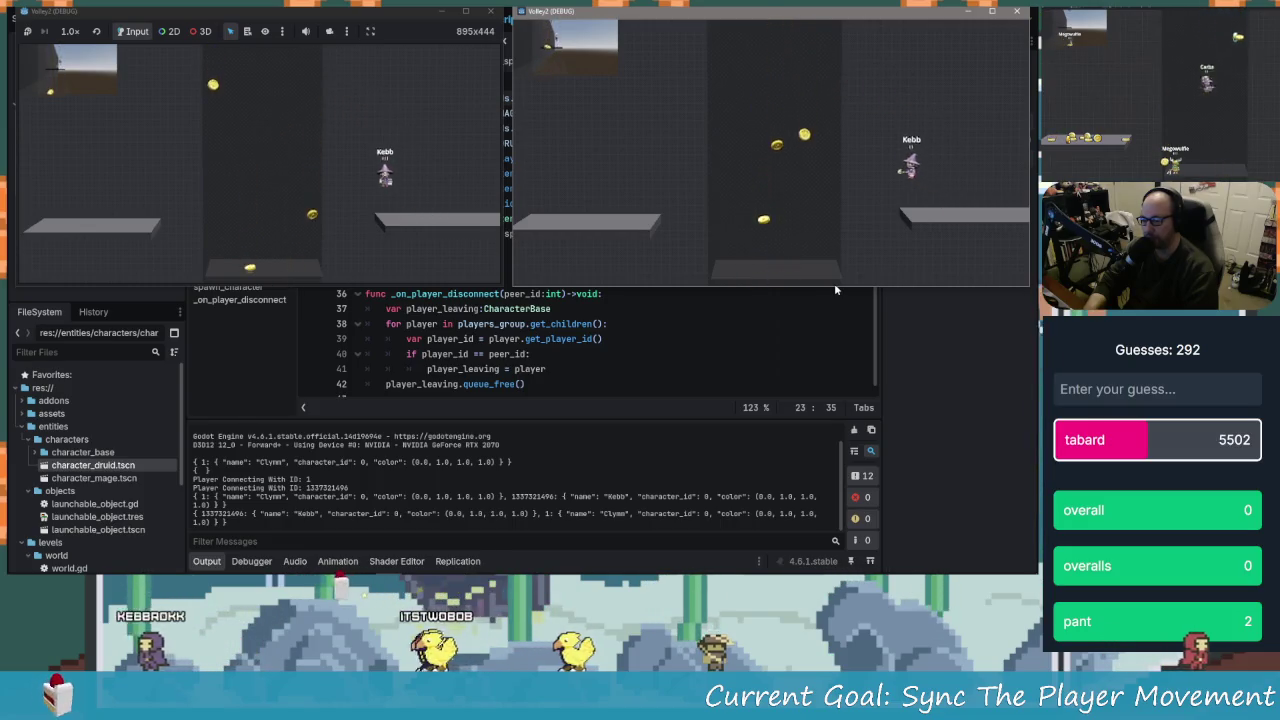
pyautogui.press('Left')
pyautogui.press('Right')
pyautogui.press('Left')
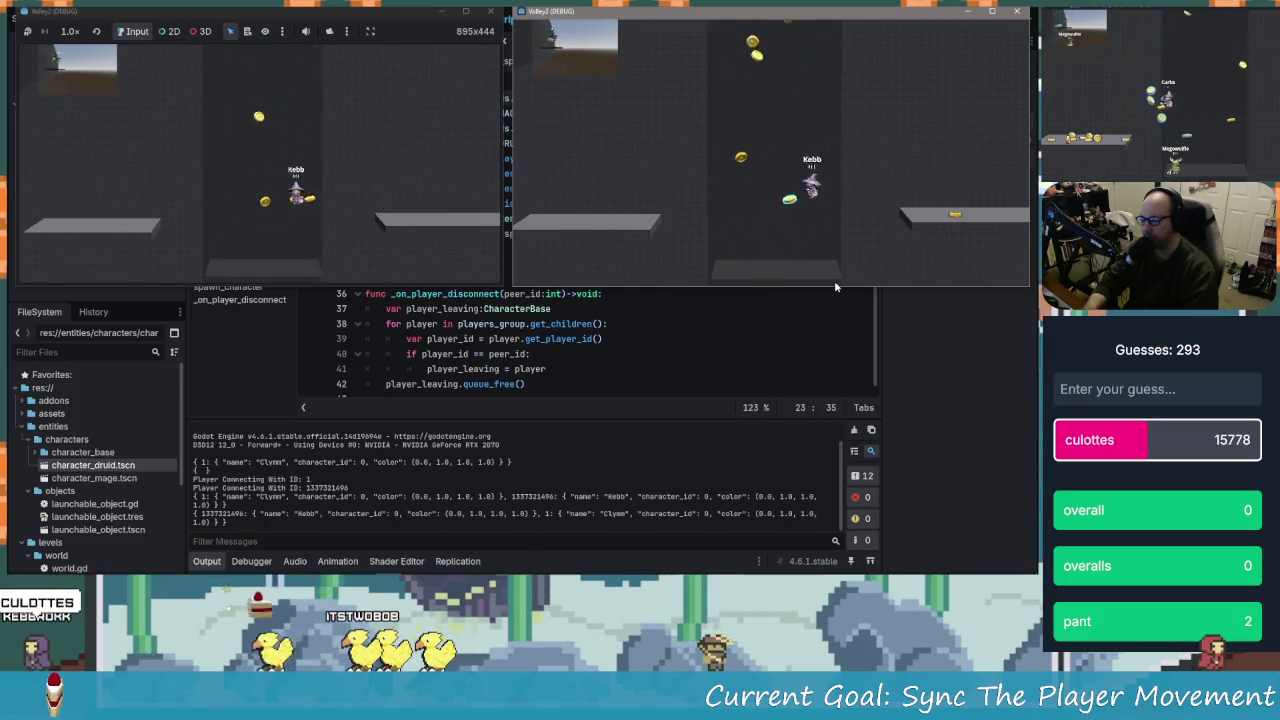
pyautogui.press('Left')
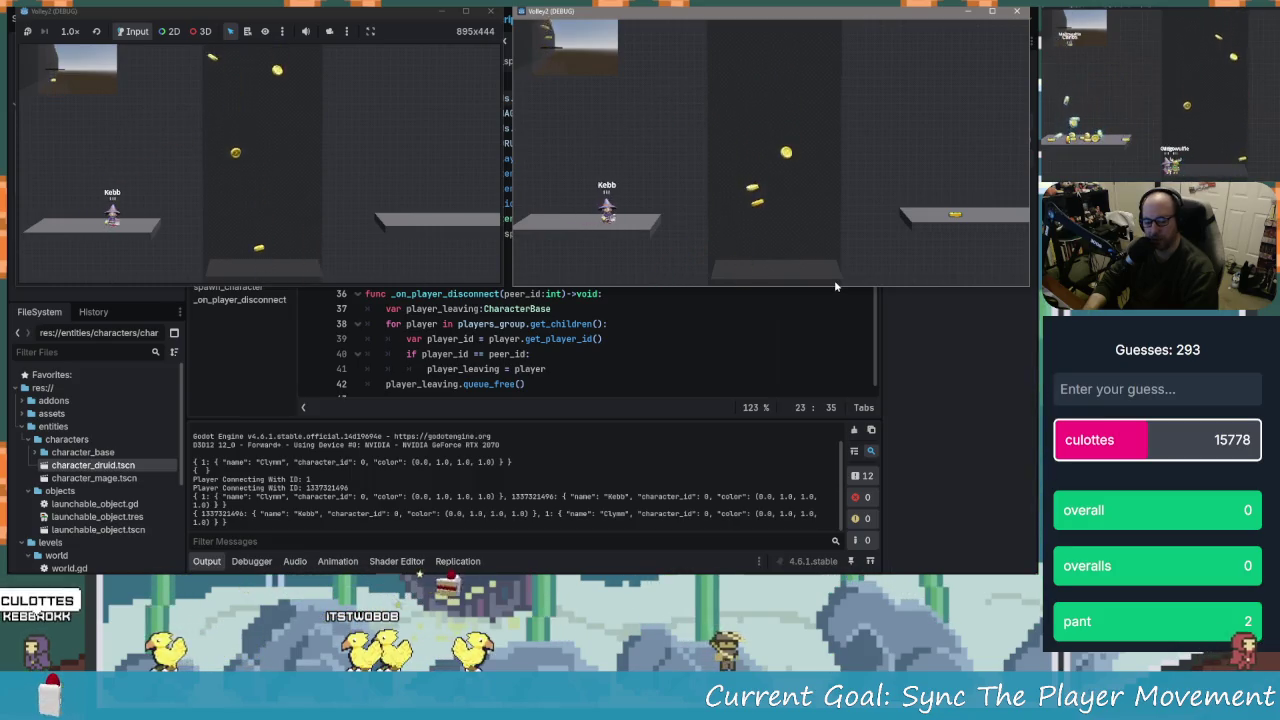
pyautogui.press('space')
pyautogui.press('Right')
pyautogui.press('Right')
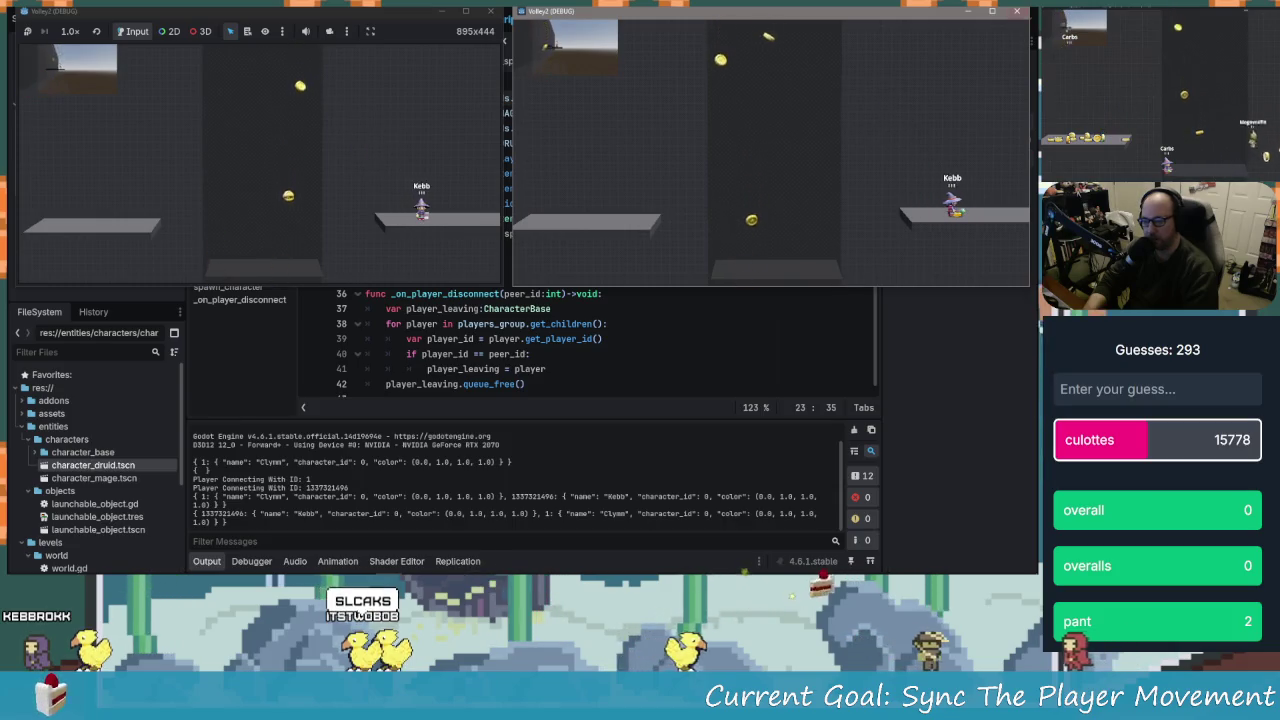
pyautogui.click(1017, 12)
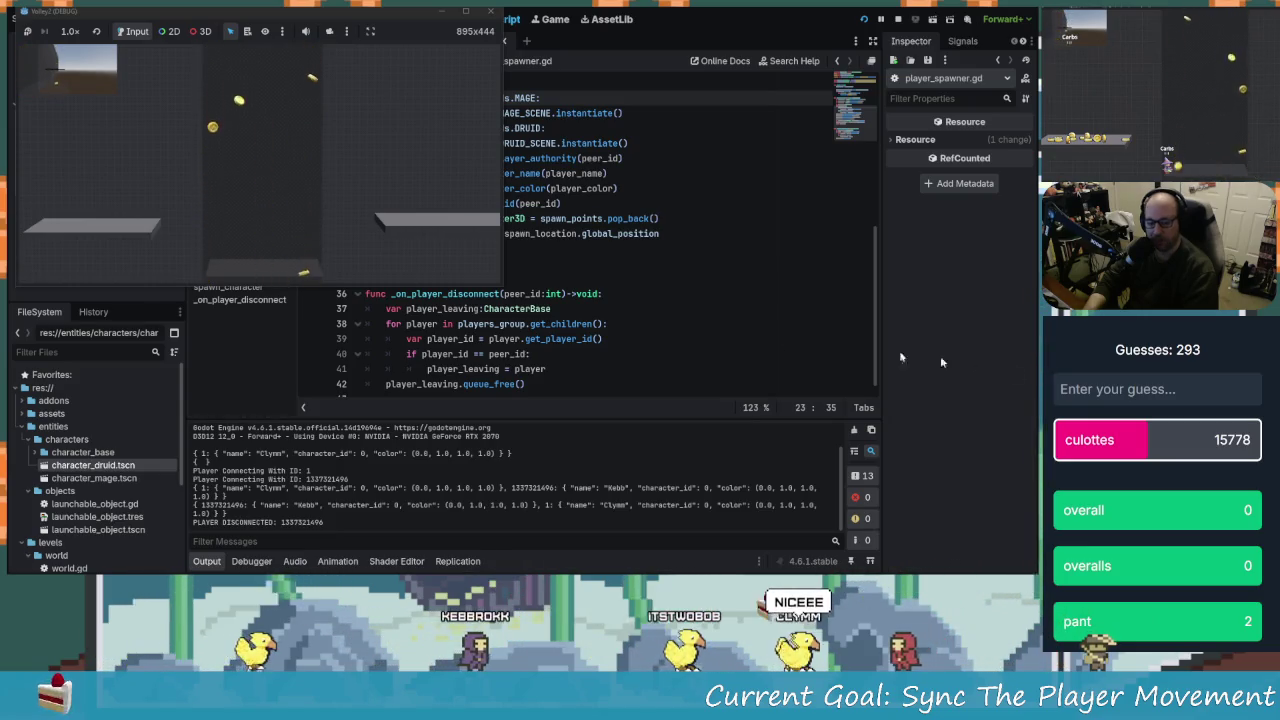
pyautogui.click(485, 17)
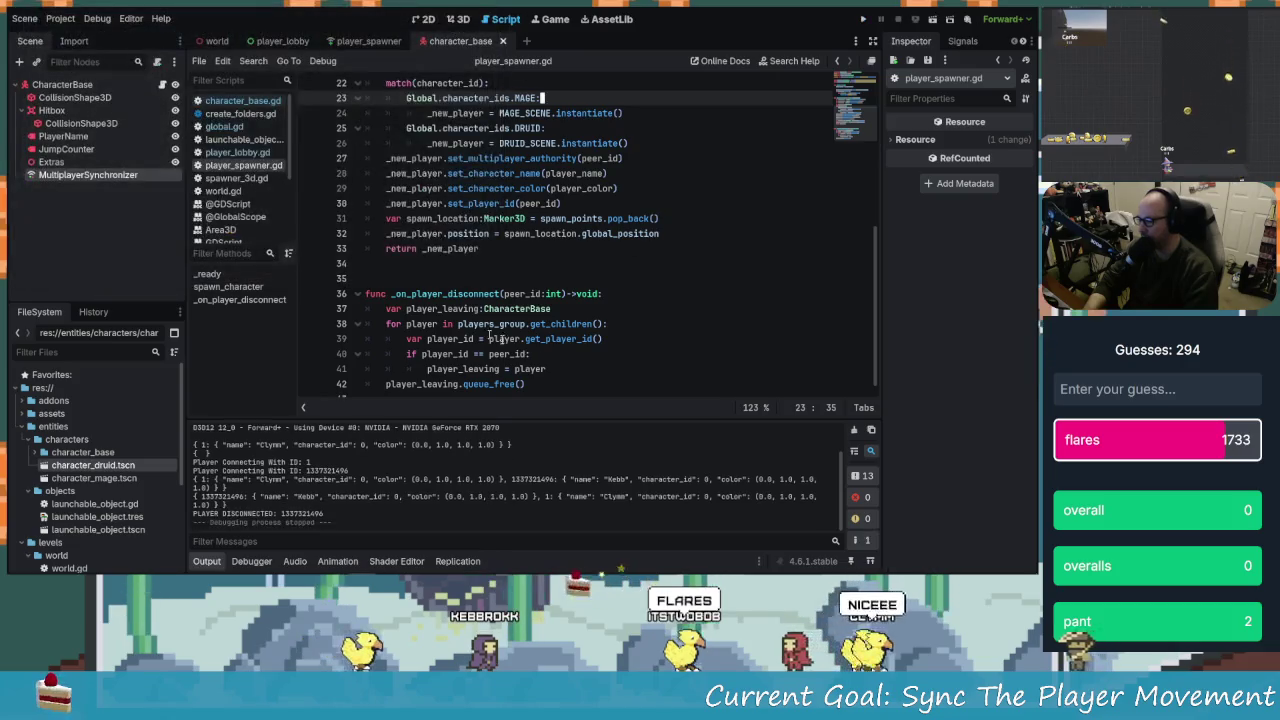
# Select CharacterBase, enable Network Profiler Autostart for Session 2, and run the project again
pyautogui.click(62, 84)
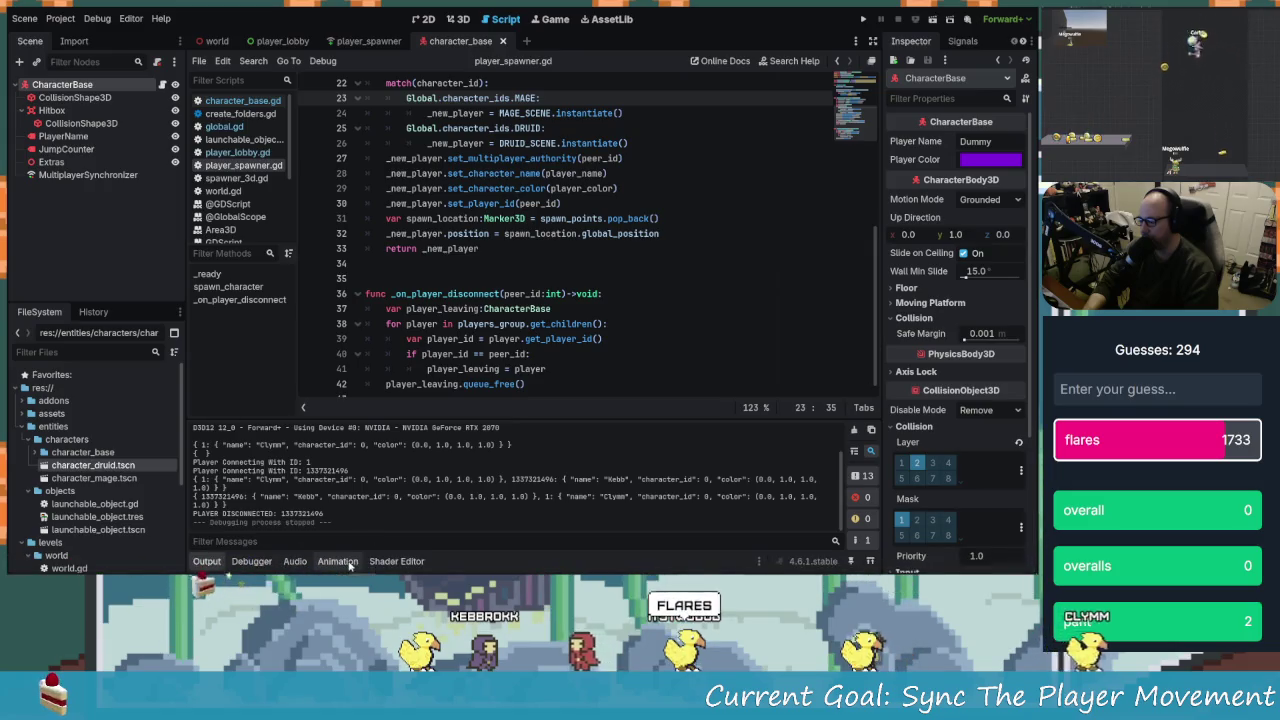
pyautogui.click(250, 561)
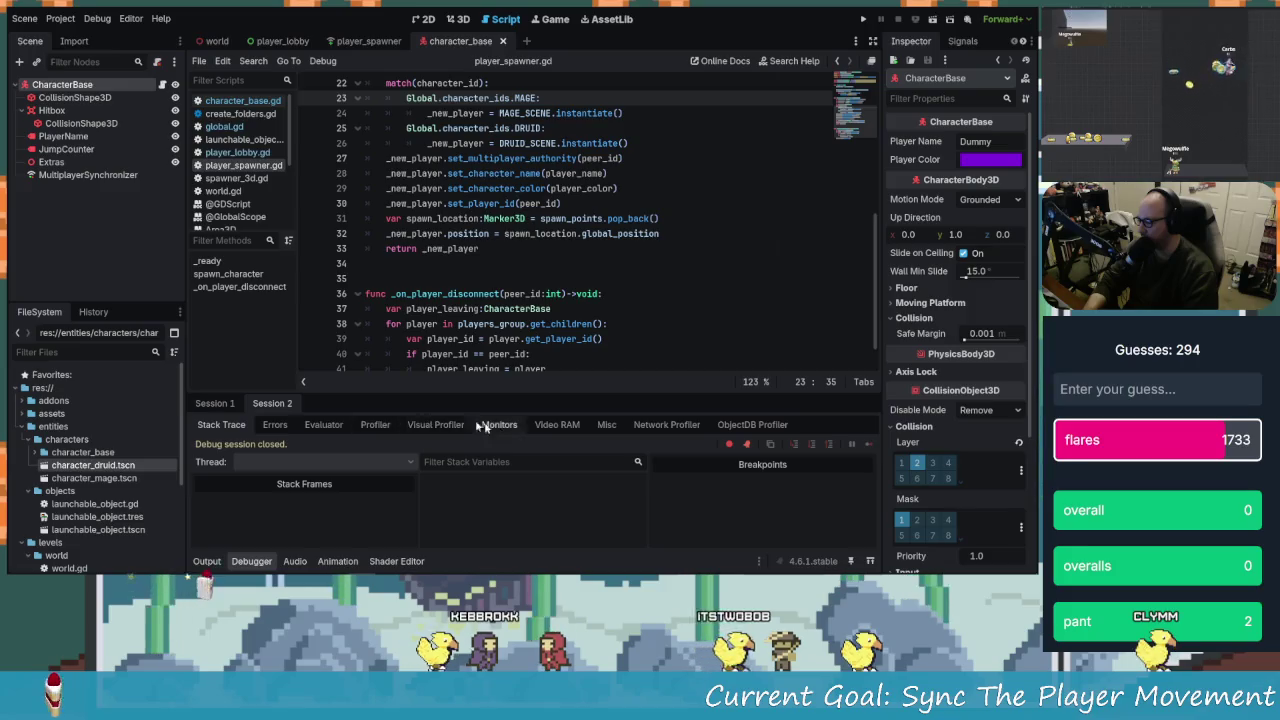
pyautogui.click(670, 426)
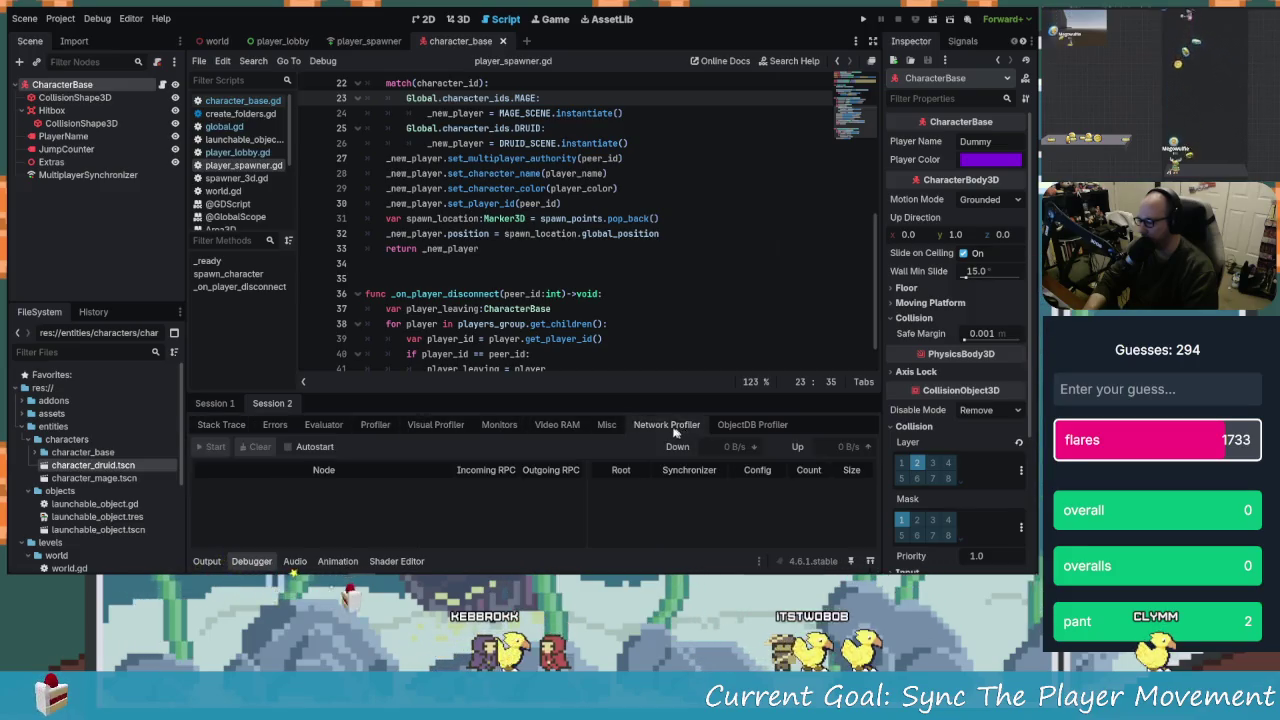
pyautogui.click(216, 400)
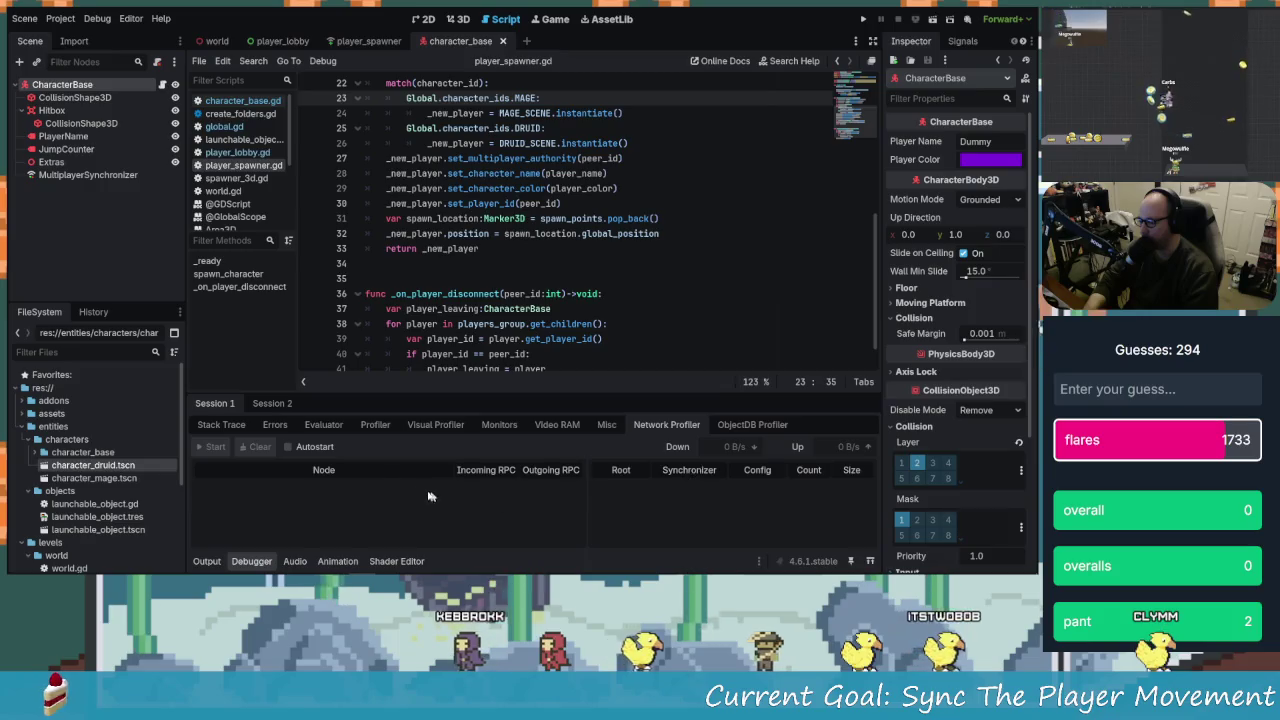
pyautogui.click(300, 448)
pyautogui.click(289, 447)
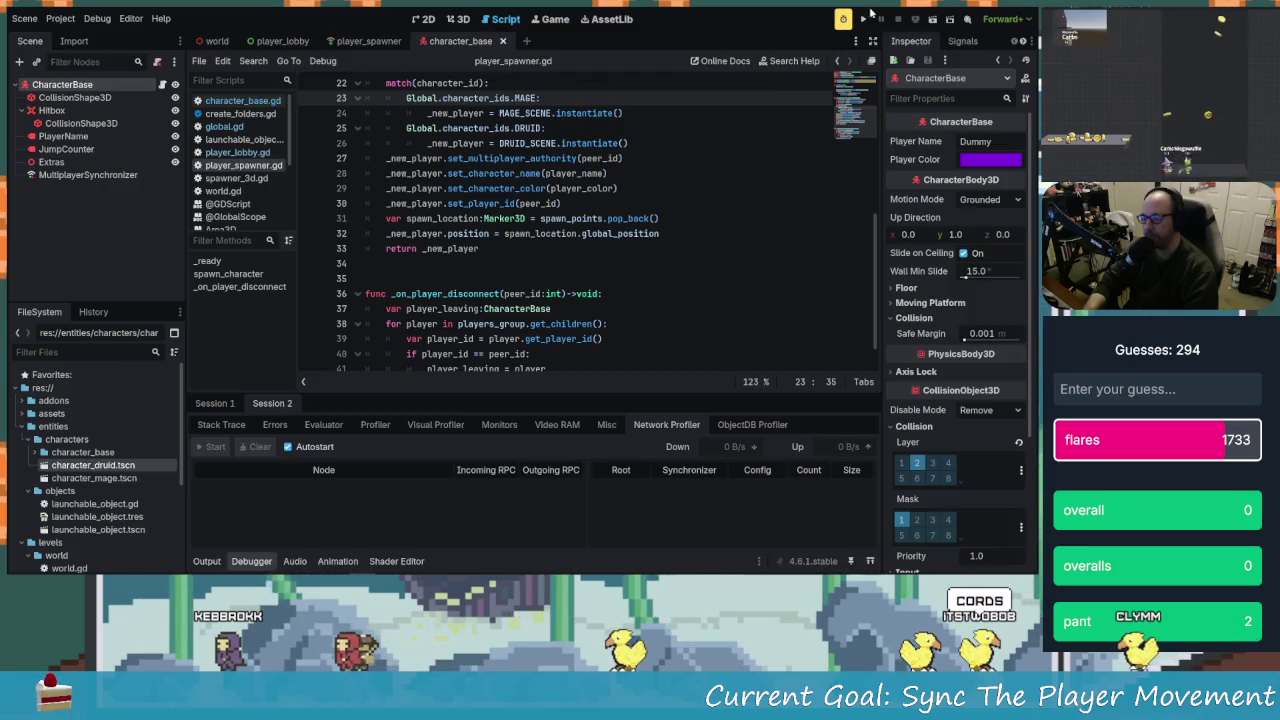
pyautogui.click(865, 19)
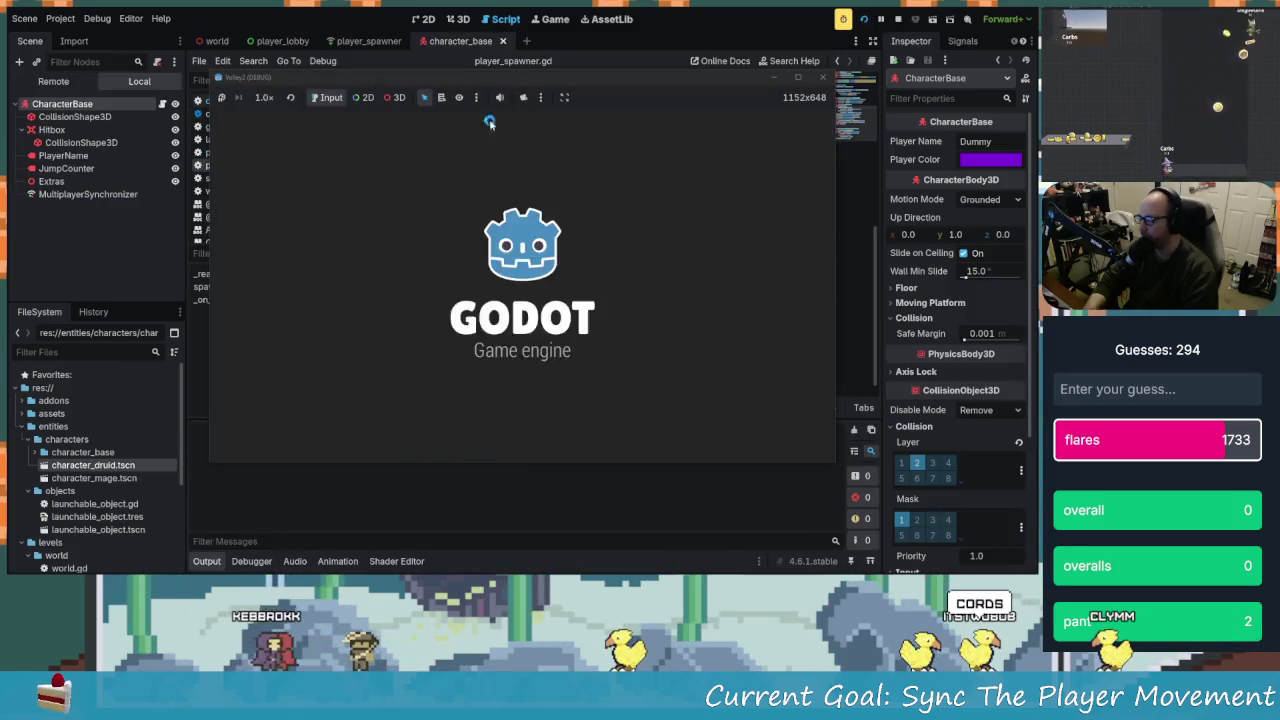
# Enable network profiler autostart, relaunch with F5, and place the two game windows left and right
pyautogui.click(475, 479)
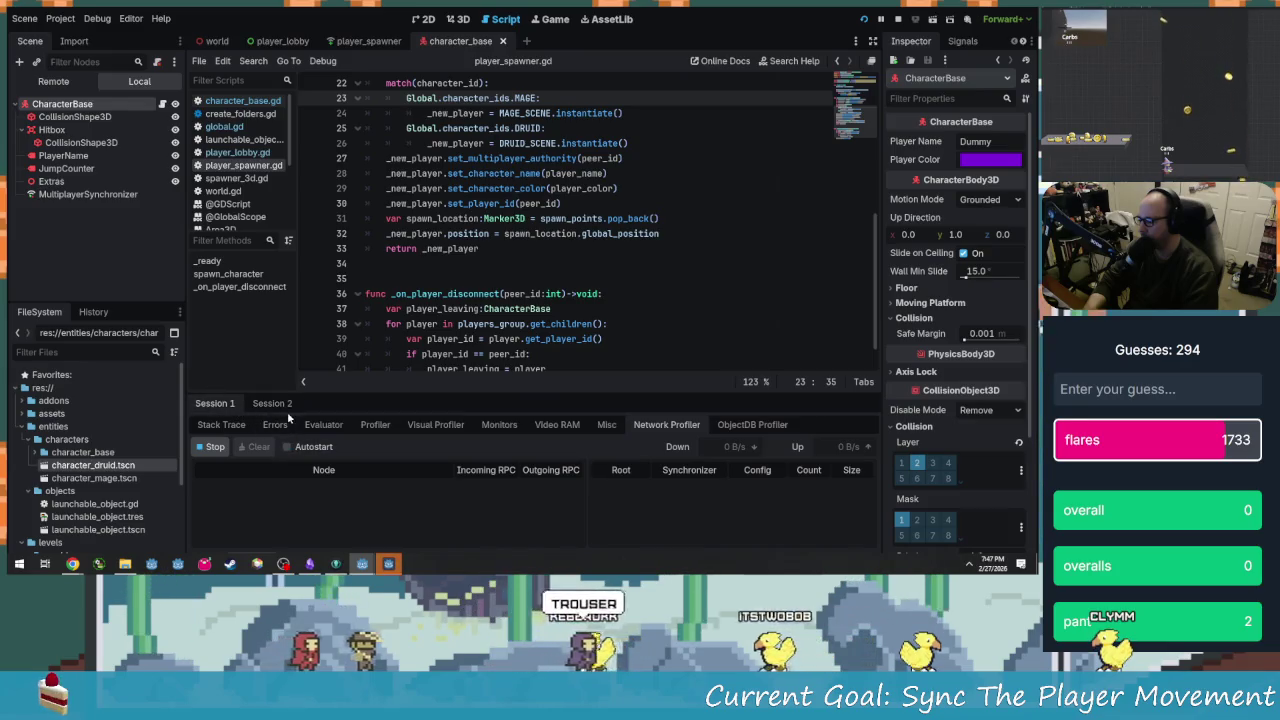
pyautogui.click(285, 405)
pyautogui.click(897, 19)
pyautogui.press('F5')
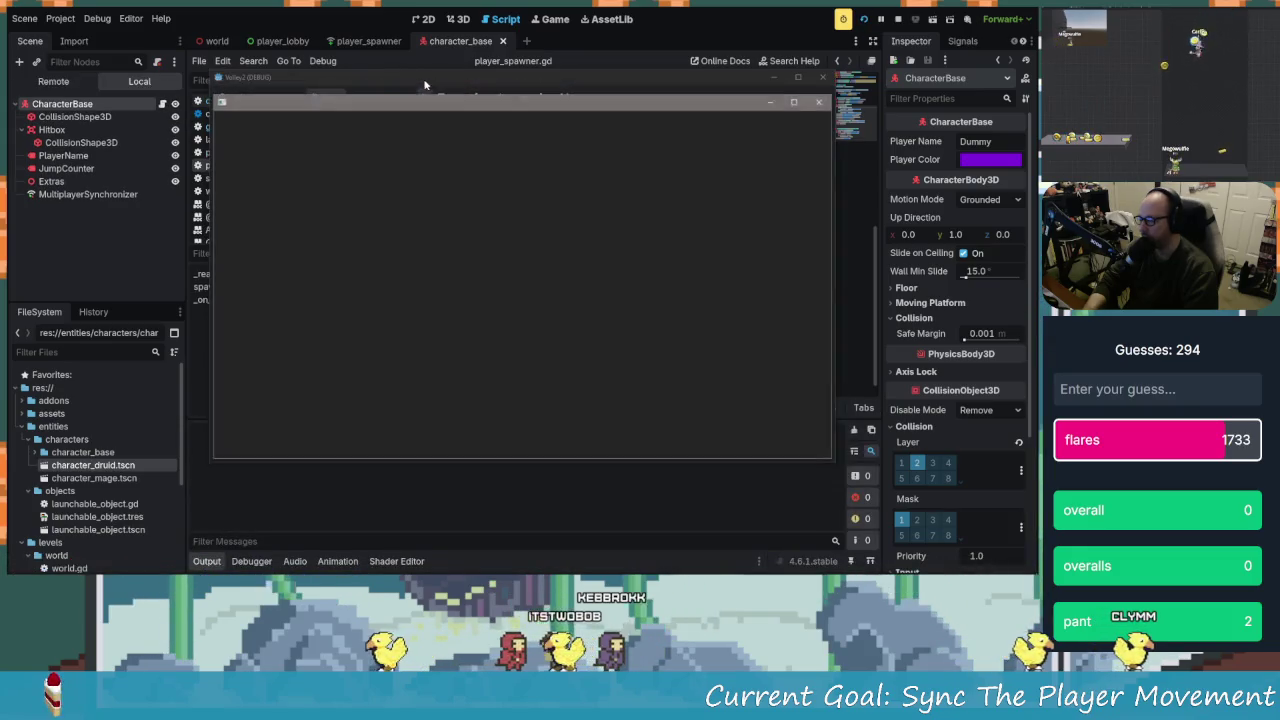
pyautogui.moveTo(519, 82); pyautogui.dragTo(311, 35)
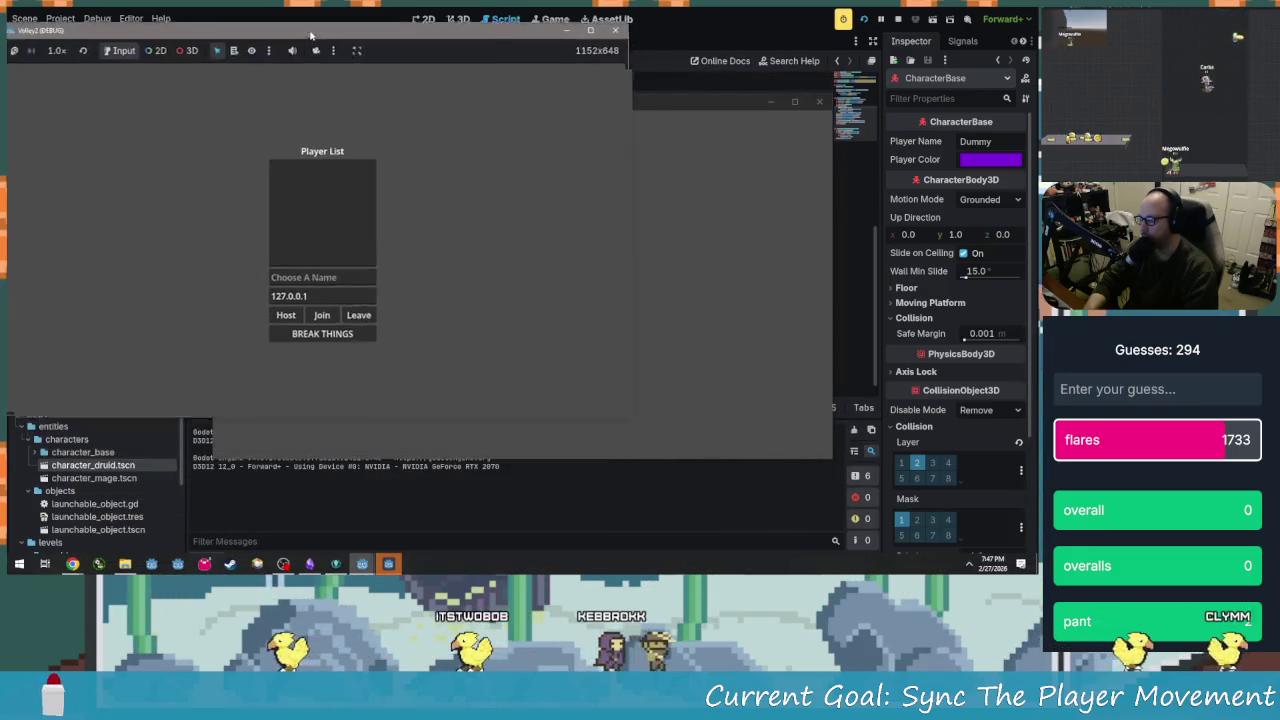
pyautogui.moveTo(612, 104); pyautogui.dragTo(800, 54)
# Enter player names, host from the left window, join from the right, and start the match
pyautogui.click(290, 175)
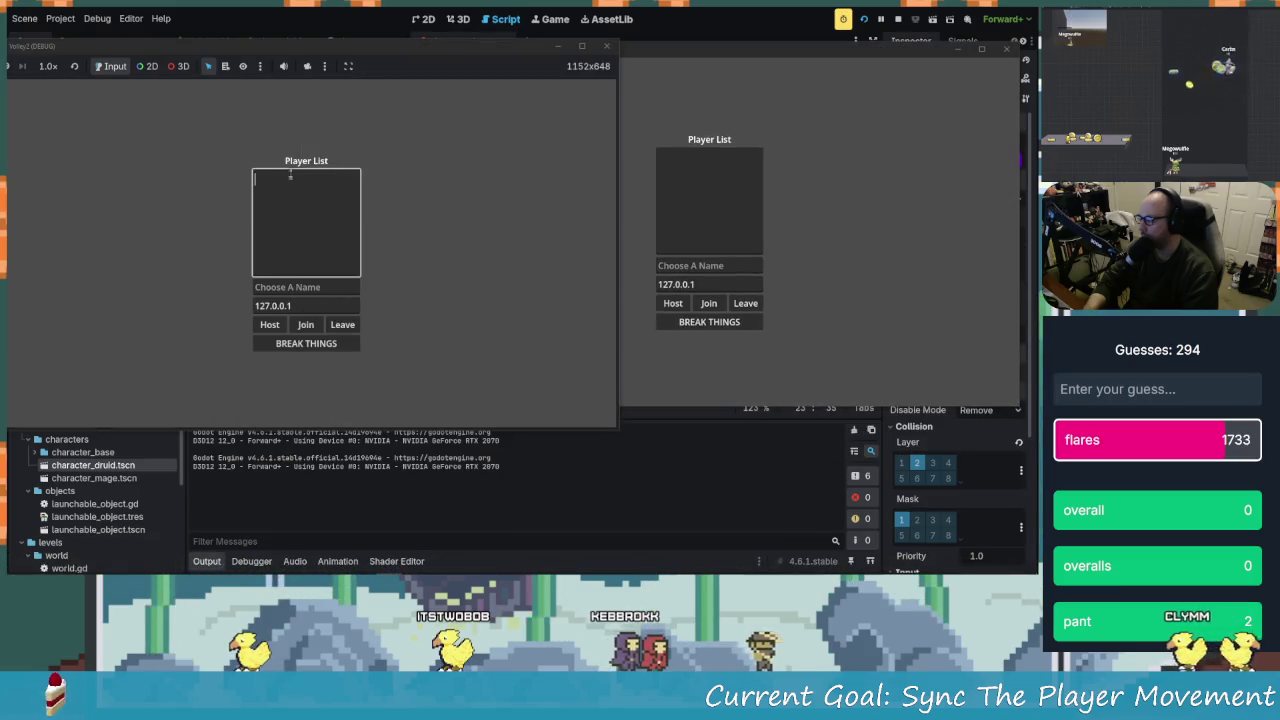
pyautogui.click(318, 287)
pyautogui.write('SERCVE')
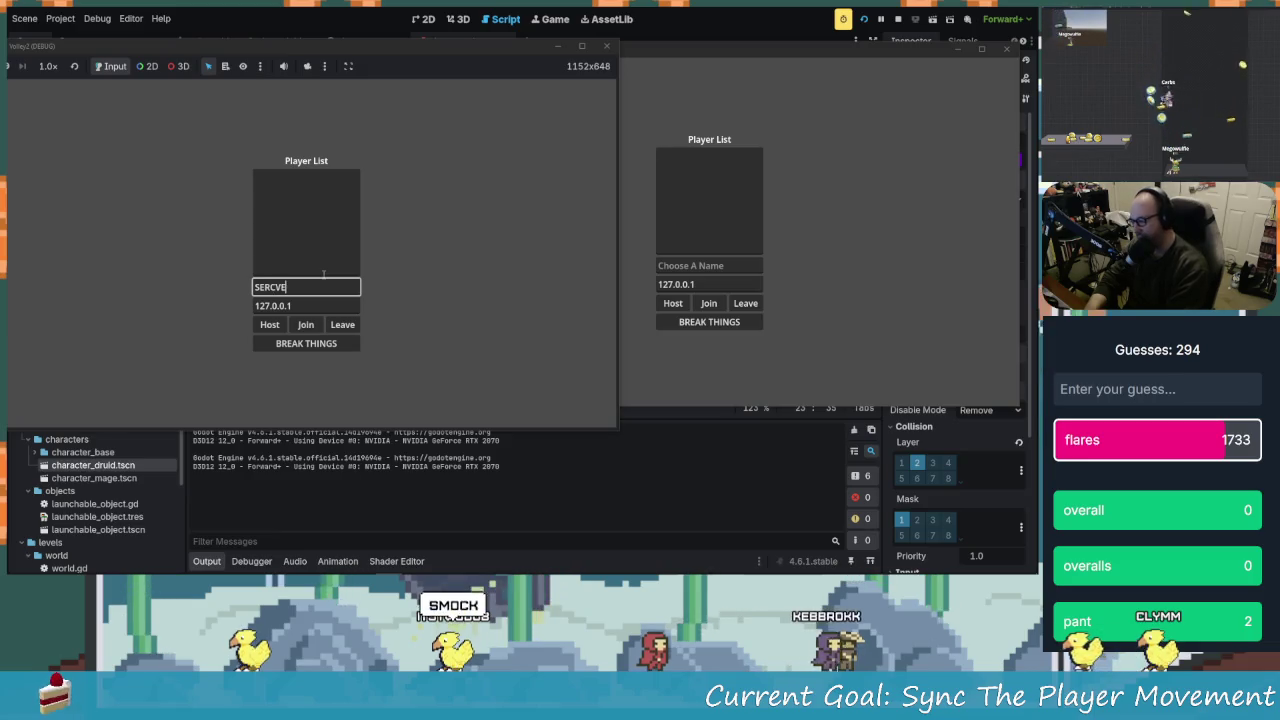
pyautogui.click(697, 266)
pyautogui.write('CLINSG')
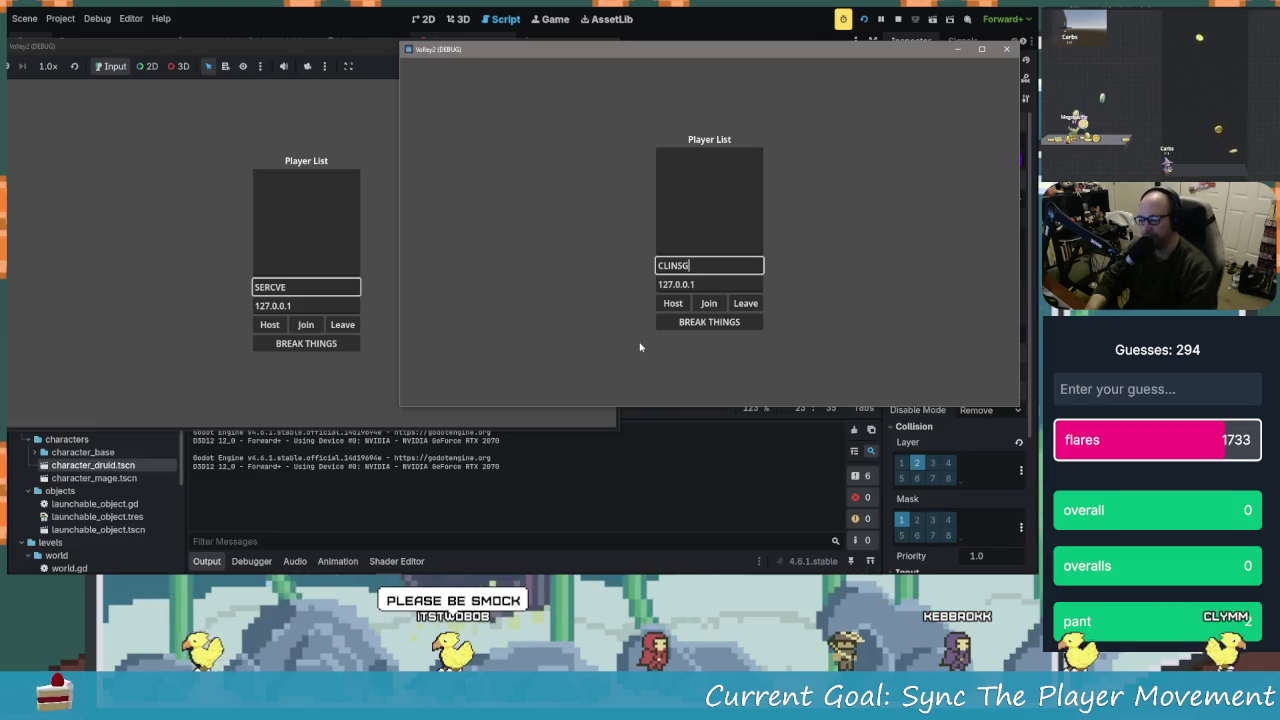
pyautogui.click(259, 320)
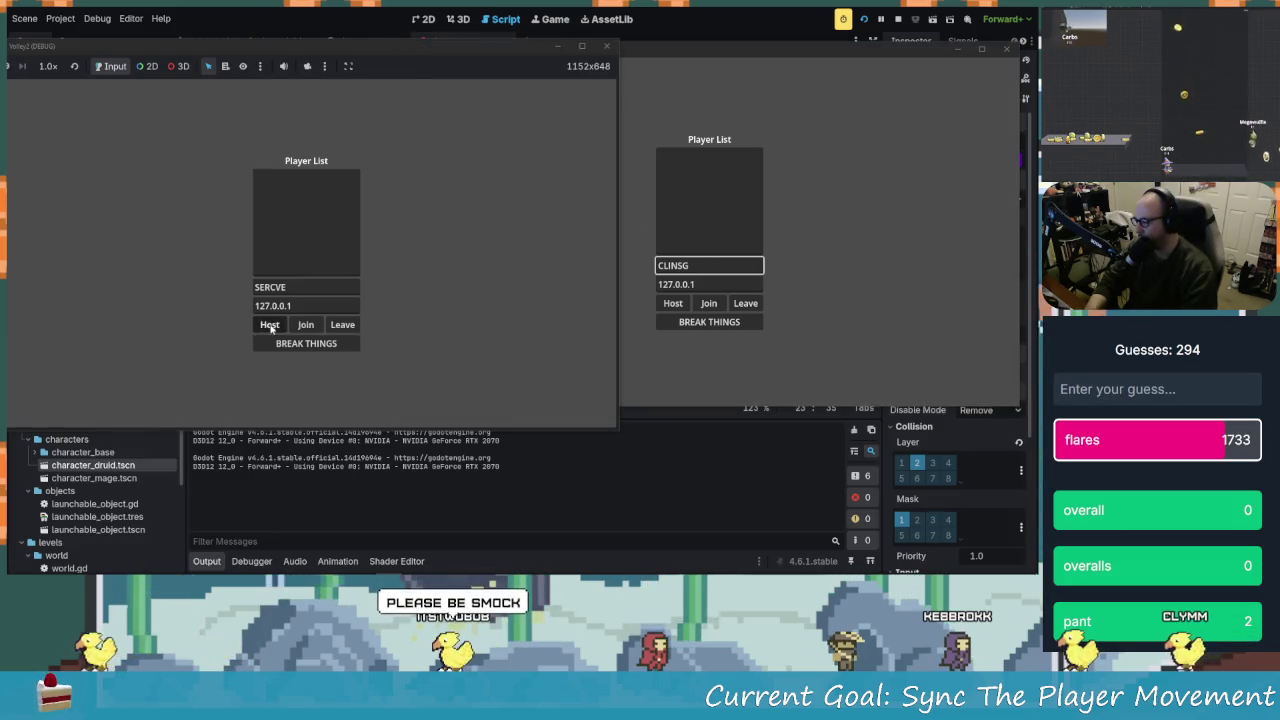
pyautogui.click(270, 325)
pyautogui.click(709, 303)
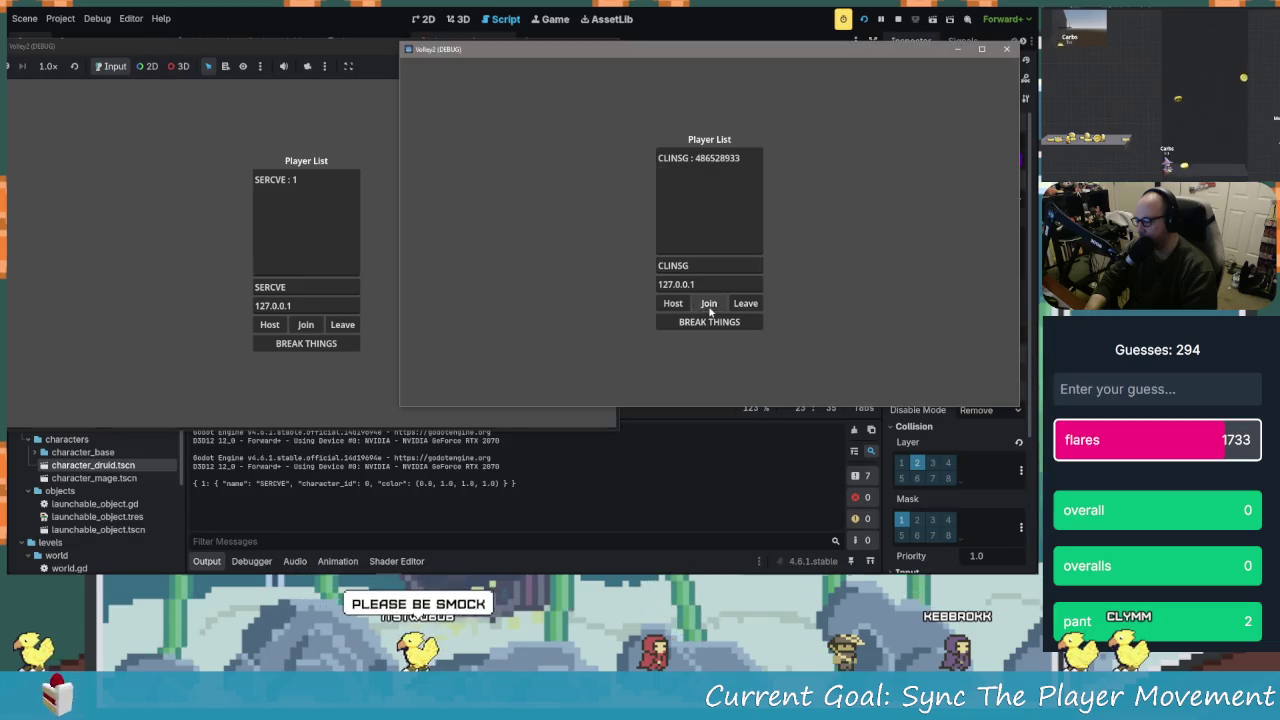
pyautogui.click(310, 371)
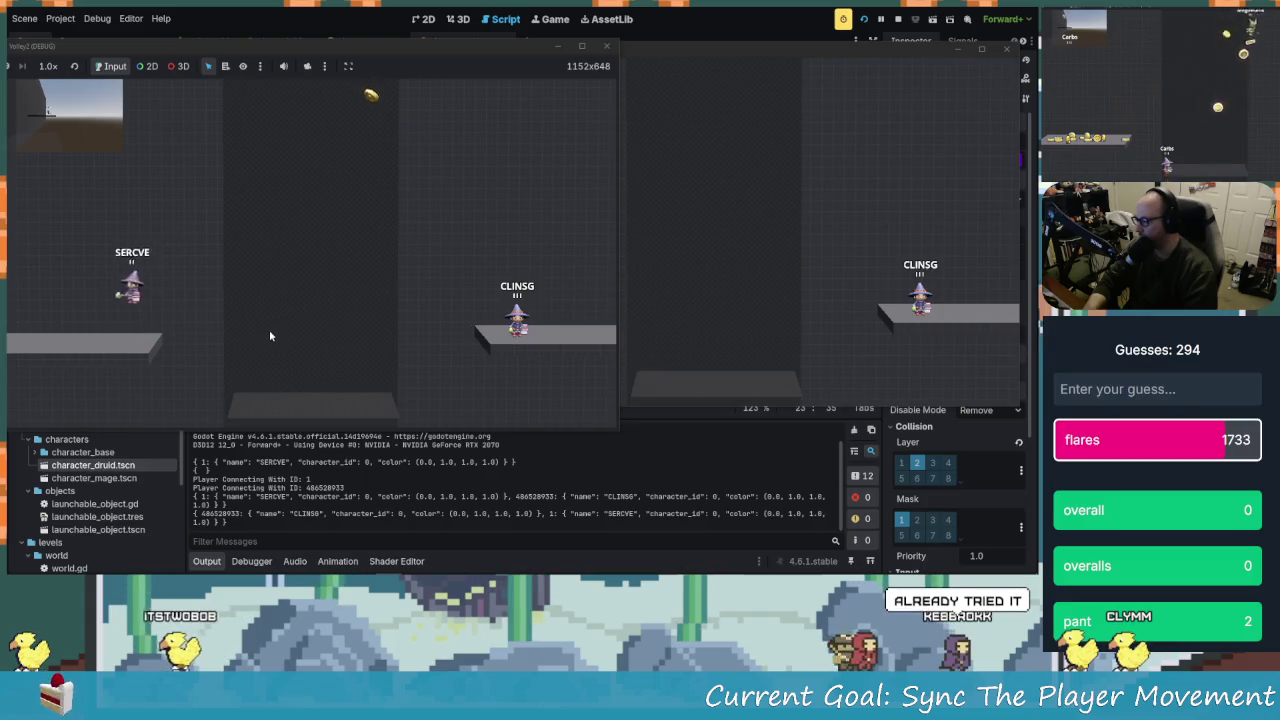
# Walk the host character right, then left, jump to the upper left, and return to the editor
pyautogui.press('Right')
pyautogui.press('Right')
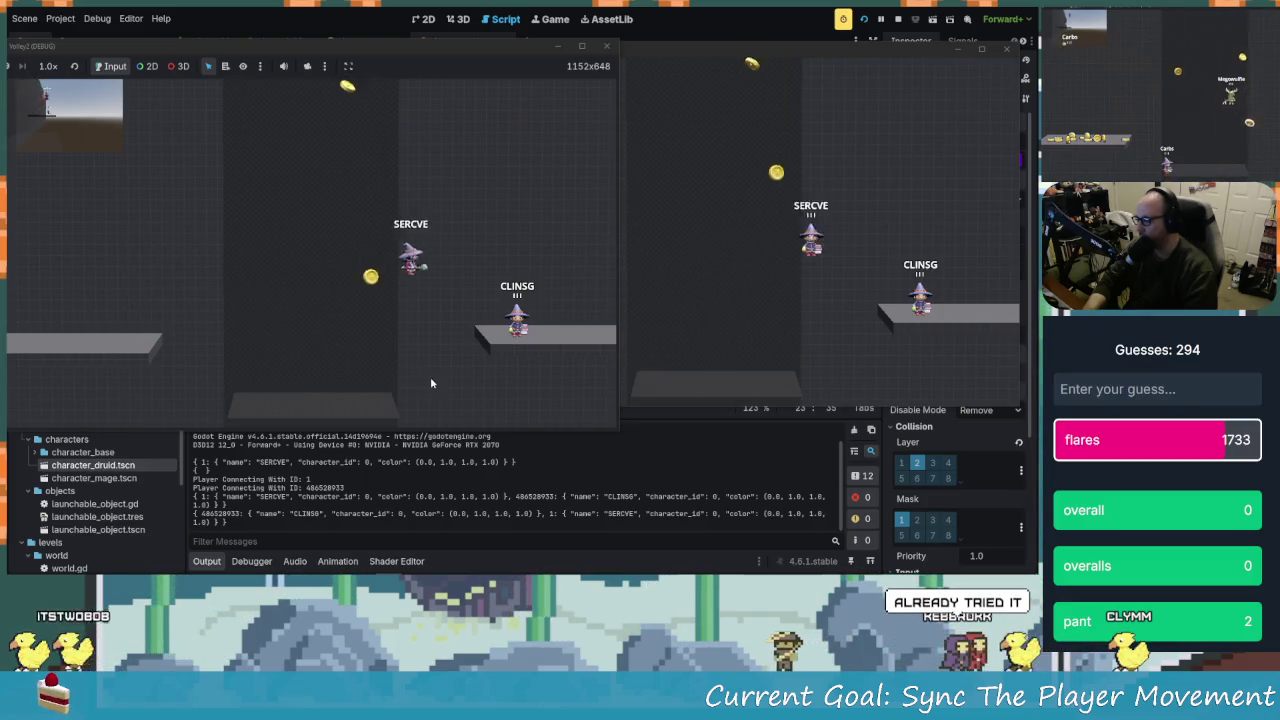
pyautogui.press('Left')
pyautogui.press('Left')
pyautogui.press('space')
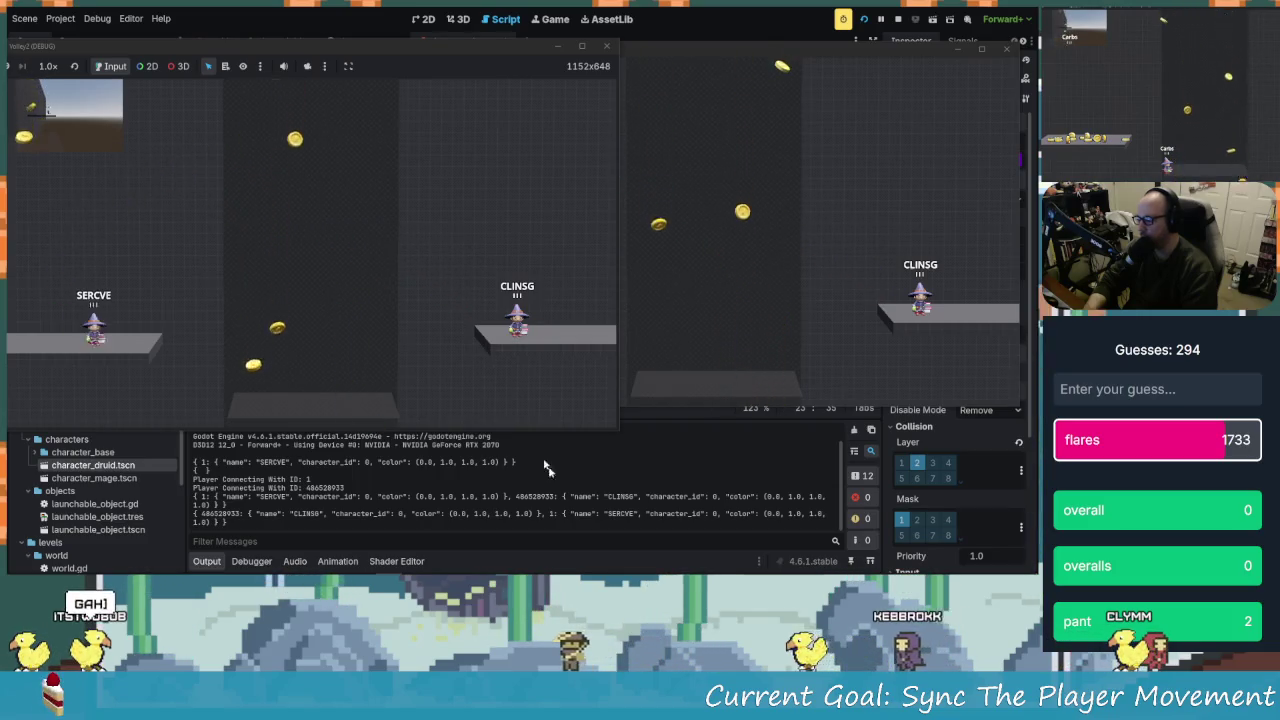
pyautogui.click(356, 477)
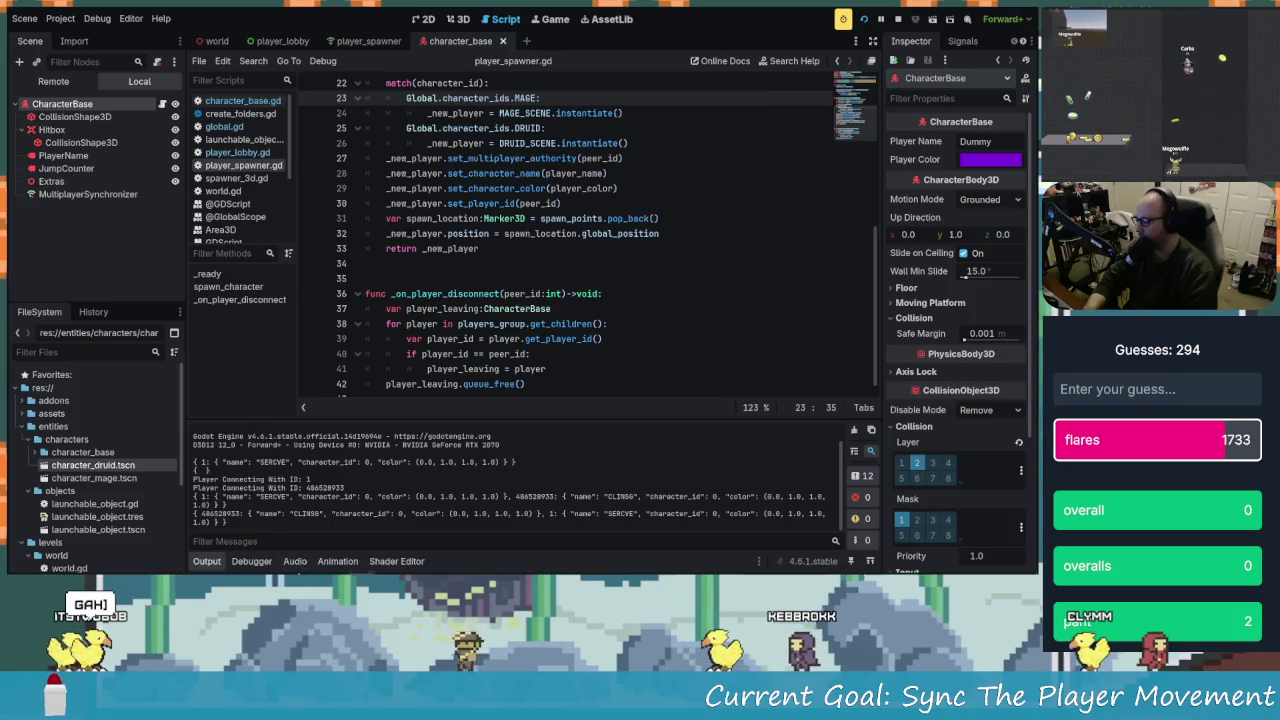
# Inspect the Network Profiler's sync counts, go to line 40, then view the Stack Trace
pyautogui.click(251, 561)
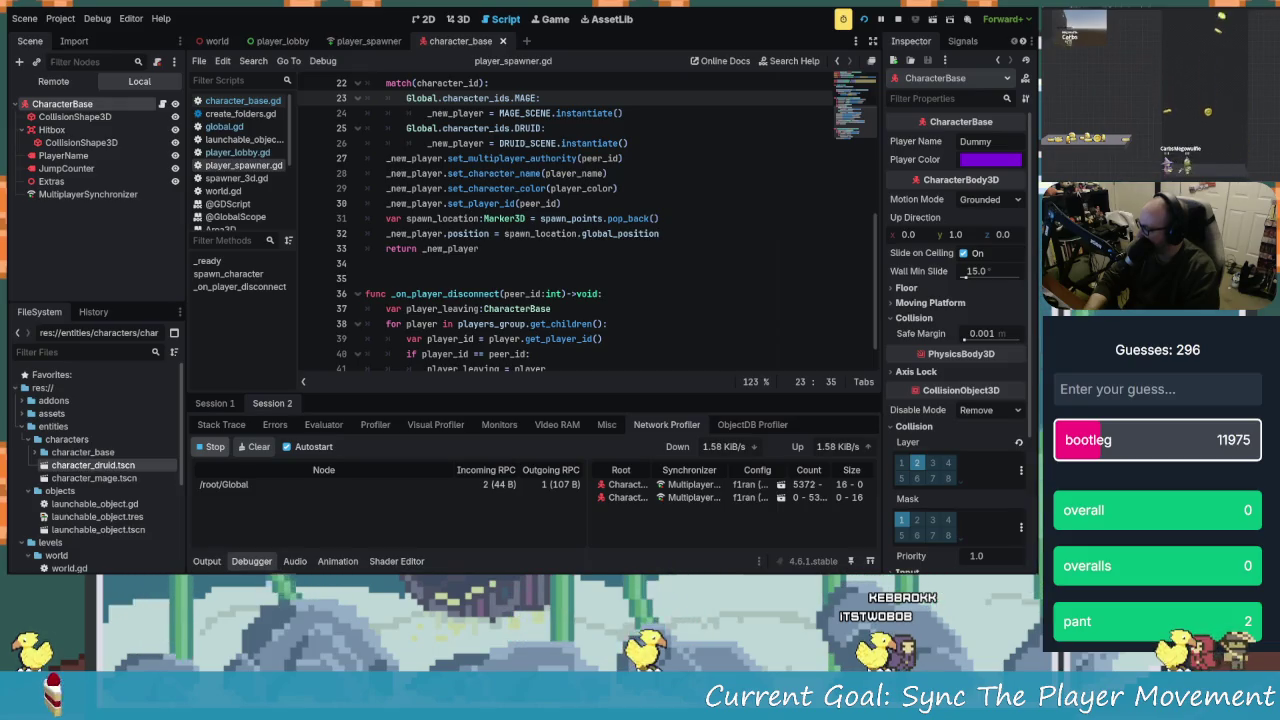
pyautogui.click(676, 357)
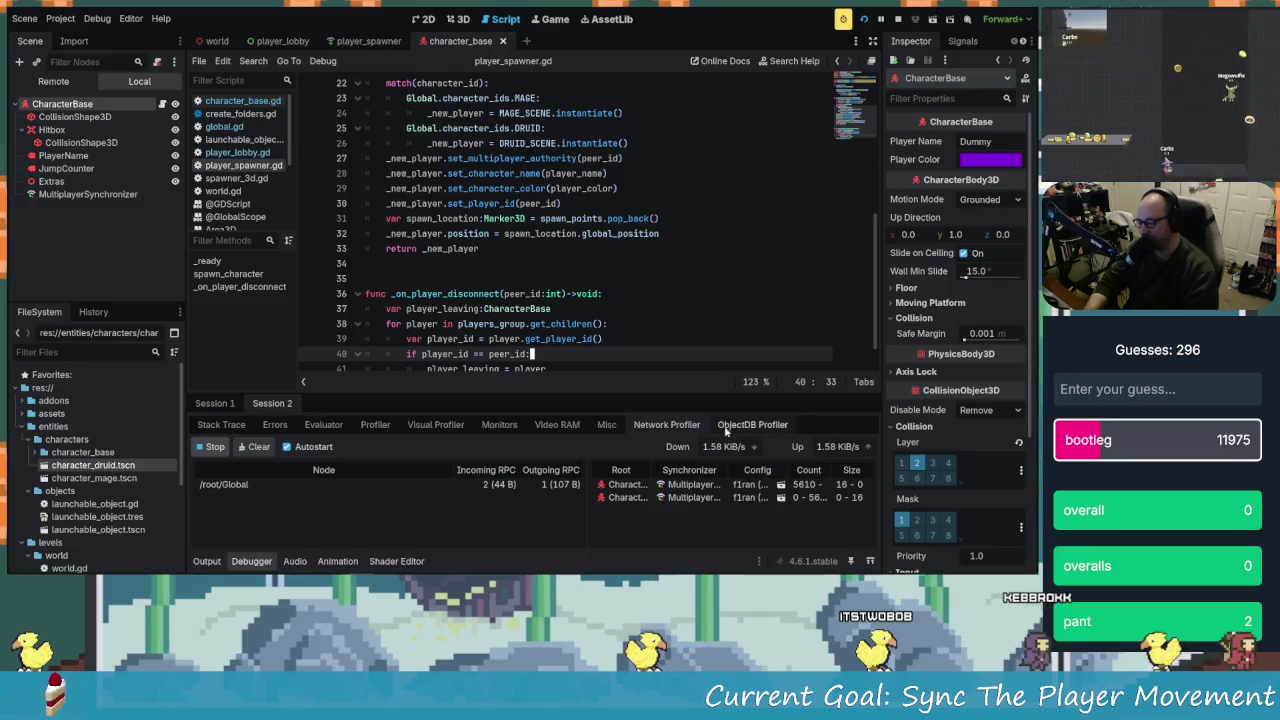
pyautogui.click(237, 428)
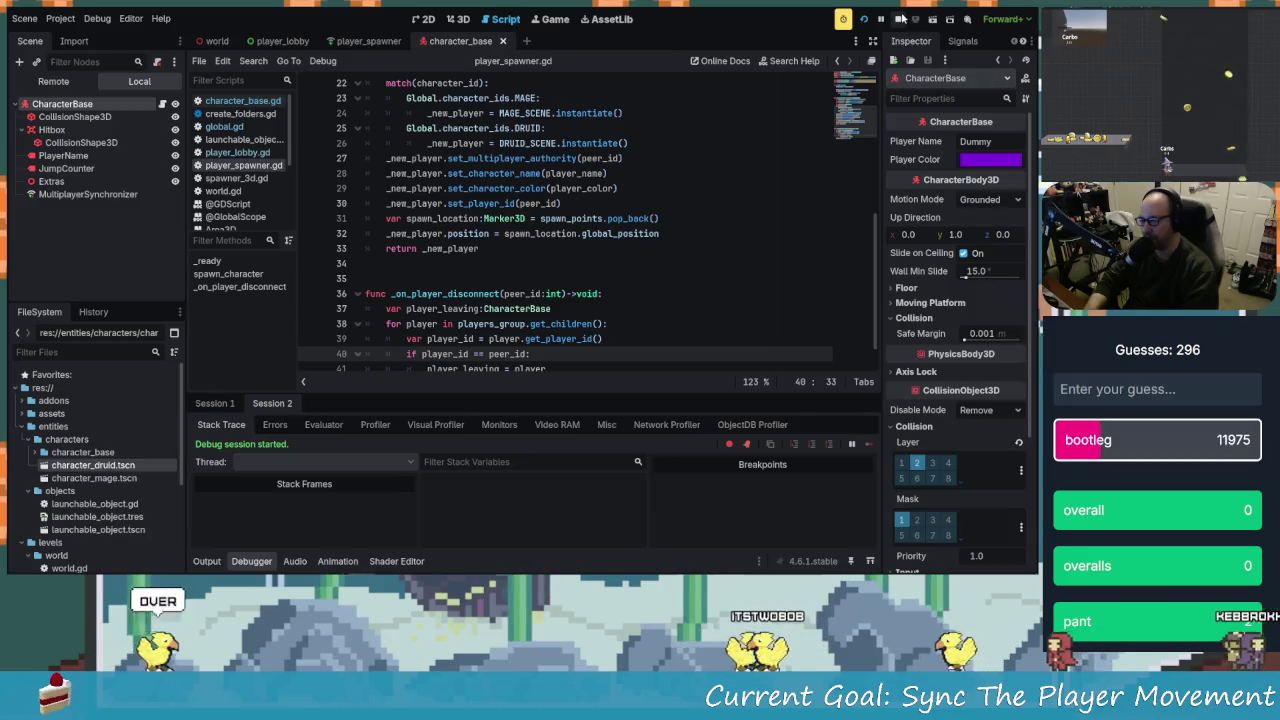
# Stop the running game and move the script cursor to the end of line 39
pyautogui.click(900, 18)
pyautogui.scroll(-1, 602, 233)
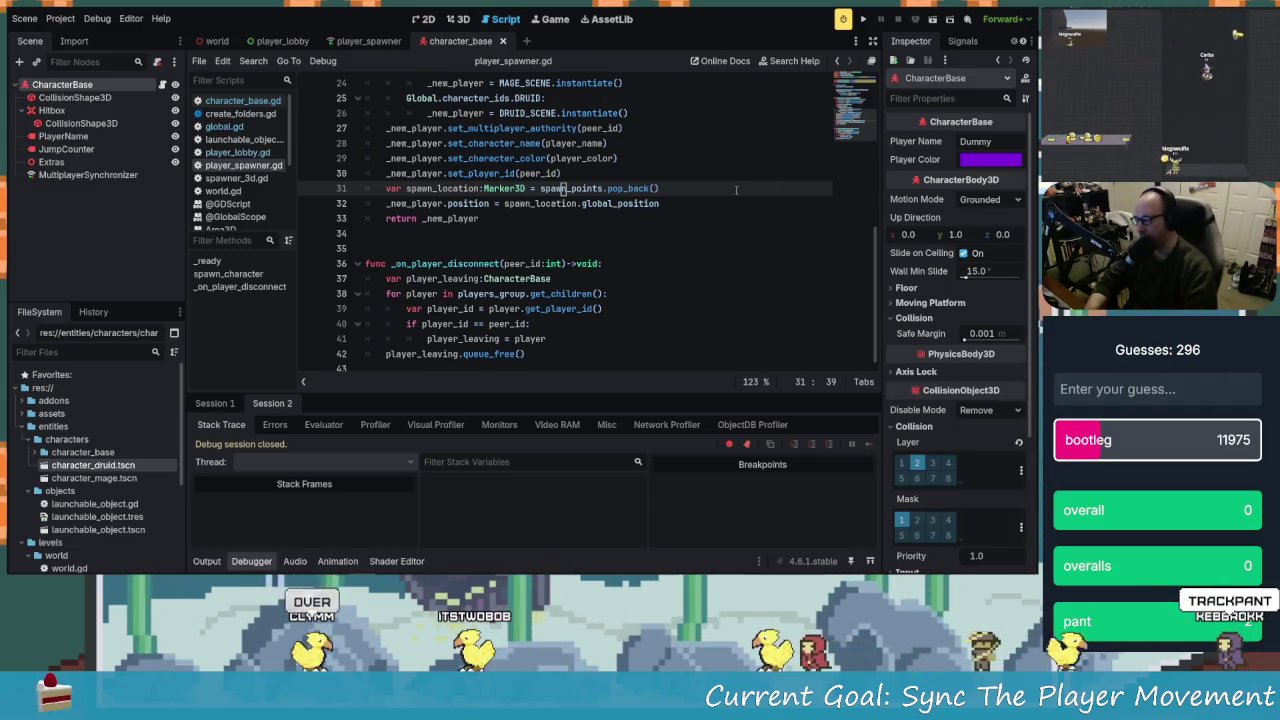
pyautogui.press('Down')
pyautogui.press('Down')
pyautogui.press('Down')
pyautogui.press('End')
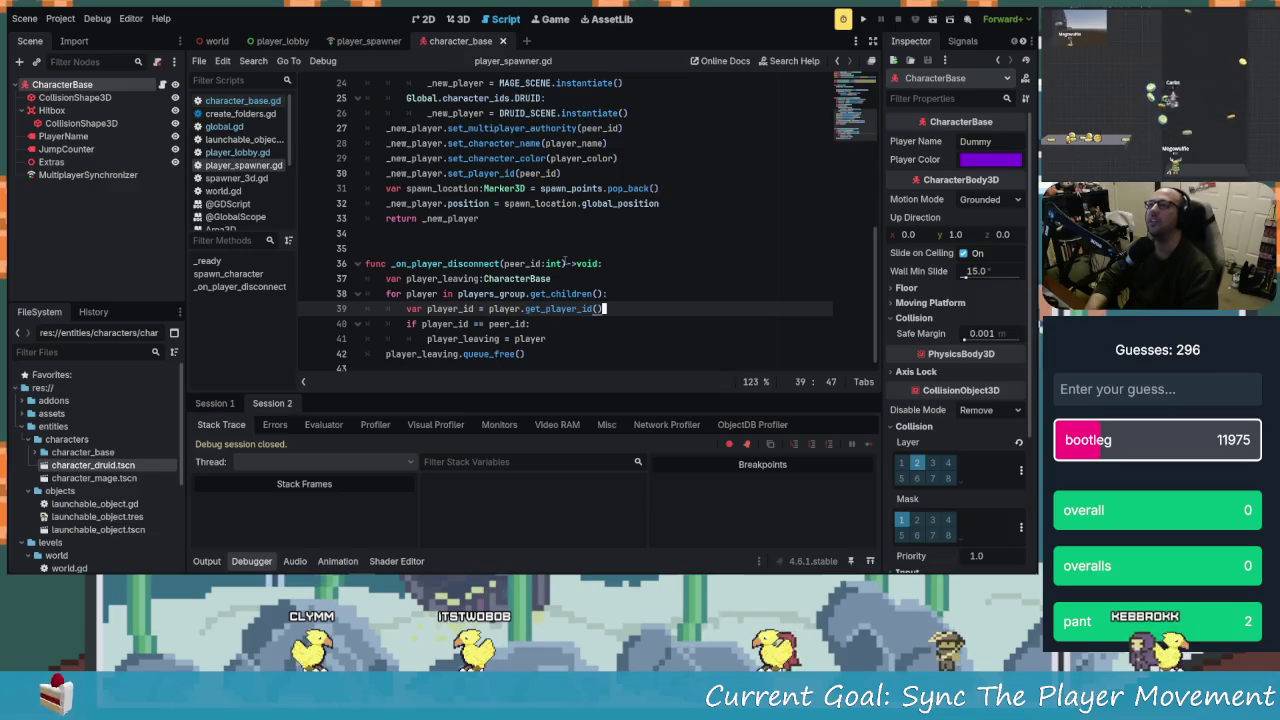
# Show Session 2's network profiler data, scroll the script near line 35, and open Windows search
pyautogui.click(252, 406)
pyautogui.click(228, 405)
pyautogui.click(252, 406)
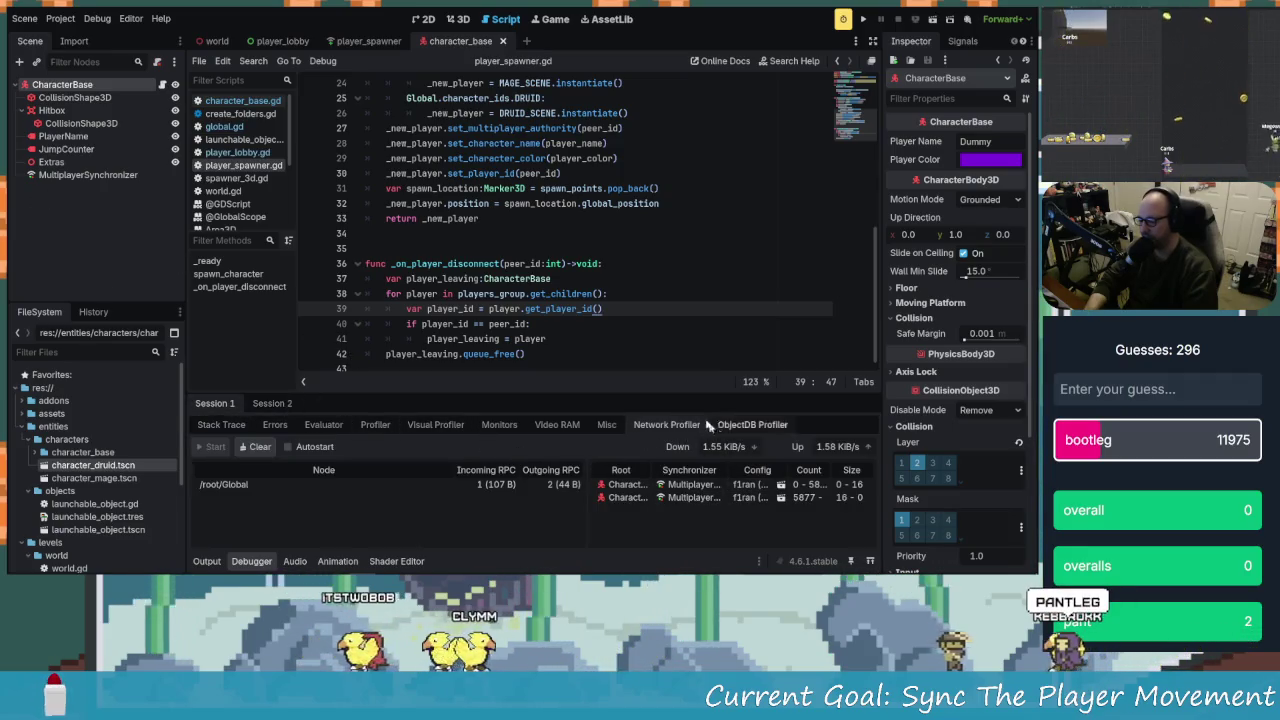
pyautogui.click(649, 252)
pyautogui.scroll(8, 649, 257)
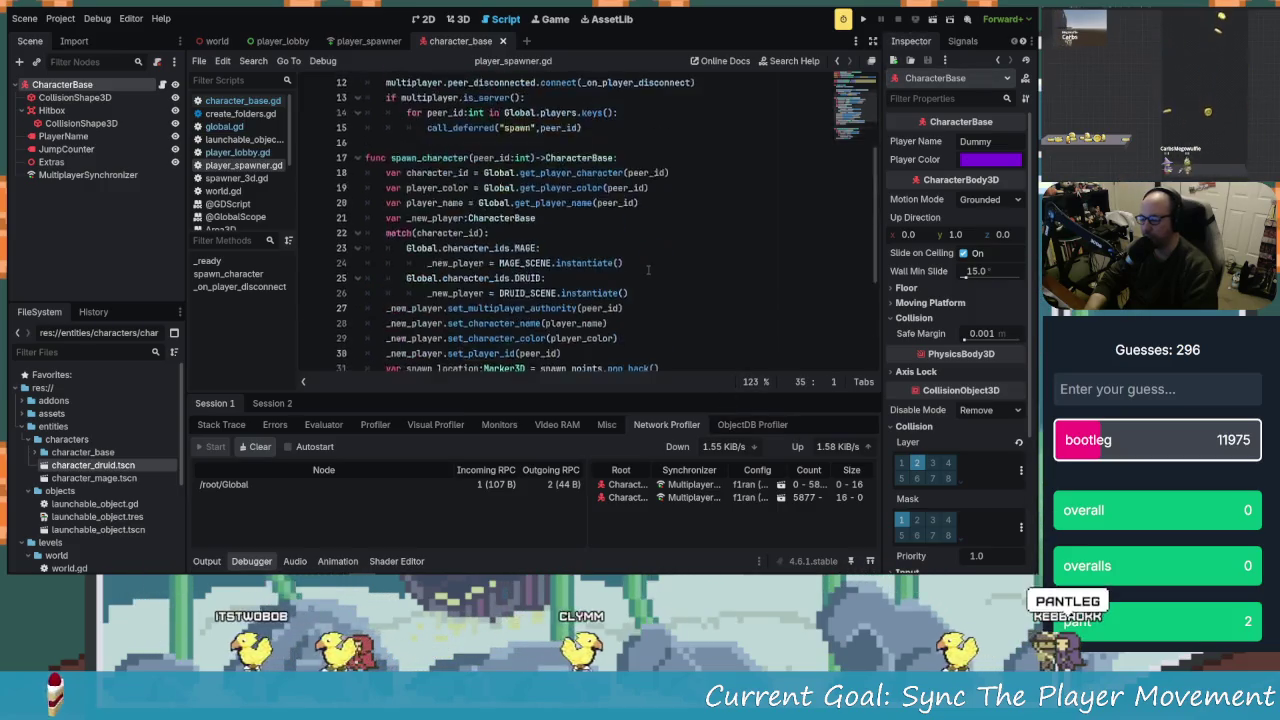
pyautogui.scroll(-4, 558, 235)
pyautogui.scroll(-2, 558, 235)
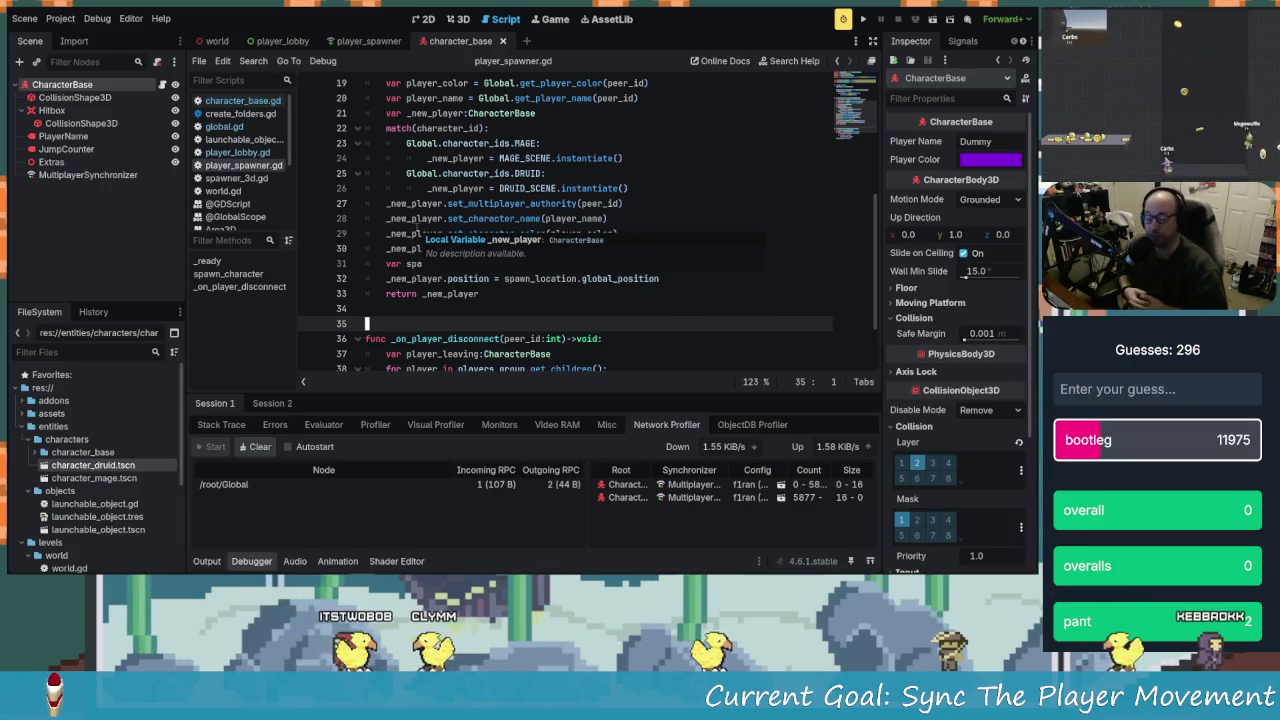
pyautogui.press('super')
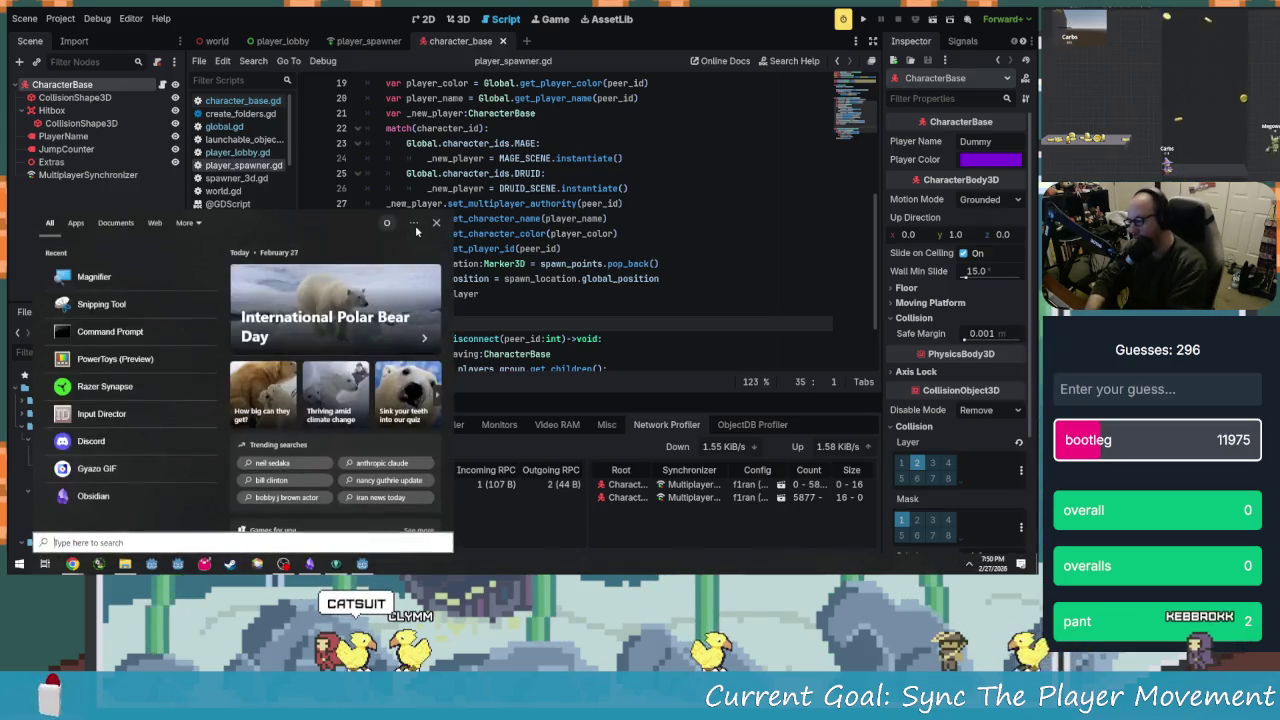
# Launch Calculator from a 'calc' search, clear it, and compute 12*60 = 720
pyautogui.write('calc')
pyautogui.press('Return')
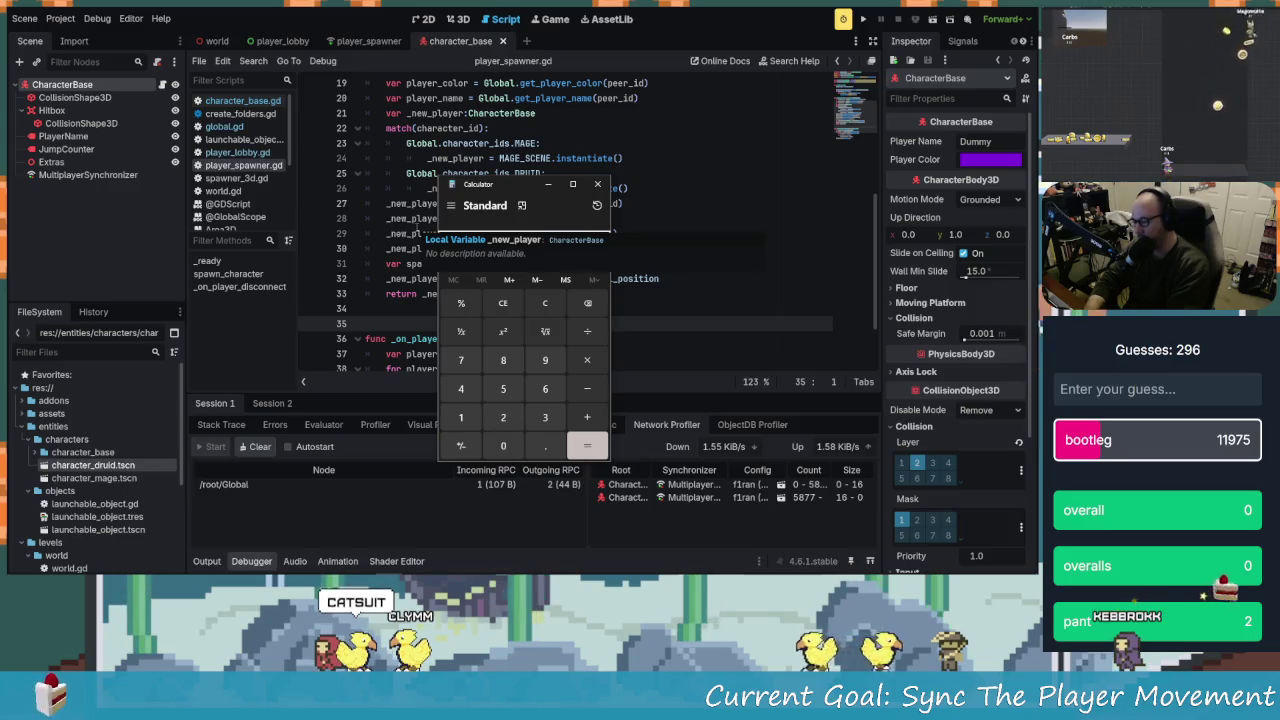
pyautogui.write('12')
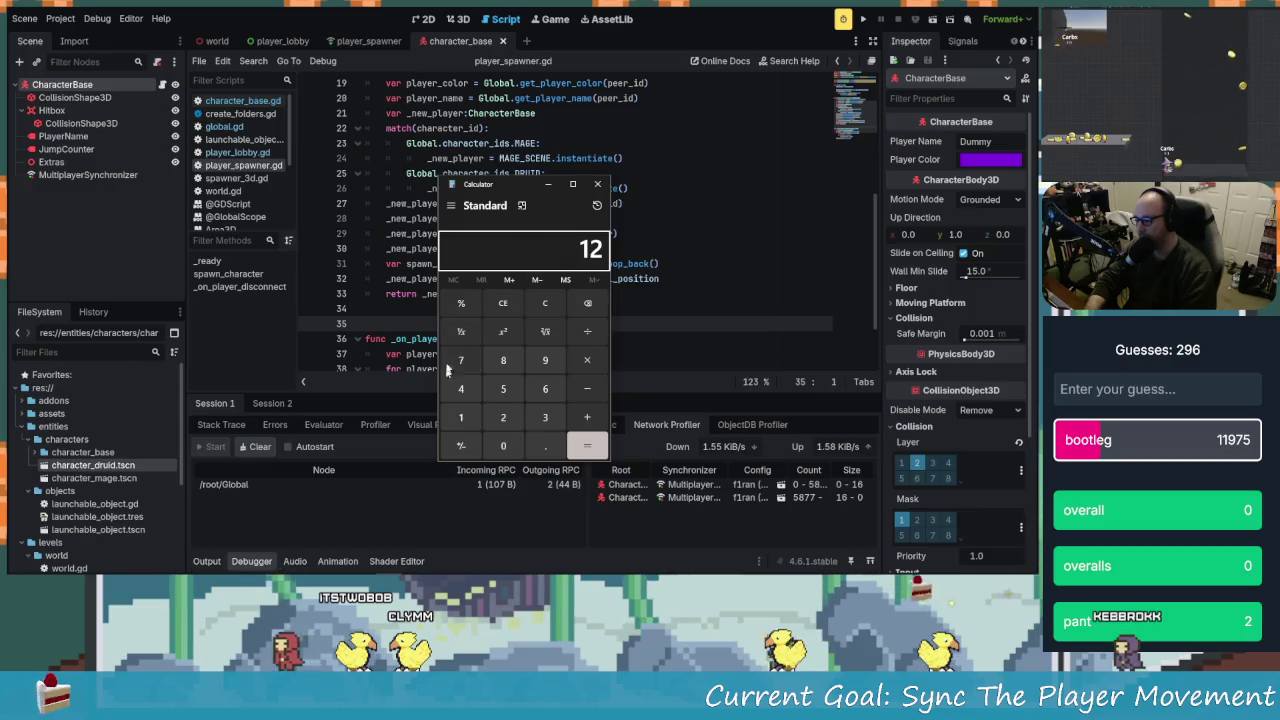
pyautogui.write('8')
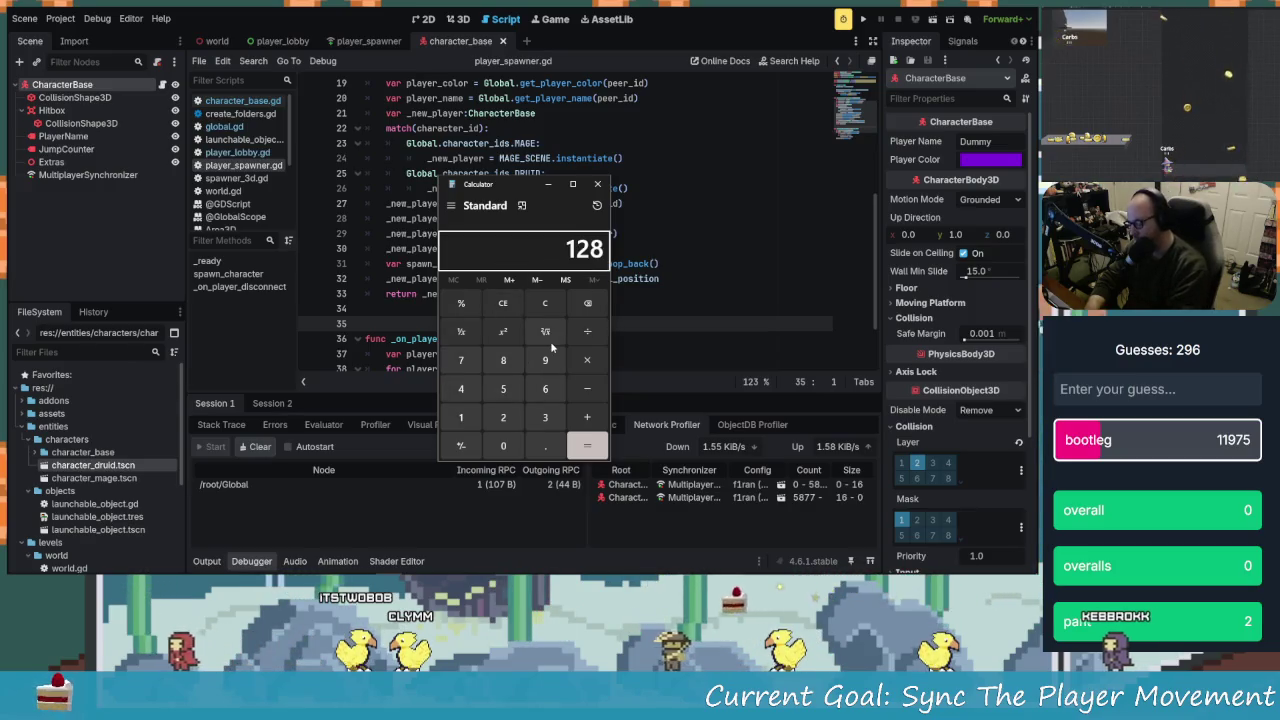
pyautogui.press('Escape')
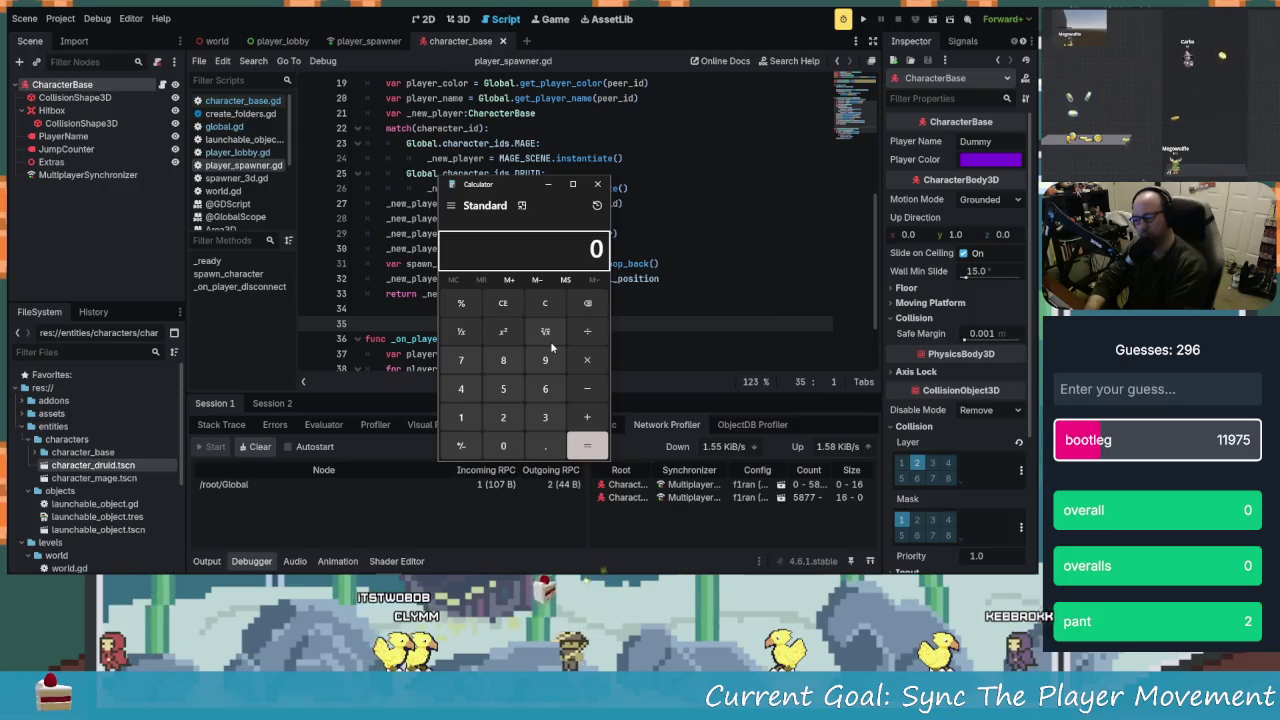
pyautogui.write('12')
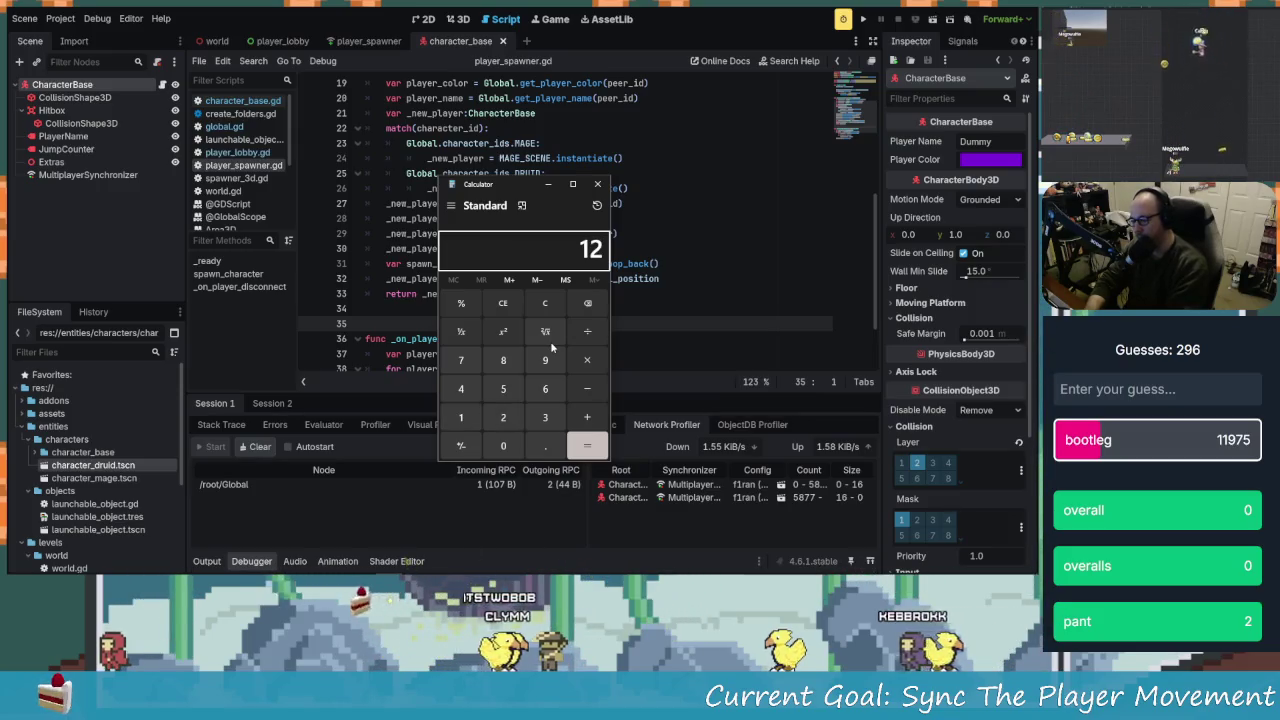
pyautogui.write('*')
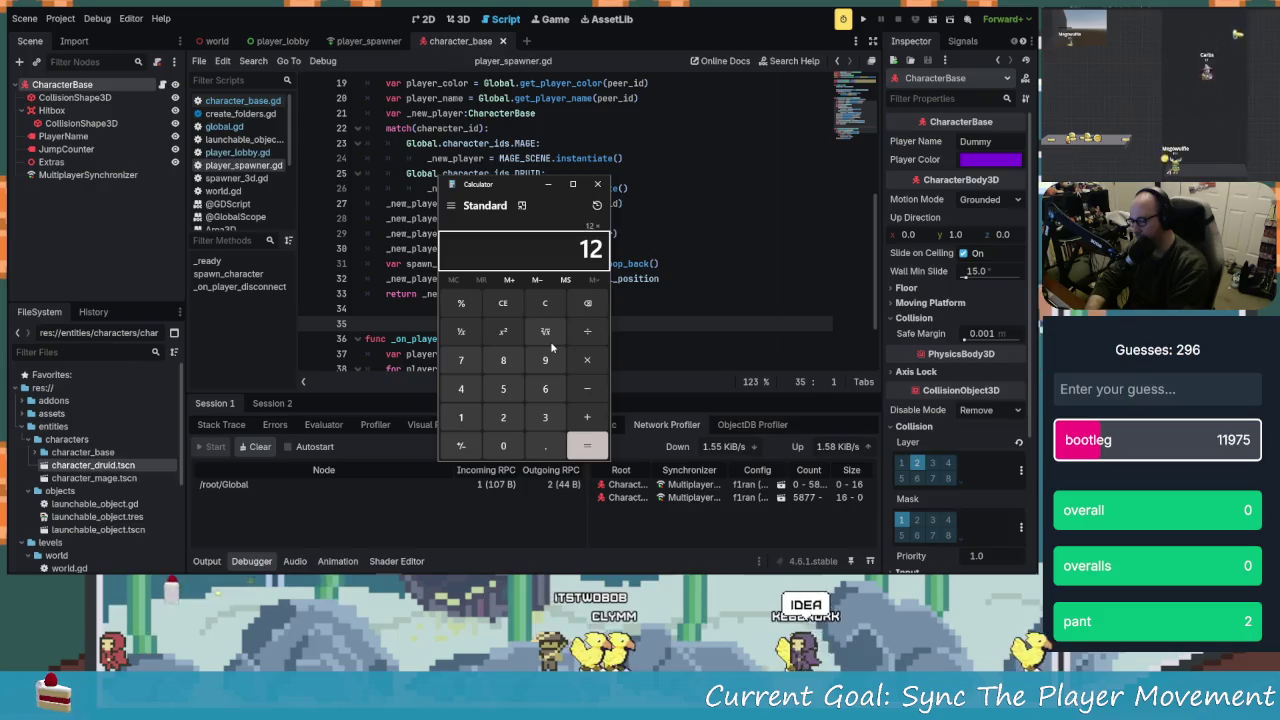
pyautogui.write('60')
pyautogui.press('Return')
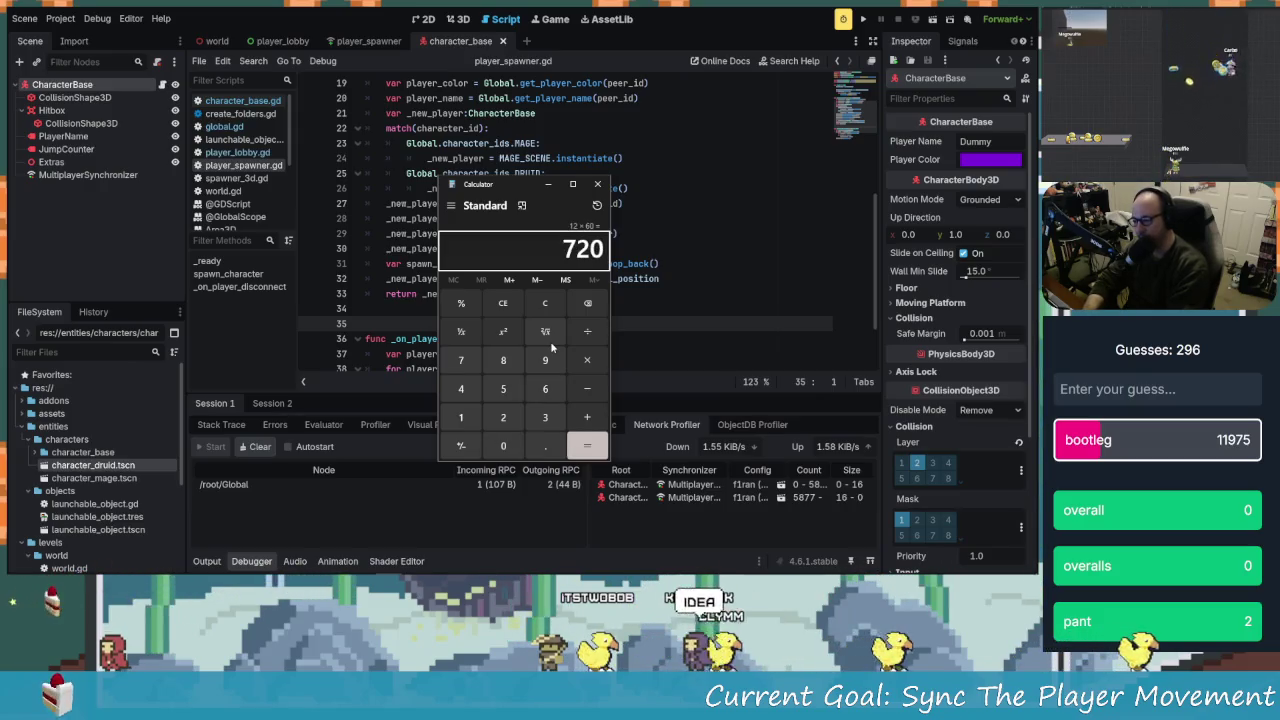
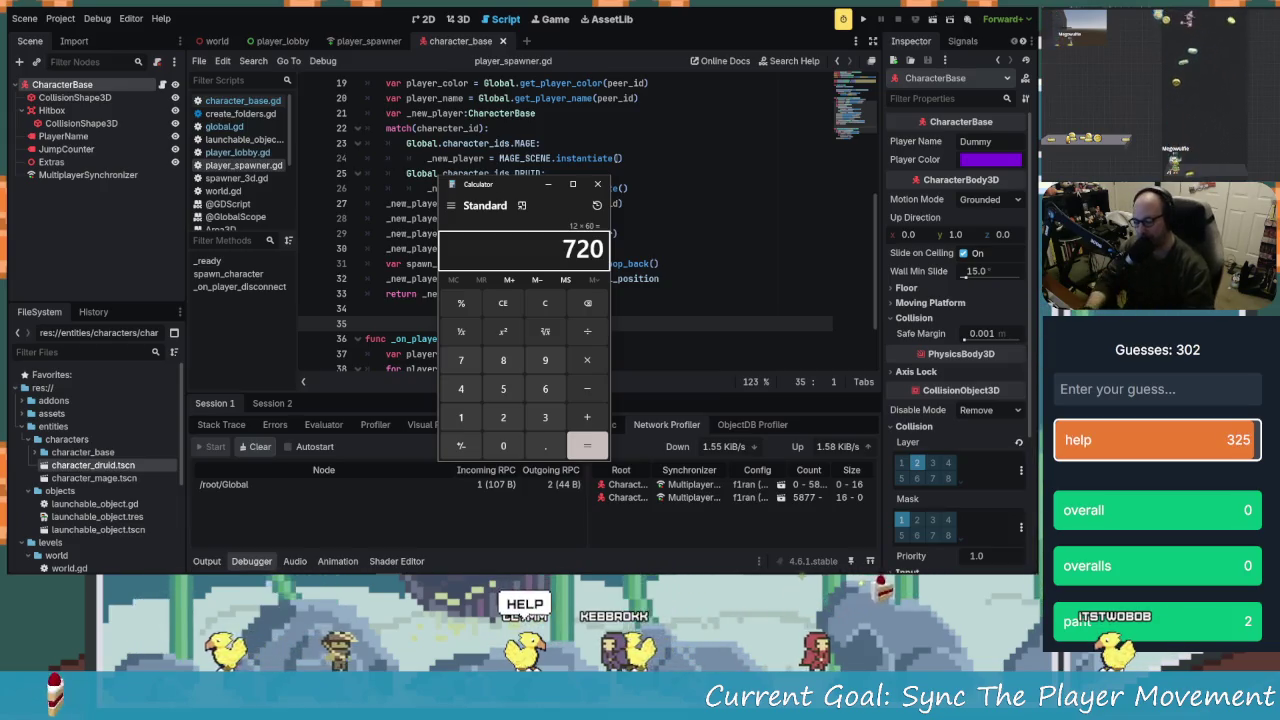
# Close the calculator, review the stack trace, then select the character's MultiplayerSynchronizer for its replication list
pyautogui.hotkey('alt', 'F4')
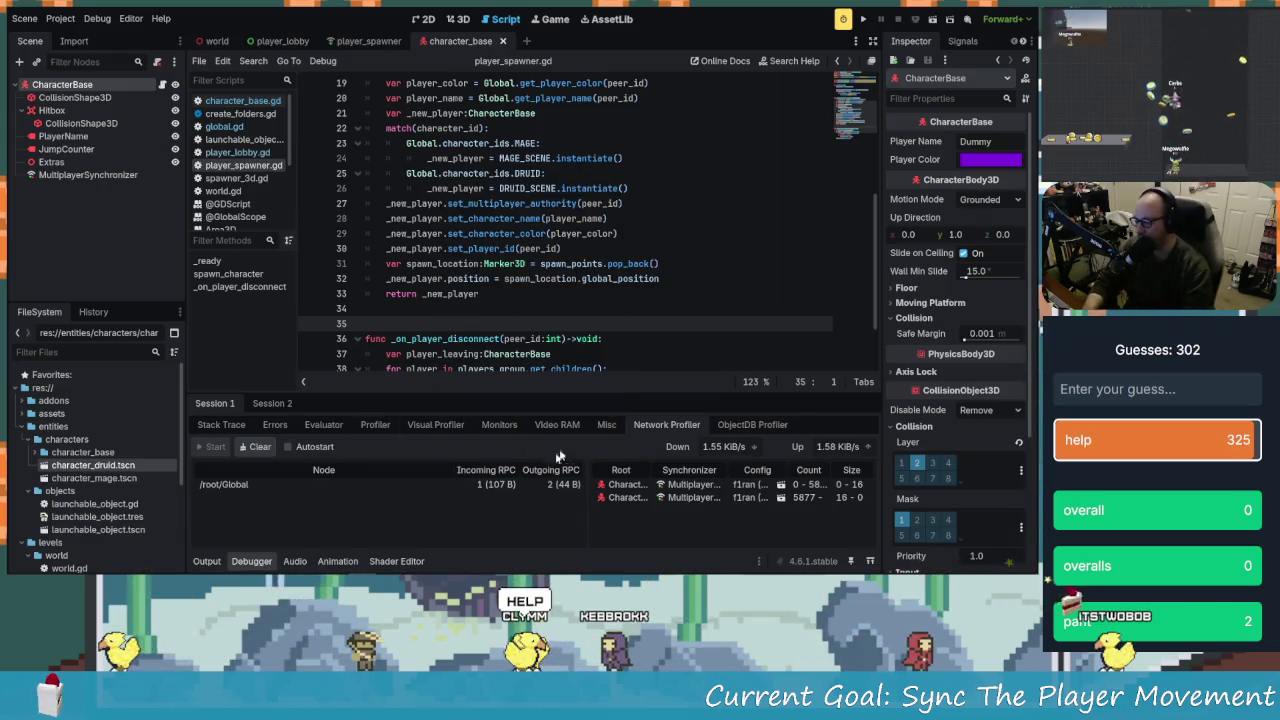
pyautogui.click(225, 426)
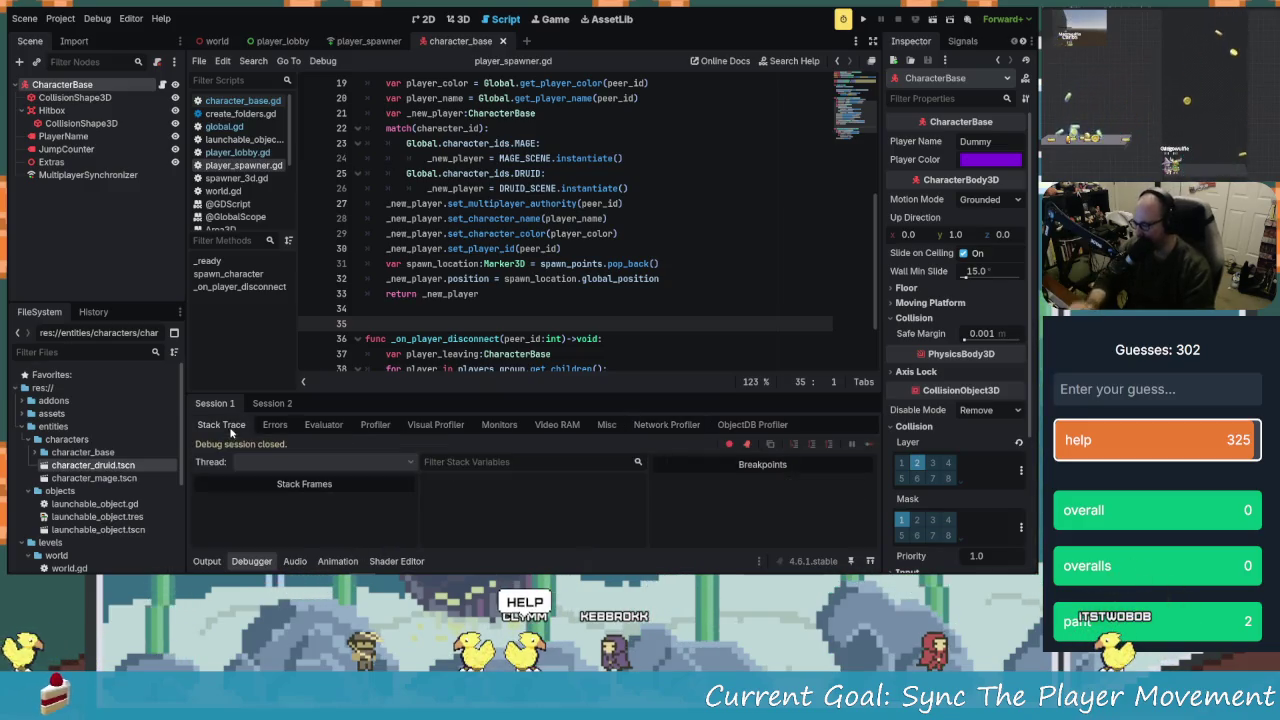
pyautogui.click(505, 279)
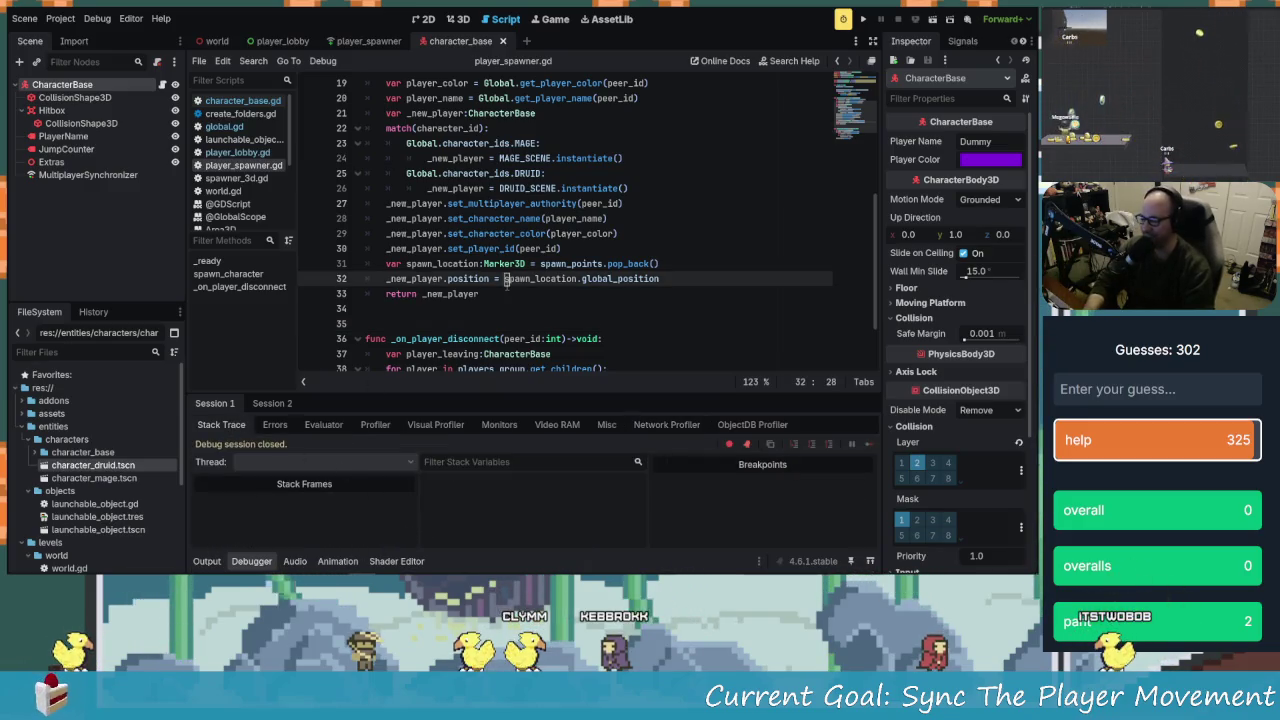
pyautogui.scroll(5, 481, 321)
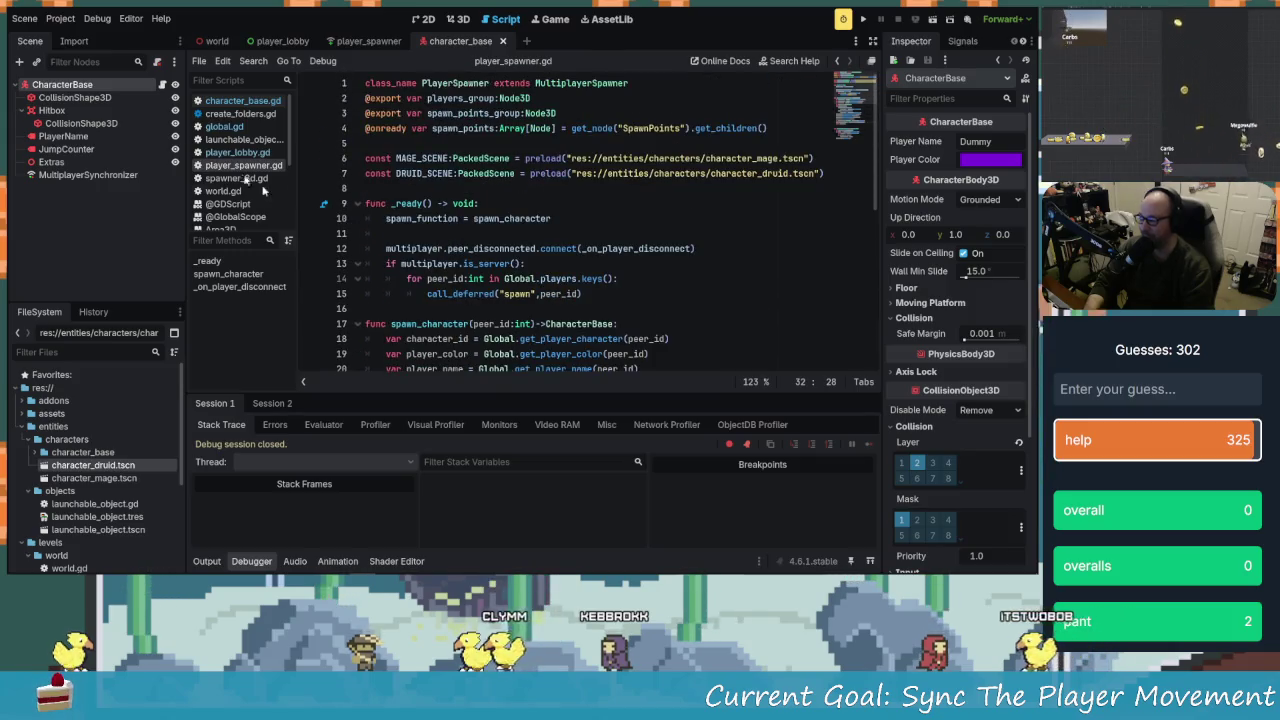
pyautogui.click(625, 279)
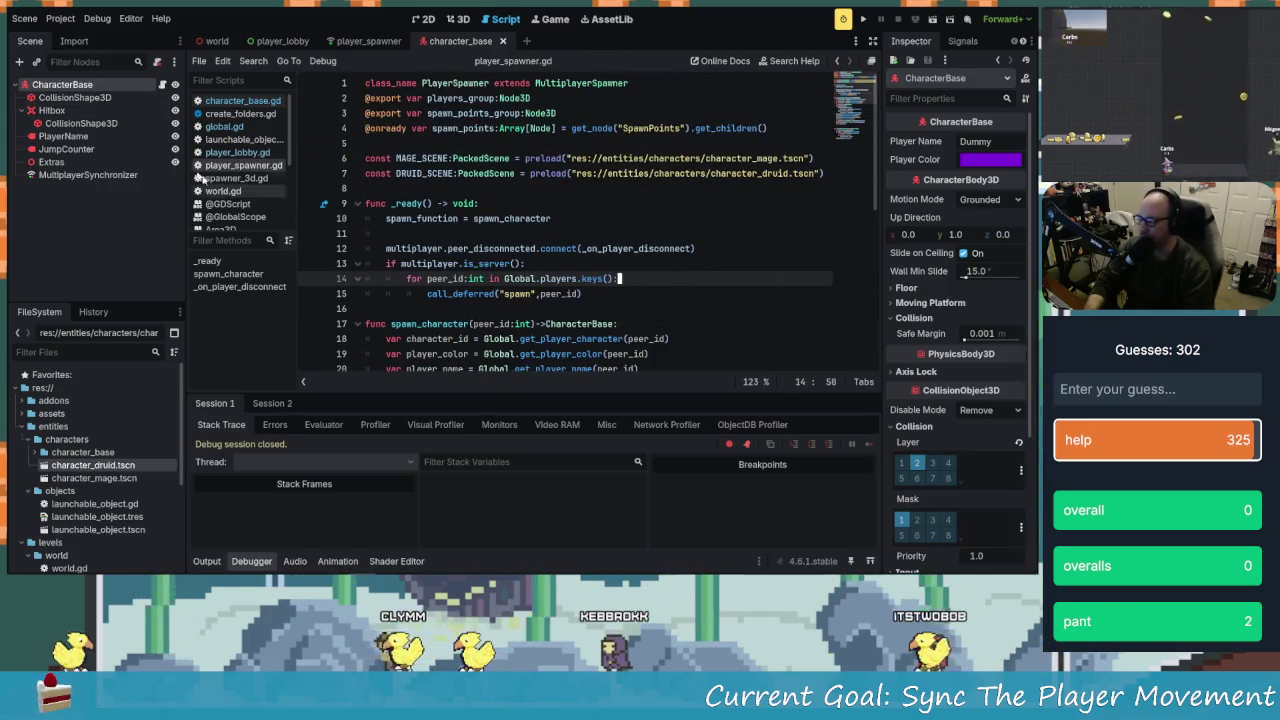
pyautogui.click(72, 175)
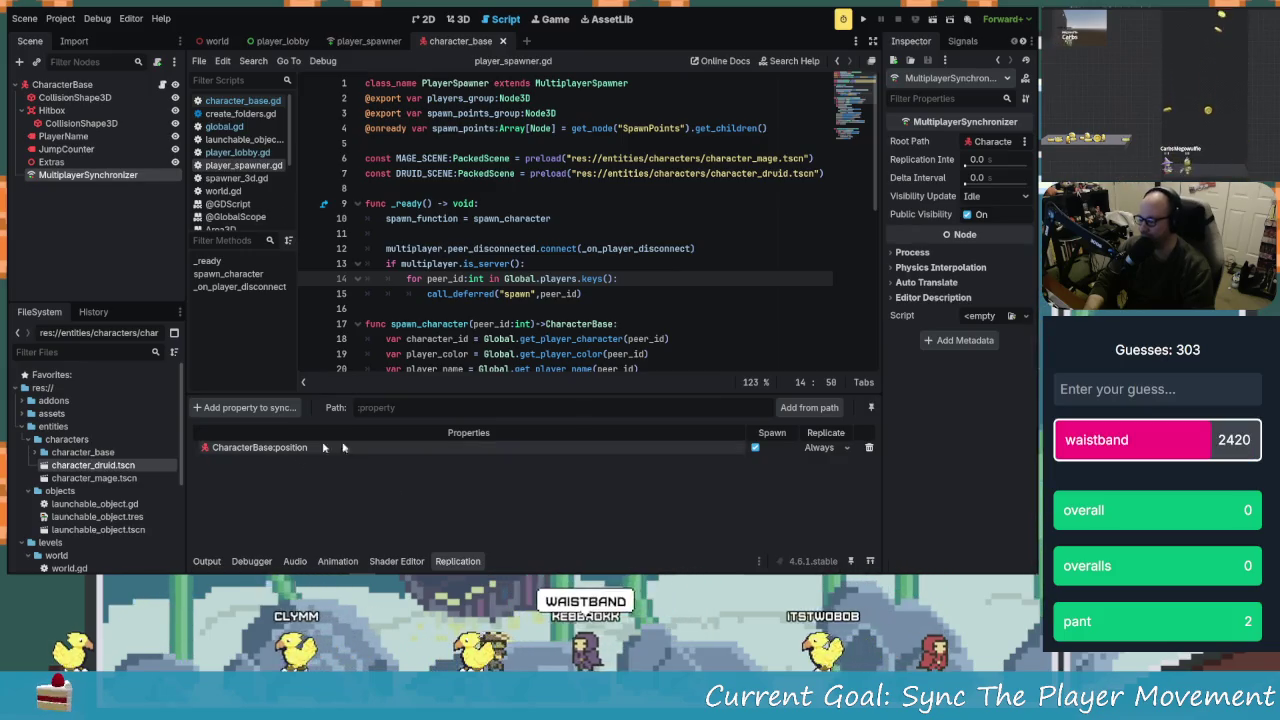
# Add CharacterBase's Node3D rotation property to the synchronizer's replicated properties
pyautogui.click(246, 407)
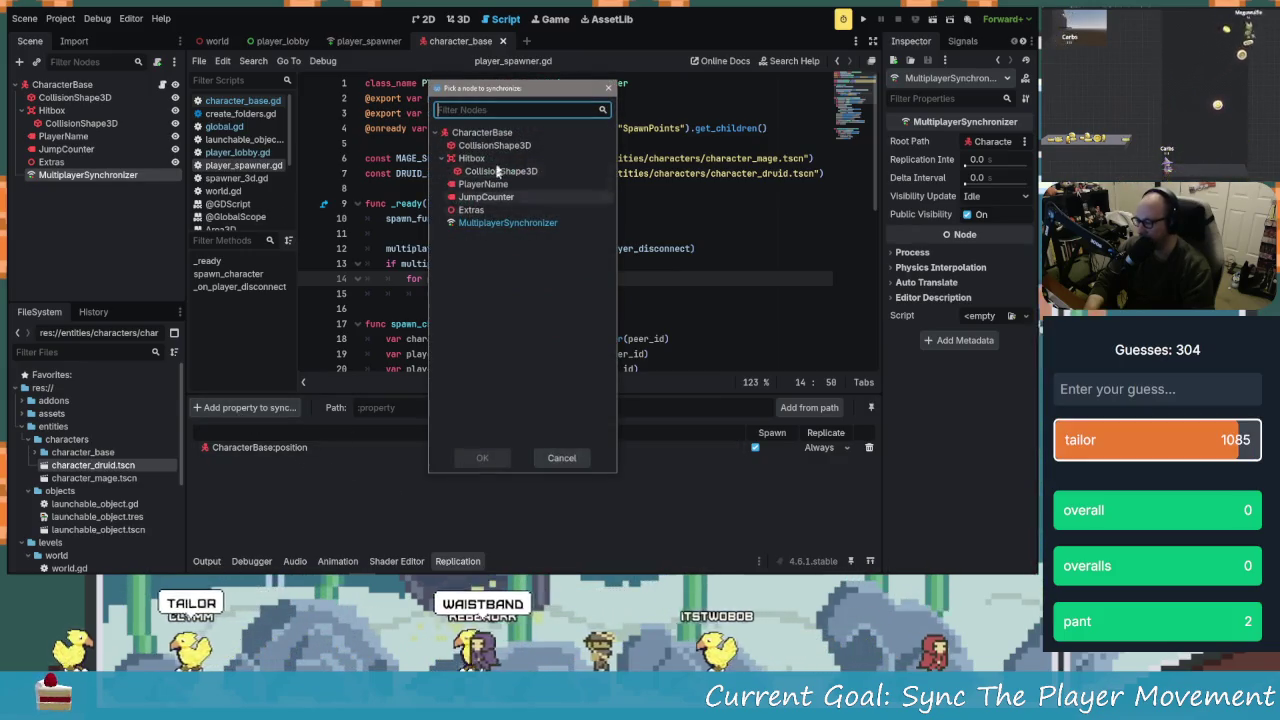
pyautogui.click(484, 133)
pyautogui.click(482, 457)
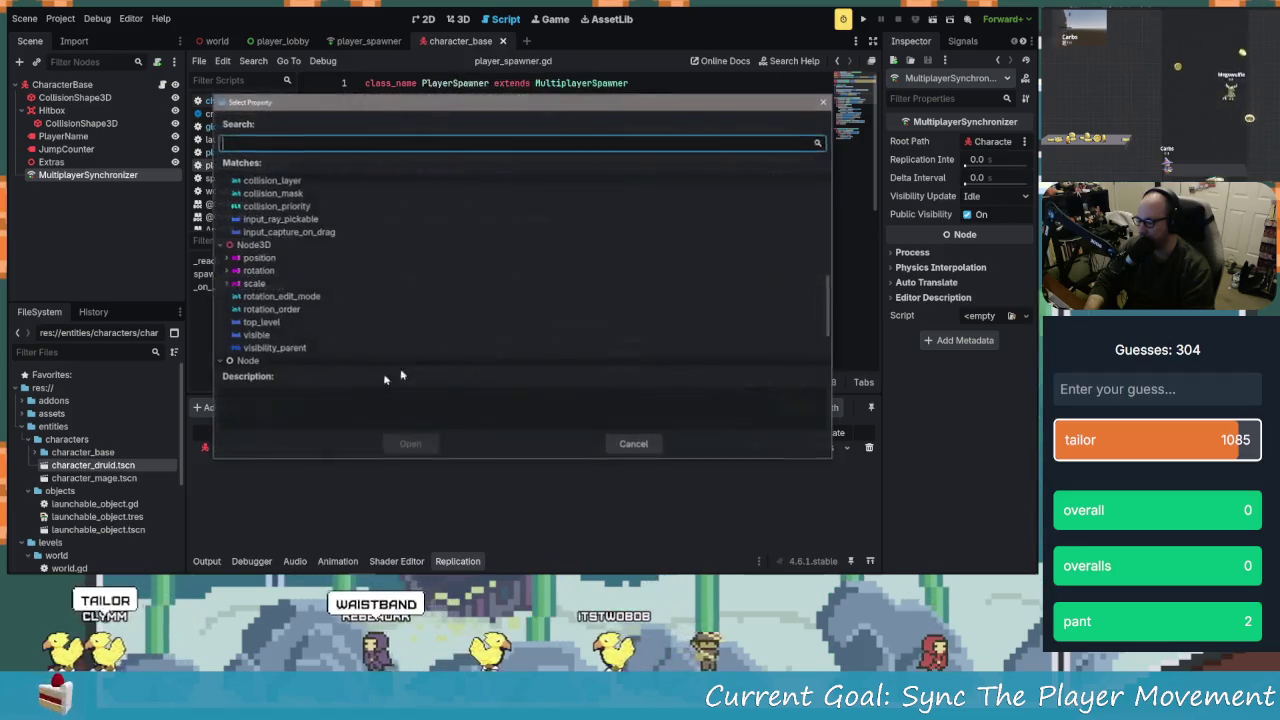
pyautogui.scroll(1, 285, 320)
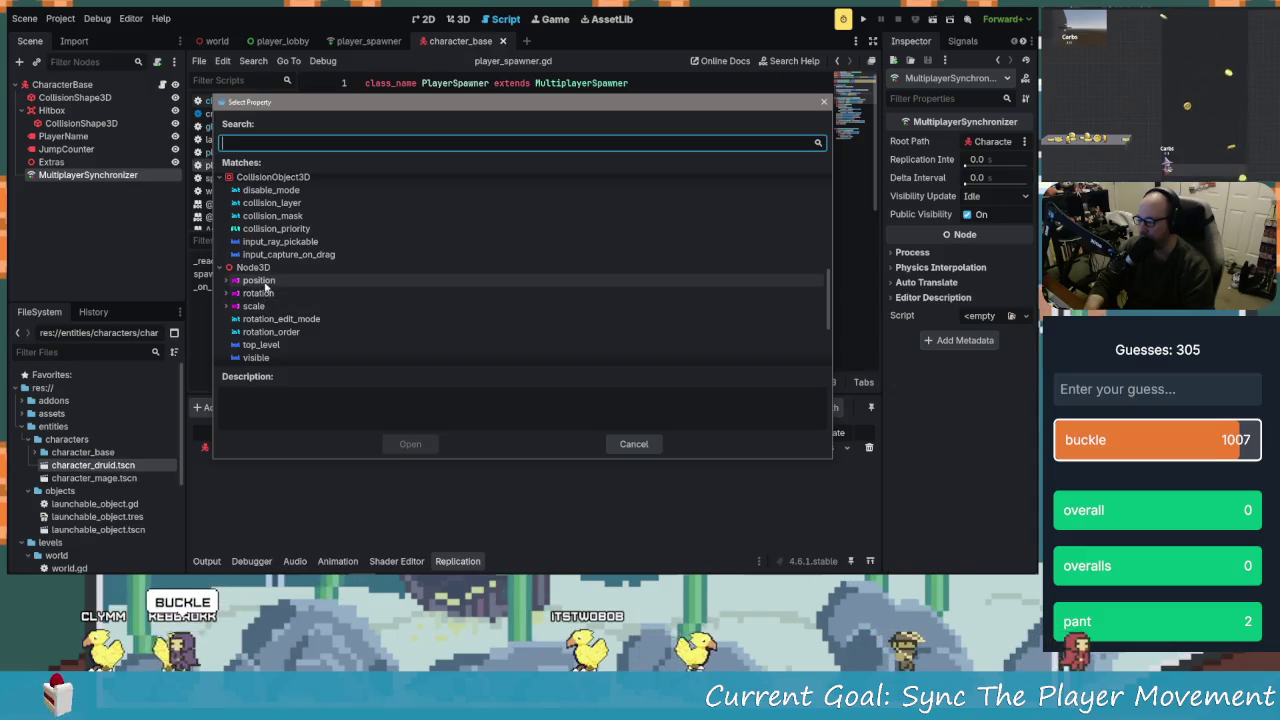
pyautogui.click(278, 296)
pyautogui.scroll(-3, 281, 310)
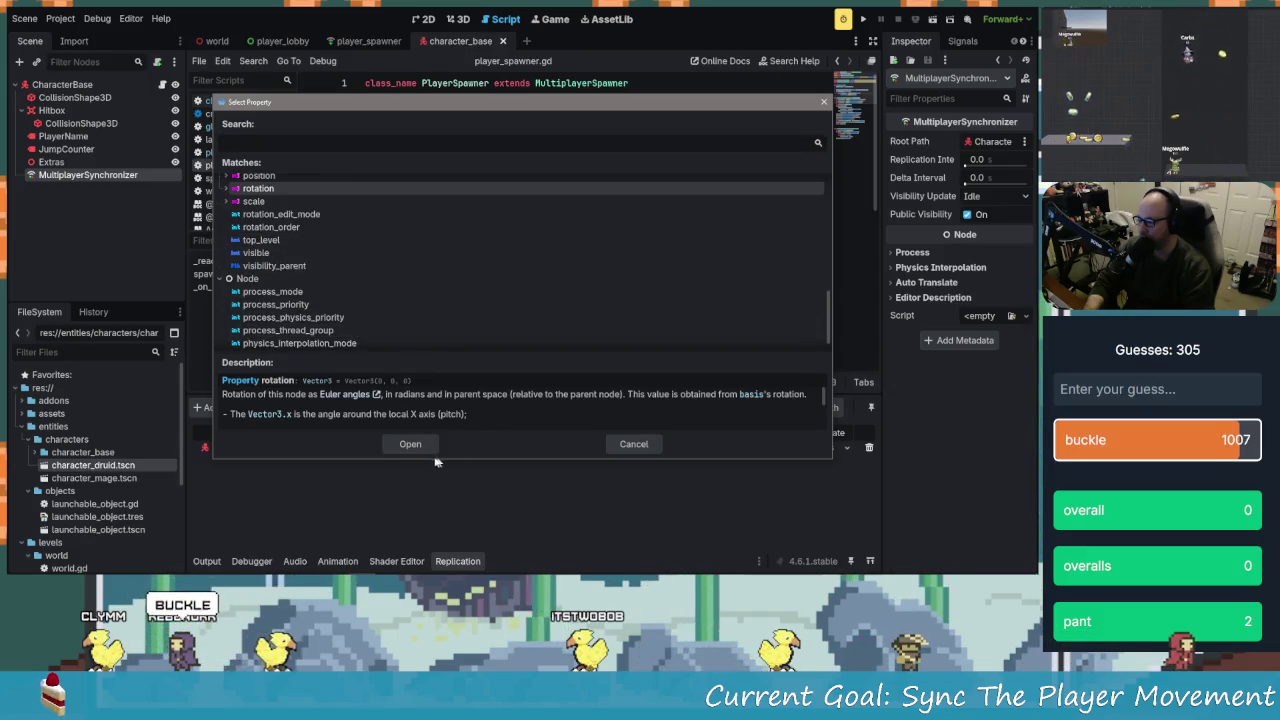
pyautogui.click(420, 442)
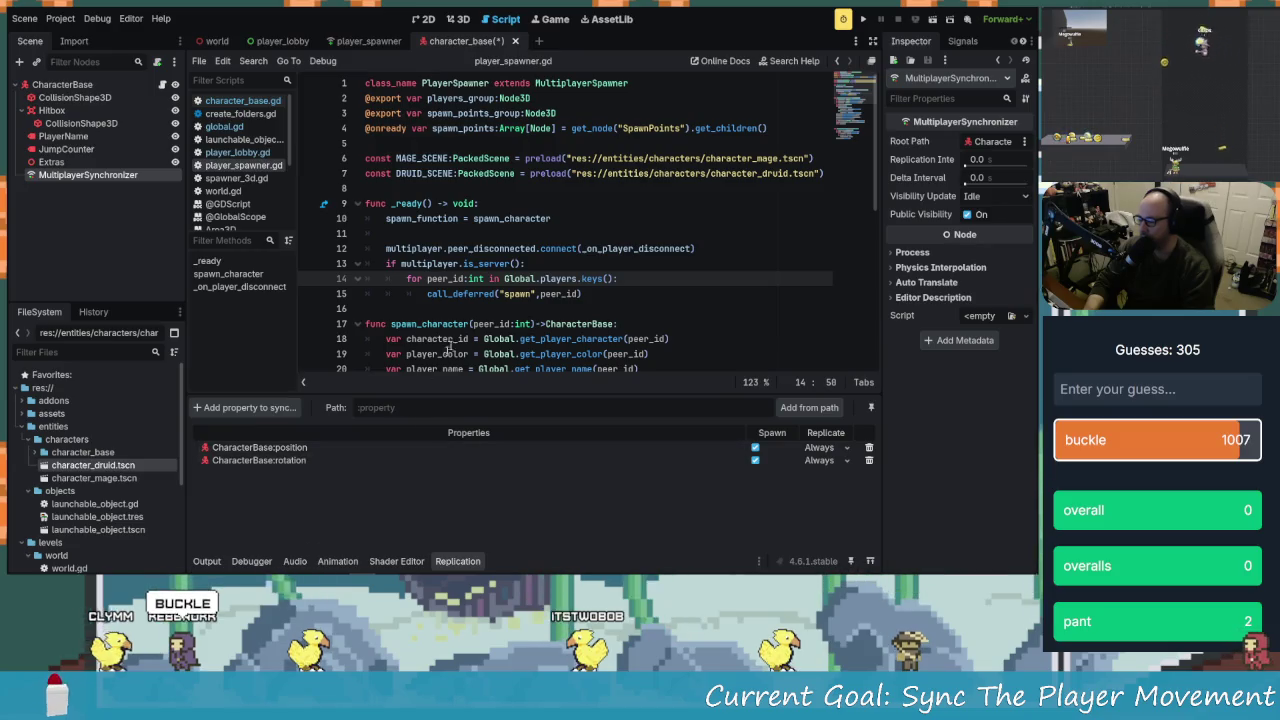
# Open character_base.gd from the script list in place of the player spawner script
pyautogui.moveTo(511, 292)
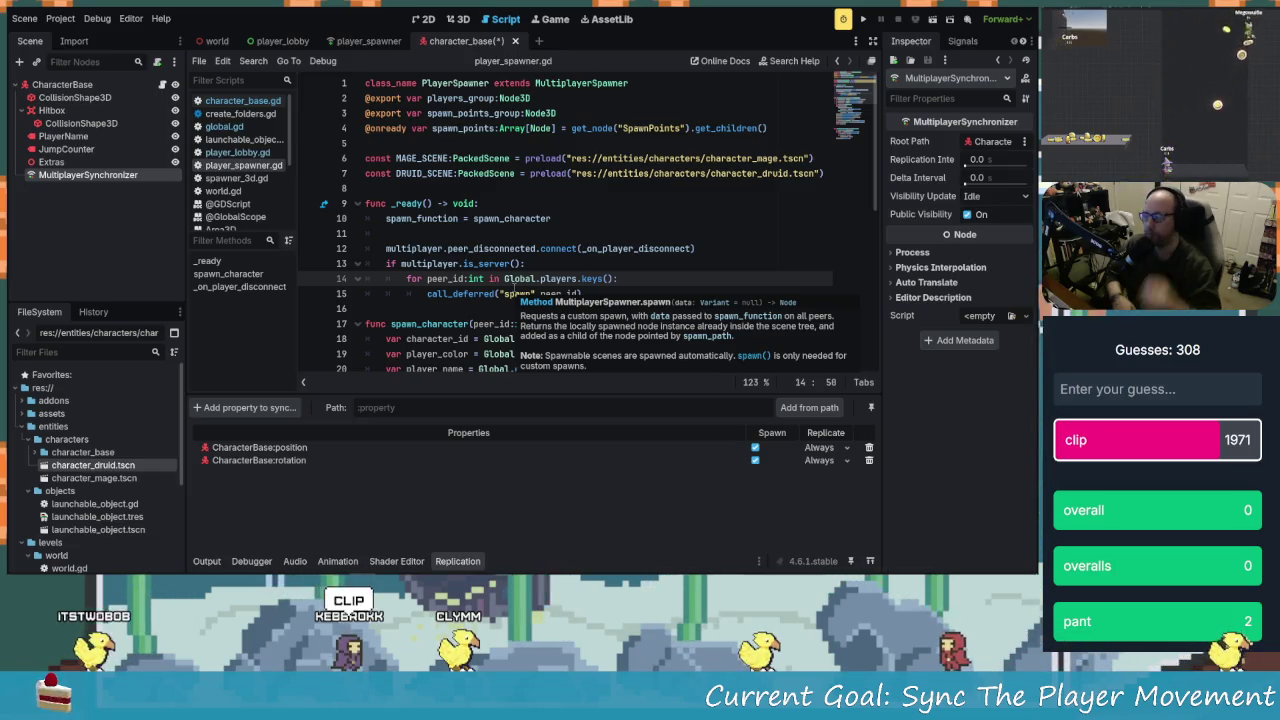
pyautogui.scroll(-3, 493, 312)
pyautogui.scroll(3, 493, 312)
pyautogui.scroll(-3, 543, 250)
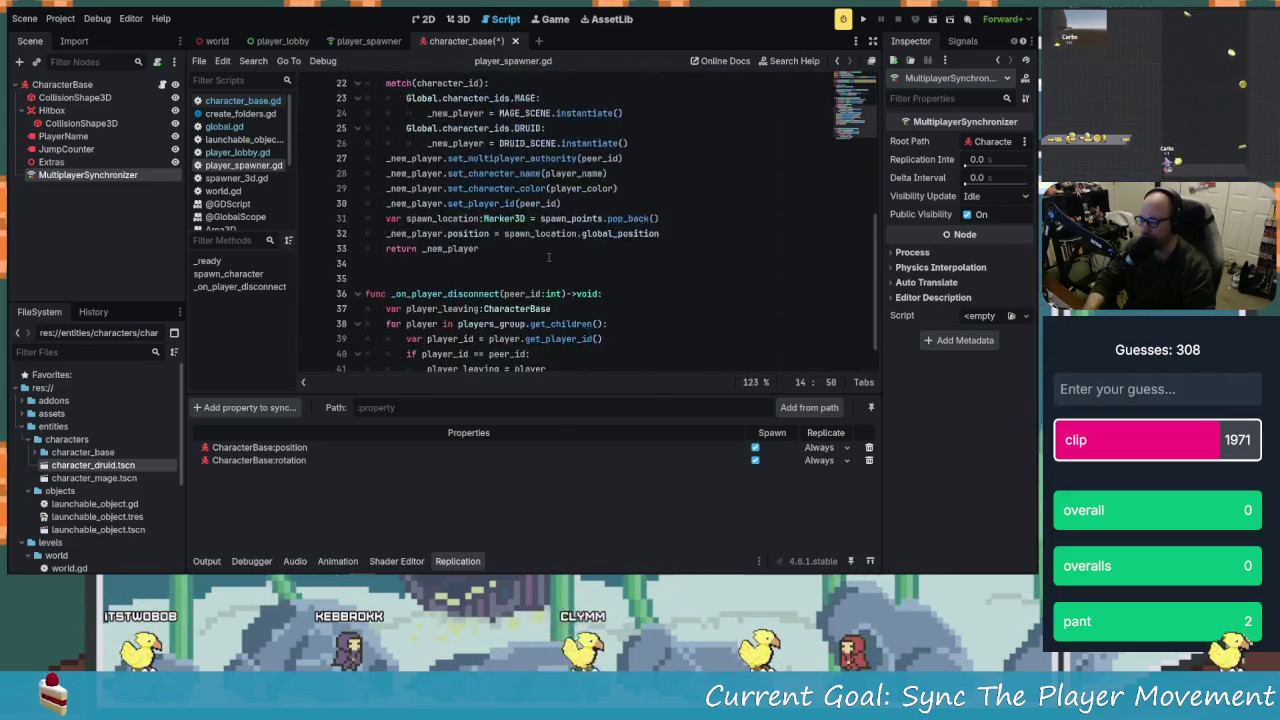
pyautogui.scroll(3, 323, 192)
pyautogui.click(226, 101)
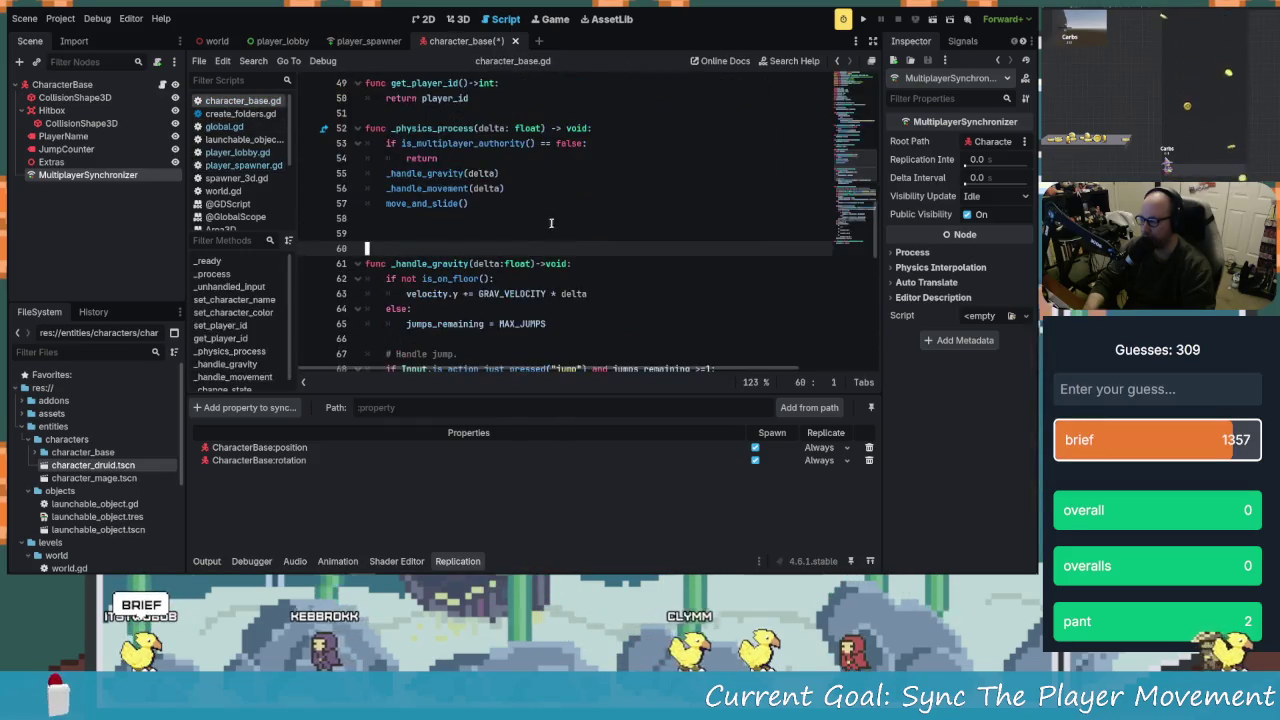
pyautogui.click(584, 262)
pyautogui.scroll(8, 593, 328)
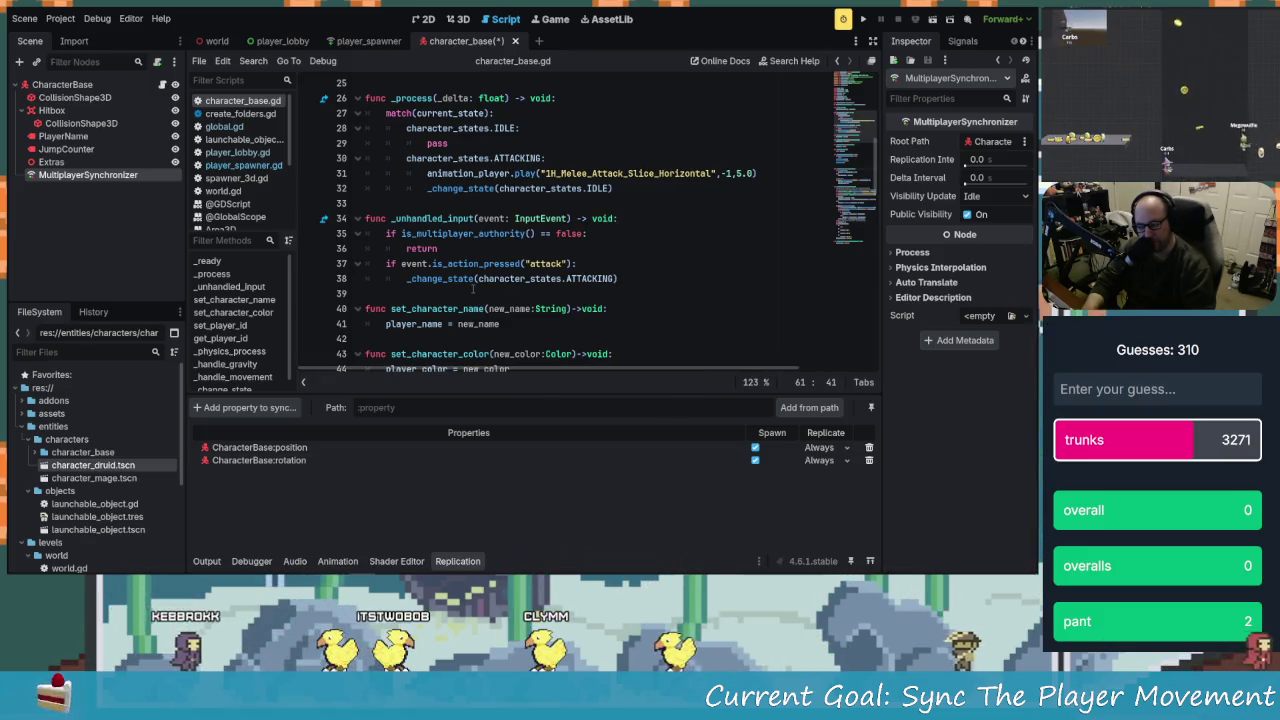
pyautogui.click(634, 186)
pyautogui.scroll(2, 493, 205)
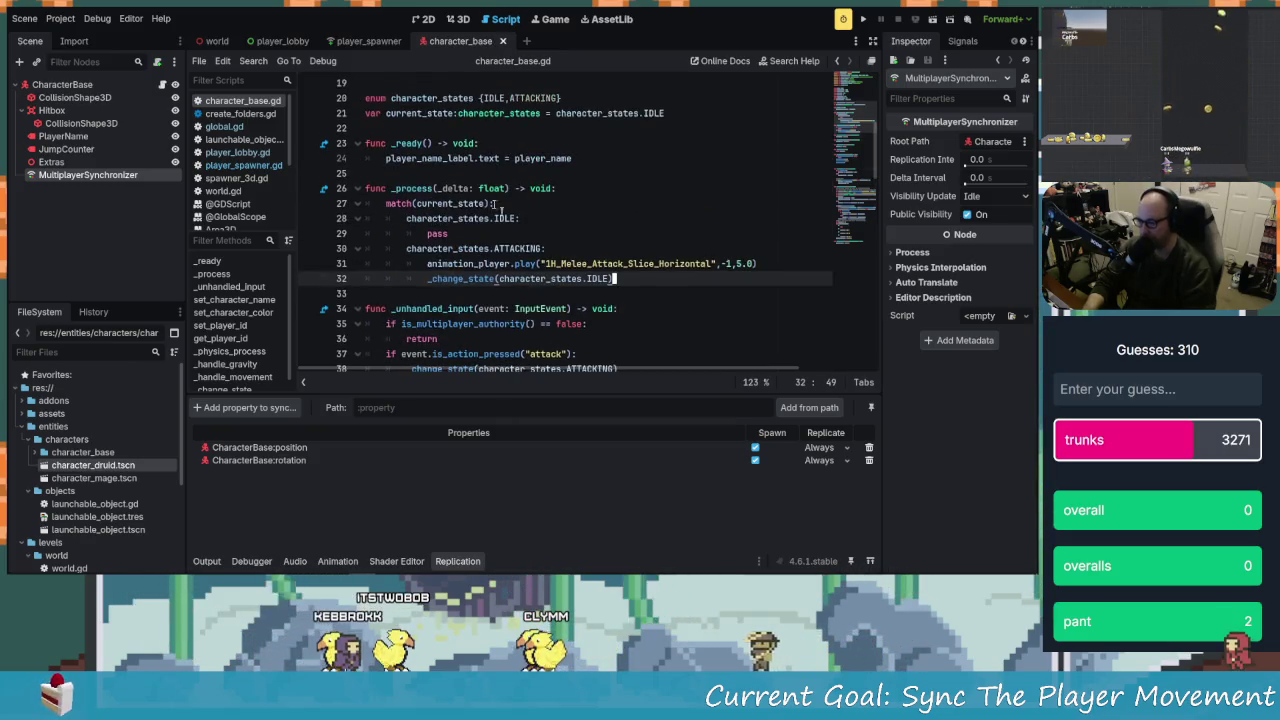
pyautogui.scroll(1, 514, 285)
pyautogui.scroll(-5, 500, 270)
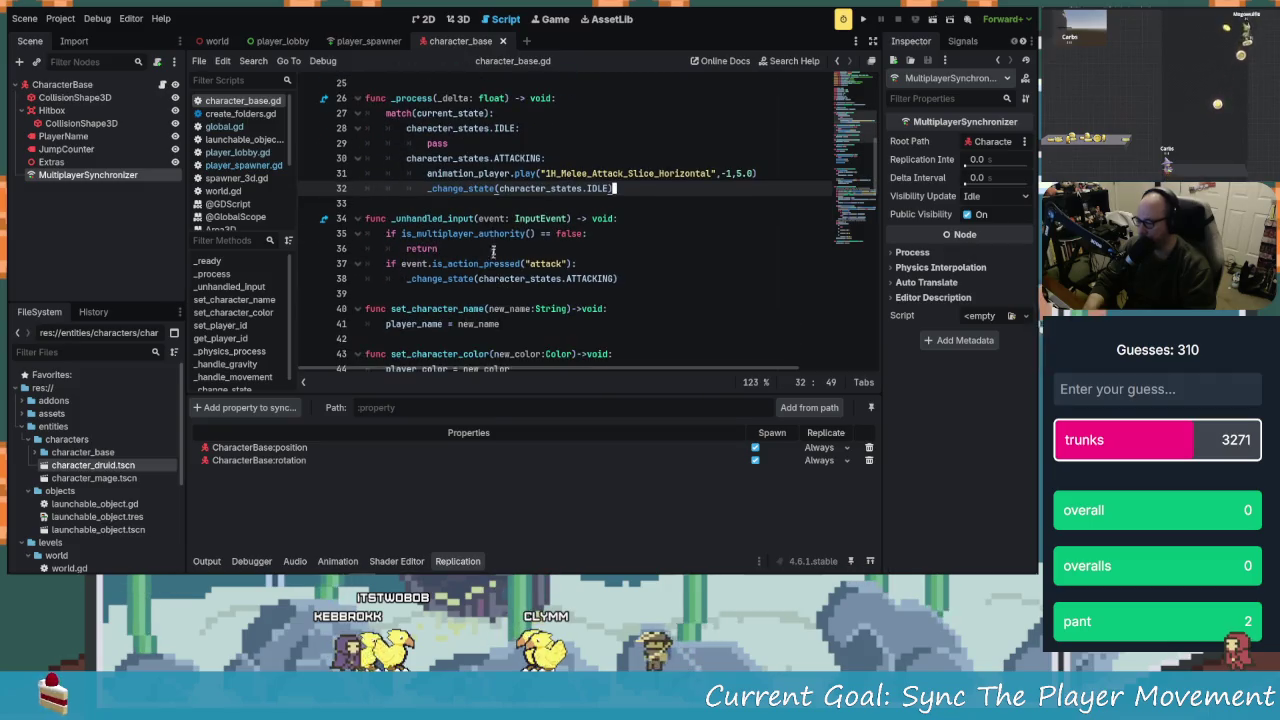
pyautogui.scroll(2, 493, 258)
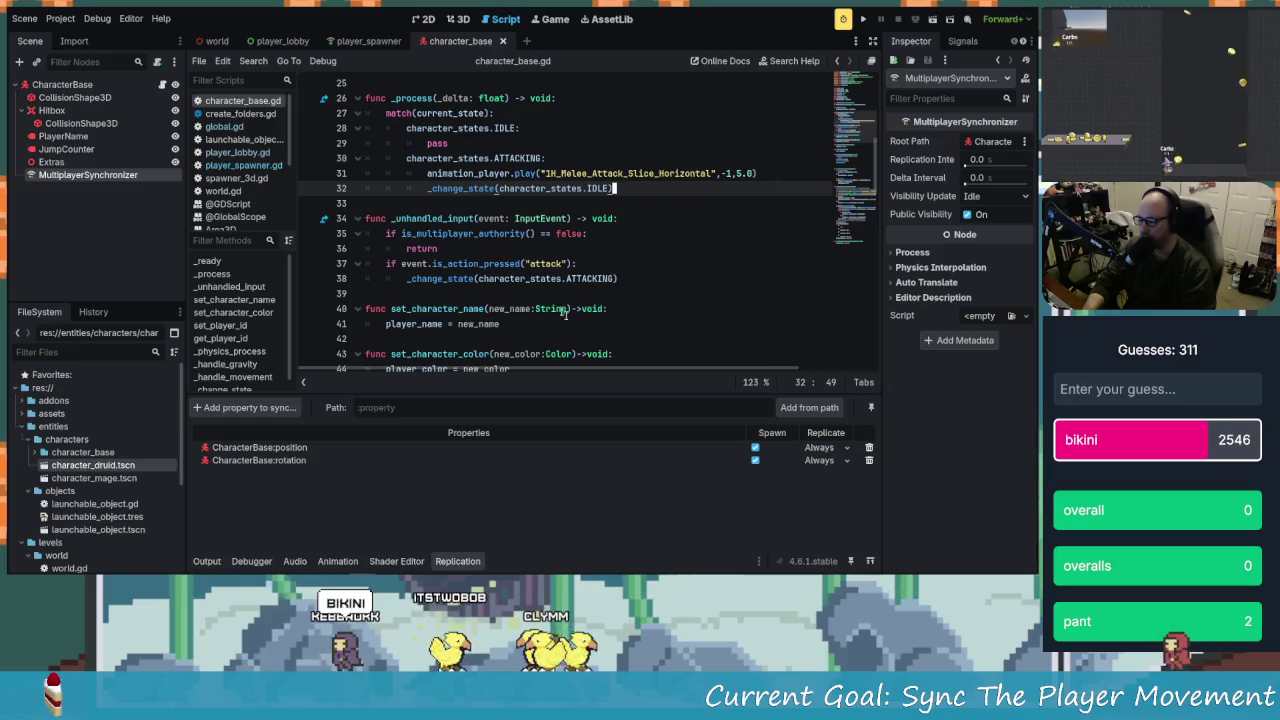
pyautogui.click(501, 279)
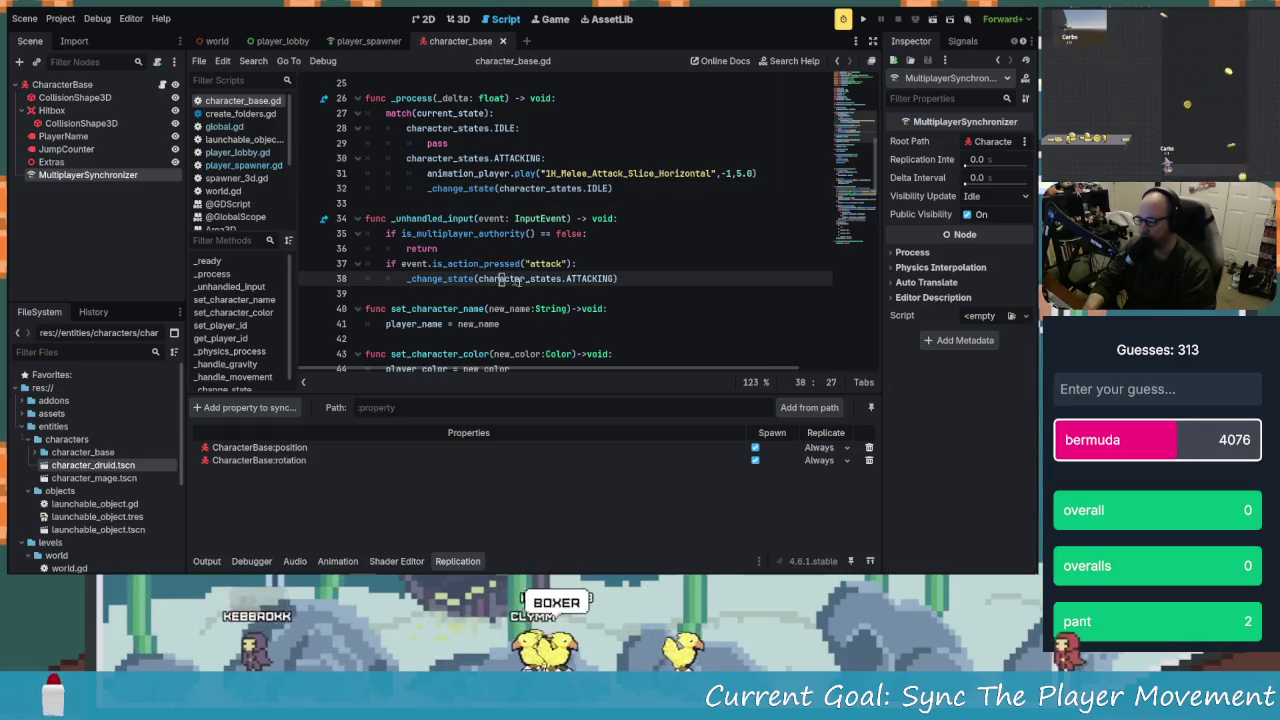
pyautogui.moveTo(501, 279); pyautogui.dragTo(617, 279)
pyautogui.click(617, 279)
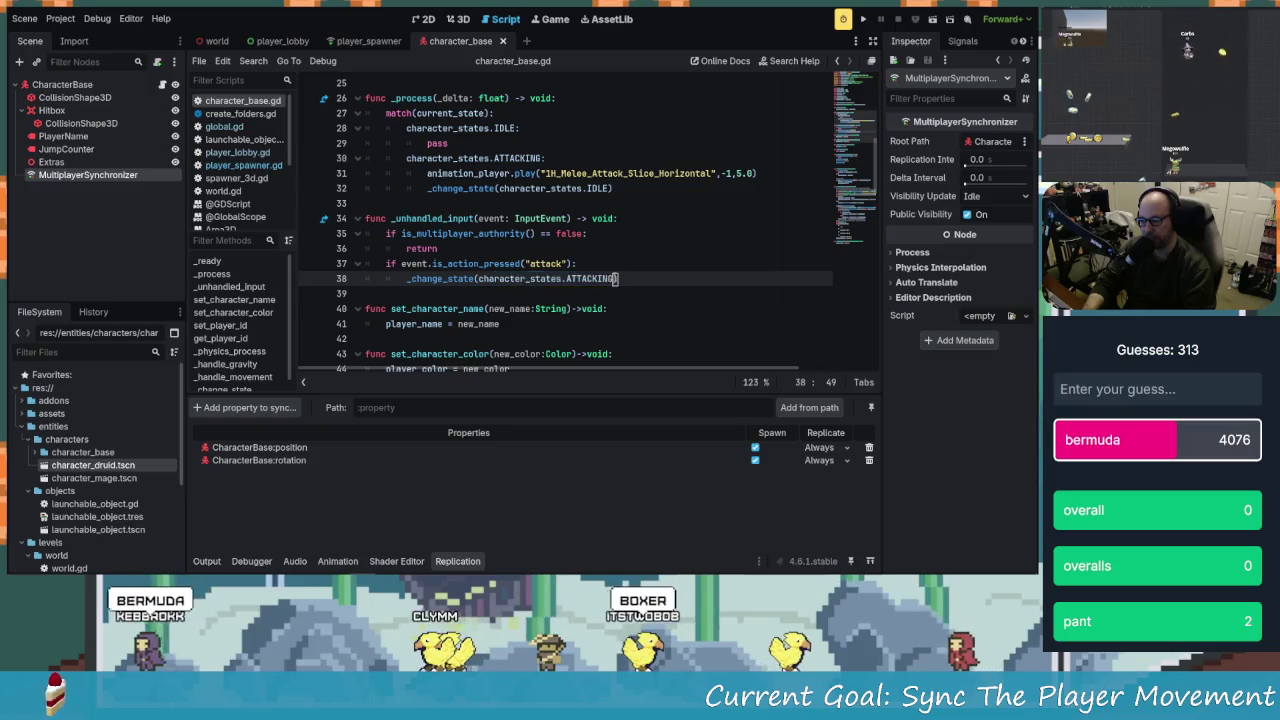
pyautogui.scroll(2, 537, 275)
pyautogui.scroll(-2, 560, 290)
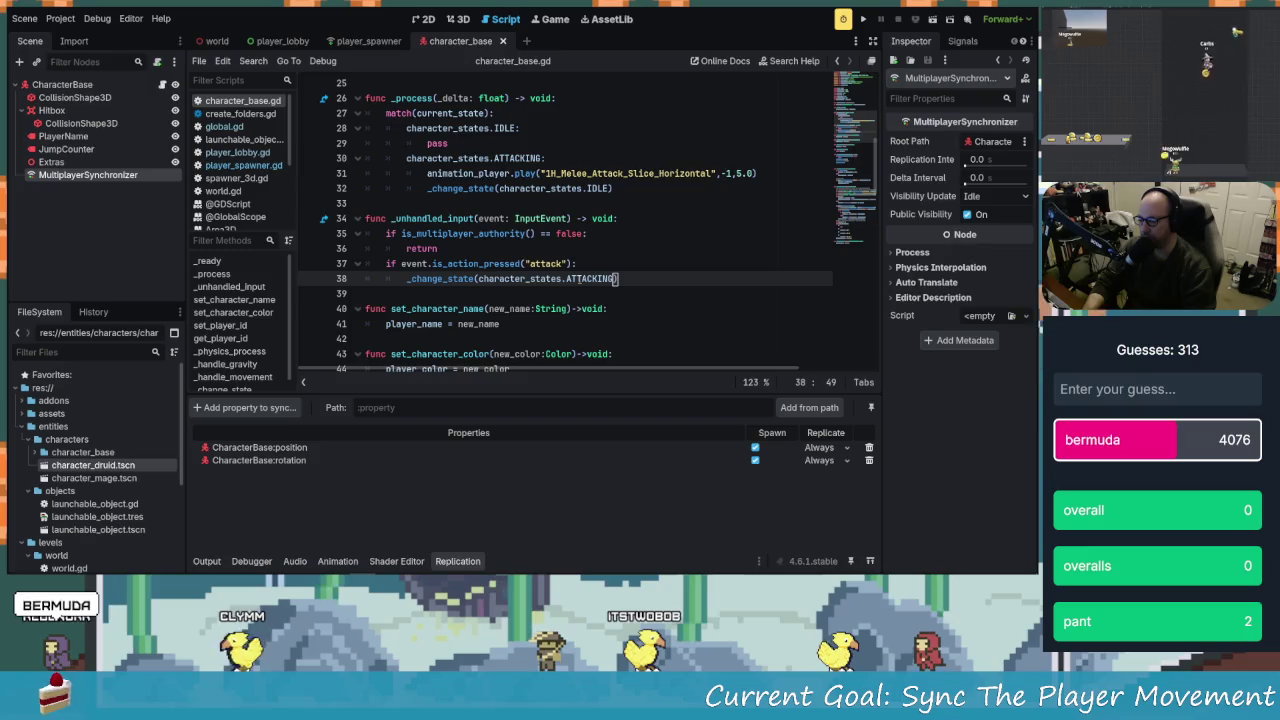
pyautogui.scroll(-2, 538, 225)
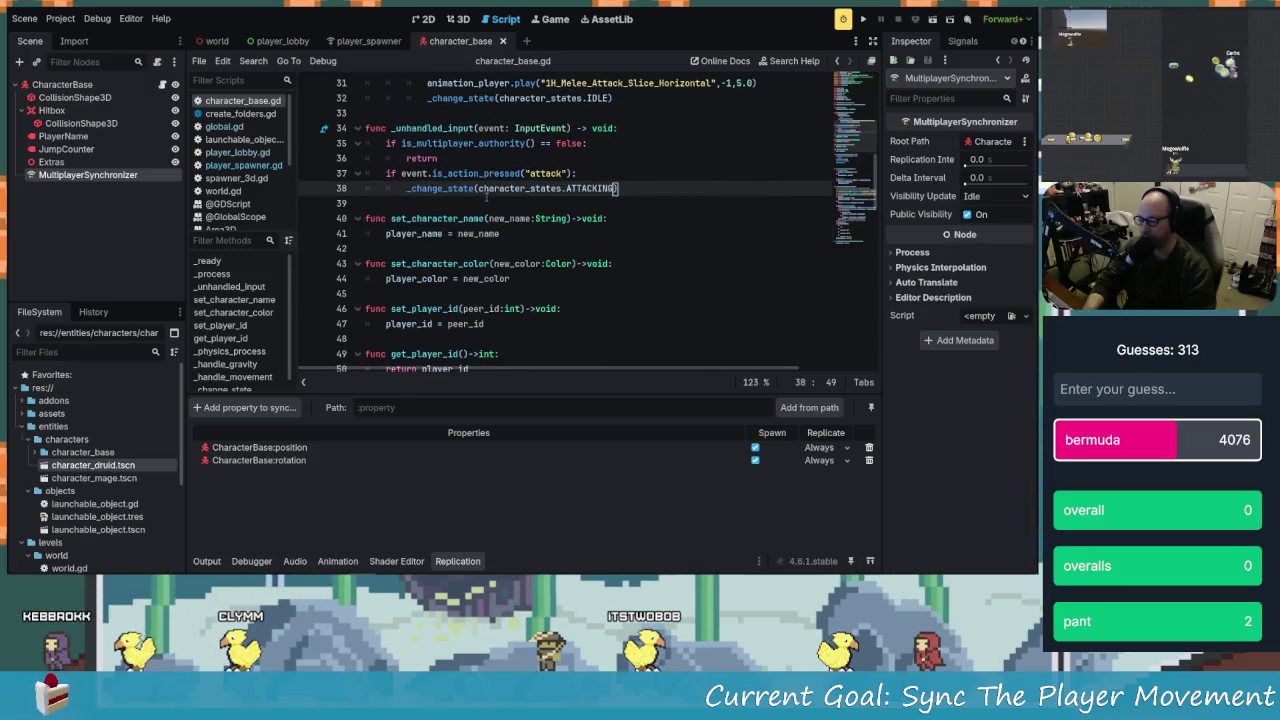
pyautogui.scroll(3, 500, 220)
pyautogui.scroll(-3, 596, 313)
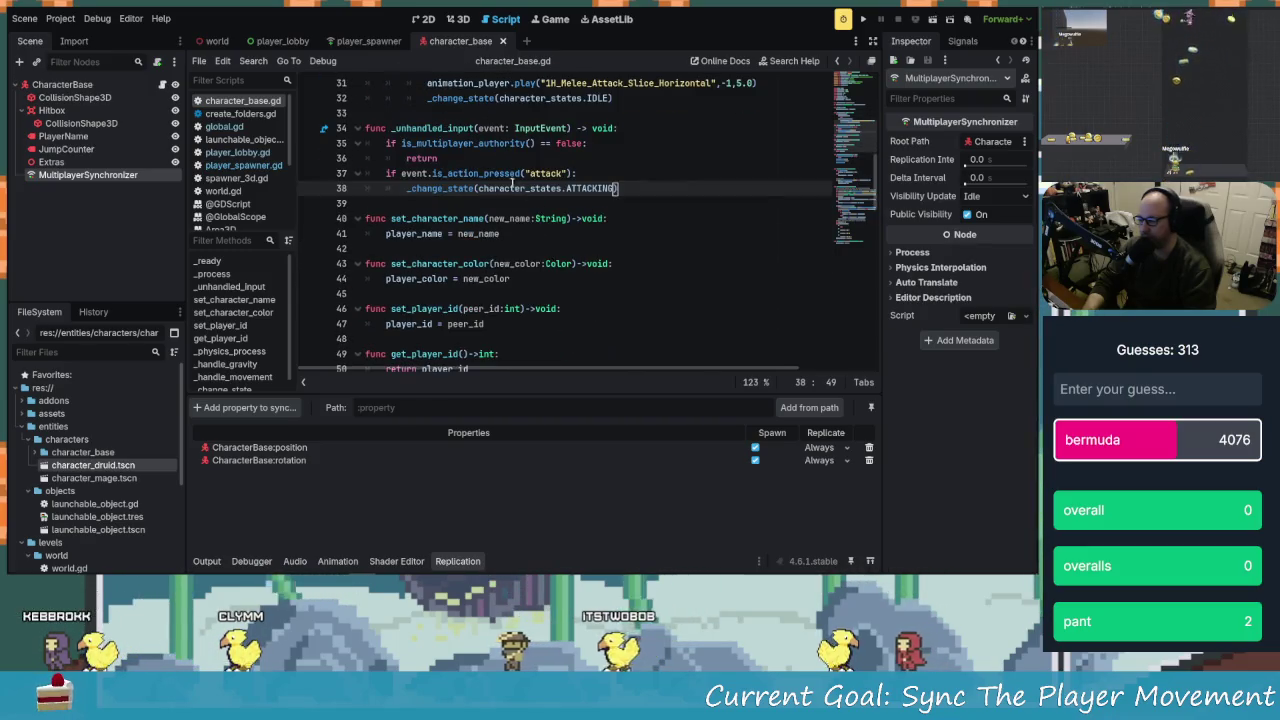
pyautogui.scroll(1, 594, 247)
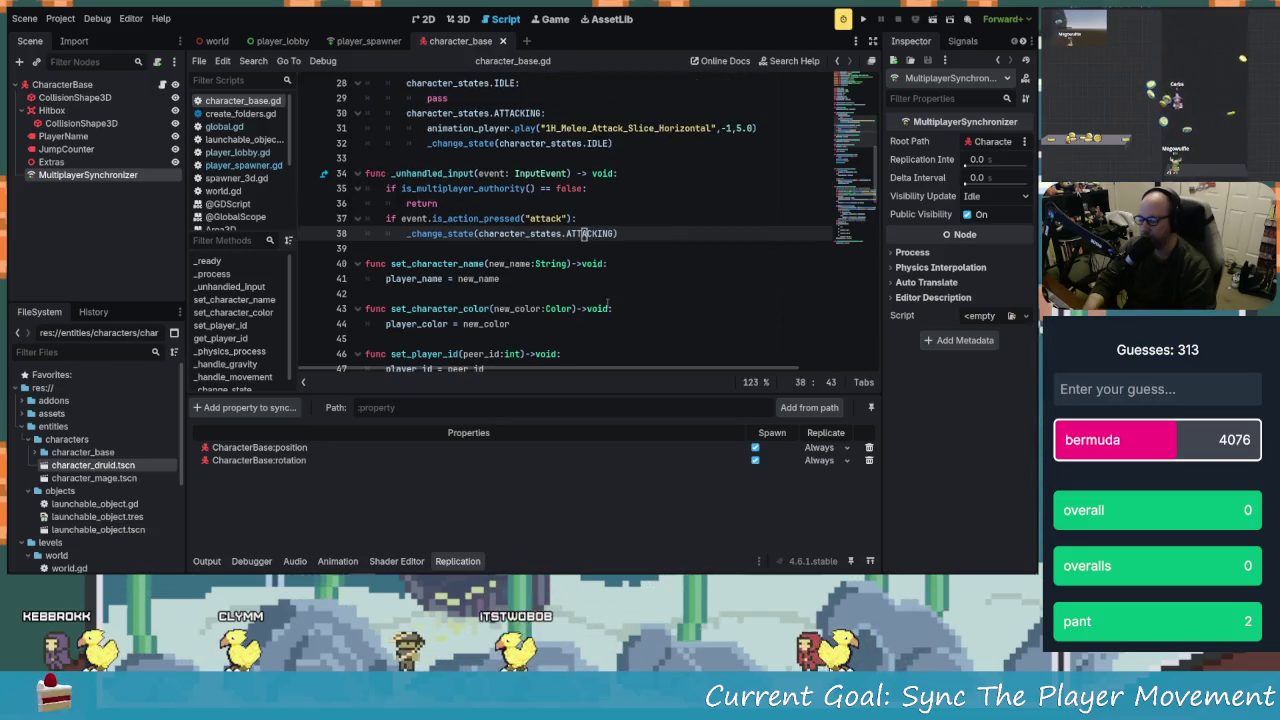
# Browse CharacterBase's properties, including player_color, and search 'statse', then cancel without adding anything
pyautogui.click(245, 407)
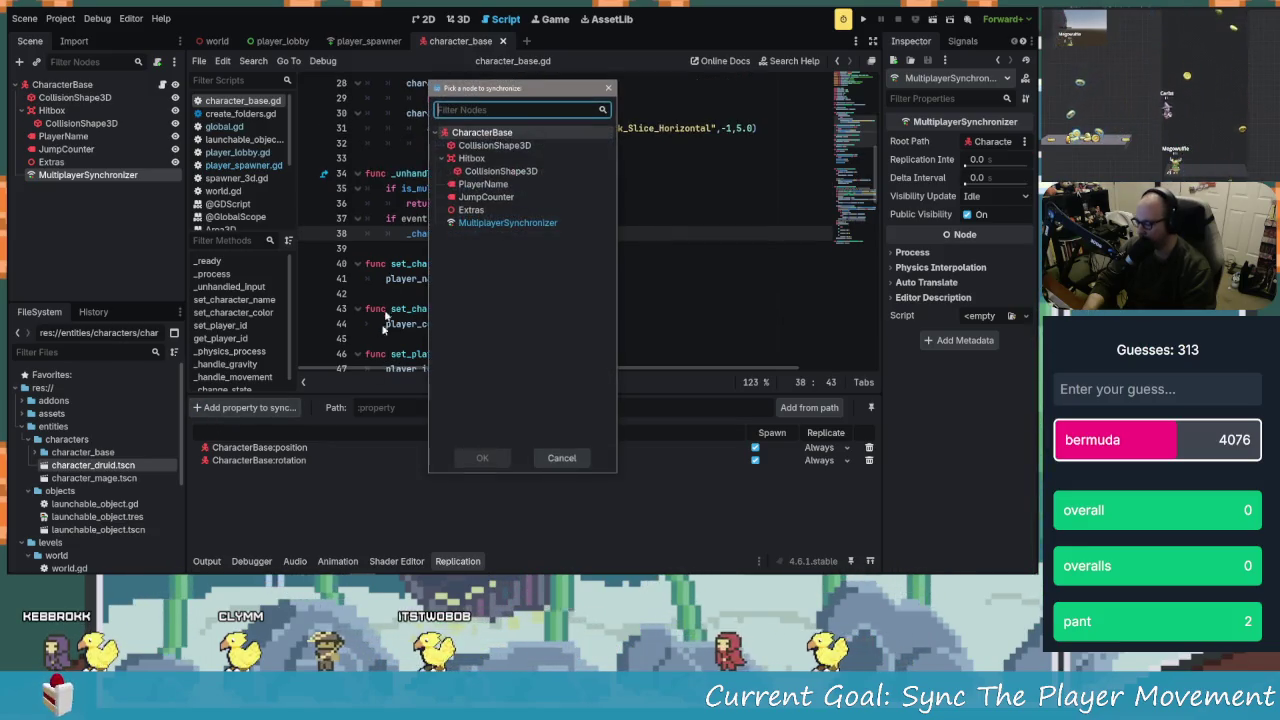
pyautogui.click(482, 132)
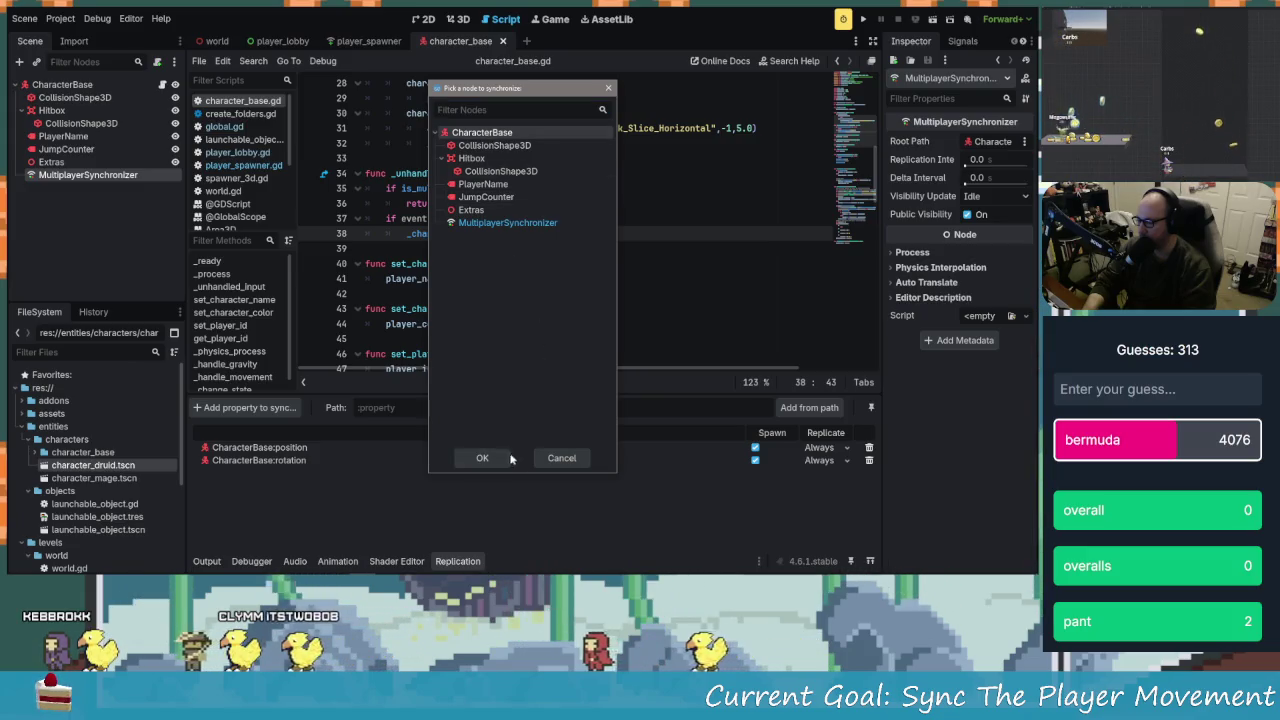
pyautogui.click(510, 458)
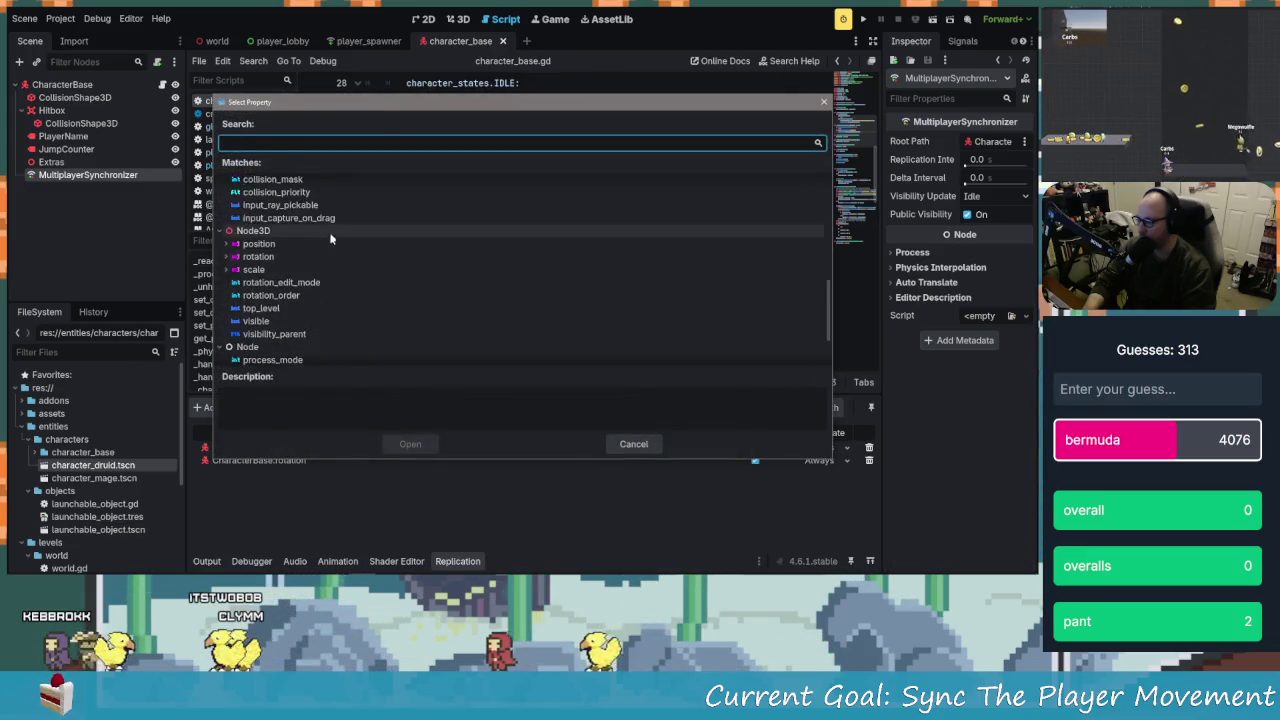
pyautogui.scroll(10, 331, 238)
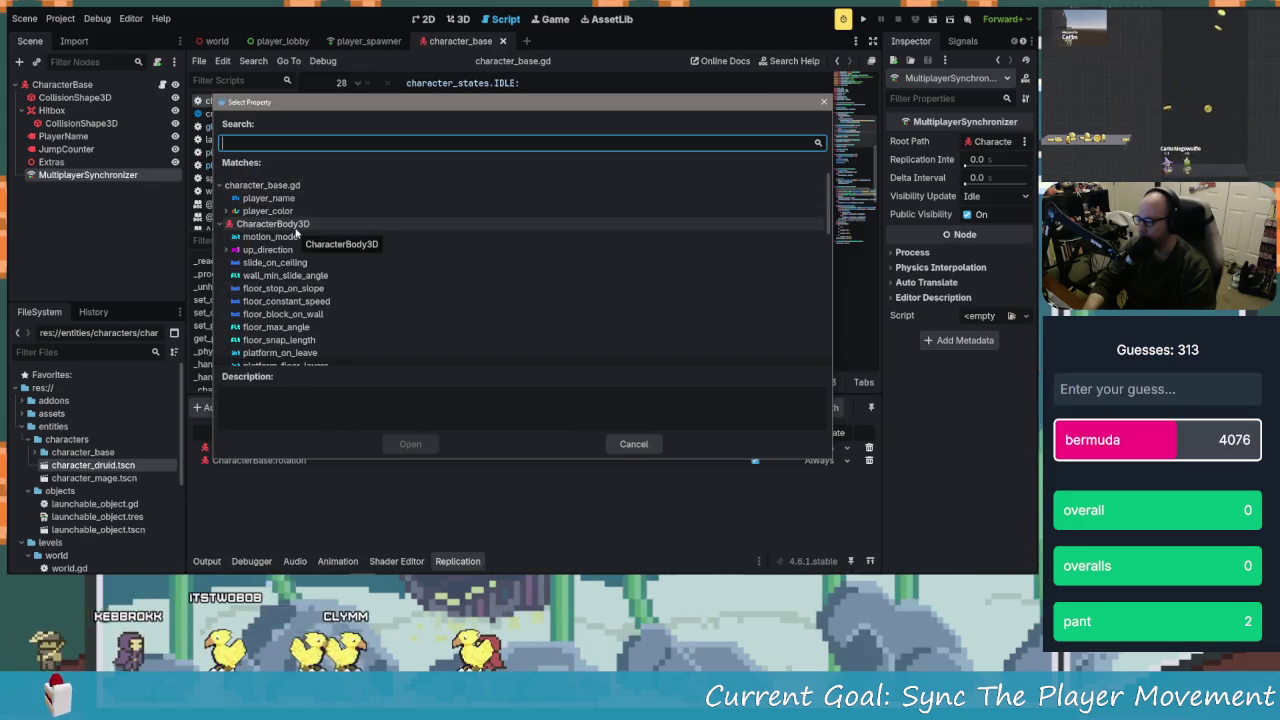
pyautogui.click(229, 212)
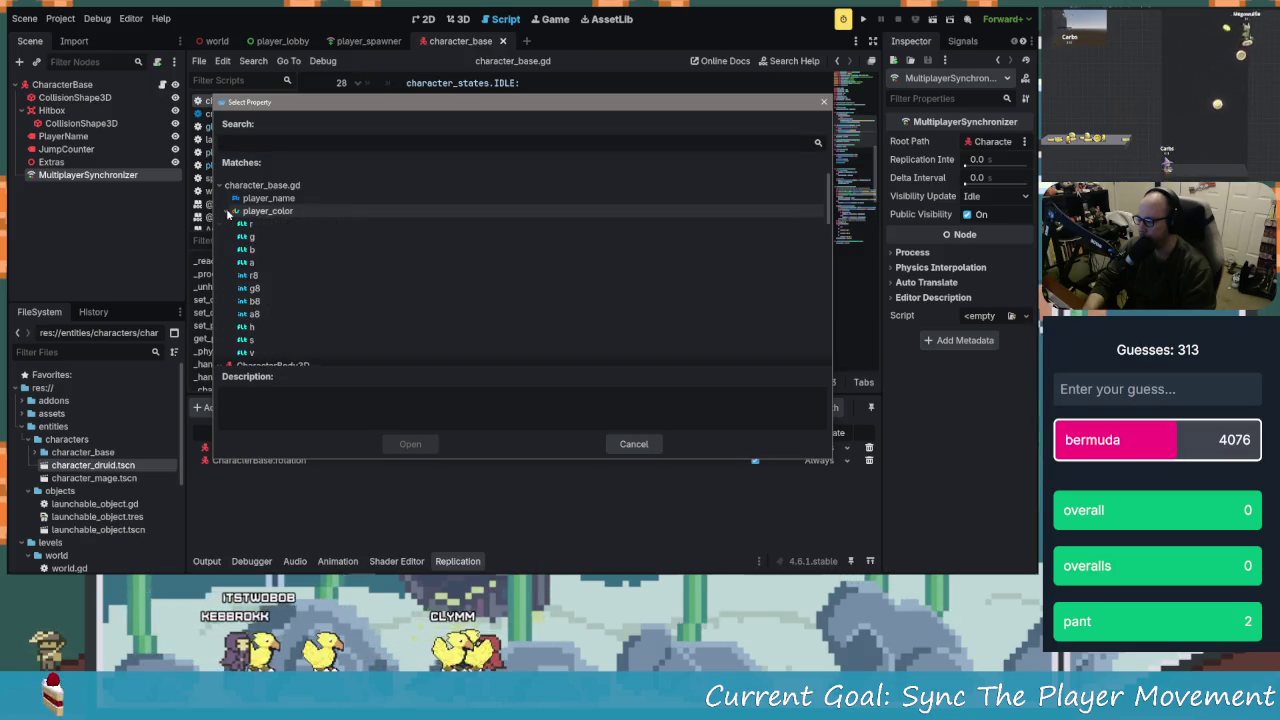
pyautogui.click(229, 212)
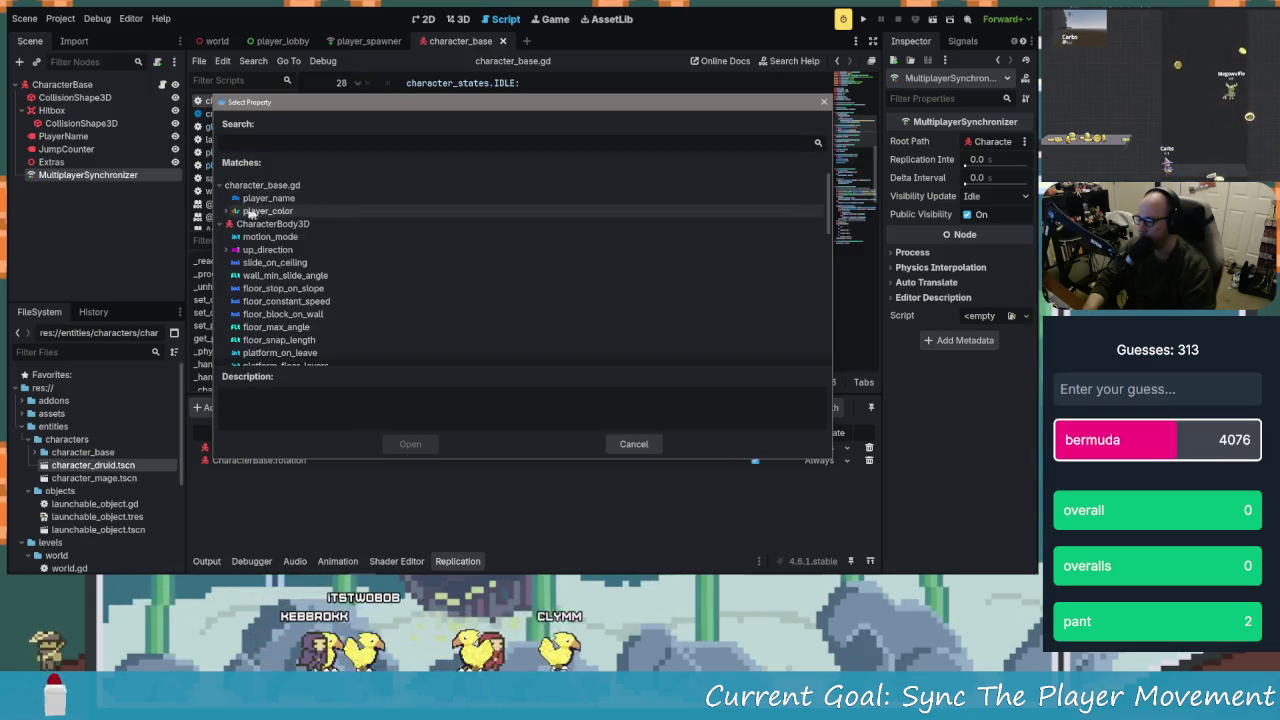
pyautogui.scroll(-10, 255, 230)
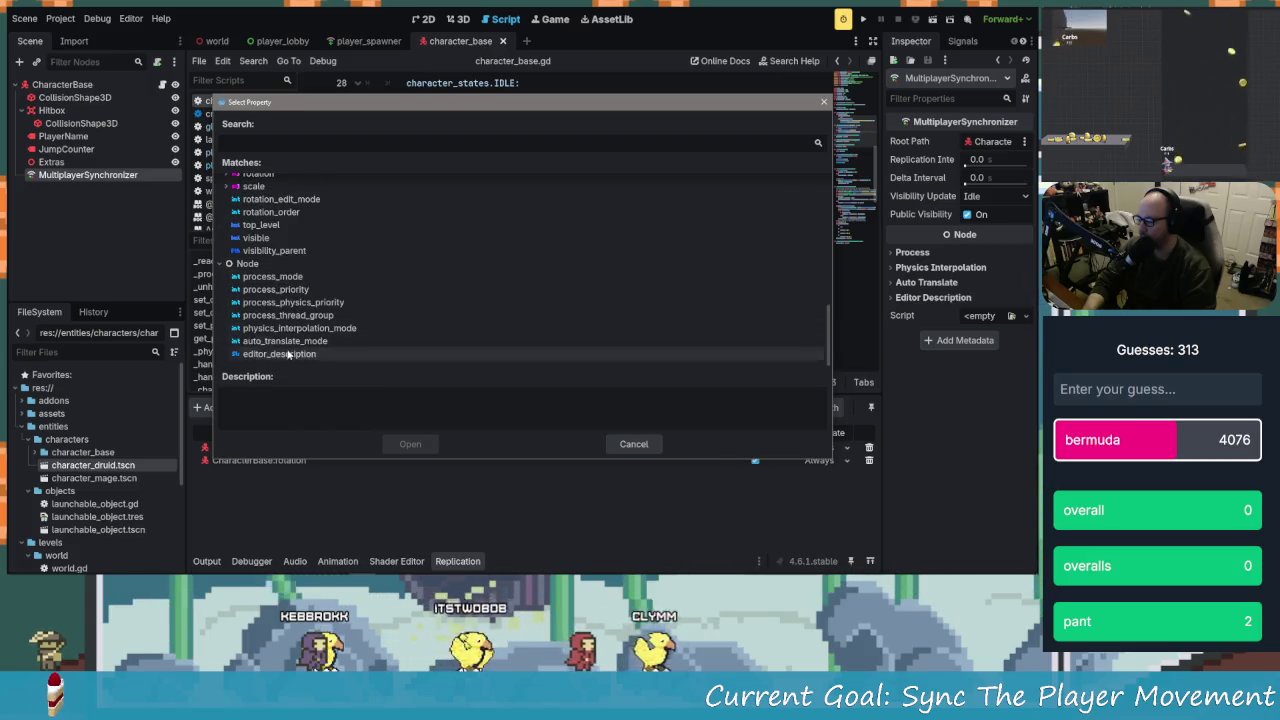
pyautogui.scroll(4, 312, 358)
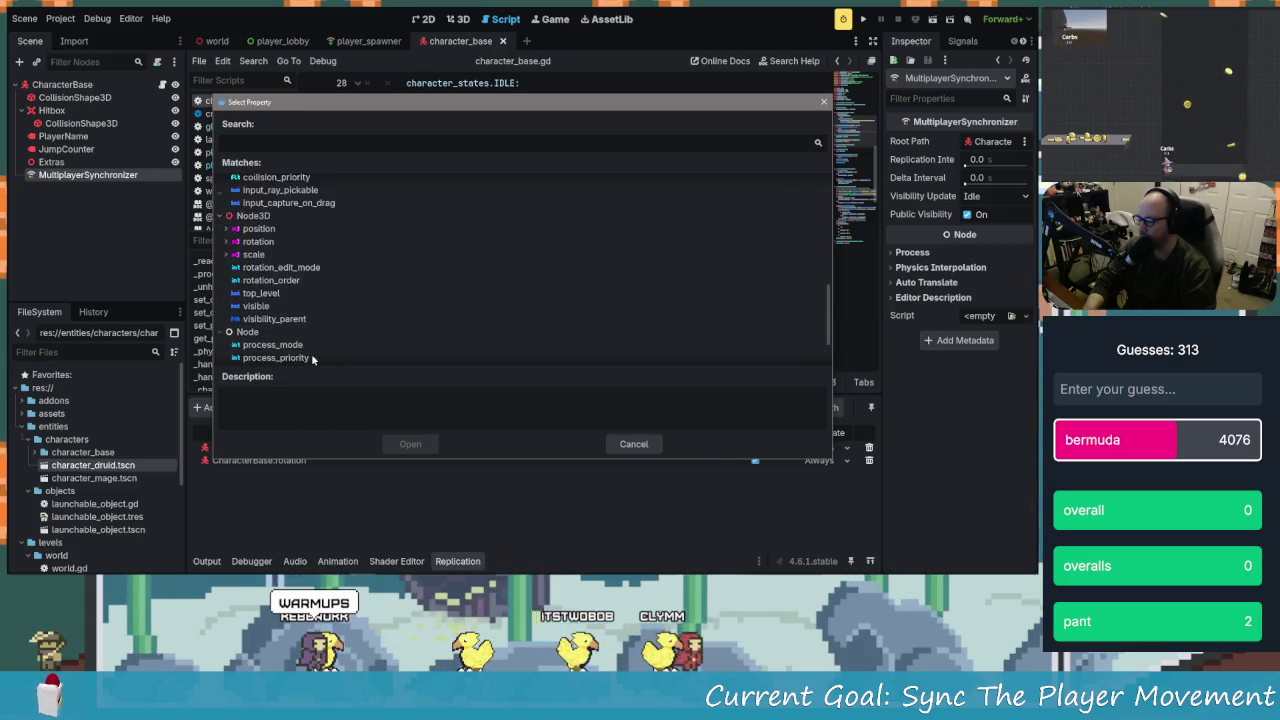
pyautogui.scroll(3, 312, 355)
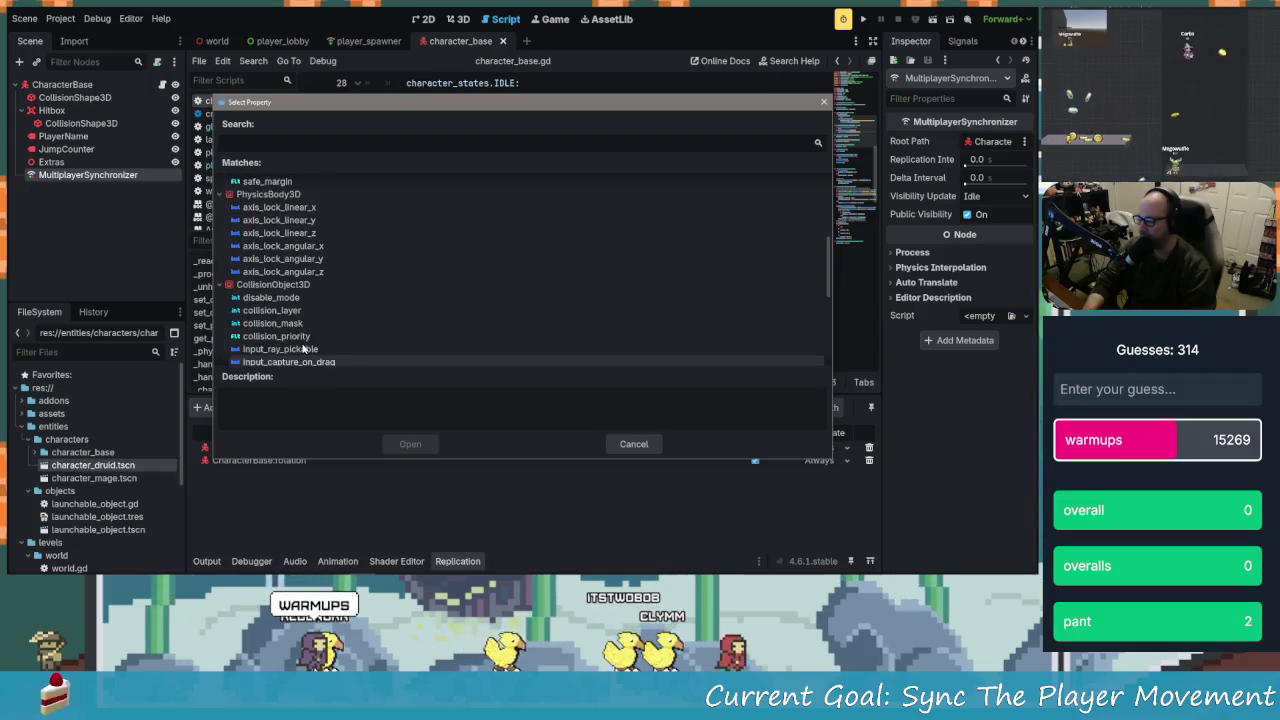
pyautogui.scroll(4, 311, 345)
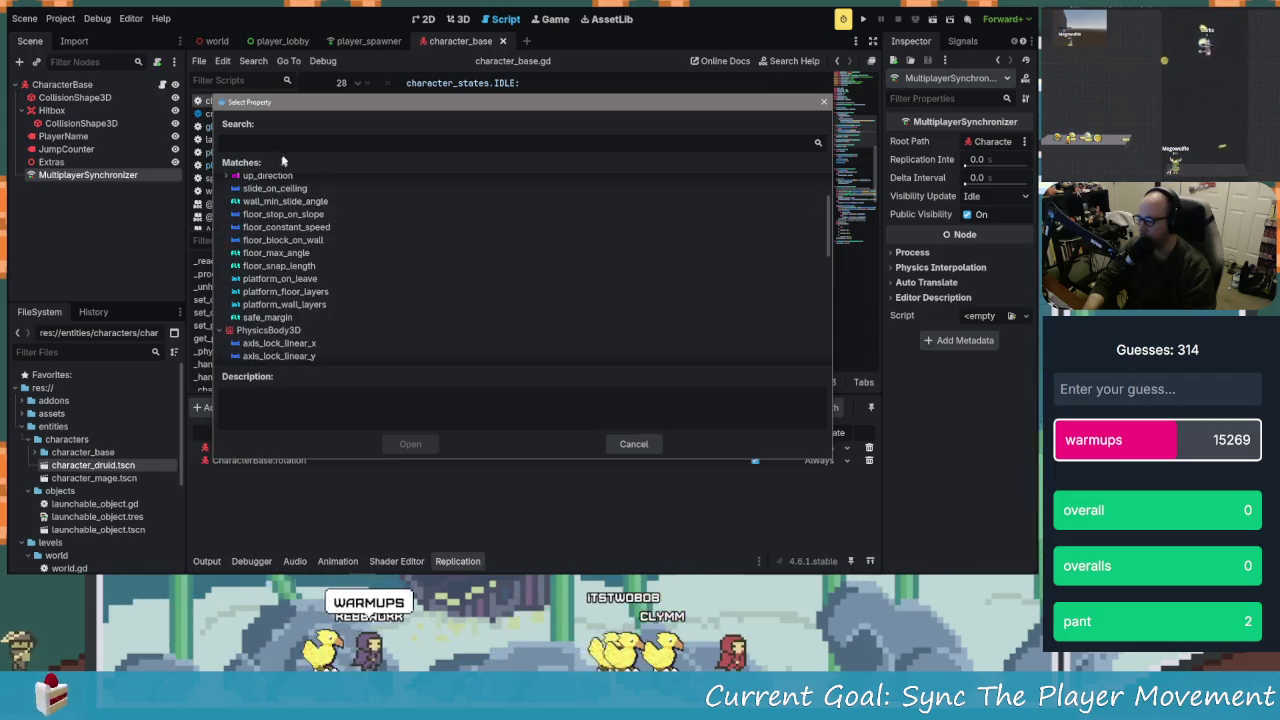
pyautogui.write('stats')
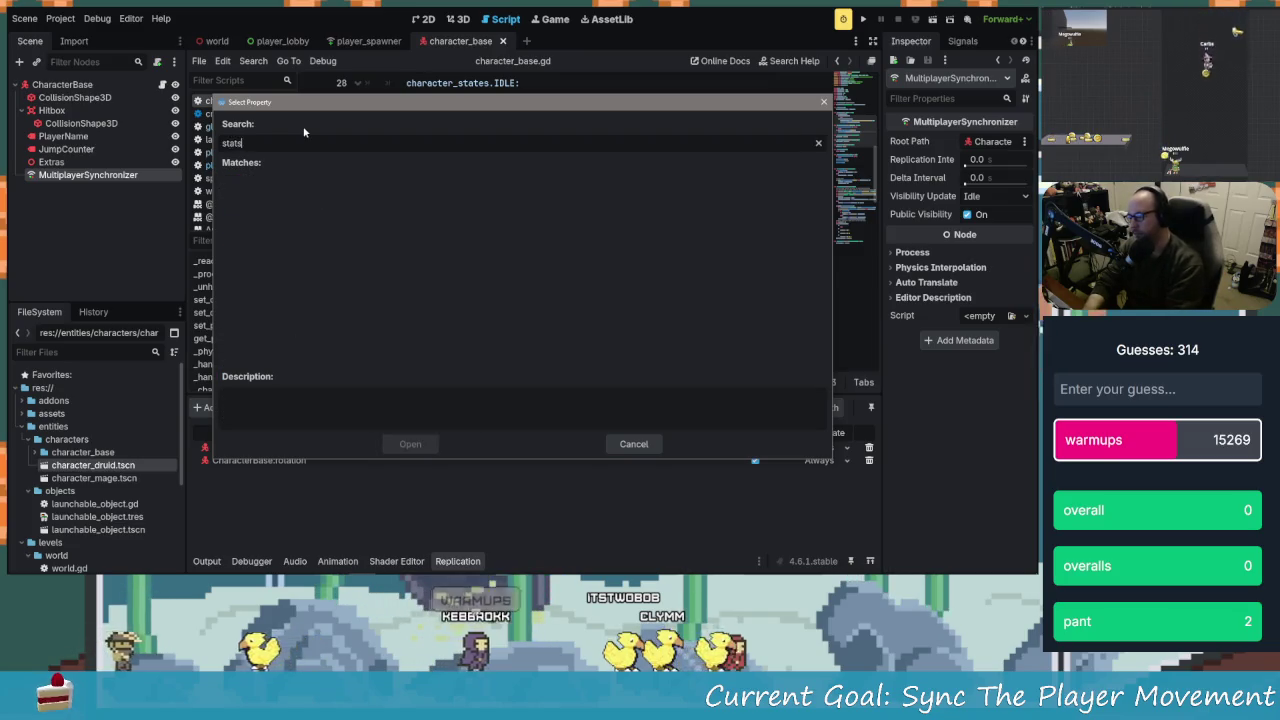
pyautogui.press('BackSpace')
pyautogui.write('e')
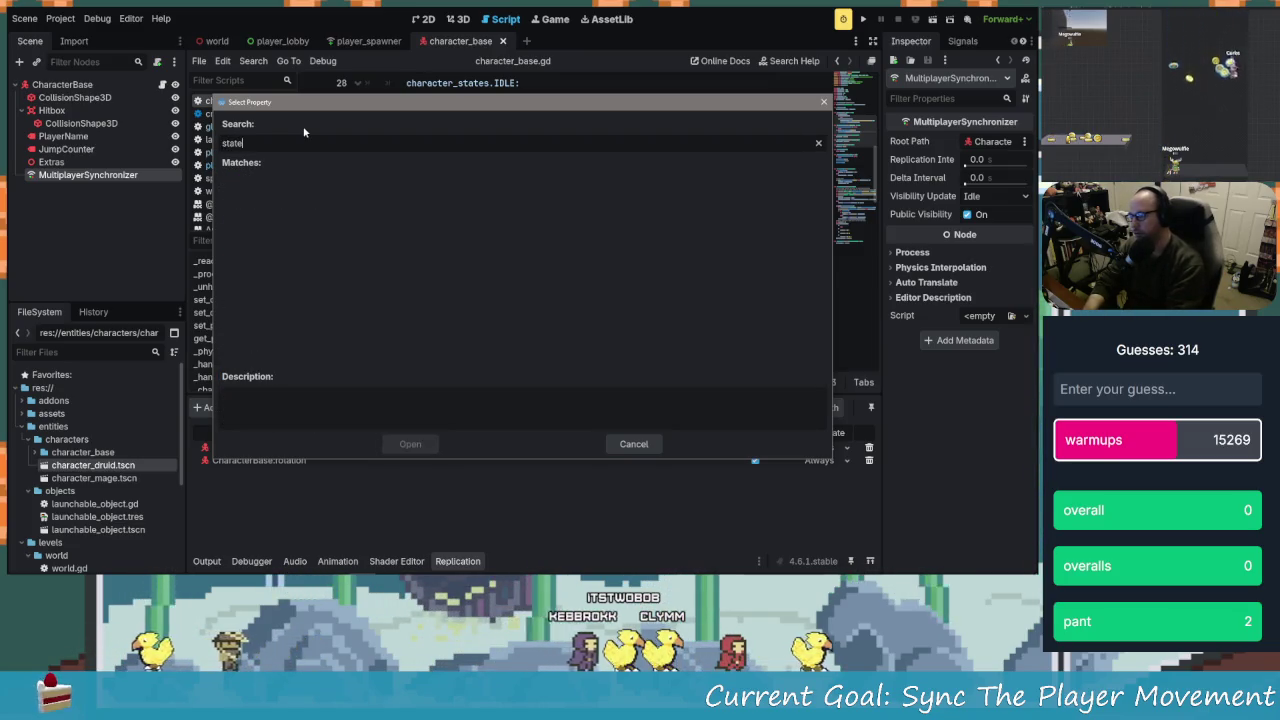
pyautogui.click(633, 443)
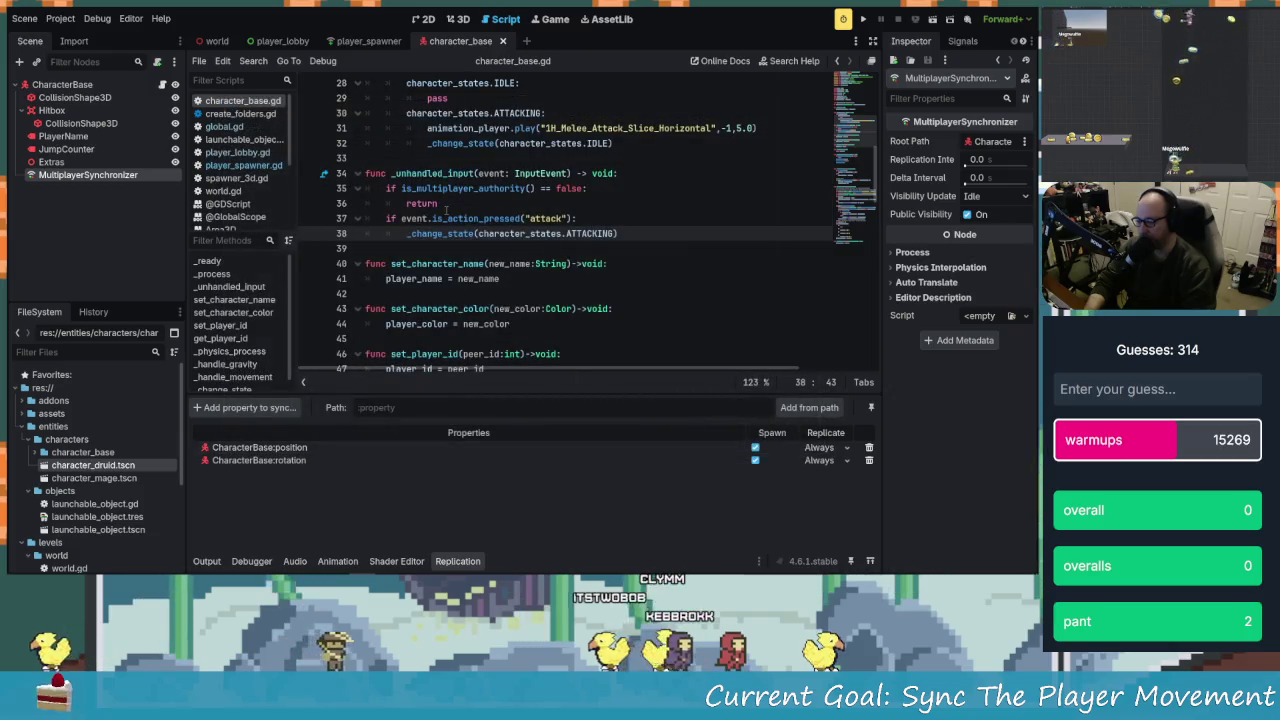
pyautogui.scroll(-6, 443, 310)
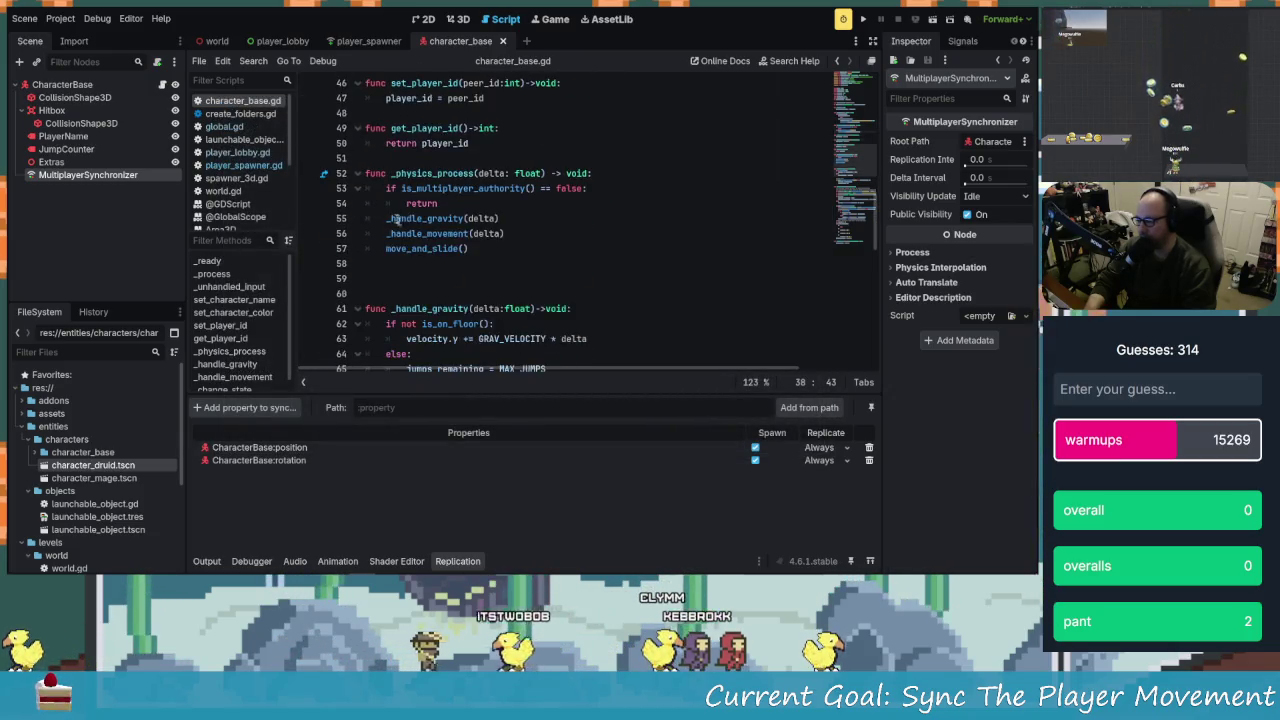
pyautogui.scroll(-6, 396, 229)
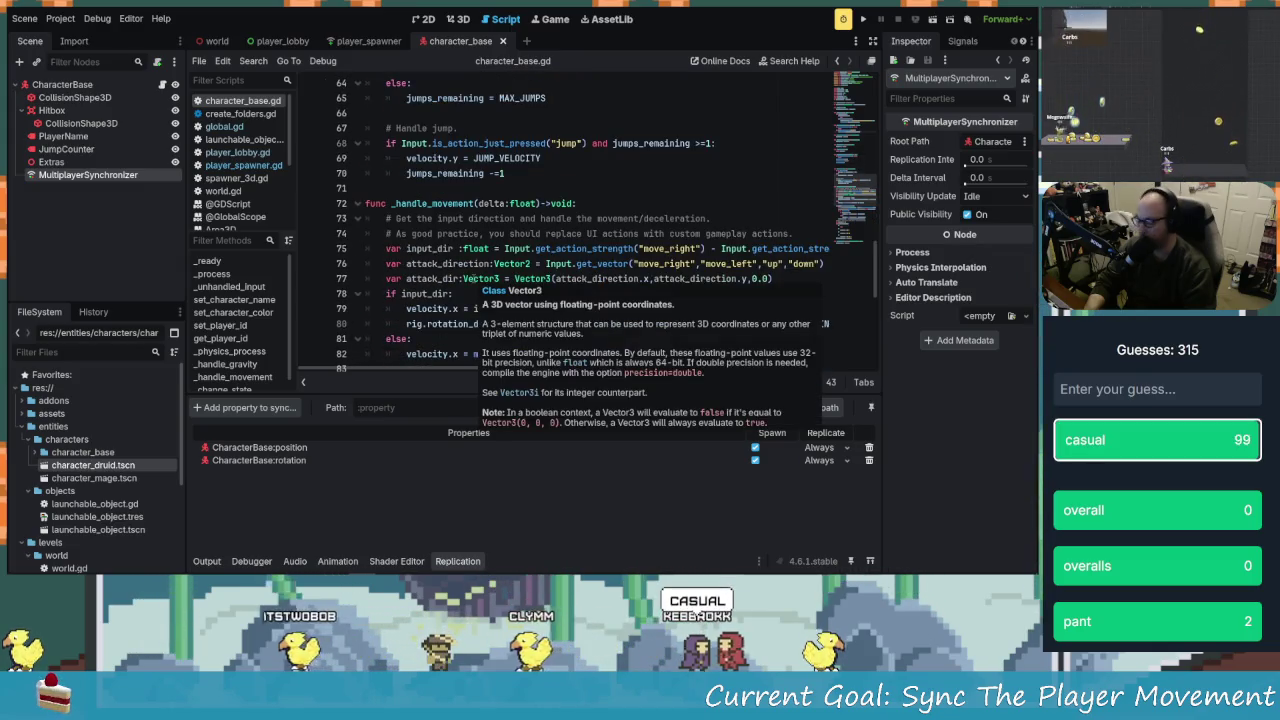
pyautogui.scroll(-1, 466, 279)
pyautogui.moveTo(466, 279)
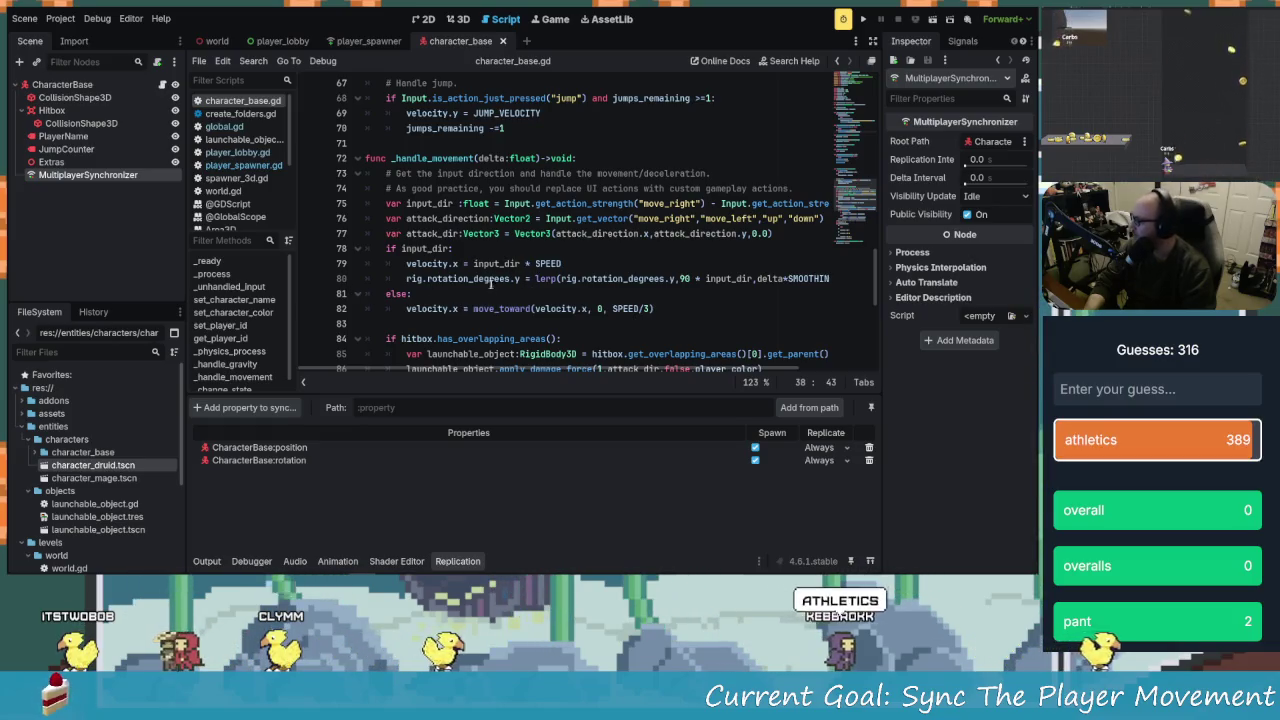
pyautogui.scroll(-8, 483, 265)
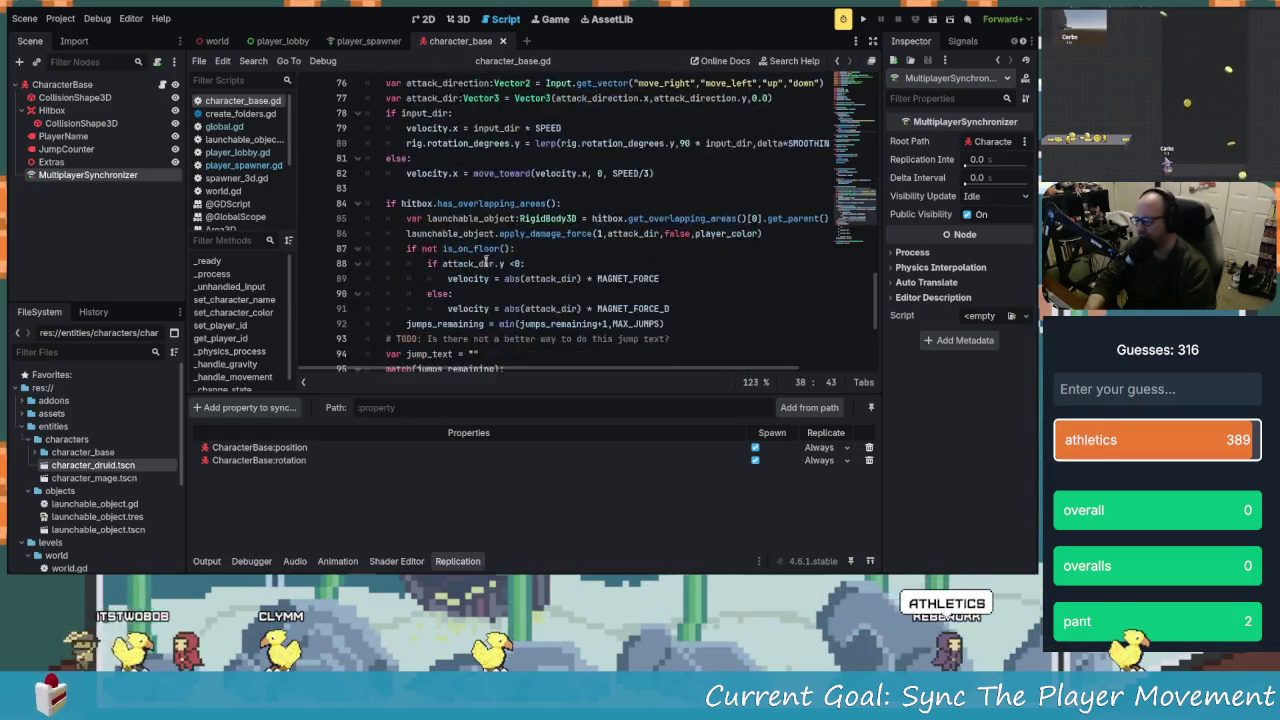
pyautogui.scroll(1, 441, 335)
pyautogui.click(531, 341)
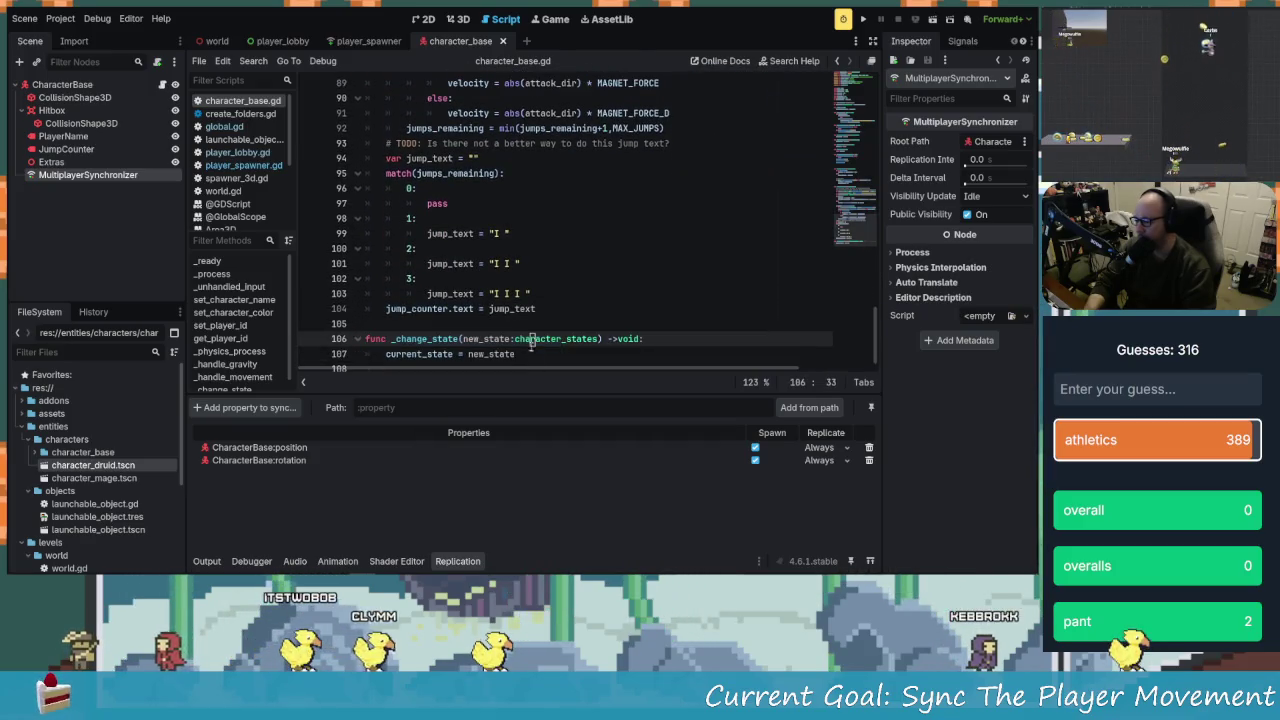
pyautogui.click(532, 358)
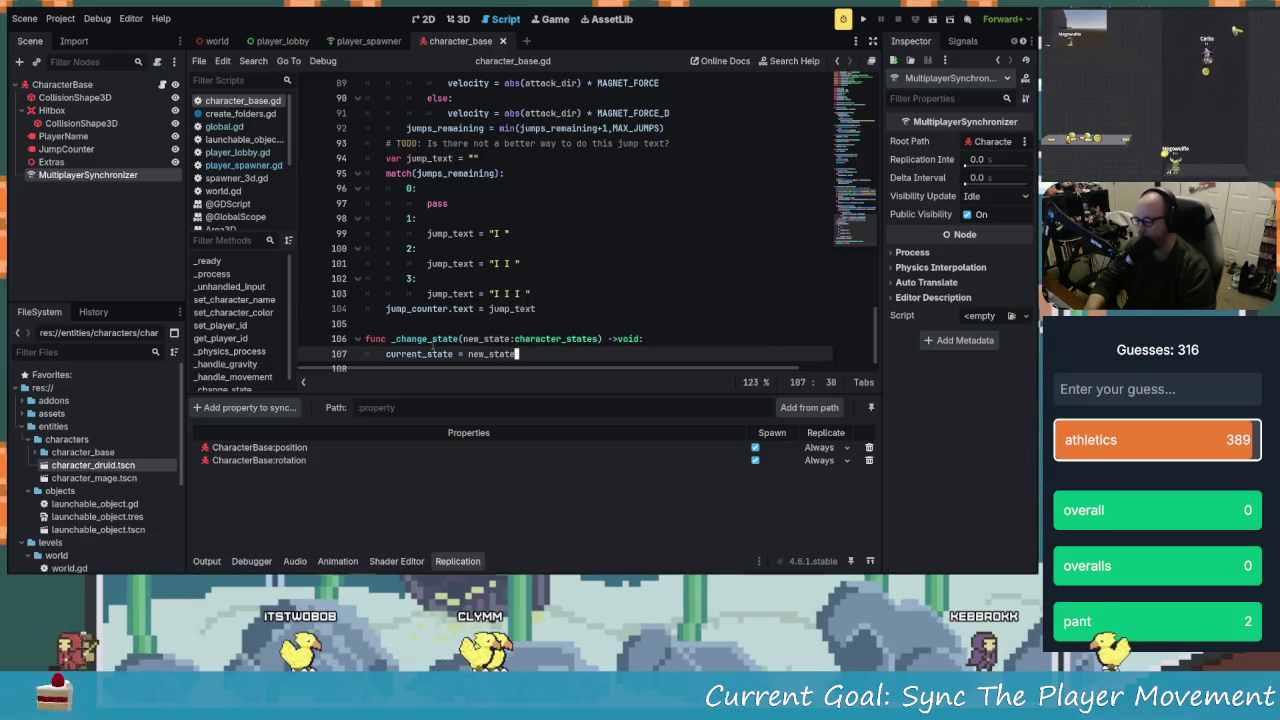
pyautogui.scroll(17, 433, 345)
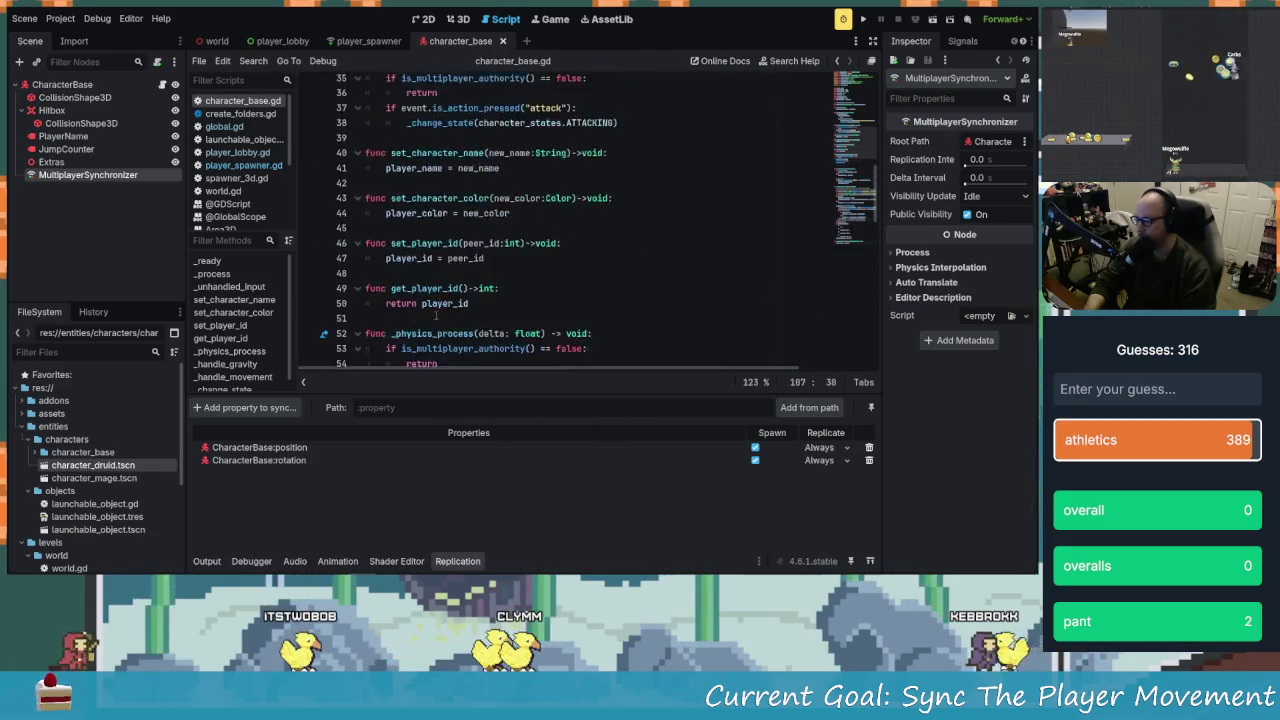
pyautogui.scroll(-17, 435, 316)
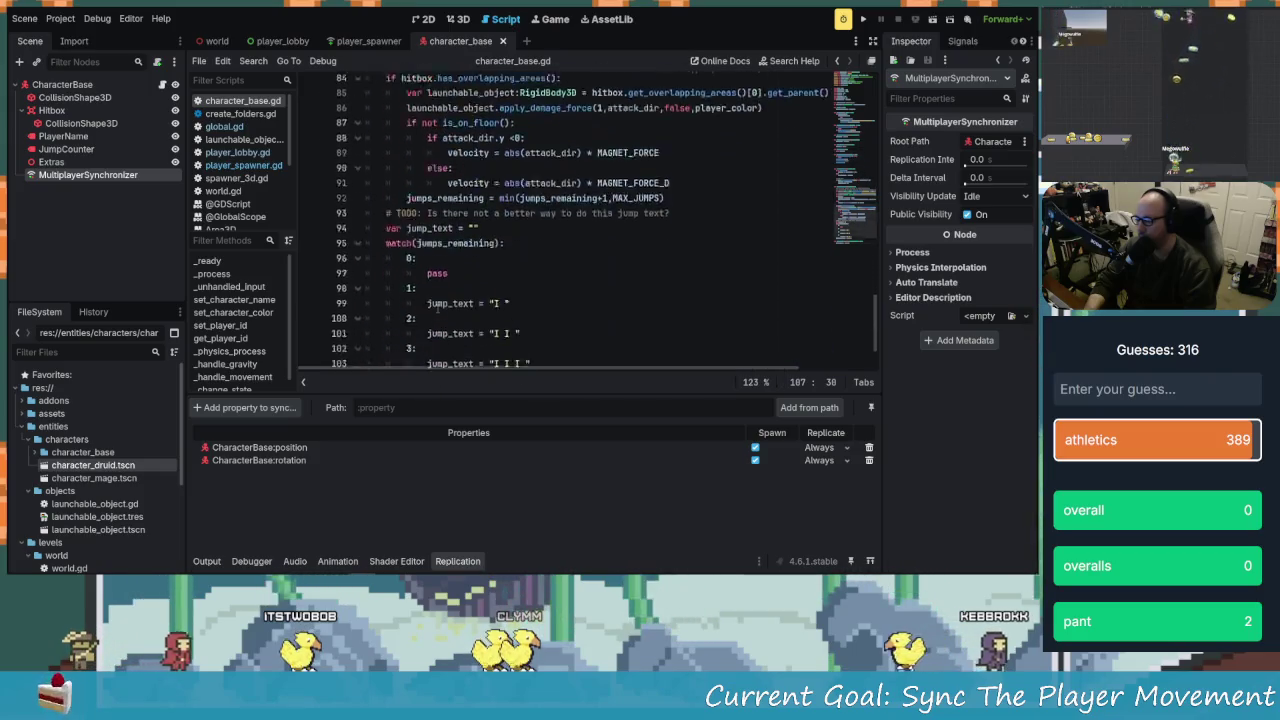
pyautogui.scroll(1, 416, 312)
pyautogui.click(410, 323)
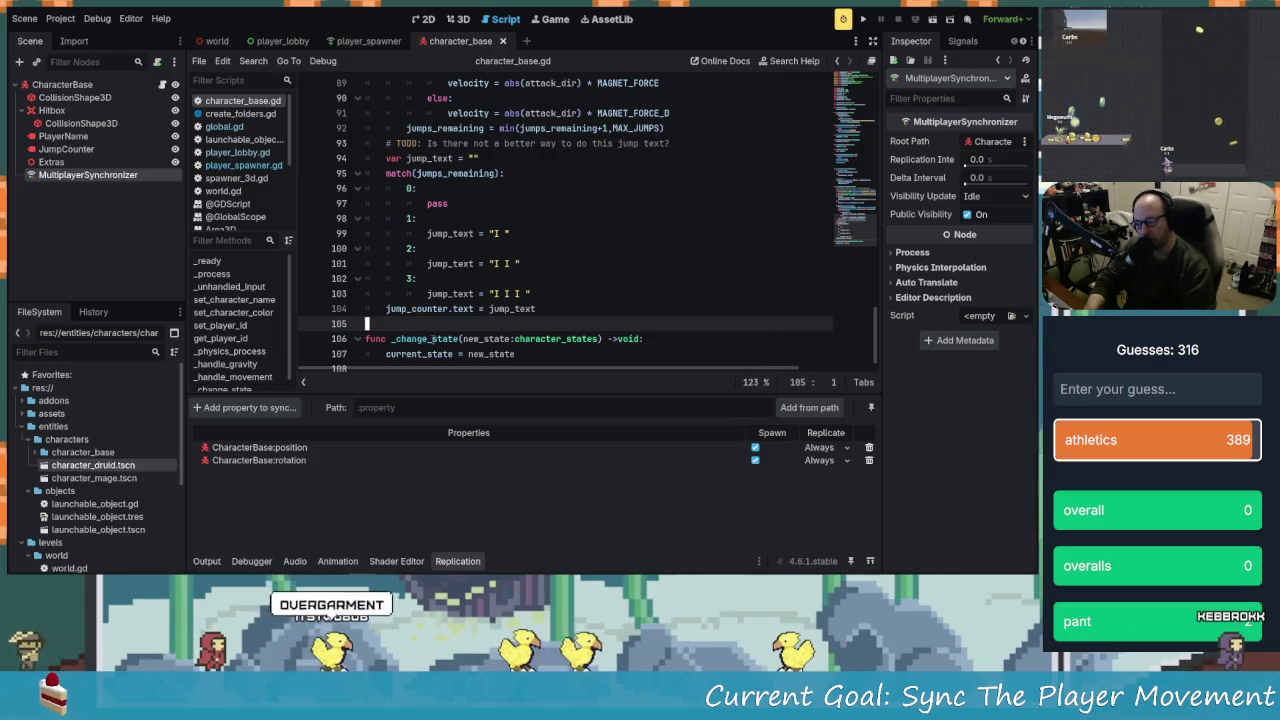
pyautogui.scroll(1, 430, 338)
pyautogui.scroll(15, 432, 338)
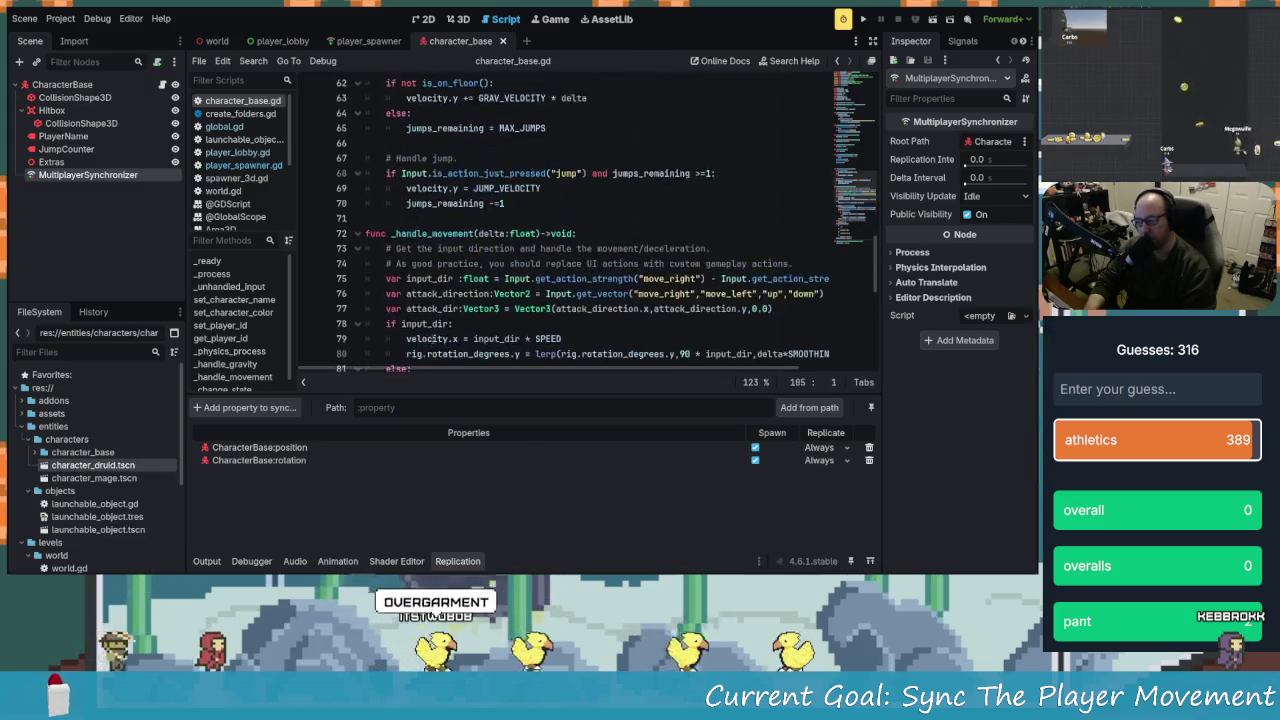
pyautogui.scroll(5, 432, 338)
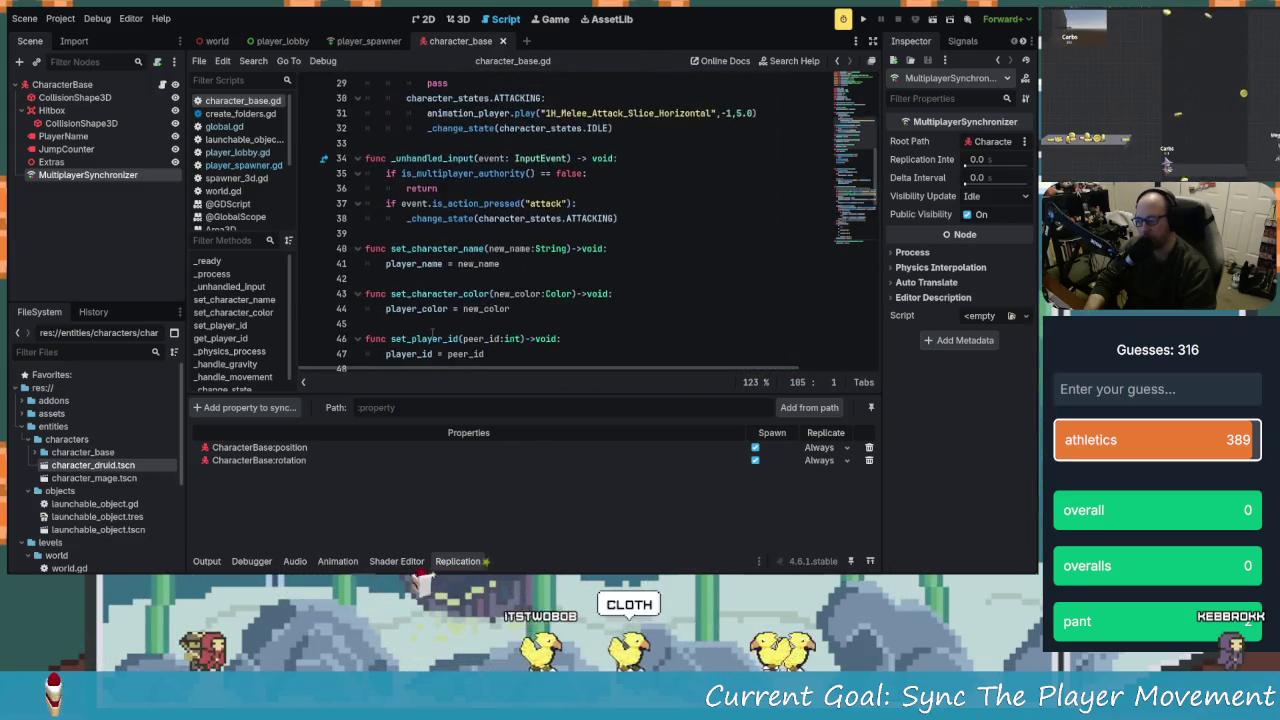
pyautogui.click(418, 264)
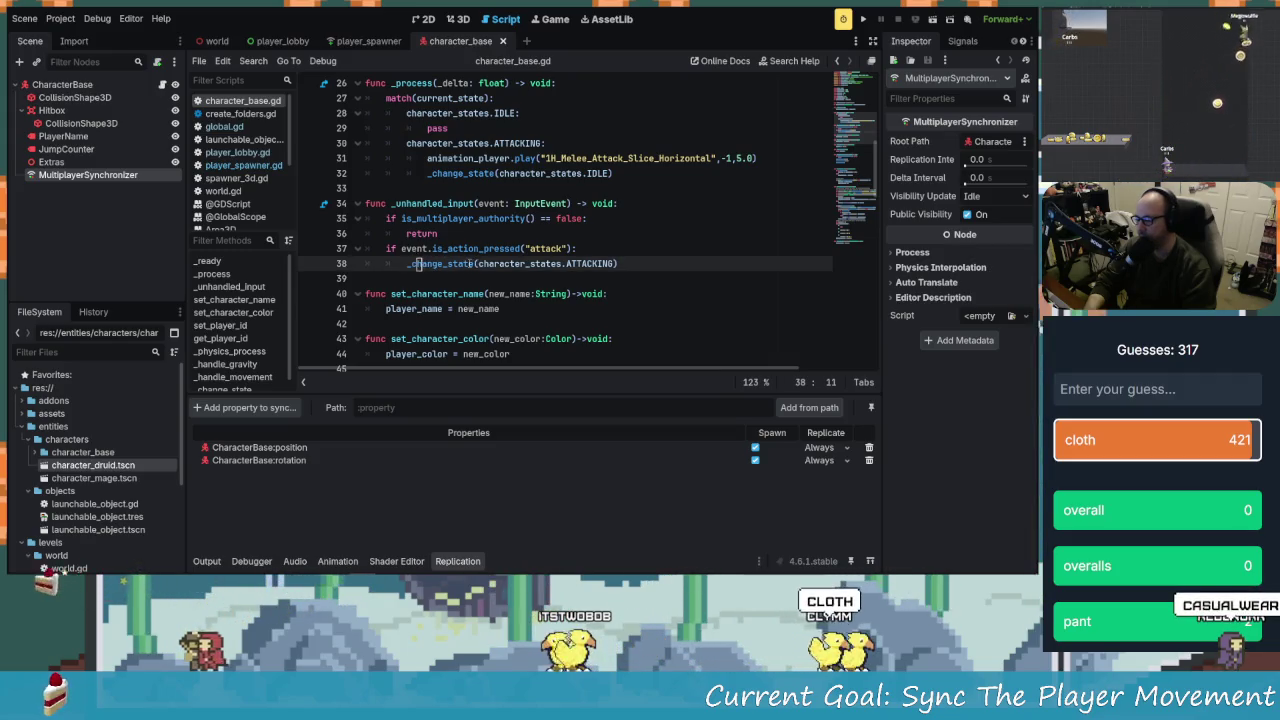
pyautogui.click(411, 264)
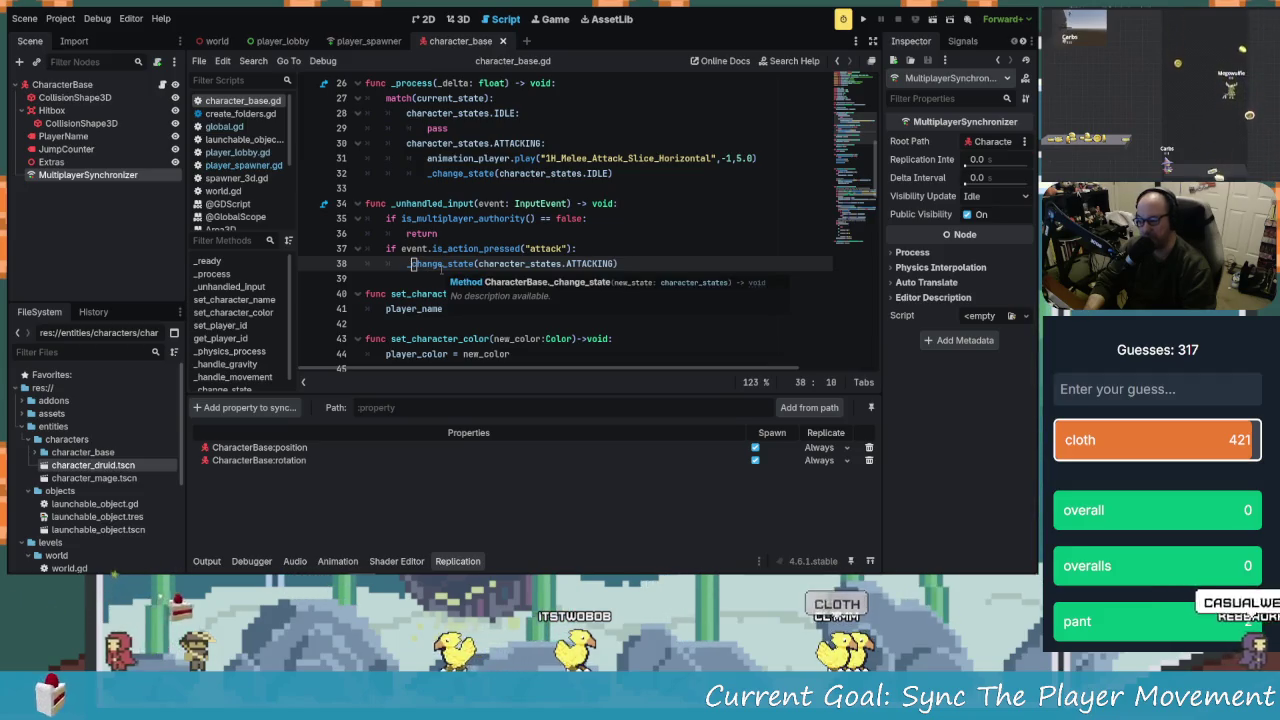
pyautogui.scroll(-20, 441, 268)
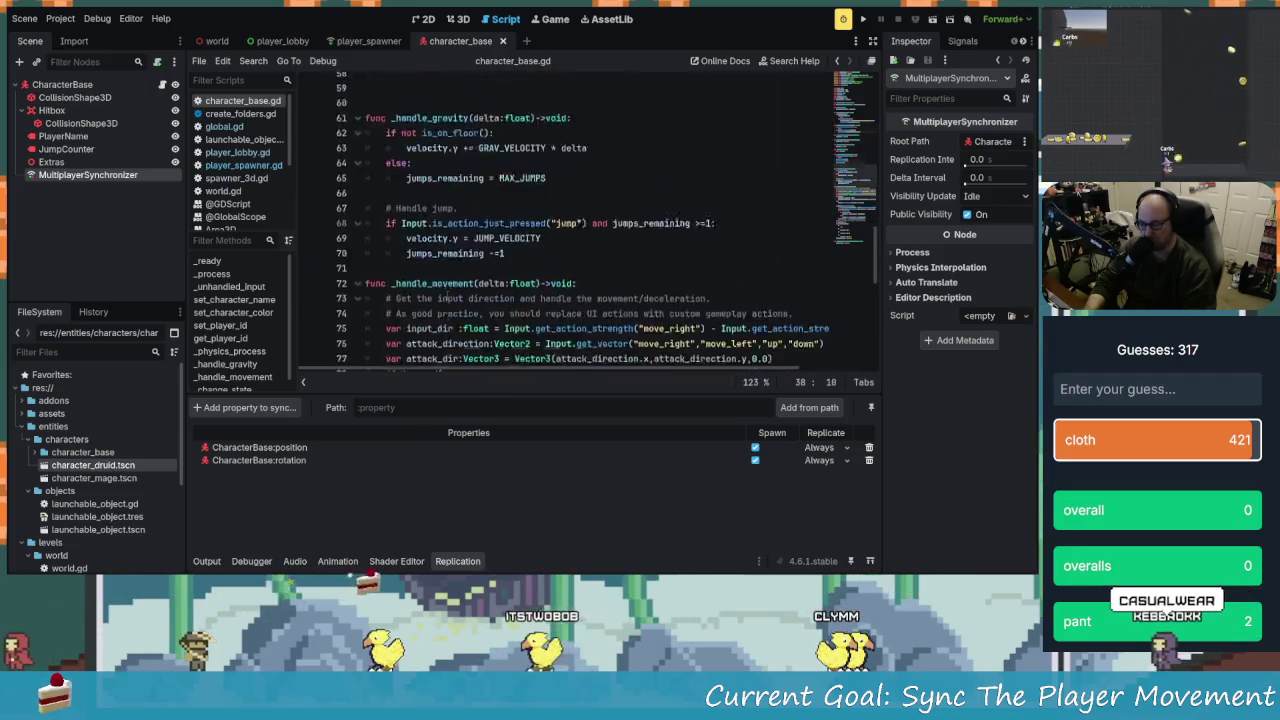
pyautogui.scroll(-1, 447, 296)
pyautogui.click(414, 308)
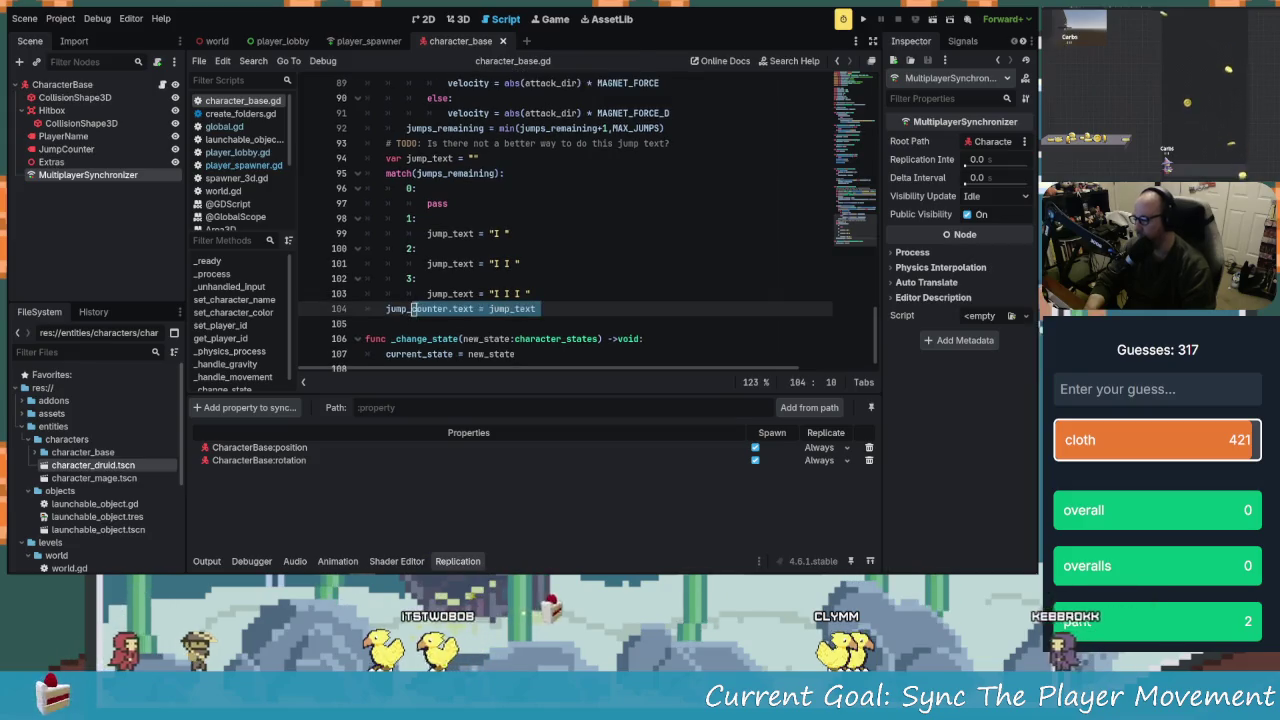
pyautogui.press('Down')
pyautogui.write('@')
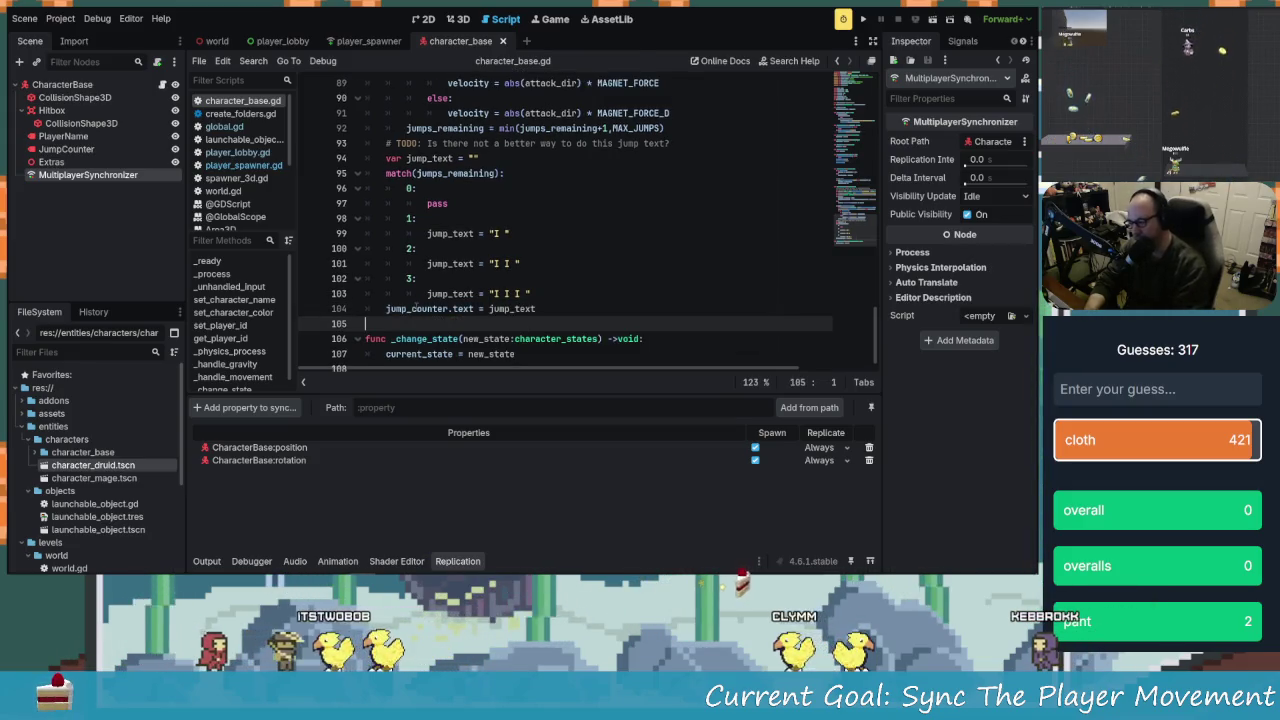
pyautogui.write('rp')
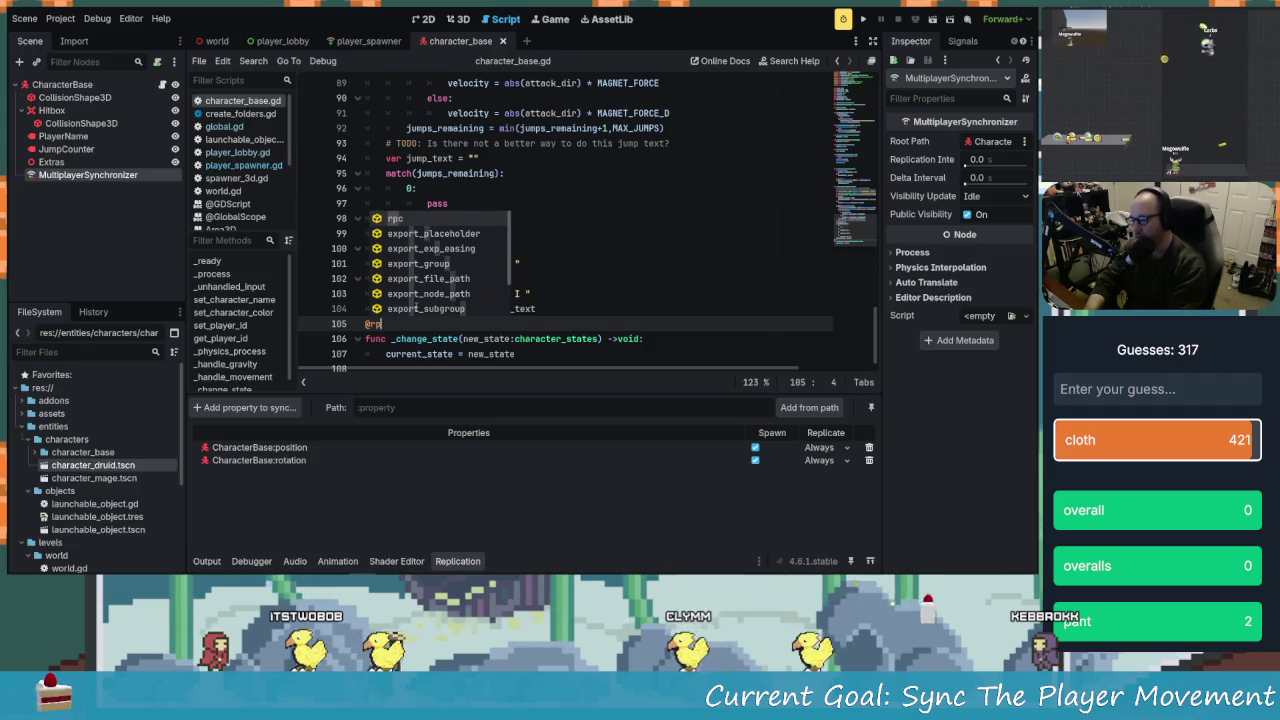
pyautogui.press('Return')
pyautogui.write('"')
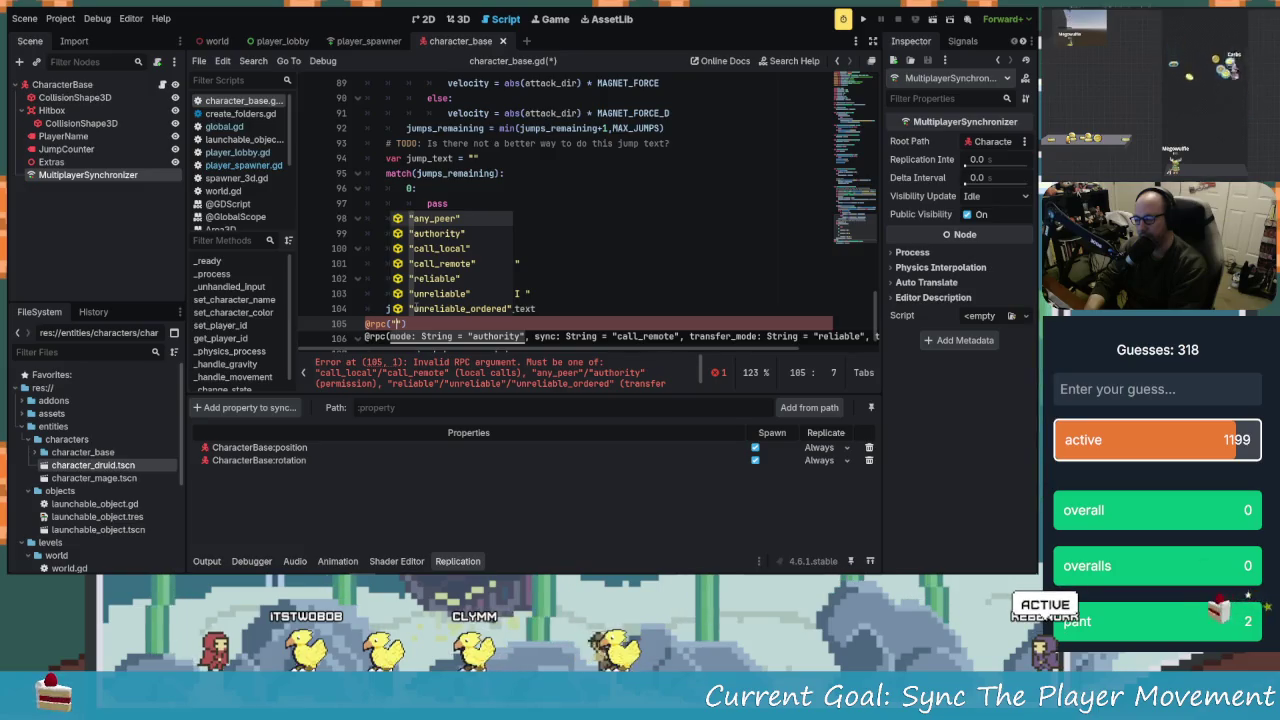
pyautogui.press('Down')
pyautogui.press('Return')
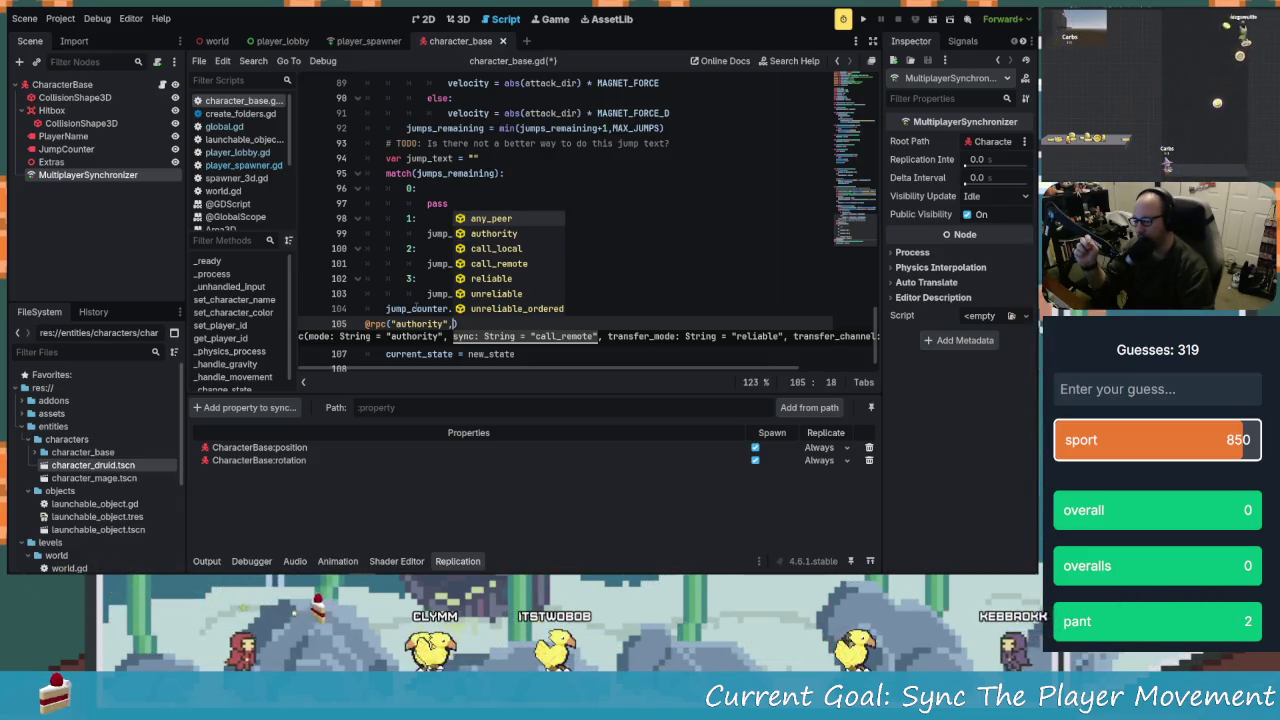
# Choose call_local from the rpc option suggestions as the annotation's second argument
pyautogui.press('Down')
pyautogui.press('Down')
pyautogui.press('Down')
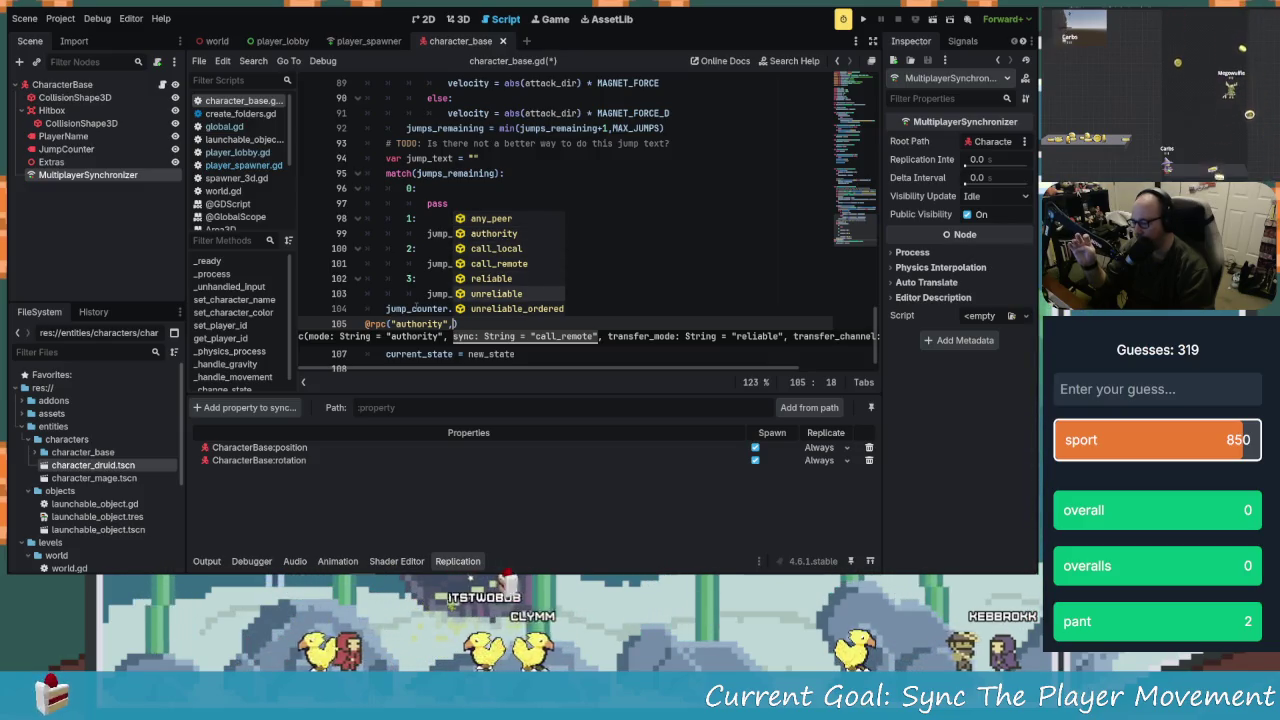
pyautogui.press('Up')
pyautogui.press('Up')
pyautogui.press('Up')
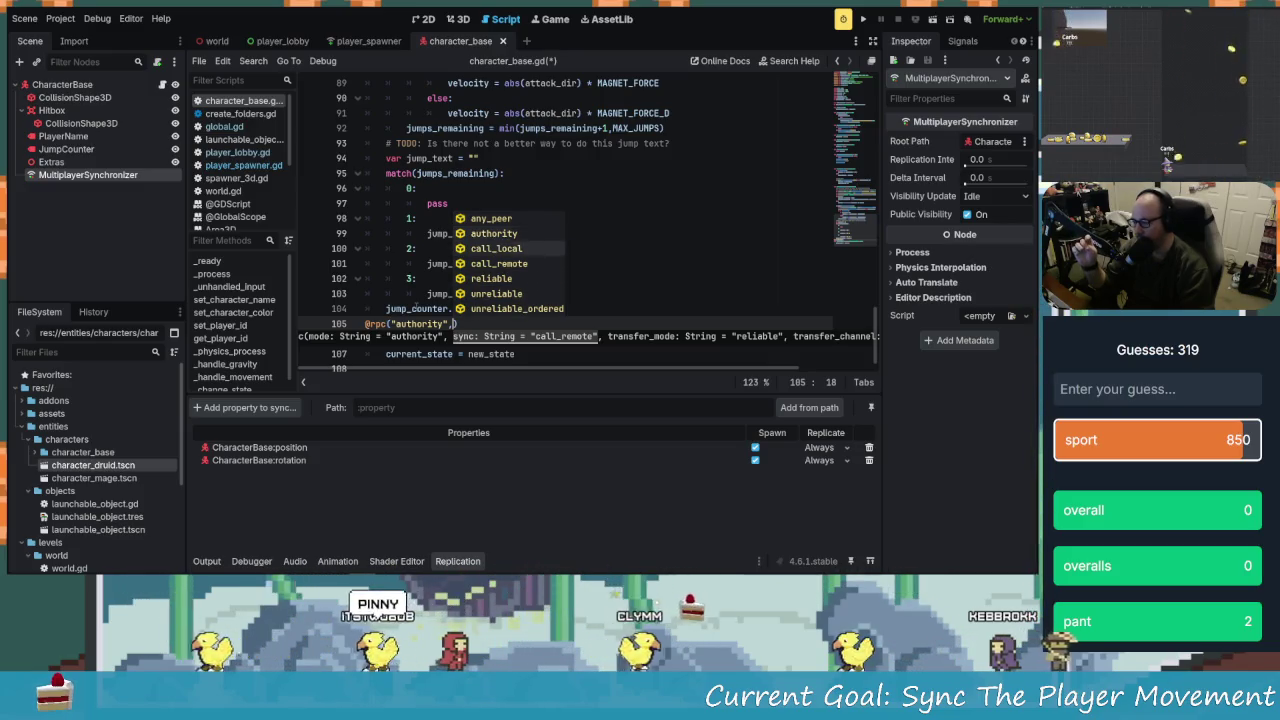
pyautogui.press('Up')
pyautogui.press('Up')
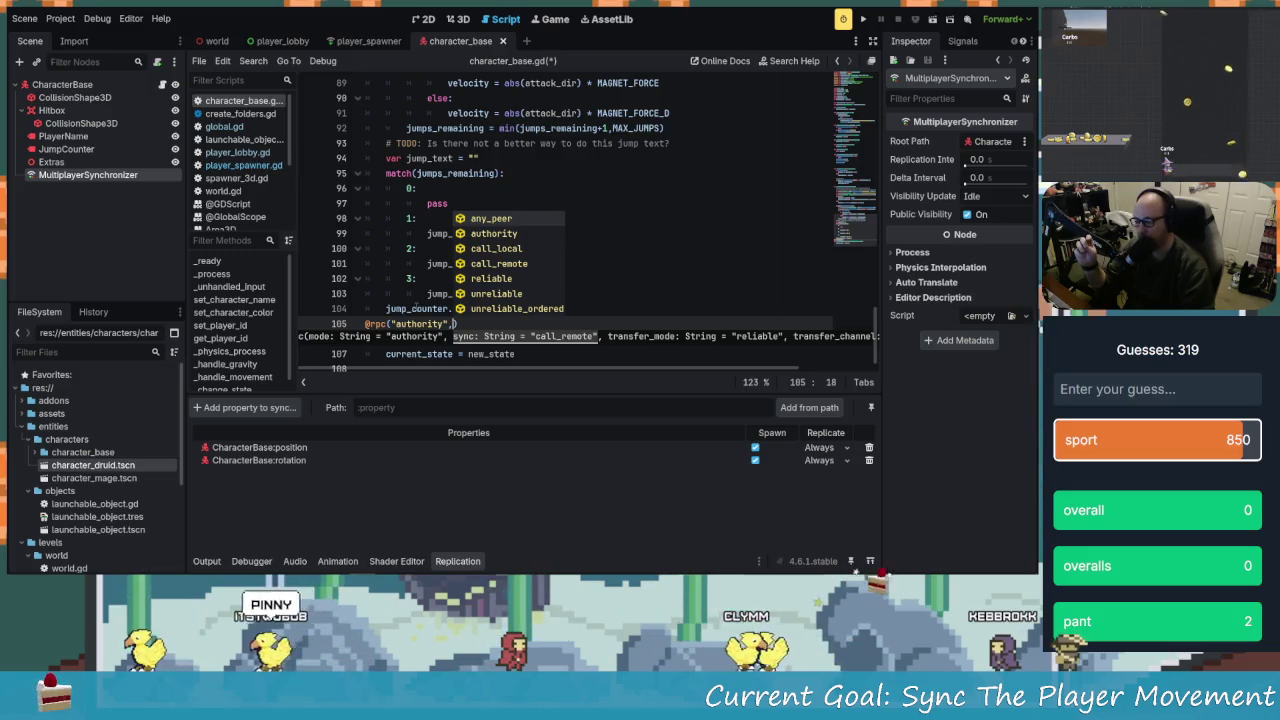
pyautogui.press('Down')
pyautogui.press('Down')
pyautogui.press('Down')
pyautogui.press('Up')
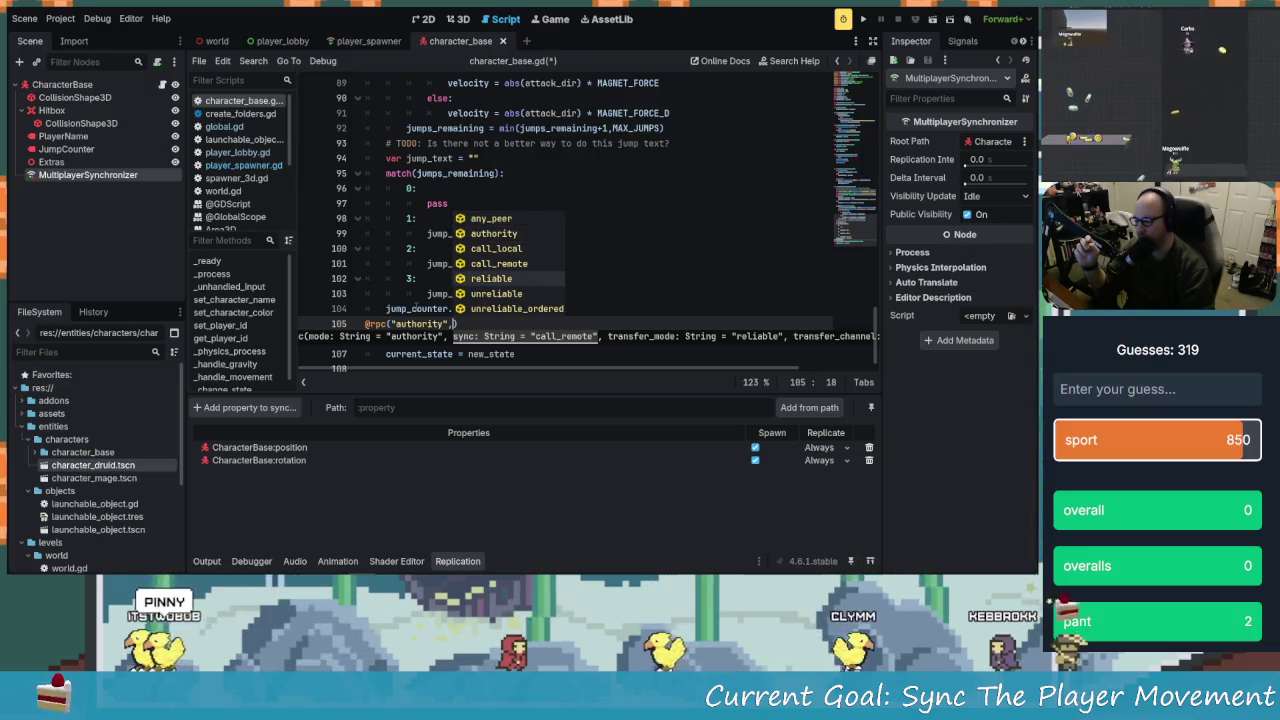
pyautogui.press('Return')
pyautogui.press('Escape')
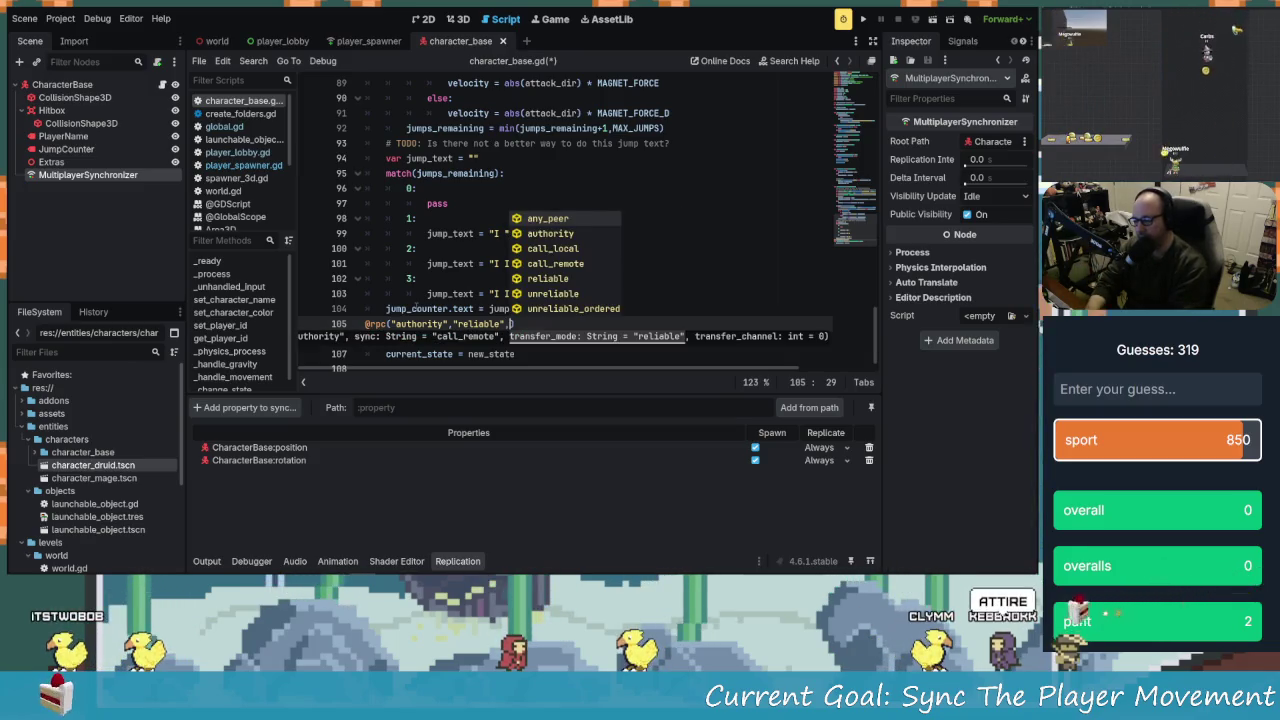
pyautogui.press('Left')
pyautogui.press('Left')
pyautogui.press('Left')
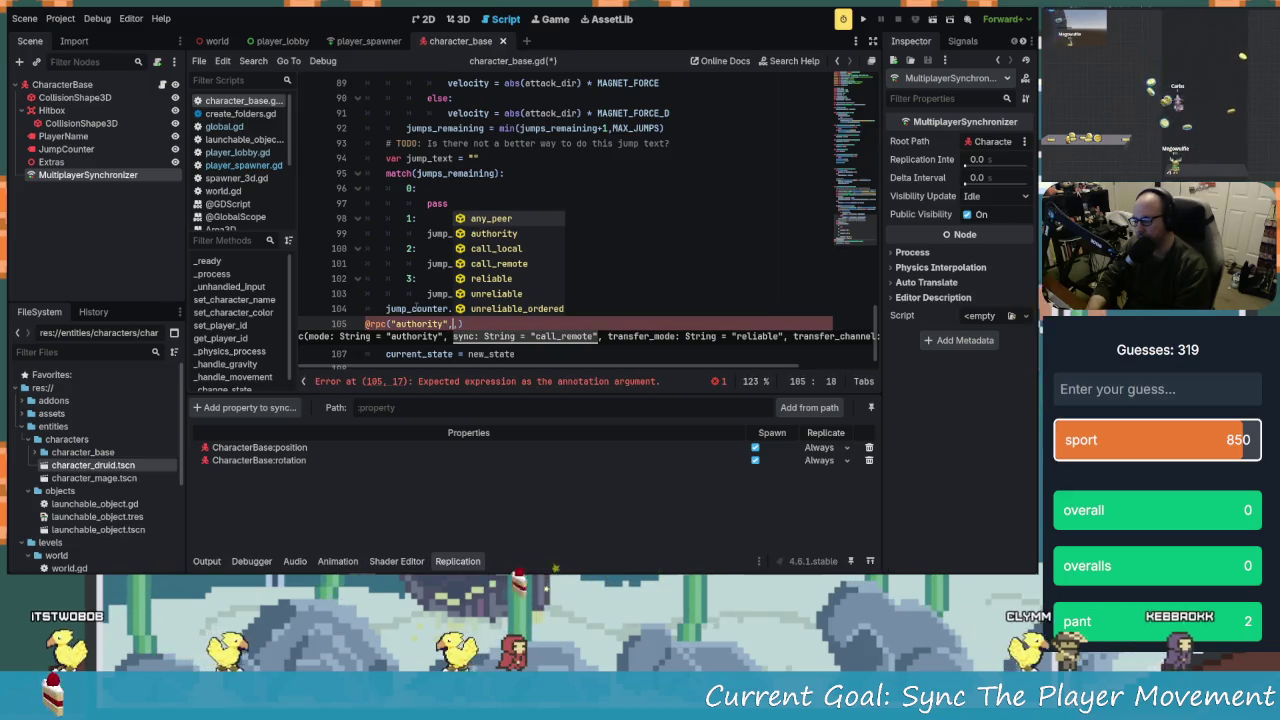
pyautogui.press('Up')
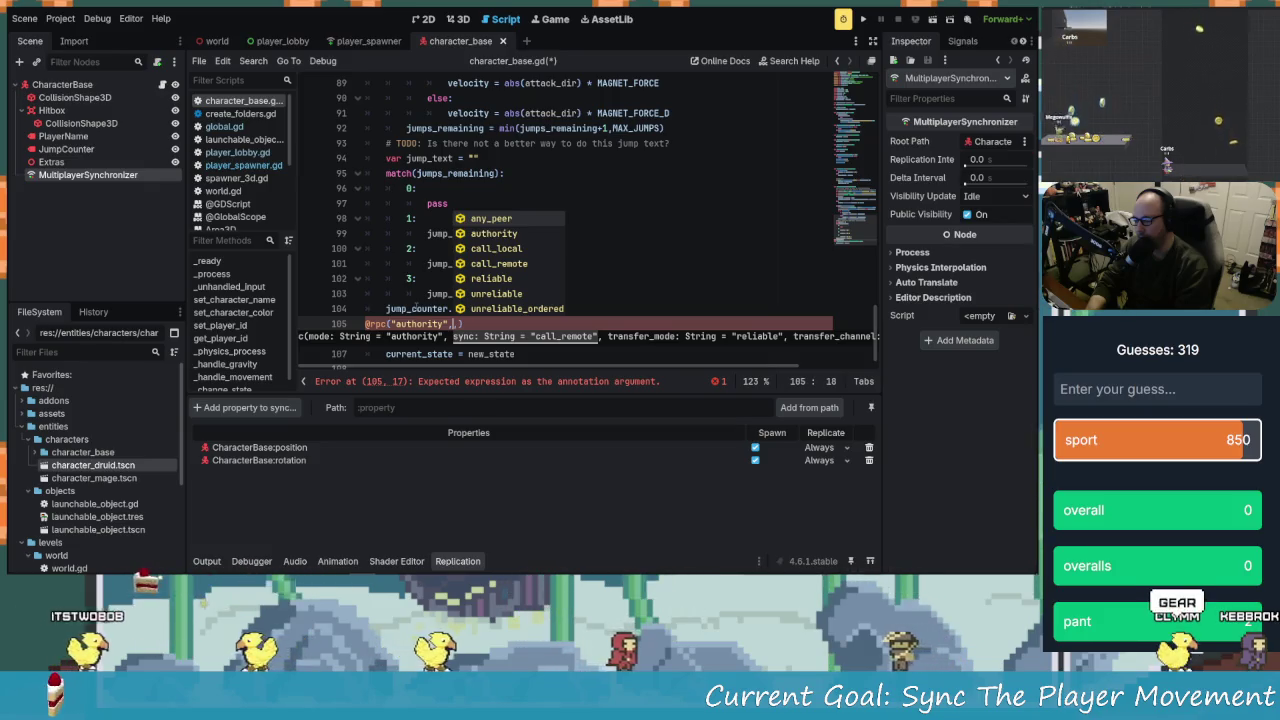
pyautogui.press('Down')
pyautogui.press('Down')
pyautogui.press('Down')
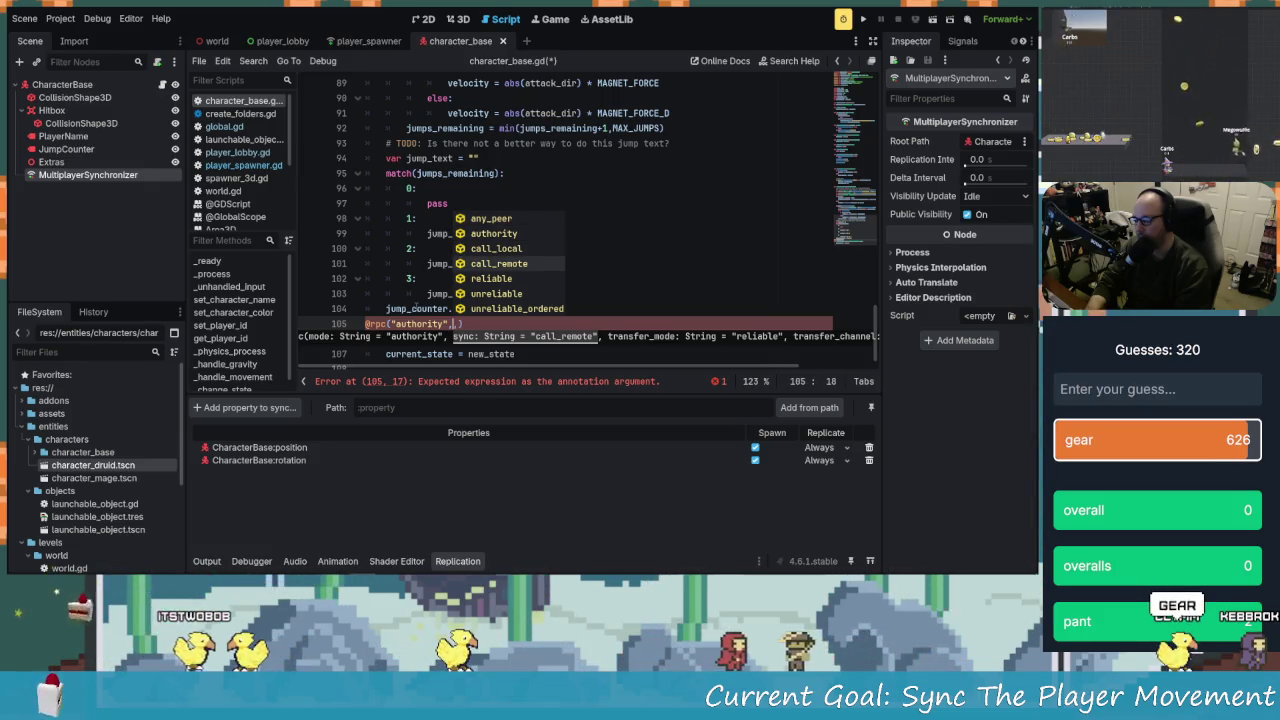
pyautogui.press('Down')
pyautogui.press('Up')
pyautogui.press('Up')
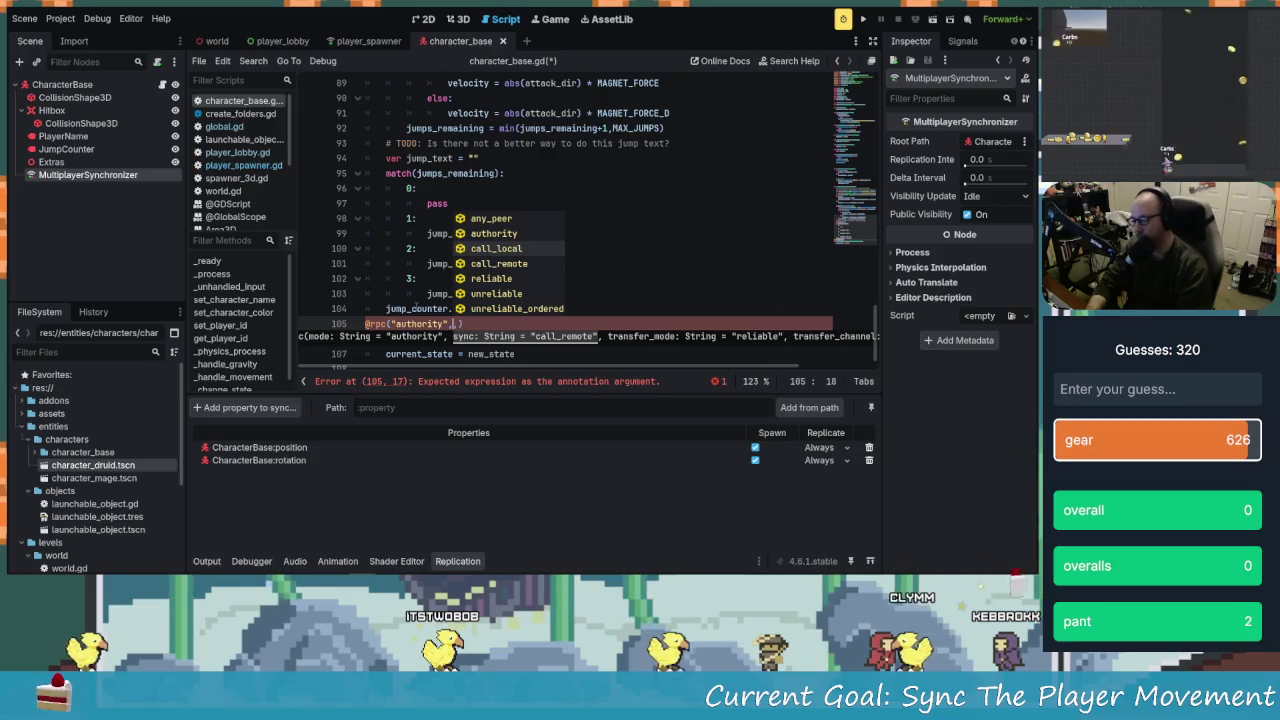
pyautogui.press('Return')
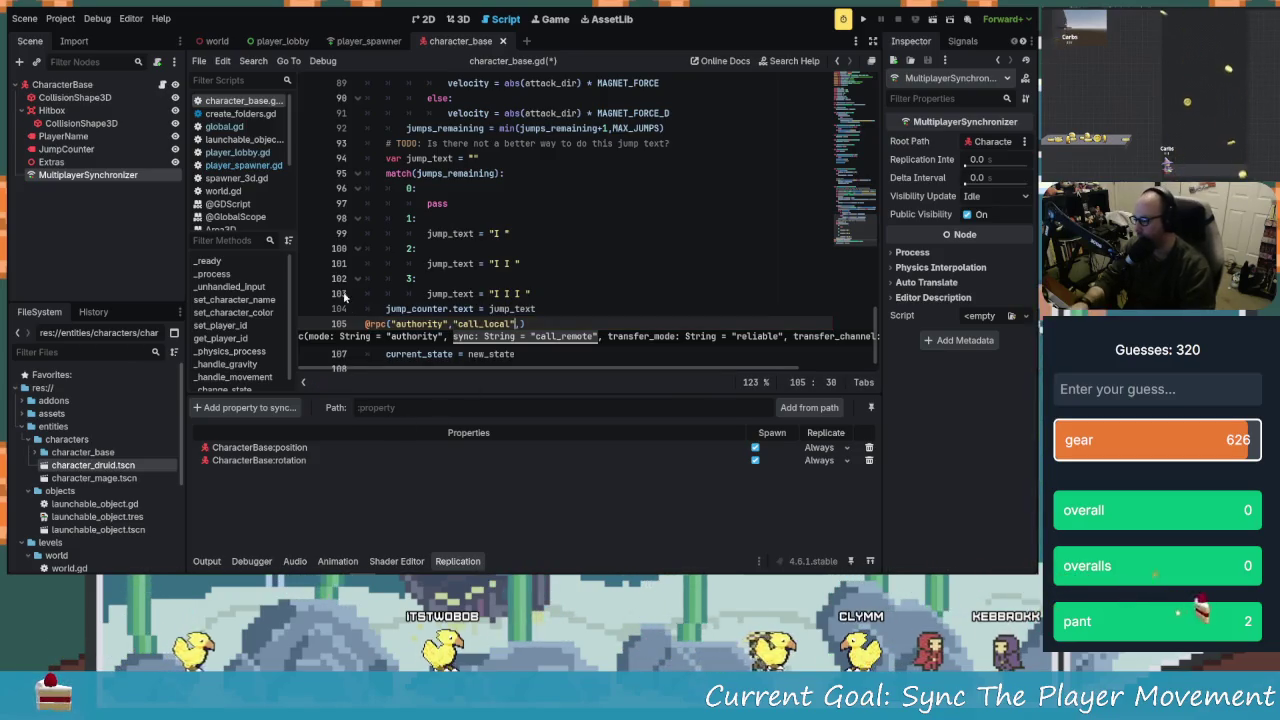
pyautogui.keyDown('ctrl'); pyautogui.click(372, 324); pyautogui.keyUp('ctrl')
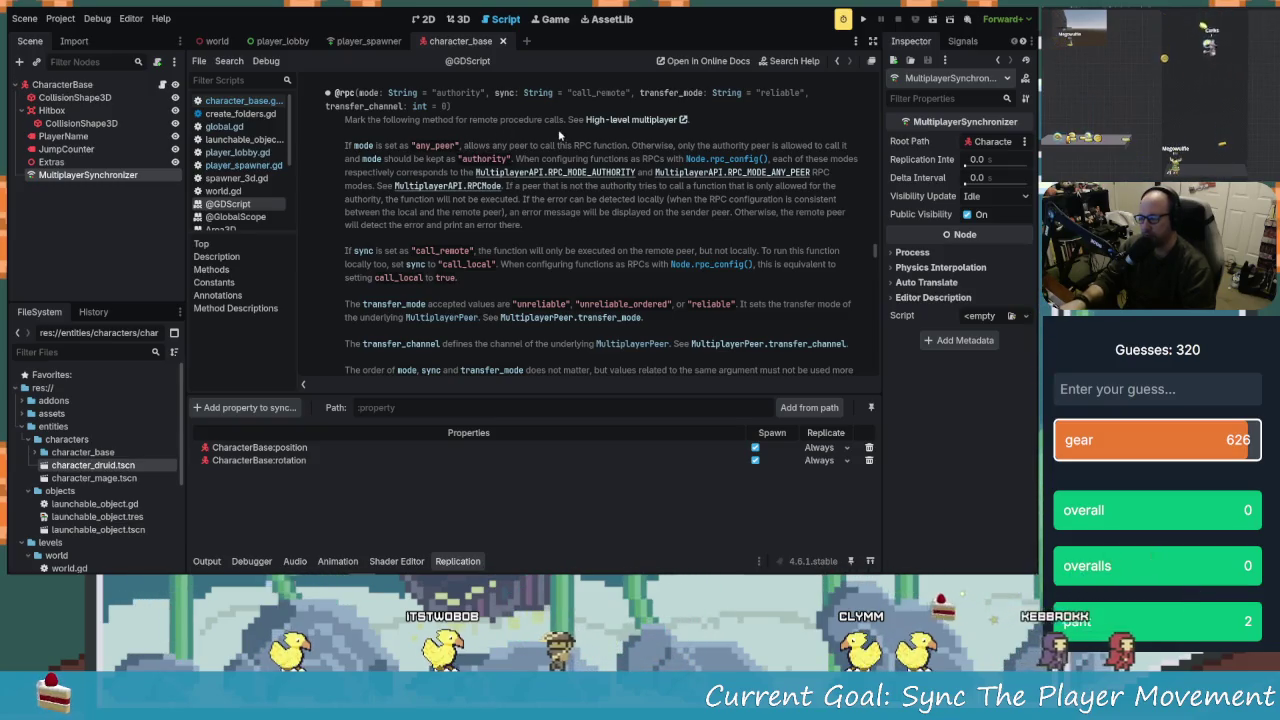
pyautogui.scroll(-1, 481, 230)
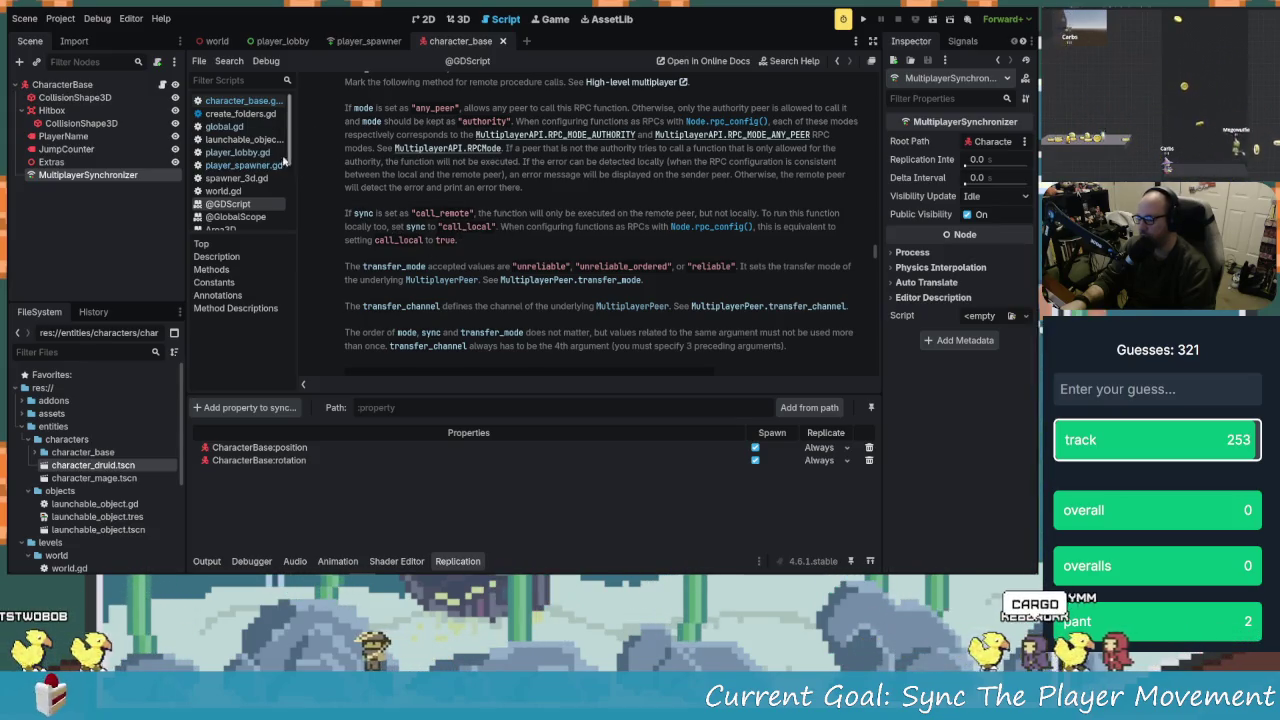
pyautogui.click(245, 101)
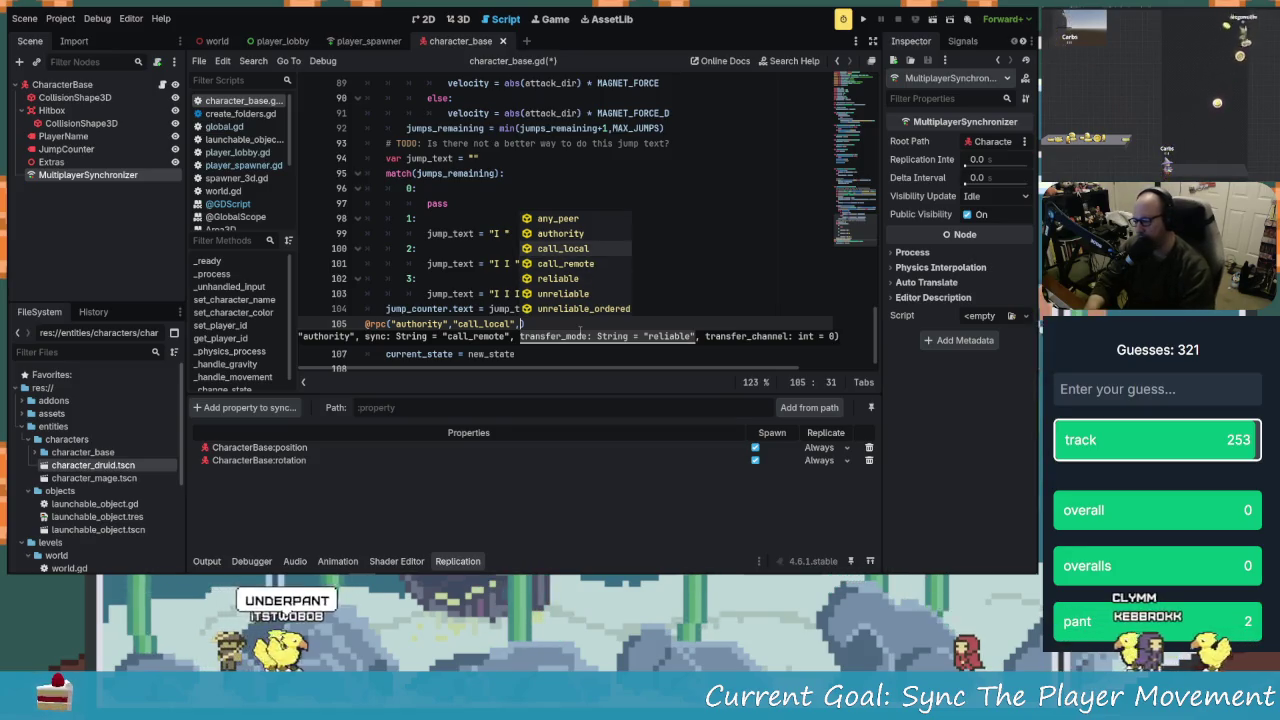
pyautogui.write('"reliable')
pyautogui.press('Return')
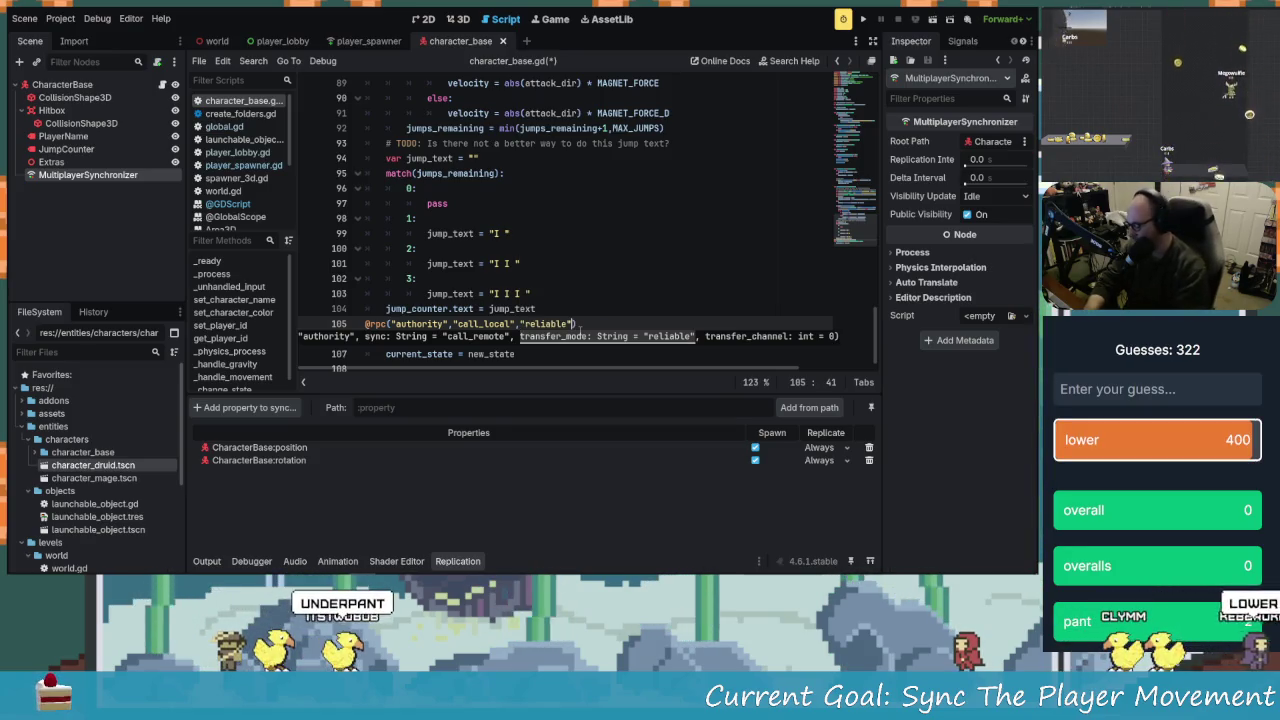
pyautogui.write(',')
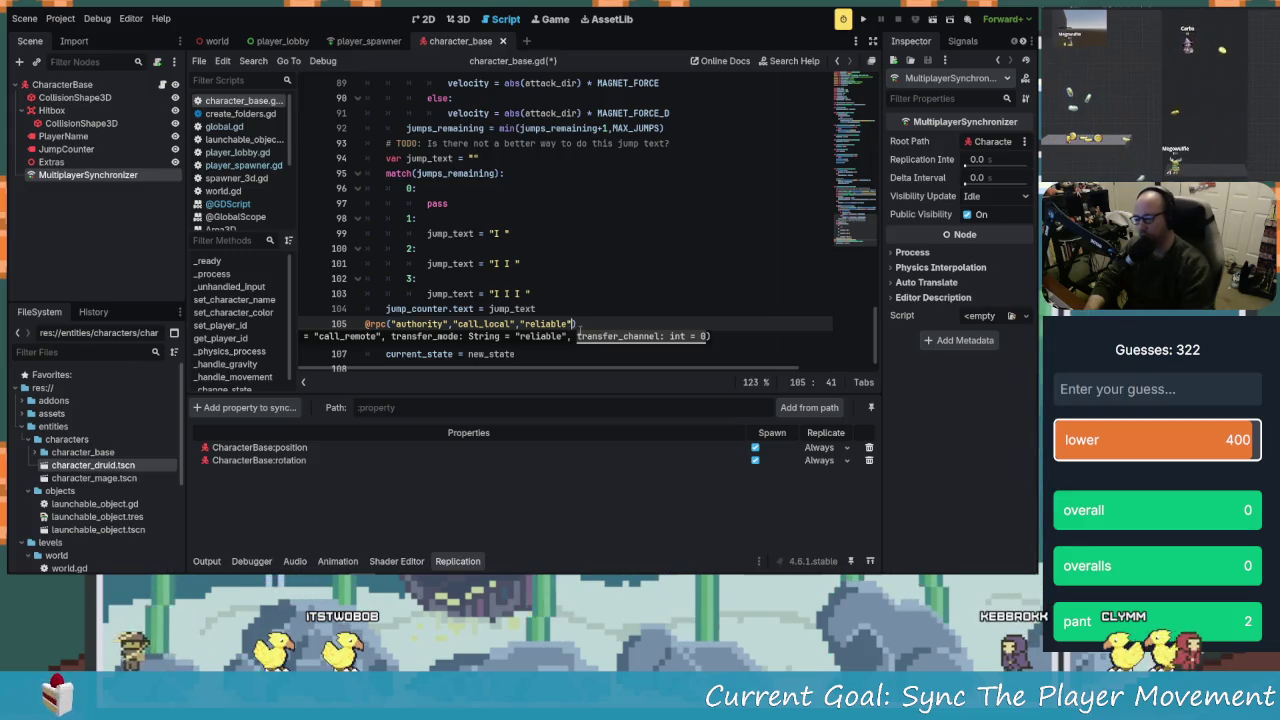
pyautogui.press('Escape')
pyautogui.press('Up')
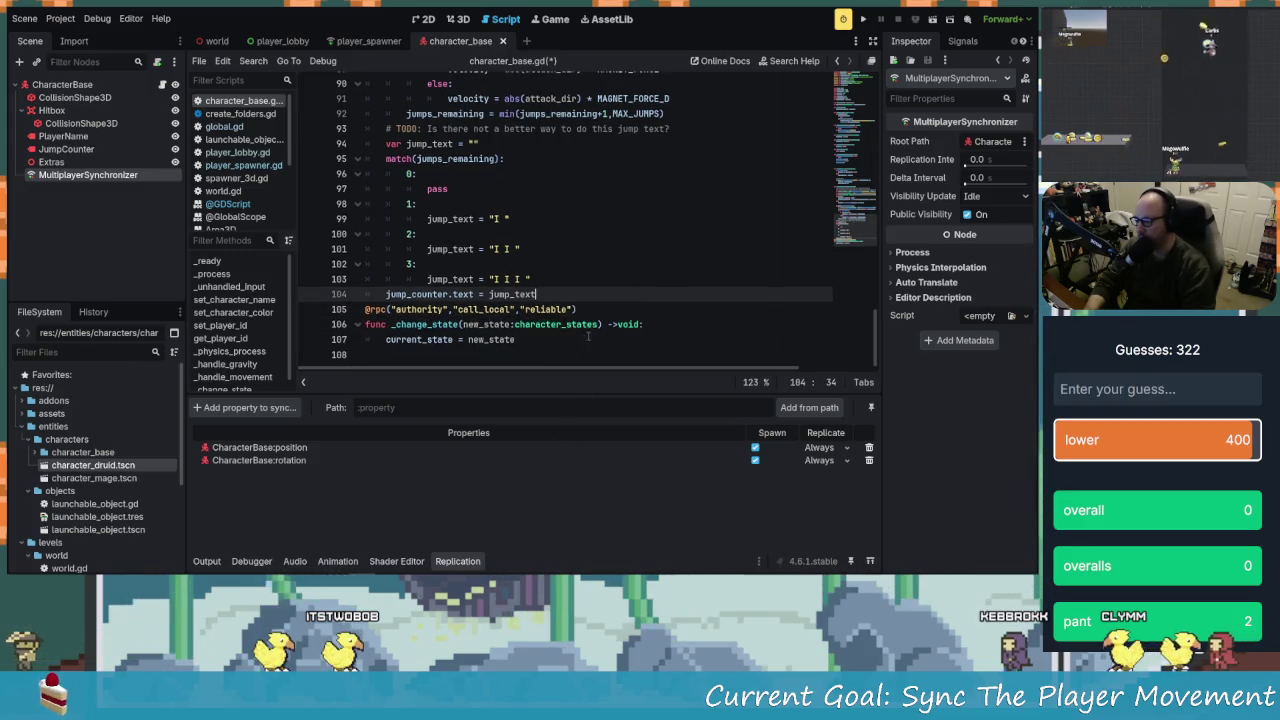
pyautogui.click(485, 324)
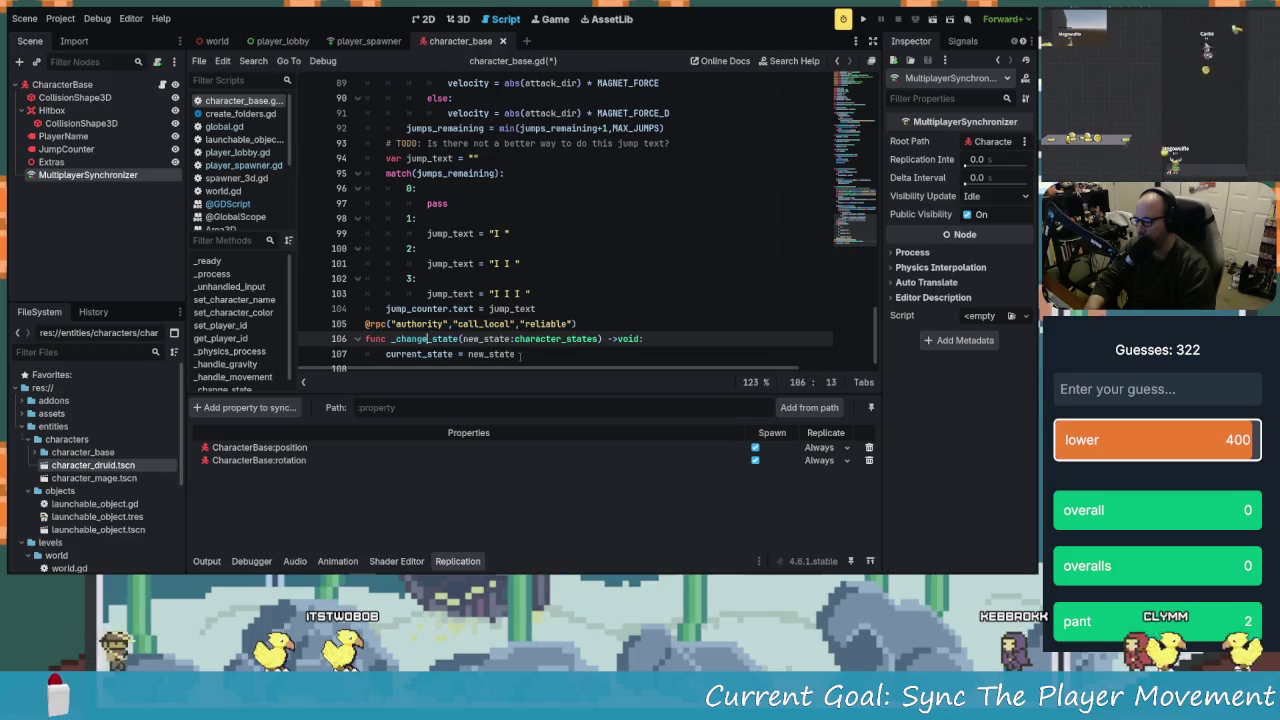
# Review the jump code and the _handle_movement call in _physics_process
pyautogui.scroll(6, 530, 345)
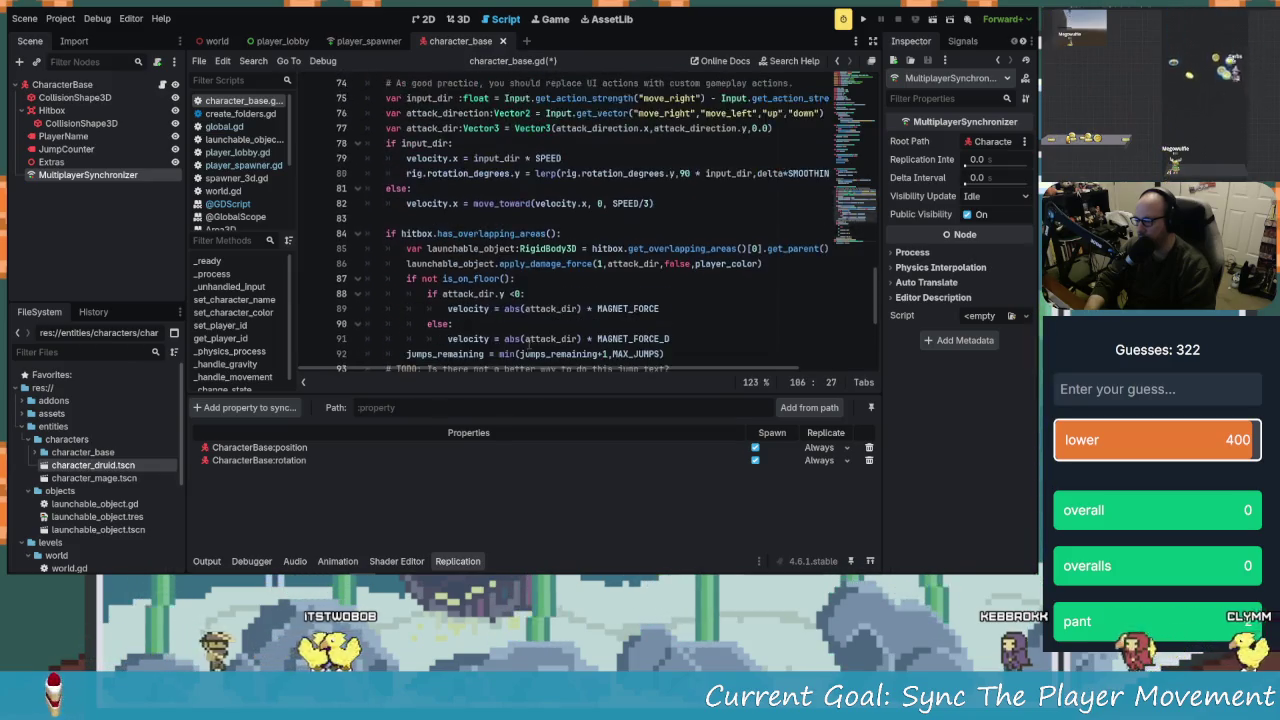
pyautogui.scroll(5, 530, 230)
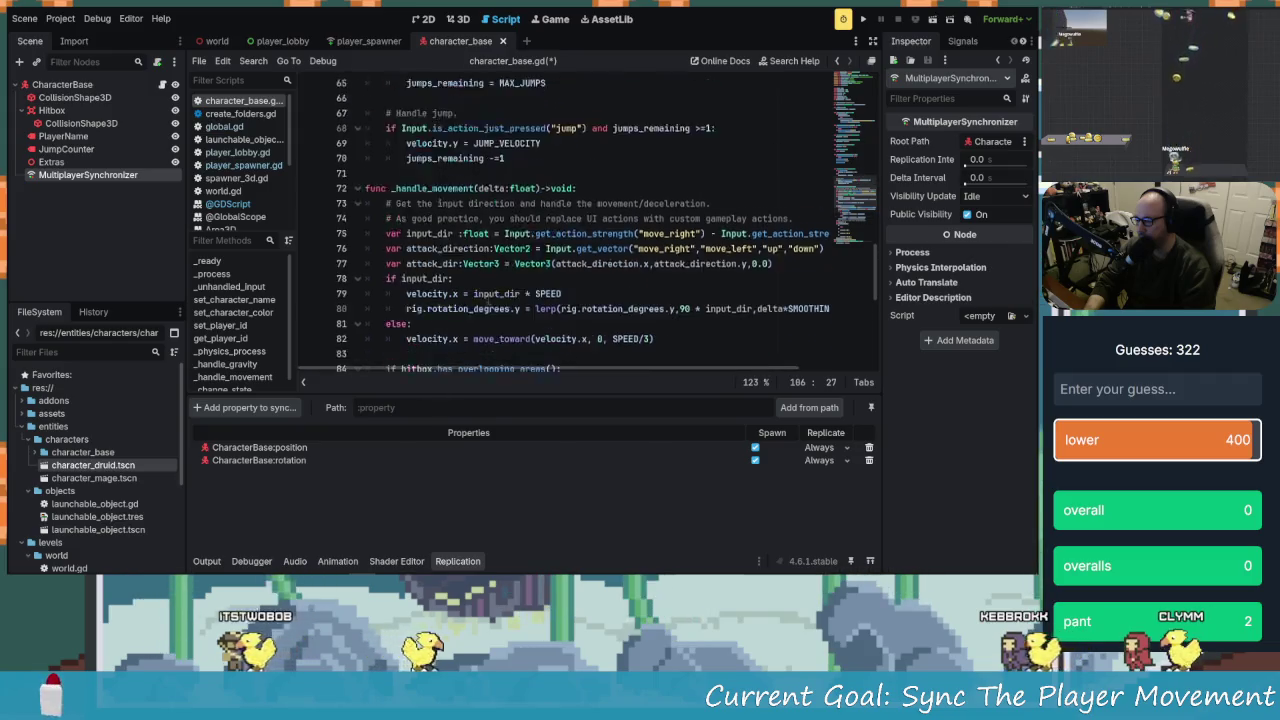
pyautogui.scroll(5, 478, 275)
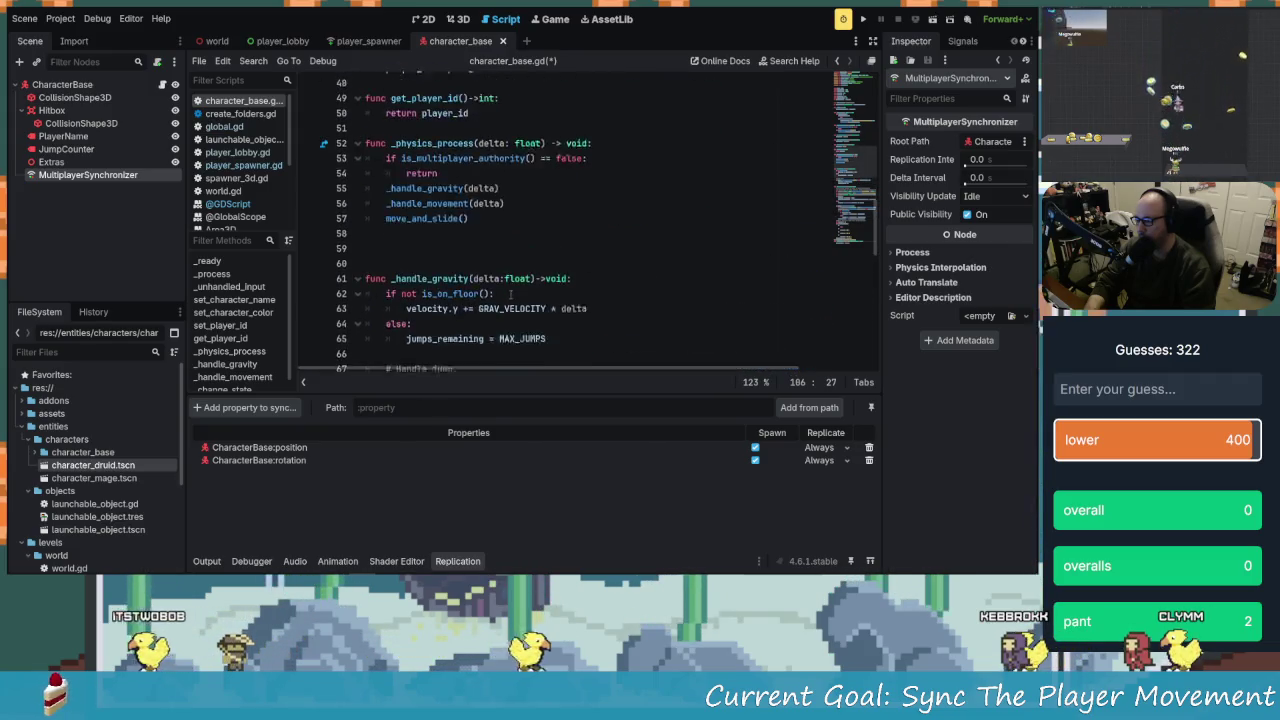
pyautogui.scroll(-6, 467, 294)
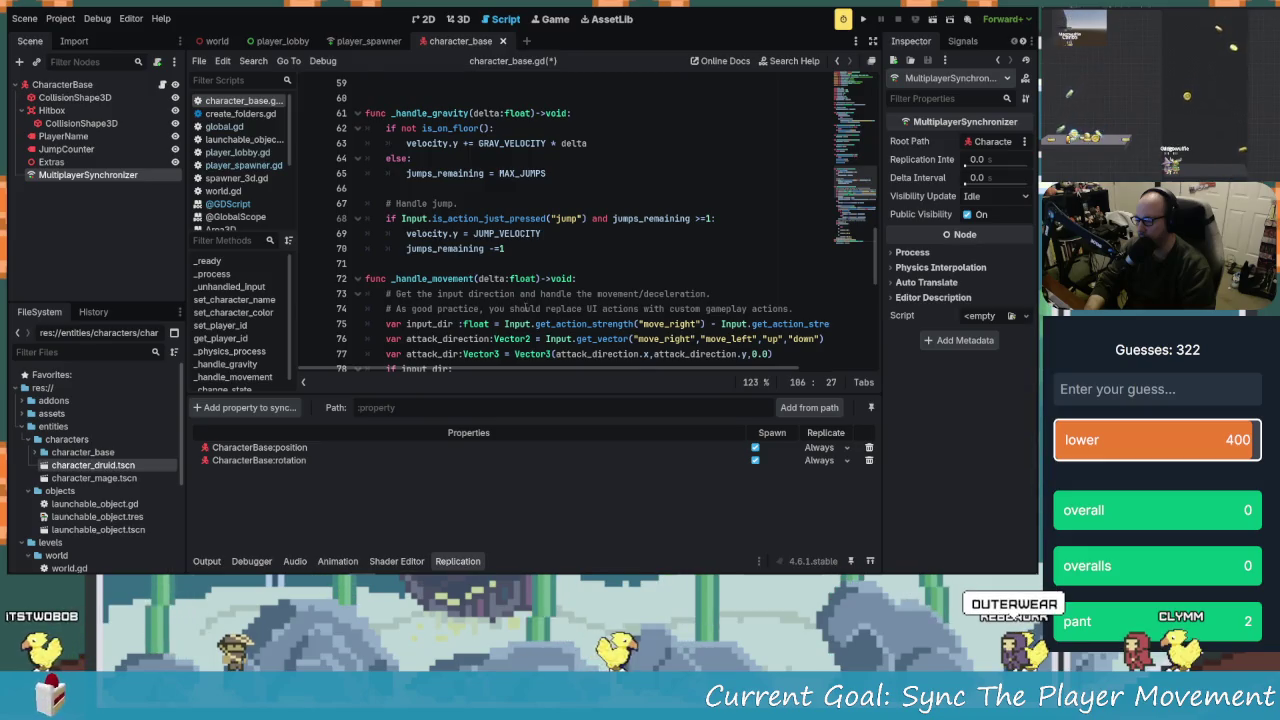
pyautogui.scroll(3, 525, 300)
pyautogui.scroll(-2, 525, 300)
pyautogui.moveTo(484, 264); pyautogui.dragTo(500, 279)
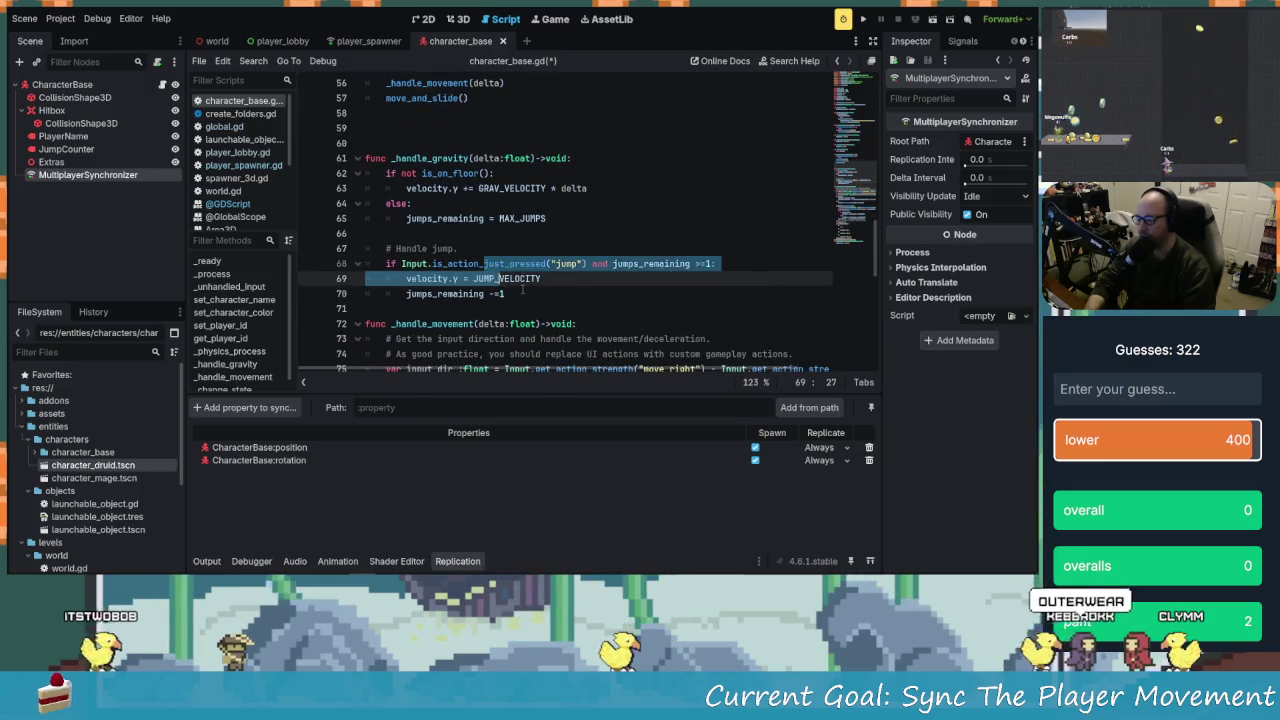
pyautogui.click(522, 293)
pyautogui.scroll(4, 500, 295)
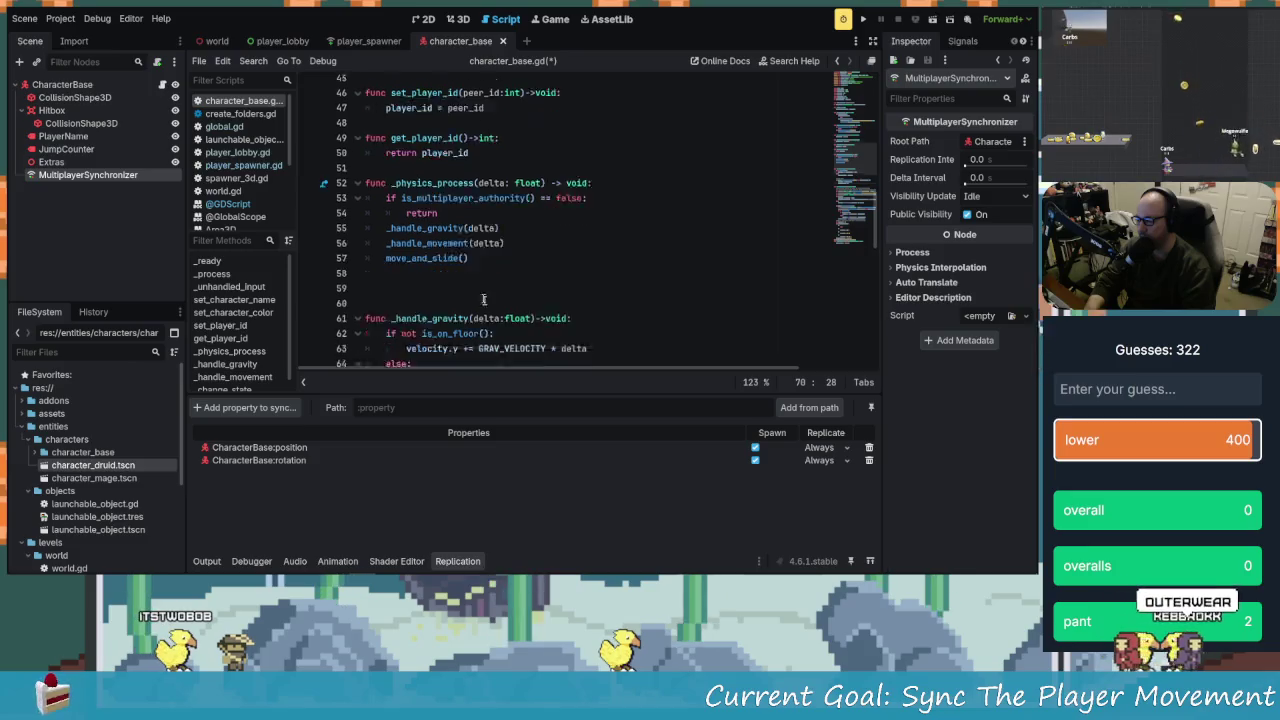
pyautogui.scroll(-3, 483, 299)
pyautogui.scroll(3, 440, 290)
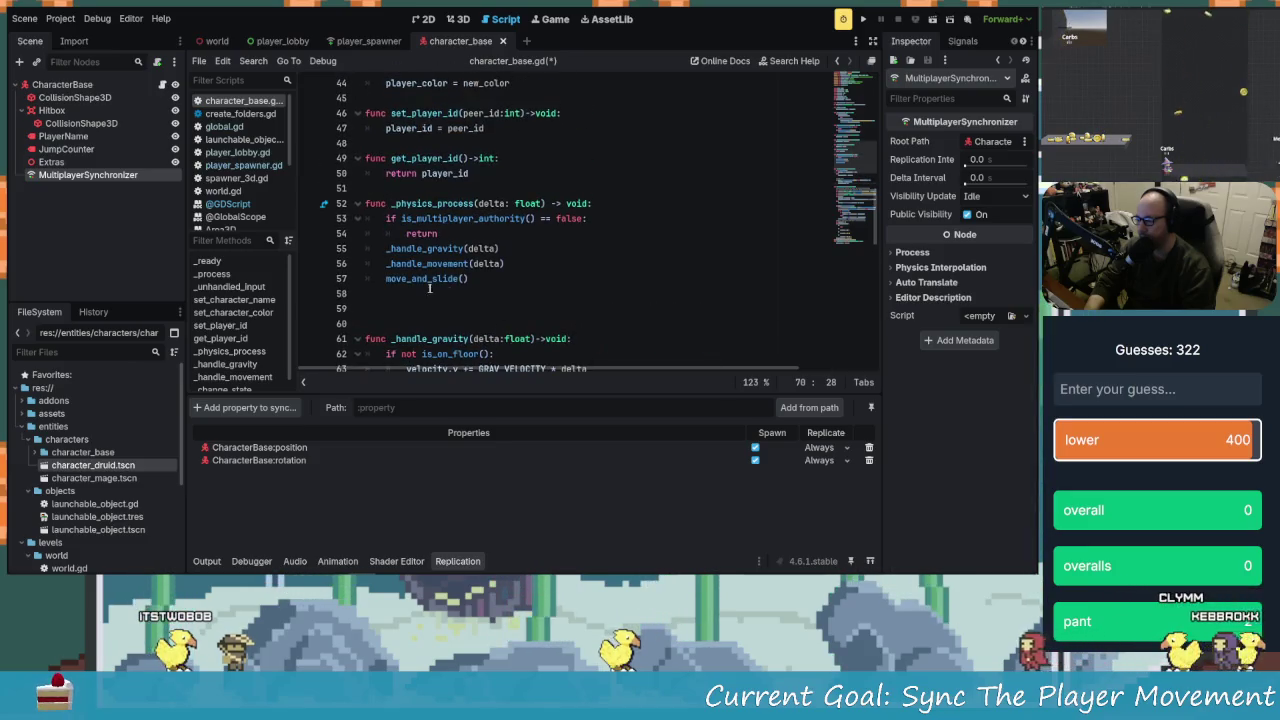
pyautogui.scroll(-3, 446, 295)
pyautogui.scroll(3, 430, 285)
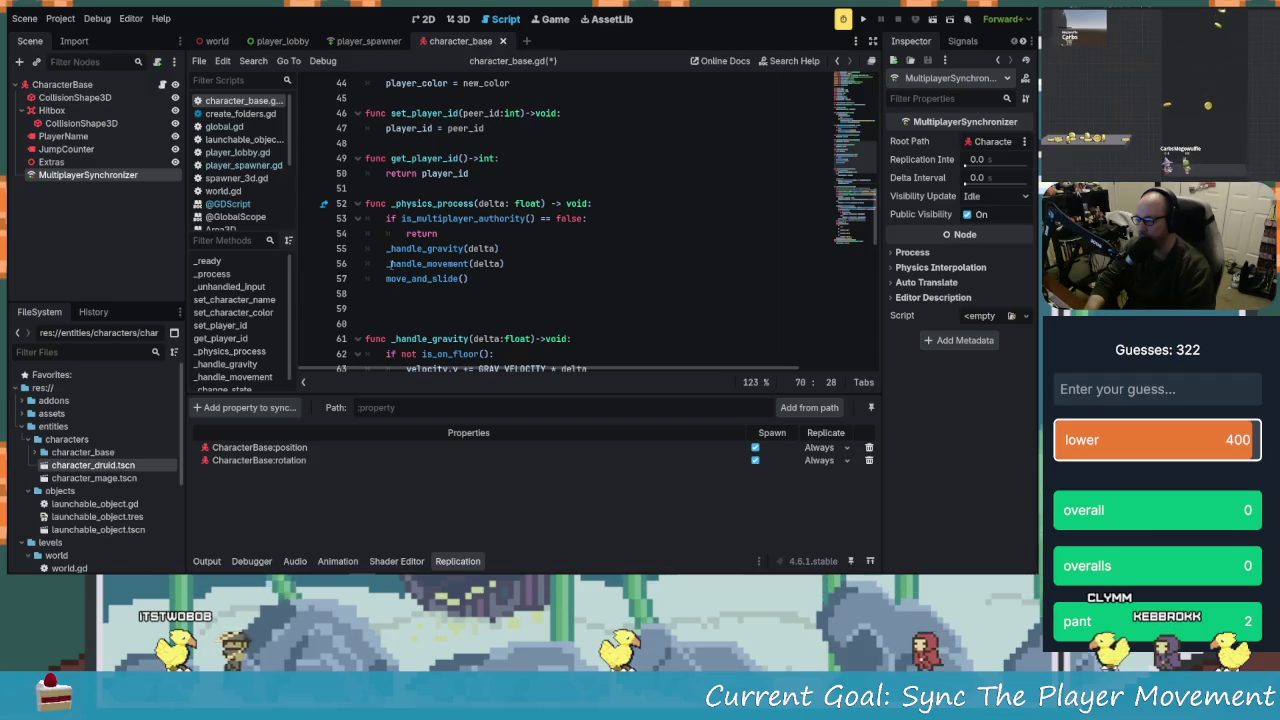
pyautogui.click(390, 264)
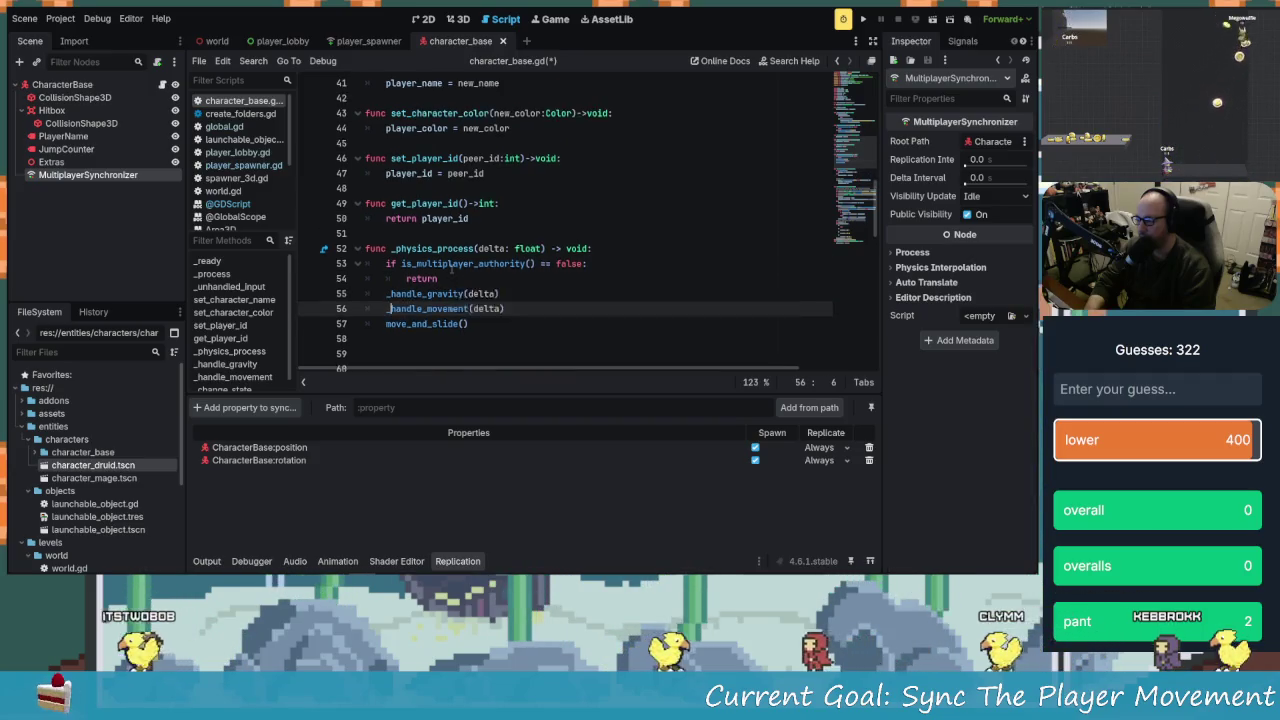
pyautogui.scroll(7, 452, 267)
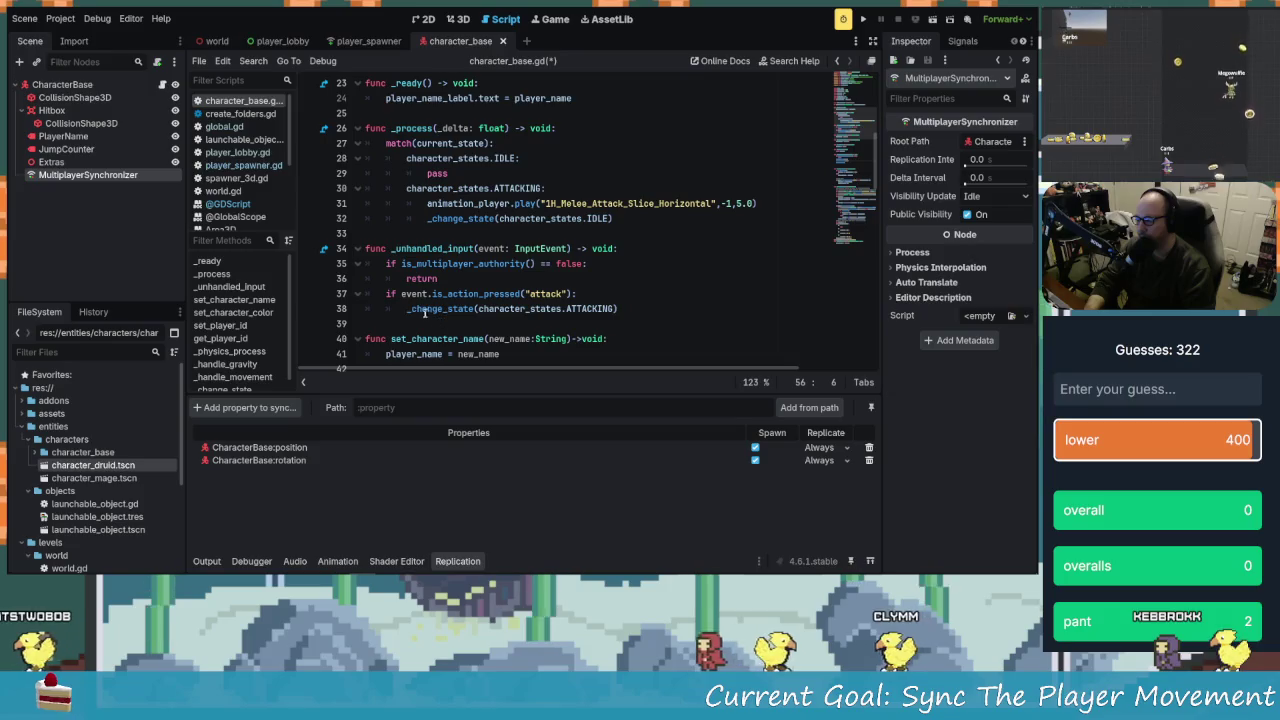
# On line 38, remove the stray character and append .rpc to the _change_state call
pyautogui.click(413, 309)
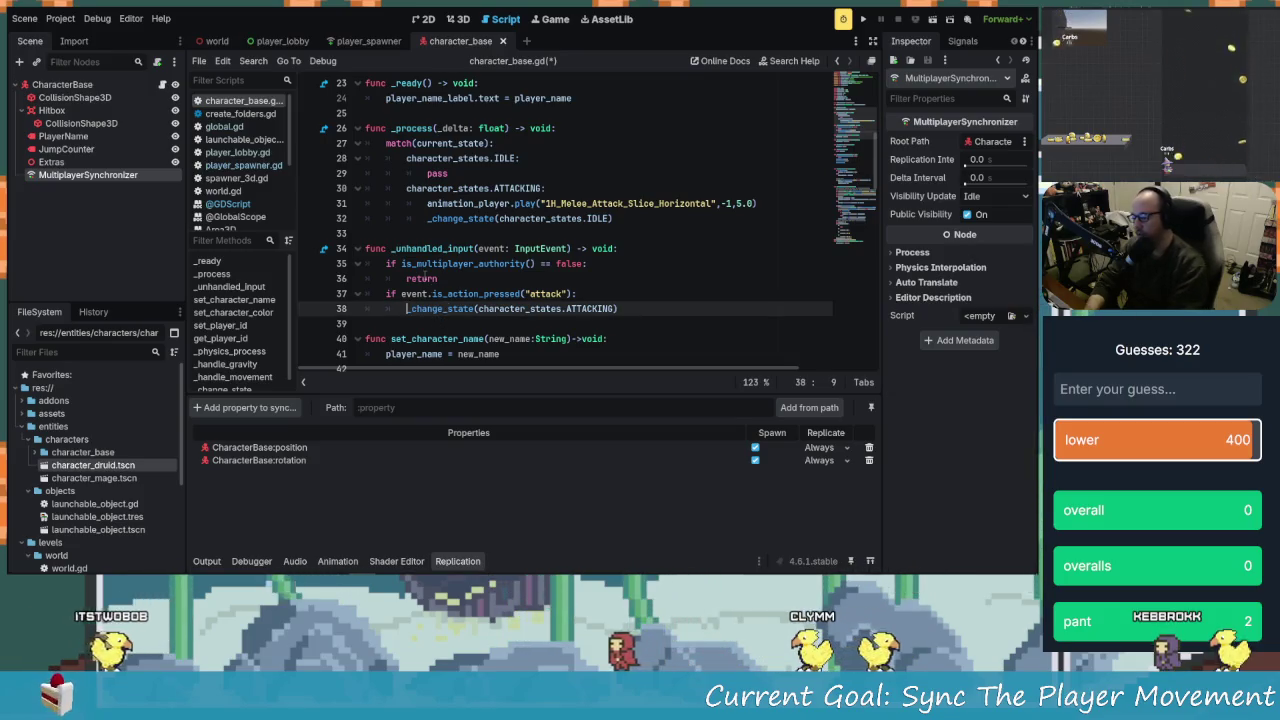
pyautogui.write('rpc')
pyautogui.press('BackSpace')
pyautogui.press('BackSpace')
pyautogui.press('BackSpace')
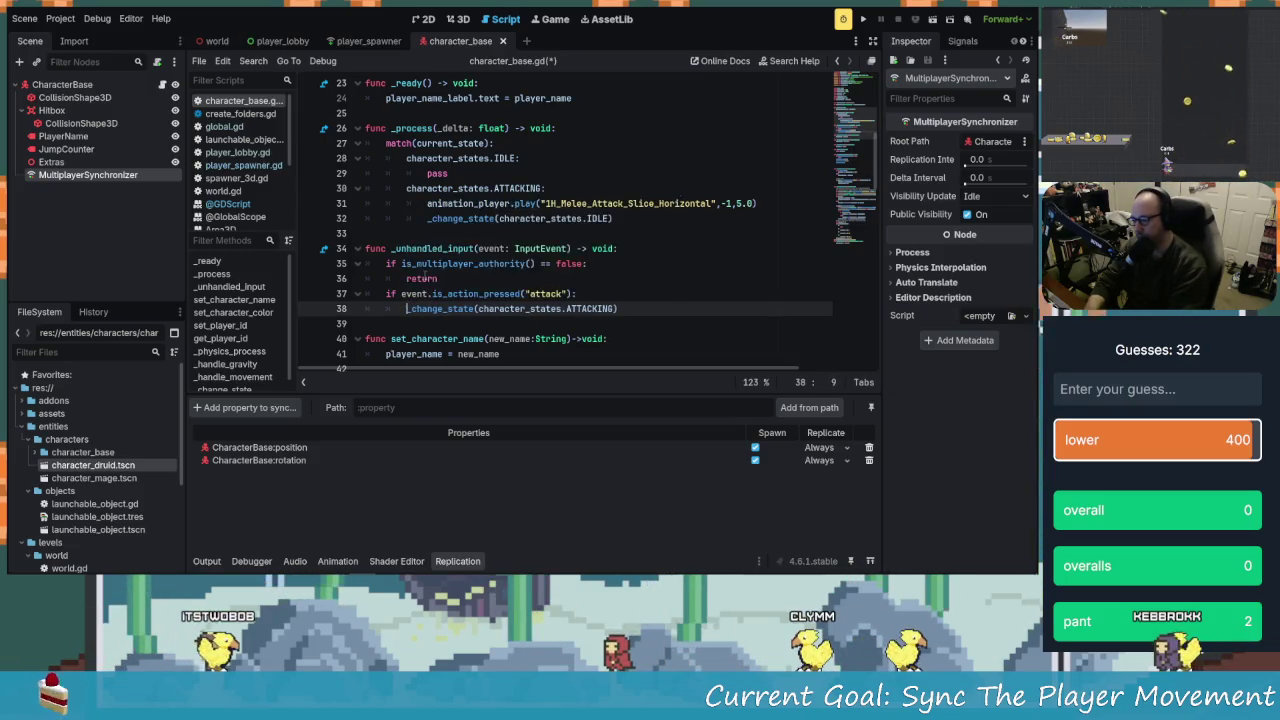
pyautogui.hotkey('ctrl', 'Right')
pyautogui.write('.')
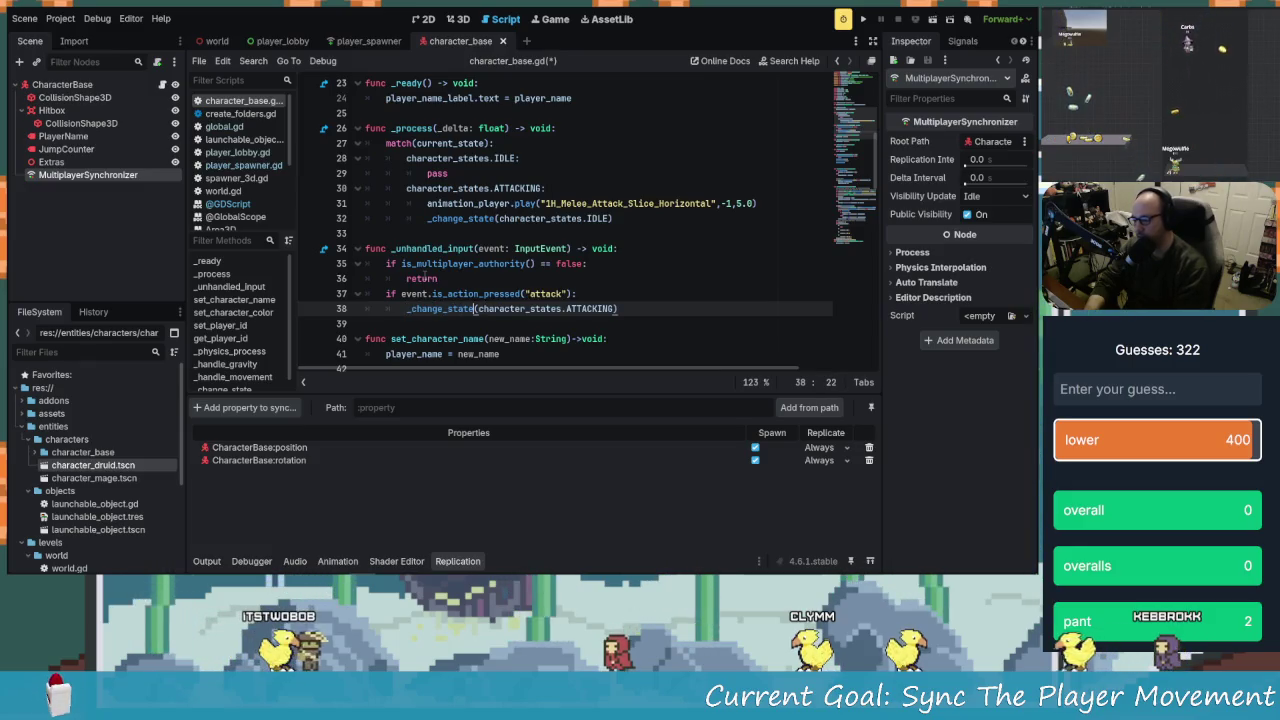
pyautogui.write('rpc')
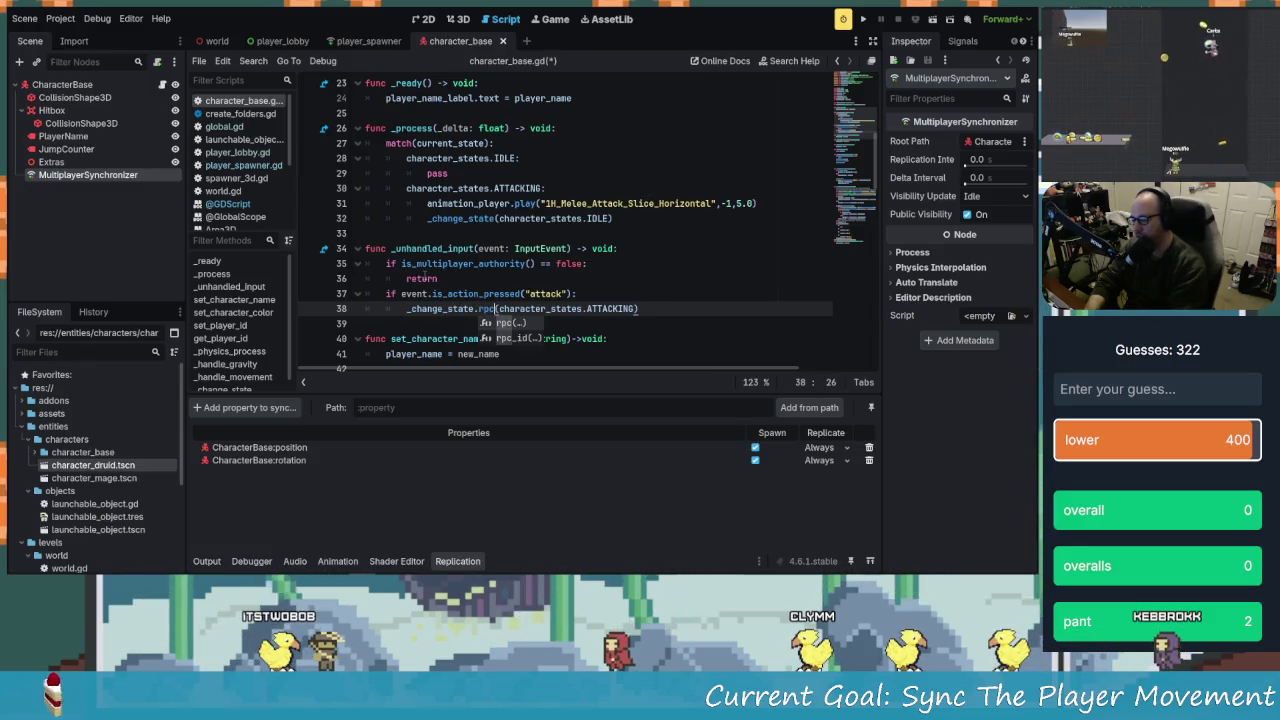
# Check the rpc() argument hint and read the Callable documentation for rpc
pyautogui.press('Return')
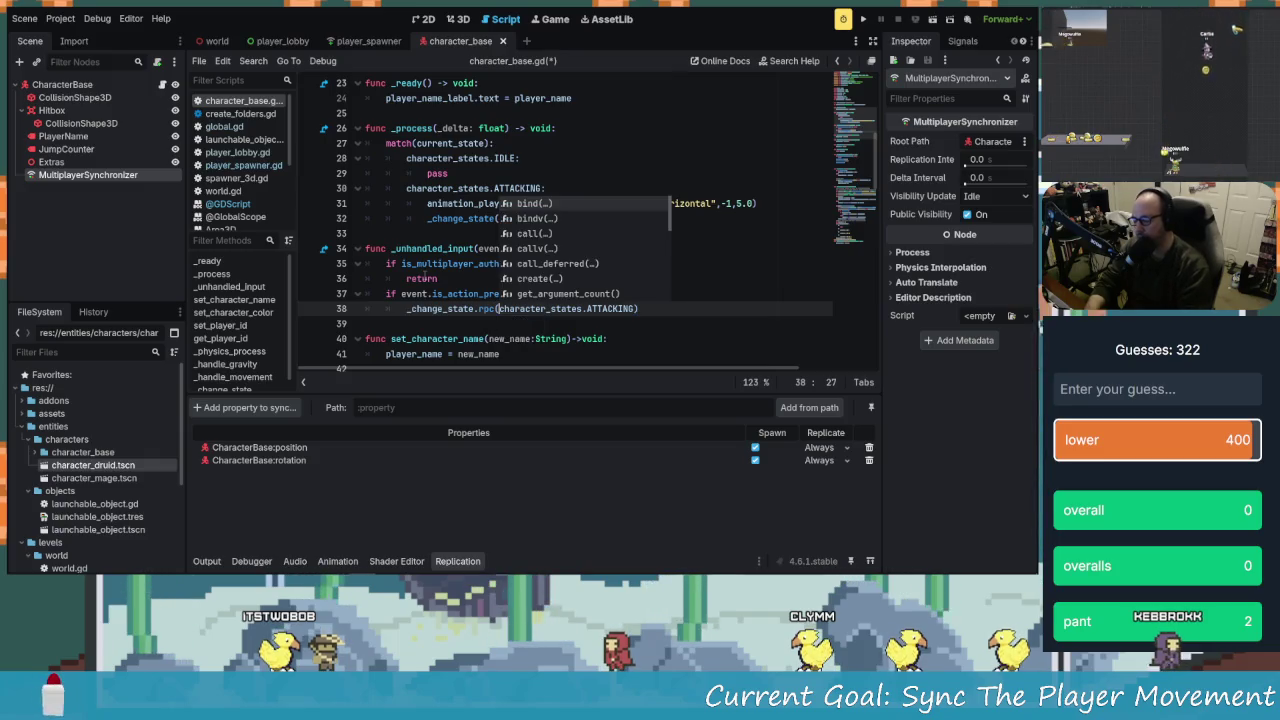
pyautogui.press('Right')
pyautogui.press('Right')
pyautogui.press('Right')
pyautogui.press('Left')
pyautogui.press('Left')
pyautogui.press('Left')
pyautogui.press('Right')
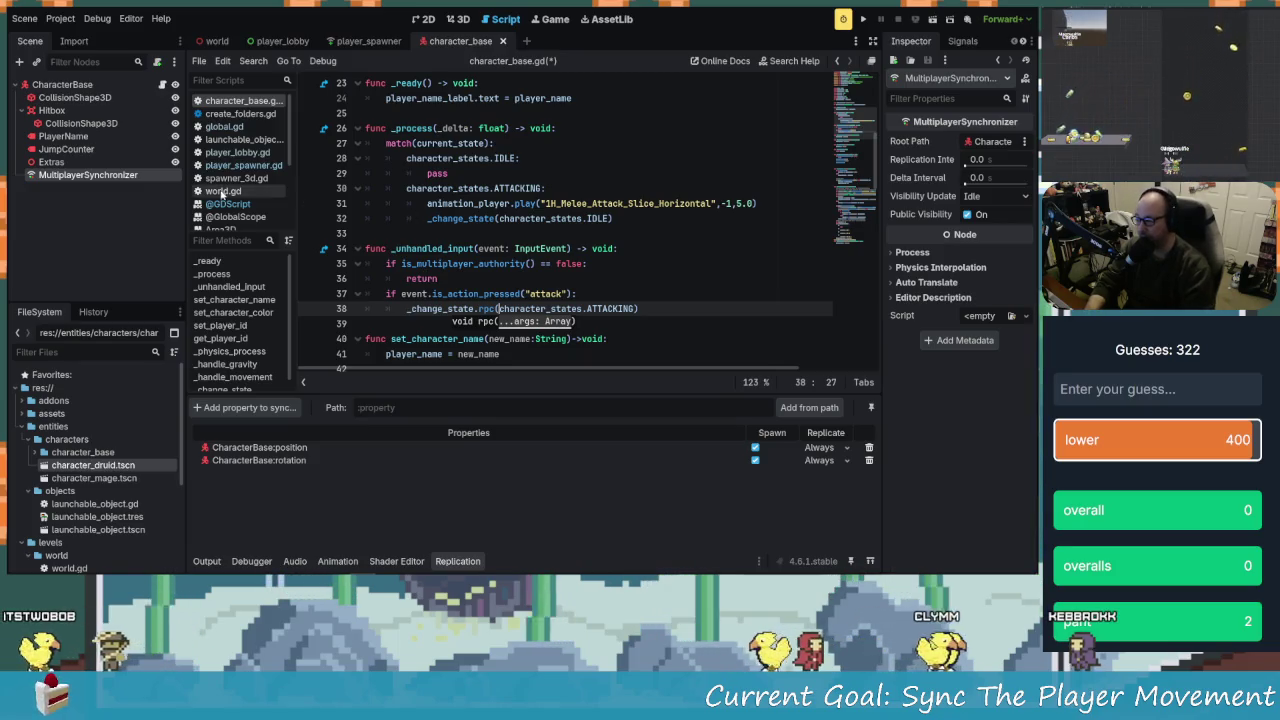
pyautogui.scroll(-1, 417, 241)
pyautogui.scroll(1, 450, 275)
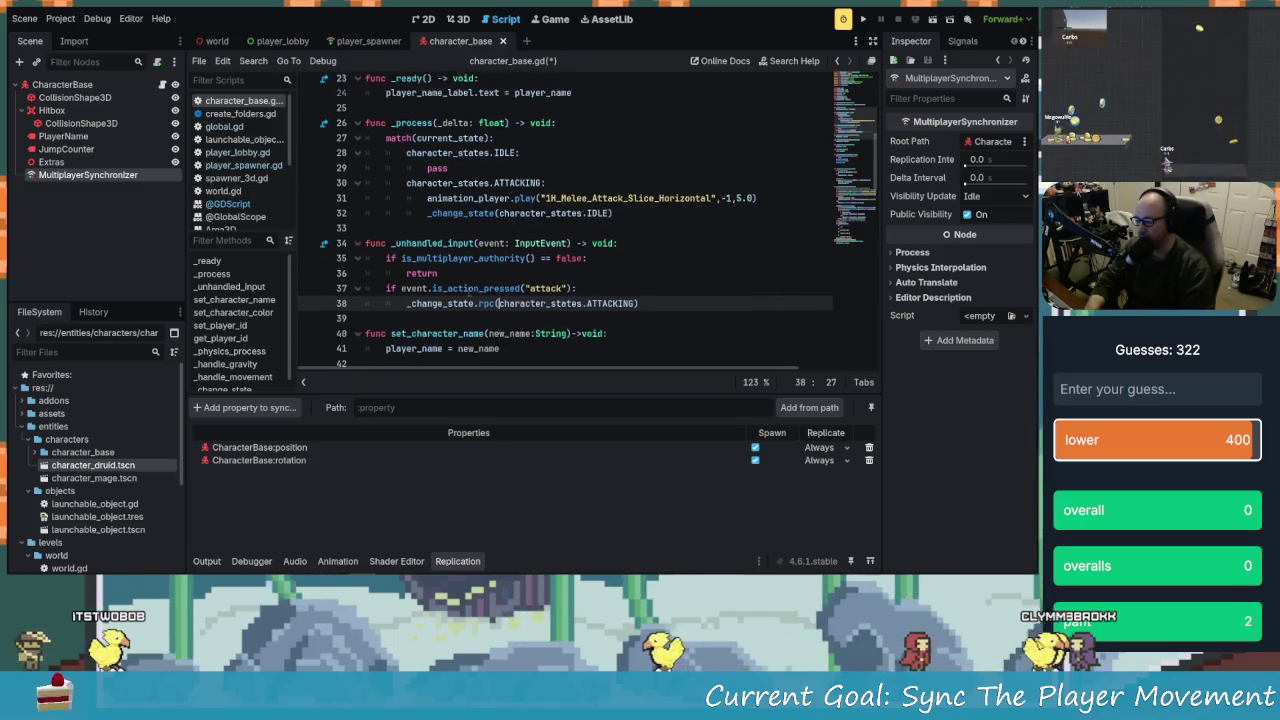
pyautogui.keyDown('ctrl'); pyautogui.click(487, 309); pyautogui.keyUp('ctrl')
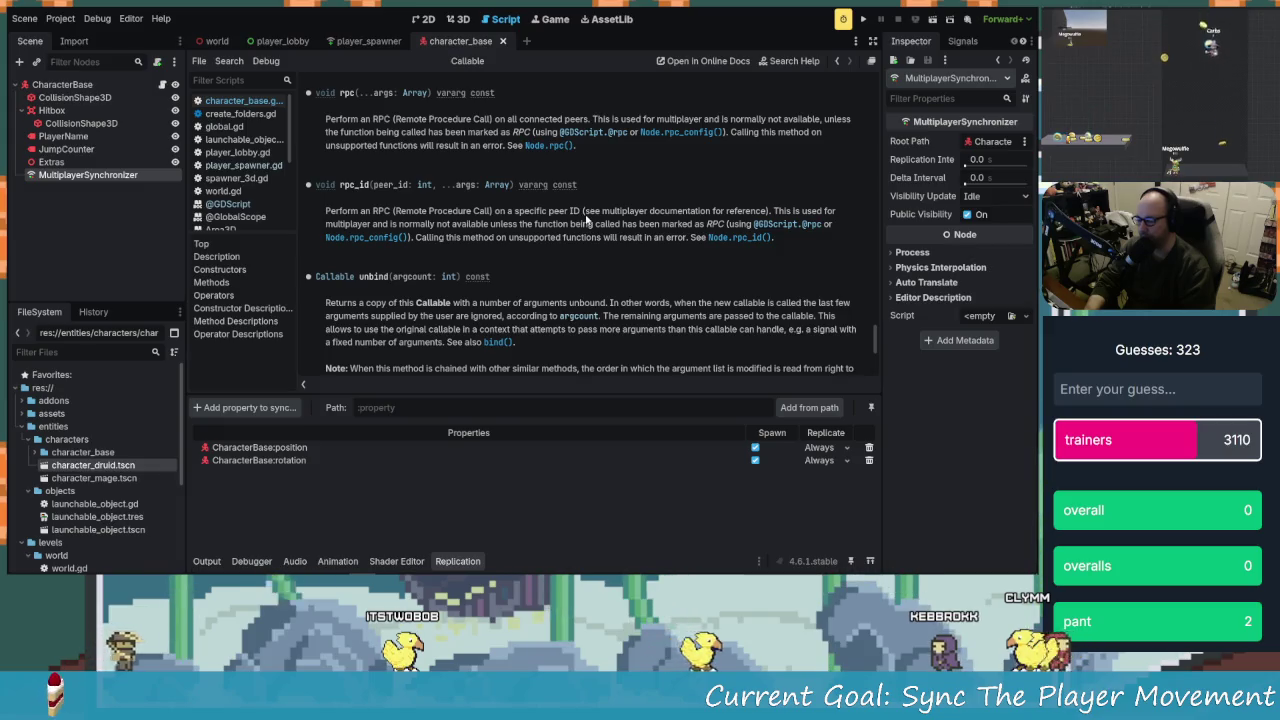
# Return to character_base.gd at the line 38 rpc call and save the script
pyautogui.click(252, 102)
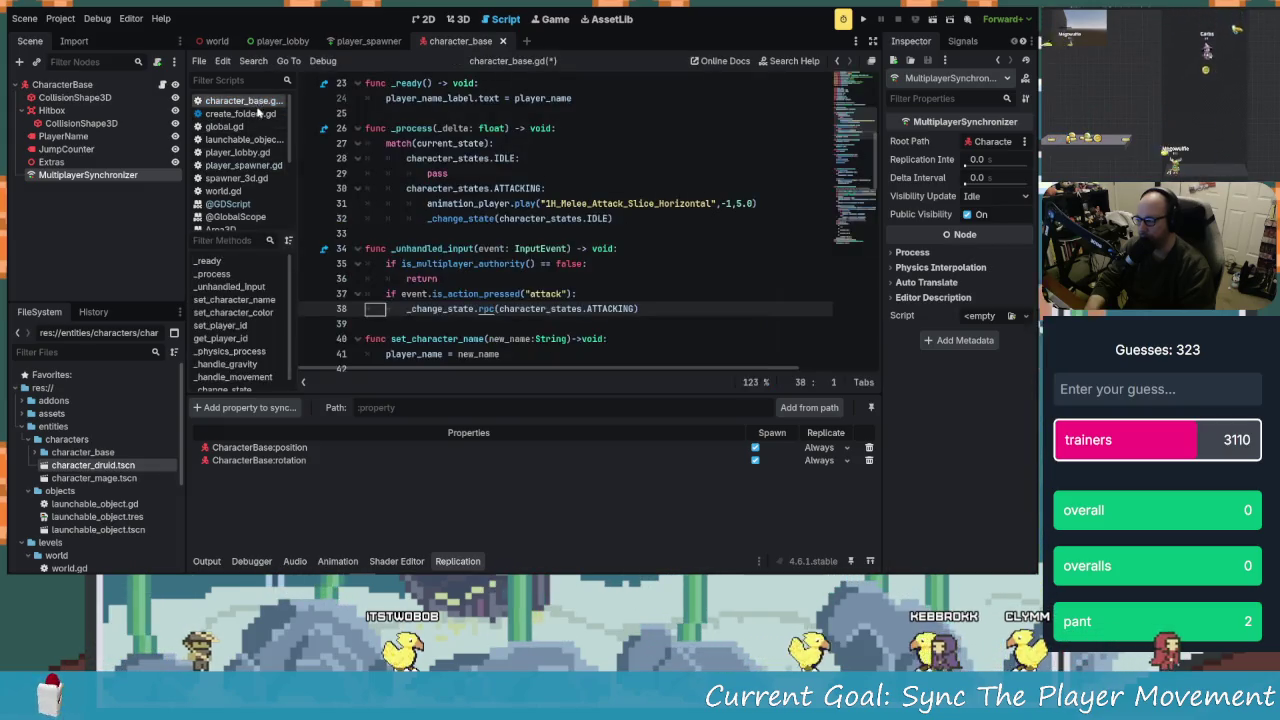
pyautogui.click(481, 308)
pyautogui.scroll(-1, 520, 290)
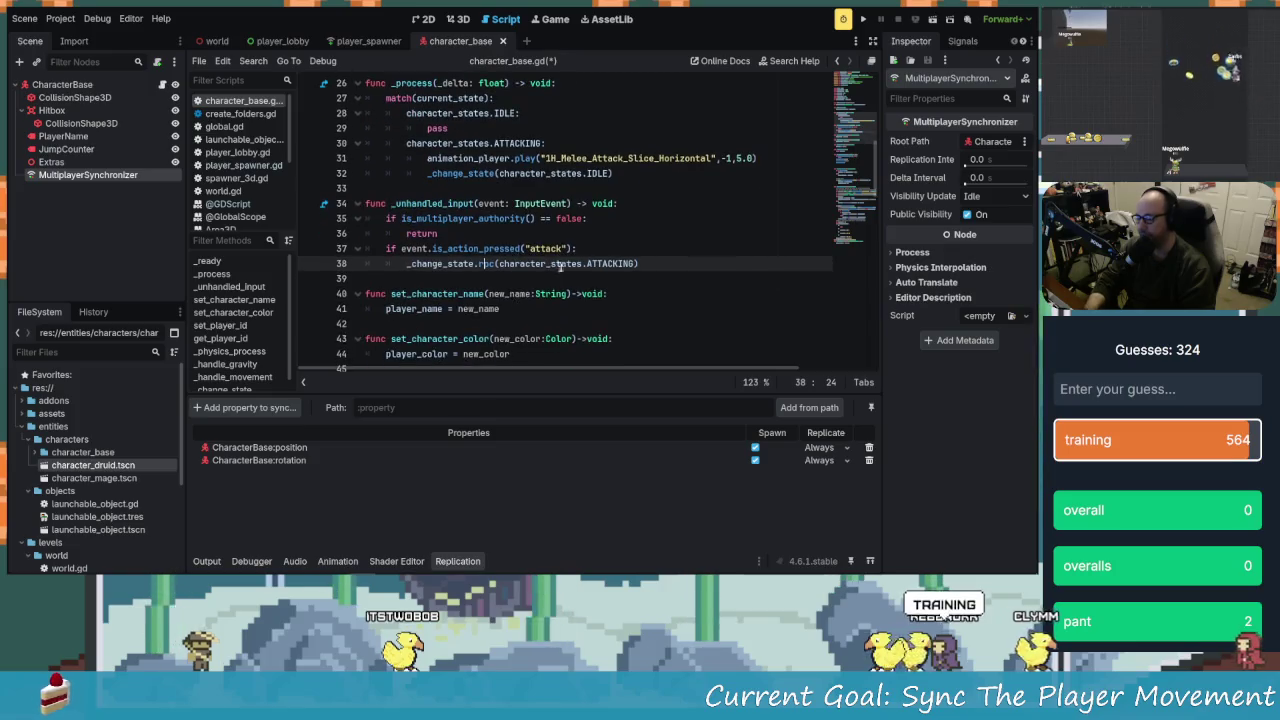
pyautogui.hotkey('ctrl', 's')
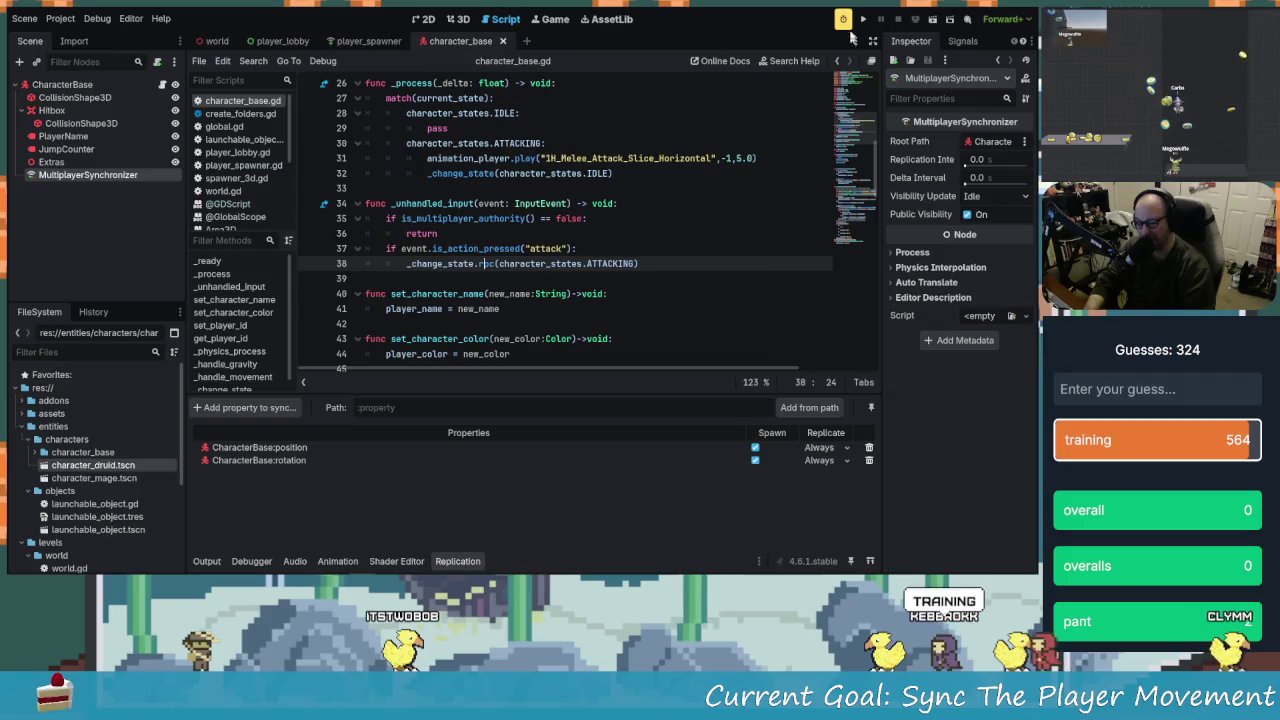
# Run the project, host as 'Host' on the left, join as 'Client' on the right, and start the match
pyautogui.click(858, 18)
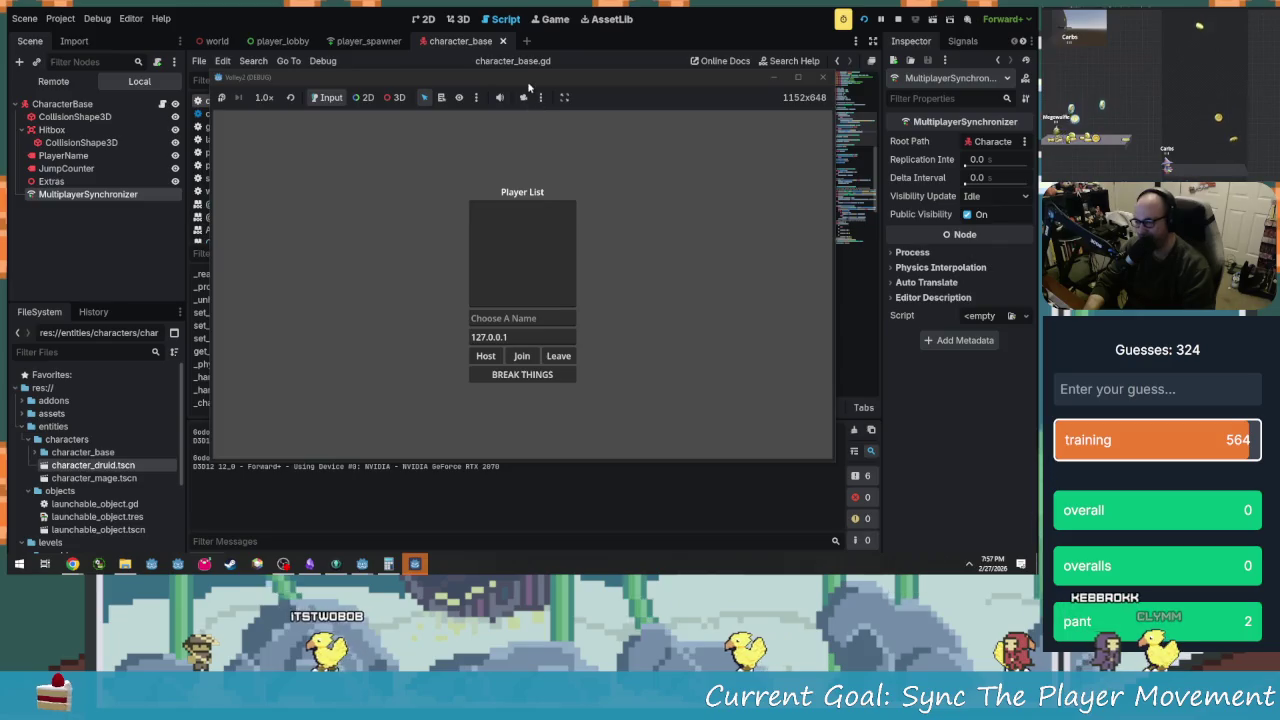
pyautogui.moveTo(604, 110)
pyautogui.mouseDown()
pyautogui.moveTo(277, 77)
pyautogui.moveTo(250, 40)
pyautogui.mouseUp()
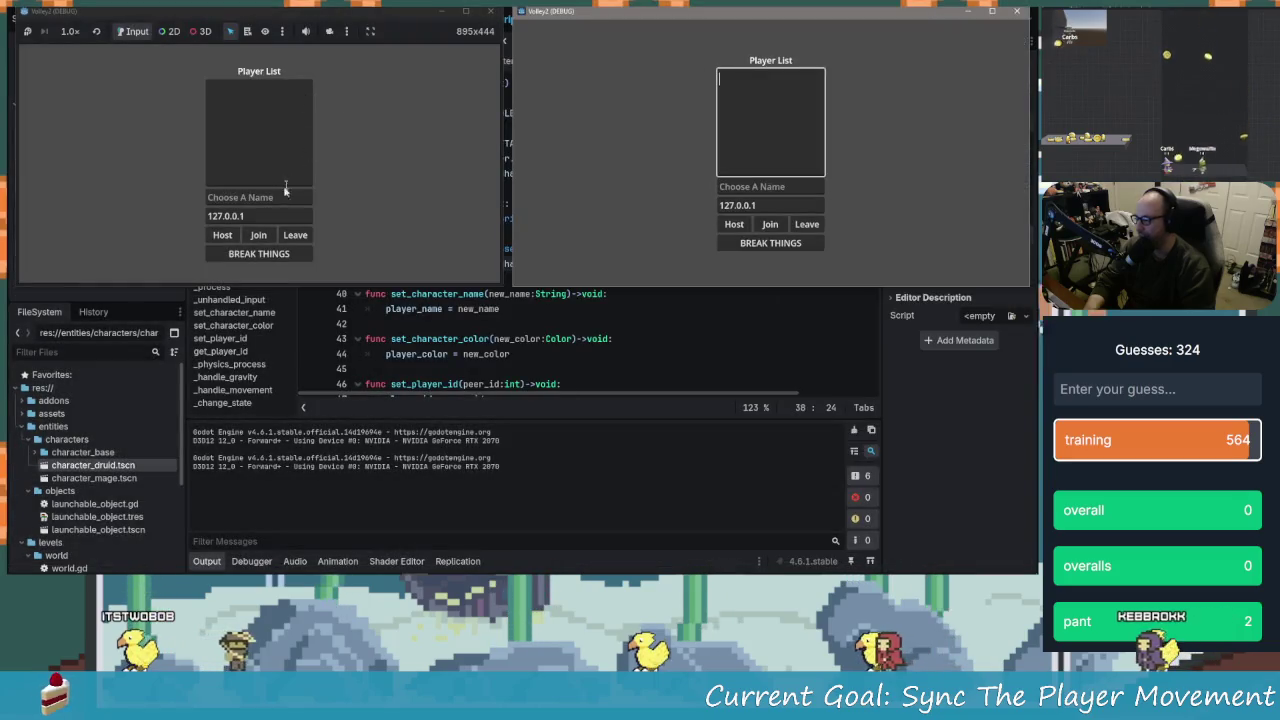
pyautogui.click(286, 196)
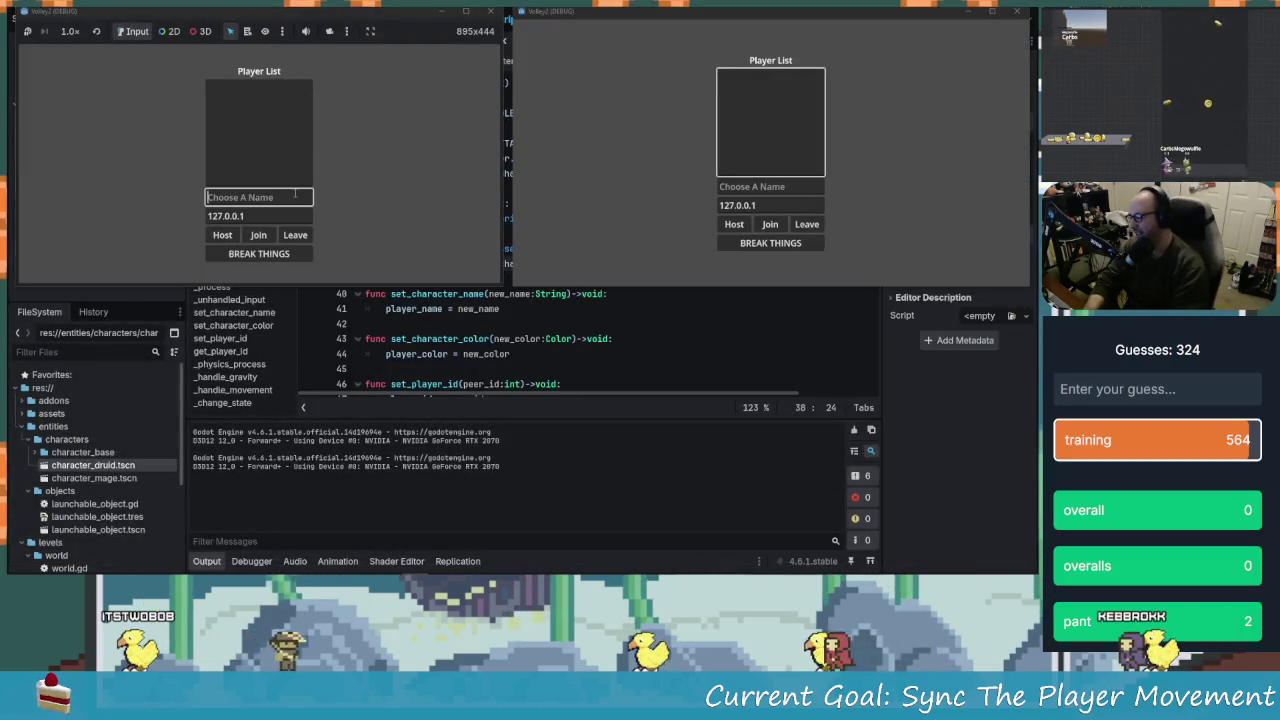
pyautogui.write('Host')
pyautogui.click(770, 182)
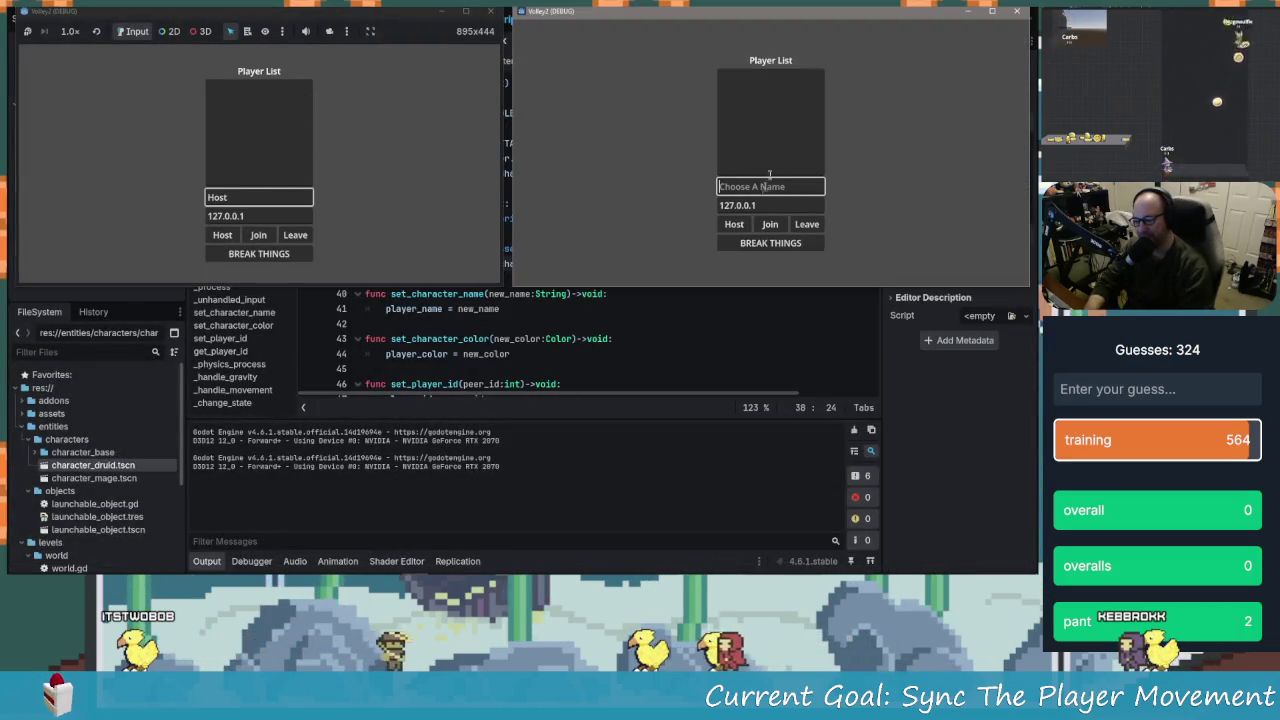
pyautogui.write('Client')
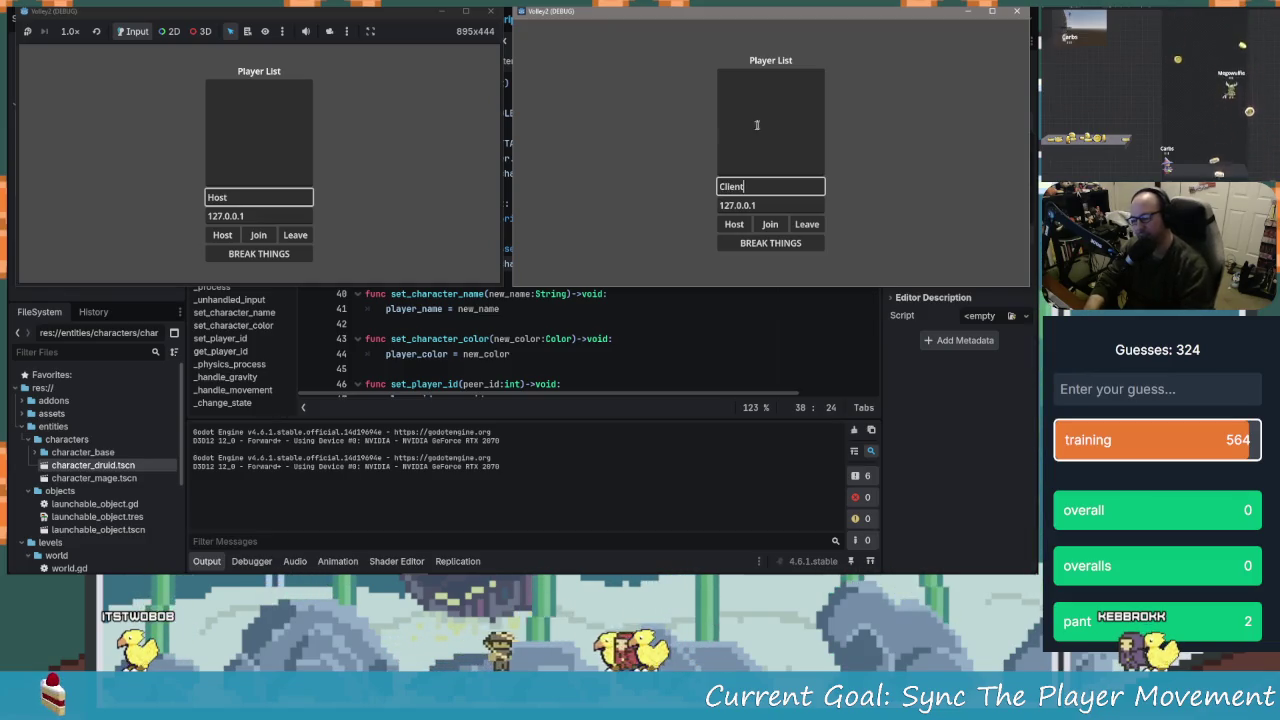
pyautogui.click(228, 232)
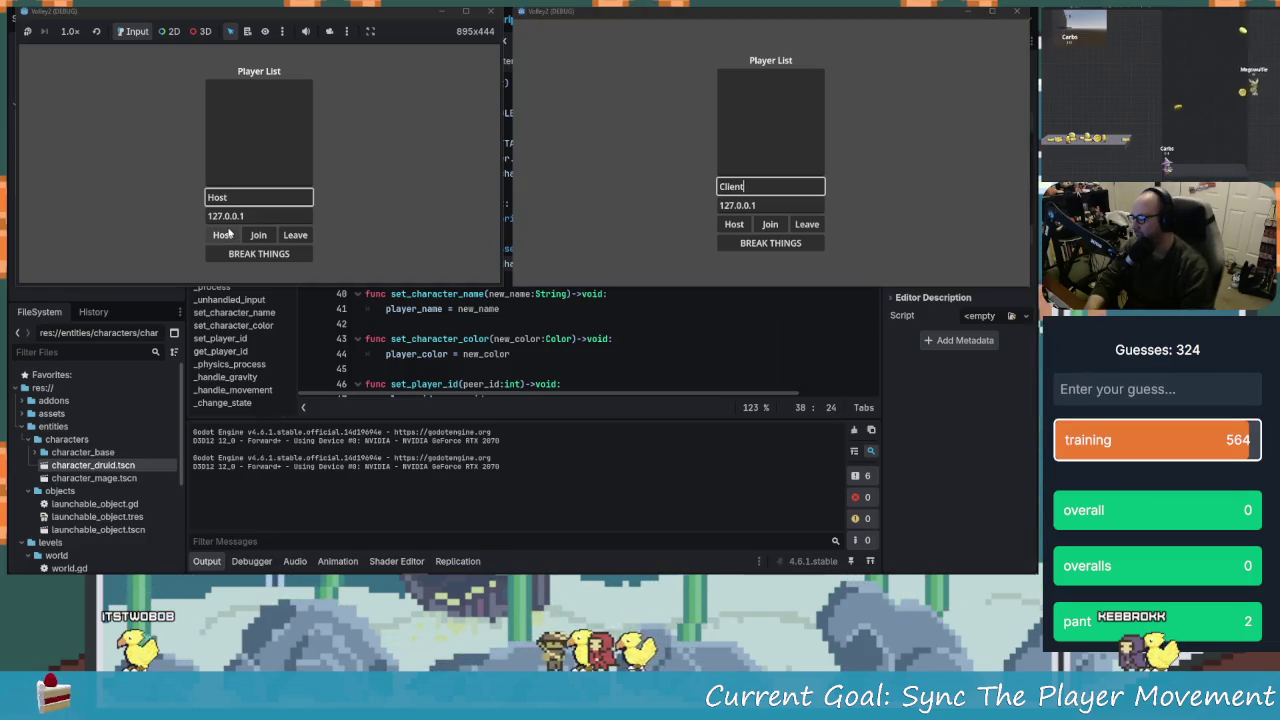
pyautogui.click(762, 226)
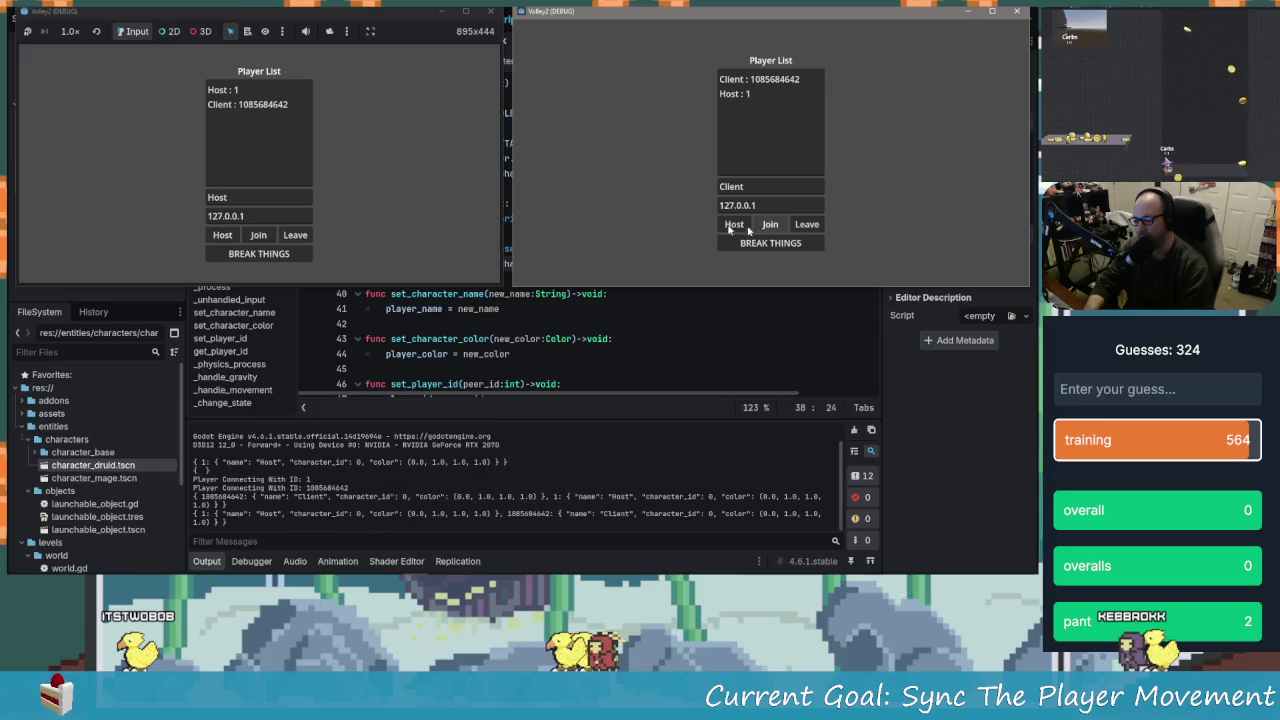
pyautogui.click(254, 254)
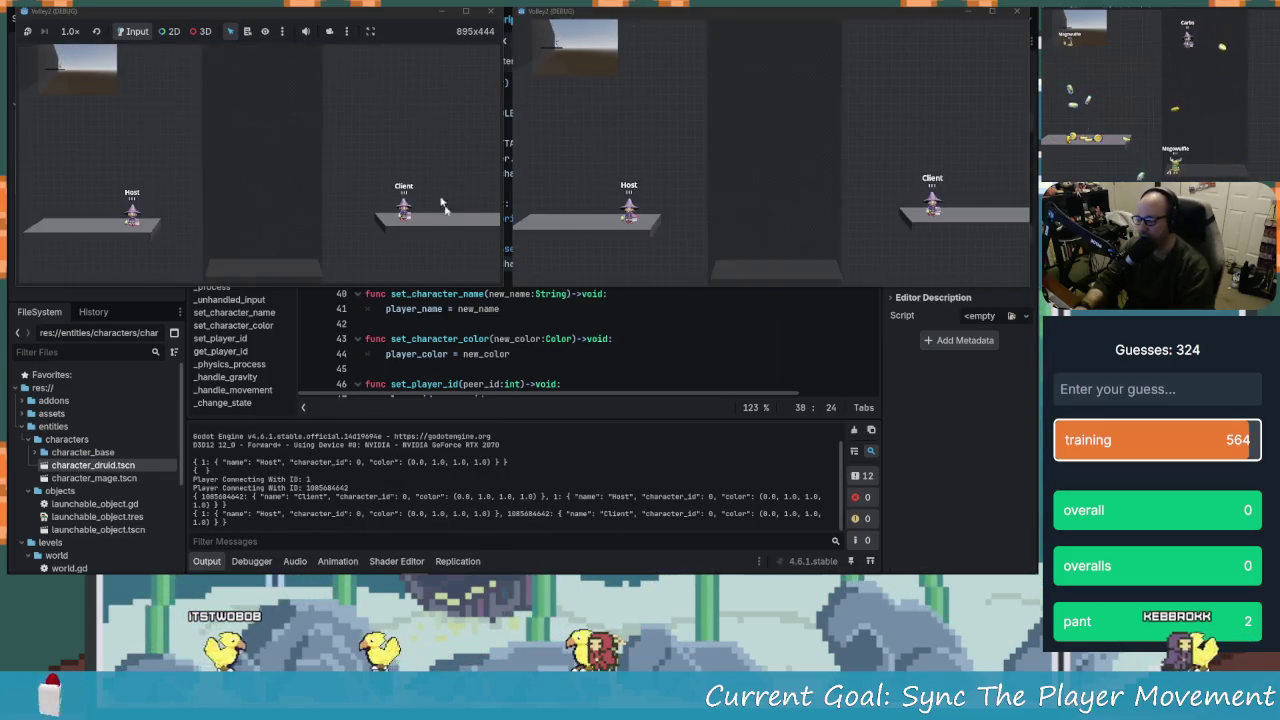
# Move the Host character left and right and jump across the gap to a lower platform, then stop the game
pyautogui.press('a')
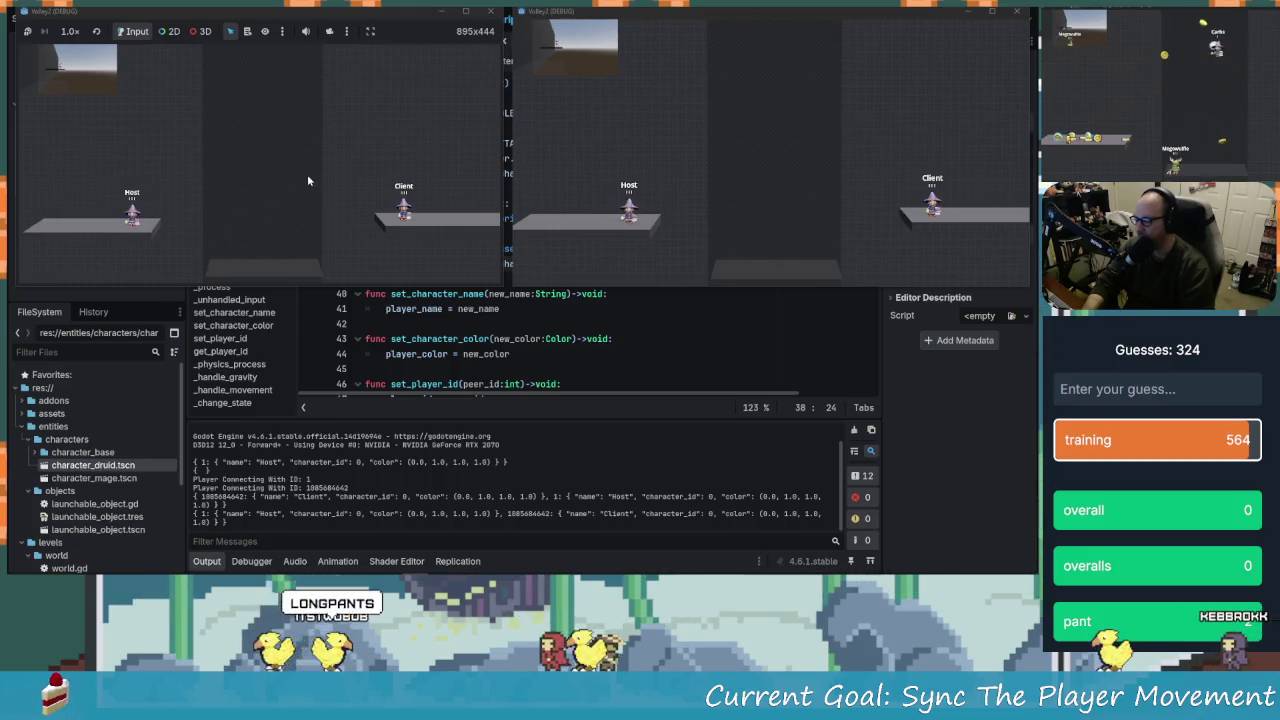
pyautogui.press('a')
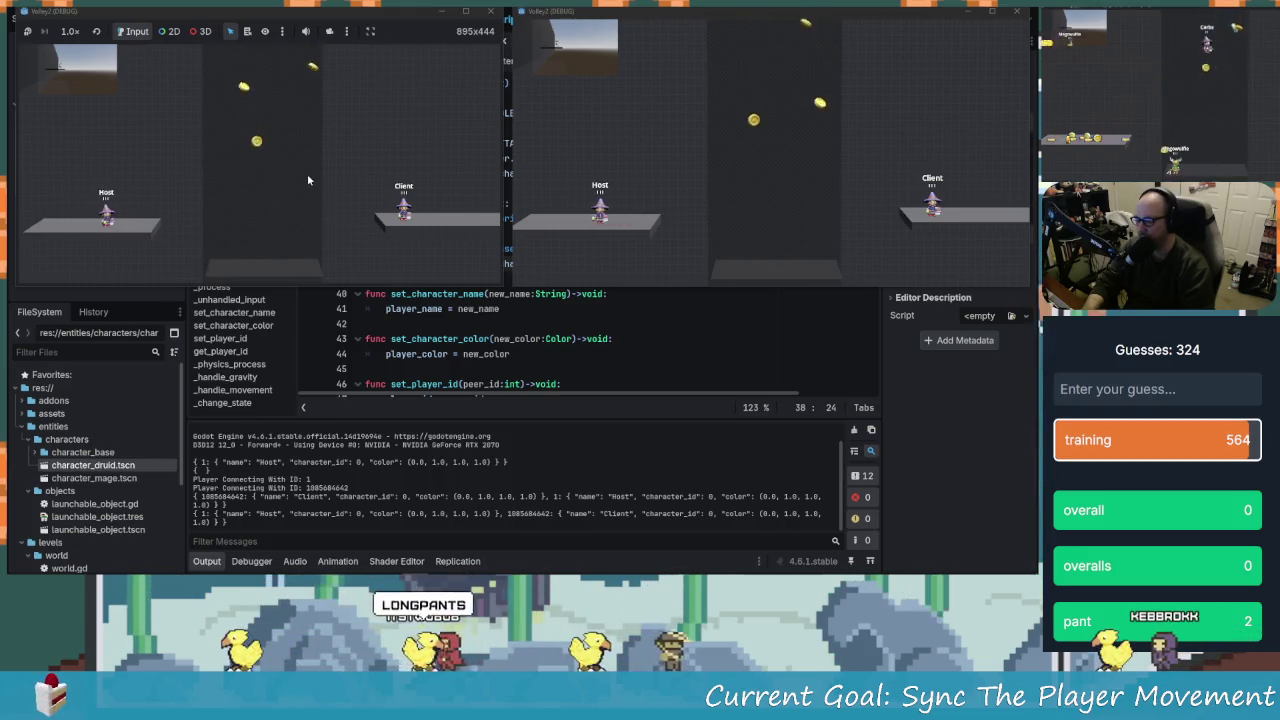
pyautogui.press('a')
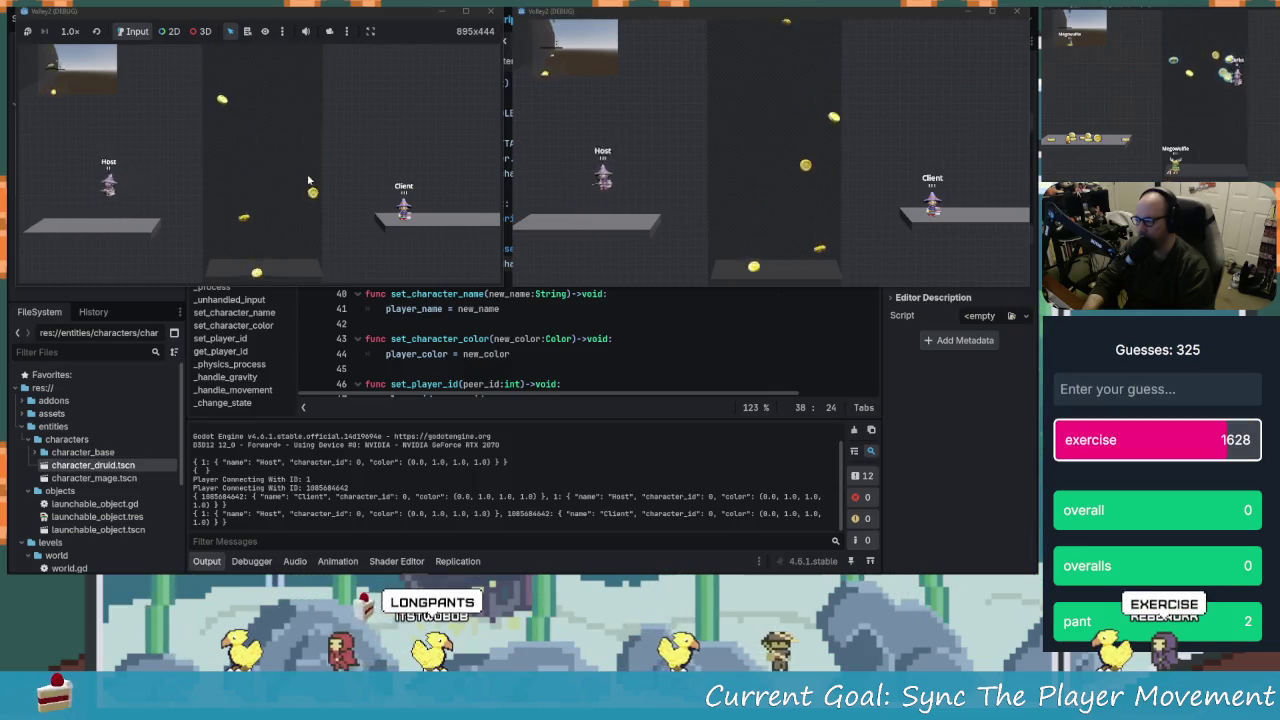
pyautogui.press('d')
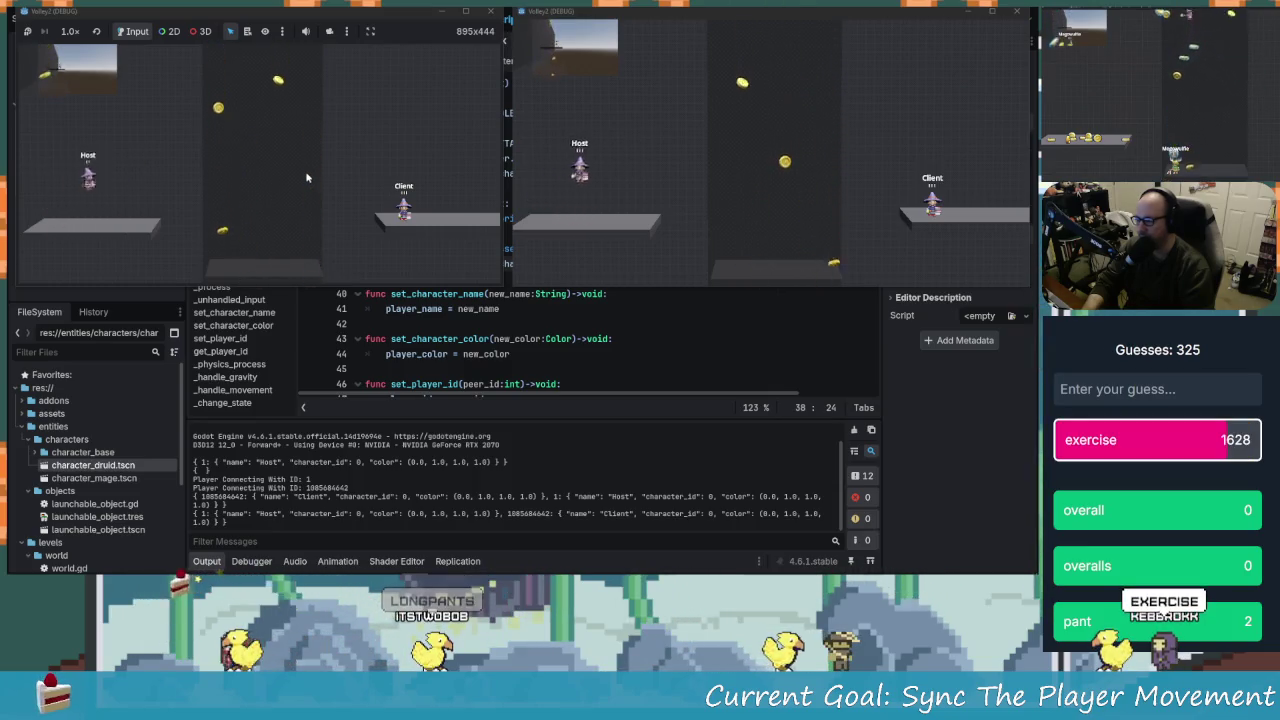
pyautogui.press('a')
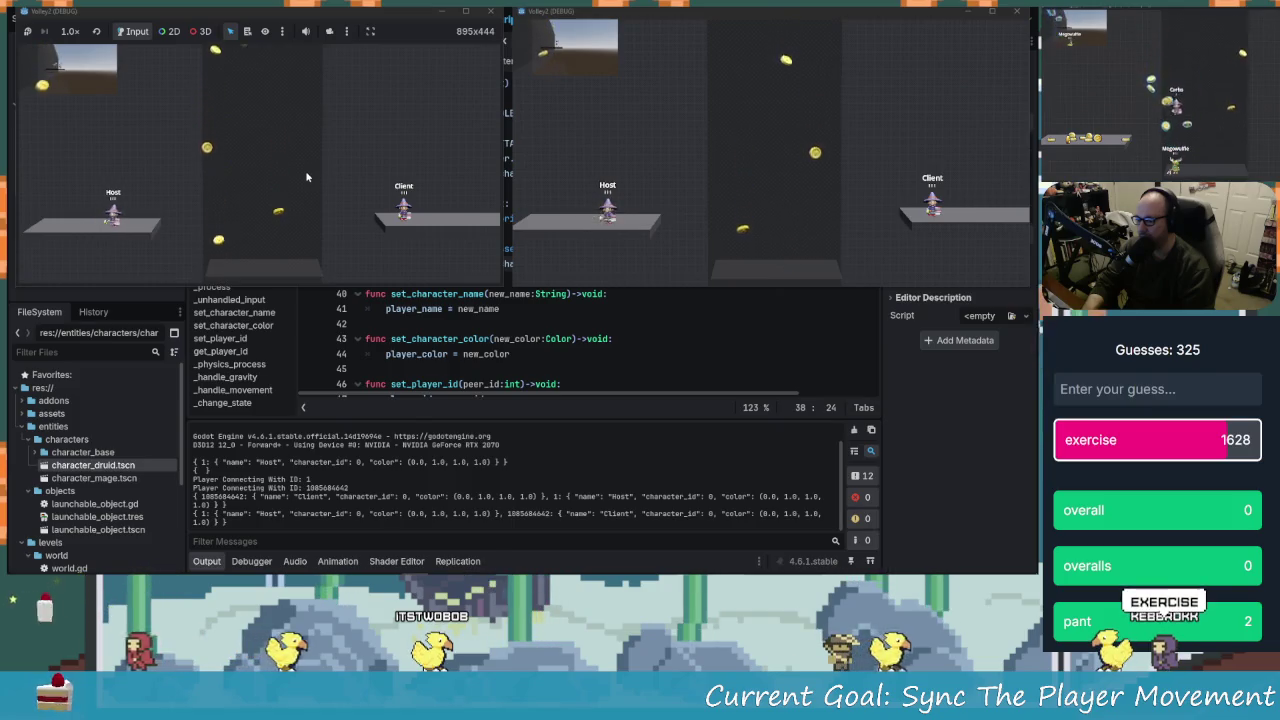
pyautogui.press('d')
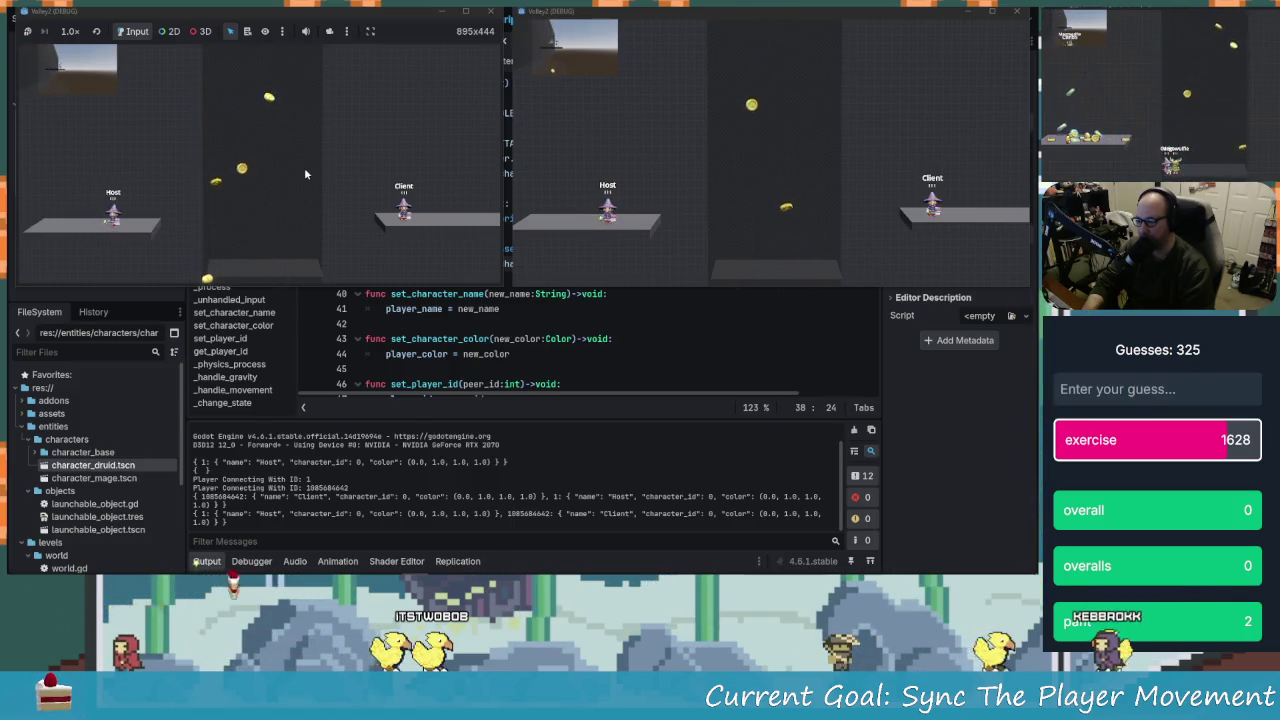
pyautogui.press('d')
pyautogui.press('space')
pyautogui.press('a')
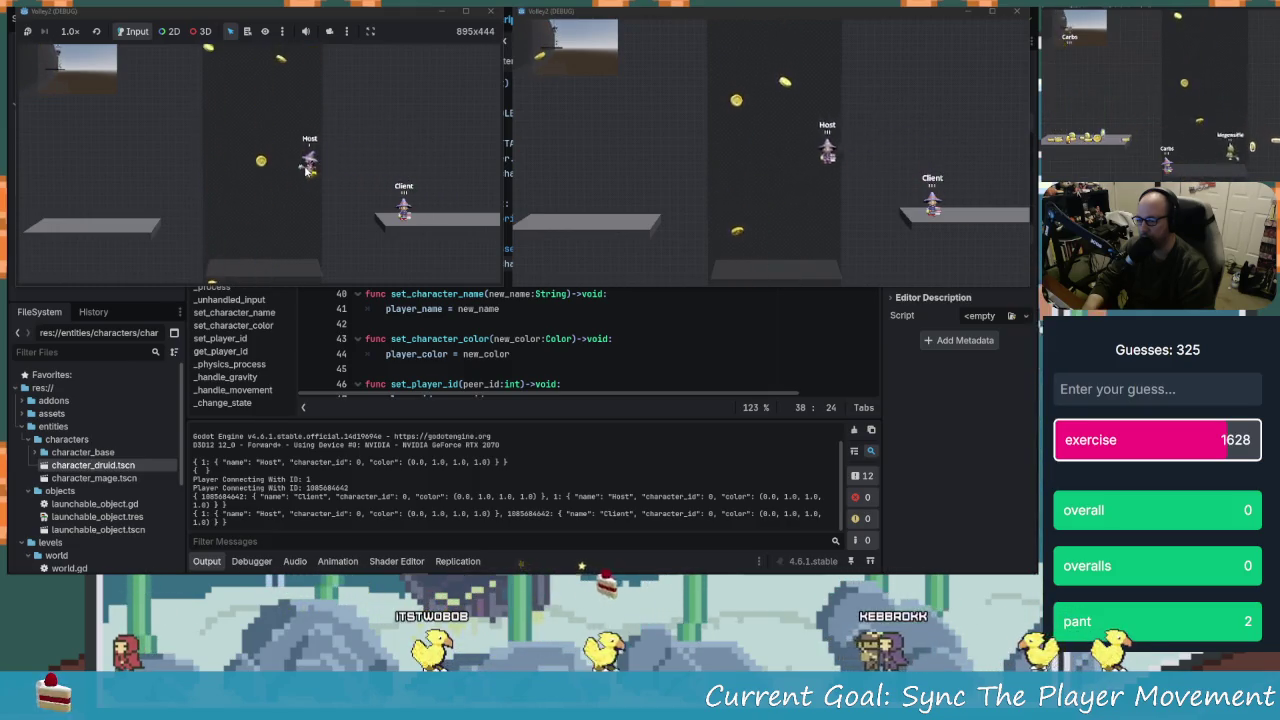
pyautogui.press('d')
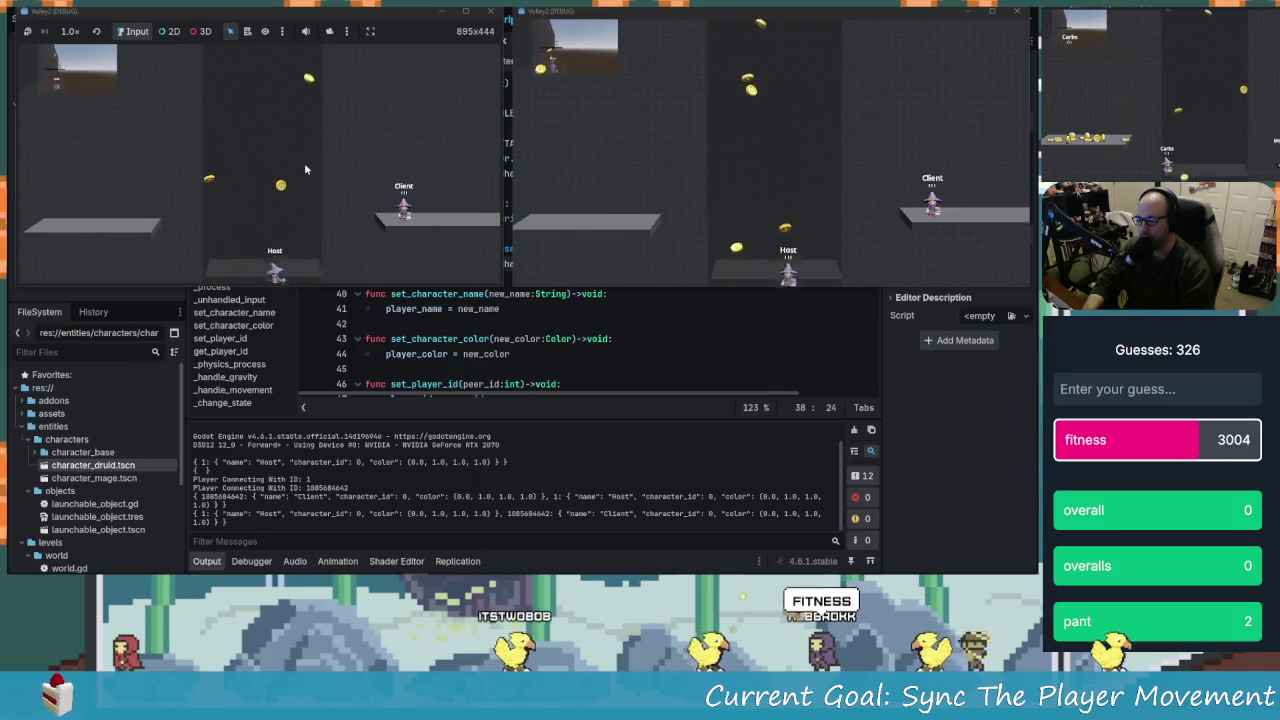
pyautogui.click(491, 12)
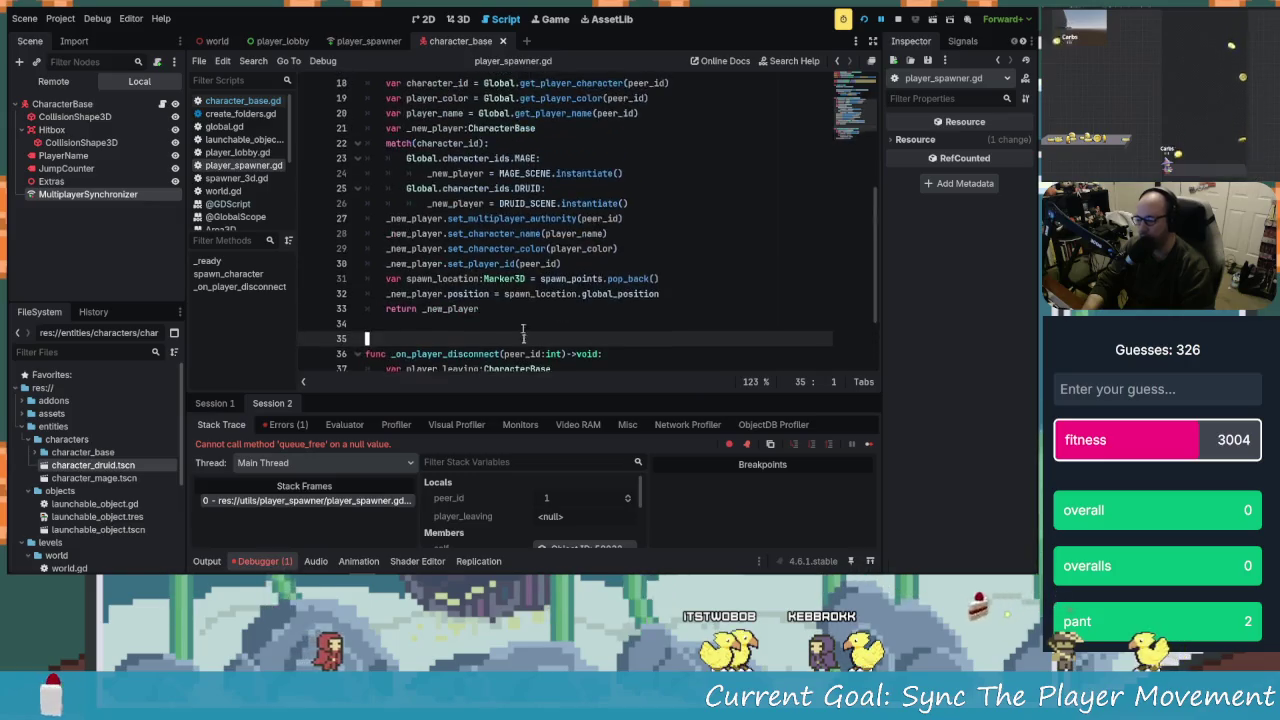
# Jump to the queue_free error on line 42 of player_spawner.gd, then end the debug session
pyautogui.click(287, 424)
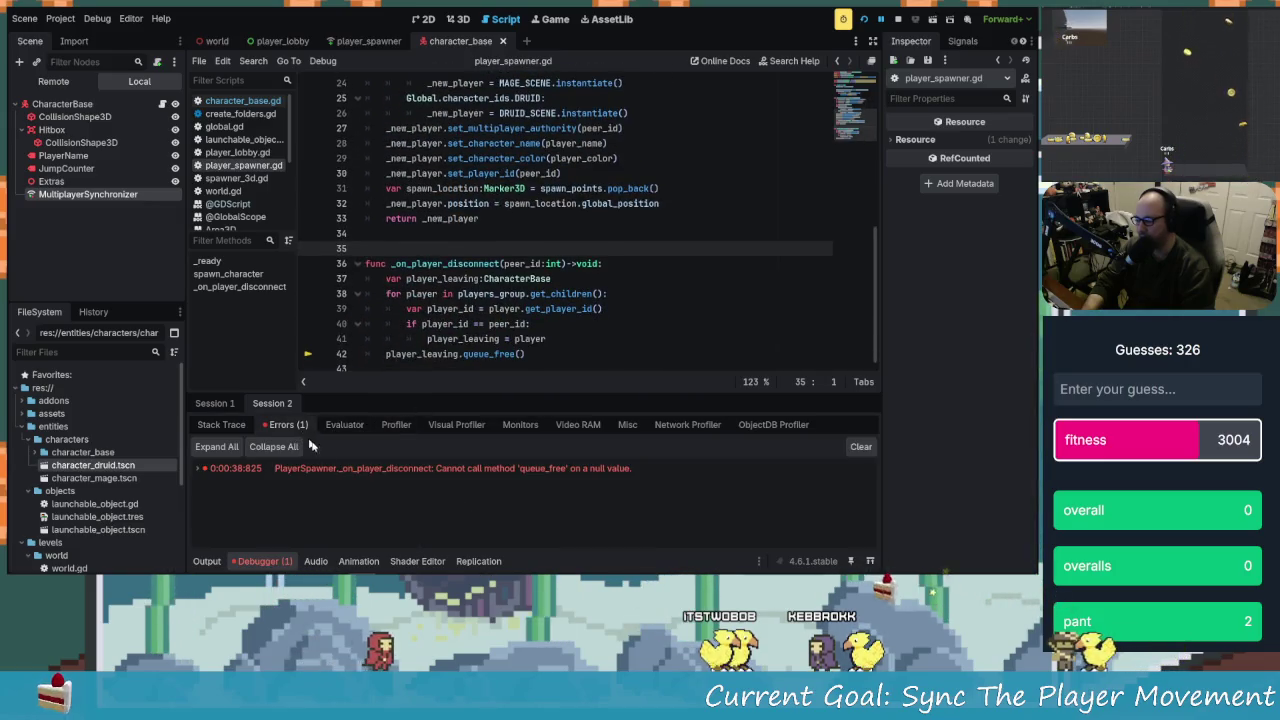
pyautogui.click(588, 476)
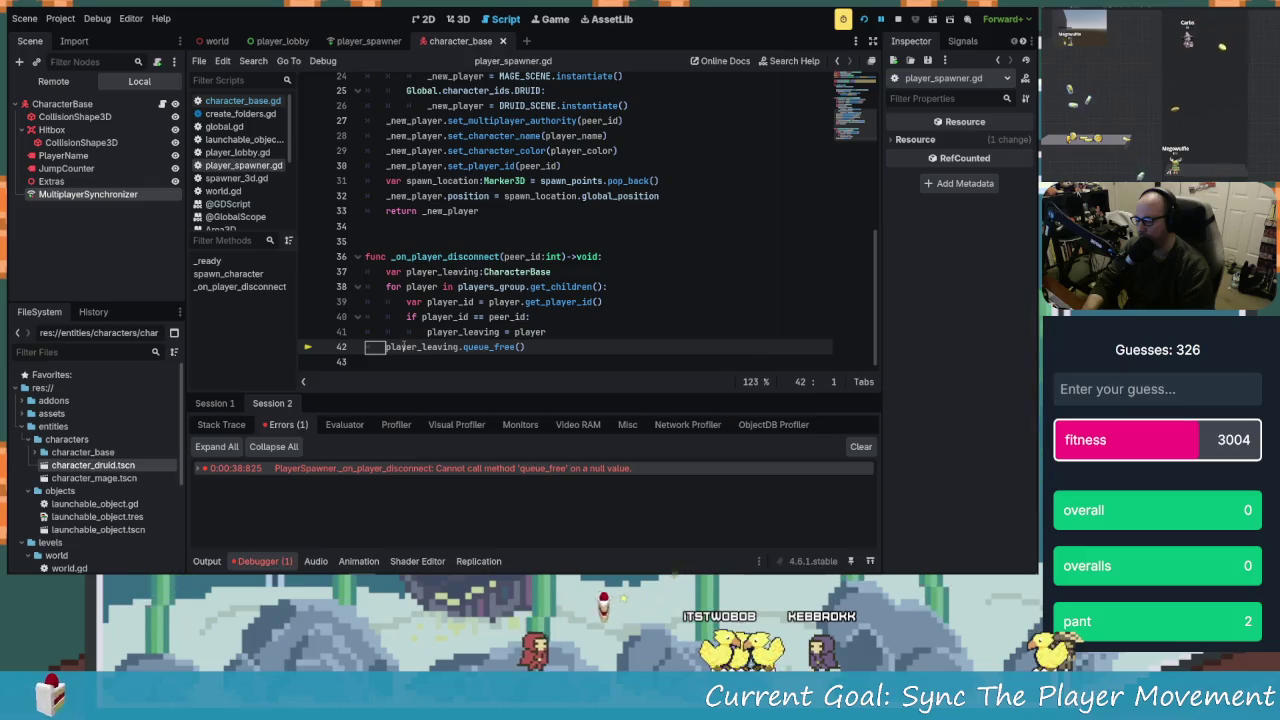
pyautogui.moveTo(403, 346)
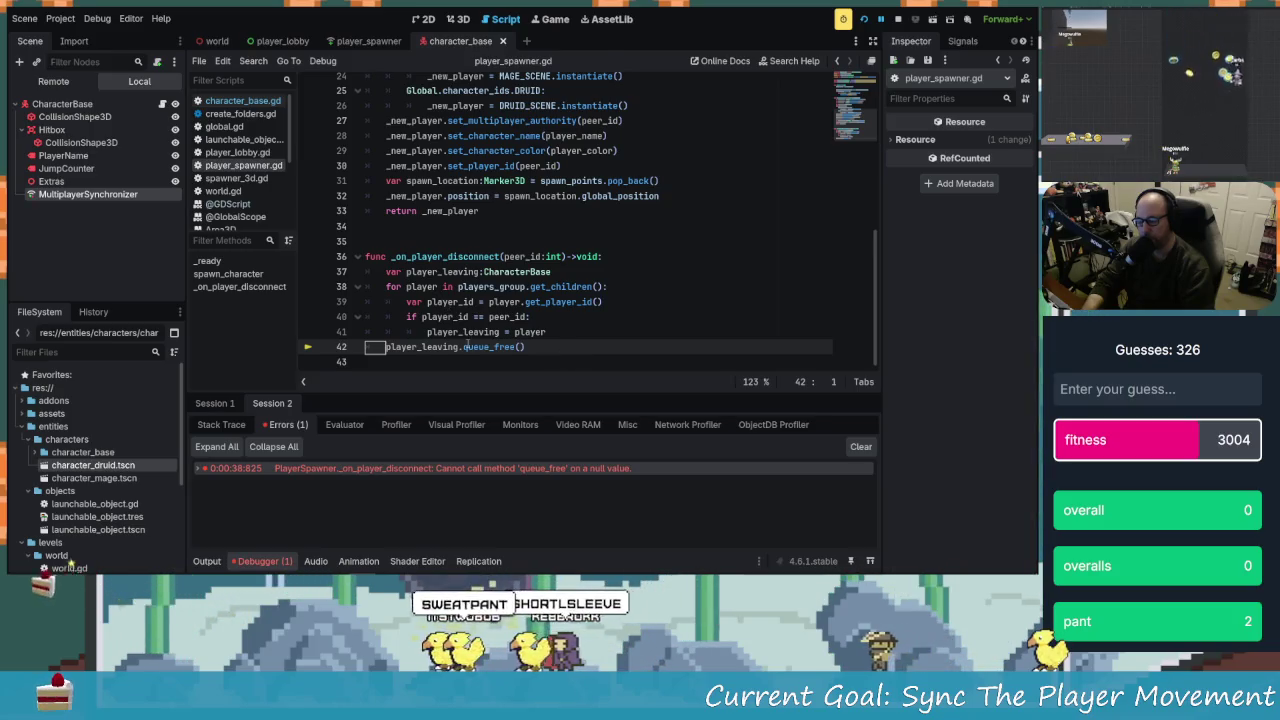
pyautogui.click(484, 181)
pyautogui.scroll(-3, 613, 313)
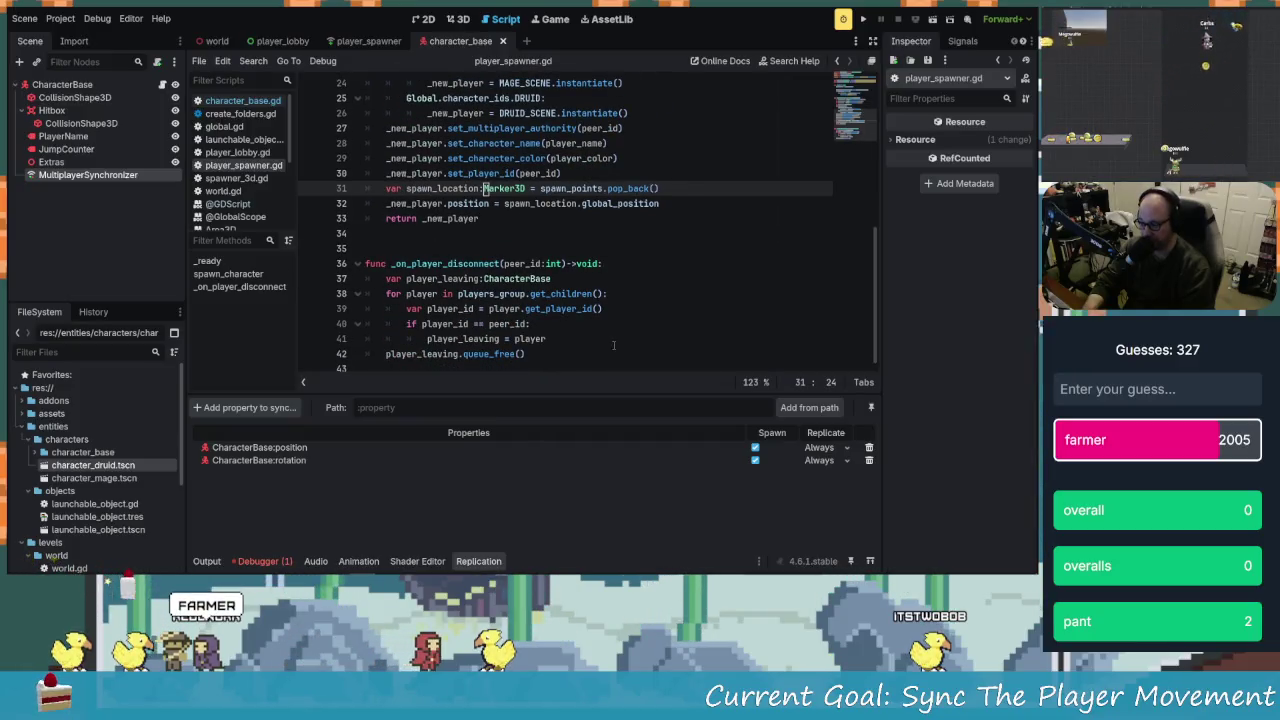
pyautogui.scroll(8, 613, 345)
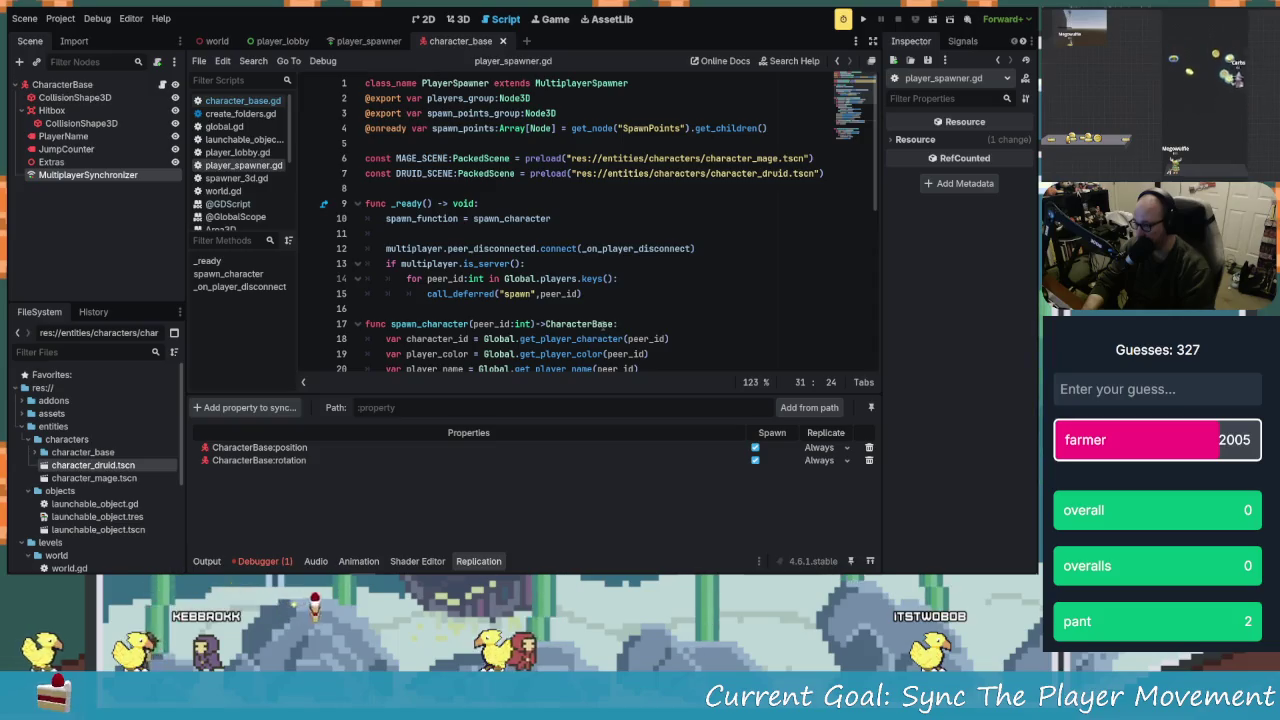
# Open character_base.gd at the line 80 rig rotation code, then delete the rotation replication row
pyautogui.click(235, 101)
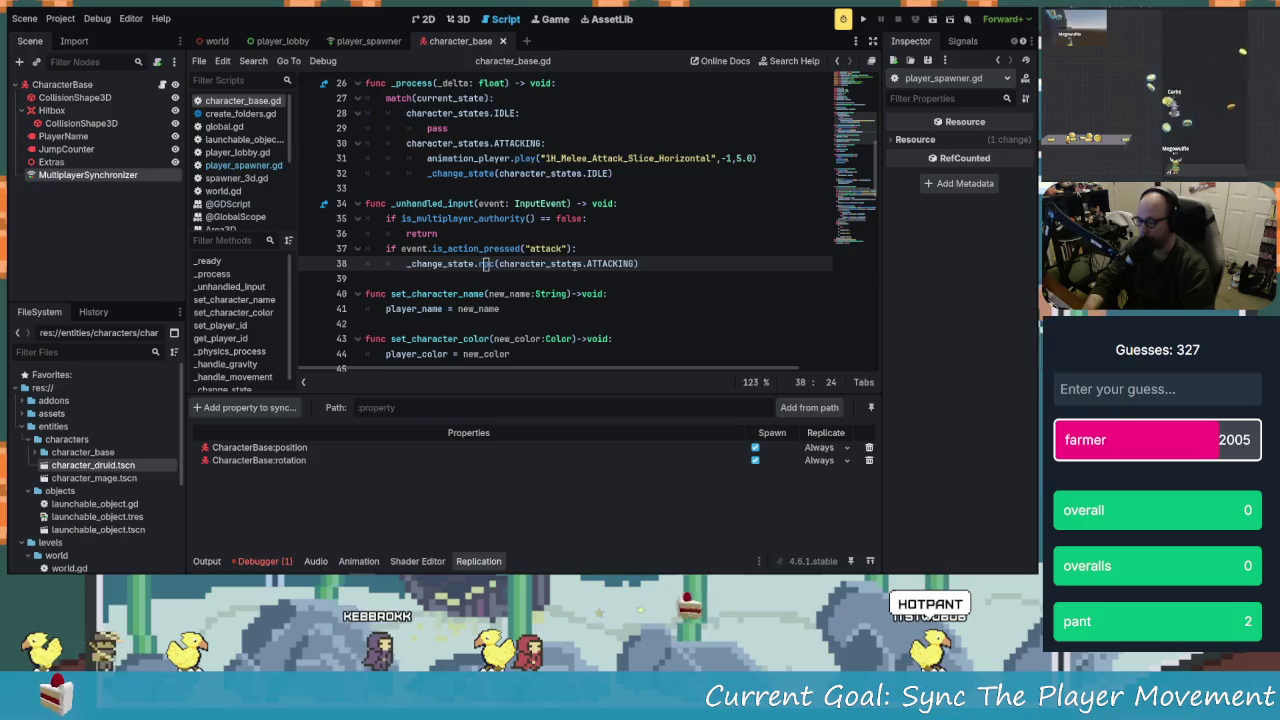
pyautogui.scroll(-5, 580, 268)
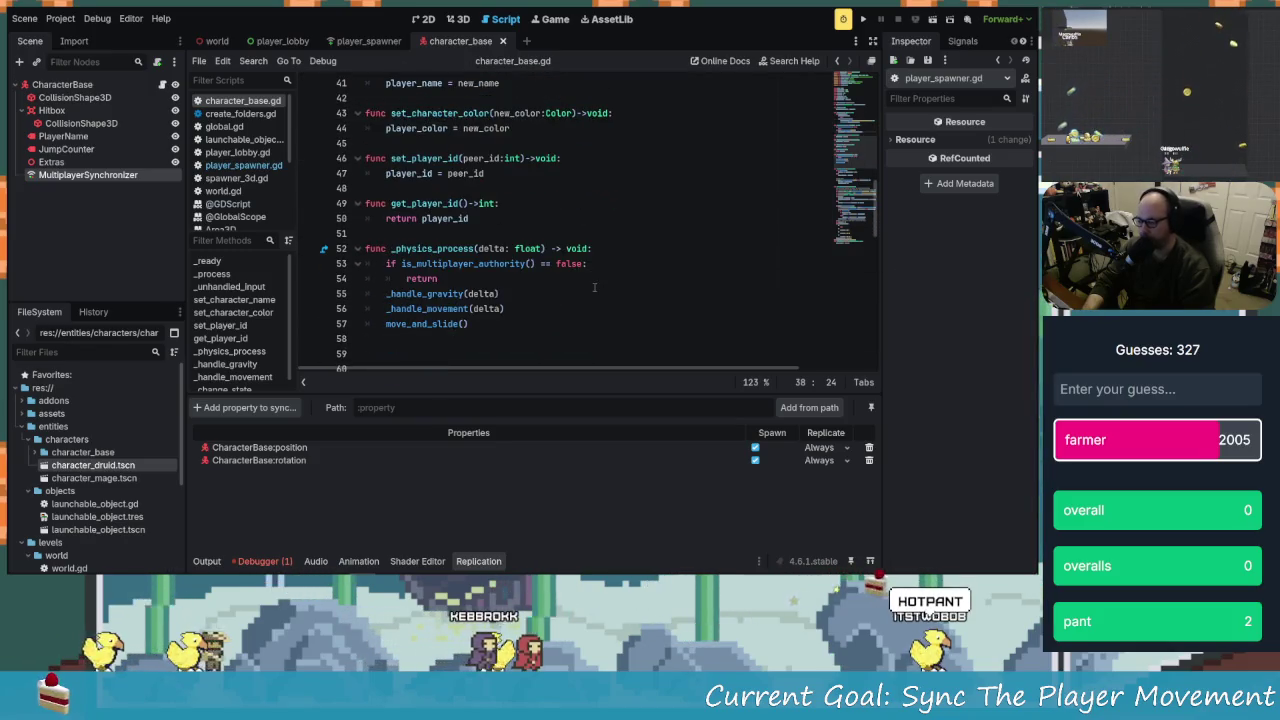
pyautogui.scroll(-7, 594, 287)
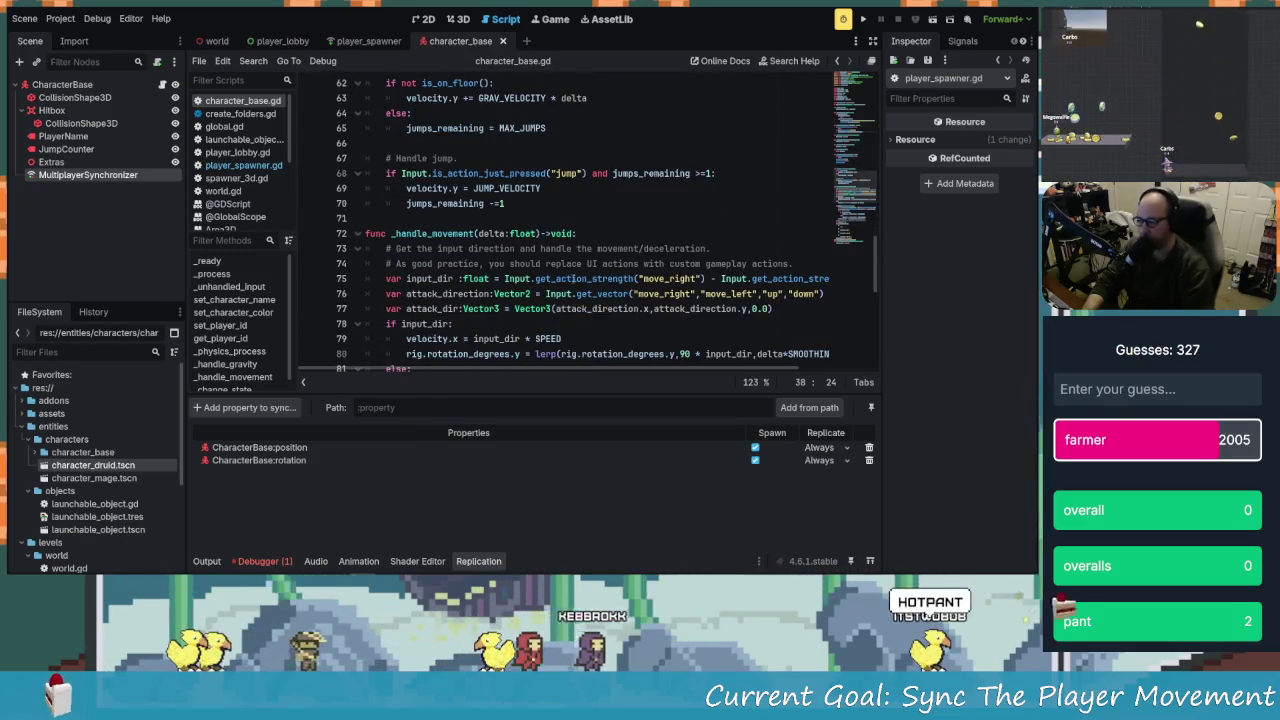
pyautogui.scroll(-2, 573, 281)
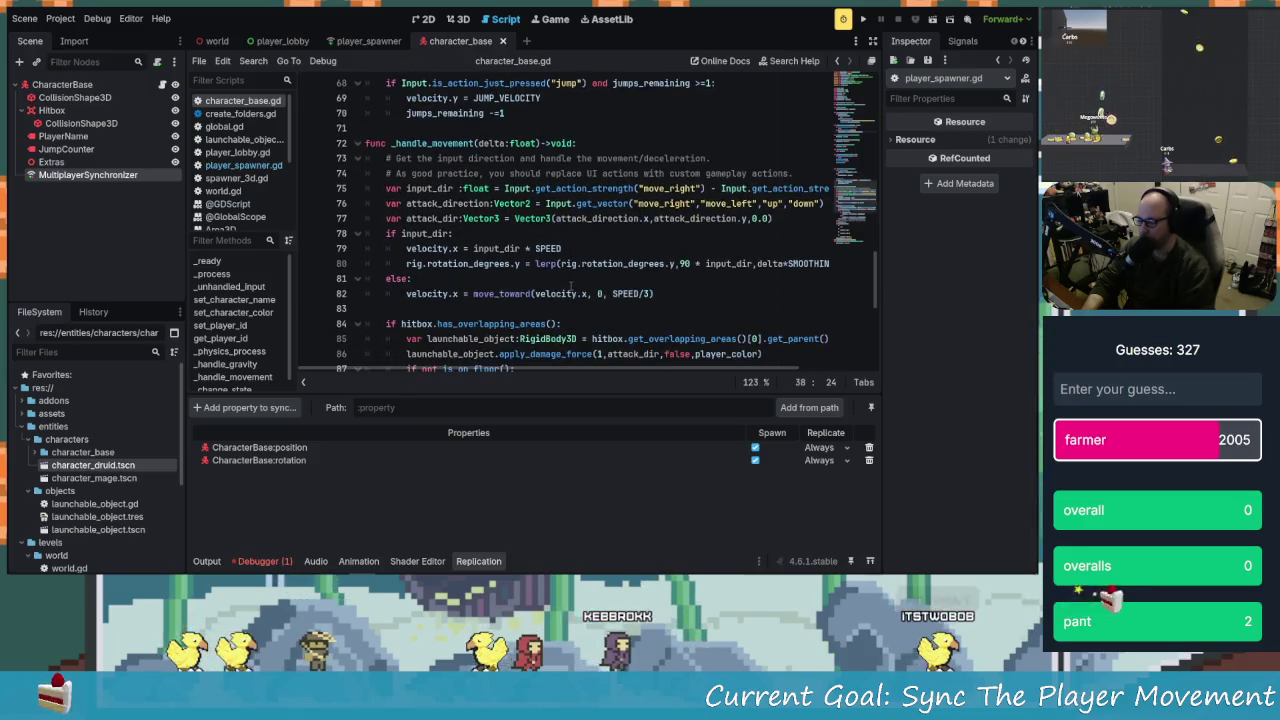
pyautogui.click(418, 263)
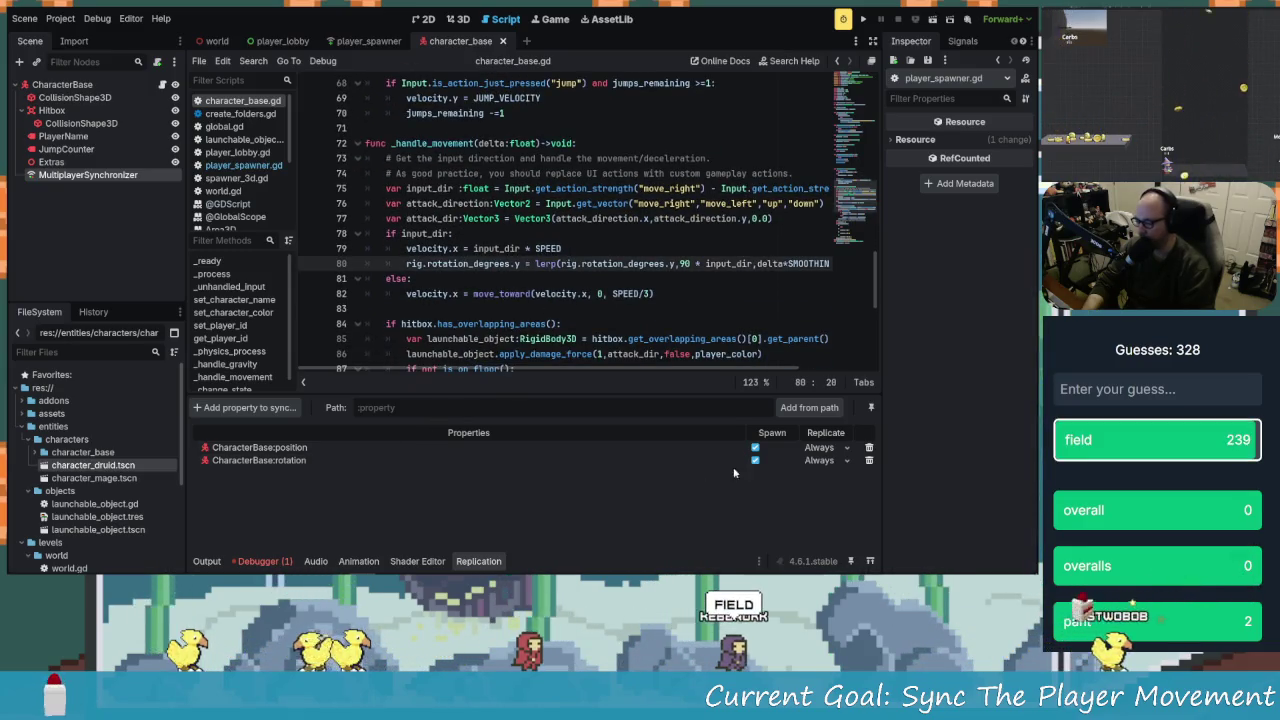
pyautogui.click(869, 460)
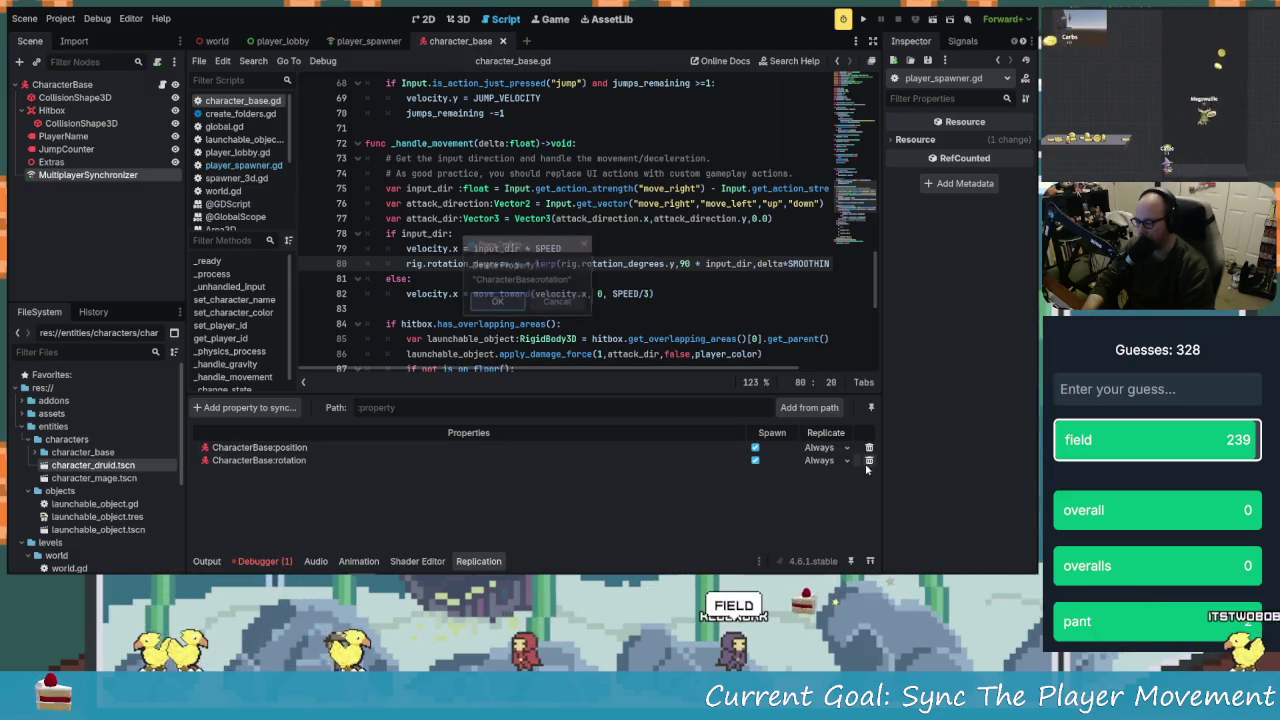
# Confirm removing rotation and type a rig.rotation_degrees path into the property Path field
pyautogui.click(496, 306)
pyautogui.click(250, 404)
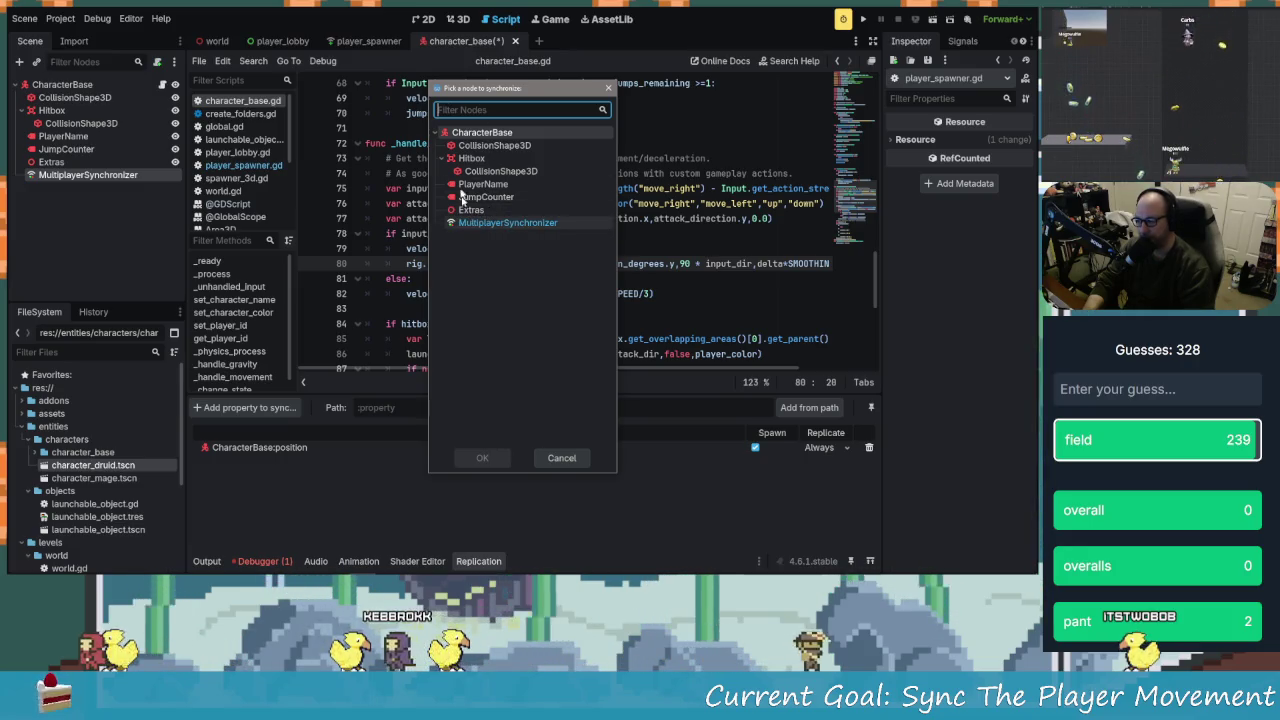
pyautogui.click(563, 458)
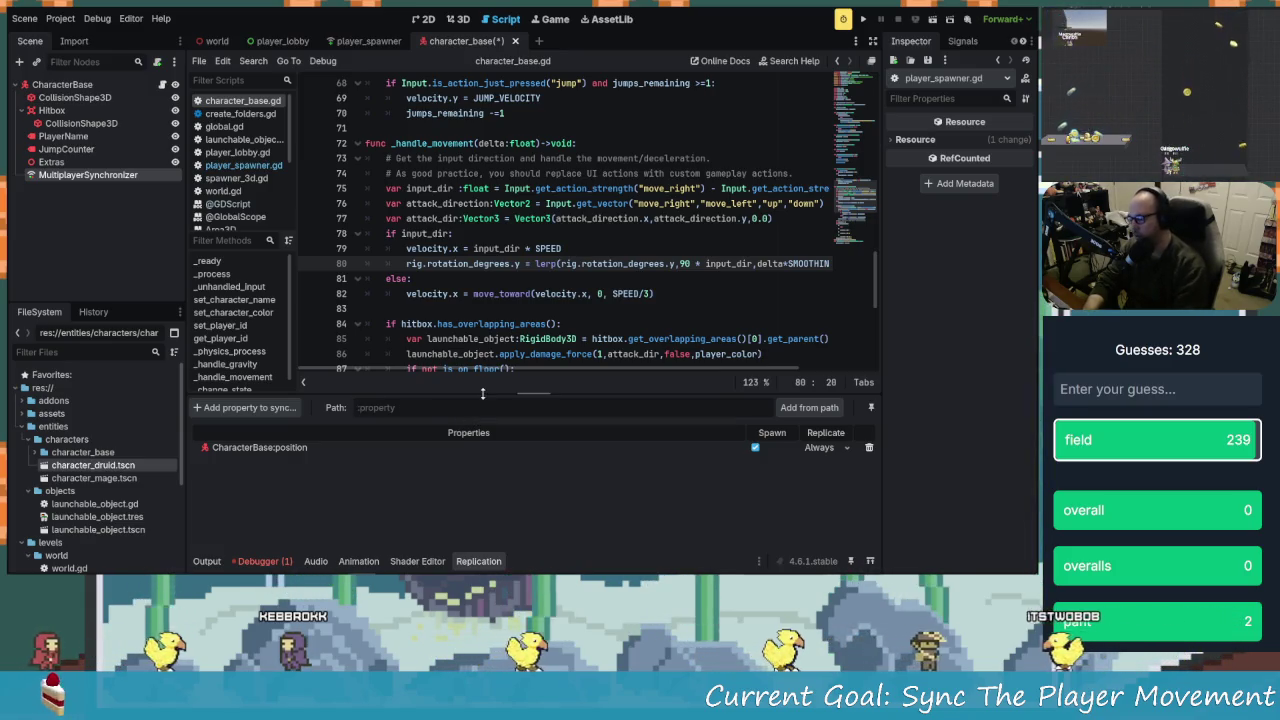
pyautogui.write('rig')
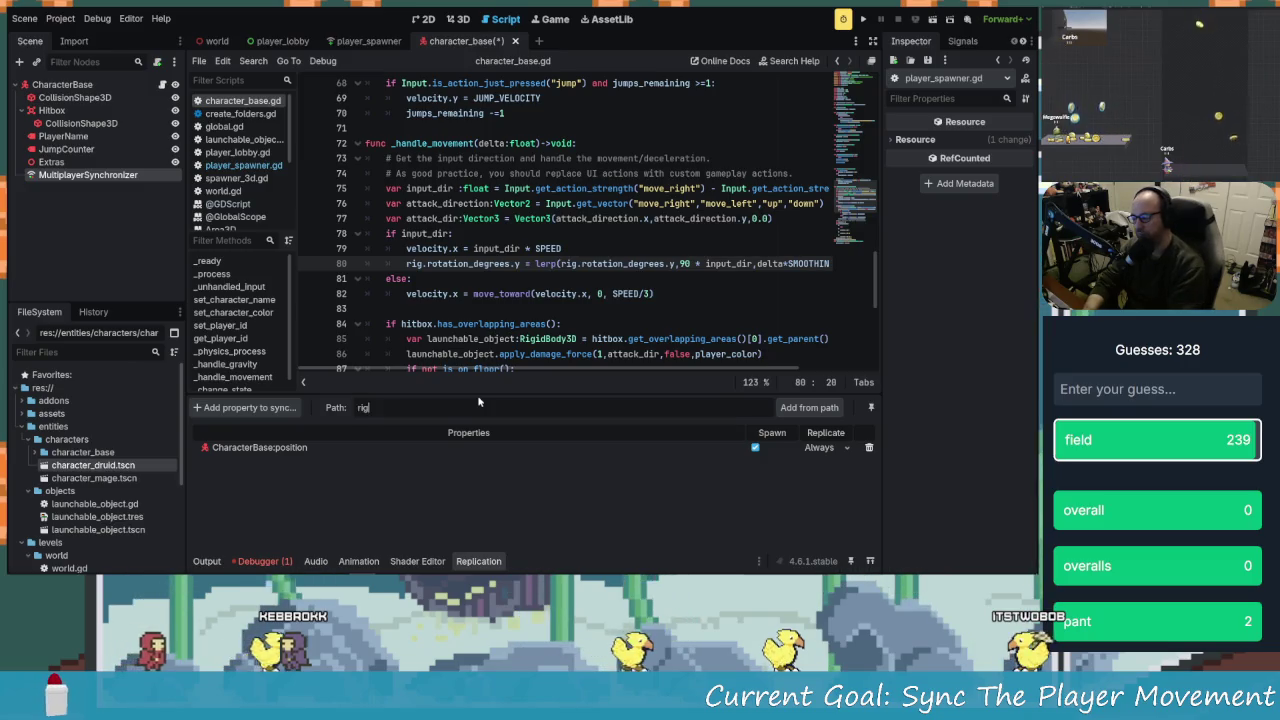
pyautogui.write('.rotation.d')
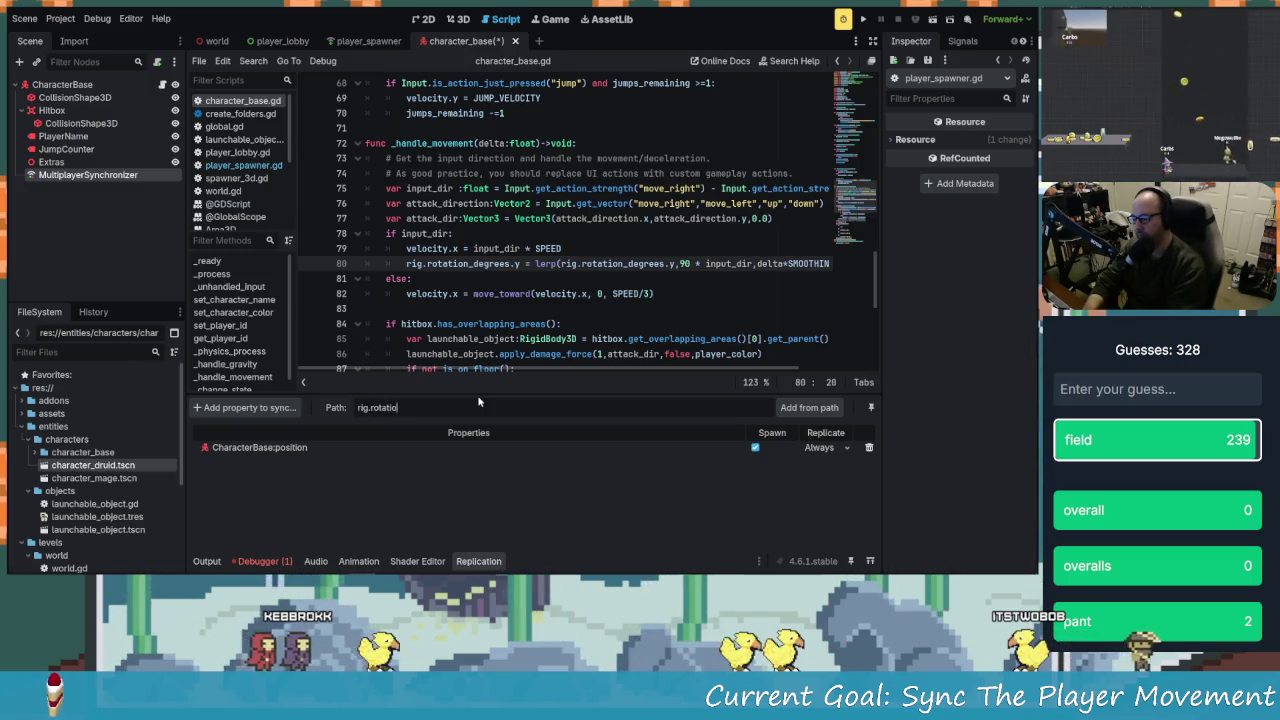
pyautogui.press('BackSpace')
pyautogui.press('BackSpace')
pyautogui.write('_degrees.y')
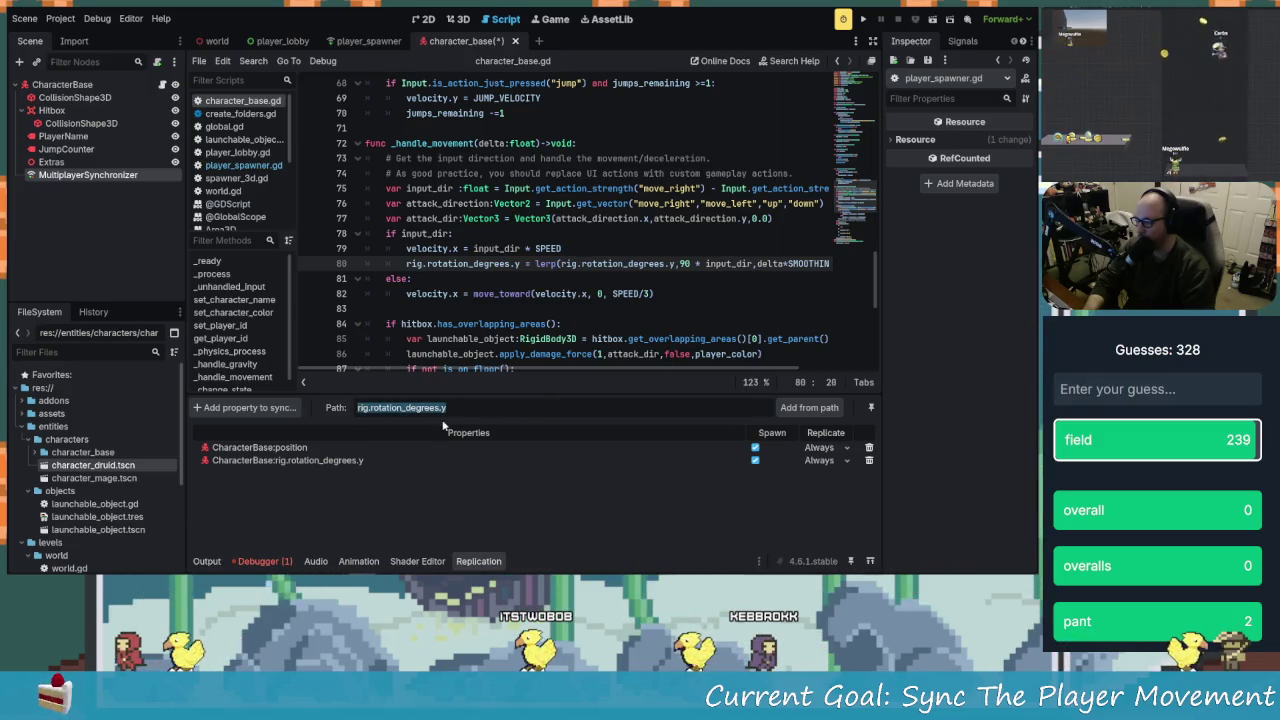
pyautogui.click(728, 482)
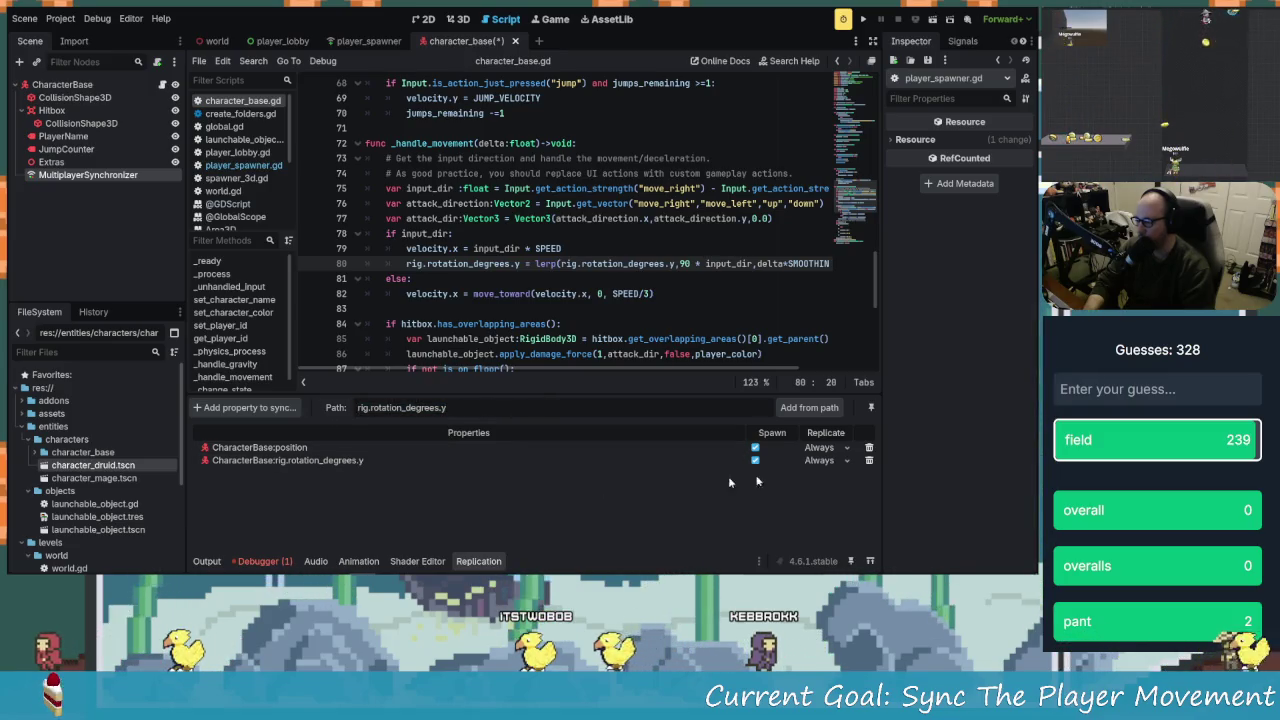
# Delete the mistyped rig rotation row and clear the property Path field
pyautogui.click(869, 460)
pyautogui.click(498, 305)
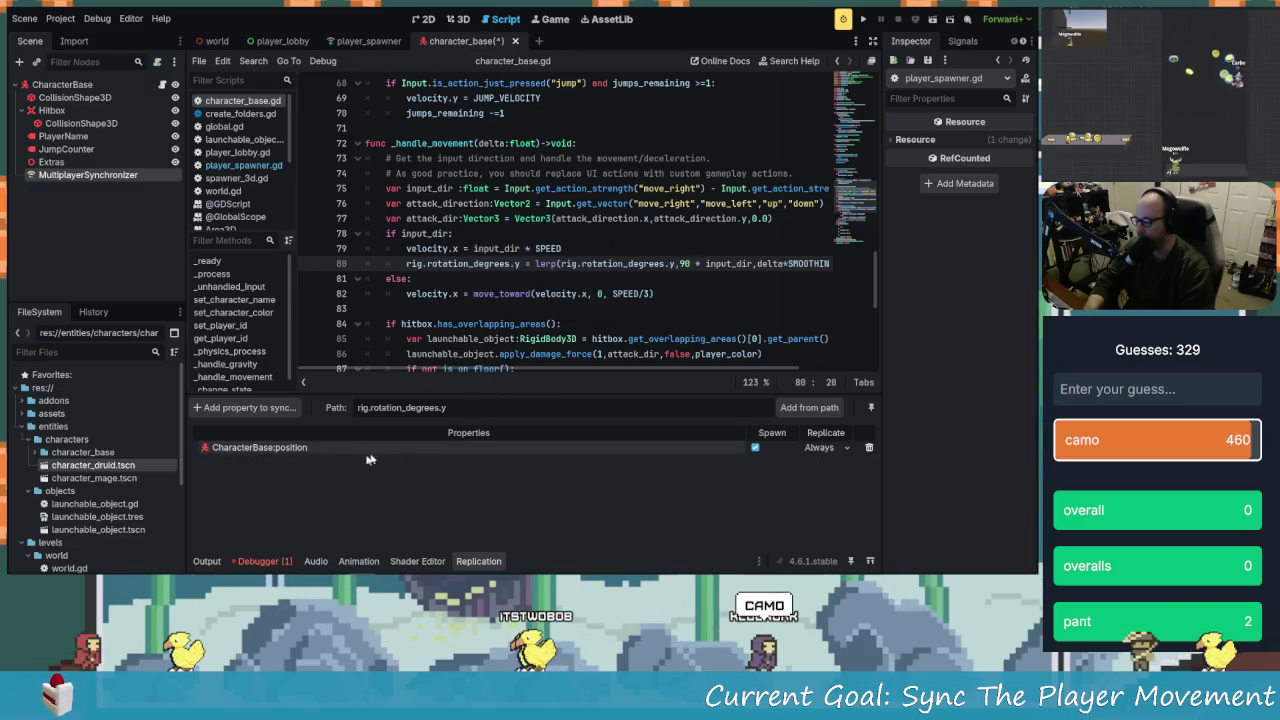
pyautogui.hotkey('ctrl', 'a')
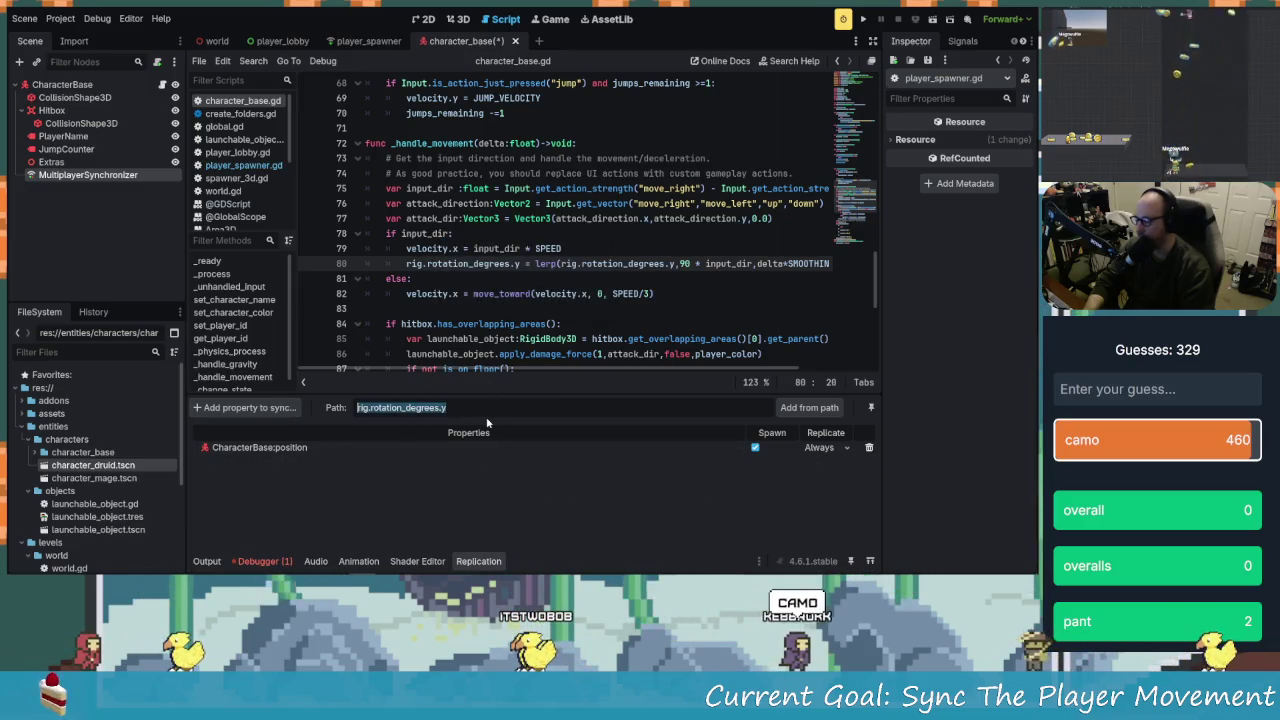
pyautogui.press('BackSpace')
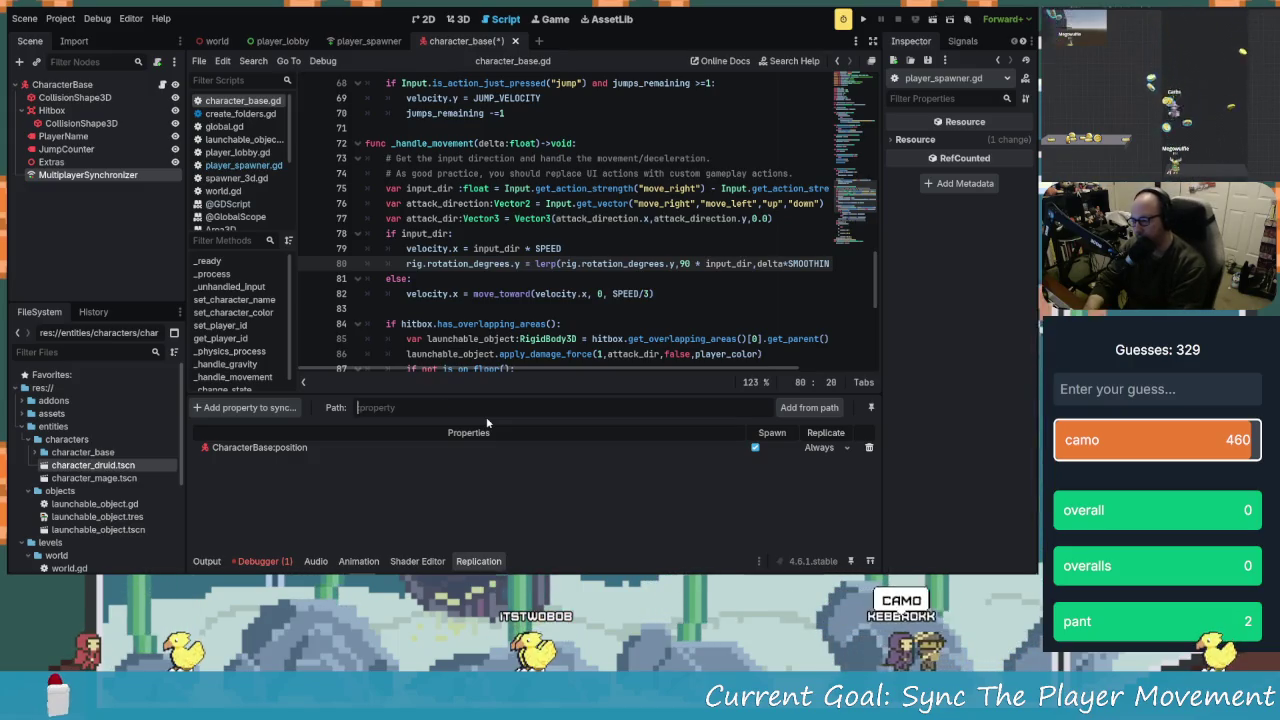
pyautogui.scroll(20, 600, 220)
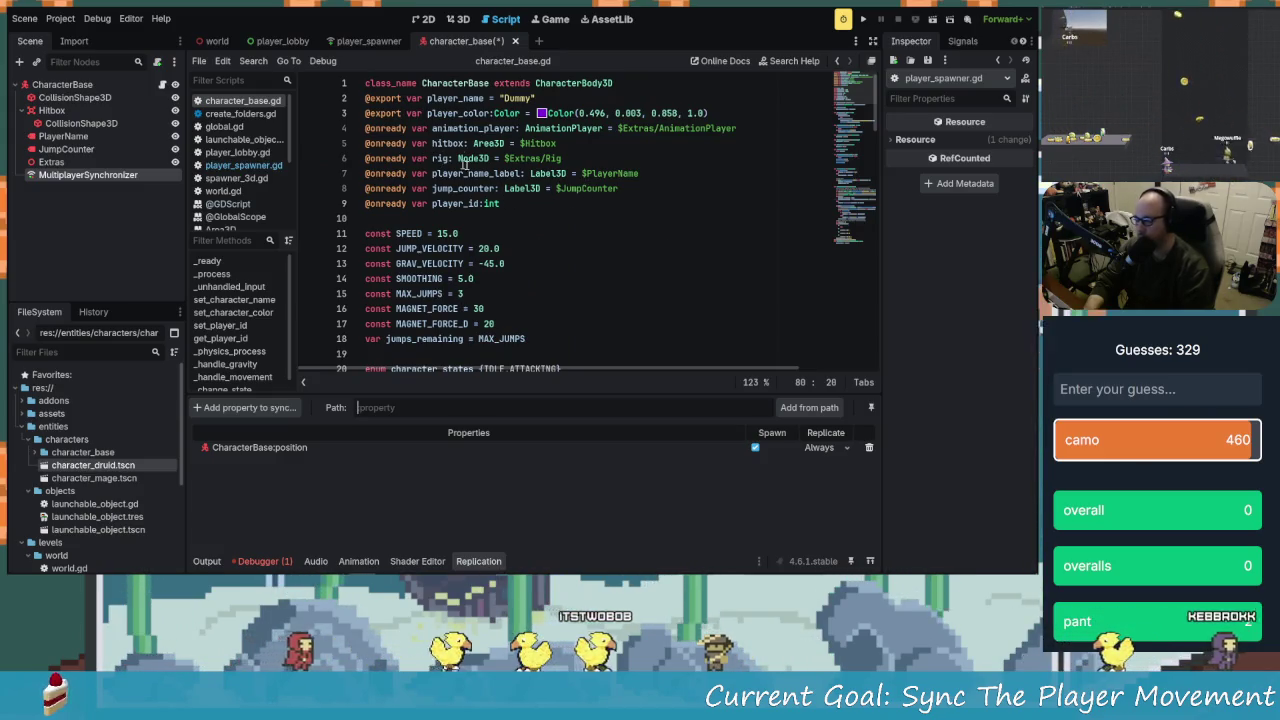
pyautogui.scroll(-2, 510, 215)
pyautogui.scroll(2, 537, 252)
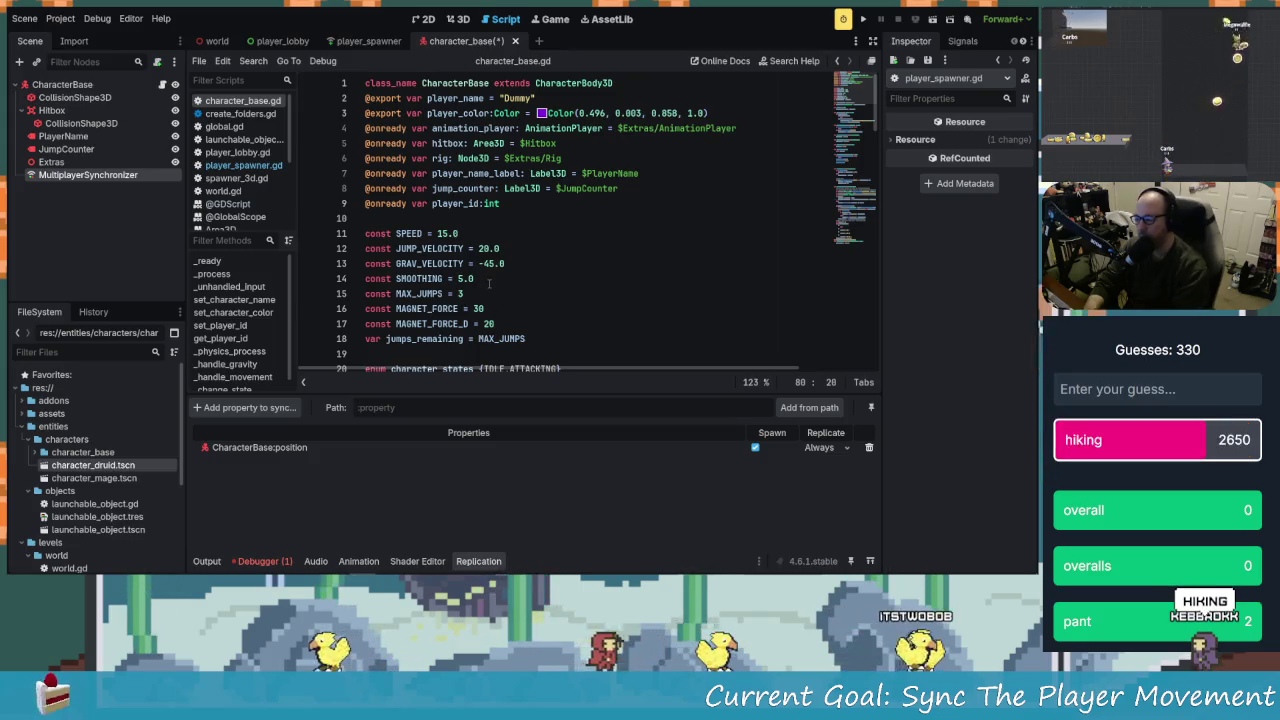
pyautogui.write('rig')
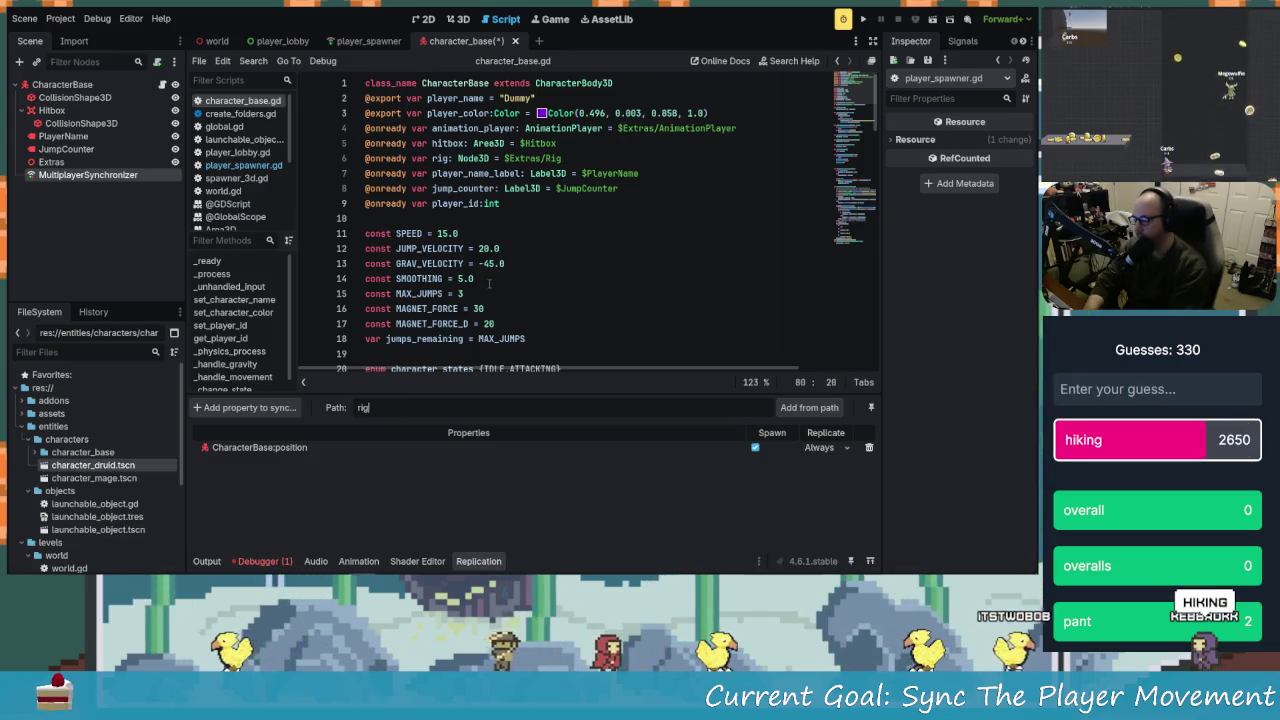
pyautogui.scroll(-16, 498, 275)
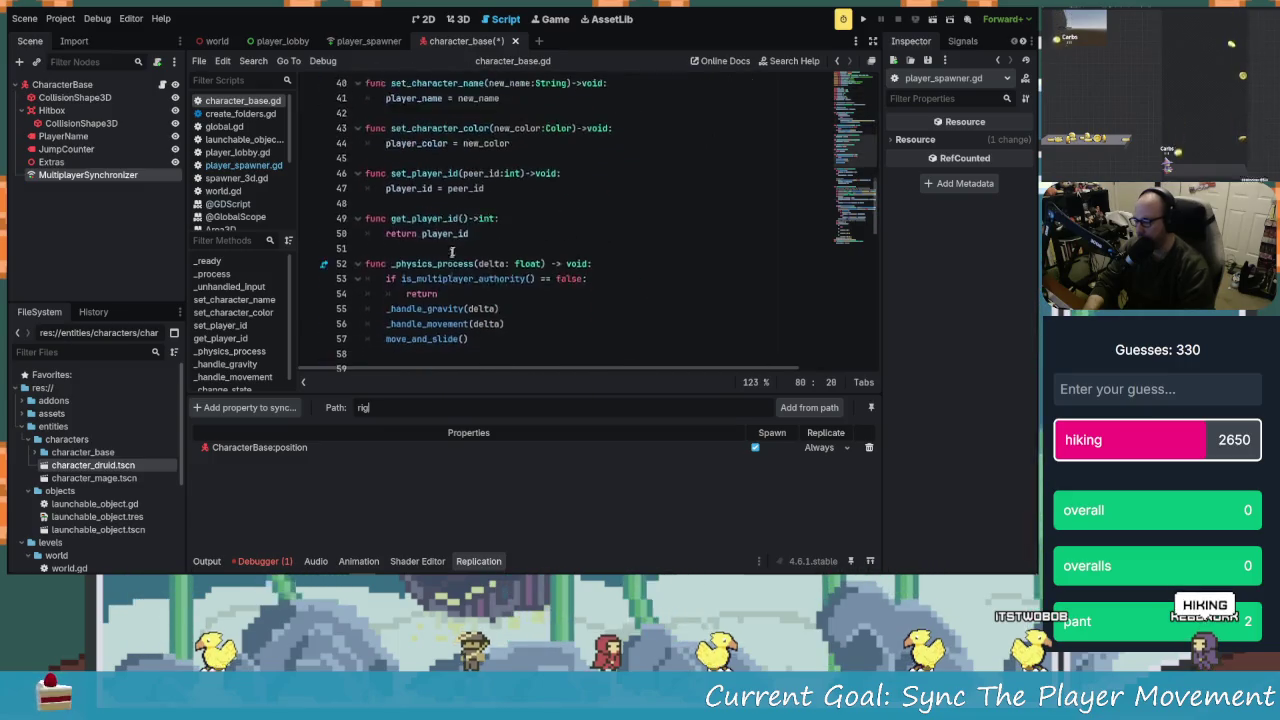
pyautogui.scroll(-7, 470, 287)
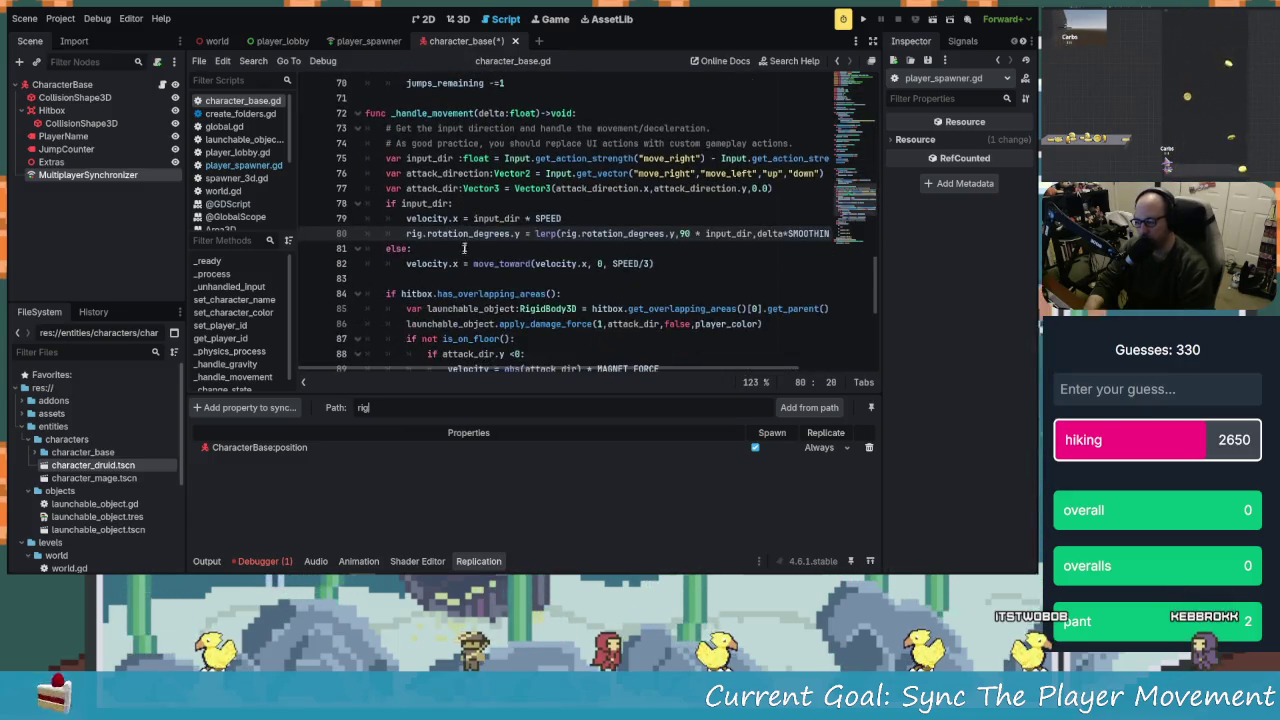
# Copy rig.rotation_degrees.y from line 80 and paste it into the Path field
pyautogui.moveTo(518, 233); pyautogui.dragTo(406, 233)
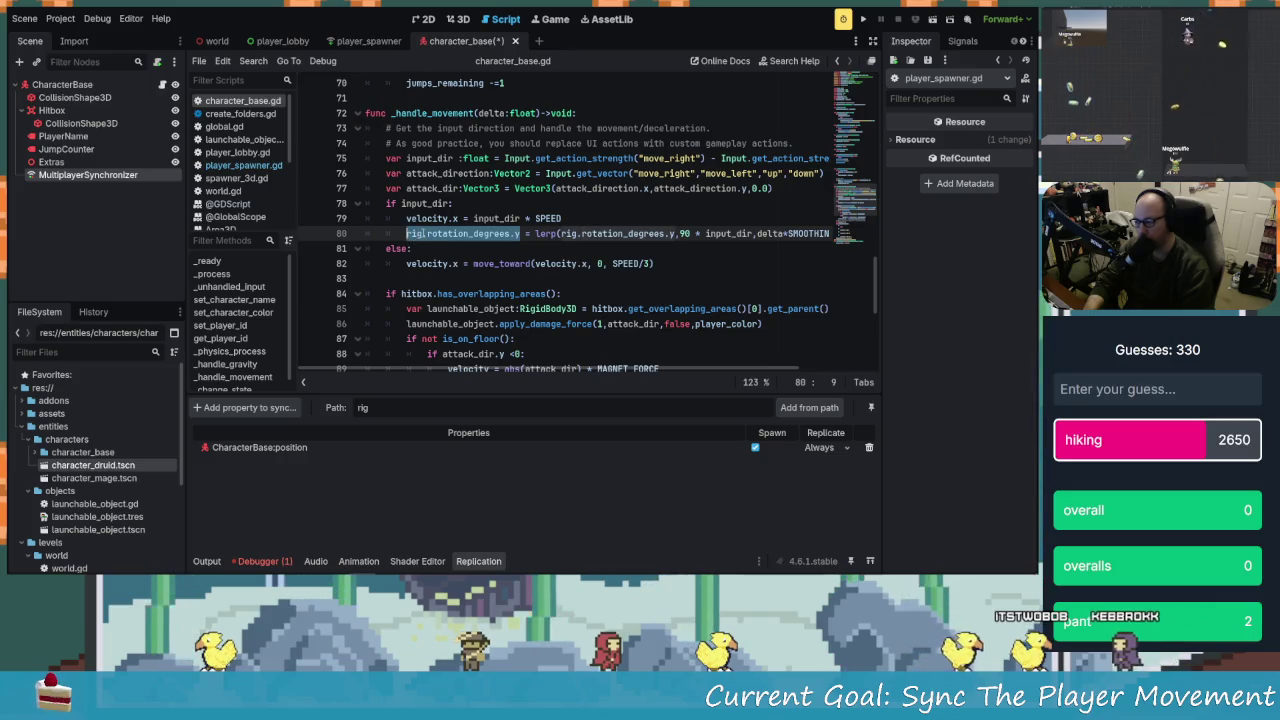
pyautogui.rightClick(428, 238)
pyautogui.click(446, 307)
pyautogui.rightClick(391, 407)
pyautogui.press('Escape')
pyautogui.rightClick(364, 408)
pyautogui.click(390, 431)
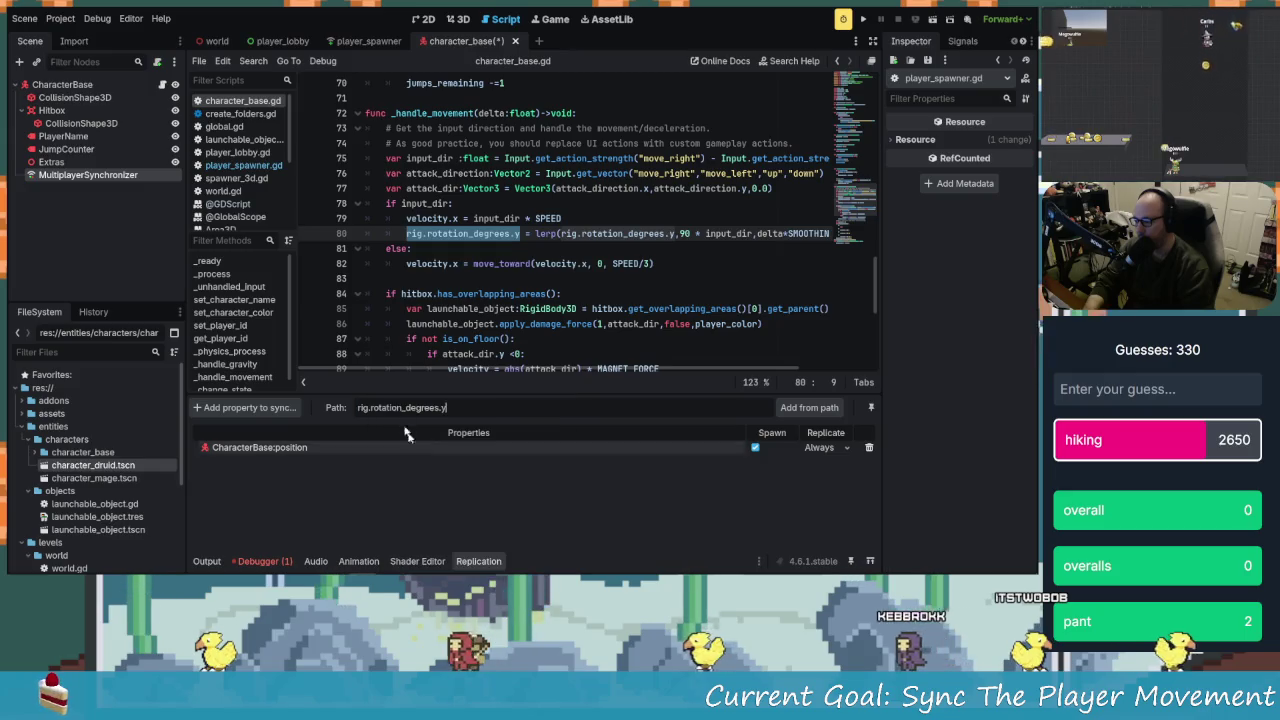
# Add rig.rotation_degrees.y to replication, keep Replicate Always, and run the project
pyautogui.press('Return')
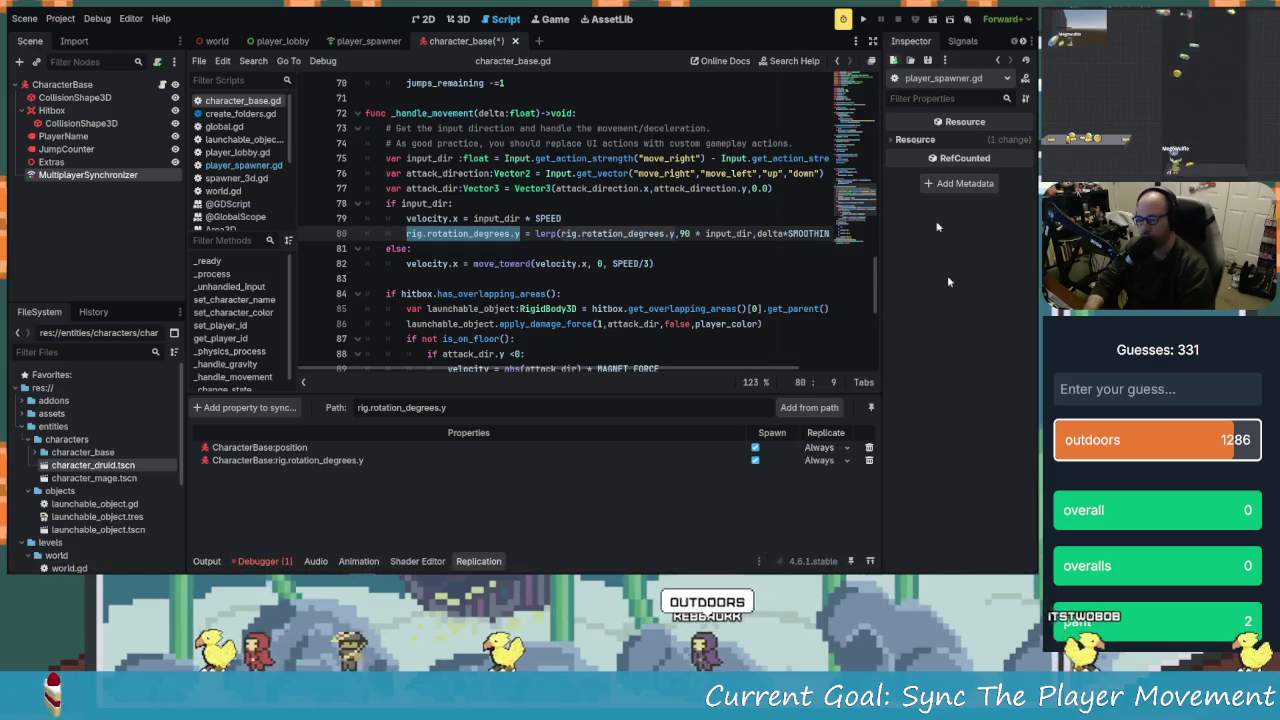
pyautogui.click(844, 461)
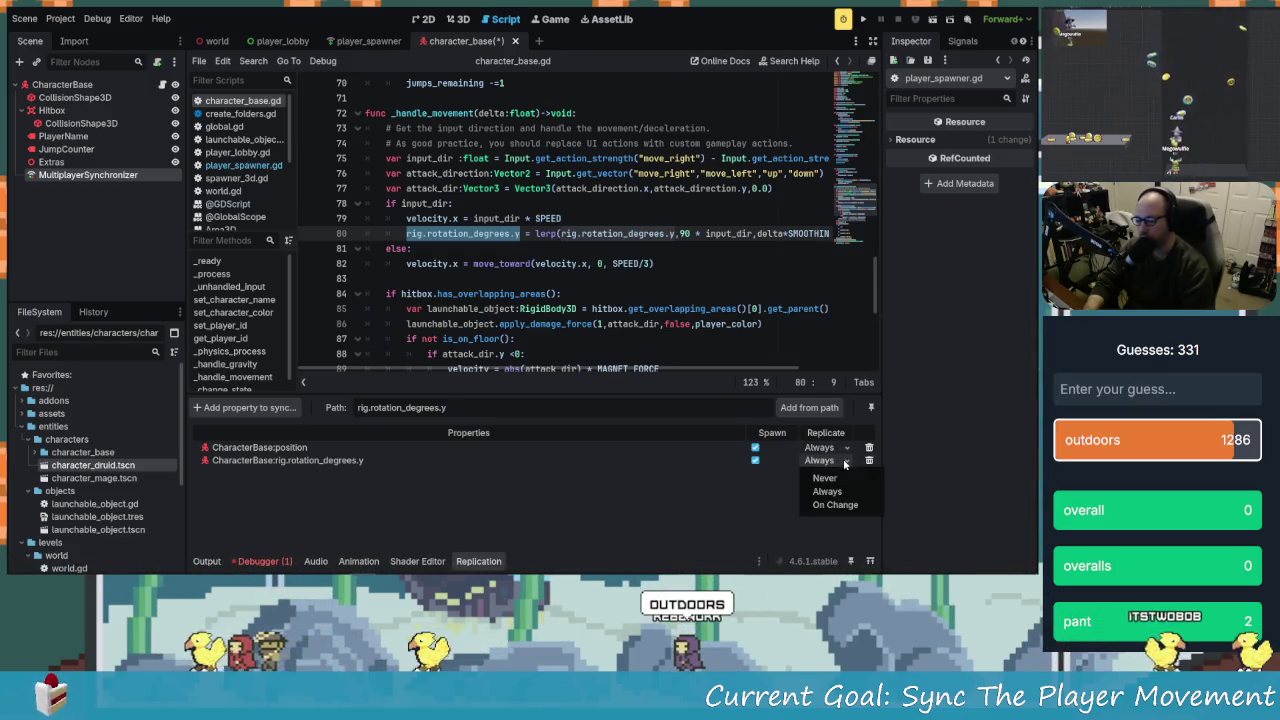
pyautogui.click(783, 504)
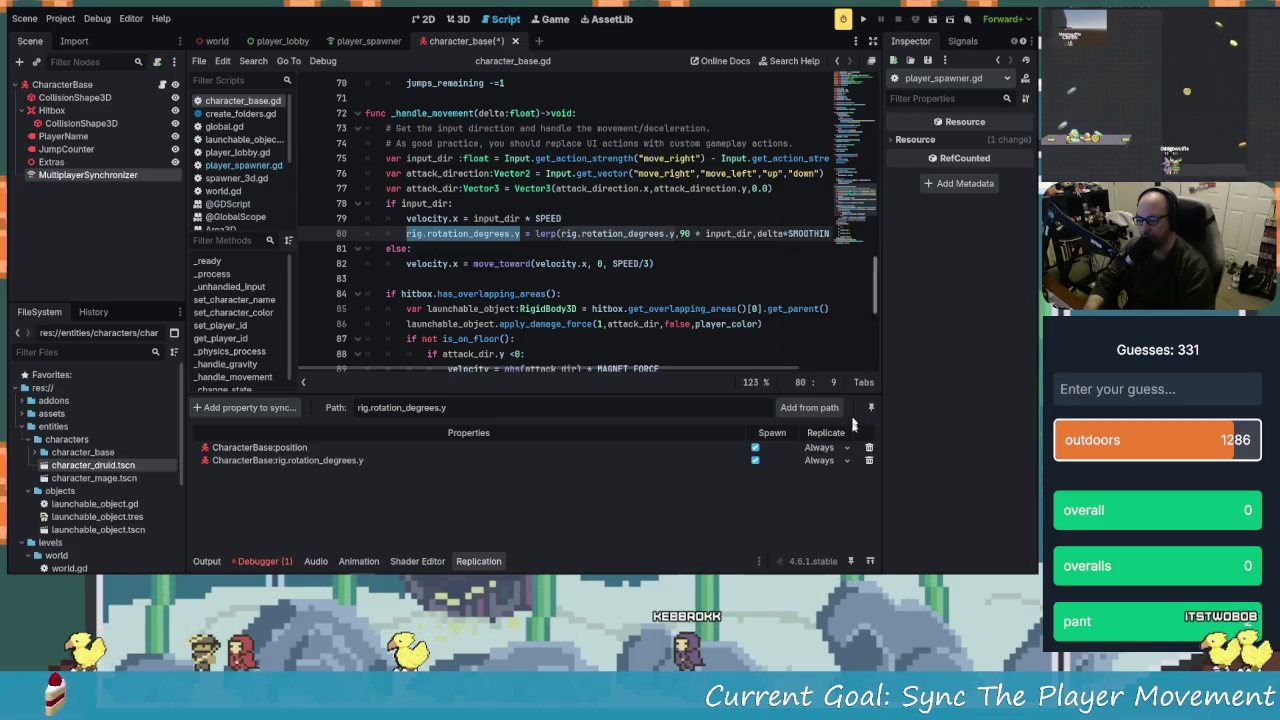
pyautogui.click(864, 20)
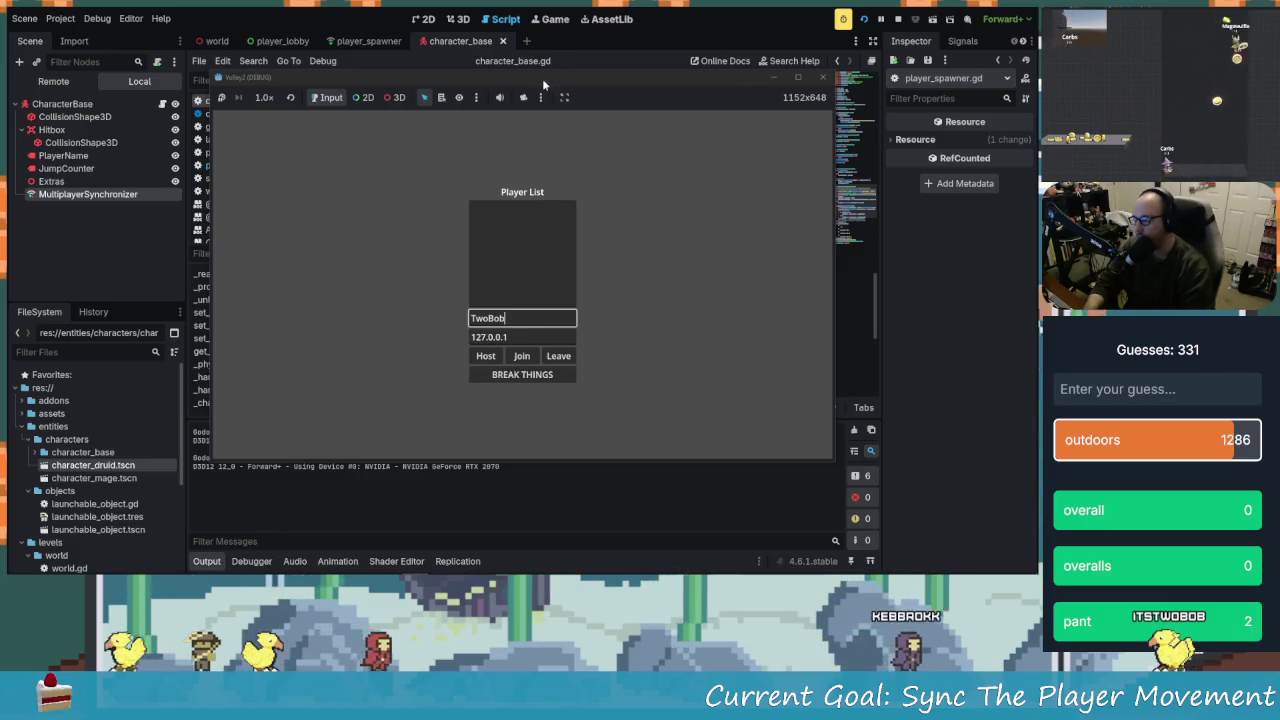
# Launch the game instances, enter a player name, and host the game from one window
pyautogui.press('F5')
pyautogui.click(507, 318)
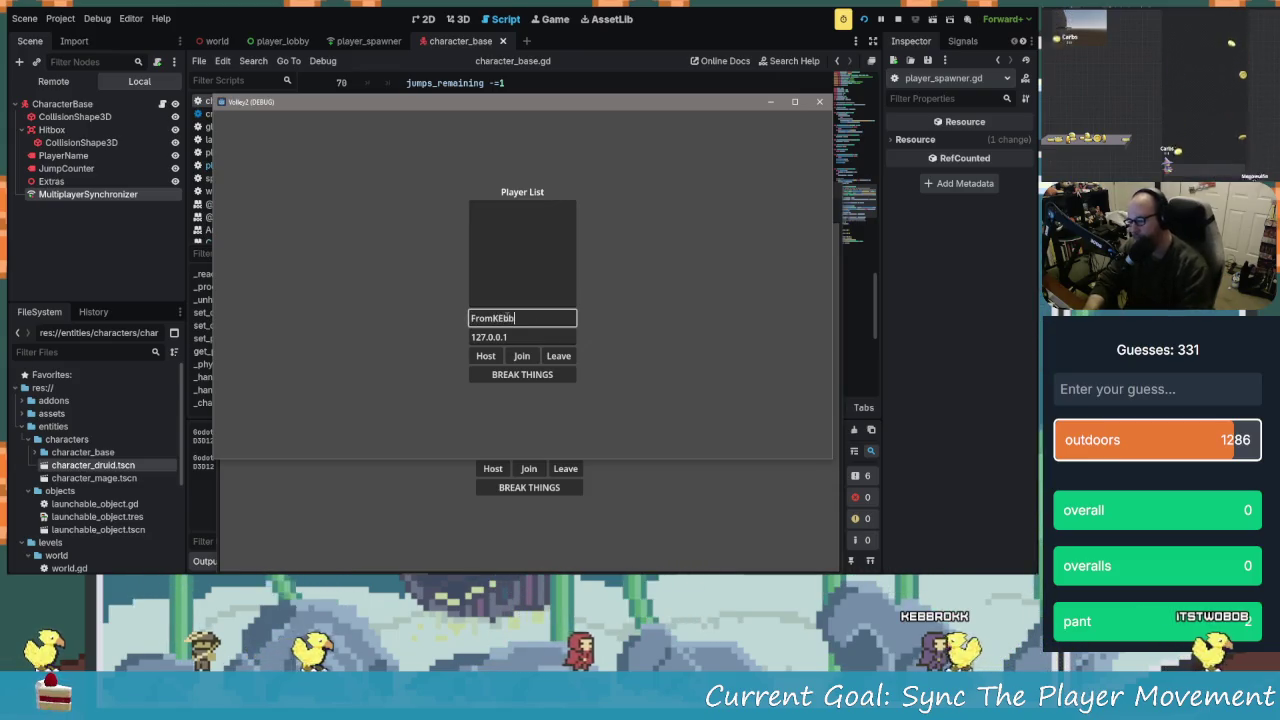
pyautogui.press('BackSpace')
pyautogui.press('BackSpace')
pyautogui.press('BackSpace')
pyautogui.write('e')
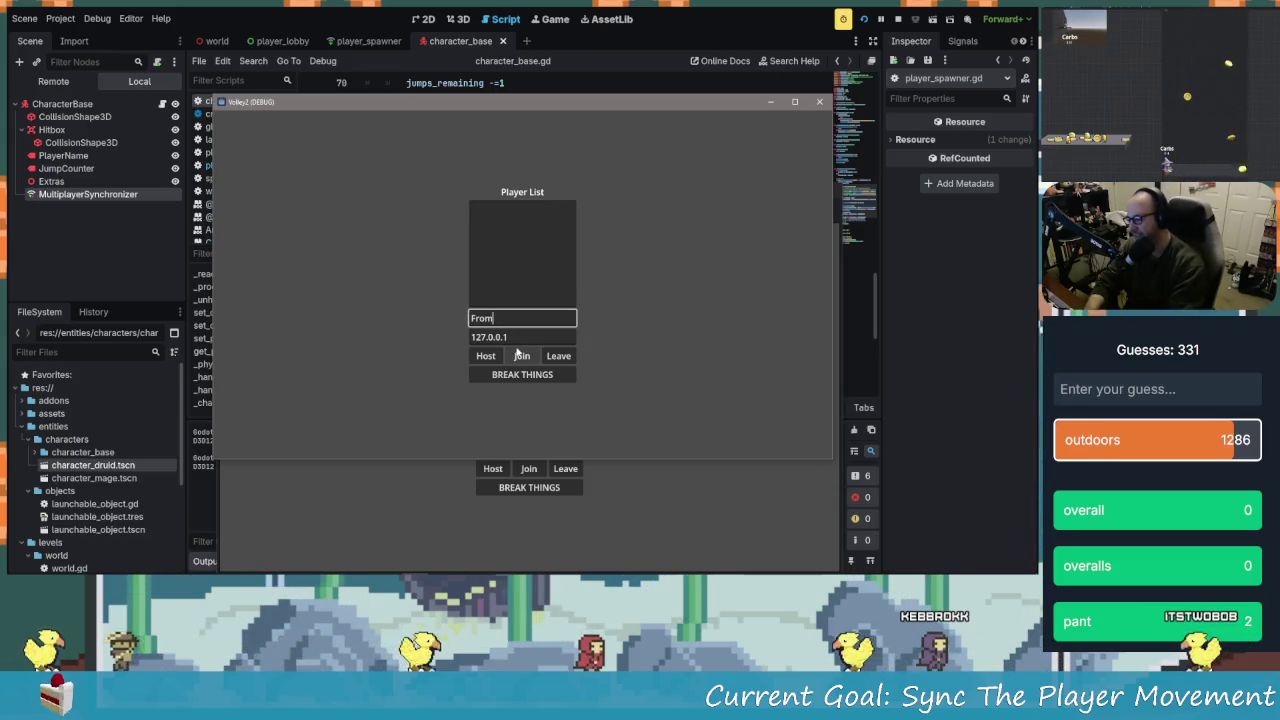
pyautogui.write('ebb')
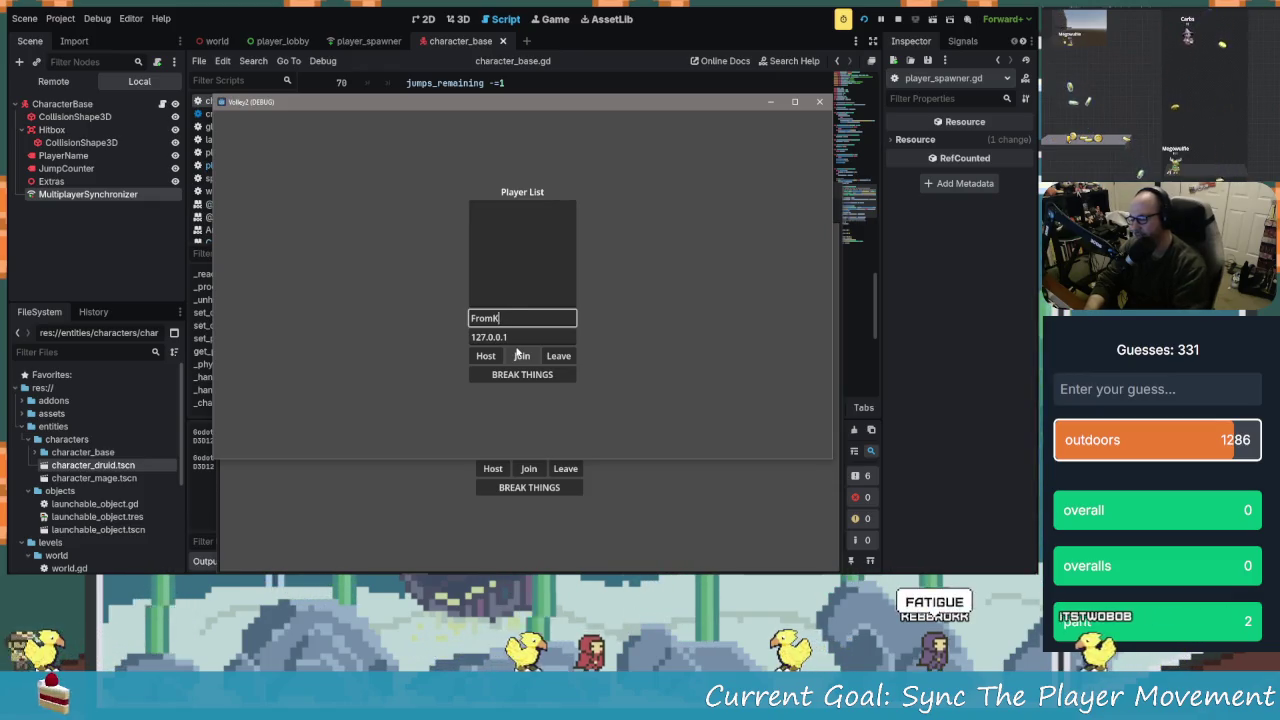
pyautogui.click(504, 488)
pyautogui.click(493, 468)
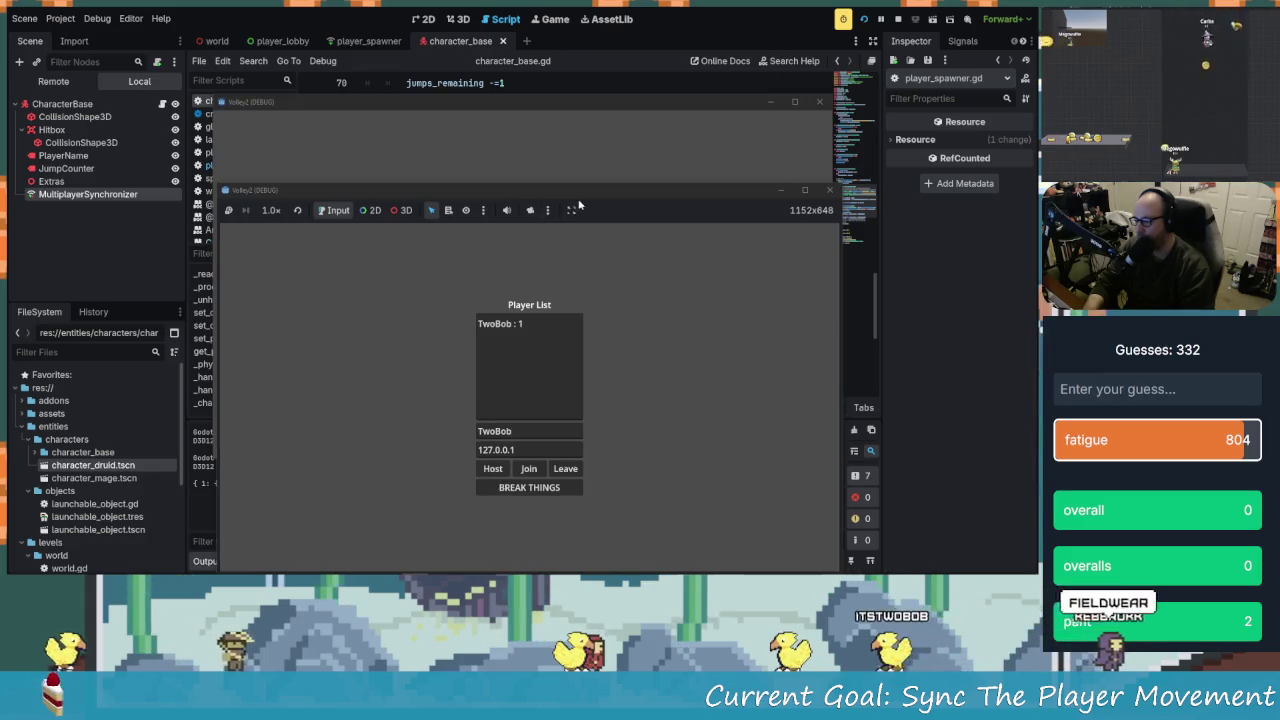
# Join as client from the other window, arrange both windows, and show the debugger's Errors
pyautogui.moveTo(505, 190); pyautogui.dragTo(419, 112)
pyautogui.click(623, 163)
pyautogui.click(522, 355)
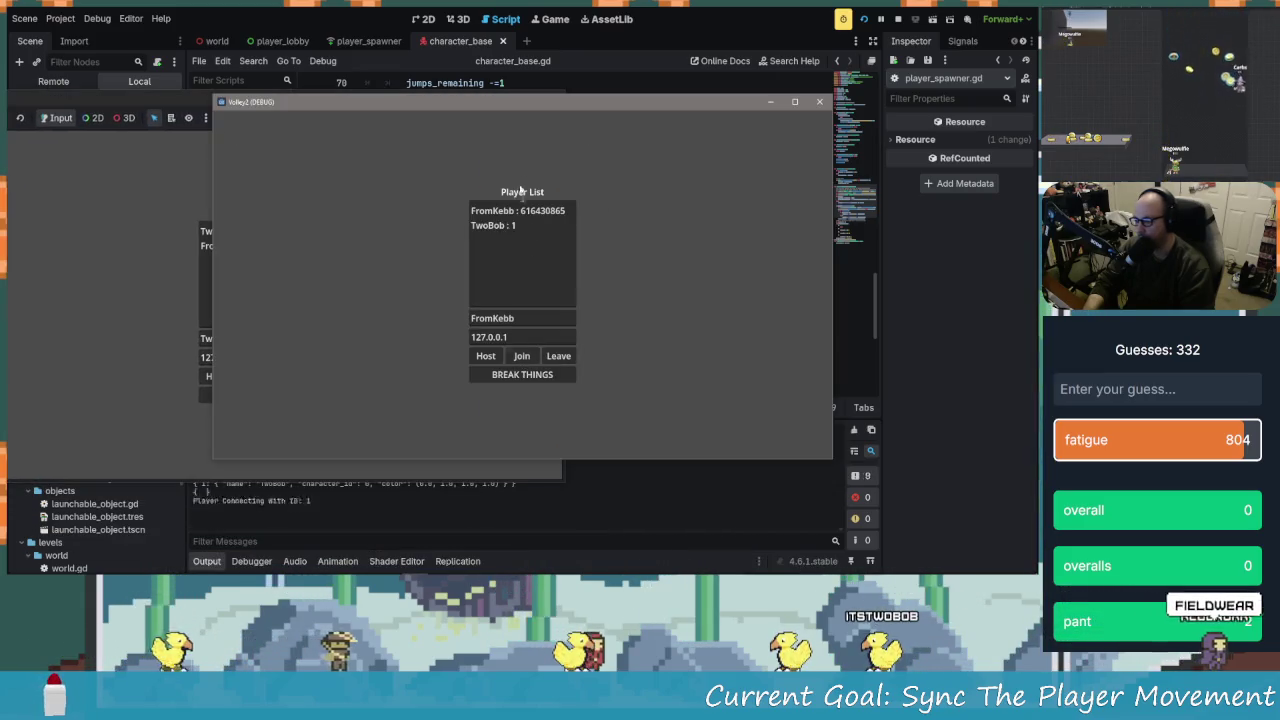
pyautogui.moveTo(557, 117)
pyautogui.mouseDown()
pyautogui.moveTo(730, 79)
pyautogui.moveTo(759, 51)
pyautogui.mouseUp()
pyautogui.moveTo(337, 113)
pyautogui.mouseDown()
pyautogui.moveTo(465, 87)
pyautogui.moveTo(405, 105)
pyautogui.moveTo(330, 60)
pyautogui.mouseUp()
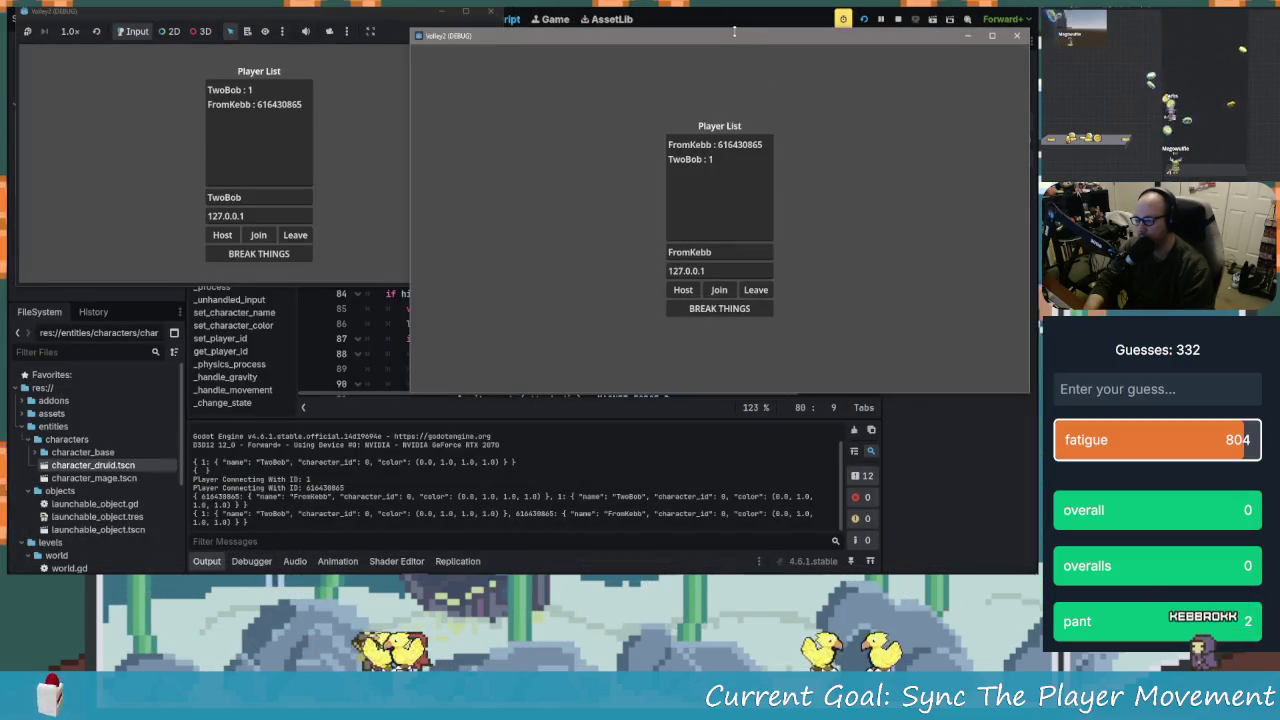
pyautogui.moveTo(734, 31); pyautogui.dragTo(1030, 8)
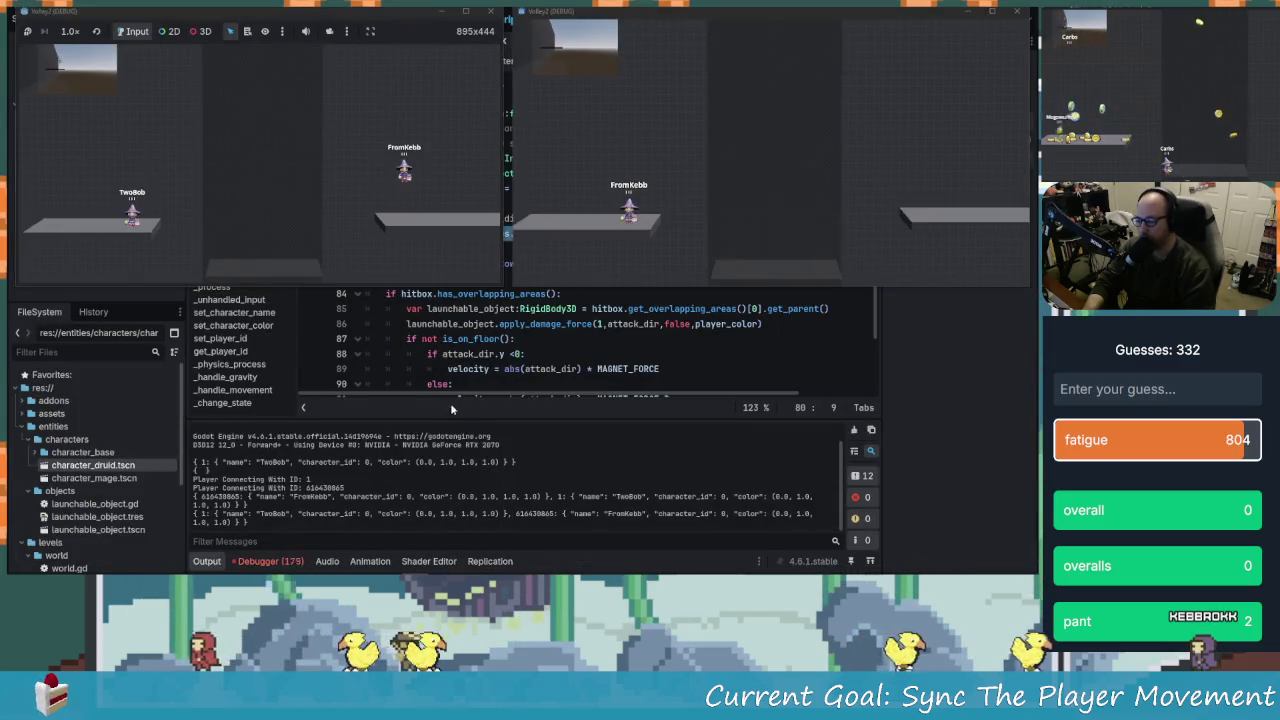
pyautogui.click(268, 561)
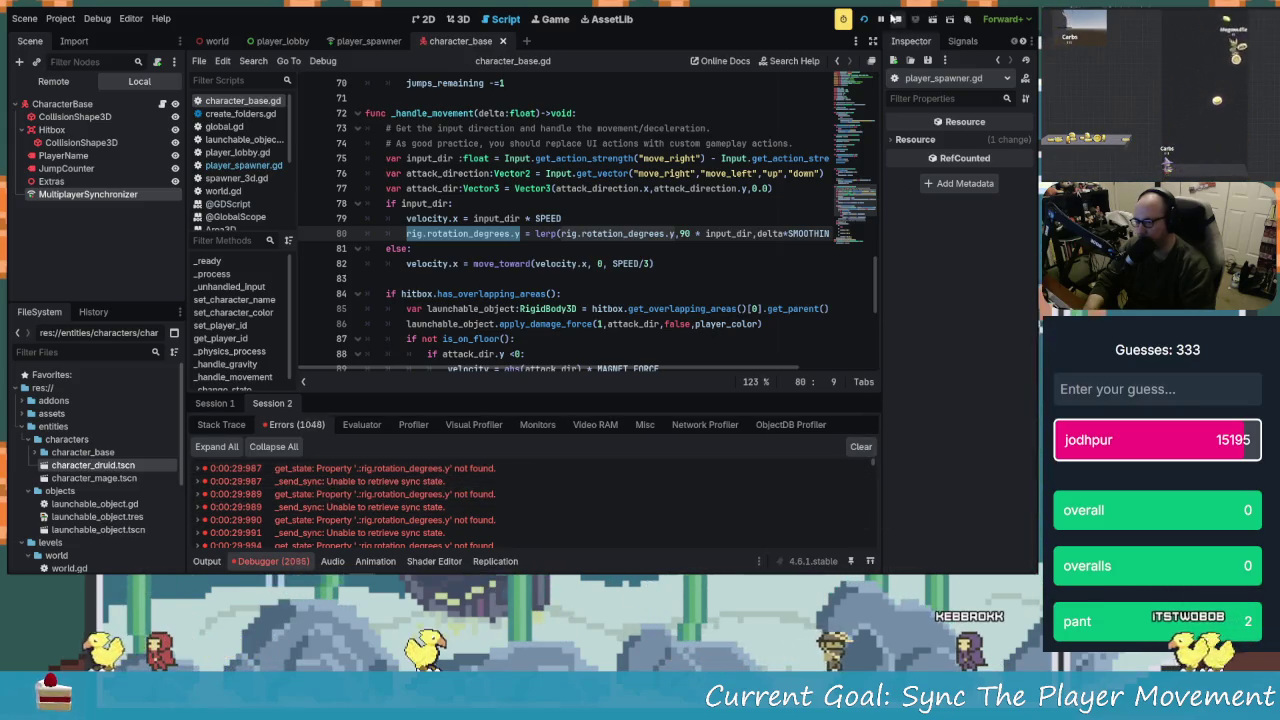
# Clear Session 2's error list in the debugger
pyautogui.click(861, 447)
pyautogui.click(509, 324)
pyautogui.scroll(5, 480, 300)
pyautogui.scroll(5, 457, 285)
pyautogui.scroll(-11, 465, 275)
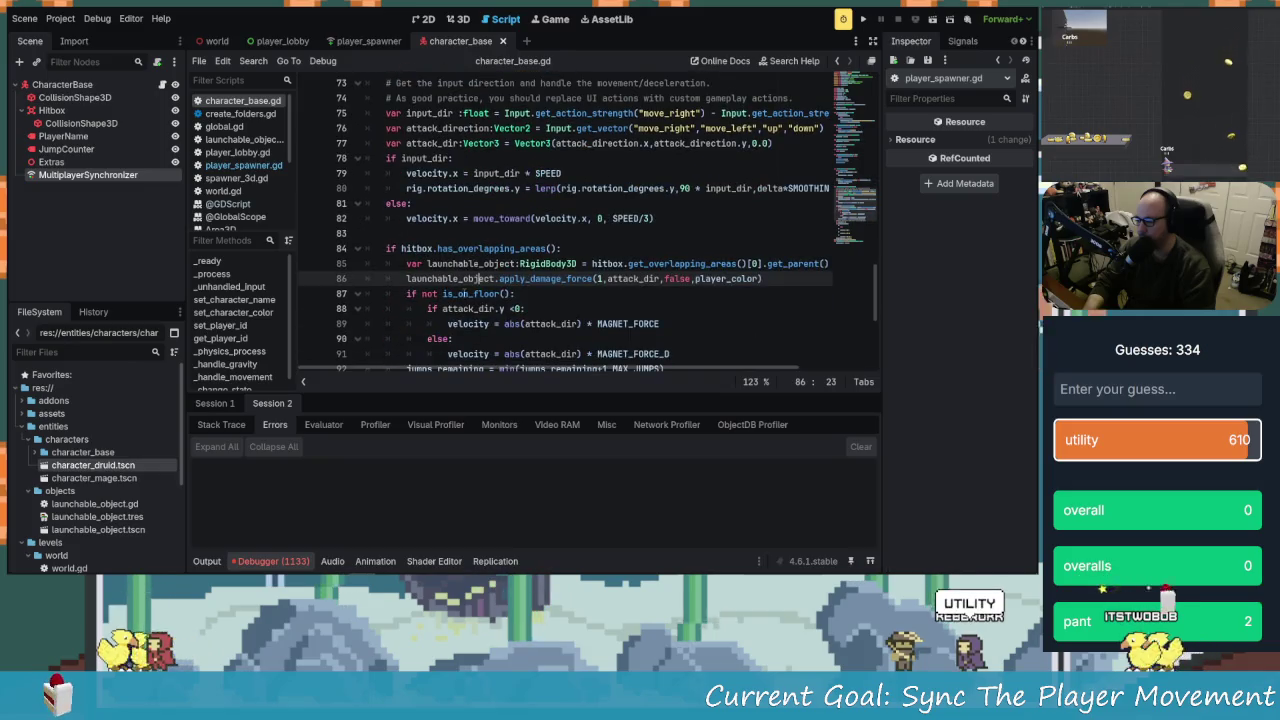
pyautogui.scroll(-2, 560, 230)
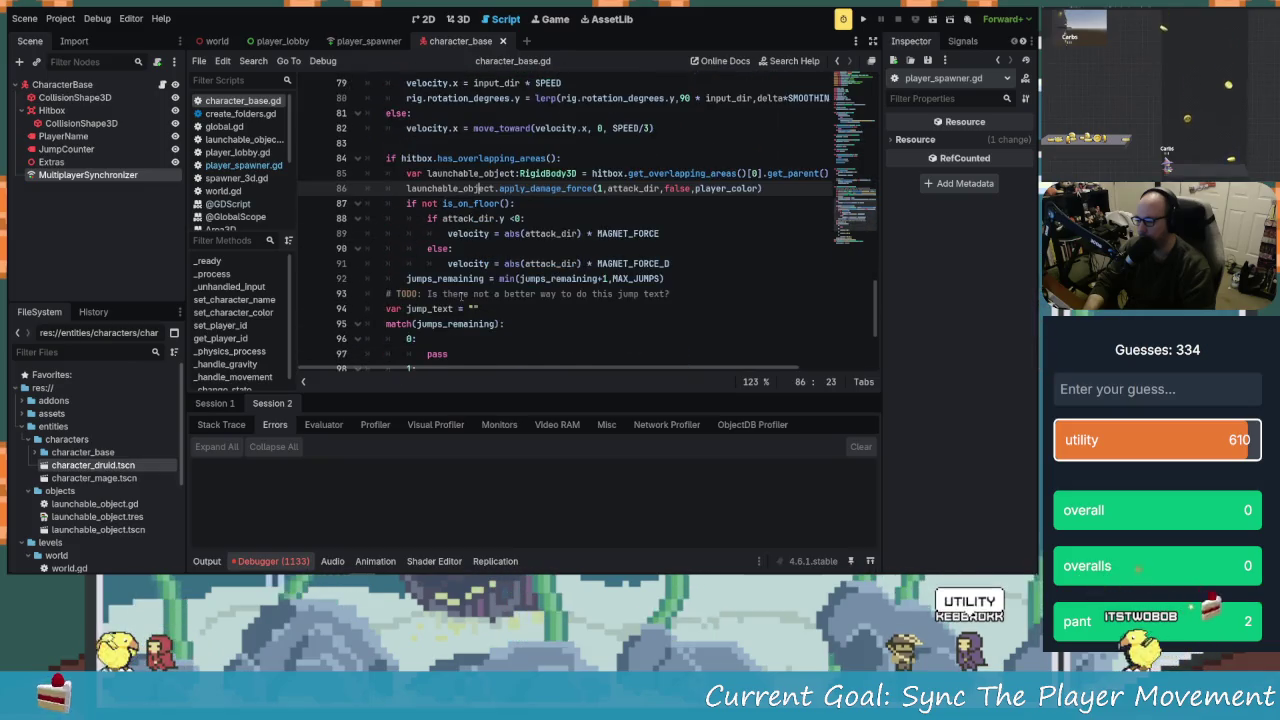
# Switch to Session 1 and clear its error list as well
pyautogui.click(288, 561)
pyautogui.click(272, 562)
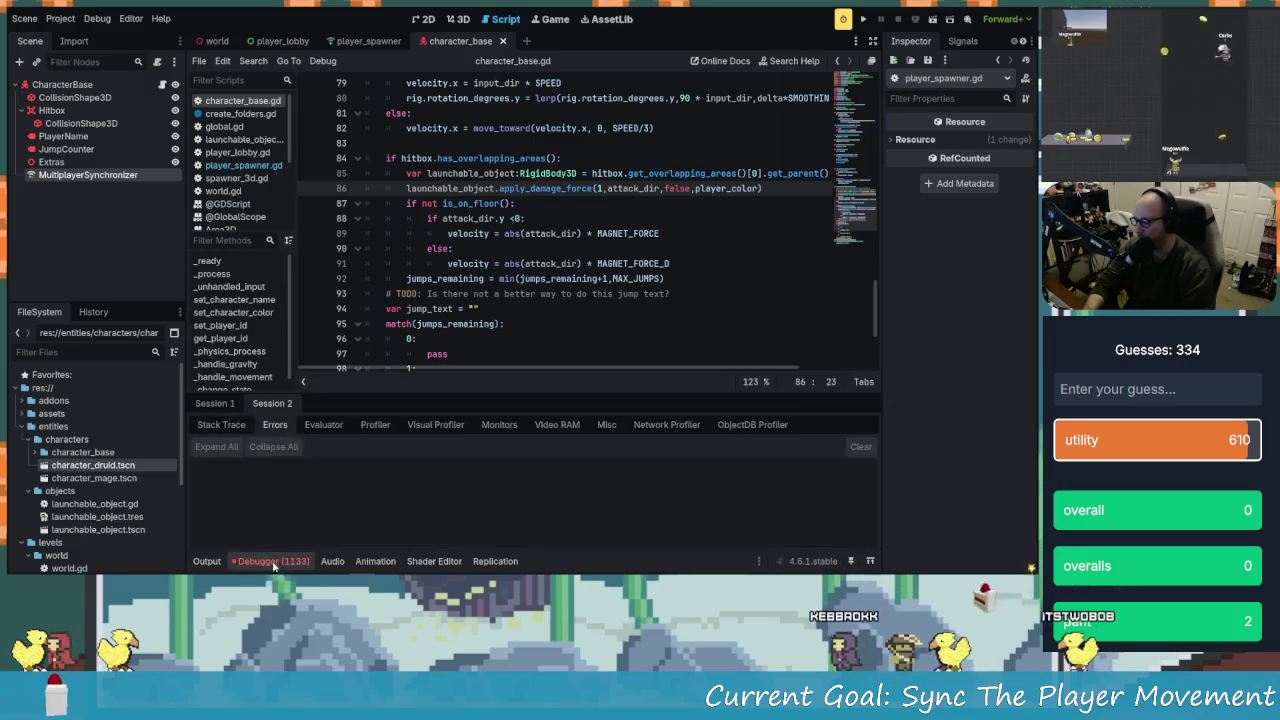
pyautogui.click(222, 404)
pyautogui.click(272, 423)
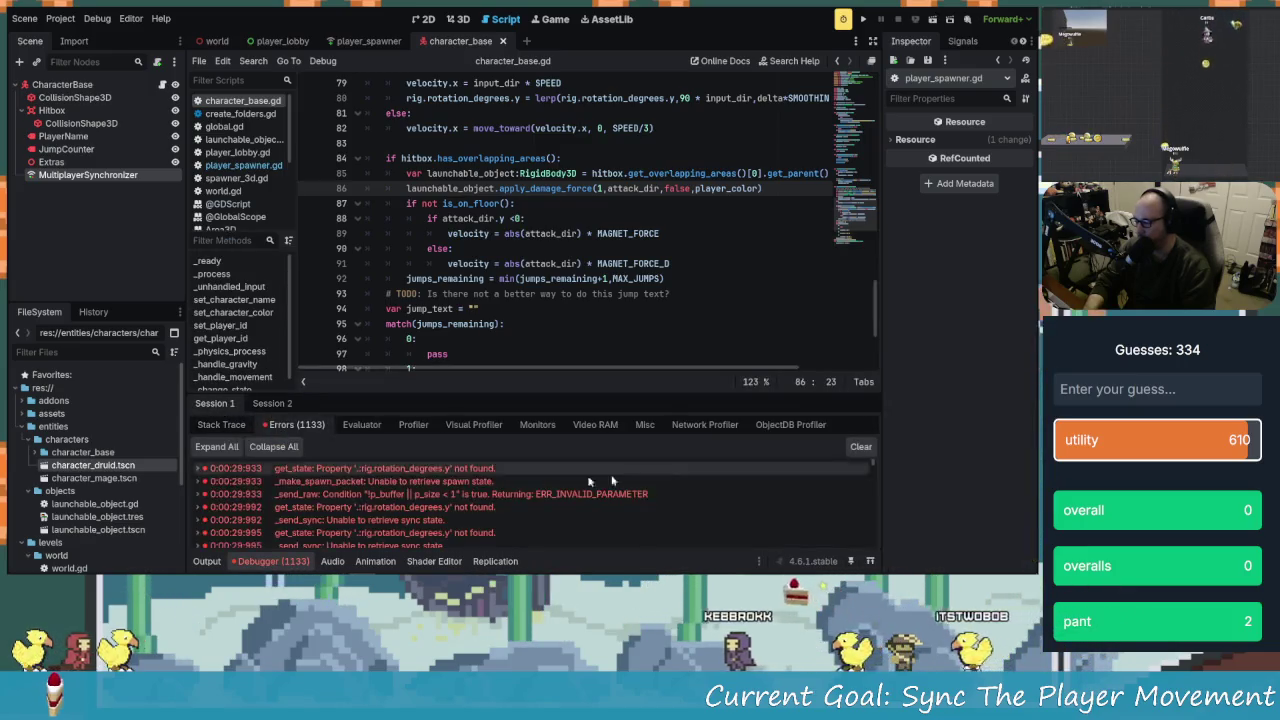
pyautogui.click(870, 447)
pyautogui.hotkey('alt', 'Tab')
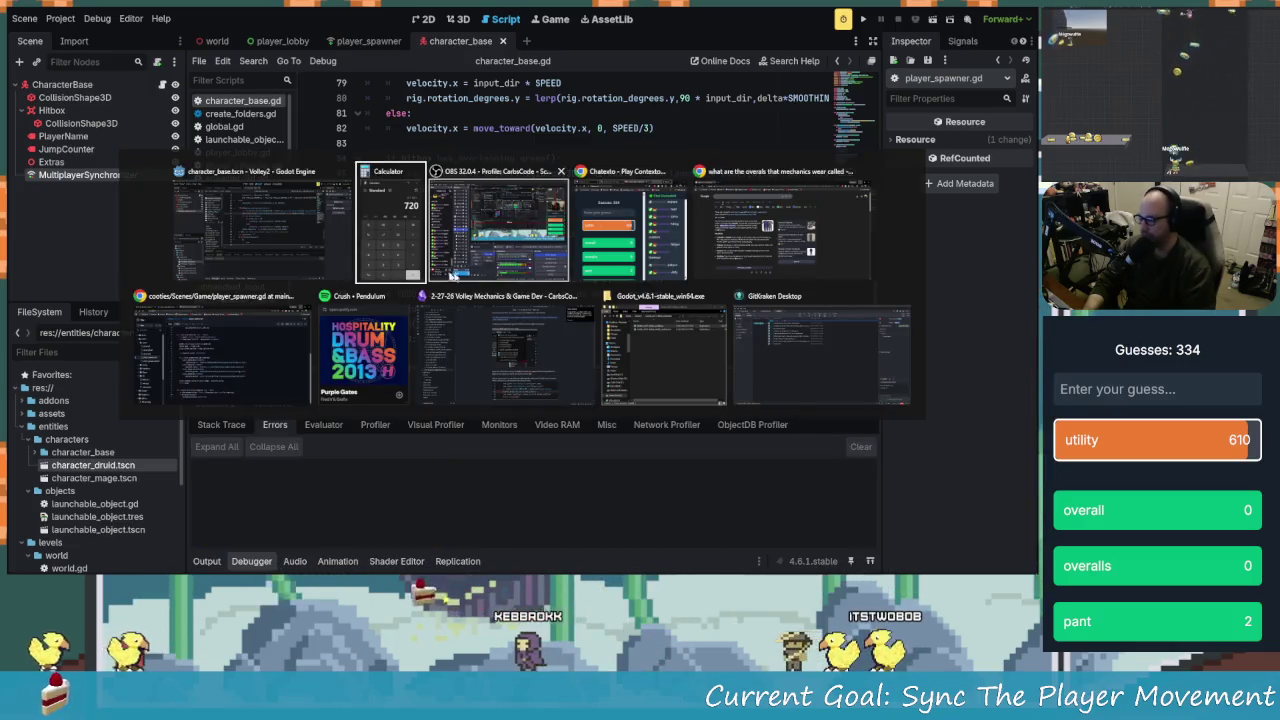
# Add the note line 'Trying to sync a property that is added when extending the base class seems tricky'
pyautogui.click(505, 355)
pyautogui.scroll(-2, 674, 336)
pyautogui.scroll(-1, 674, 336)
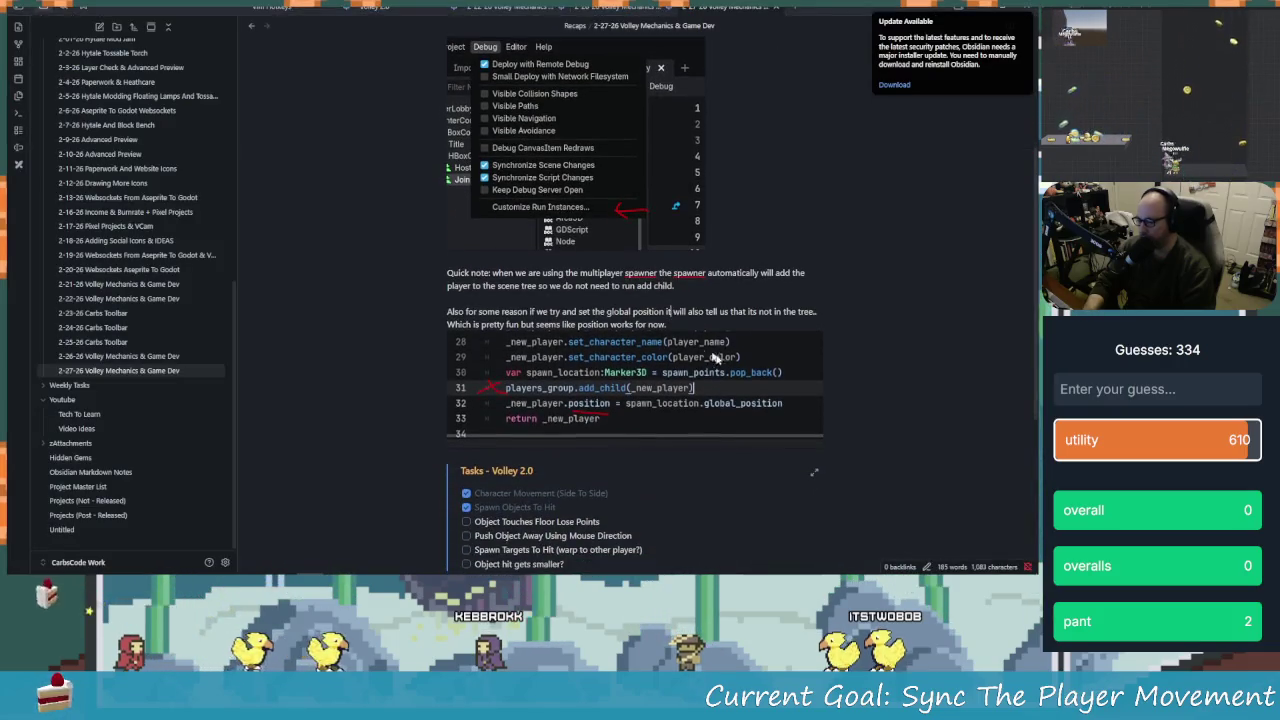
pyautogui.press('Return')
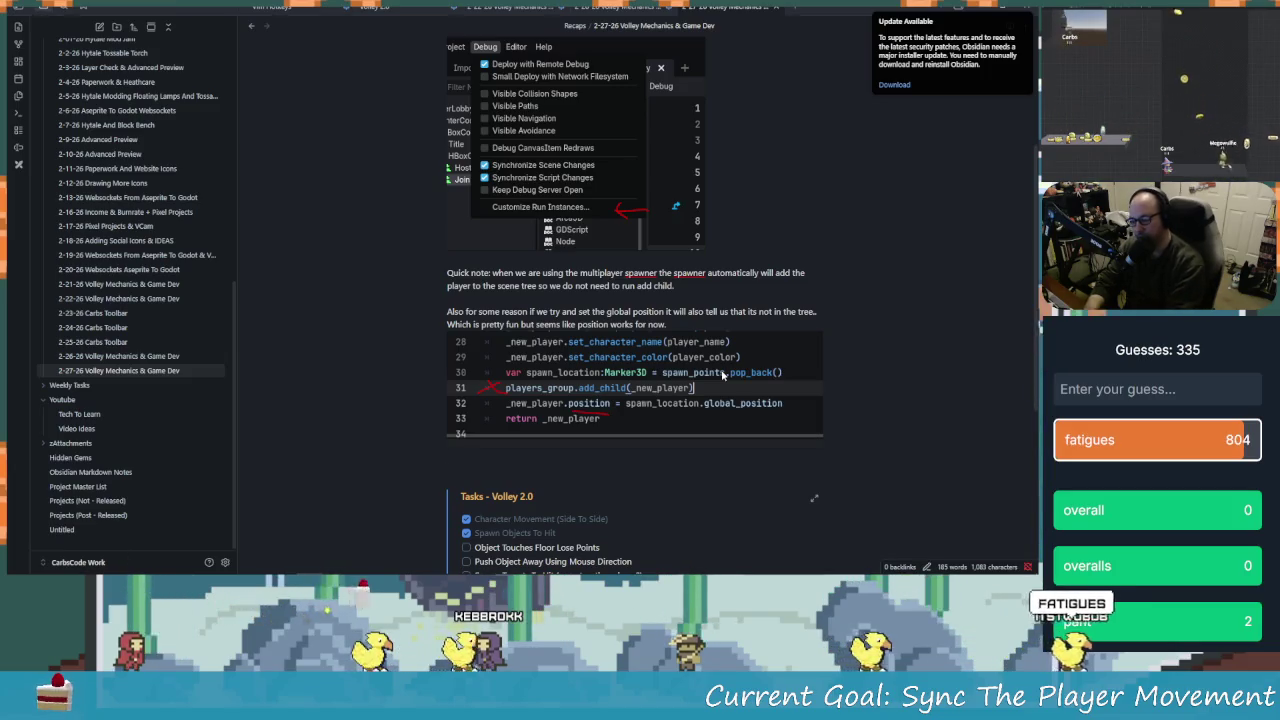
pyautogui.write('Trying ')
pyautogui.write('to s')
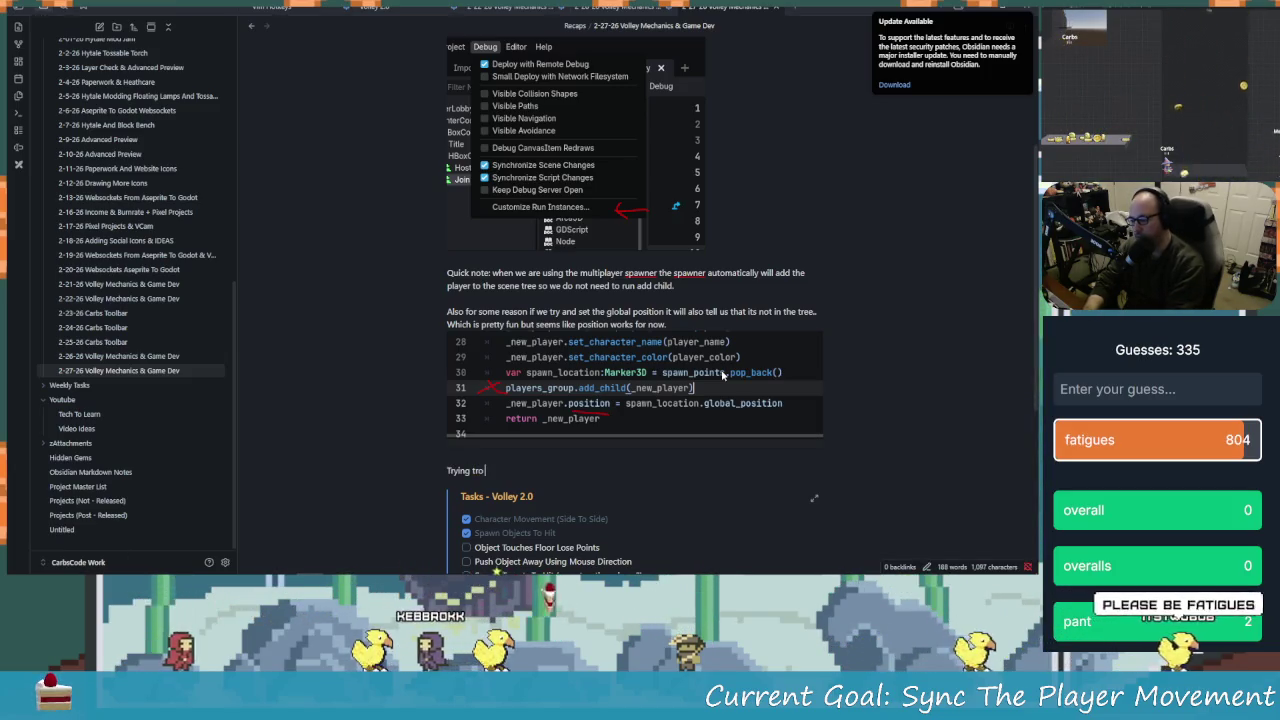
pyautogui.write('ync')
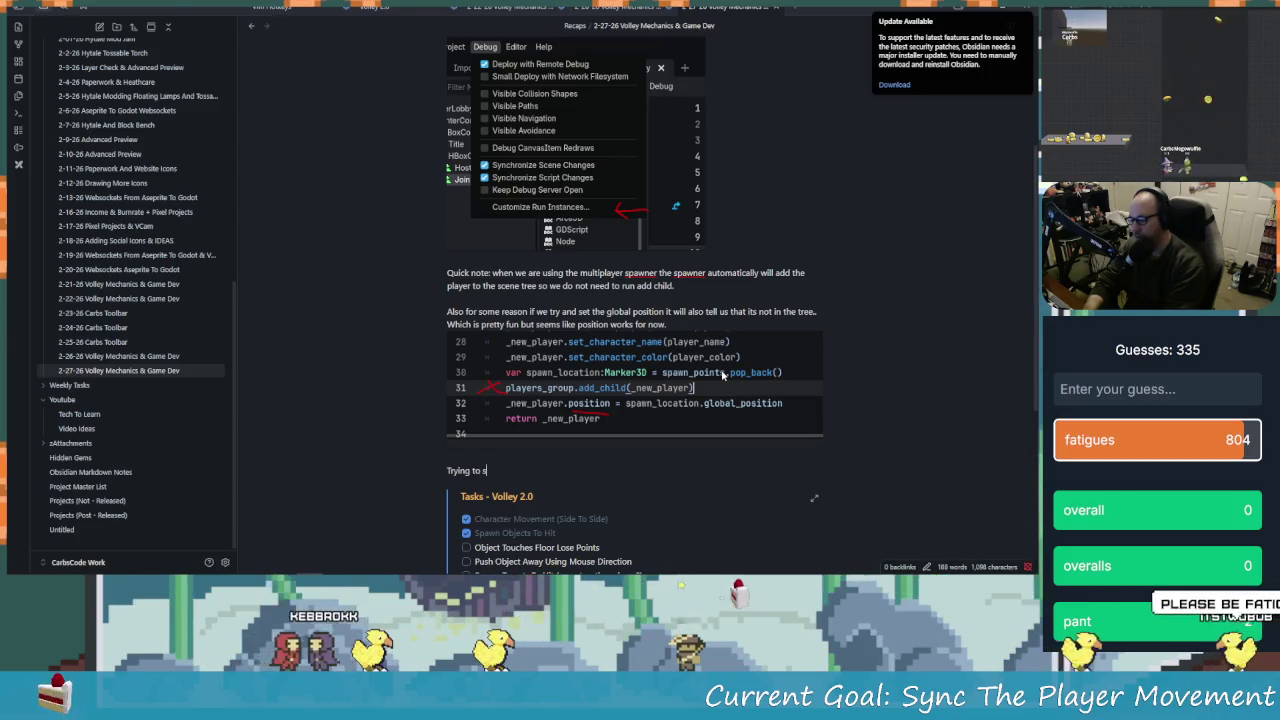
pyautogui.write(' a property that gets added after the charager')
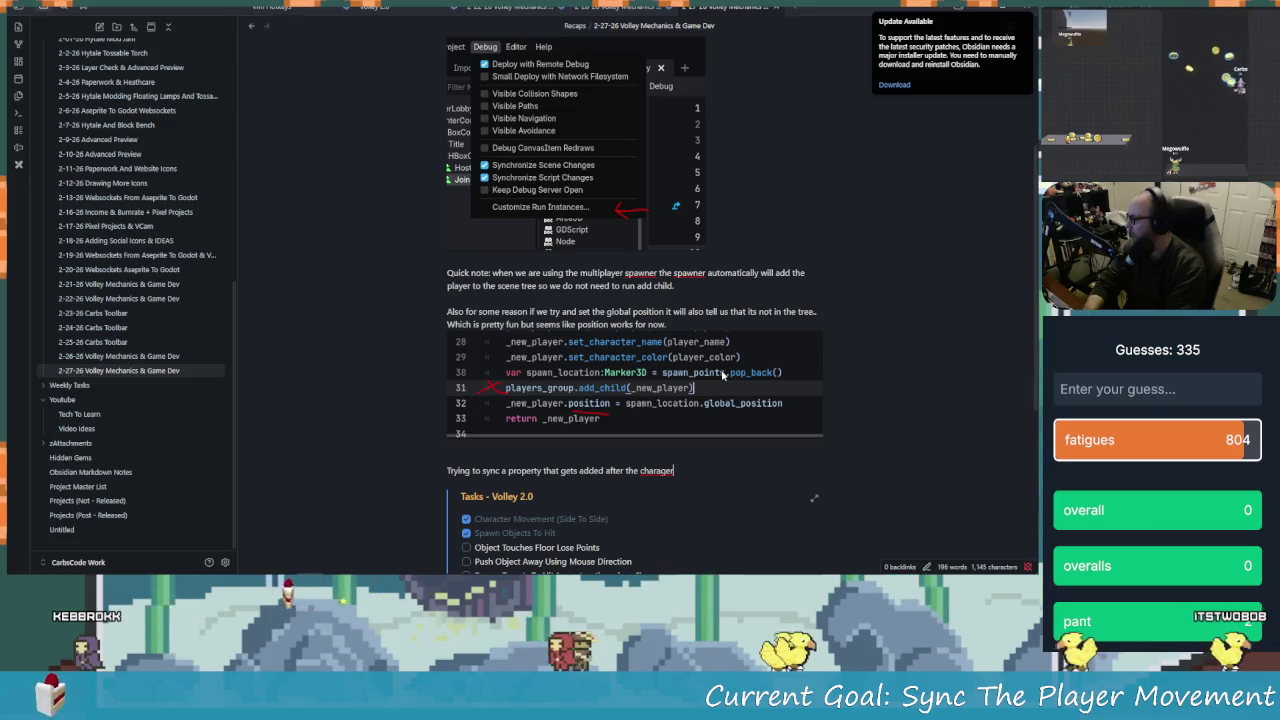
pyautogui.press('BackSpace')
pyautogui.write('ter')
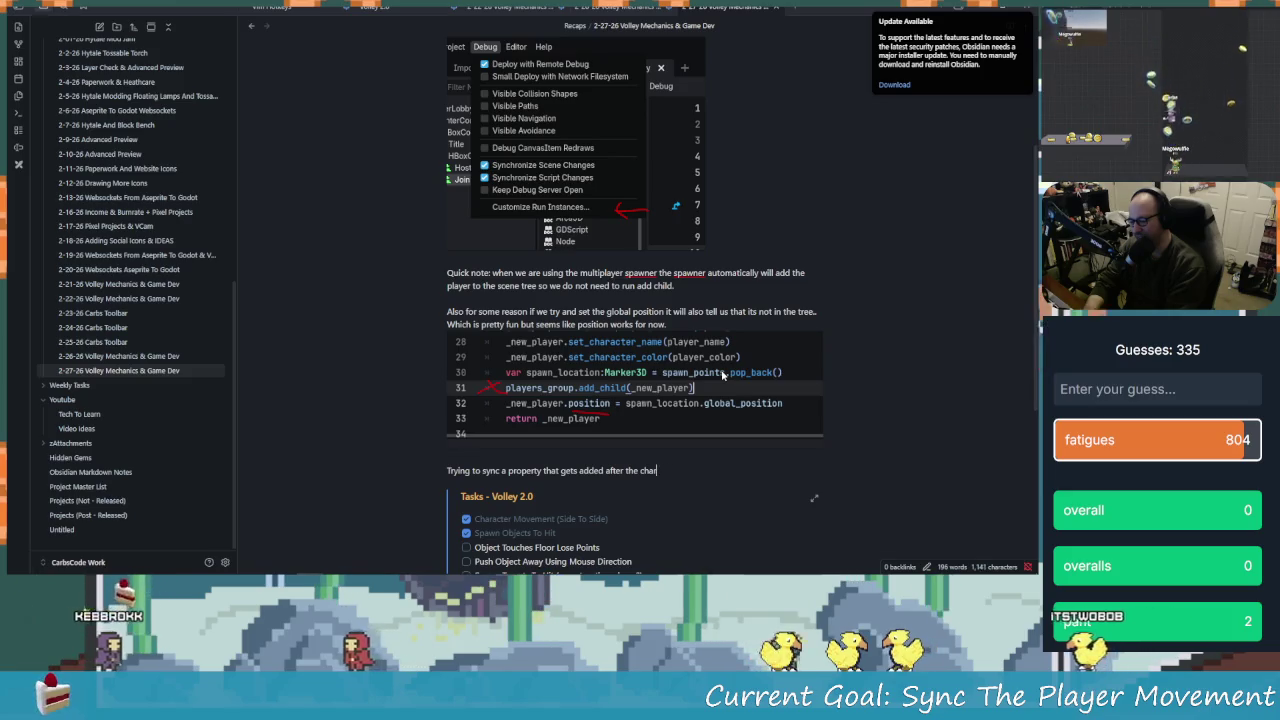
pyautogui.write(' is')
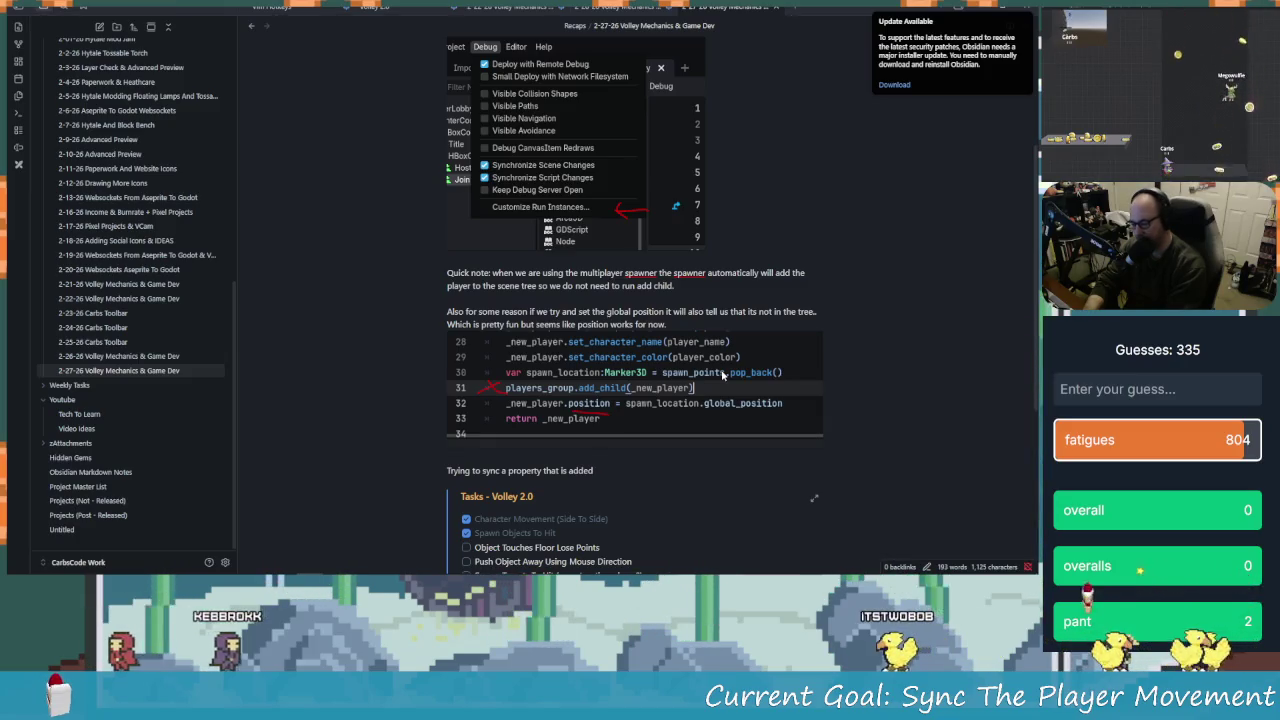
pyautogui.write('when extending the')
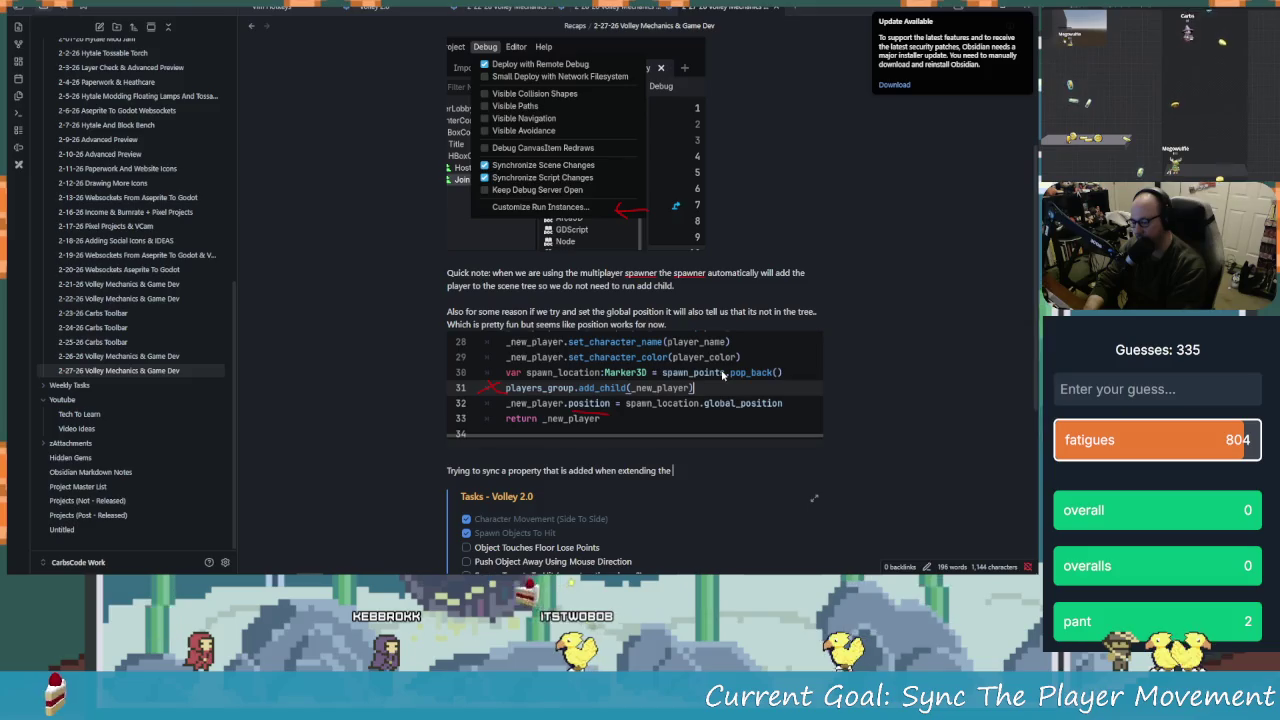
pyautogui.write('cla')
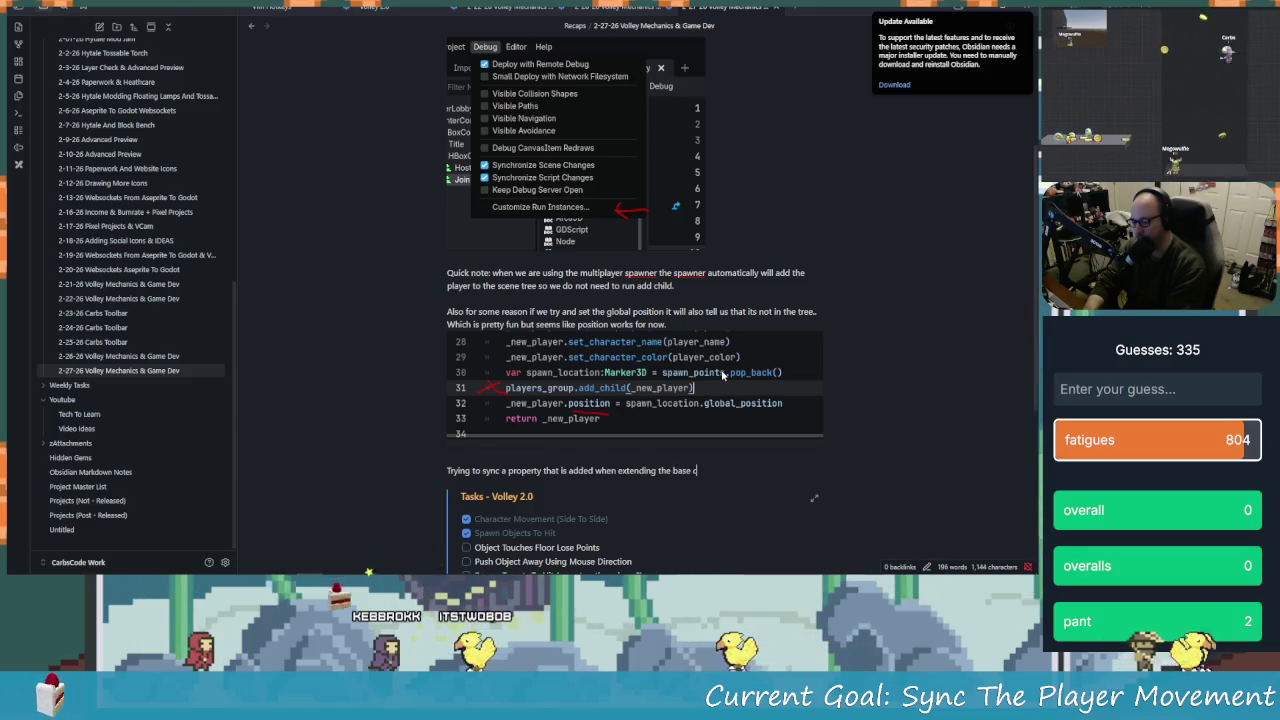
pyautogui.write('ss se')
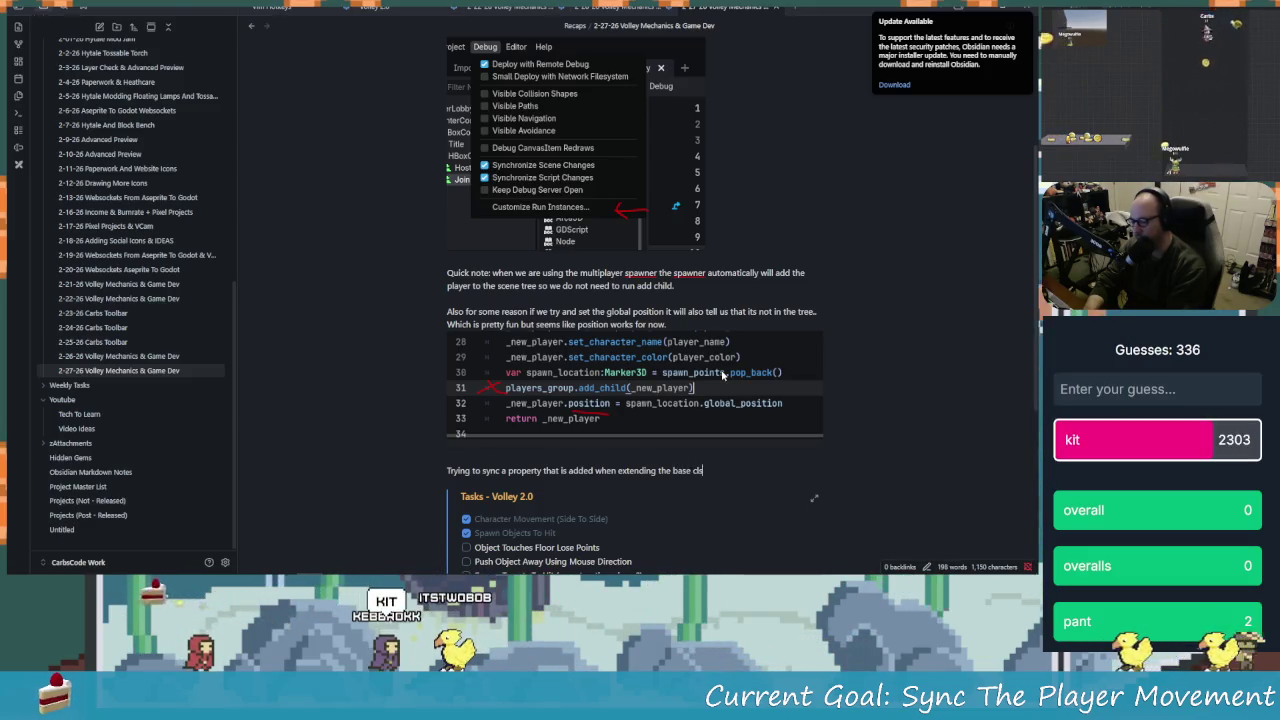
pyautogui.write('ems ')
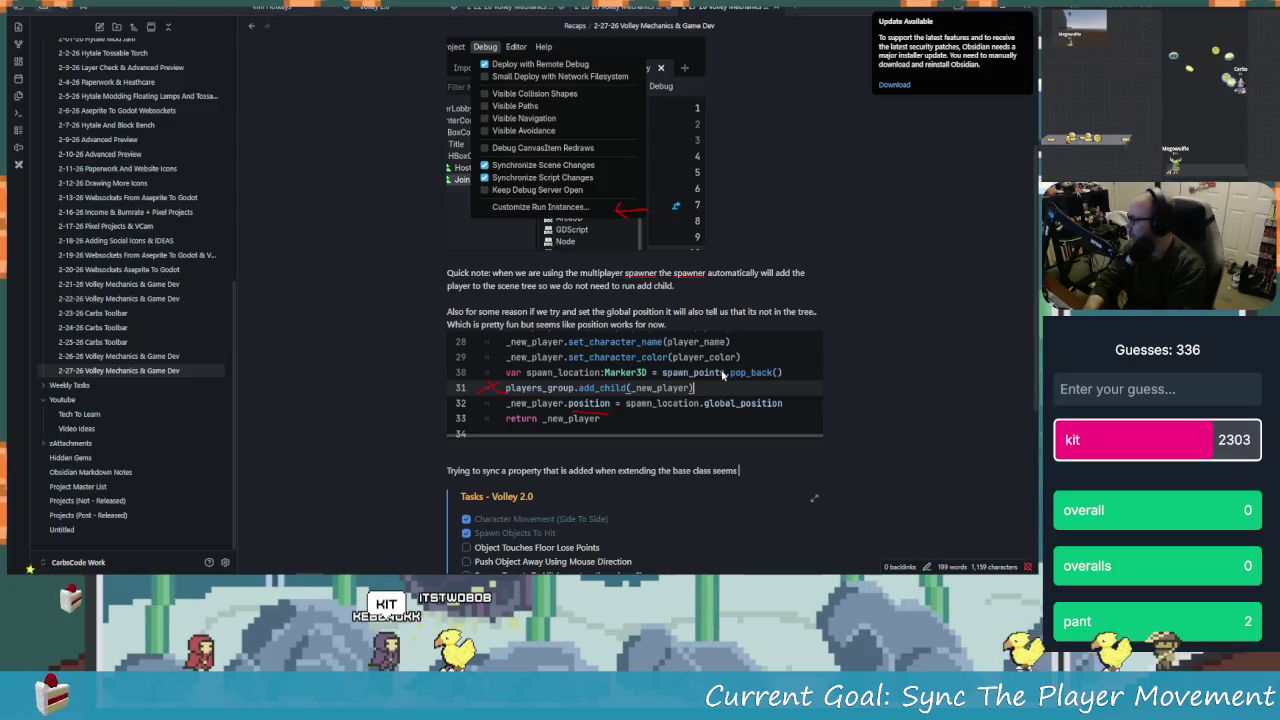
pyautogui.write('tricky')
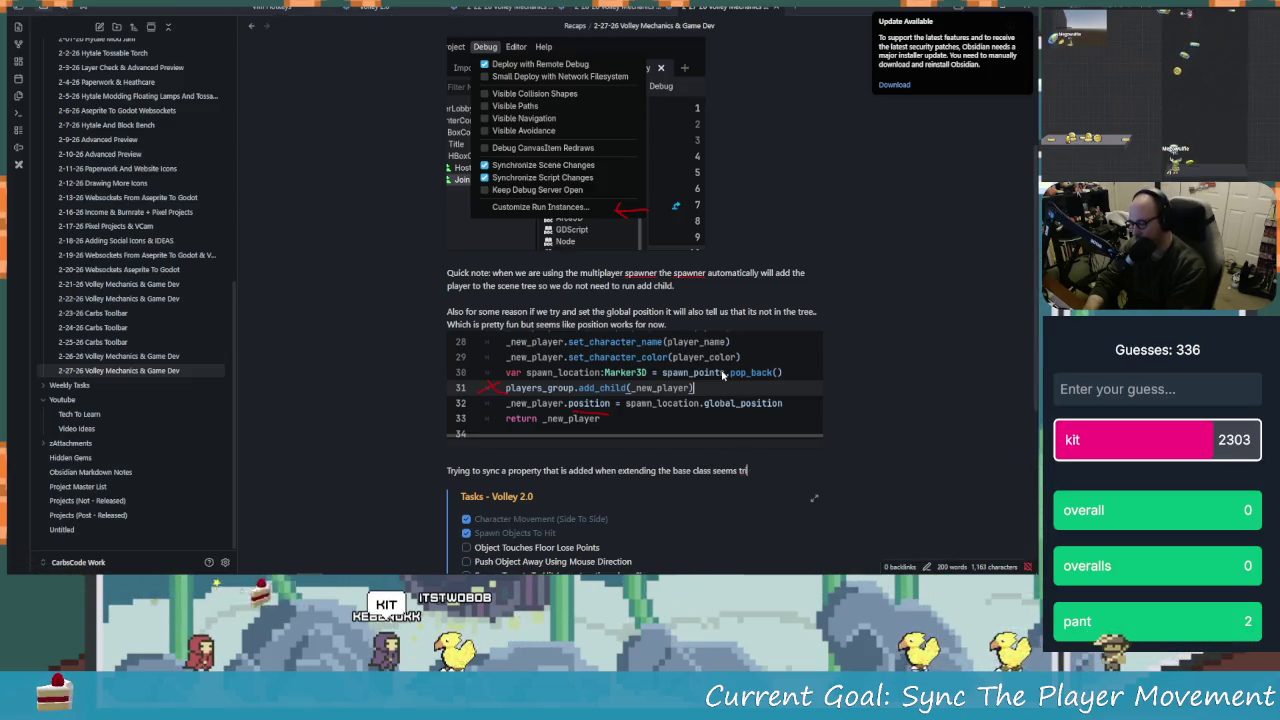
pyautogui.hotkey('alt', 'Tab')
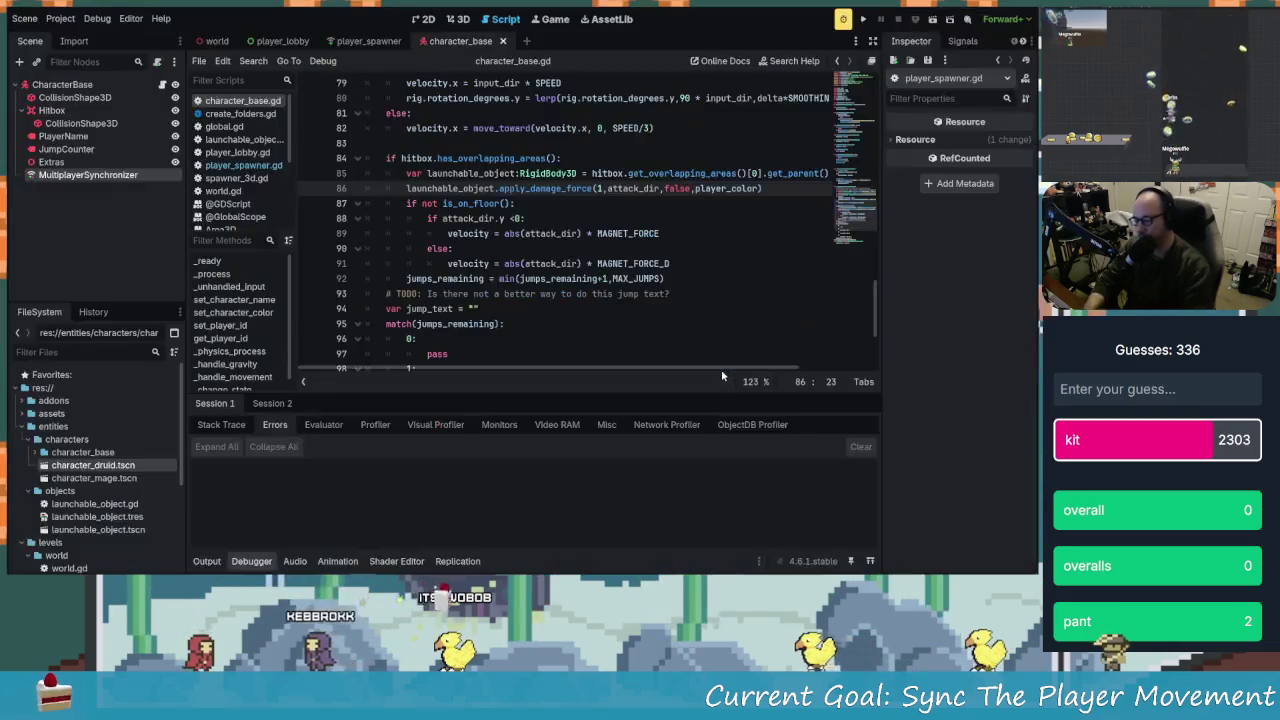
pyautogui.scroll(8, 435, 117)
pyautogui.scroll(10, 435, 117)
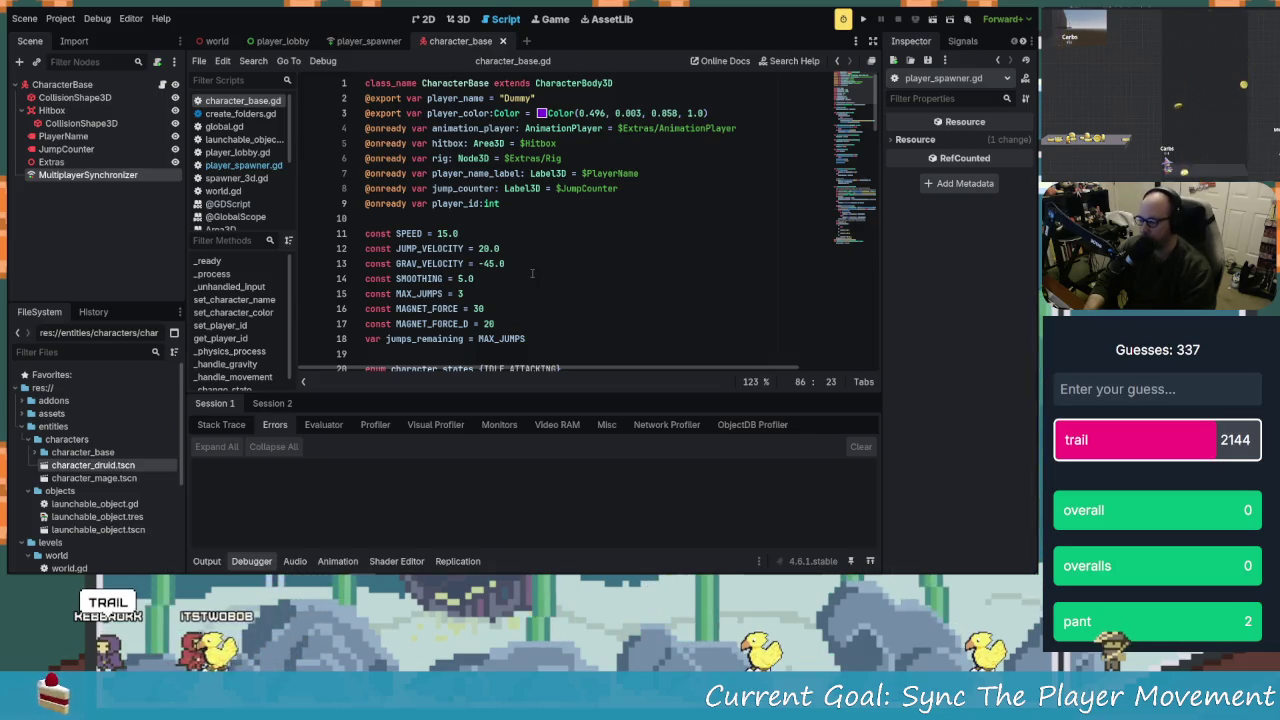
pyautogui.scroll(-1, 532, 273)
pyautogui.scroll(1, 517, 272)
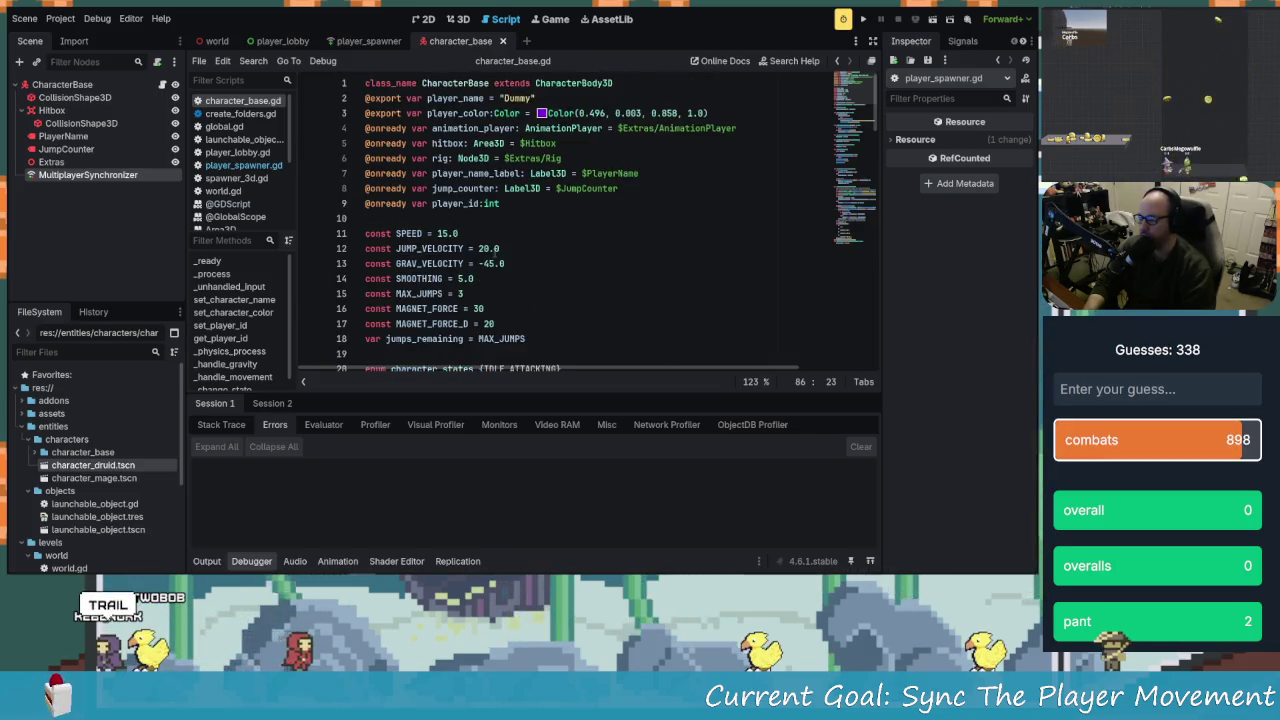
pyautogui.click(435, 158)
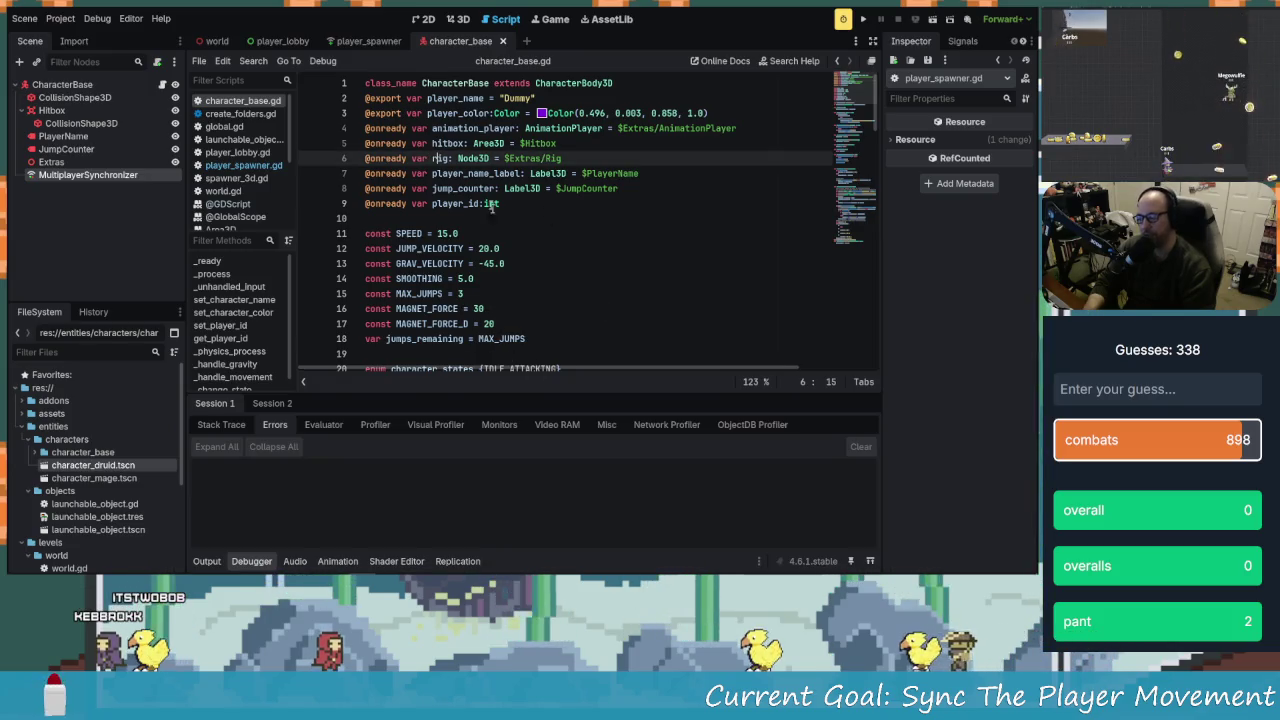
pyautogui.scroll(-2, 552, 259)
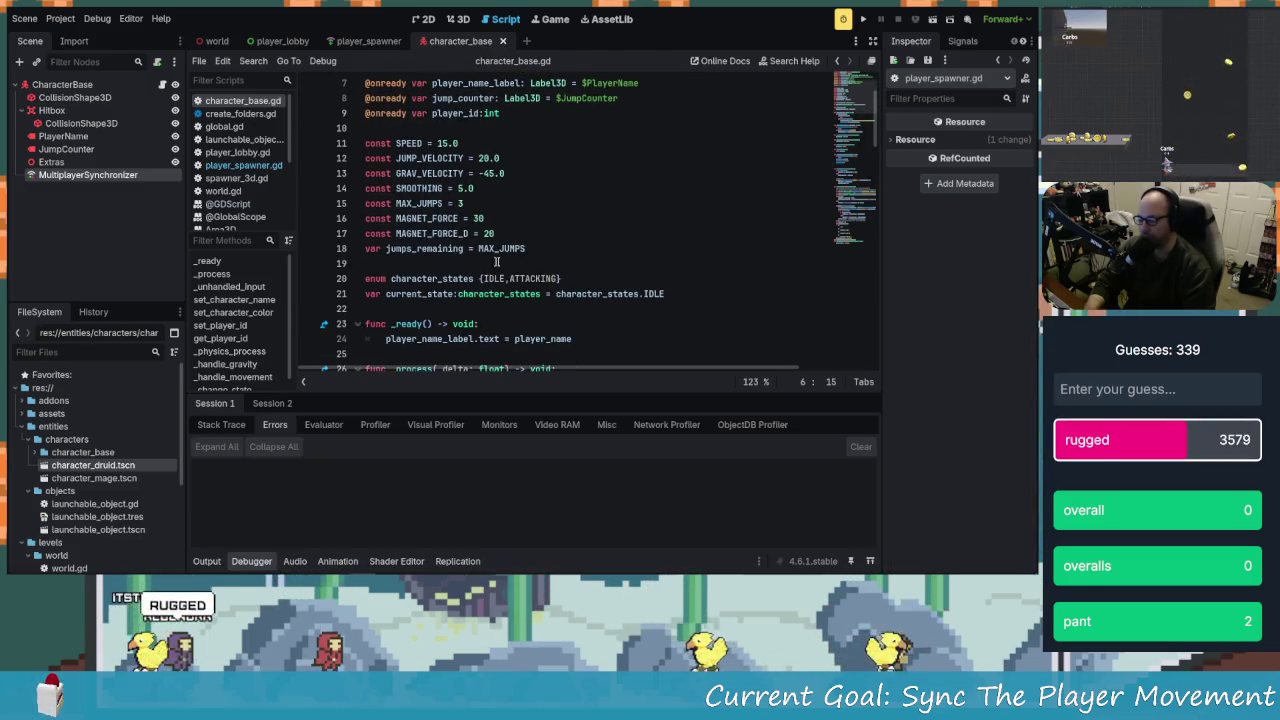
# Add 'var character_rotation:float' on line 18, below the MAGNET_FORCE_D constant
pyautogui.scroll(2, 500, 262)
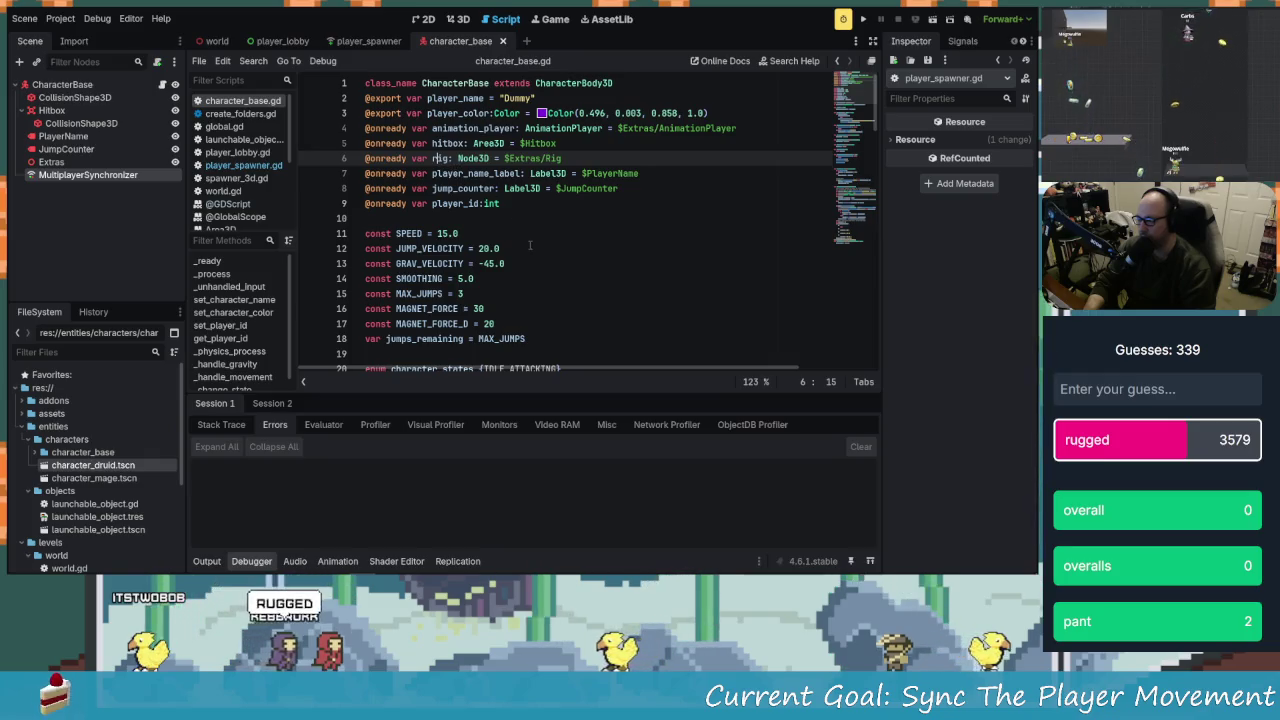
pyautogui.scroll(-1, 509, 253)
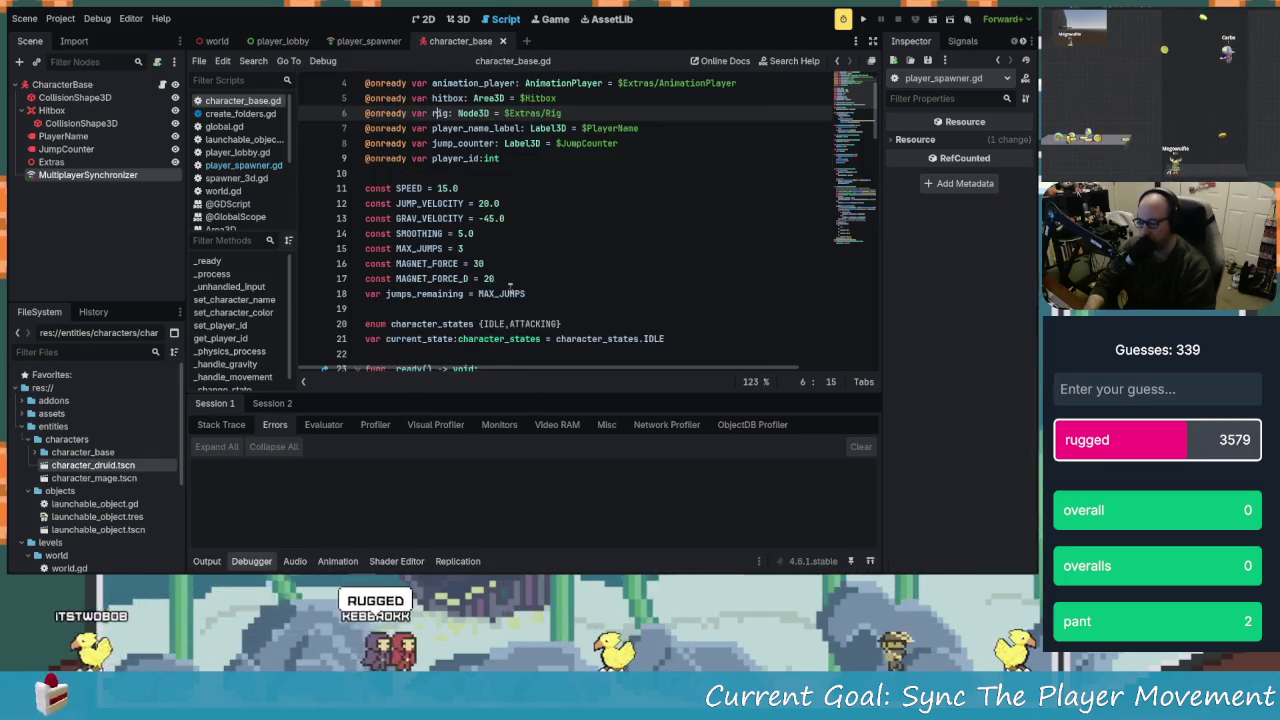
pyautogui.scroll(-1, 509, 294)
pyautogui.scroll(2, 510, 295)
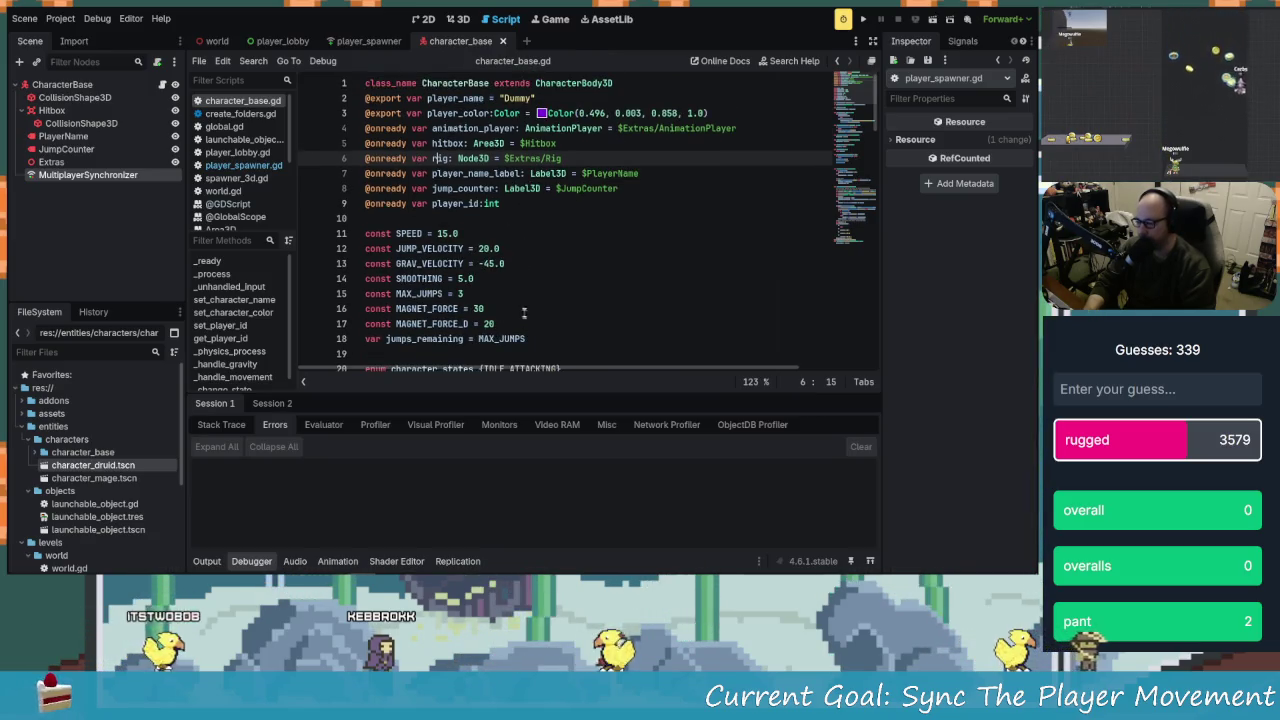
pyautogui.scroll(-1, 524, 311)
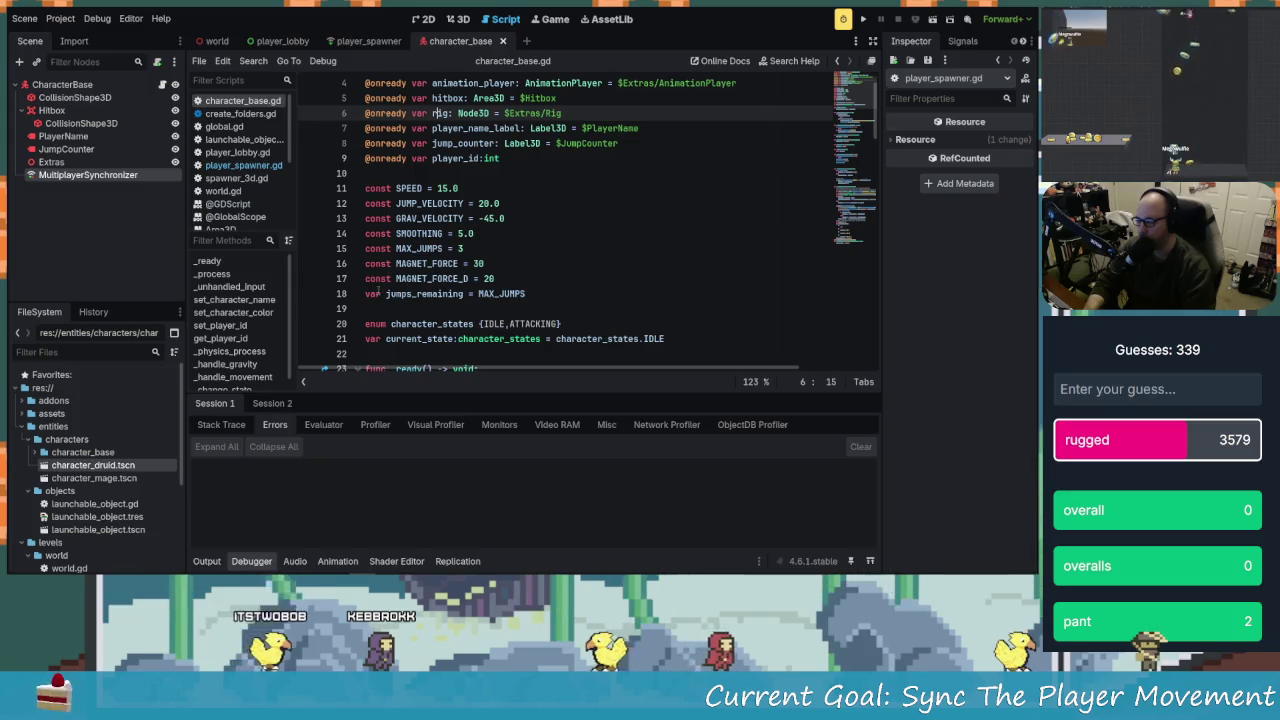
pyautogui.click(366, 294)
pyautogui.press('Return')
pyautogui.press('Up')
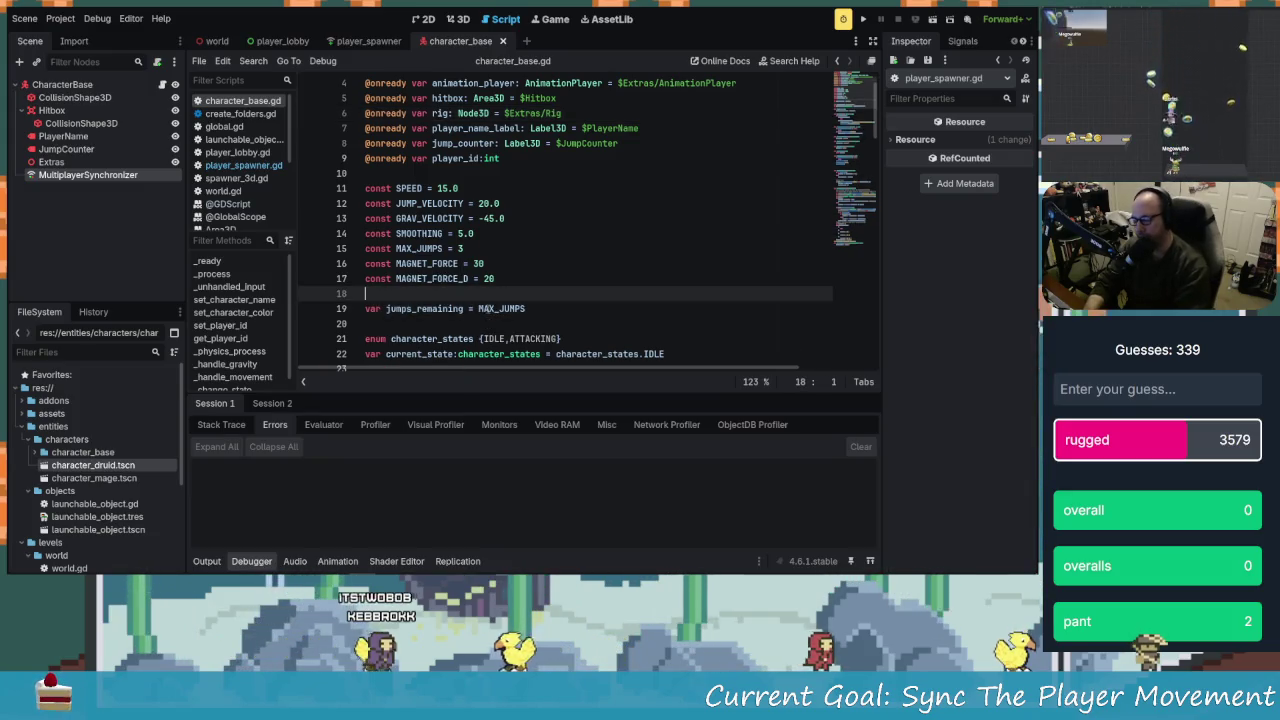
pyautogui.write('var ')
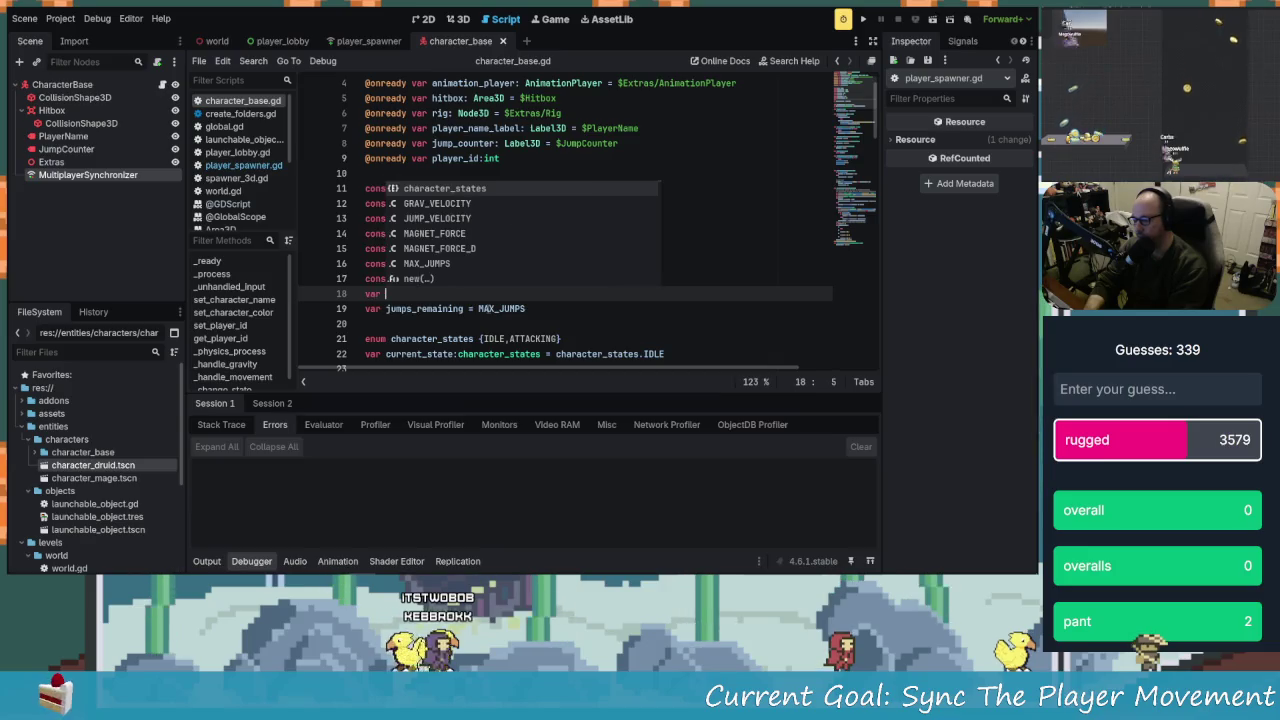
pyautogui.write('character')
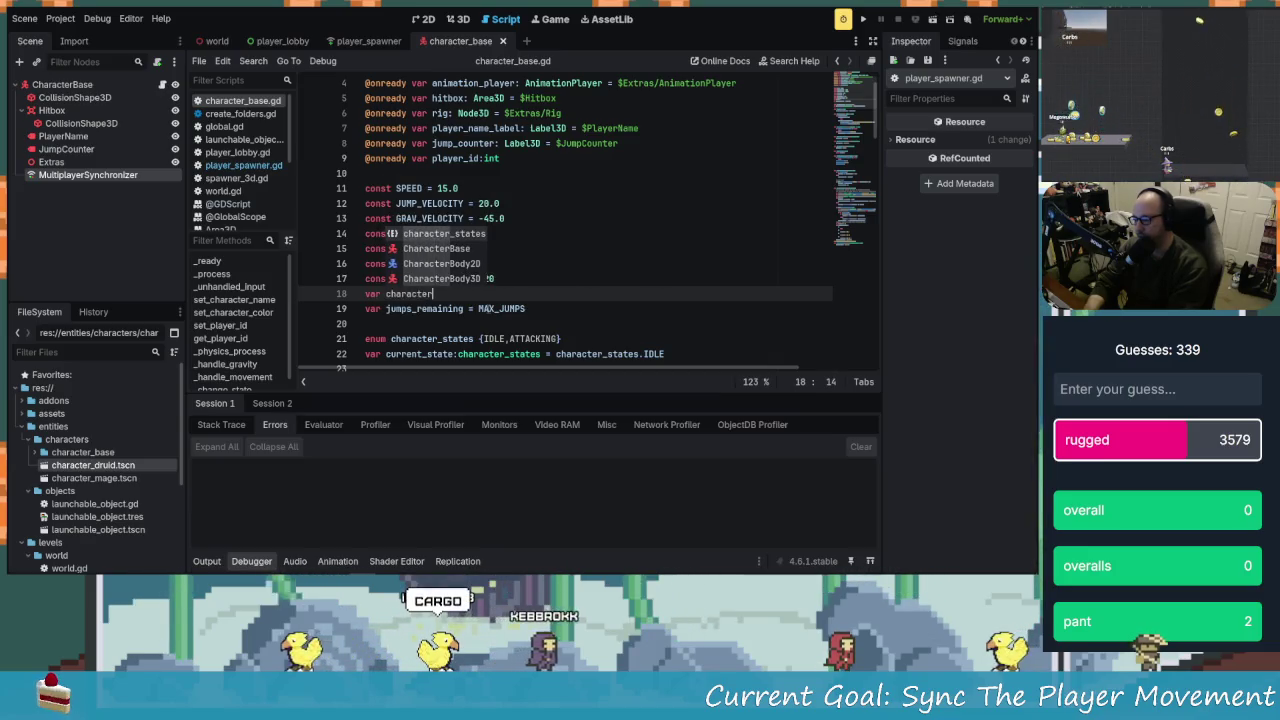
pyautogui.write('_roation')
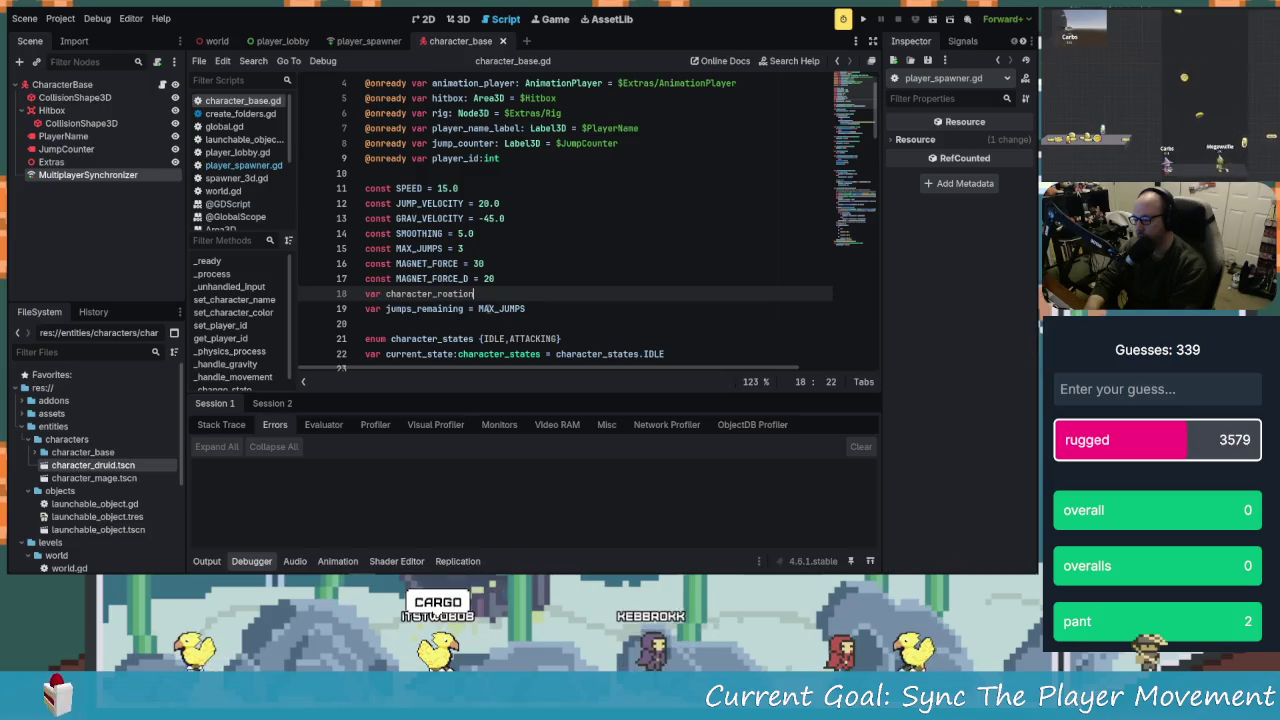
pyautogui.press('BackSpace')
pyautogui.press('BackSpace')
pyautogui.press('BackSpace')
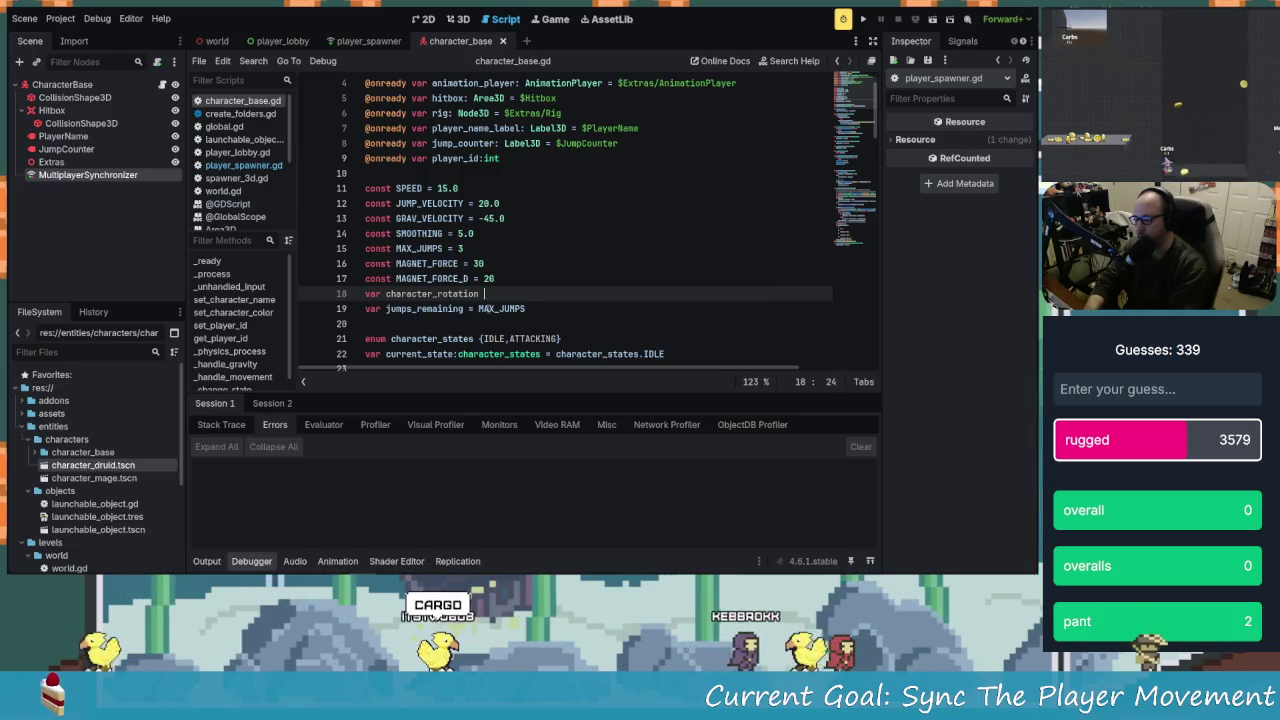
pyautogui.press('BackSpace')
pyautogui.write(':')
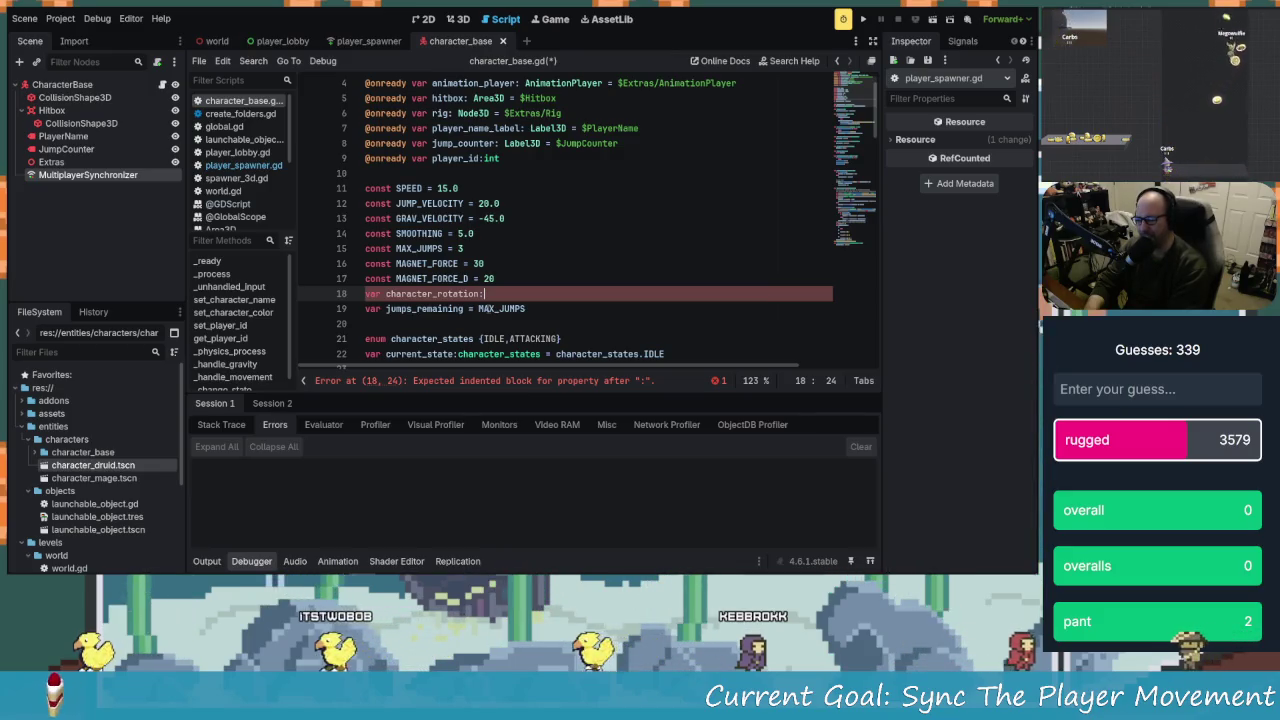
pyautogui.write('float')
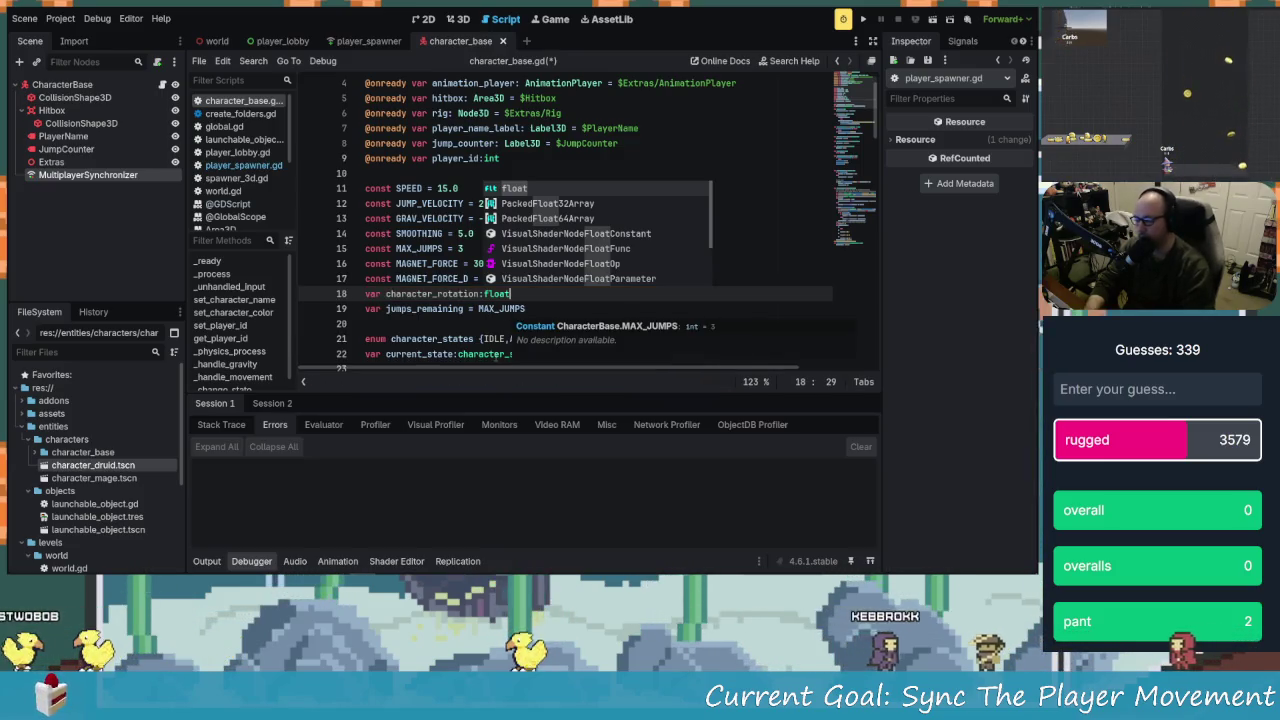
pyautogui.click(491, 354)
pyautogui.scroll(-3, 495, 336)
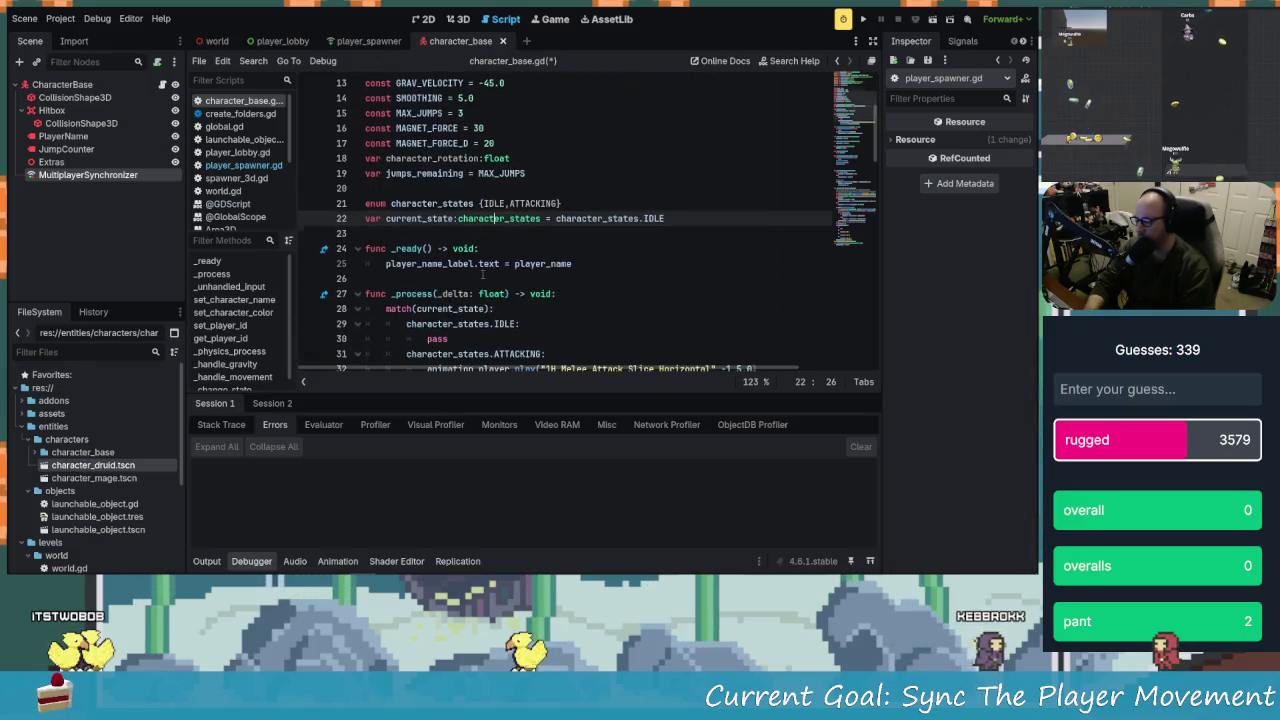
pyautogui.scroll(-10, 463, 258)
pyautogui.scroll(11, 502, 249)
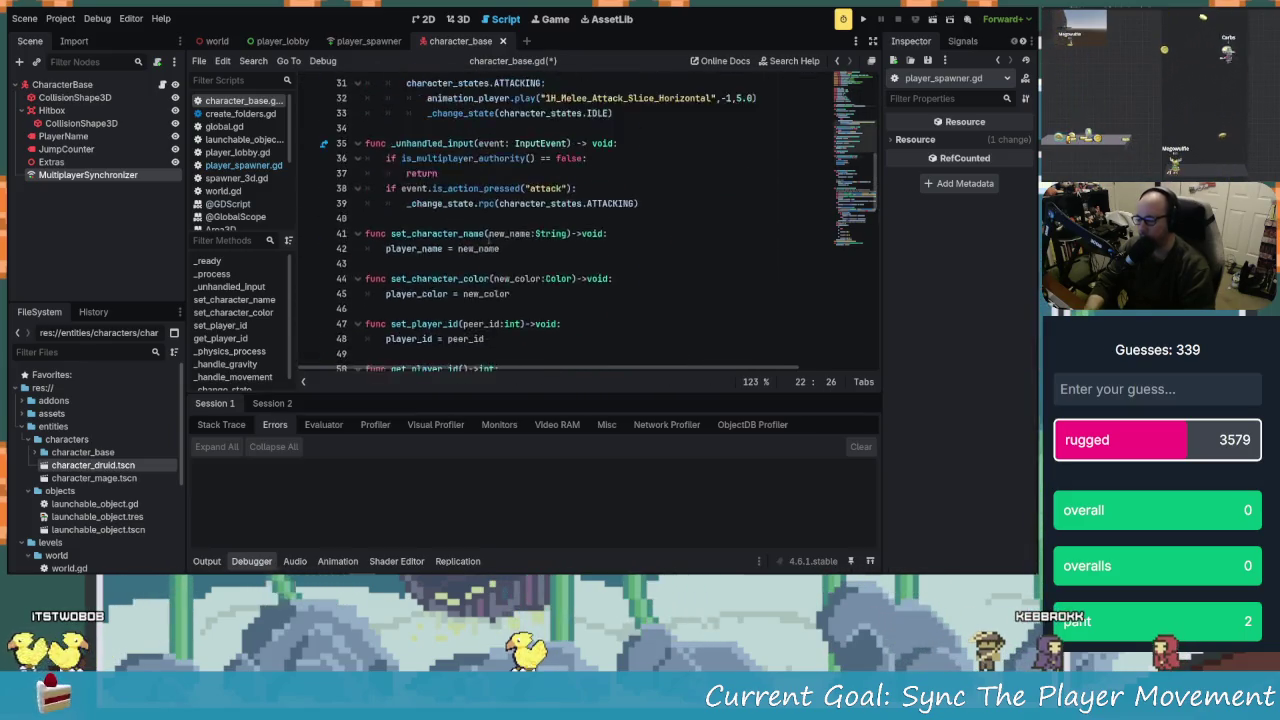
pyautogui.scroll(2, 502, 249)
pyautogui.click(441, 290)
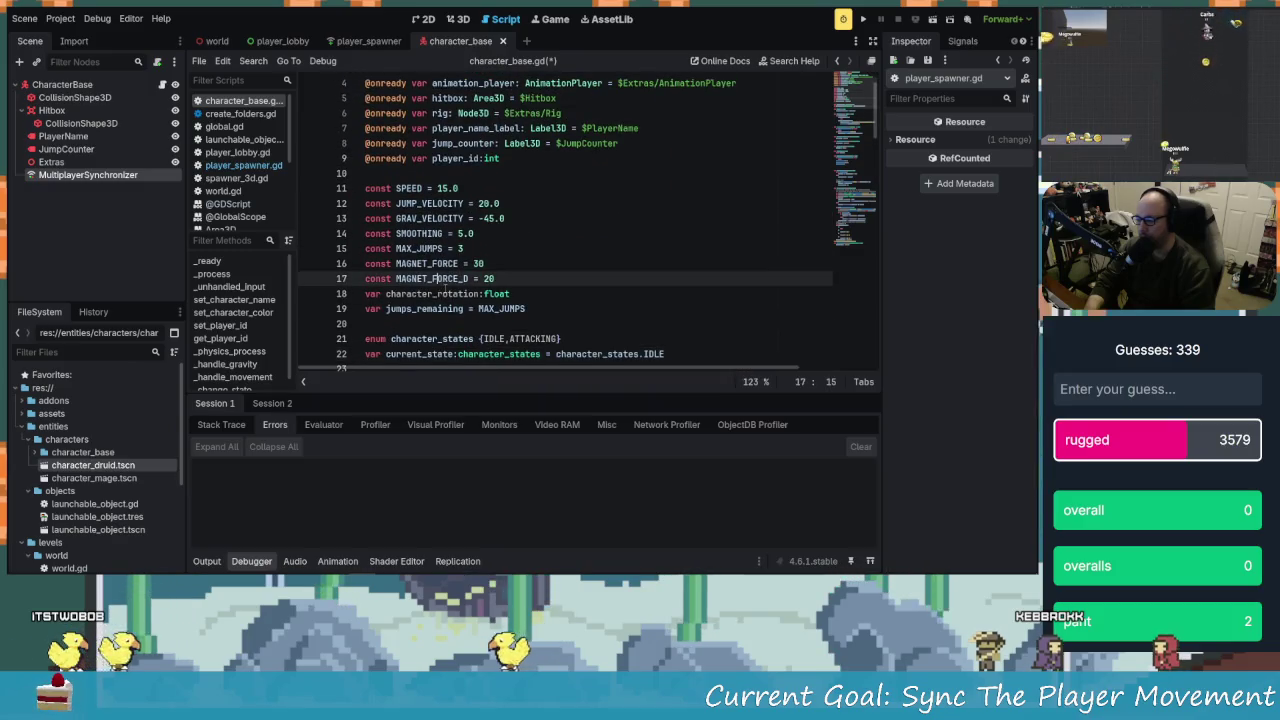
pyautogui.scroll(-10, 441, 290)
pyautogui.scroll(-10, 470, 303)
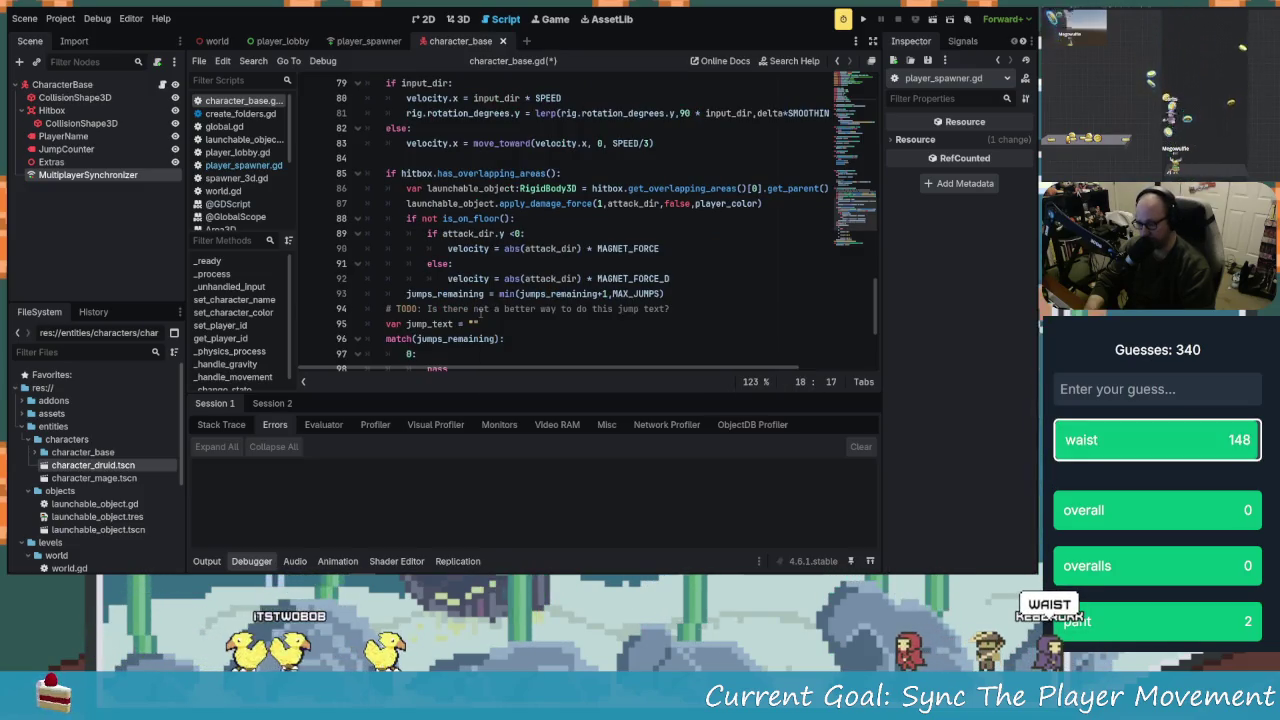
# Add a 'character_rotation =' line and move the lerp expression from line 82 onto it
pyautogui.scroll(-4, 480, 313)
pyautogui.scroll(7, 540, 338)
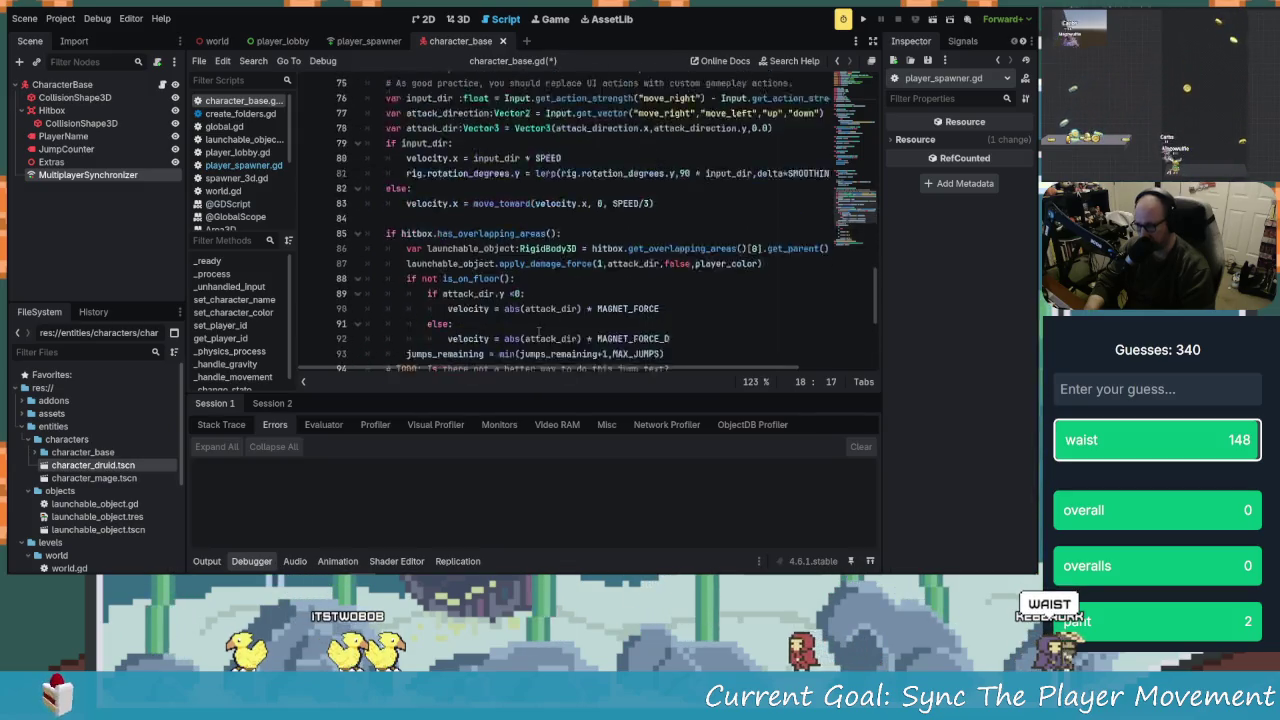
pyautogui.click(490, 248)
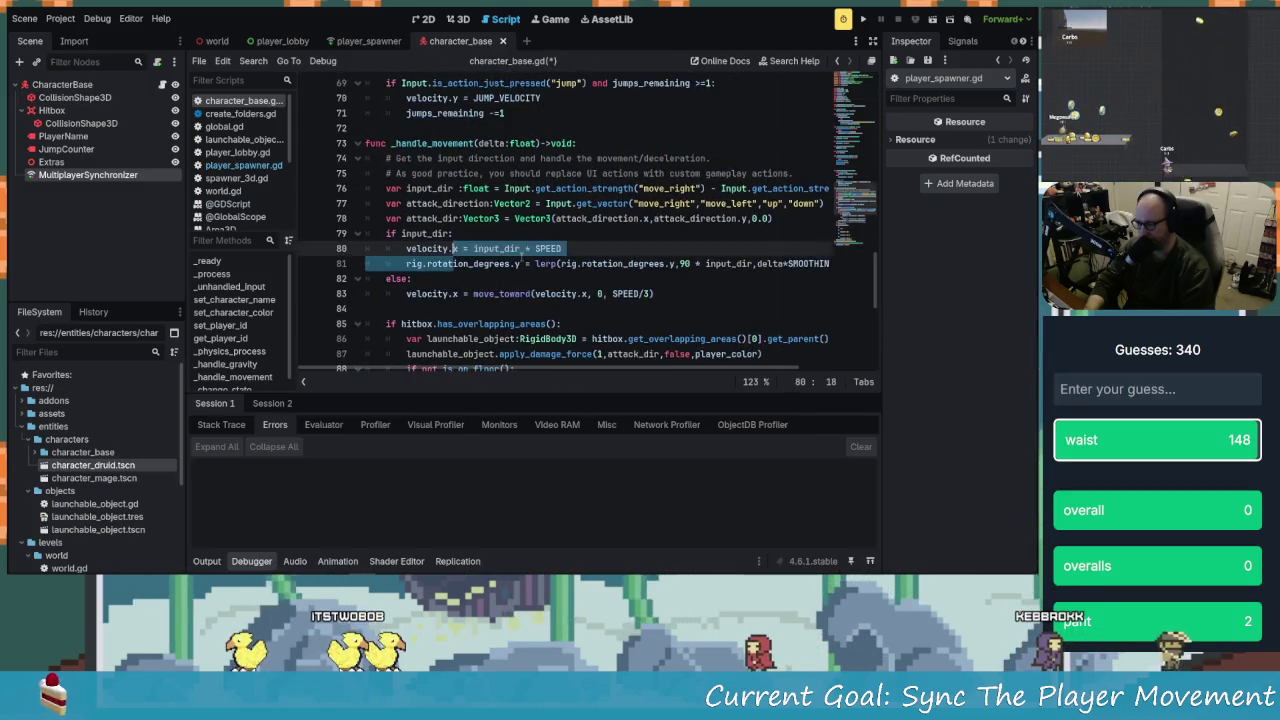
pyautogui.scroll(1, 561, 279)
pyautogui.click(566, 249)
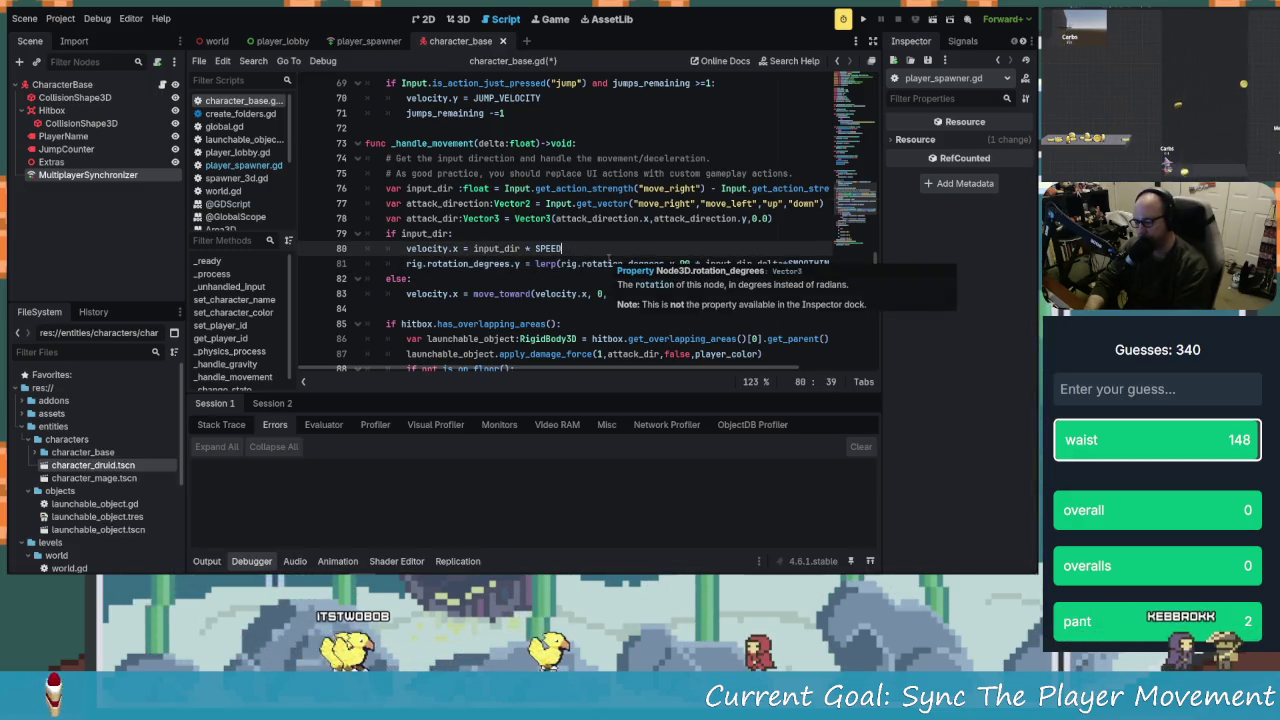
pyautogui.press('Return')
pyautogui.write('character_rotation')
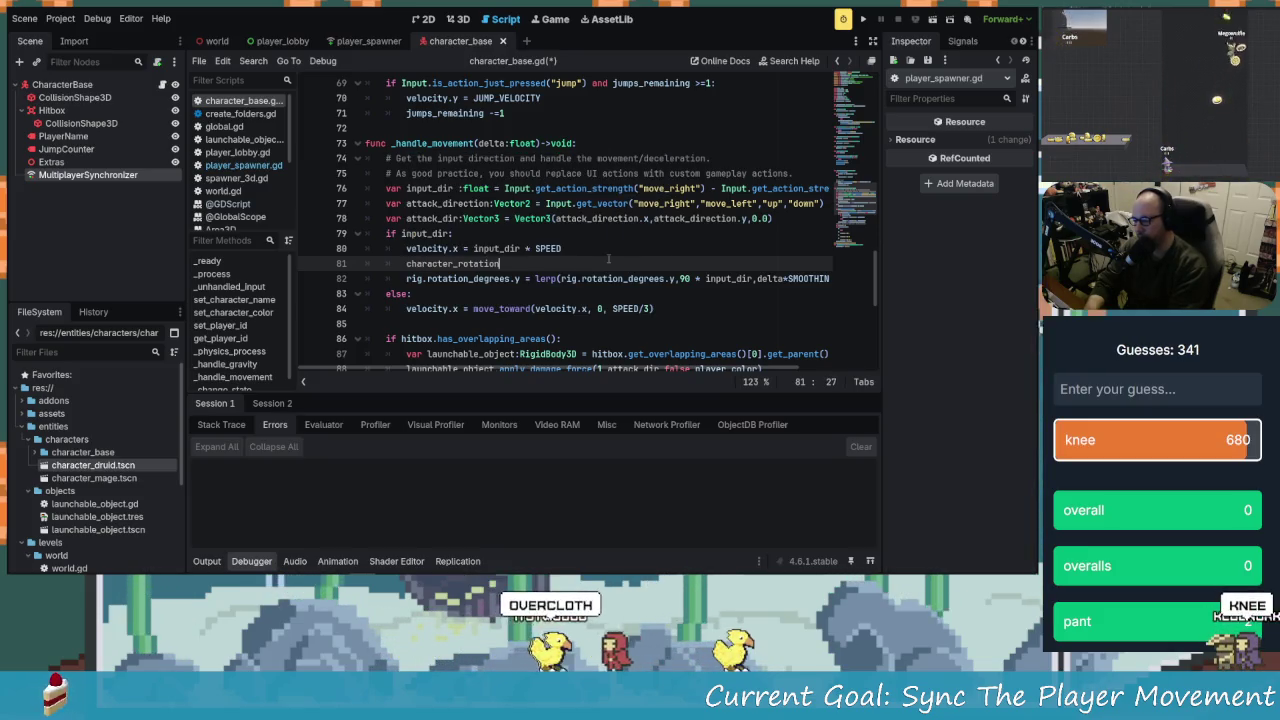
pyautogui.write(' =')
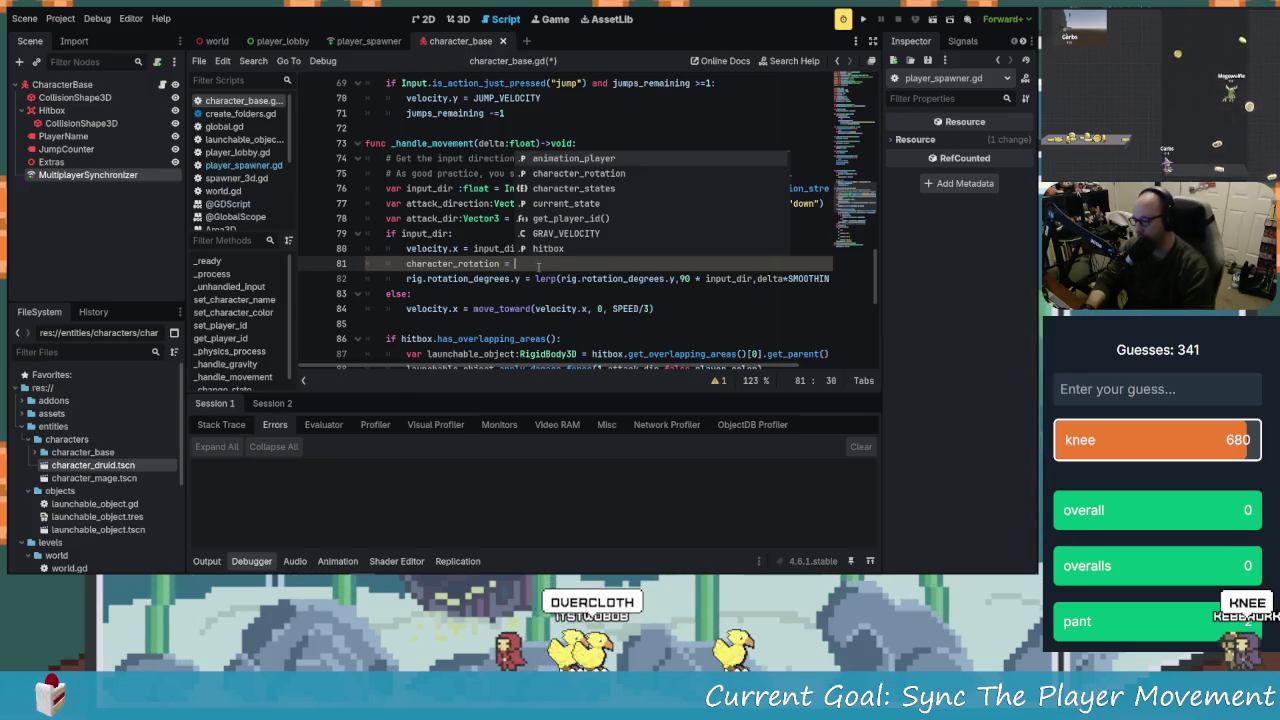
pyautogui.moveTo(536, 279); pyautogui.dragTo(853, 279)
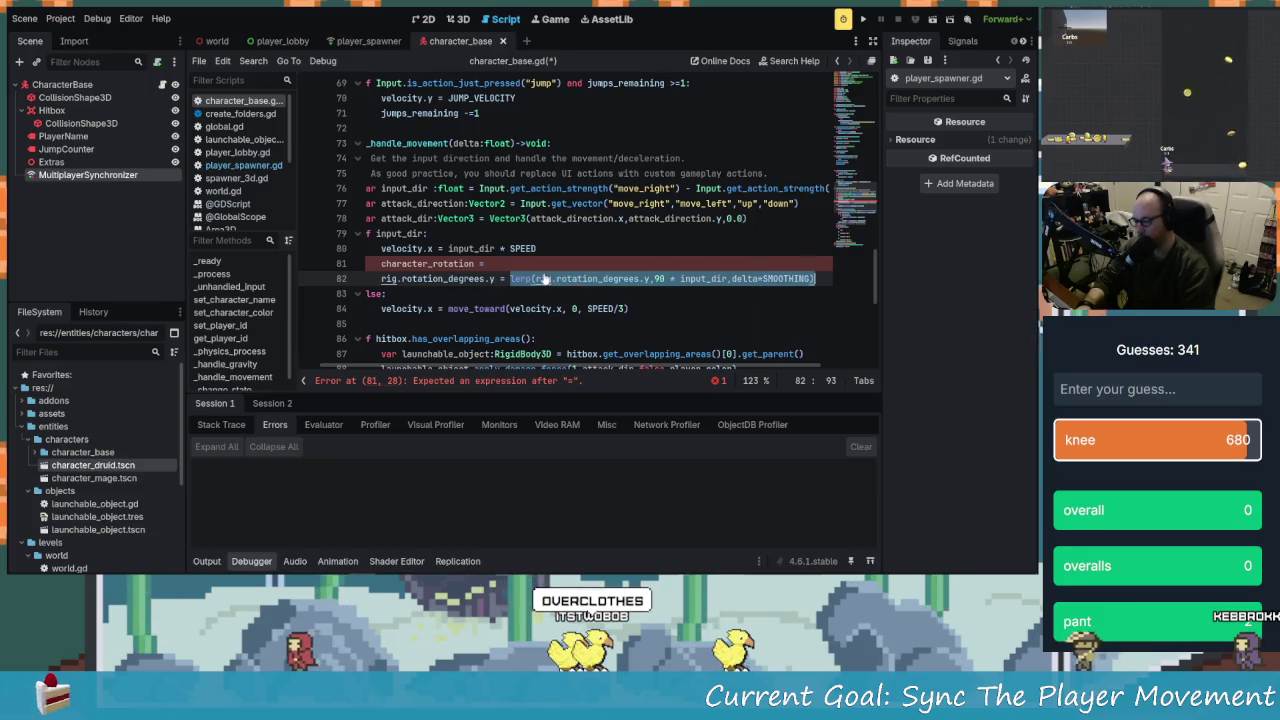
pyautogui.moveTo(519, 272); pyautogui.dragTo(495, 265)
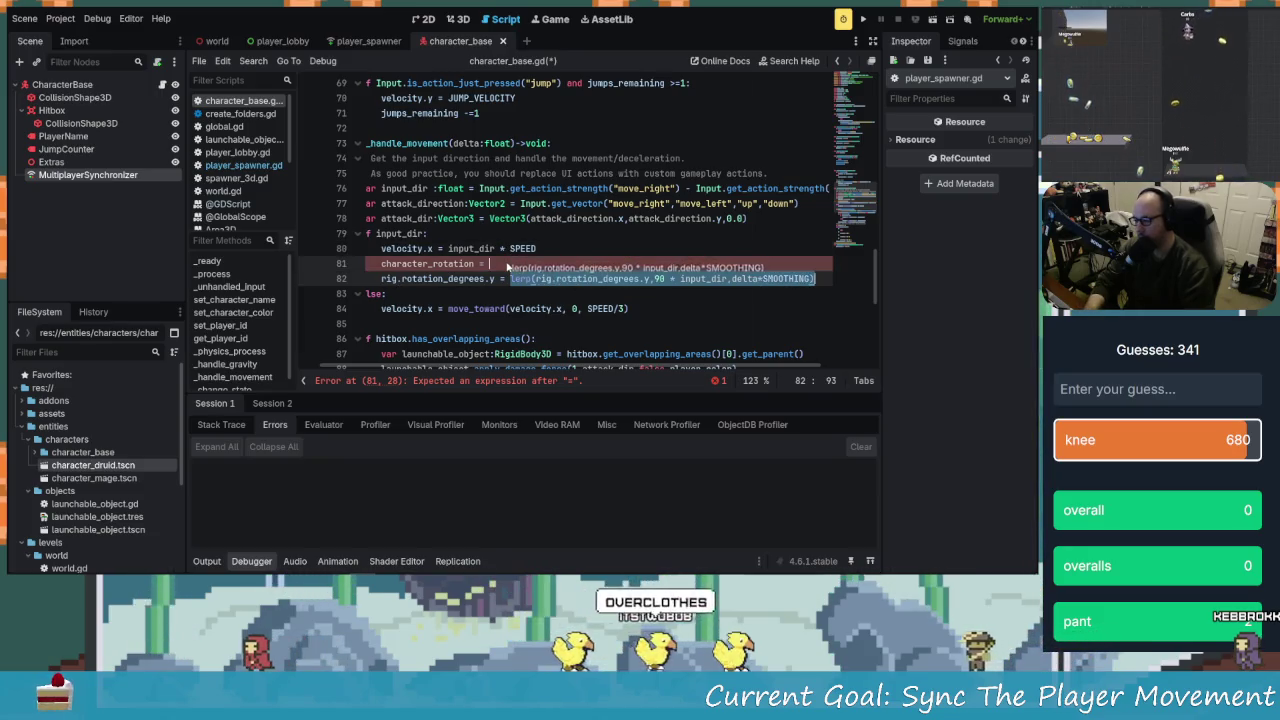
# Assign character_rotation to rig.rotation_degrees.y on line 82 and save the script
pyautogui.click(523, 280)
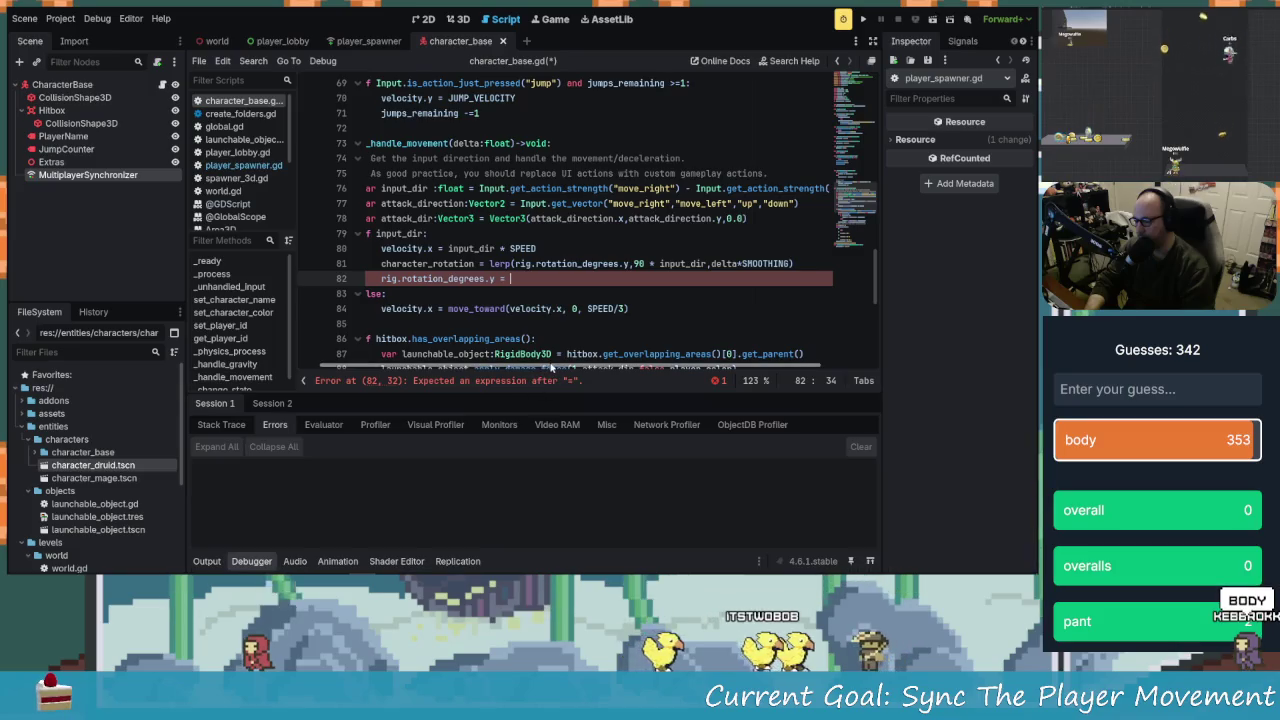
pyautogui.hscroll(-1, 492, 311)
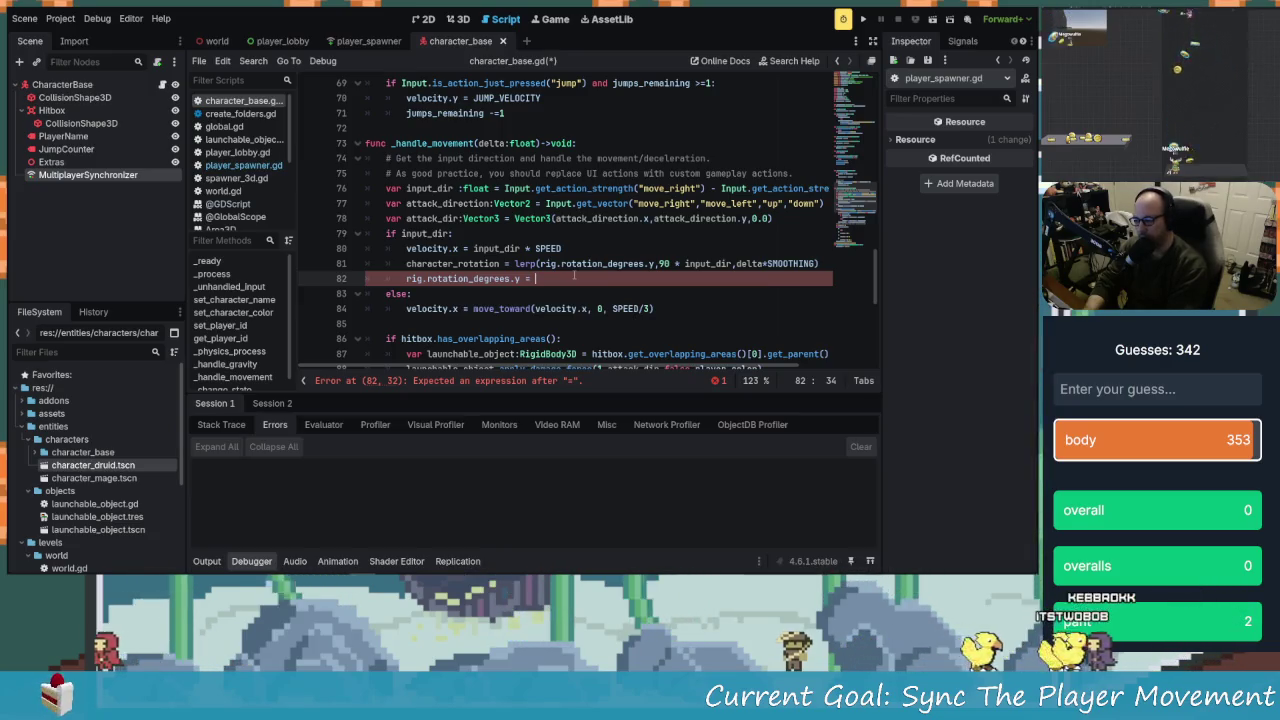
pyautogui.write('ch')
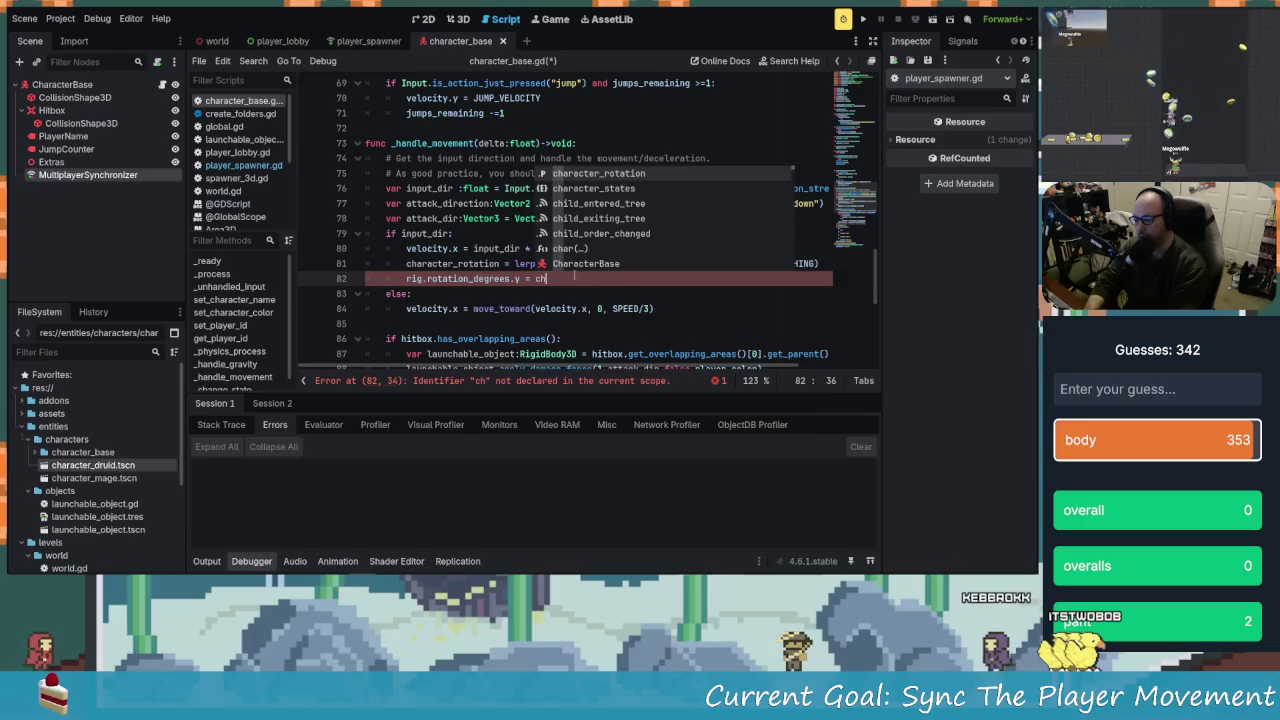
pyautogui.press('Return')
pyautogui.hotkey('ctrl', 's')
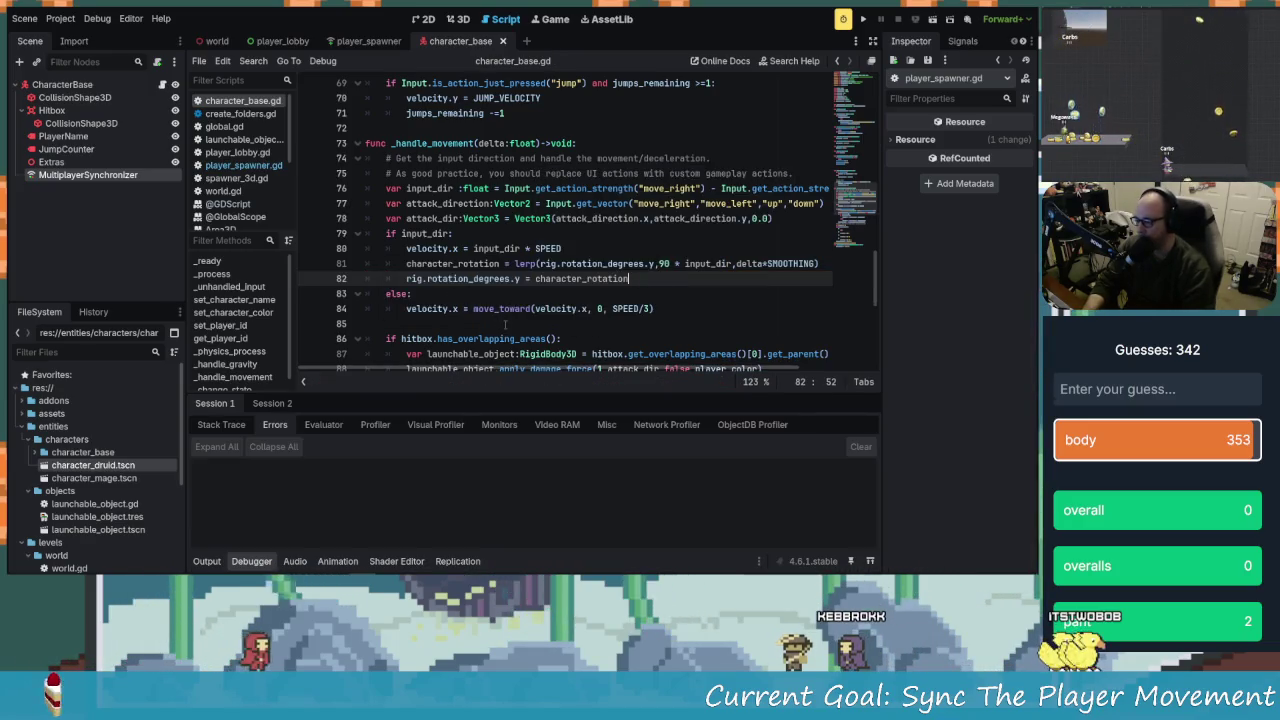
pyautogui.click(448, 561)
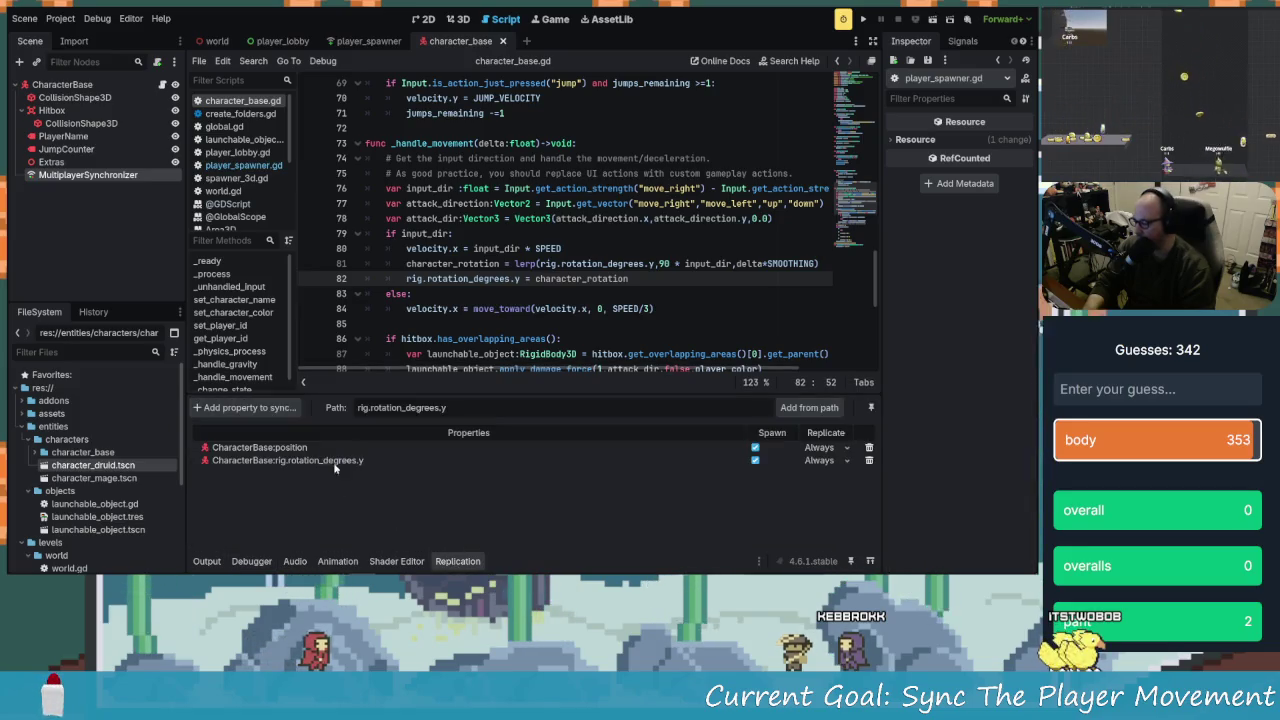
# Delete rig.rotation_degrees.y from replication and start adding a CharacterBase property
pyautogui.click(868, 461)
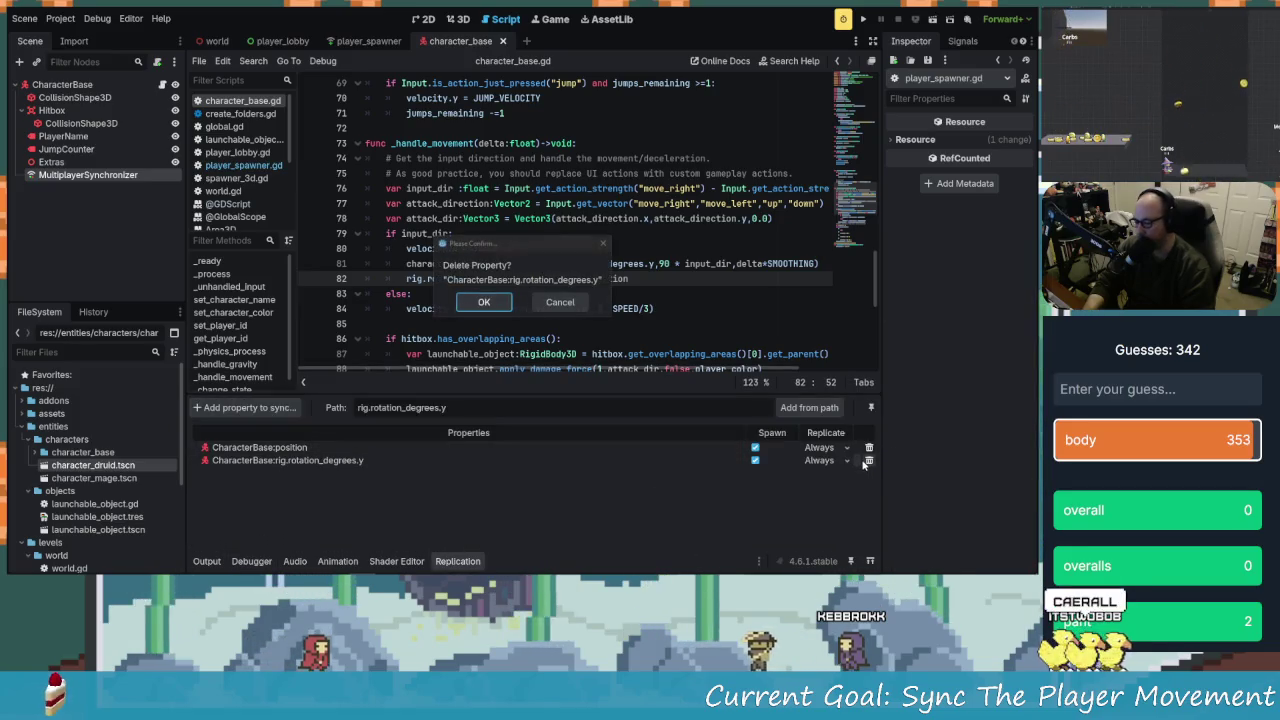
pyautogui.press('Return')
pyautogui.click(279, 411)
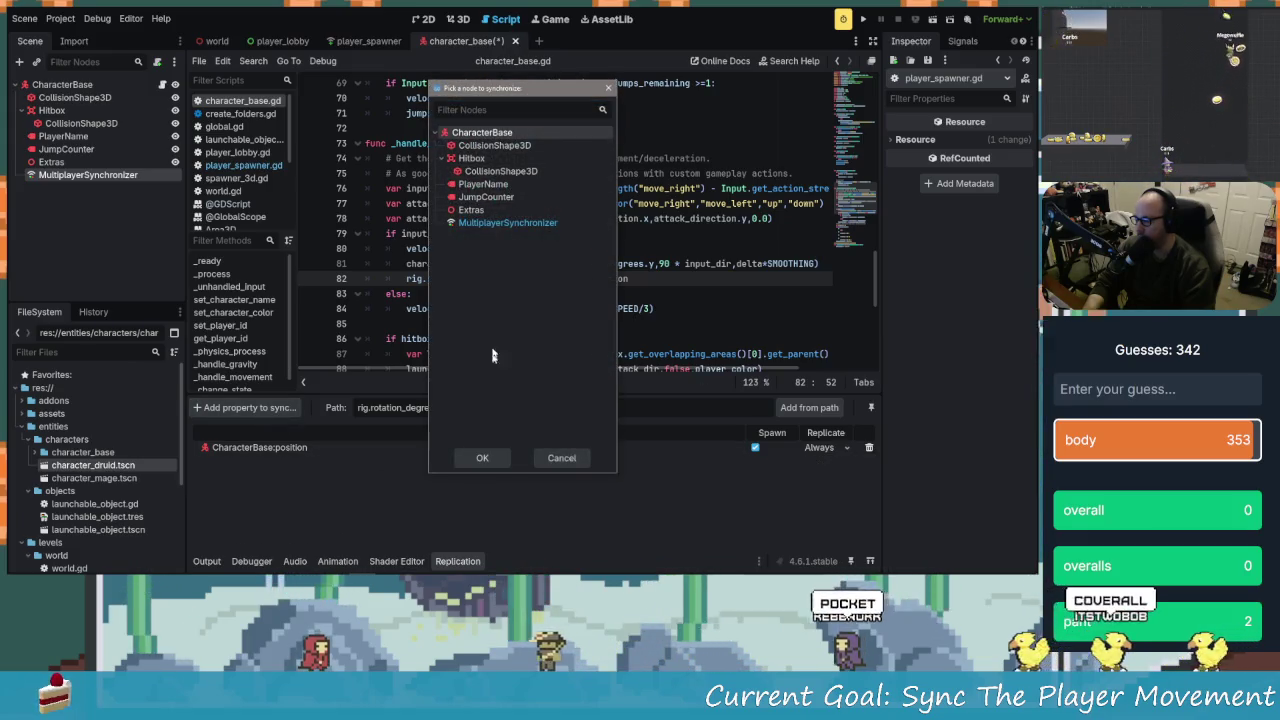
pyautogui.click(483, 458)
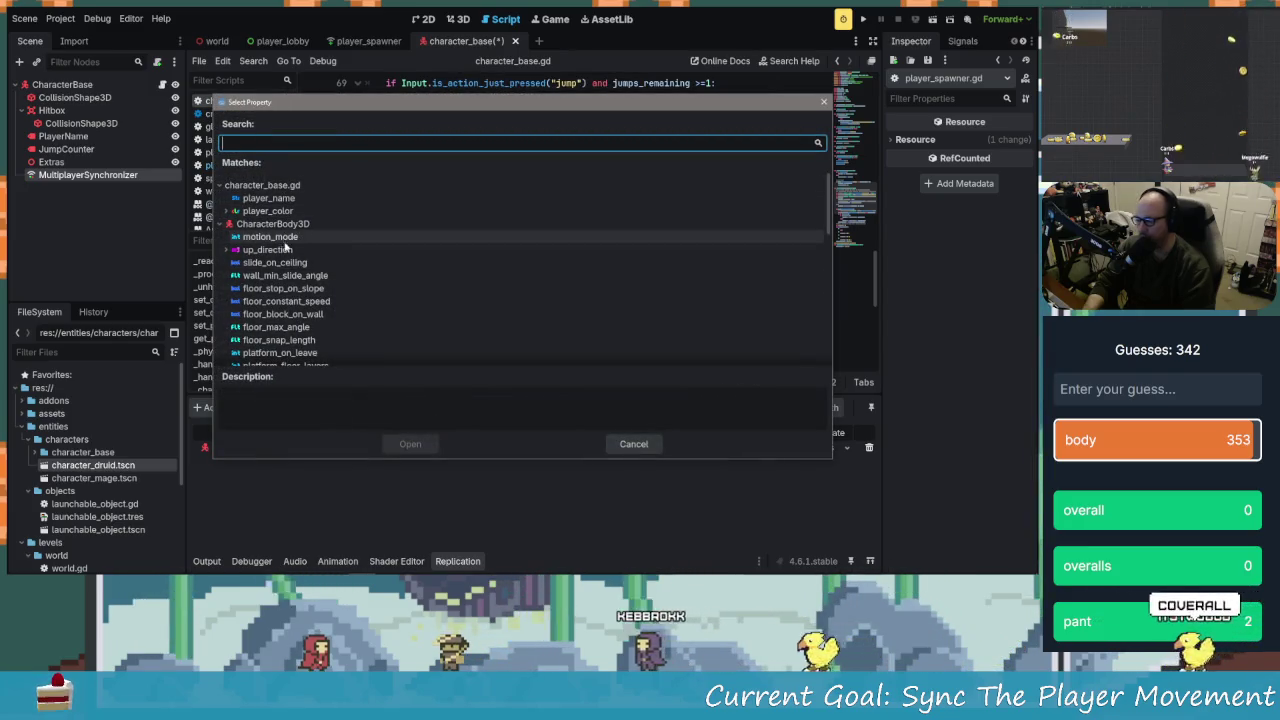
# Browse CharacterBase's rotation and player_color properties, then cancel without adding one
pyautogui.scroll(-5, 321, 287)
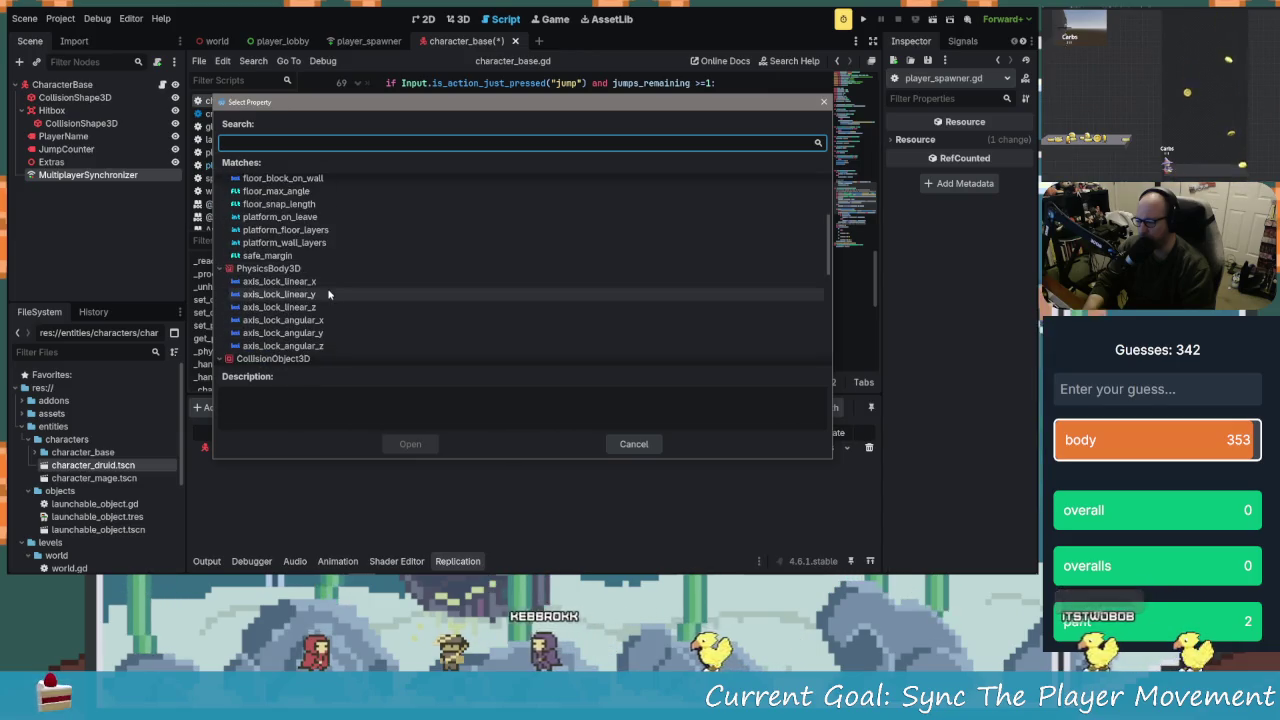
pyautogui.scroll(5, 331, 303)
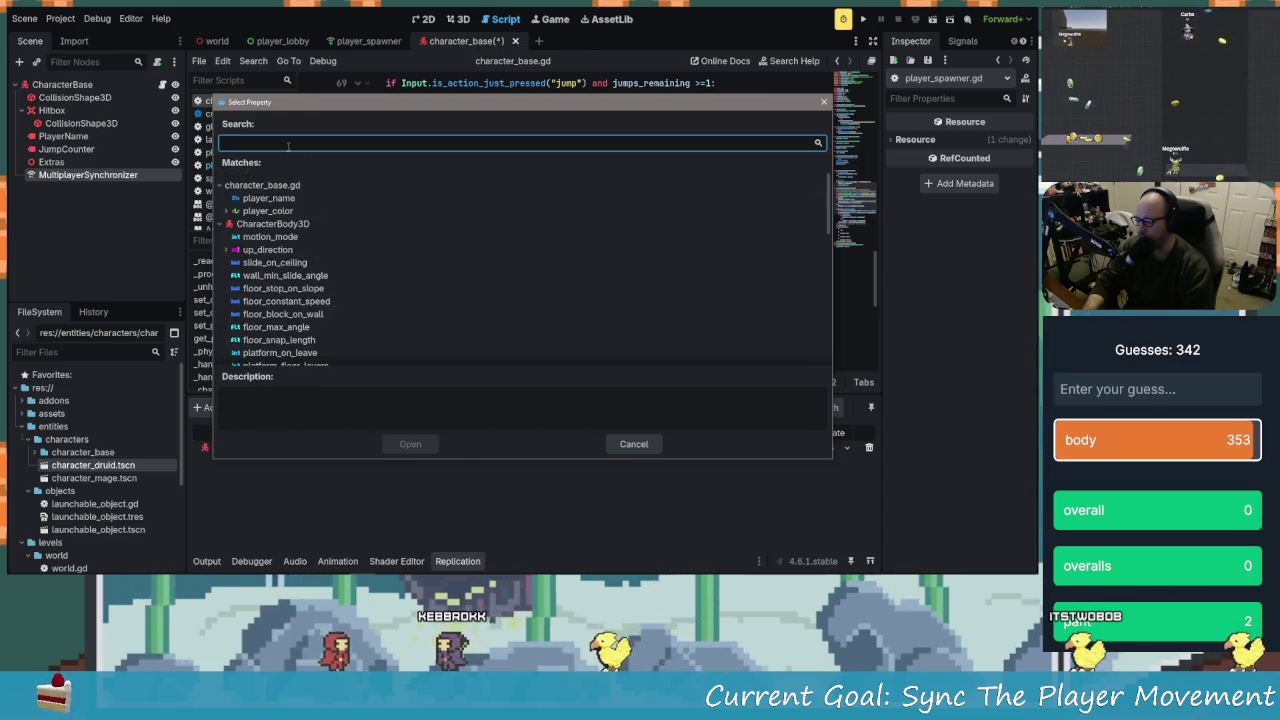
pyautogui.write('roat')
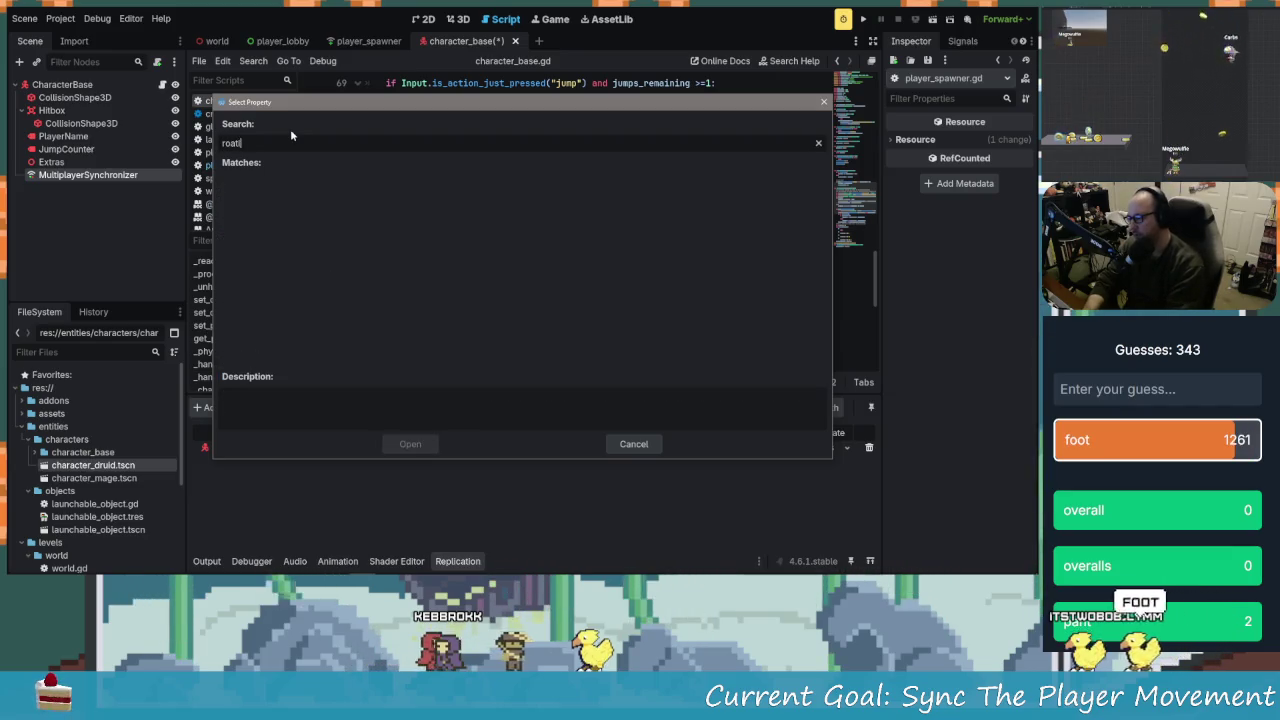
pyautogui.press('Down')
pyautogui.press('Down')
pyautogui.press('Down')
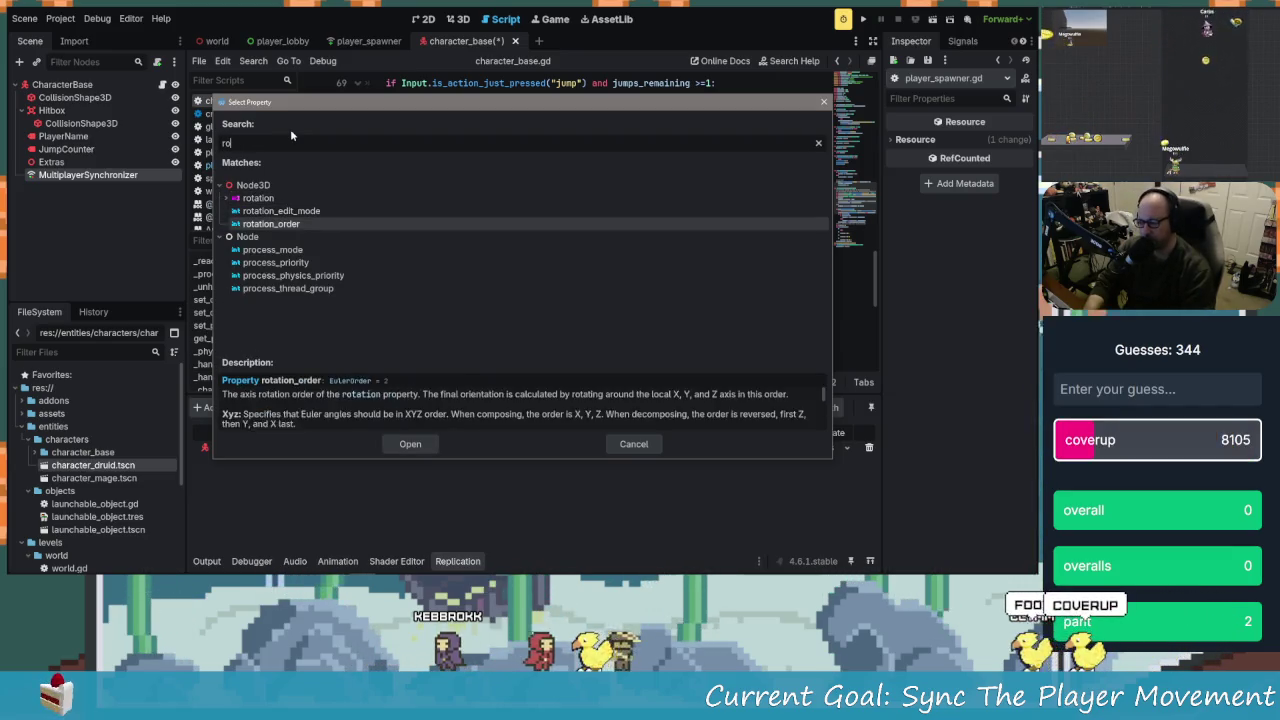
pyautogui.press('Up')
pyautogui.press('Up')
pyautogui.press('Up')
pyautogui.press('Up')
pyautogui.press('Up')
pyautogui.press('Up')
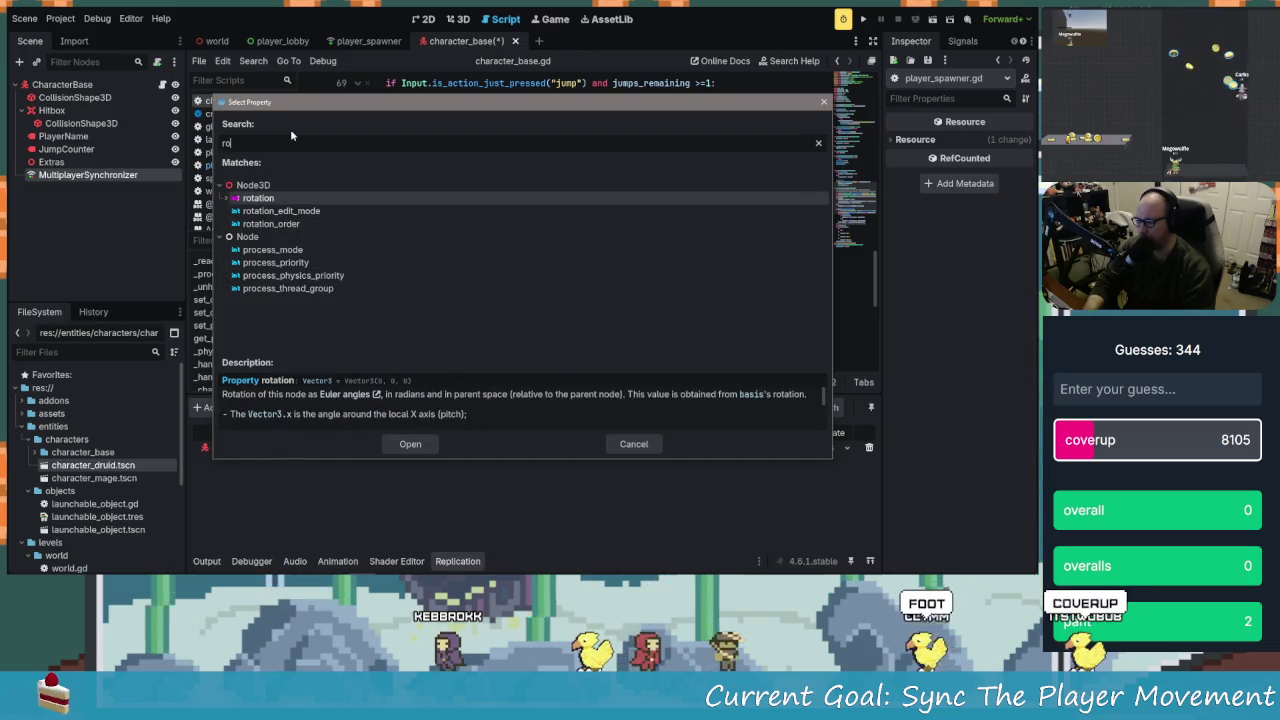
pyautogui.click(230, 202)
pyautogui.click(230, 199)
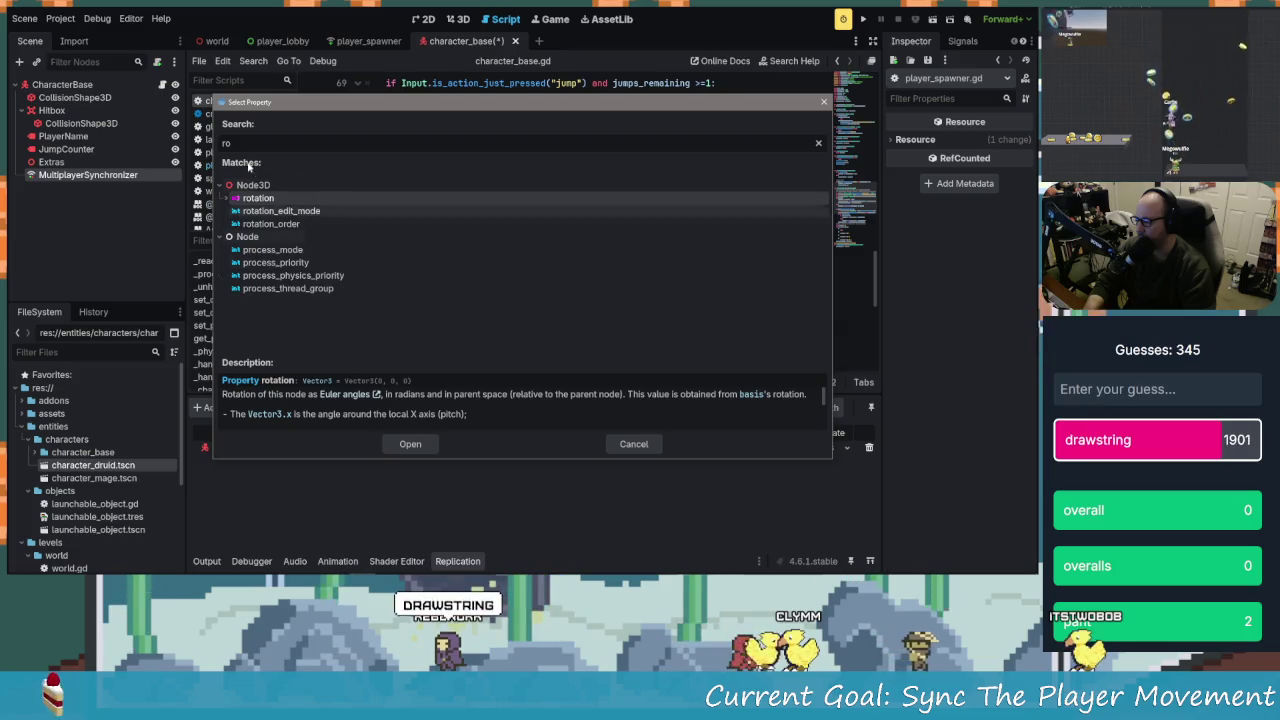
pyautogui.click(224, 185)
pyautogui.click(224, 185)
pyautogui.click(285, 144)
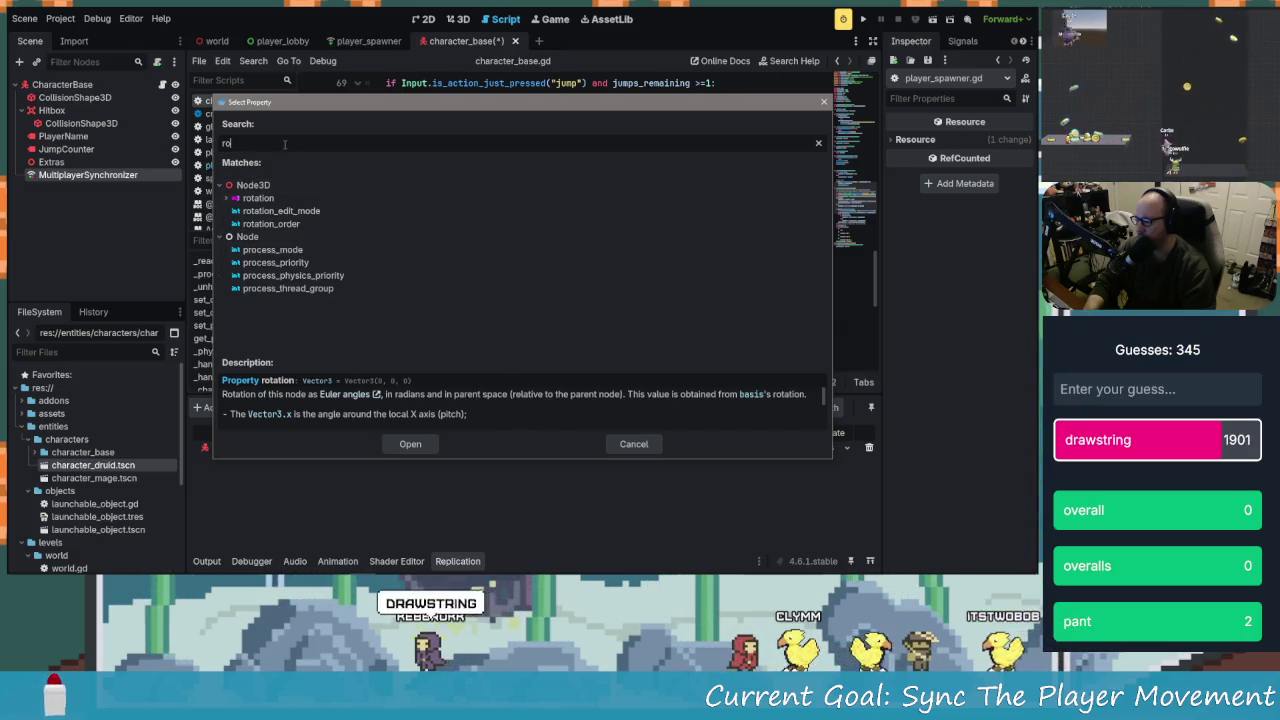
pyautogui.press('BackSpace')
pyautogui.press('BackSpace')
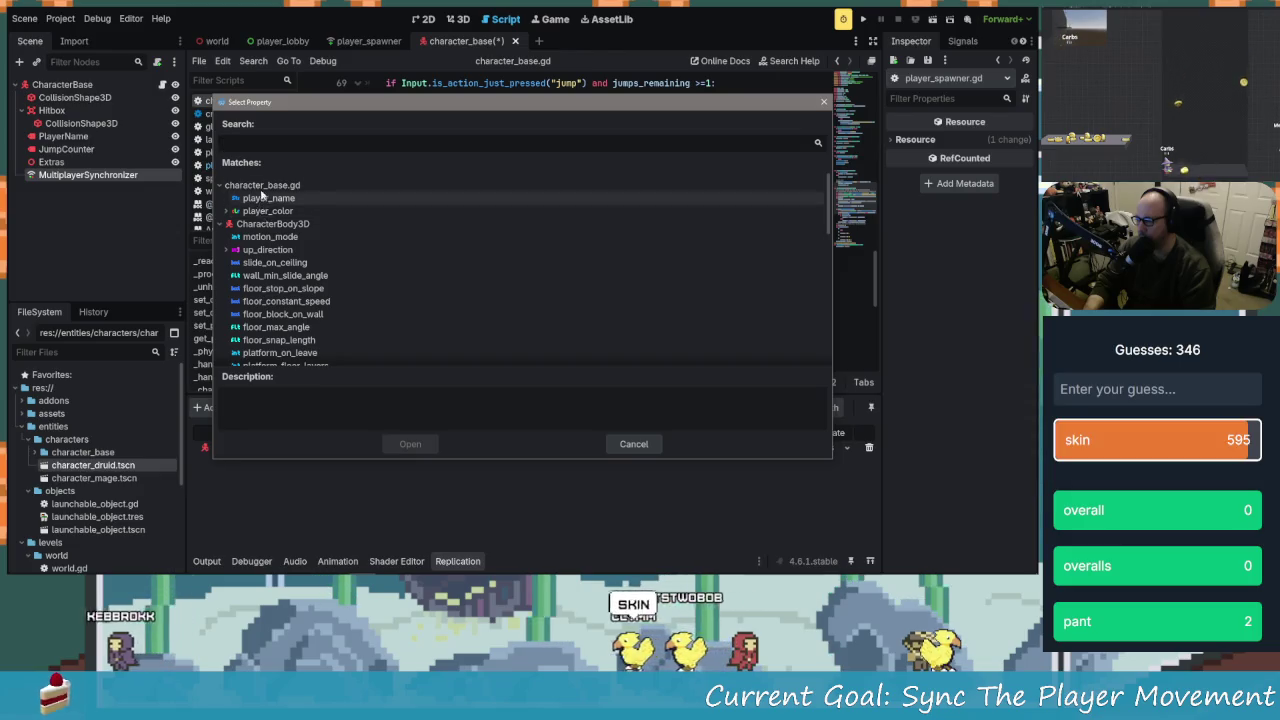
pyautogui.click(231, 211)
pyautogui.click(633, 444)
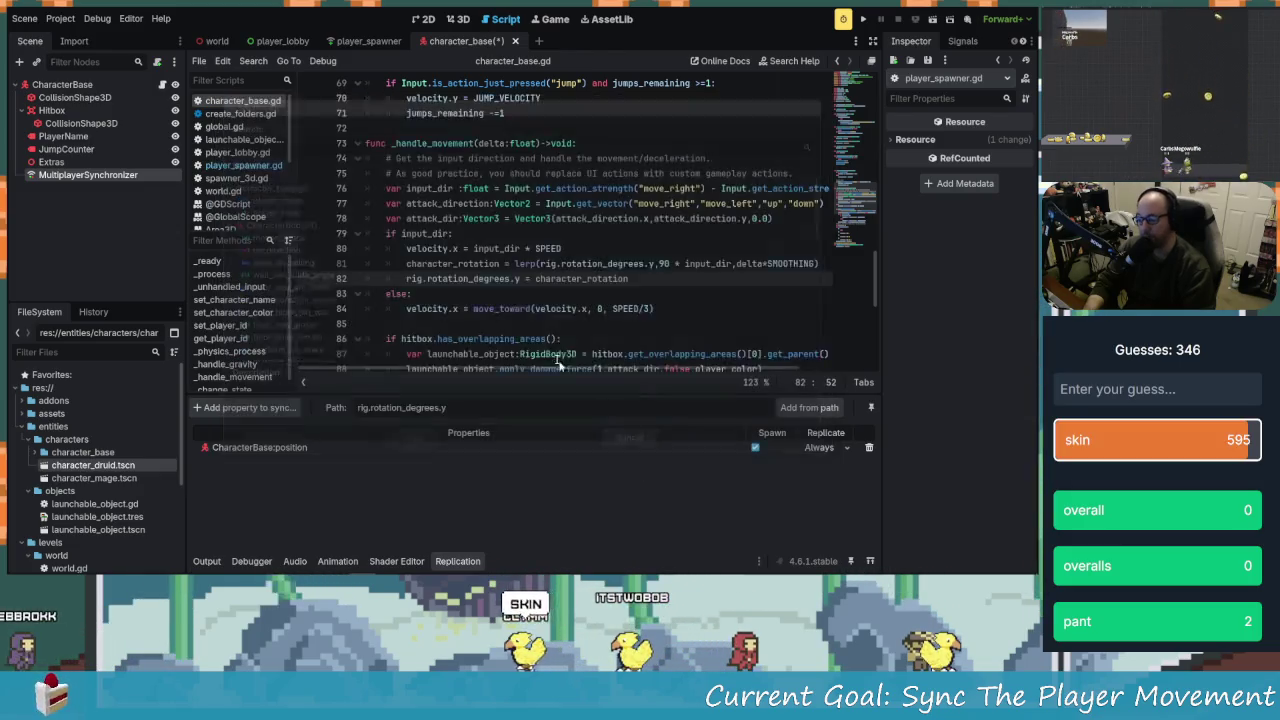
pyautogui.scroll(10, 580, 220)
pyautogui.scroll(6, 523, 260)
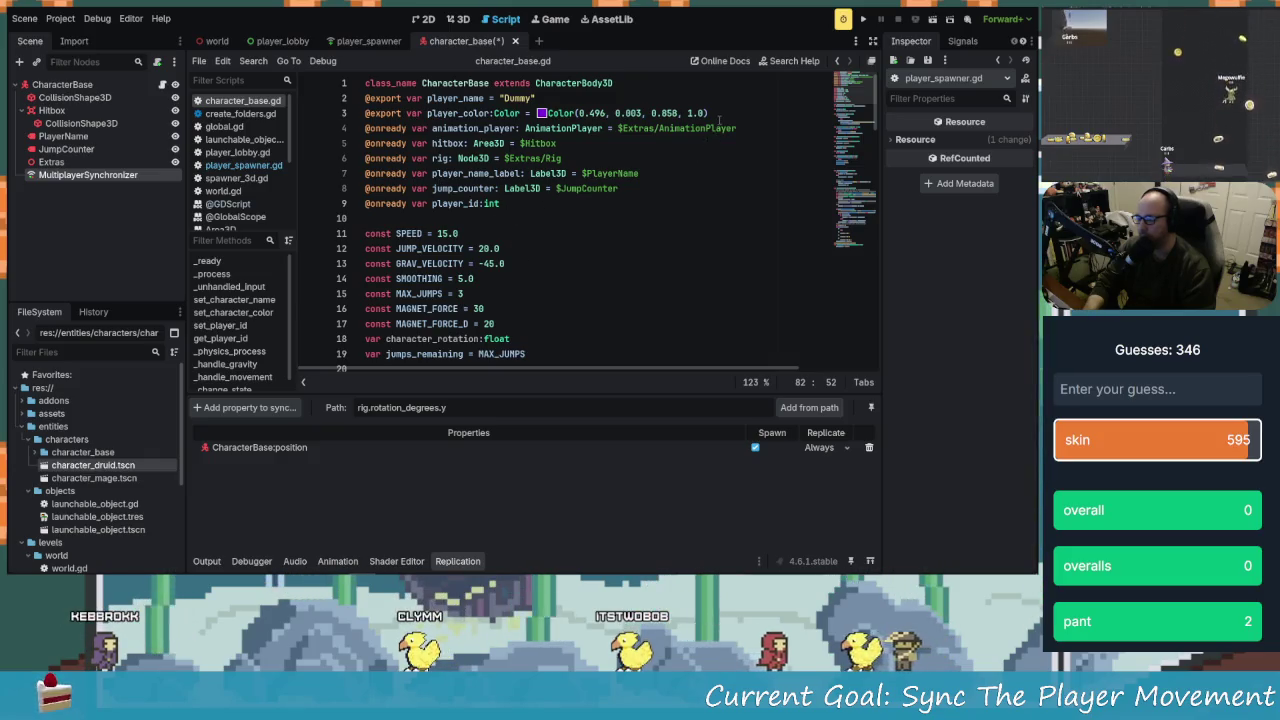
pyautogui.click(719, 116)
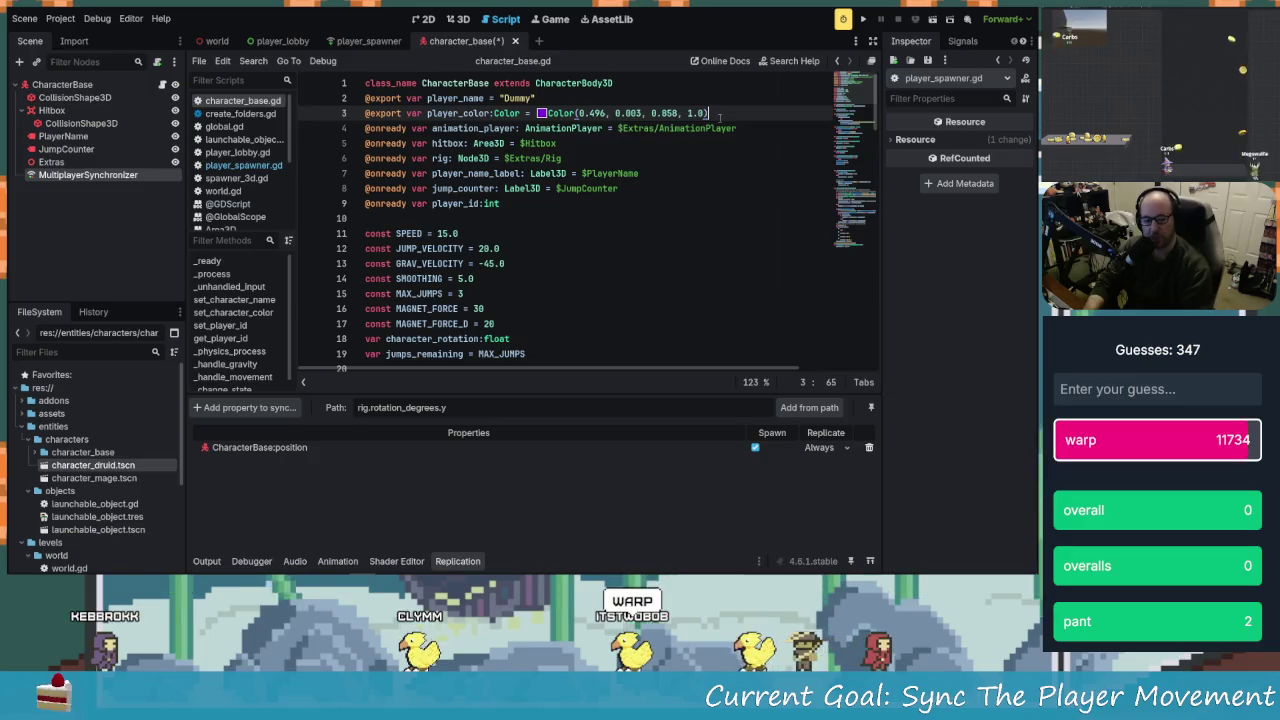
pyautogui.press('Return')
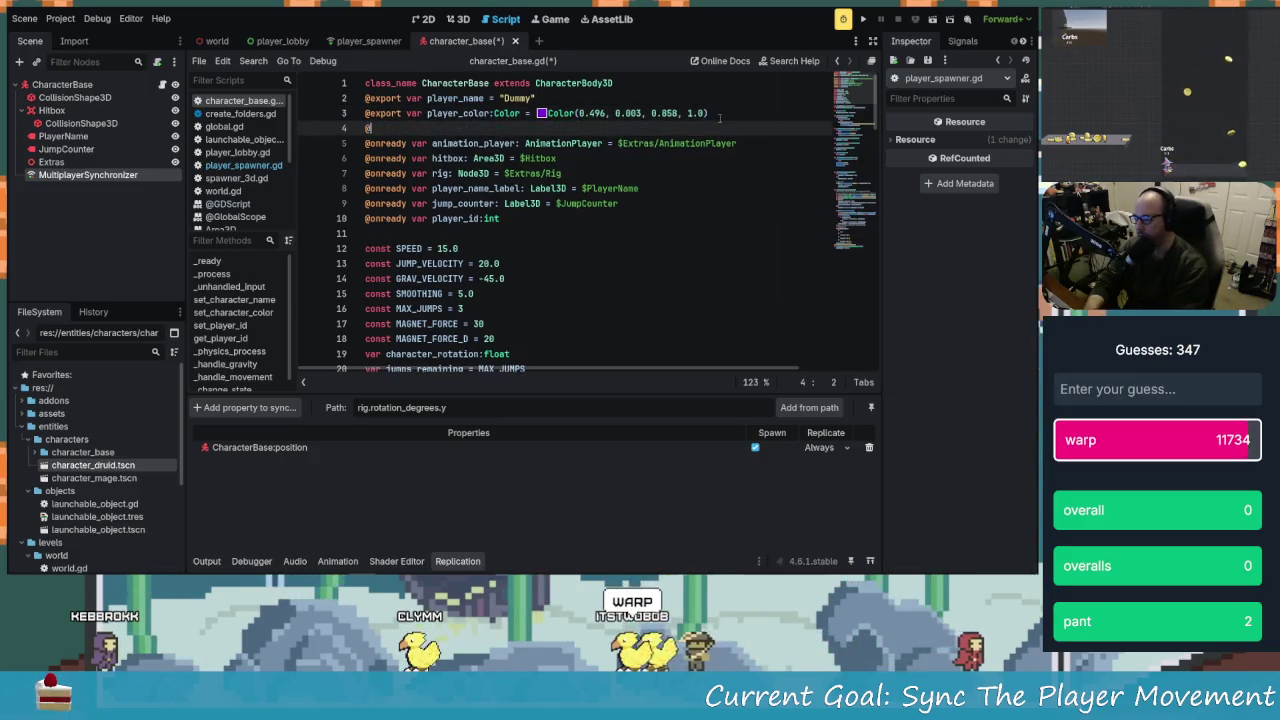
pyautogui.write('exp')
pyautogui.write('ort var ')
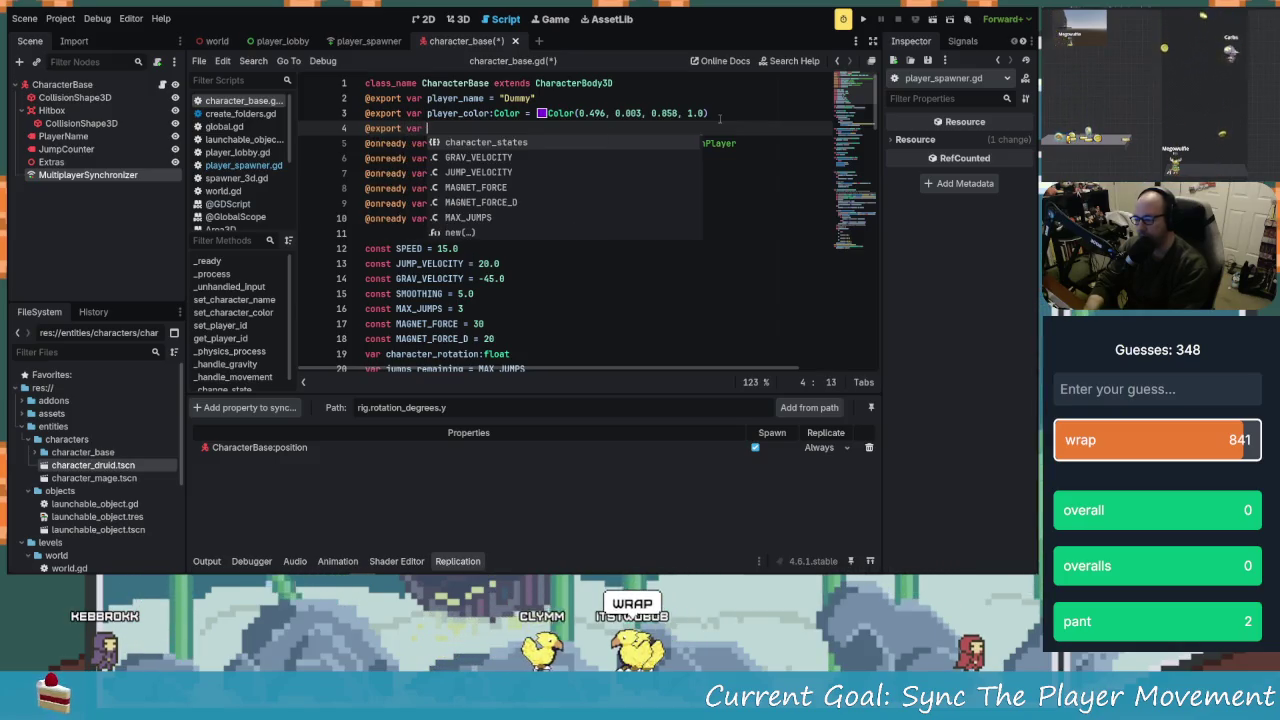
pyautogui.write('player_rotation:float')
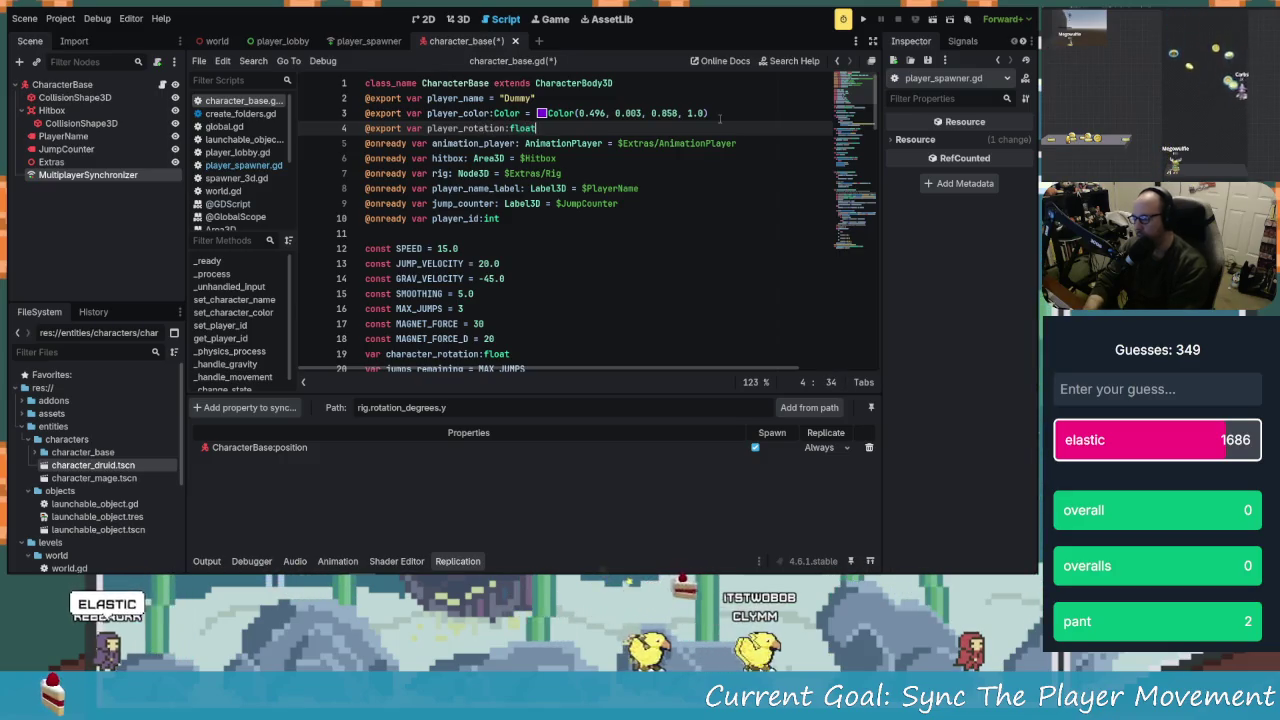
pyautogui.write(' = 0.0')
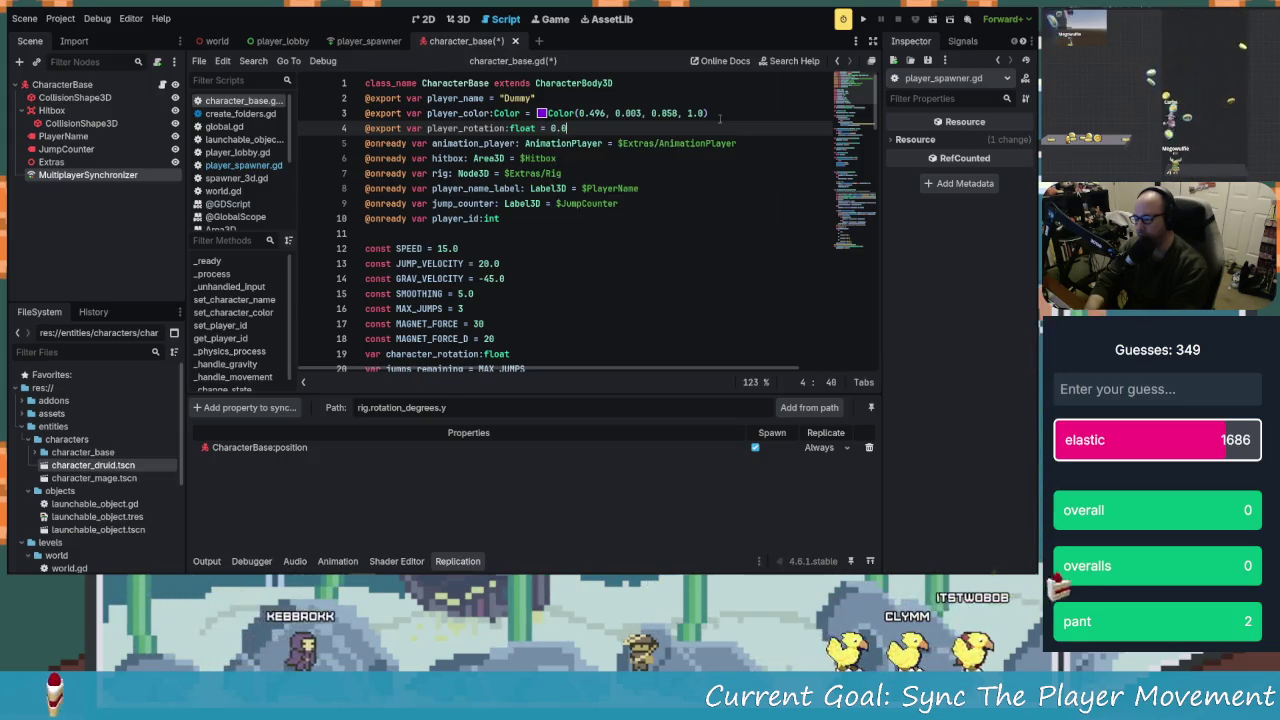
pyautogui.hotkey('ctrl', 's')
# Select the character_rotation declaration on line 19
pyautogui.scroll(-7, 483, 200)
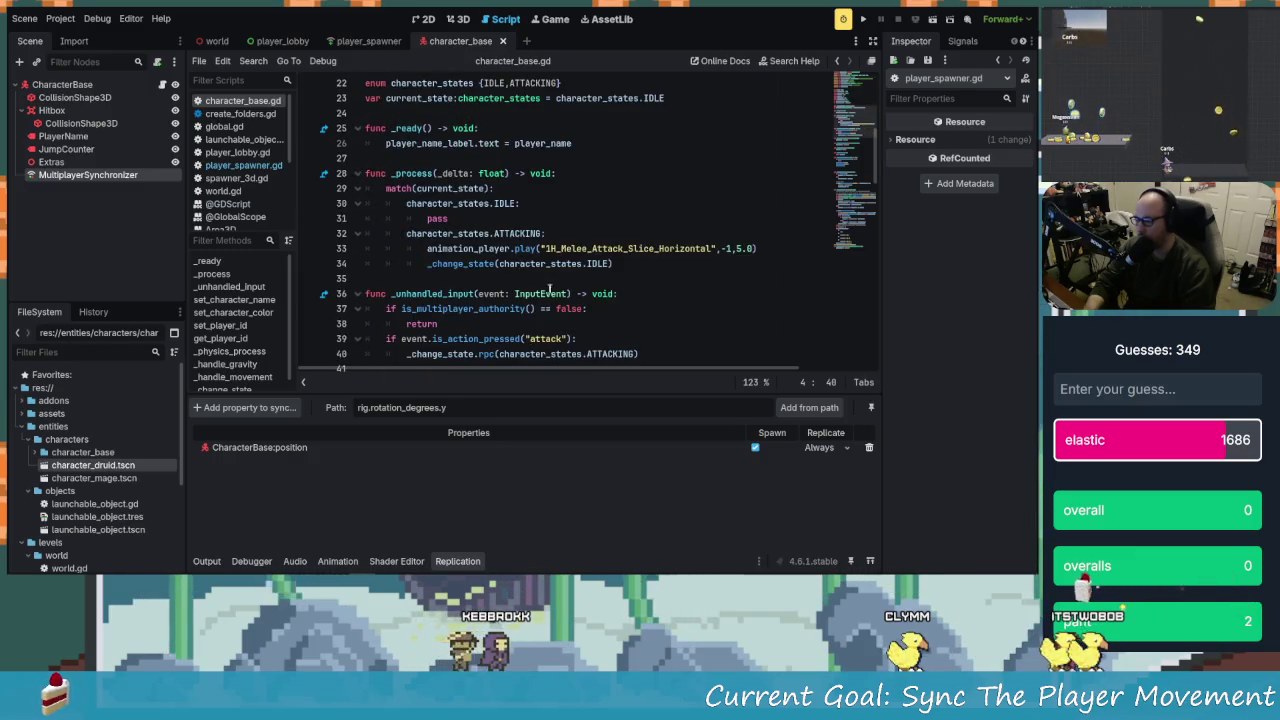
pyautogui.scroll(7, 535, 265)
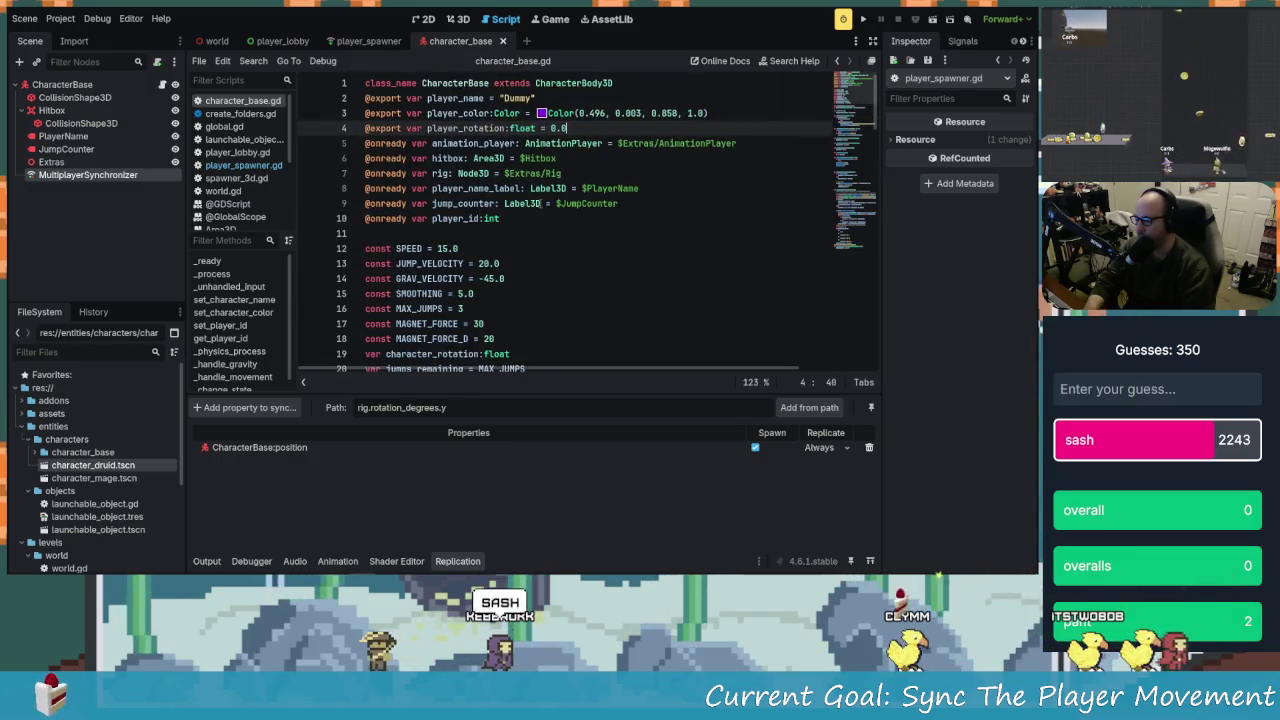
pyautogui.scroll(-3, 513, 324)
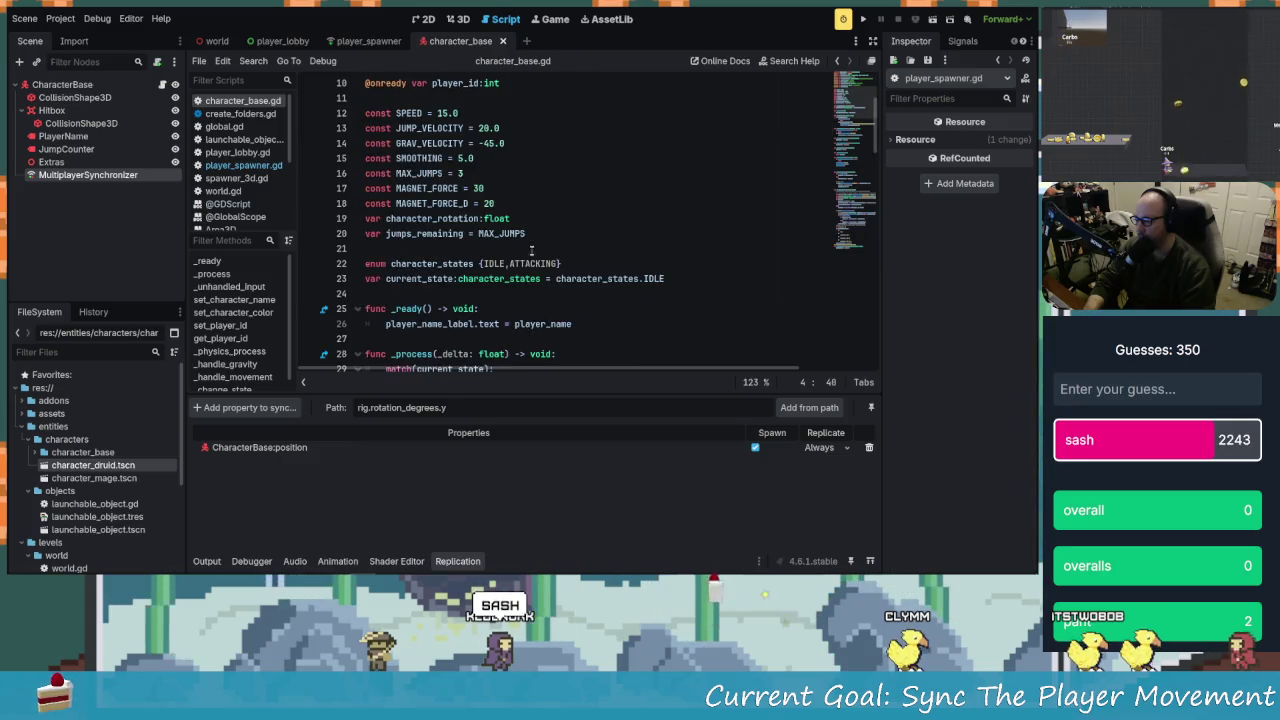
pyautogui.scroll(-1, 531, 250)
pyautogui.scroll(3, 483, 346)
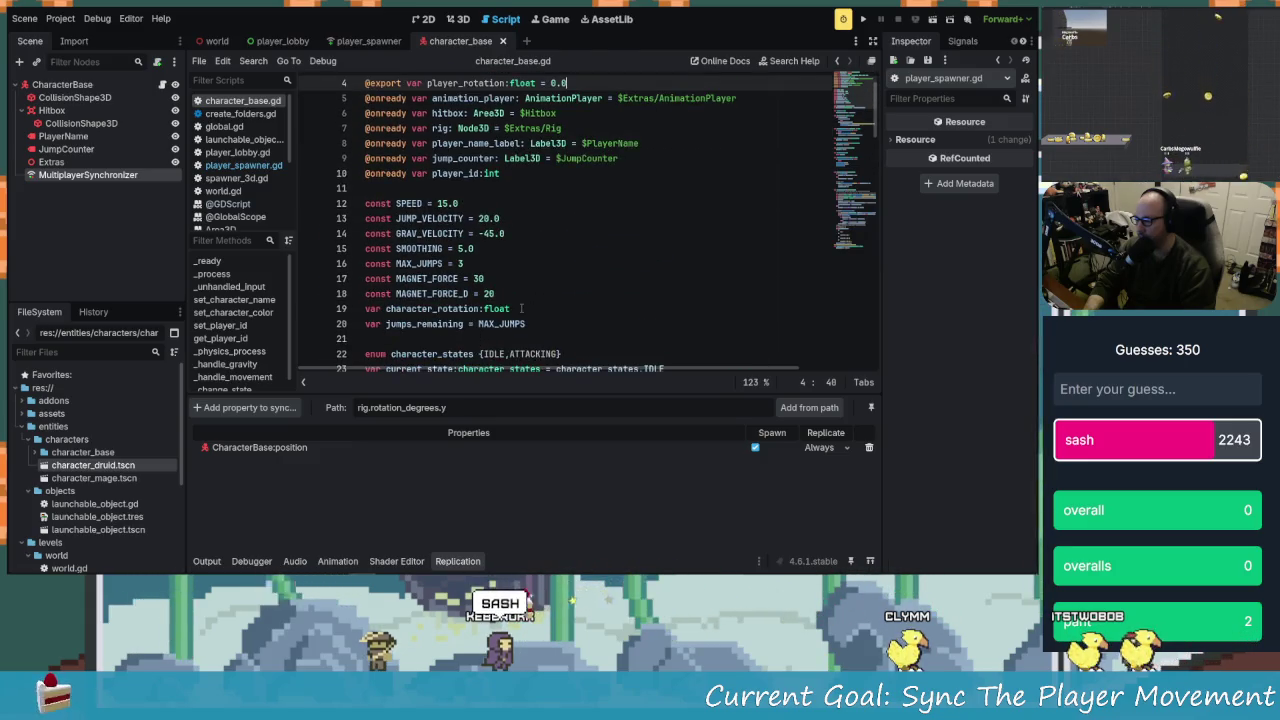
pyautogui.moveTo(522, 309); pyautogui.dragTo(308, 316)
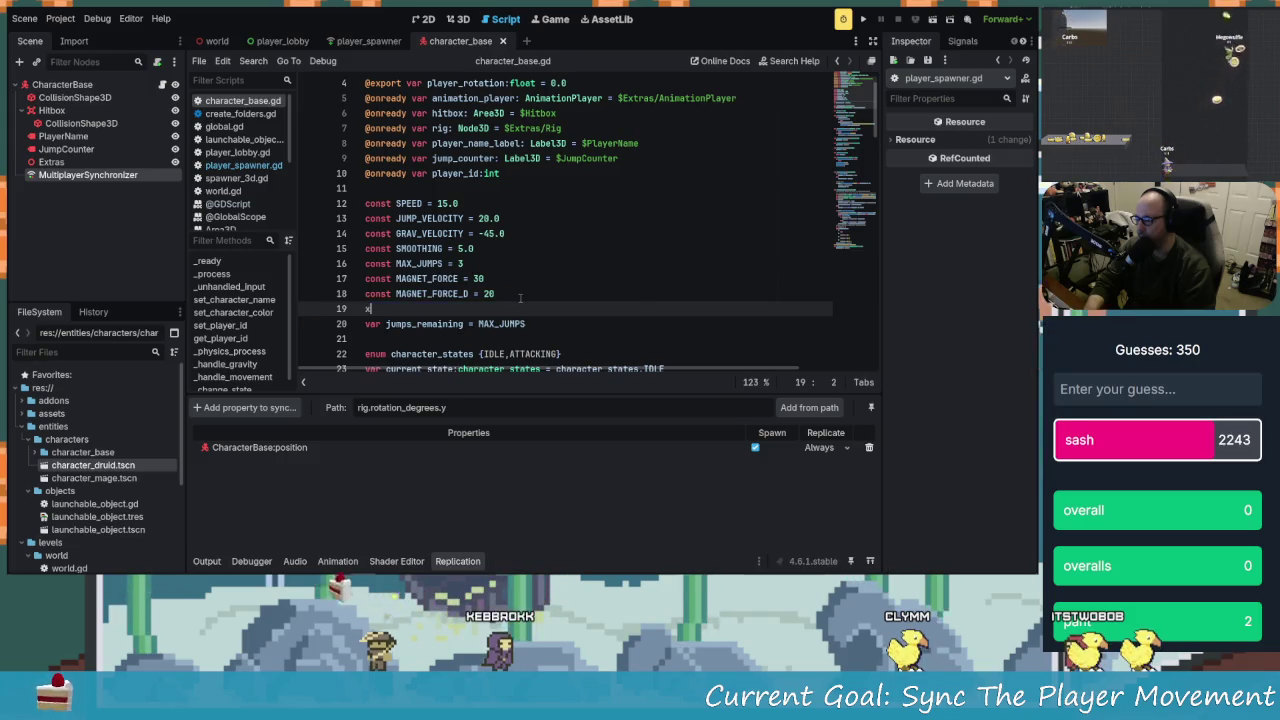
# Delete leftover line 19 and rename character_rotation to player_rotation on line 81
pyautogui.press('BackSpace')
pyautogui.press('BackSpace')
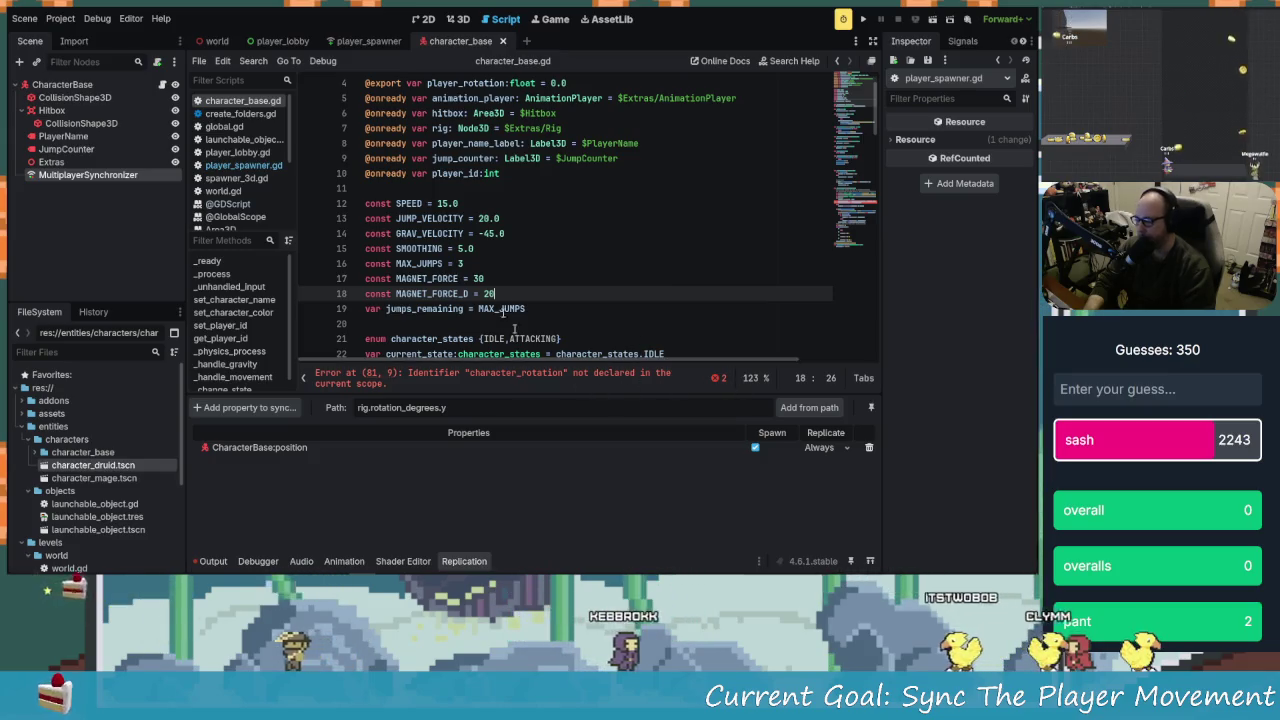
pyautogui.click(533, 379)
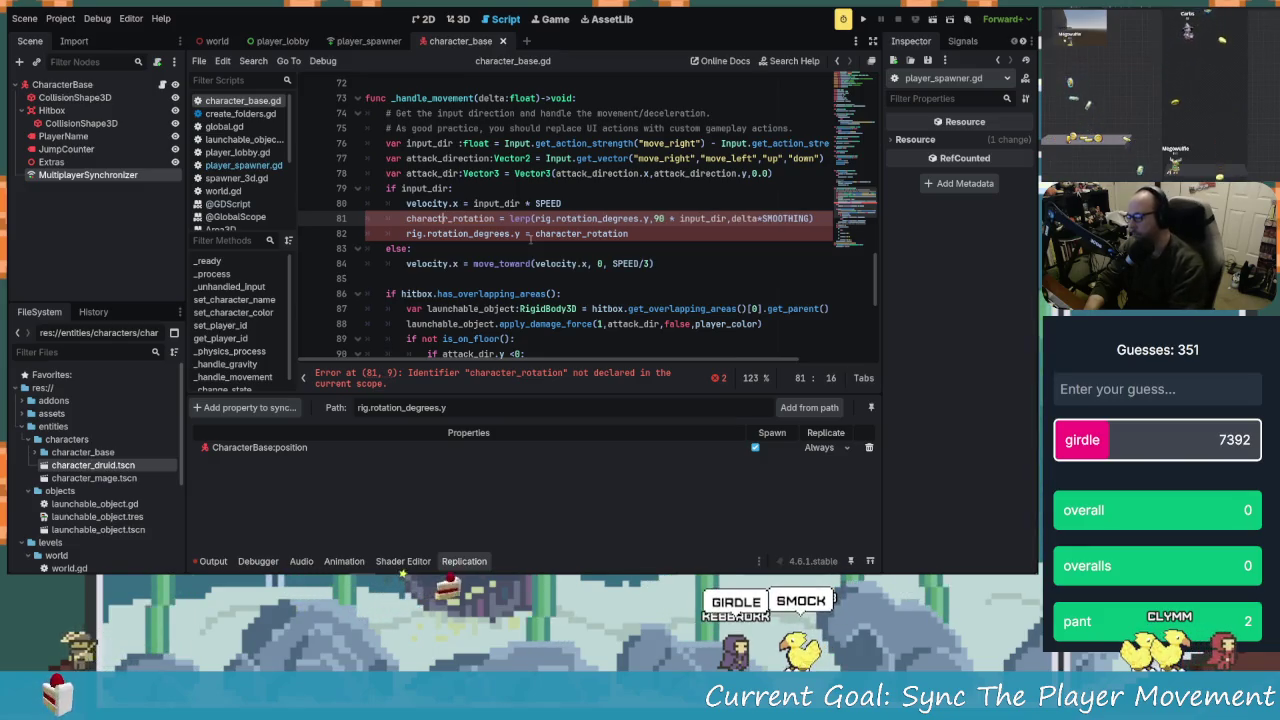
pyautogui.press('BackSpace')
pyautogui.press('BackSpace')
pyautogui.press('BackSpace')
pyautogui.press('Delete')
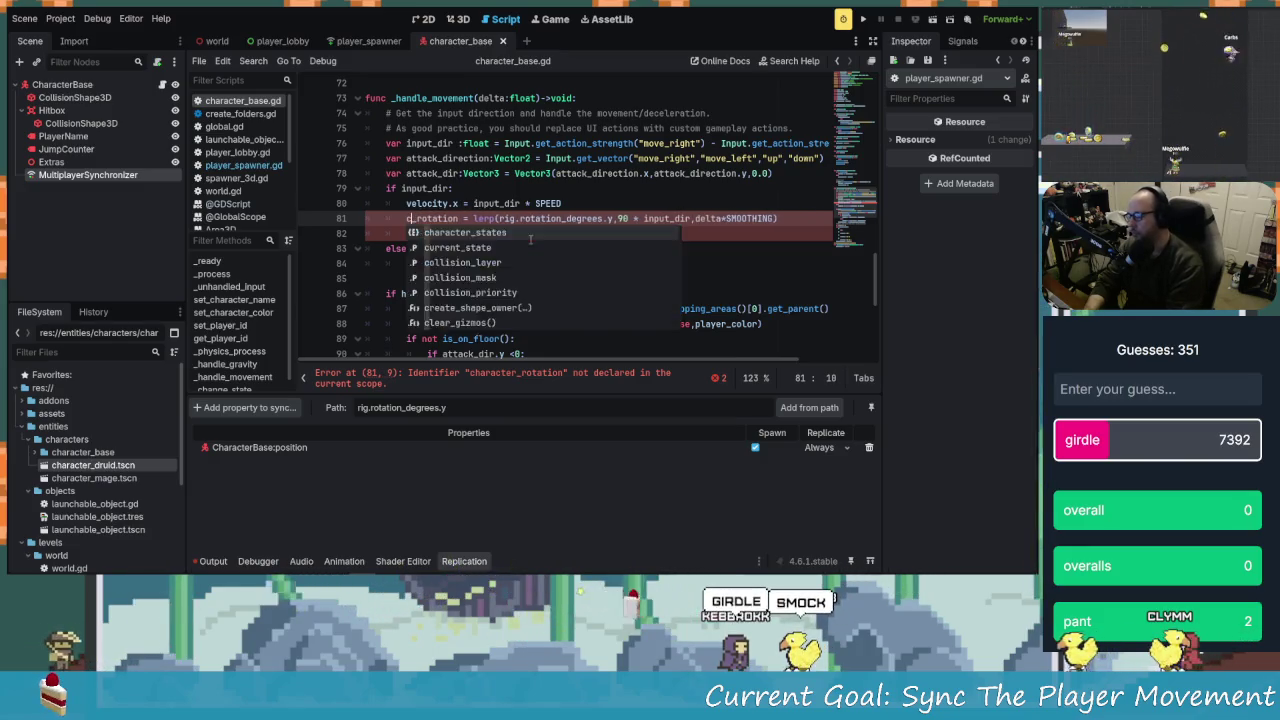
pyautogui.press('BackSpace')
pyautogui.write('pla')
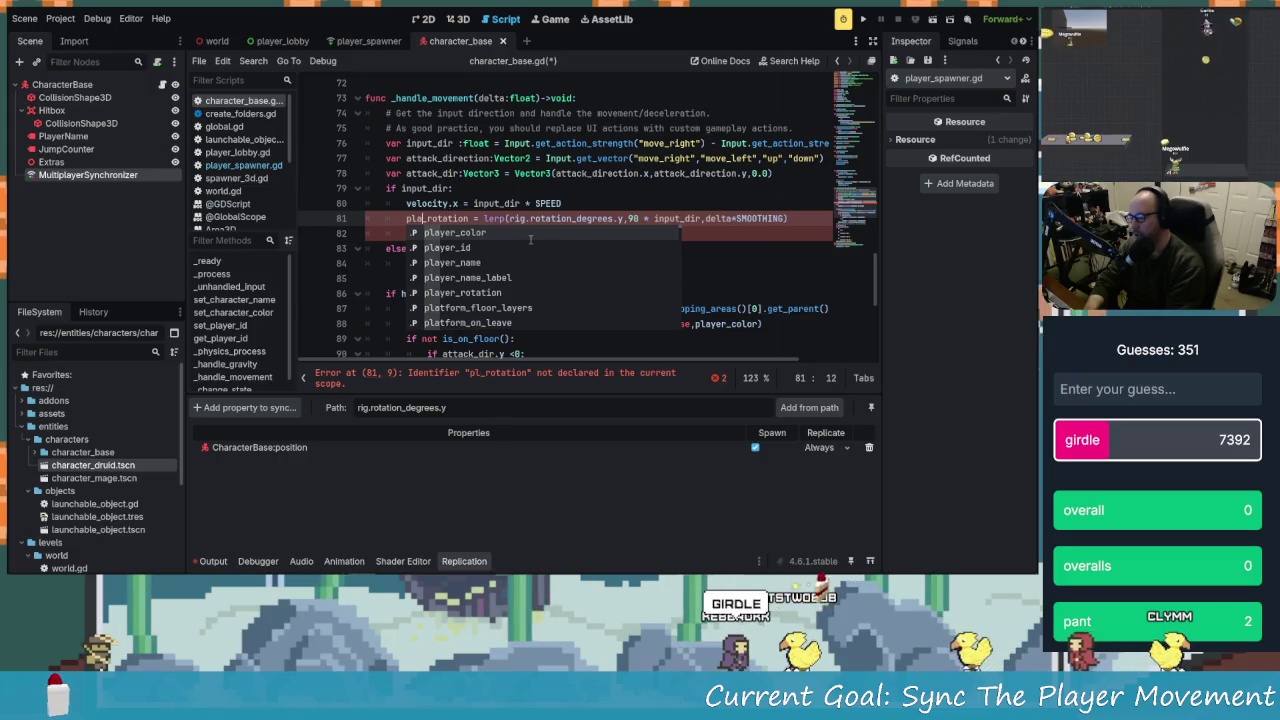
pyautogui.press('Right')
pyautogui.press('Right')
pyautogui.press('Right')
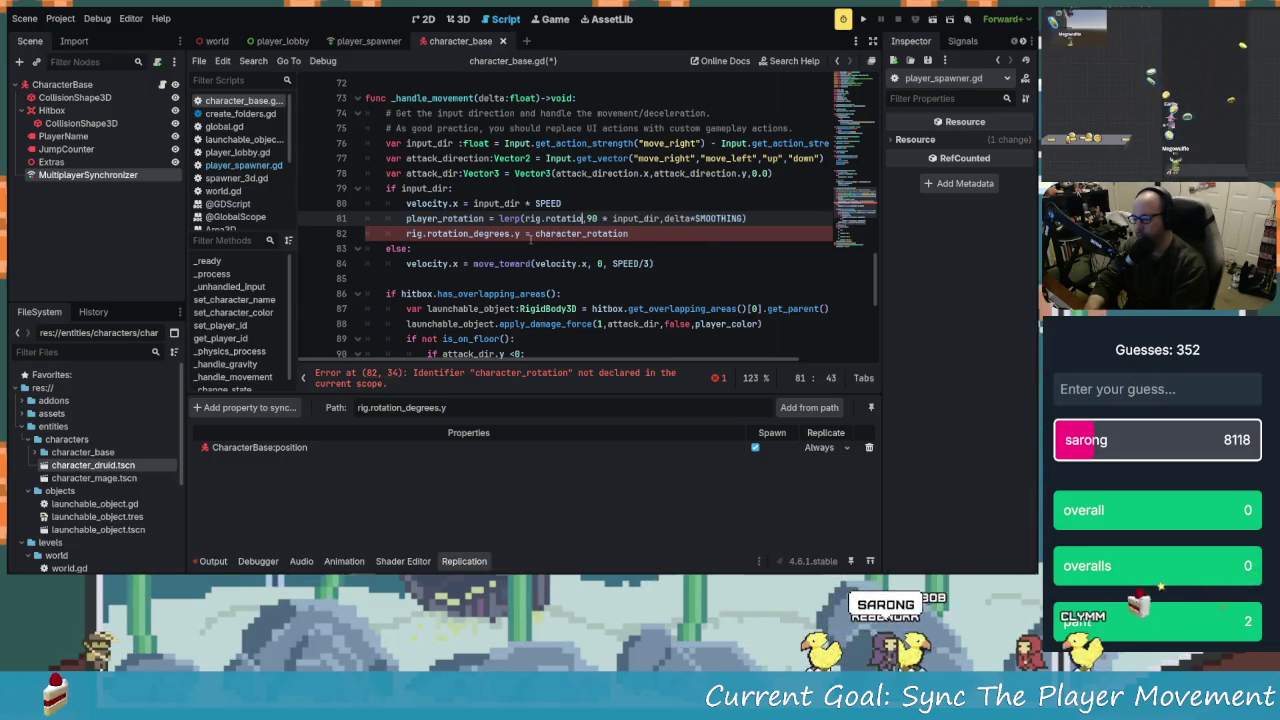
# Make player_rotation the lerp start value and assign it to rig.rotation_degrees.y on line 82
pyautogui.press('BackSpace')
pyautogui.press('BackSpace')
pyautogui.press('BackSpace')
pyautogui.write('playe')
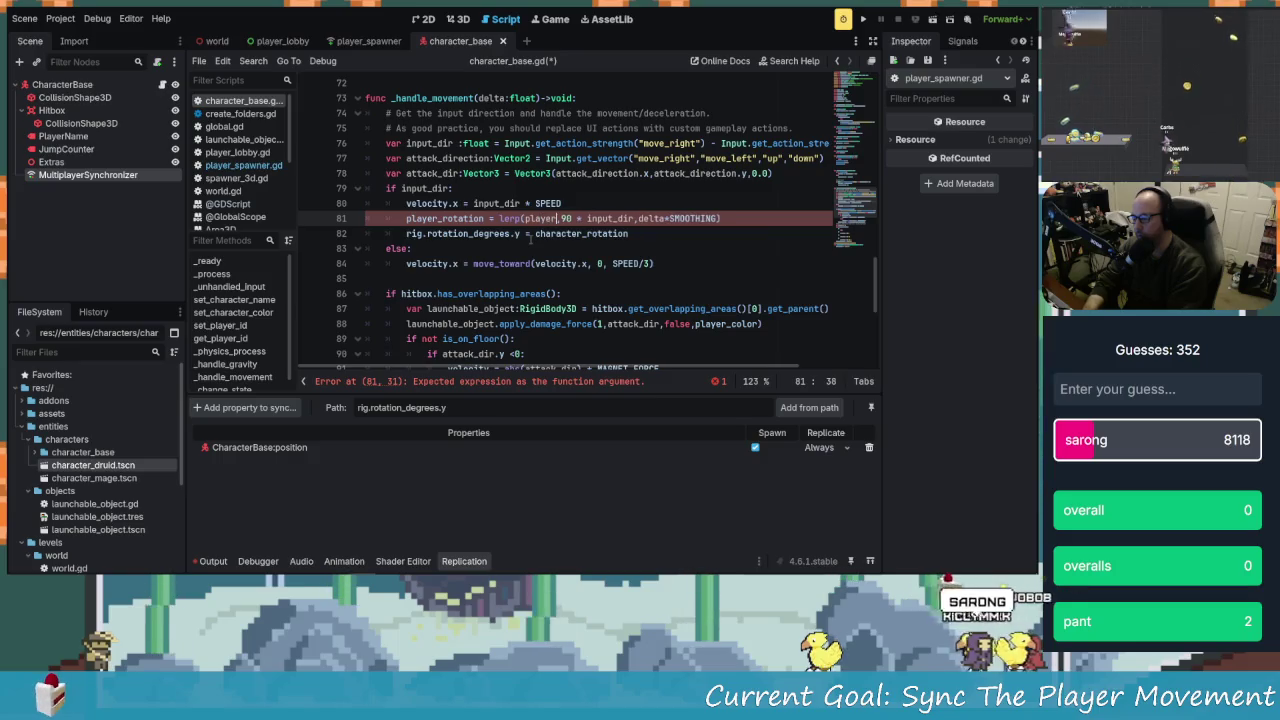
pyautogui.write('r_co')
pyautogui.press('BackSpace')
pyautogui.press('BackSpace')
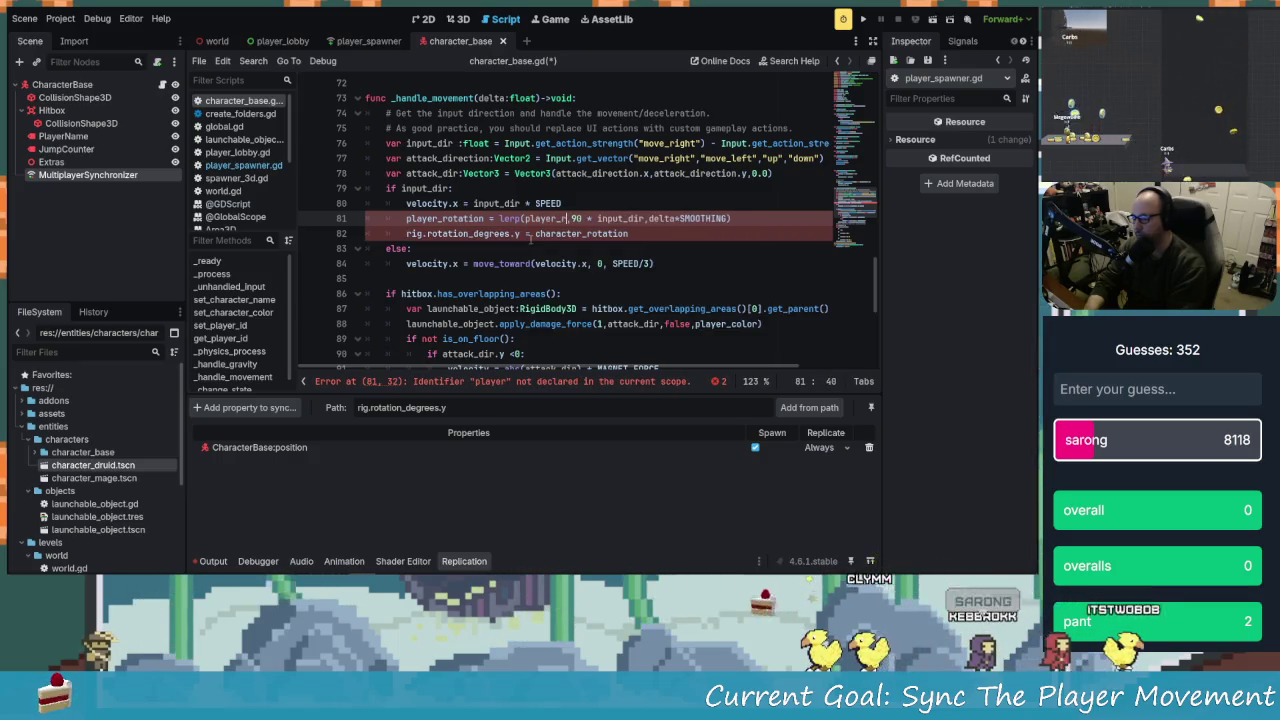
pyautogui.write('rotation')
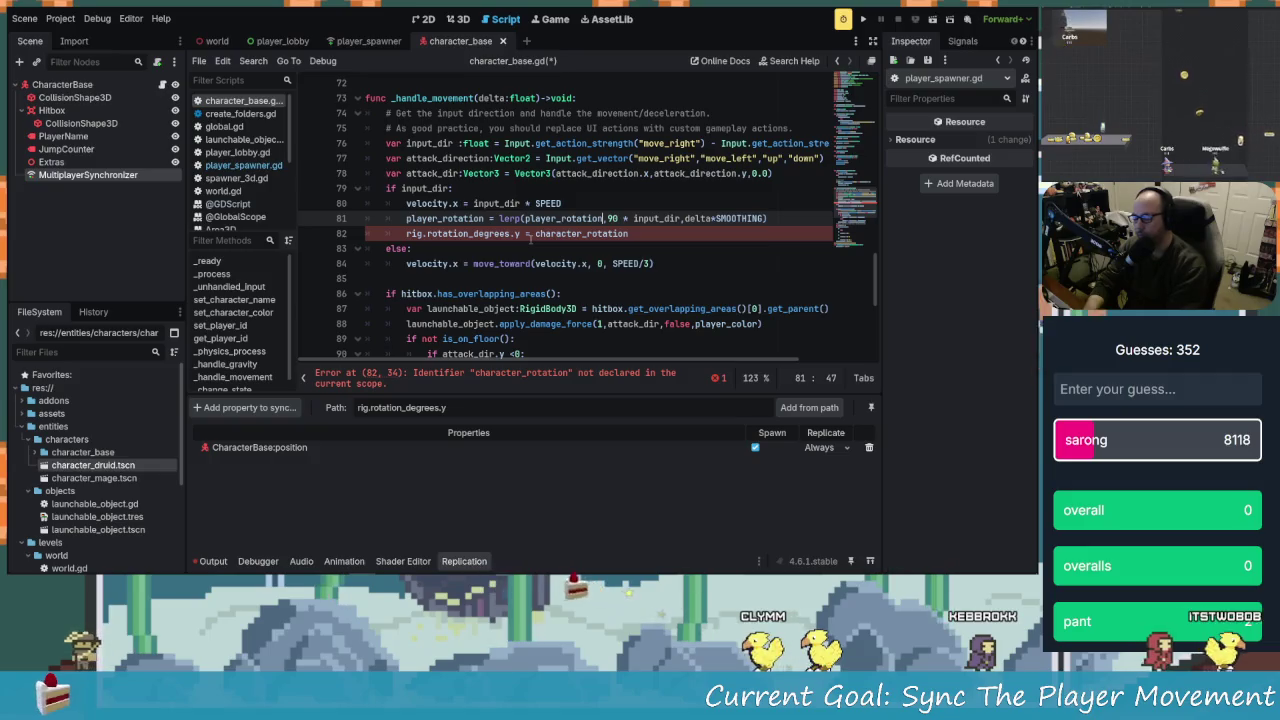
pyautogui.press('Down')
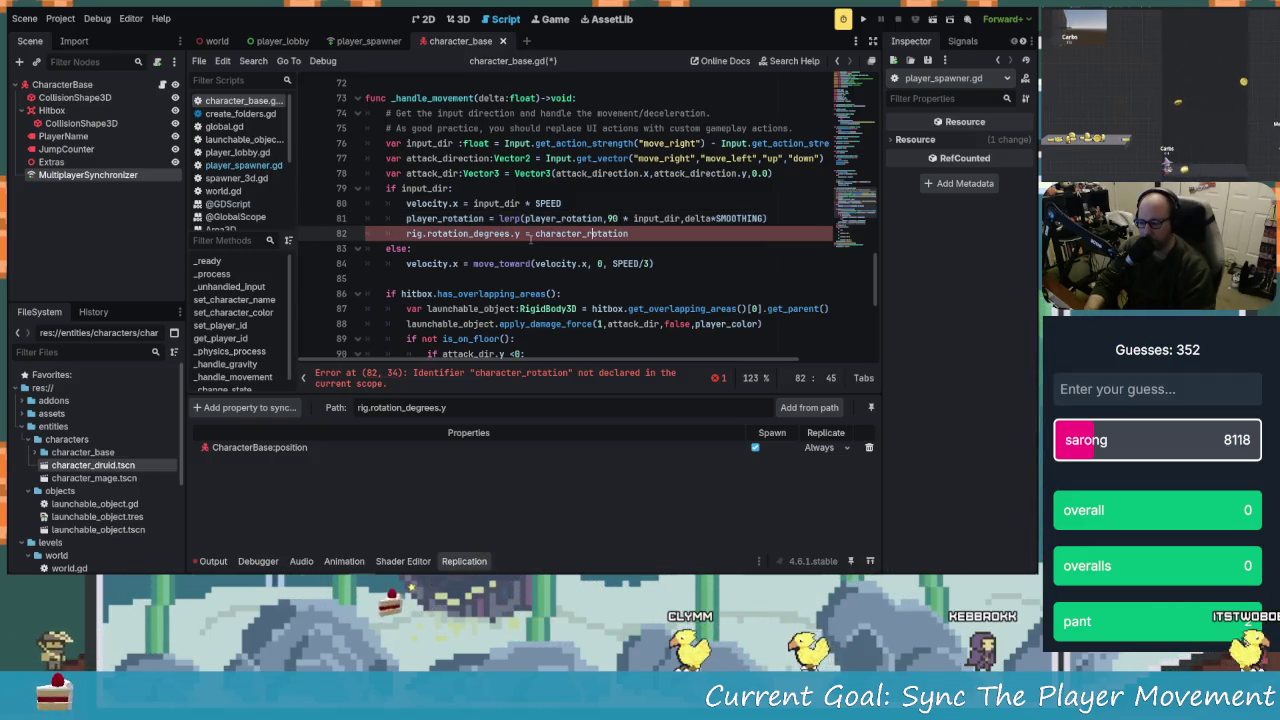
pyautogui.write('ayer')
pyautogui.click(459, 233)
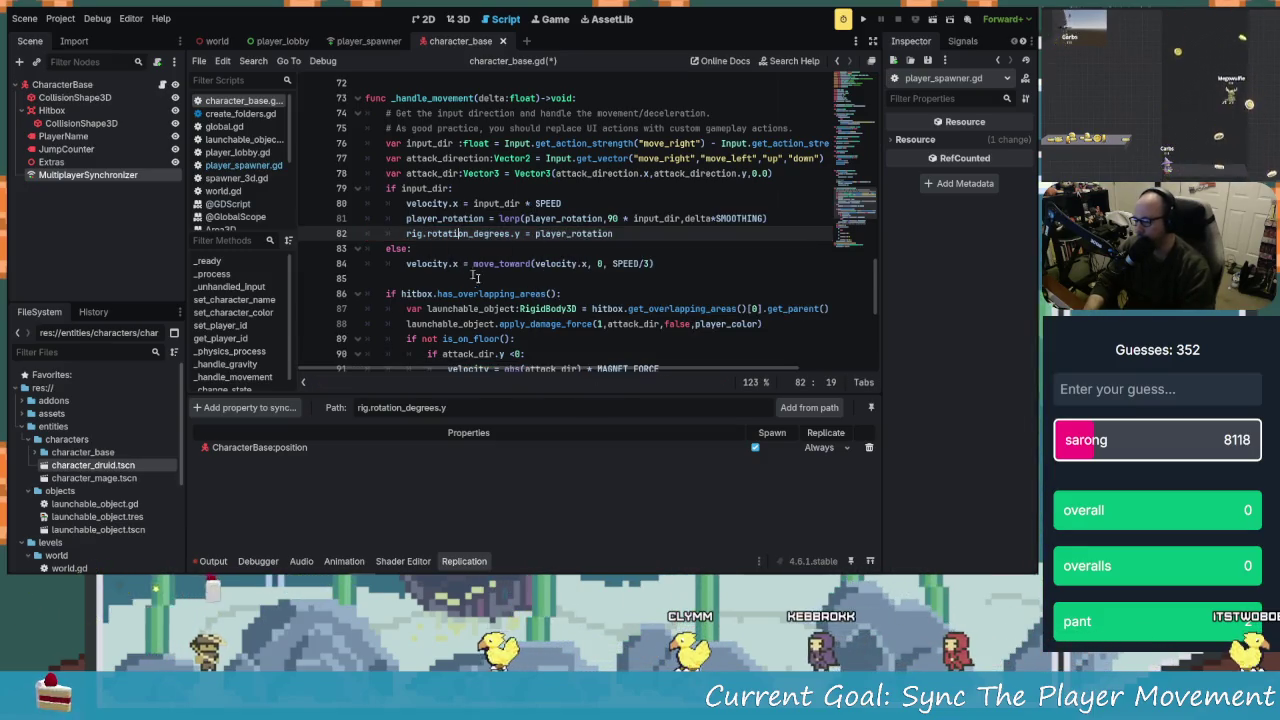
pyautogui.scroll(-3, 487, 297)
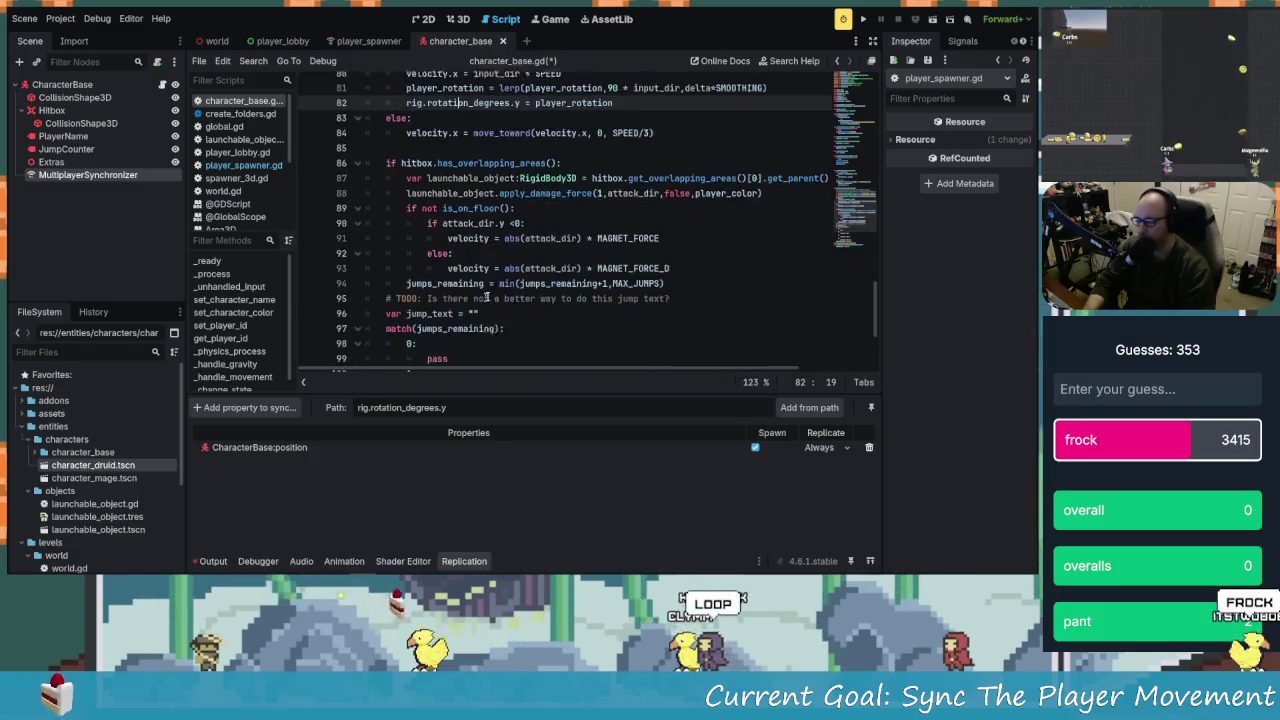
# Add CharacterBase:player_rotation to the MultiplayerSynchronizer replication list and save with Ctrl+S
pyautogui.click(245, 407)
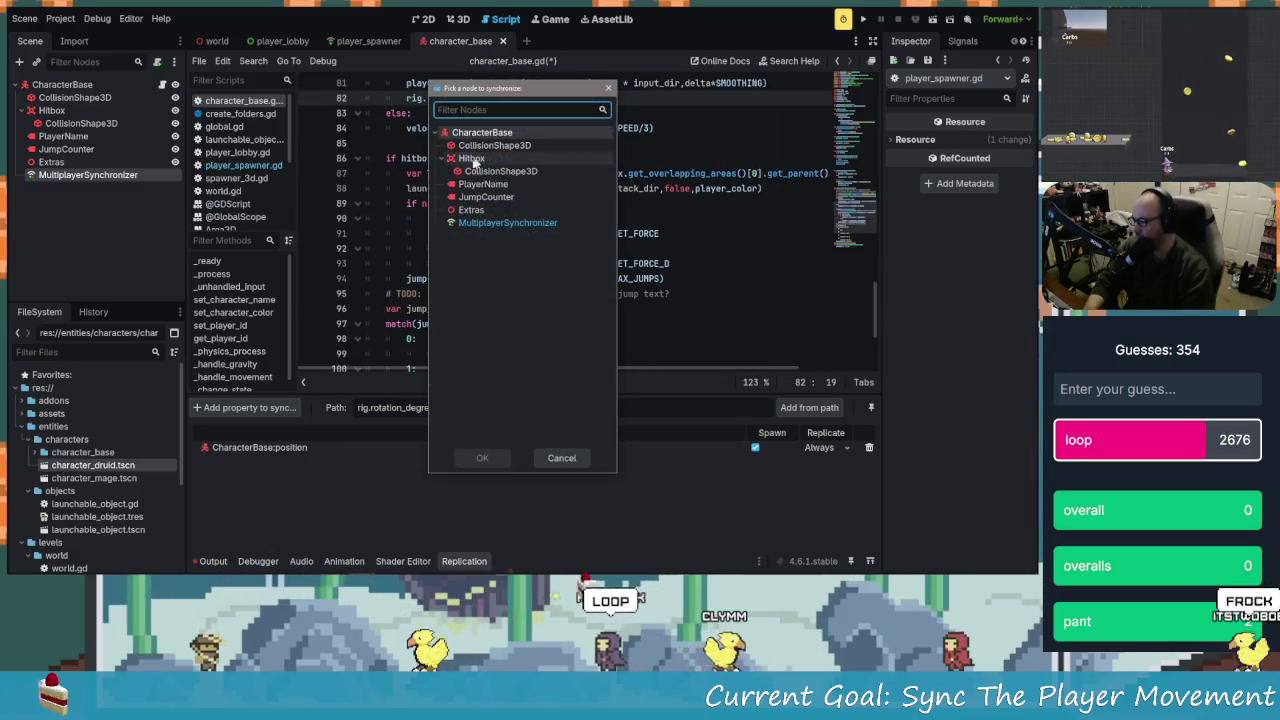
pyautogui.click(487, 138)
pyautogui.click(482, 457)
pyautogui.click(245, 224)
pyautogui.click(410, 444)
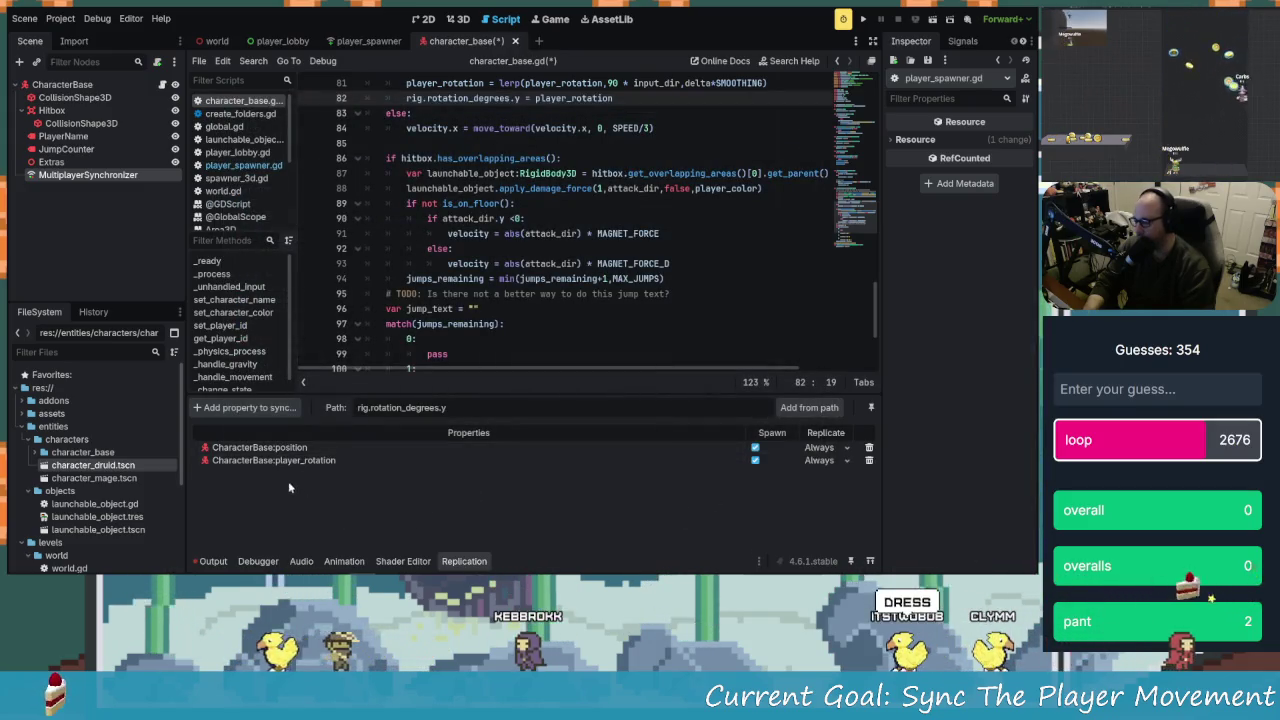
pyautogui.hotkey('ctrl', 's')
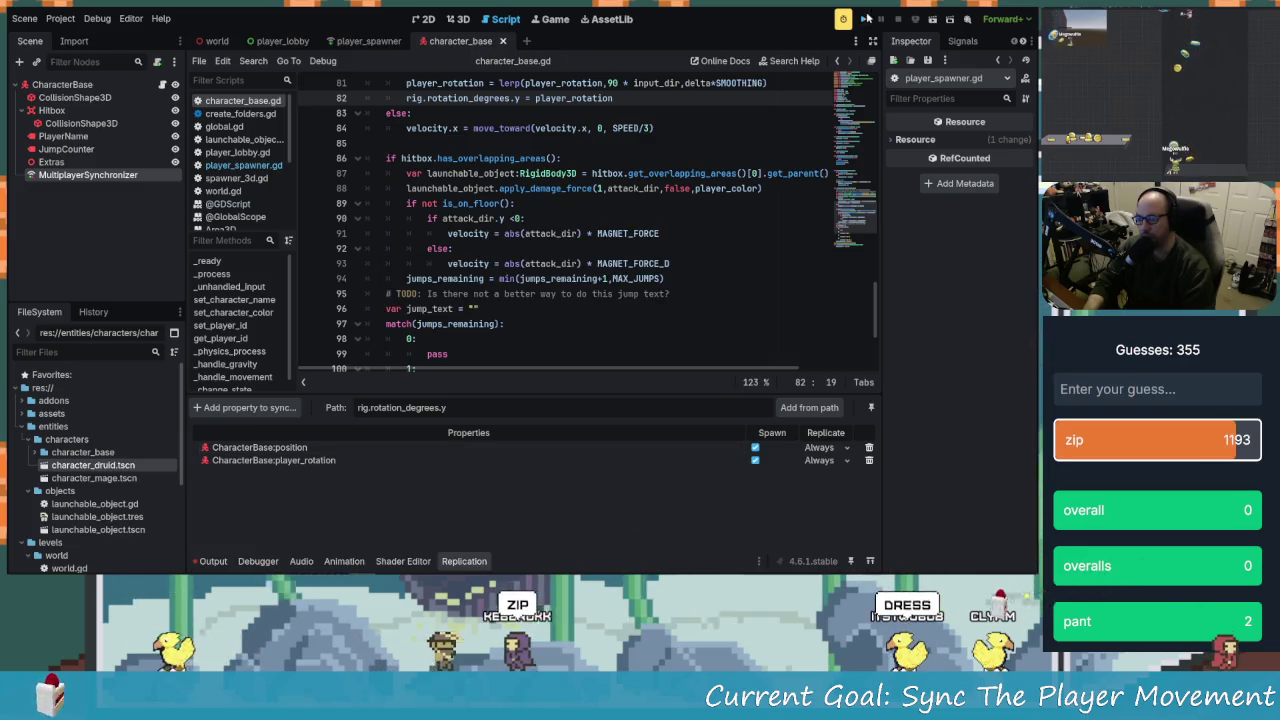
# Run two game instances, enter player names, host in one and join from the other
pyautogui.click(866, 18)
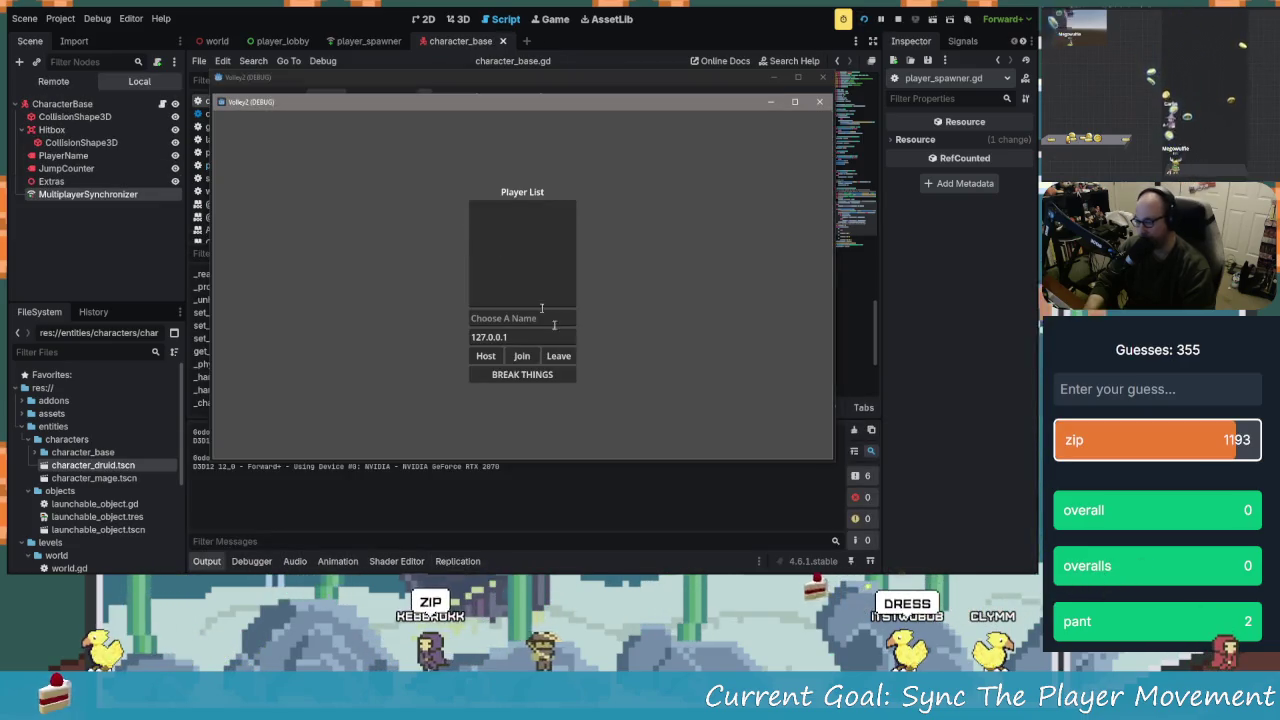
pyautogui.click(553, 320)
pyautogui.write('HostyWithThem')
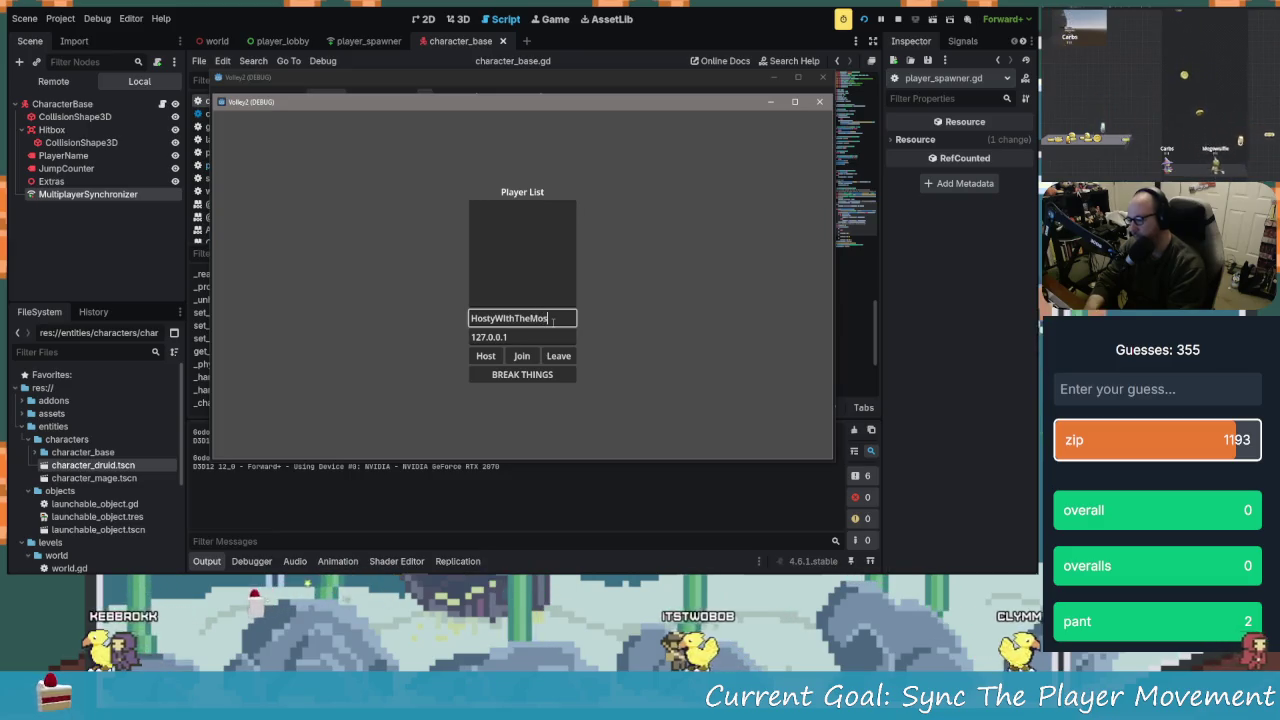
pyautogui.write('ty')
pyautogui.moveTo(438, 105); pyautogui.dragTo(217, 32)
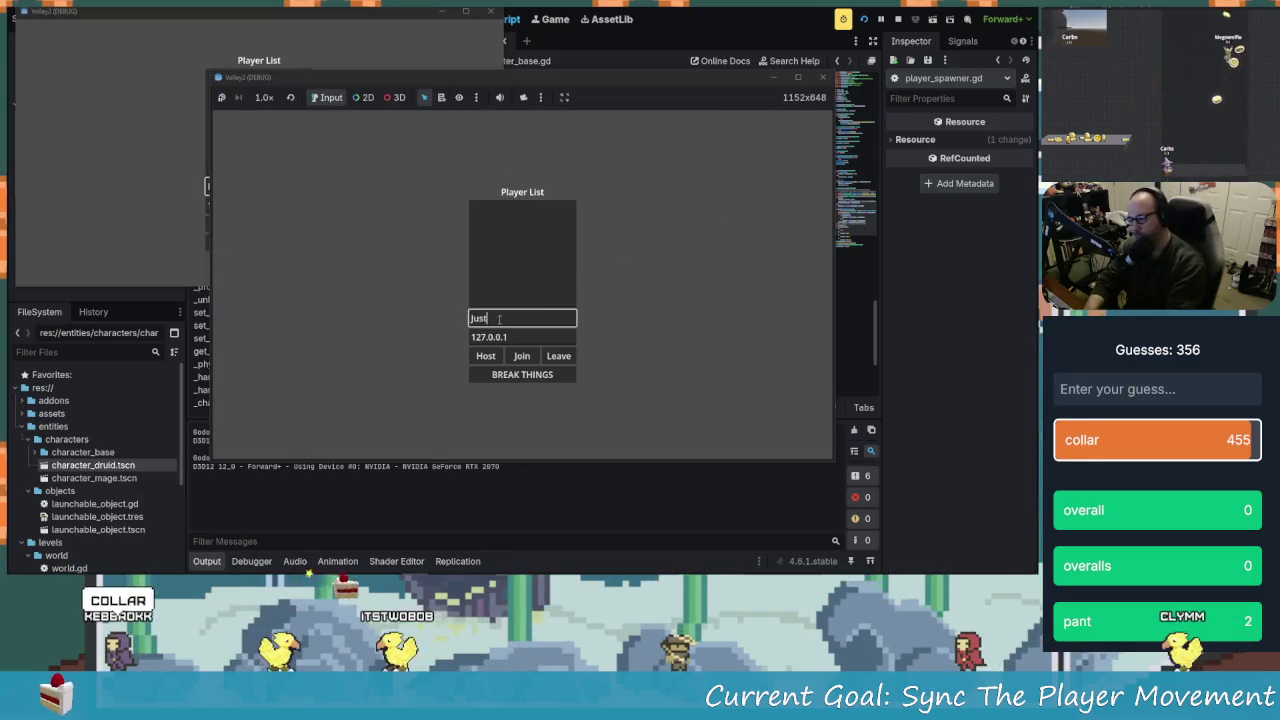
pyautogui.write(' Client')
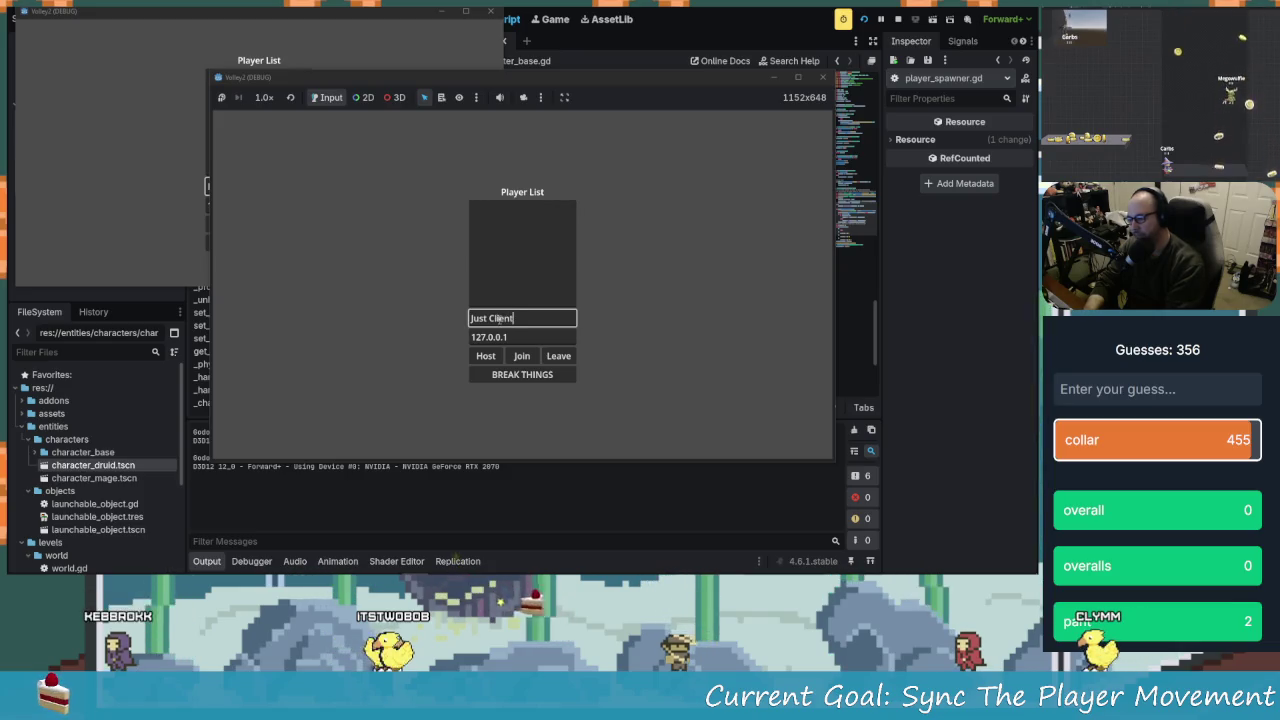
pyautogui.click(174, 223)
pyautogui.click(230, 226)
pyautogui.click(525, 356)
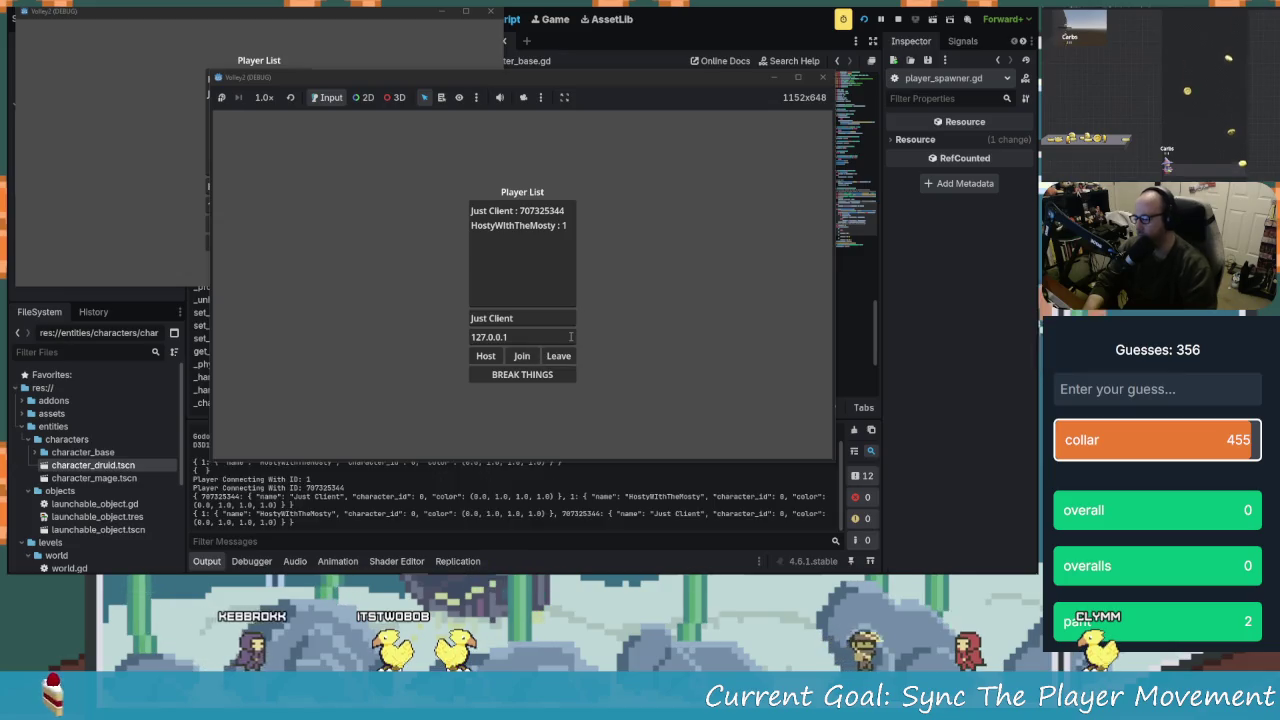
pyautogui.moveTo(600, 77)
pyautogui.mouseDown()
pyautogui.moveTo(600, 48)
pyautogui.moveTo(770, 15)
pyautogui.mouseUp()
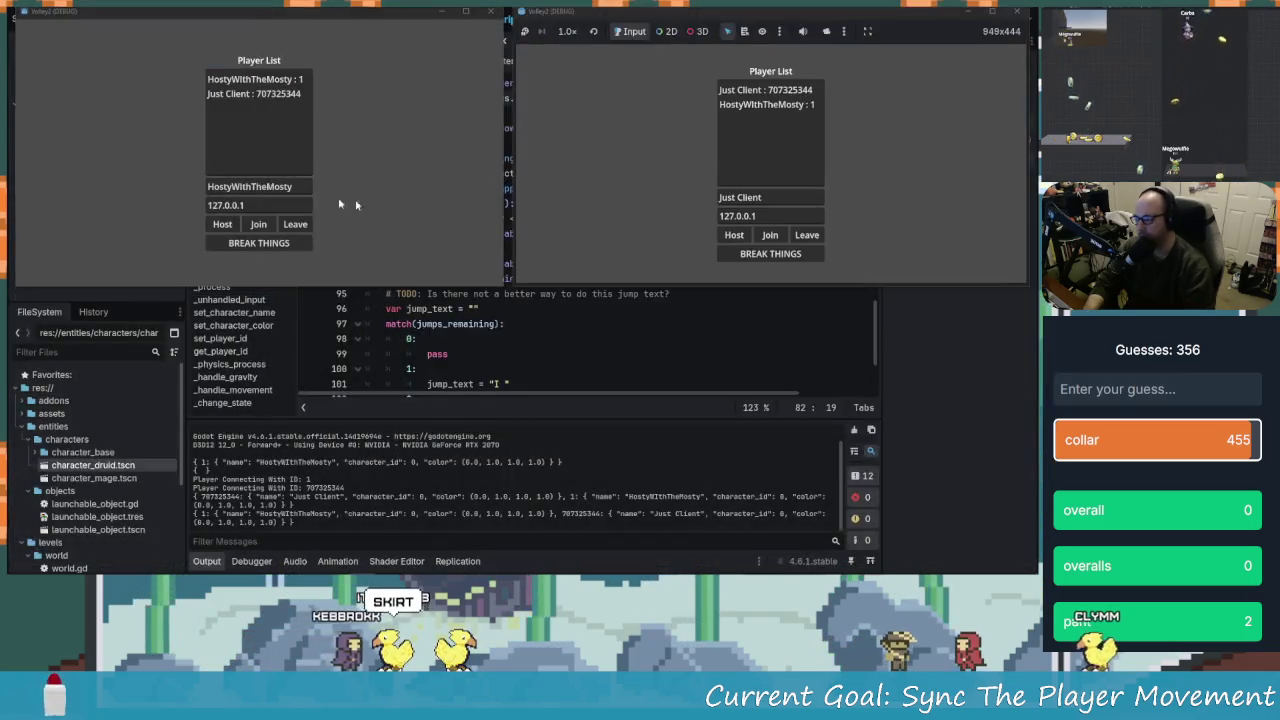
# Move the host character right and jump to check syncing, then close the client window
pyautogui.click(251, 244)
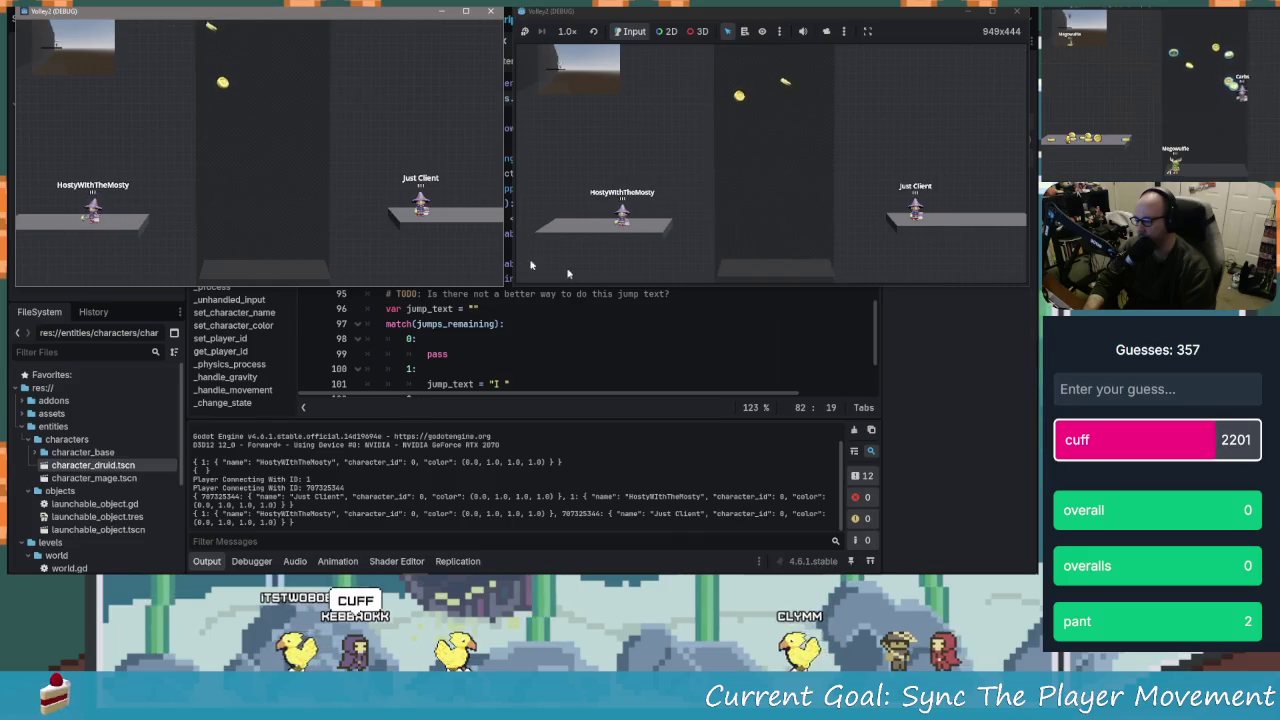
pyautogui.press('Right')
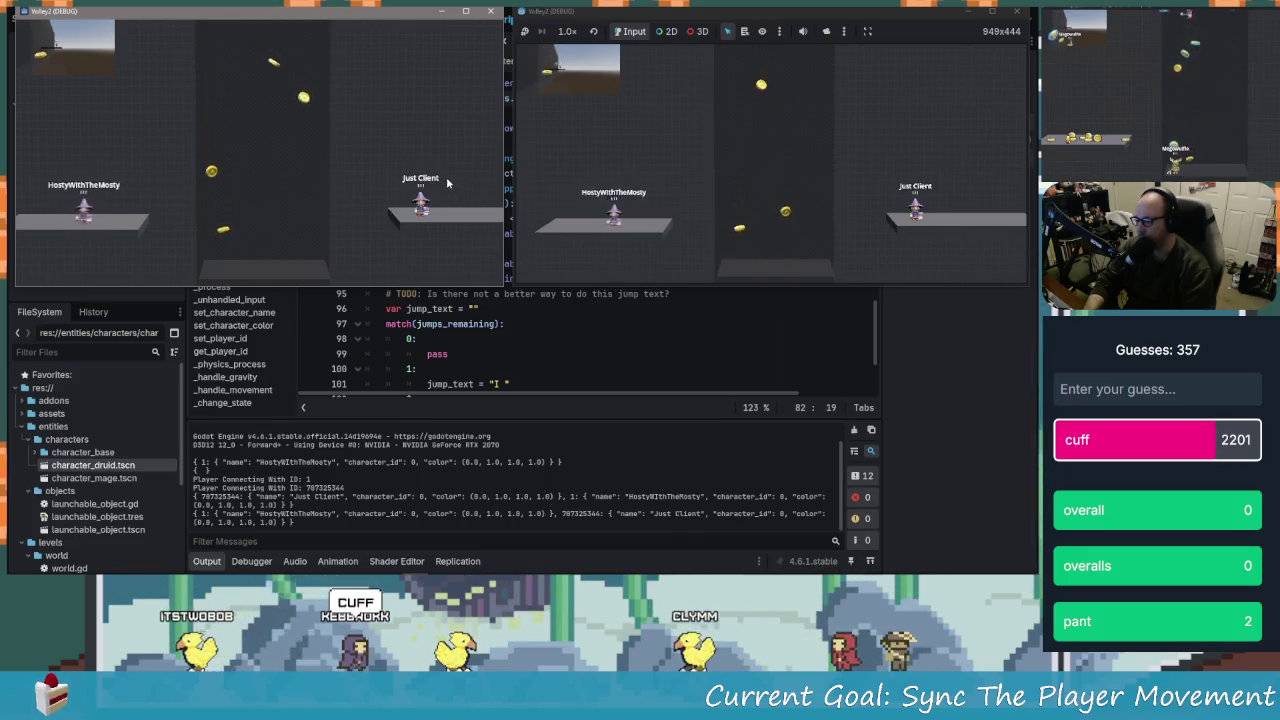
pyautogui.press('space')
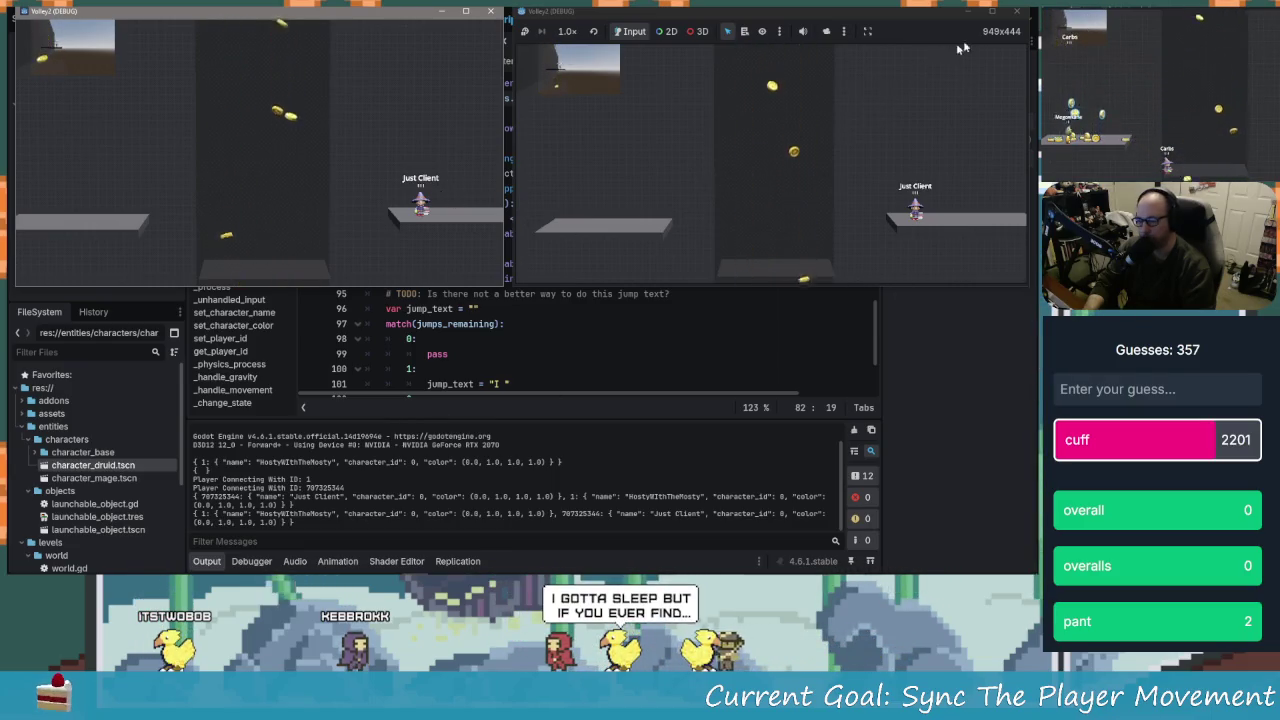
pyautogui.click(1016, 11)
# Close the host window and review character_base.gd alongside the Replication list of synced properties
pyautogui.click(490, 11)
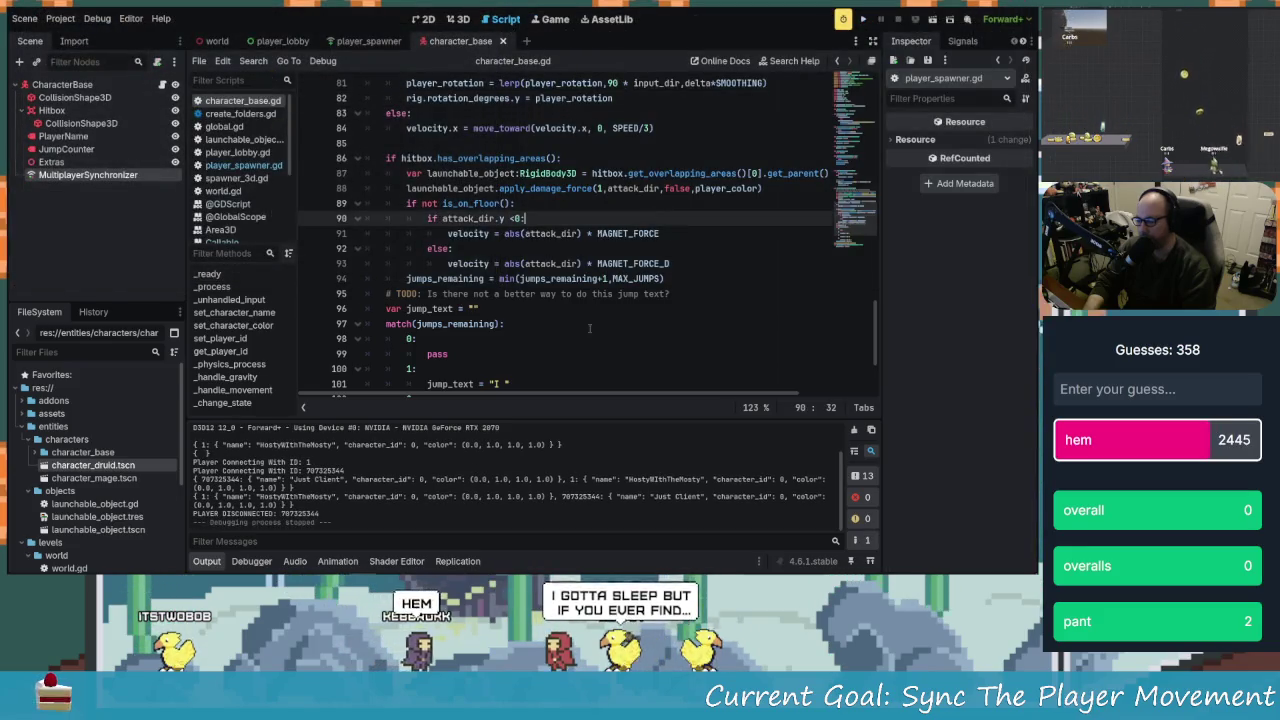
pyautogui.click(526, 263)
pyautogui.scroll(13, 484, 323)
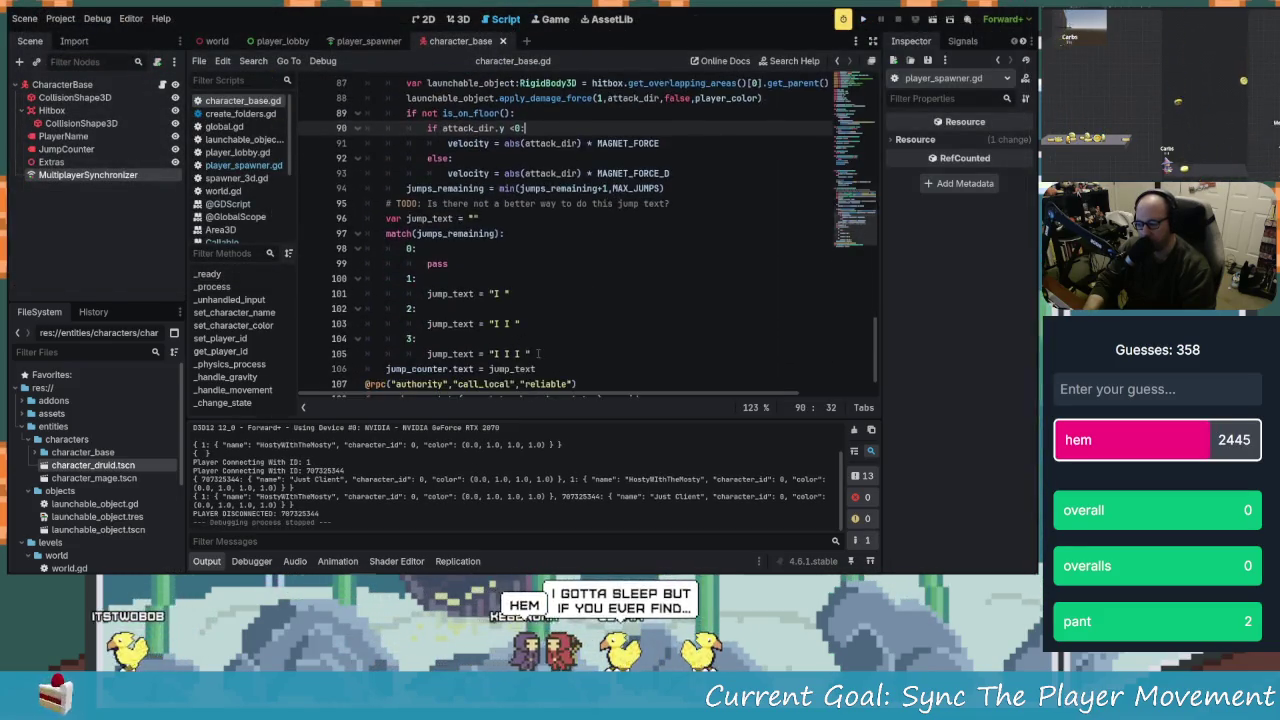
pyautogui.scroll(13, 538, 354)
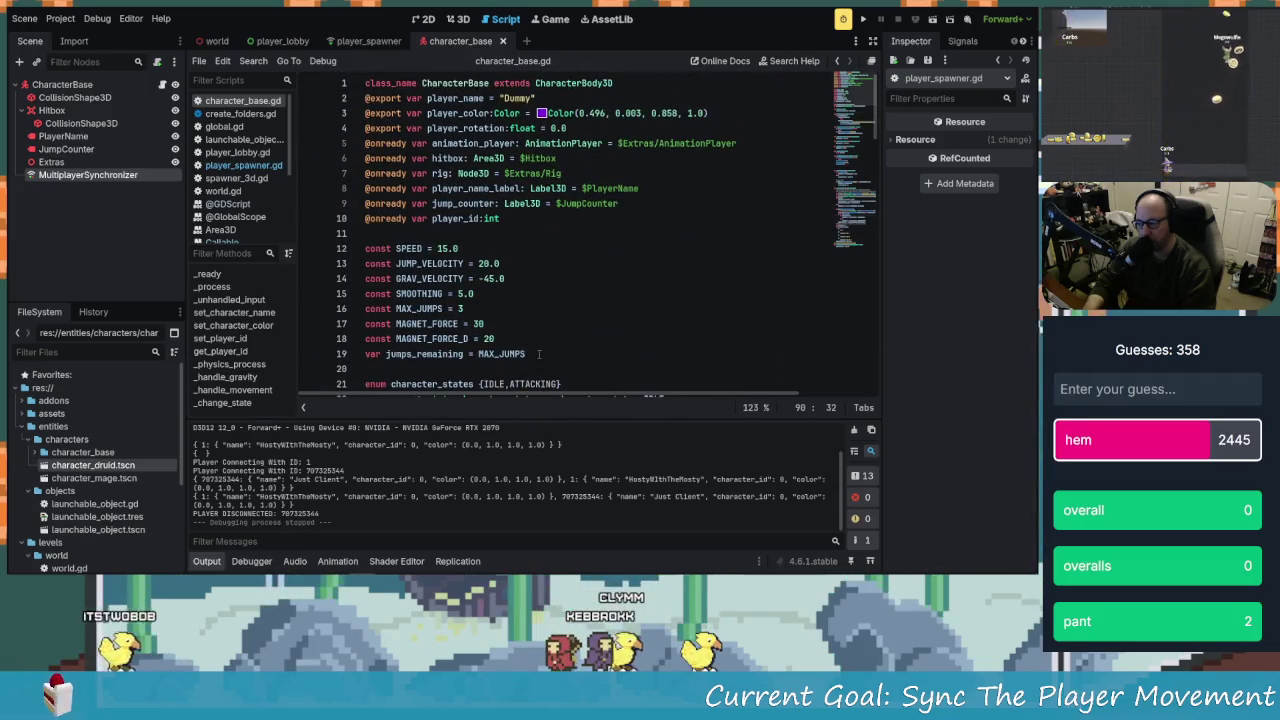
pyautogui.scroll(-1, 538, 354)
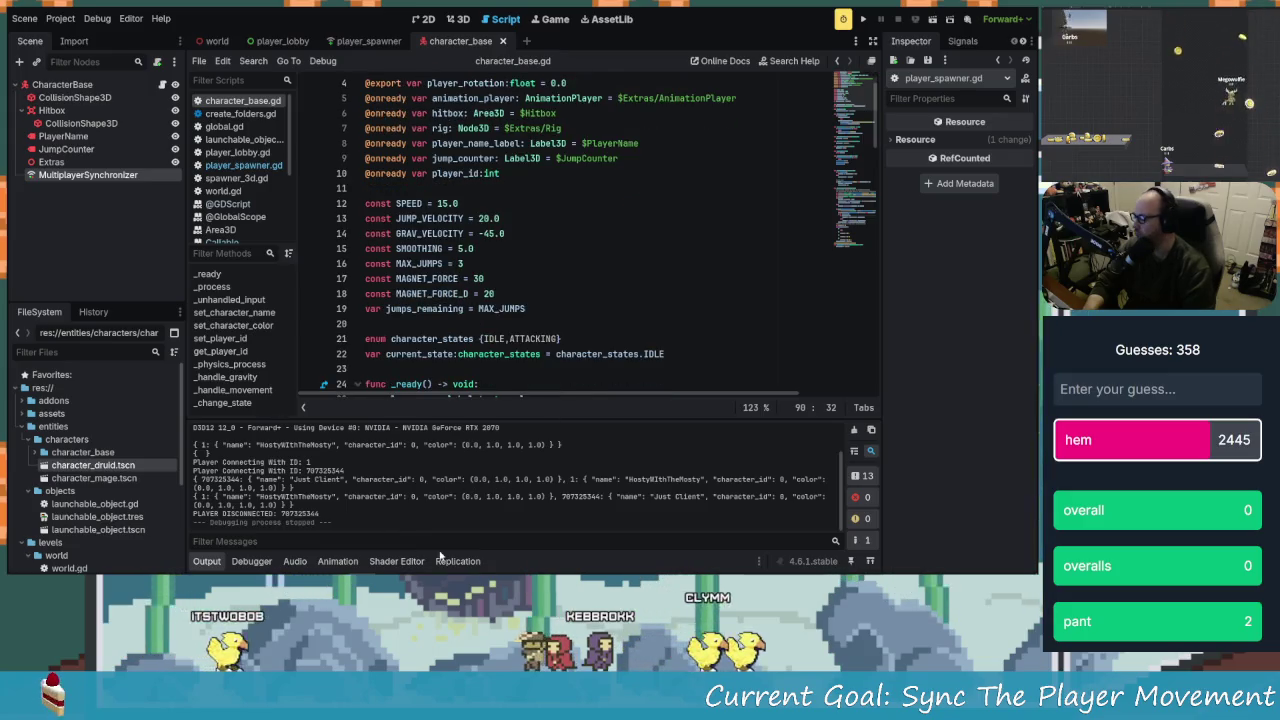
pyautogui.click(441, 557)
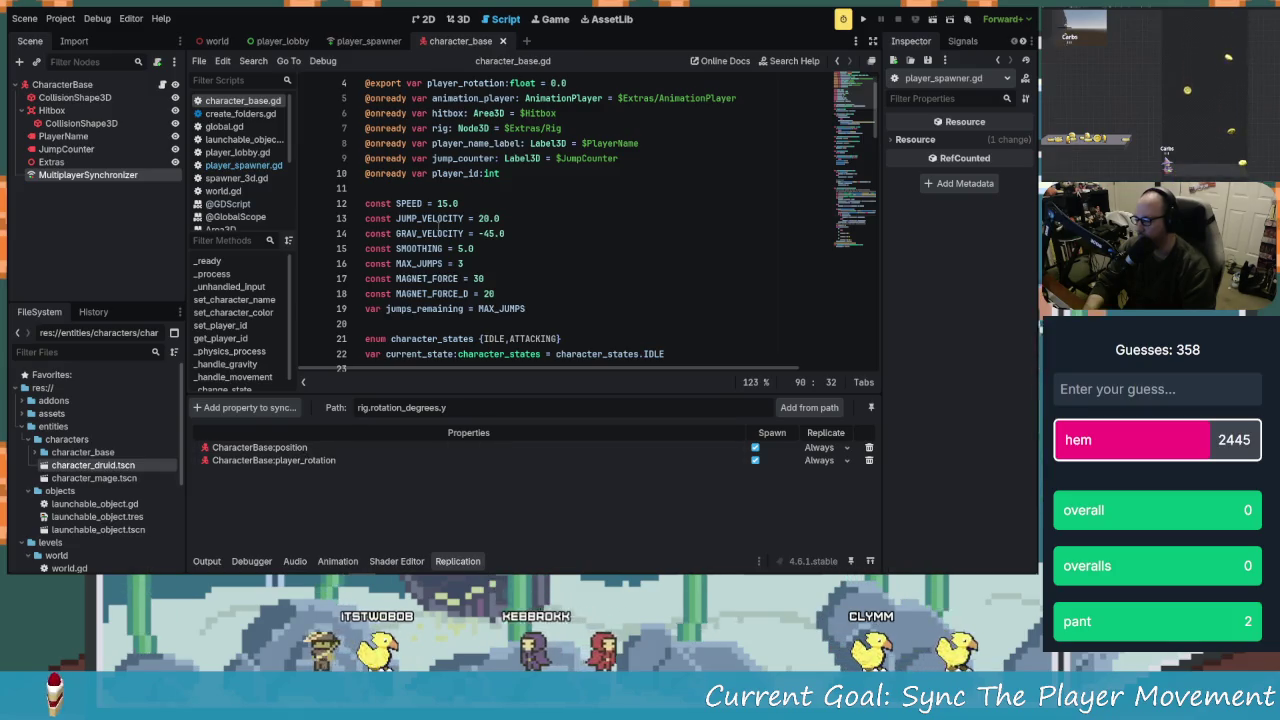
pyautogui.scroll(-12, 516, 235)
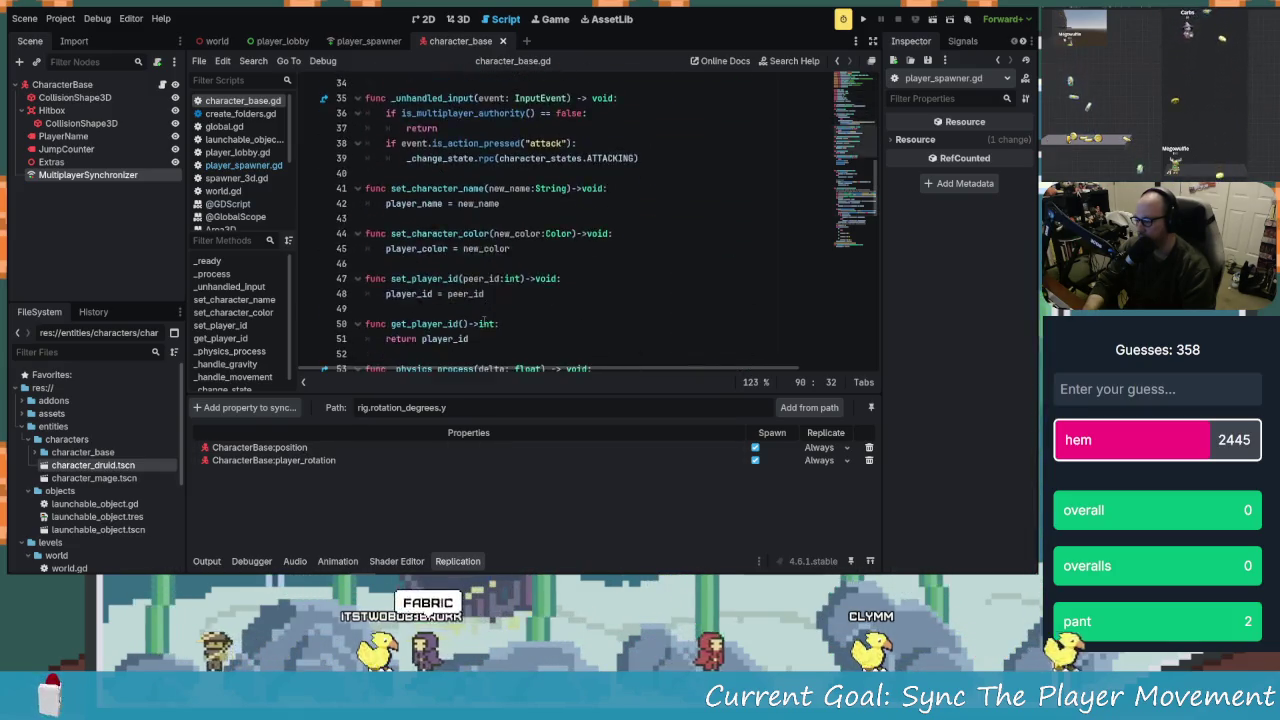
pyautogui.scroll(-10, 488, 318)
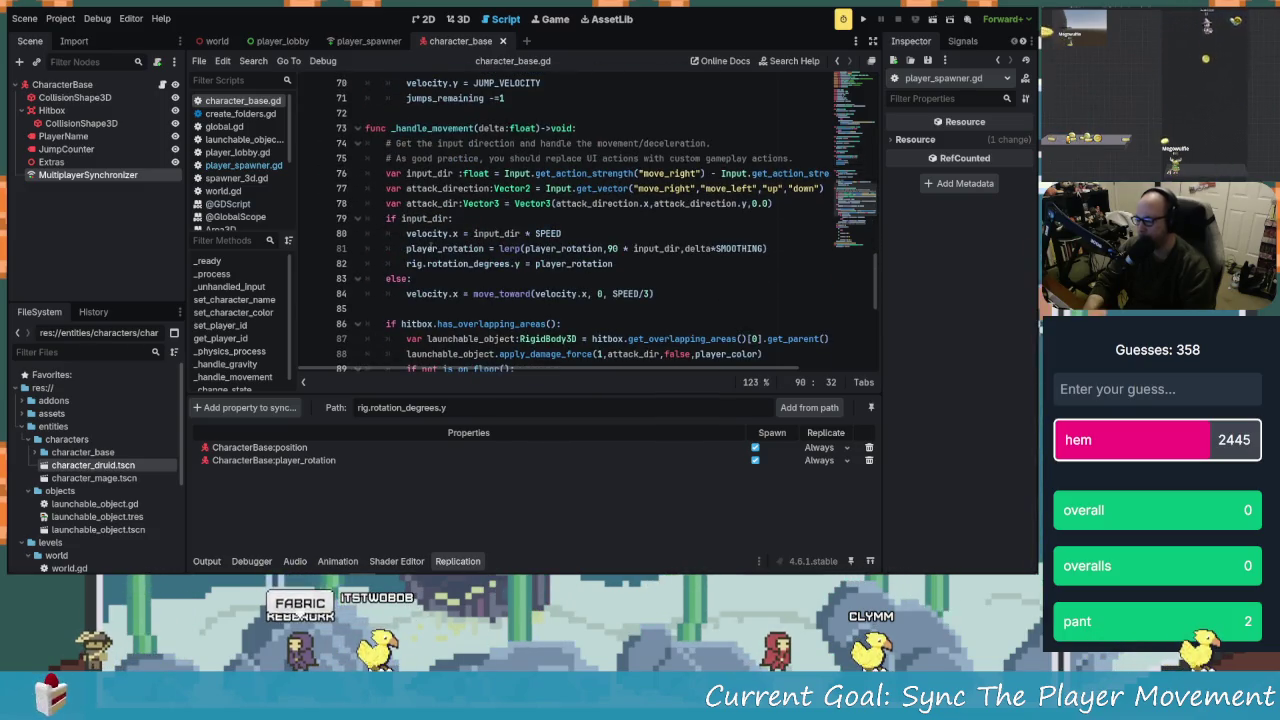
pyautogui.click(432, 248)
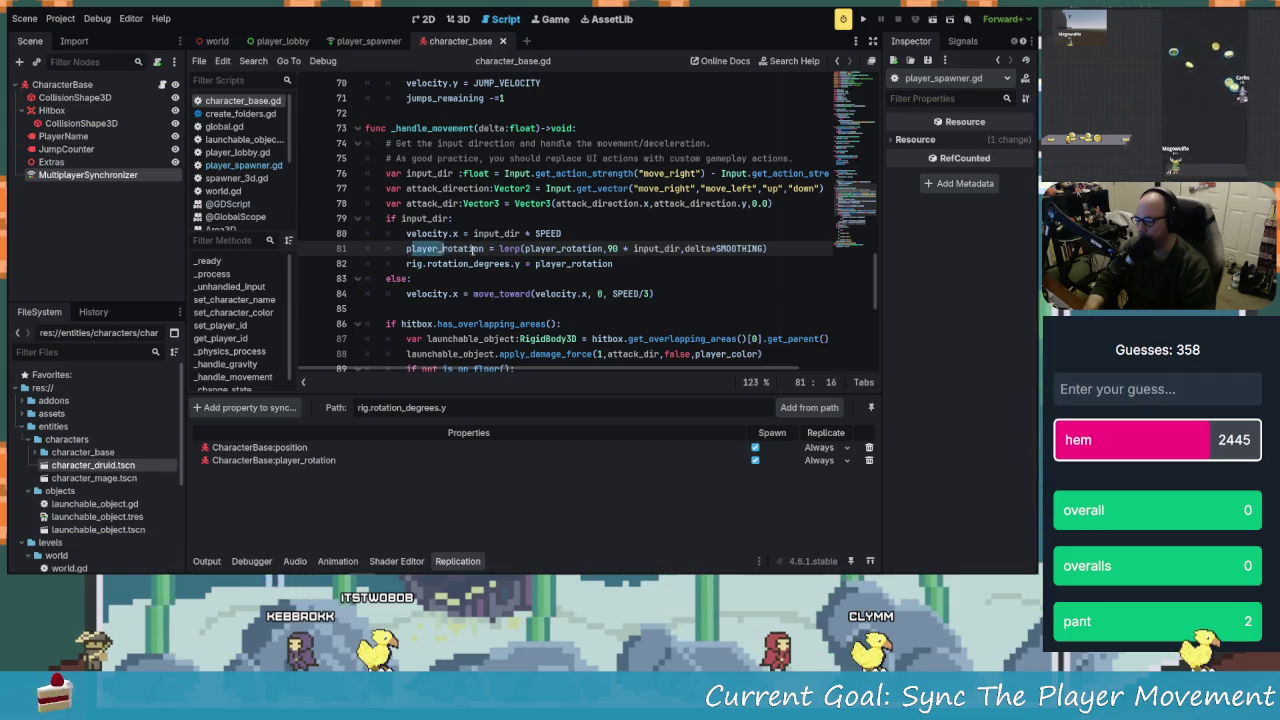
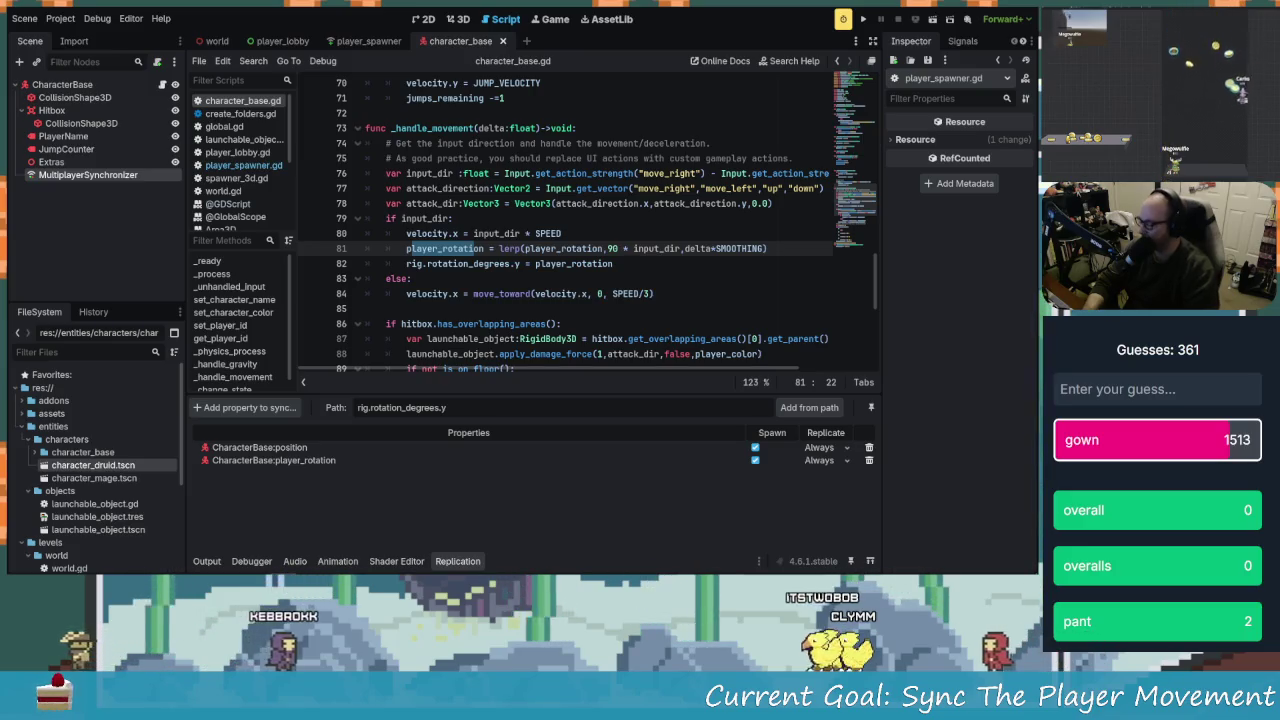
# Add rig.rotation_degrees.y to the synced properties, then remove it again
pyautogui.click(501, 293)
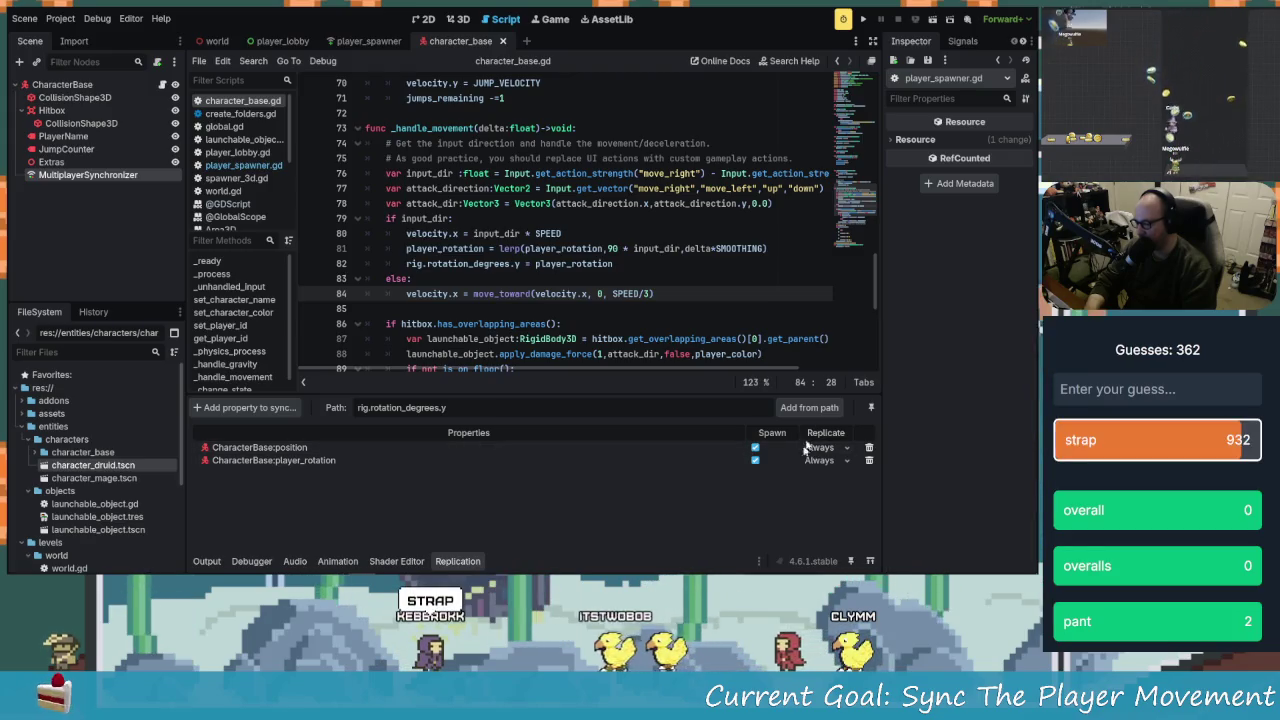
pyautogui.click(809, 407)
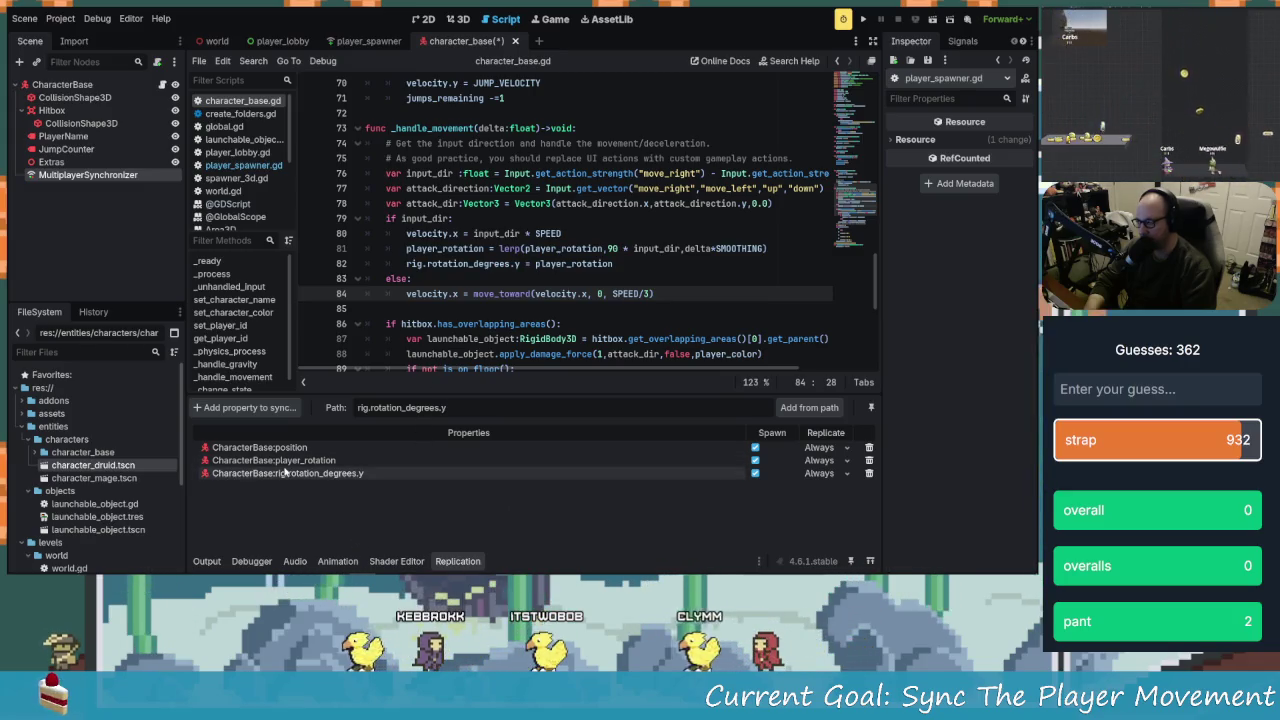
pyautogui.click(868, 477)
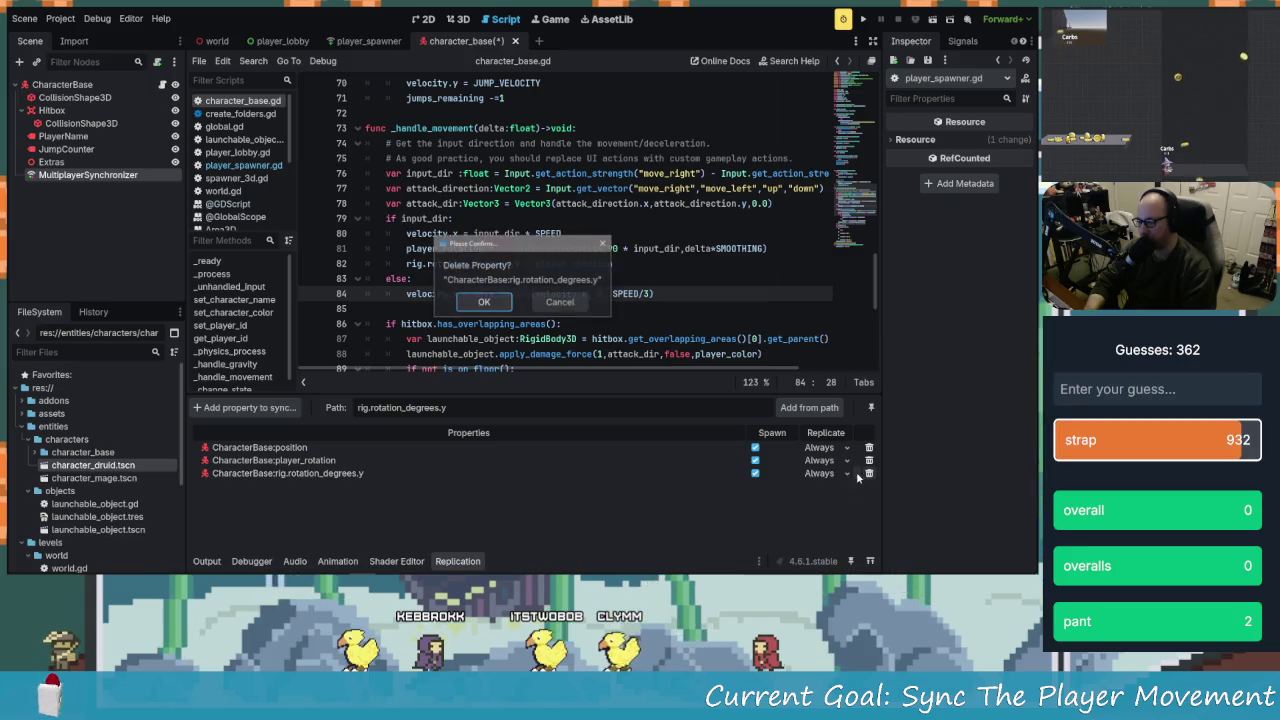
pyautogui.click(485, 305)
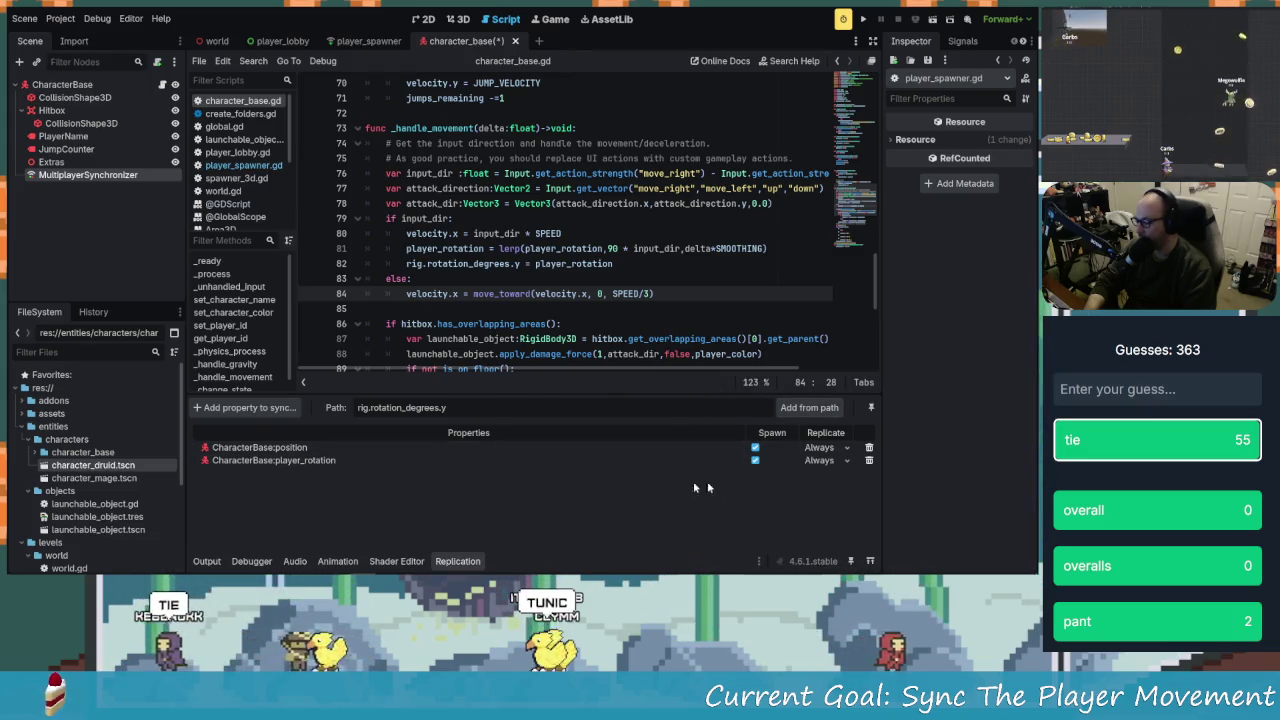
pyautogui.click(755, 460)
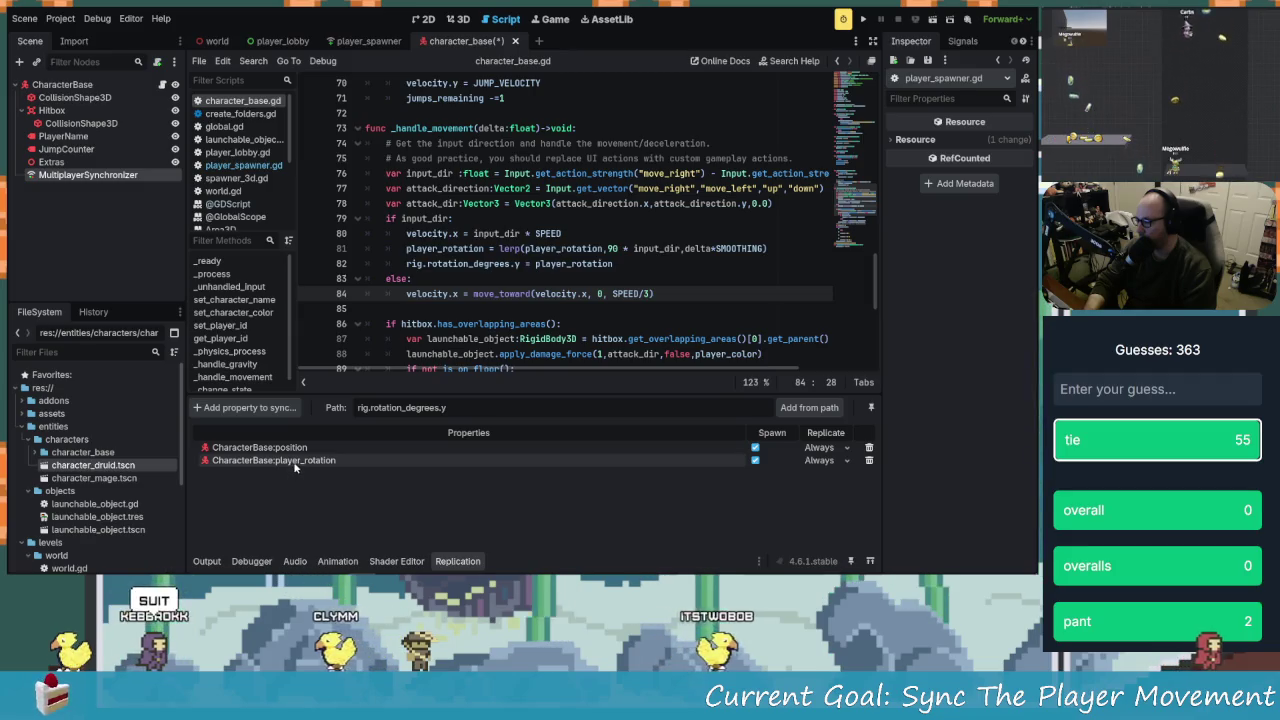
pyautogui.press('Up')
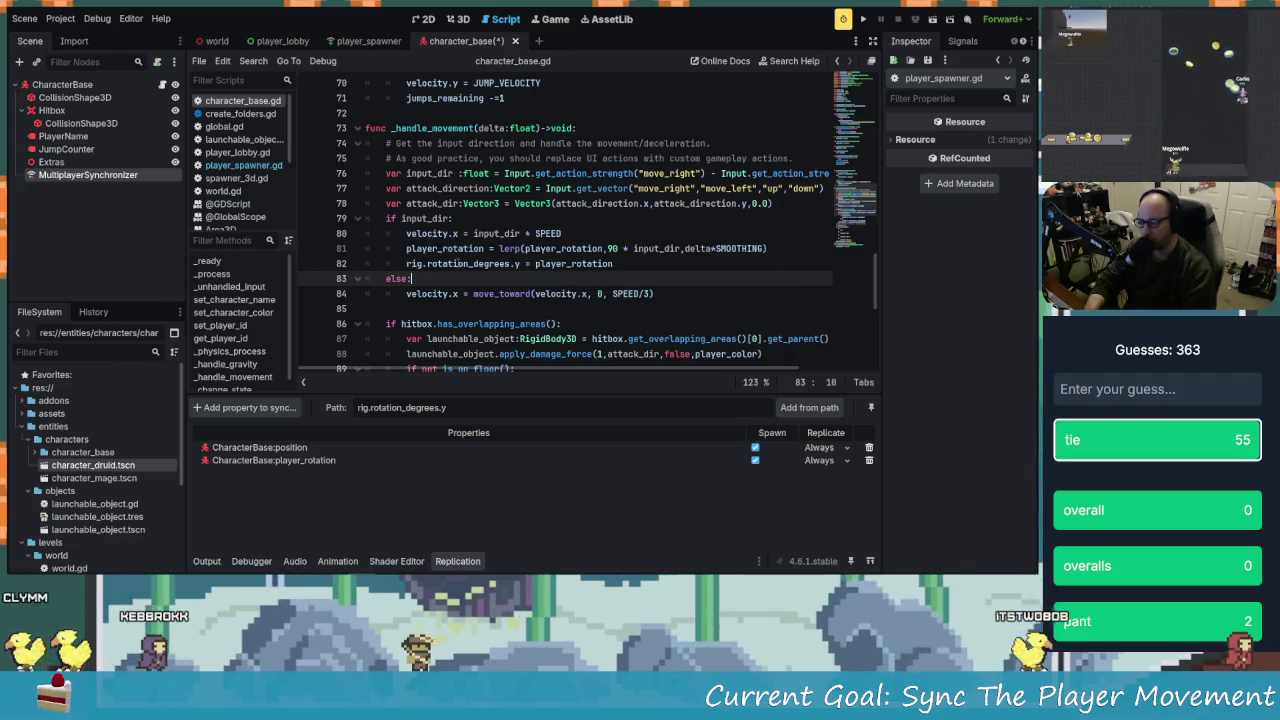
# Scroll through the script, then switch to the browser's player_spawner.gd page
pyautogui.scroll(-1, 458, 265)
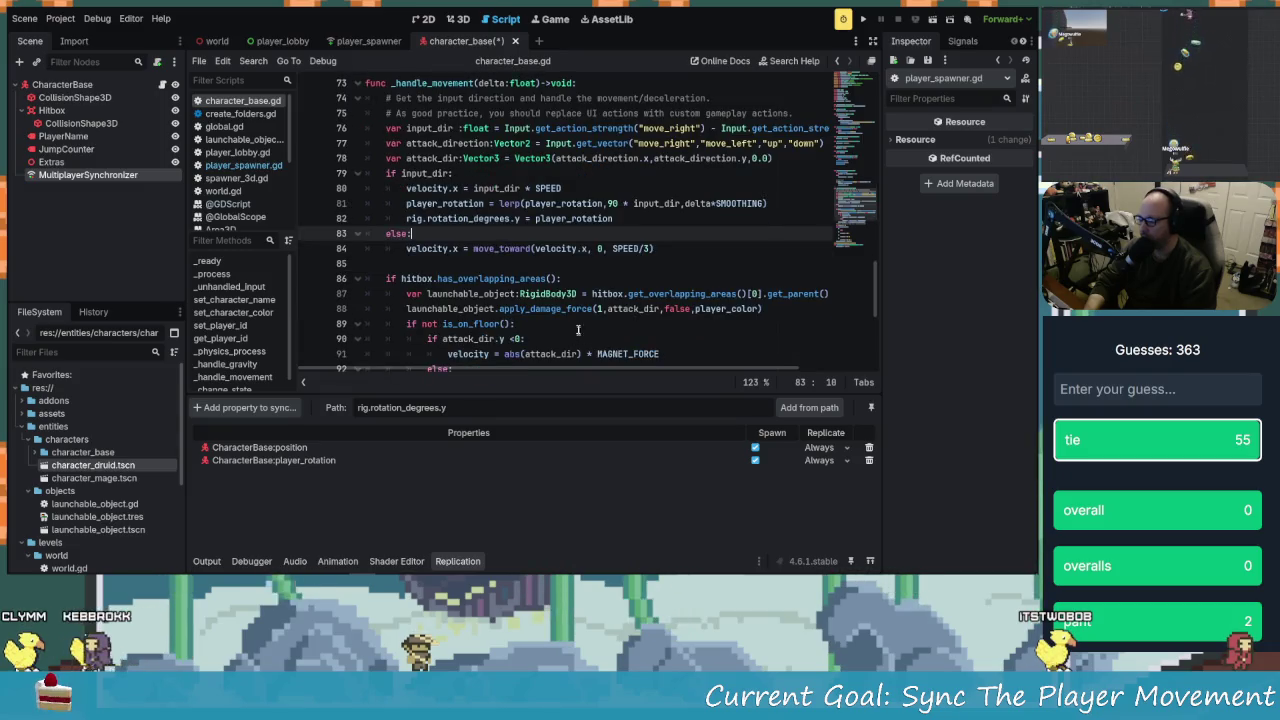
pyautogui.scroll(-3, 543, 270)
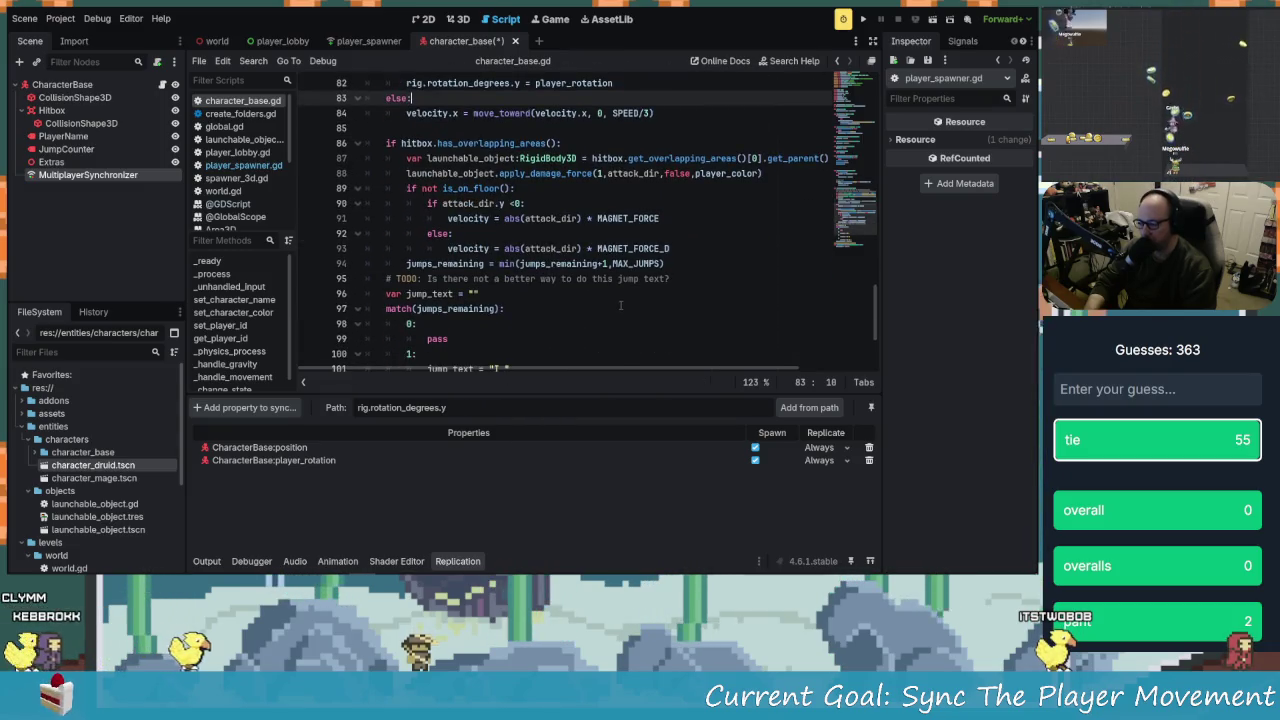
pyautogui.scroll(-3, 620, 305)
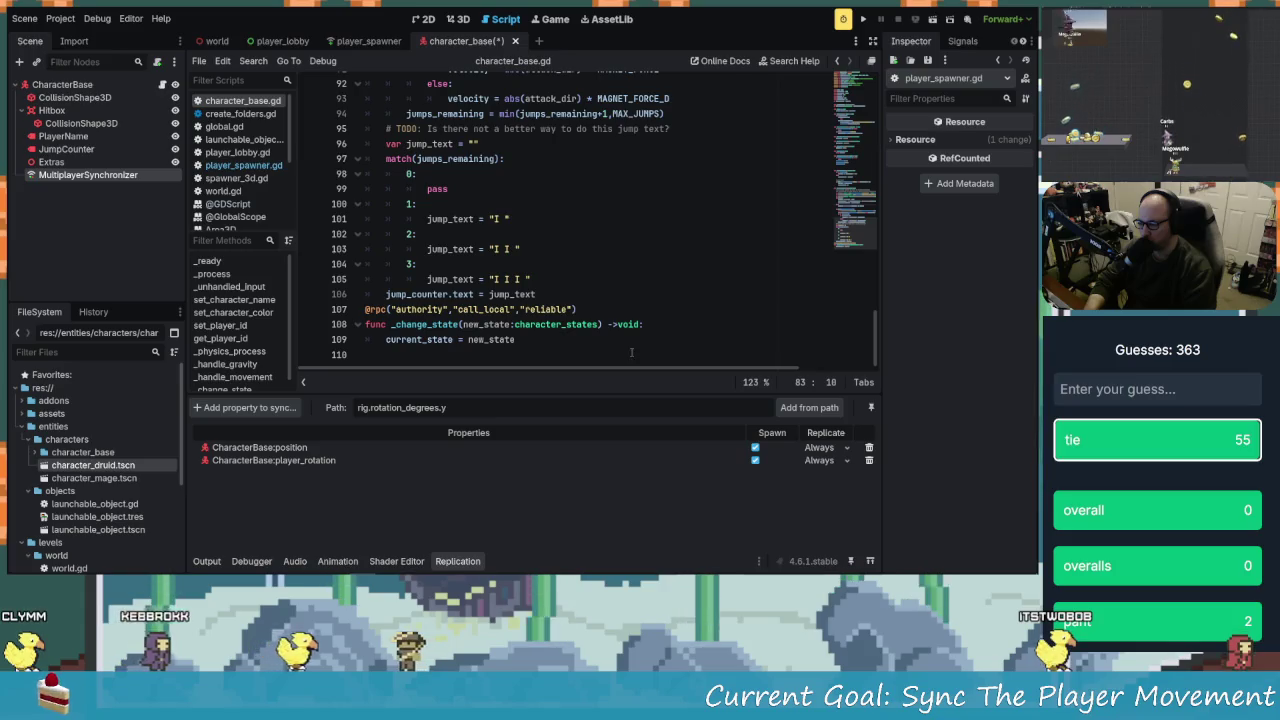
pyautogui.scroll(5, 615, 344)
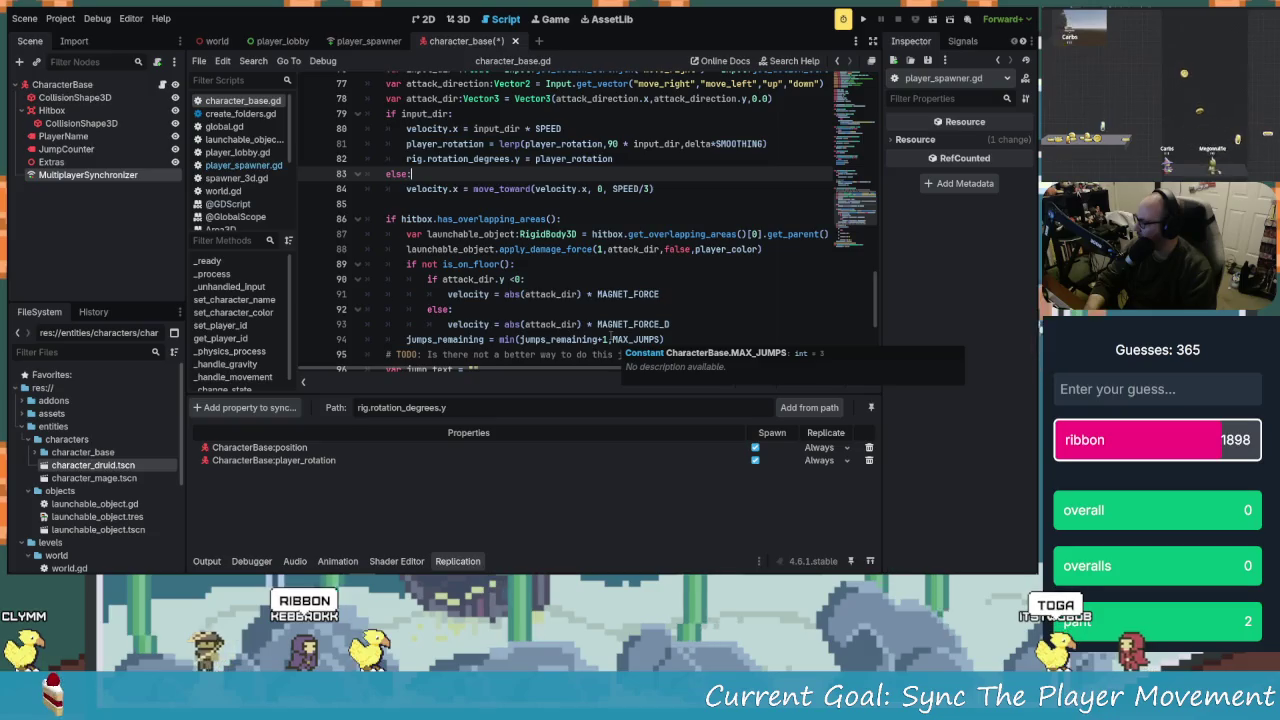
pyautogui.scroll(2, 545, 305)
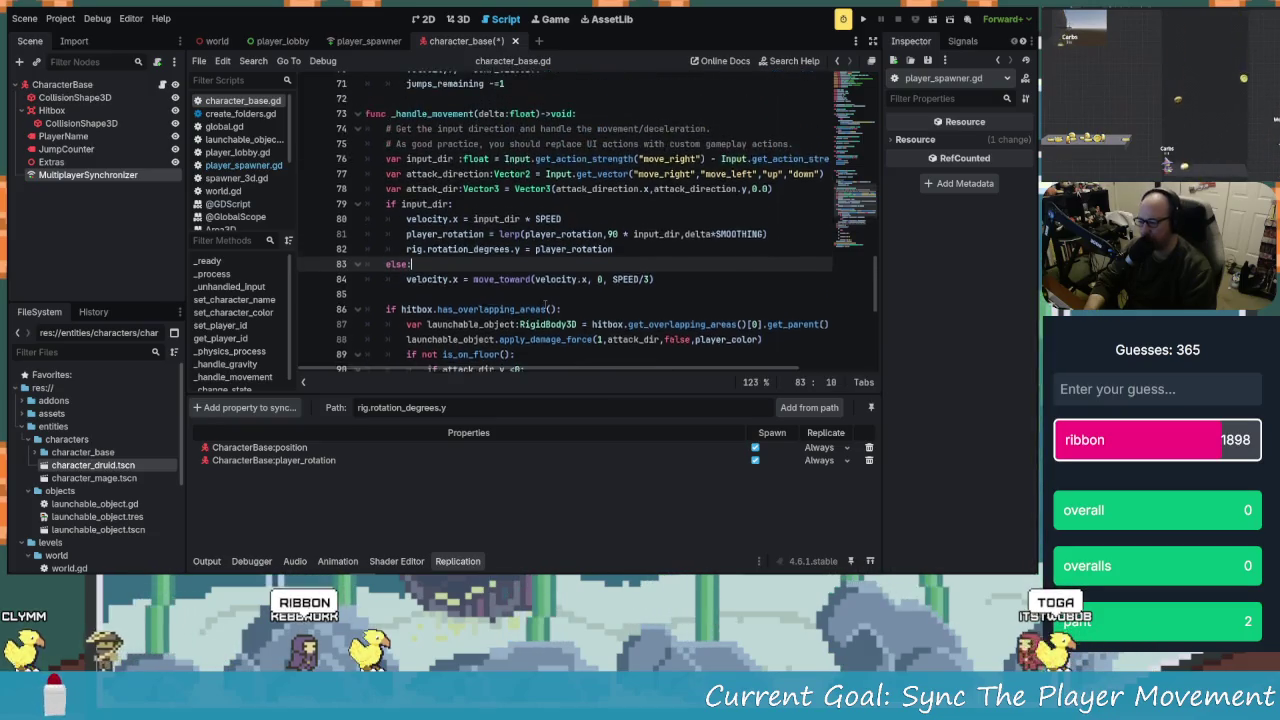
pyautogui.scroll(1, 545, 305)
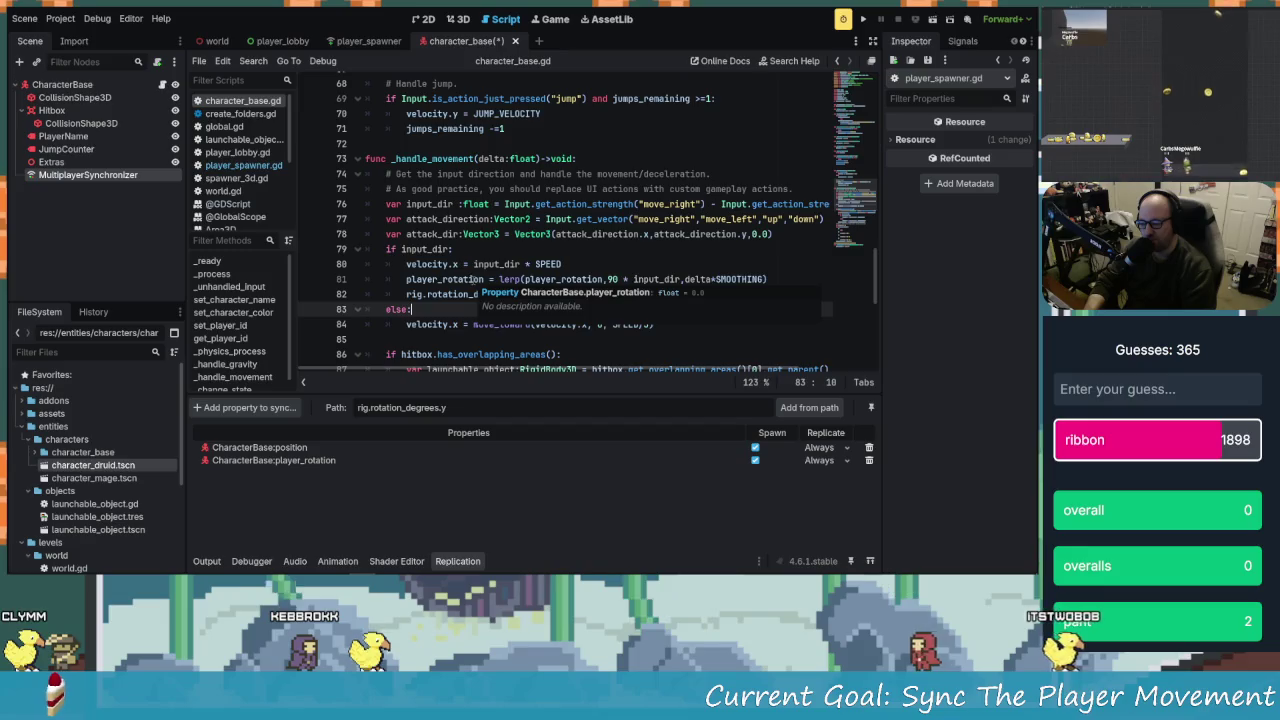
pyautogui.hotkey('alt', 'Tab')
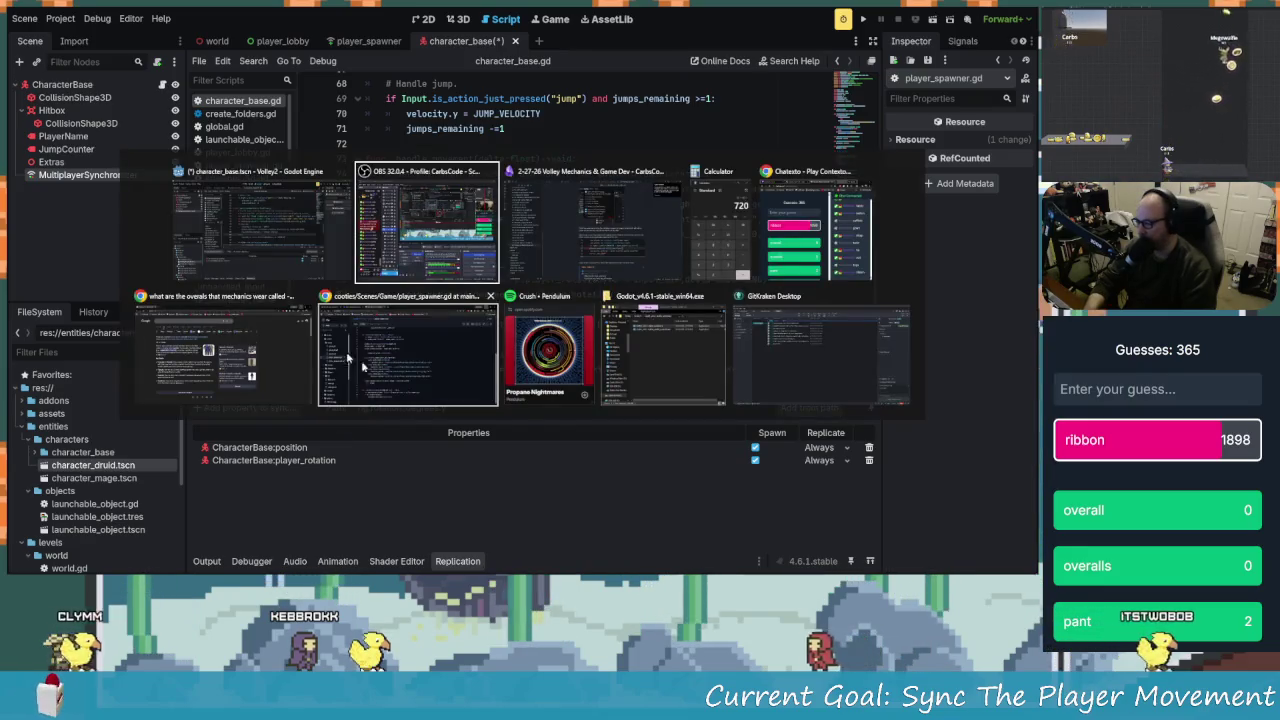
pyautogui.click(398, 369)
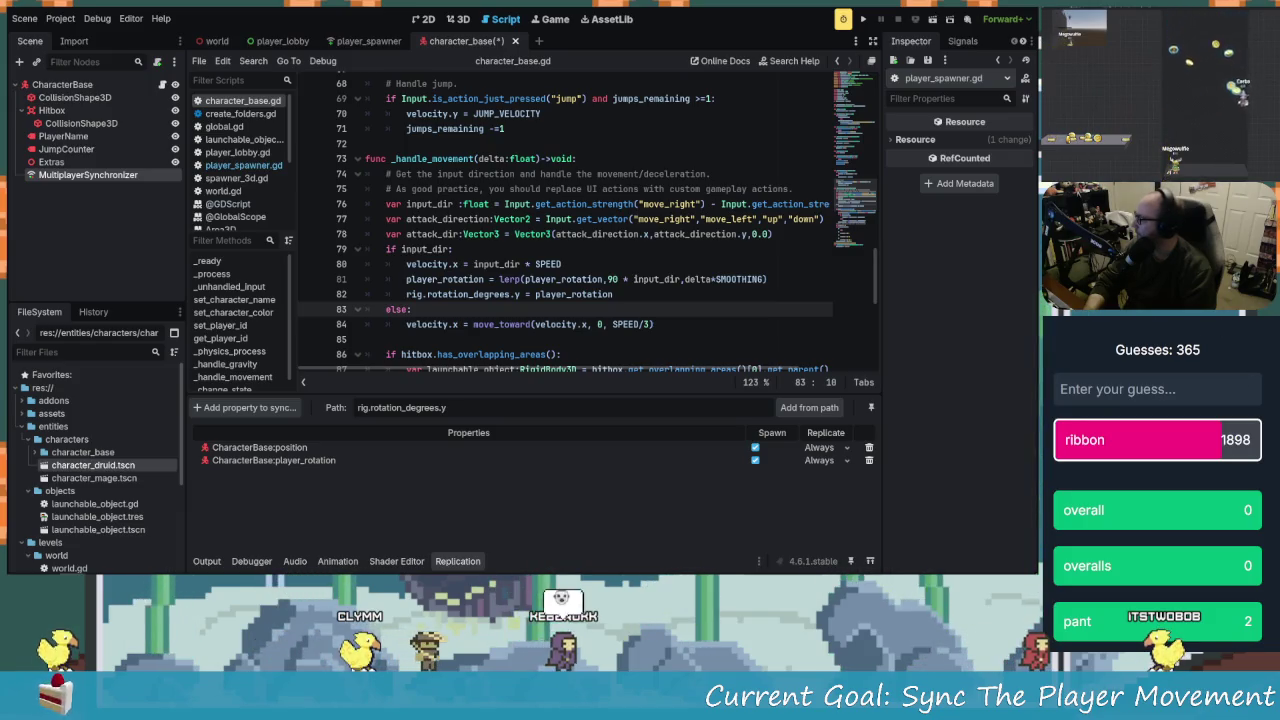
pyautogui.hotkey('alt', 'Tab')
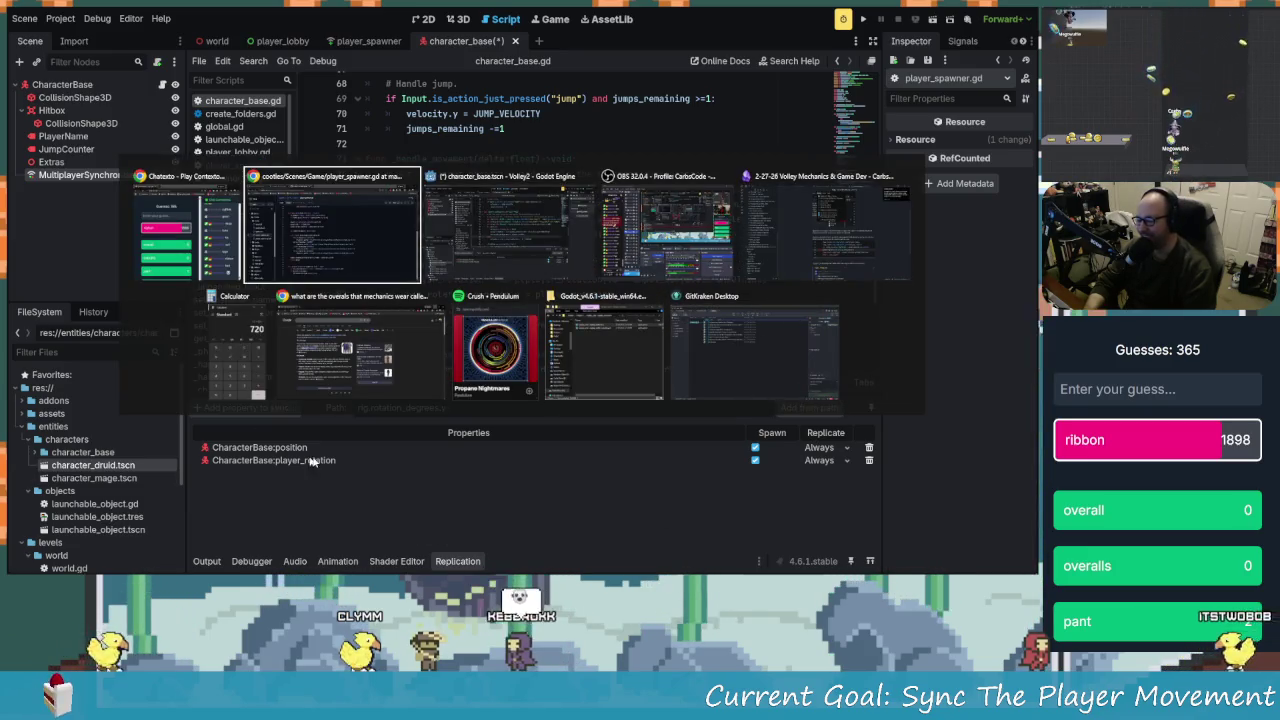
pyautogui.press('Escape')
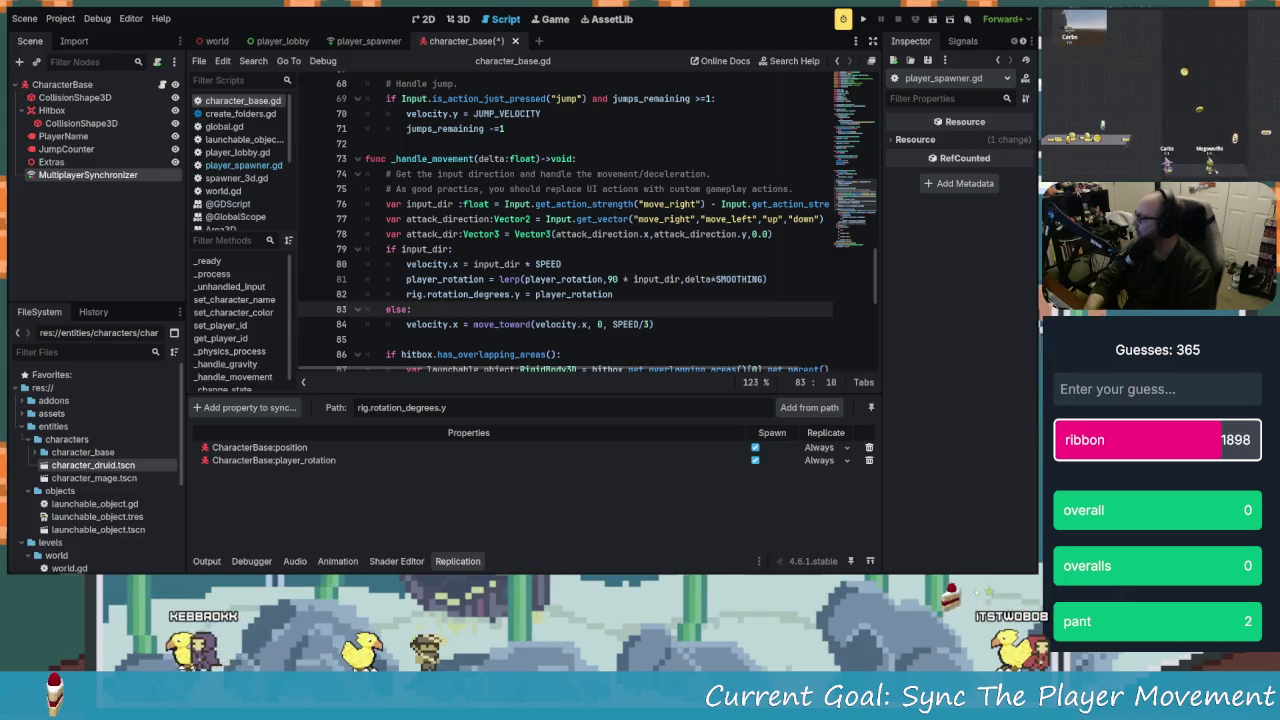
pyautogui.hotkey('alt', 'Tab')
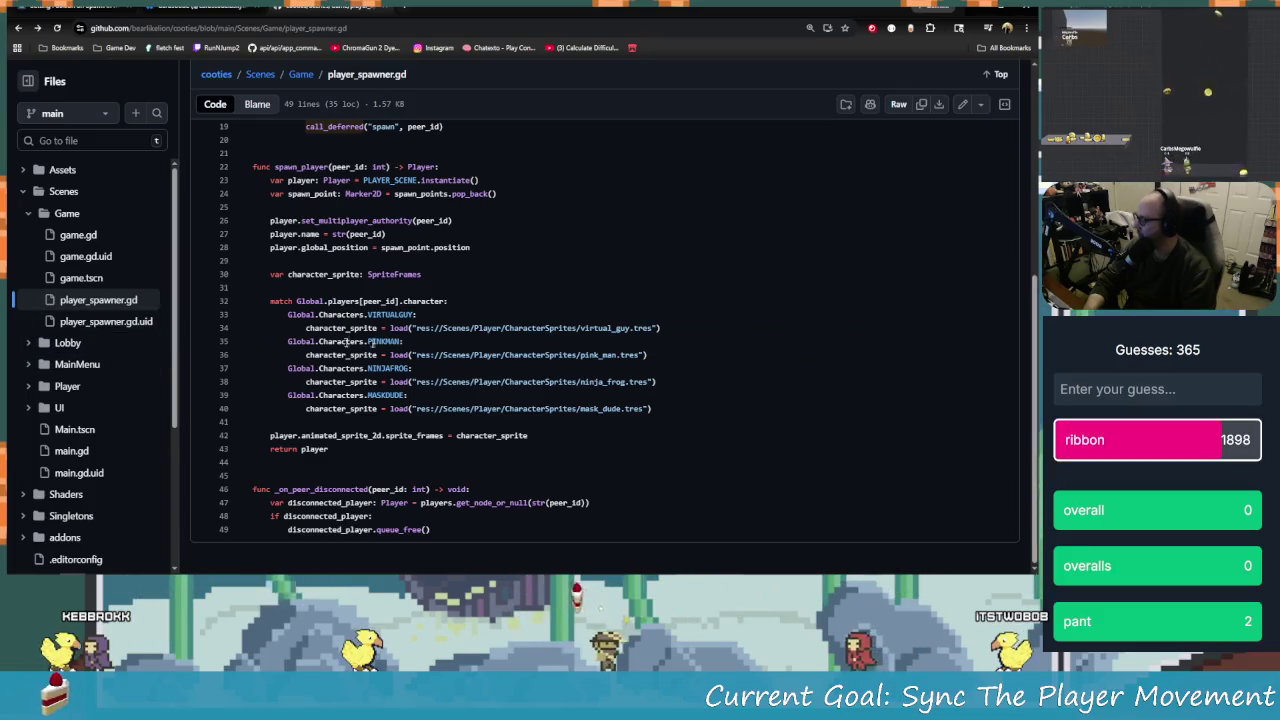
# Browse the cooties file tree, peek inside addons, then open Scenes/Player
pyautogui.scroll(3, 432, 313)
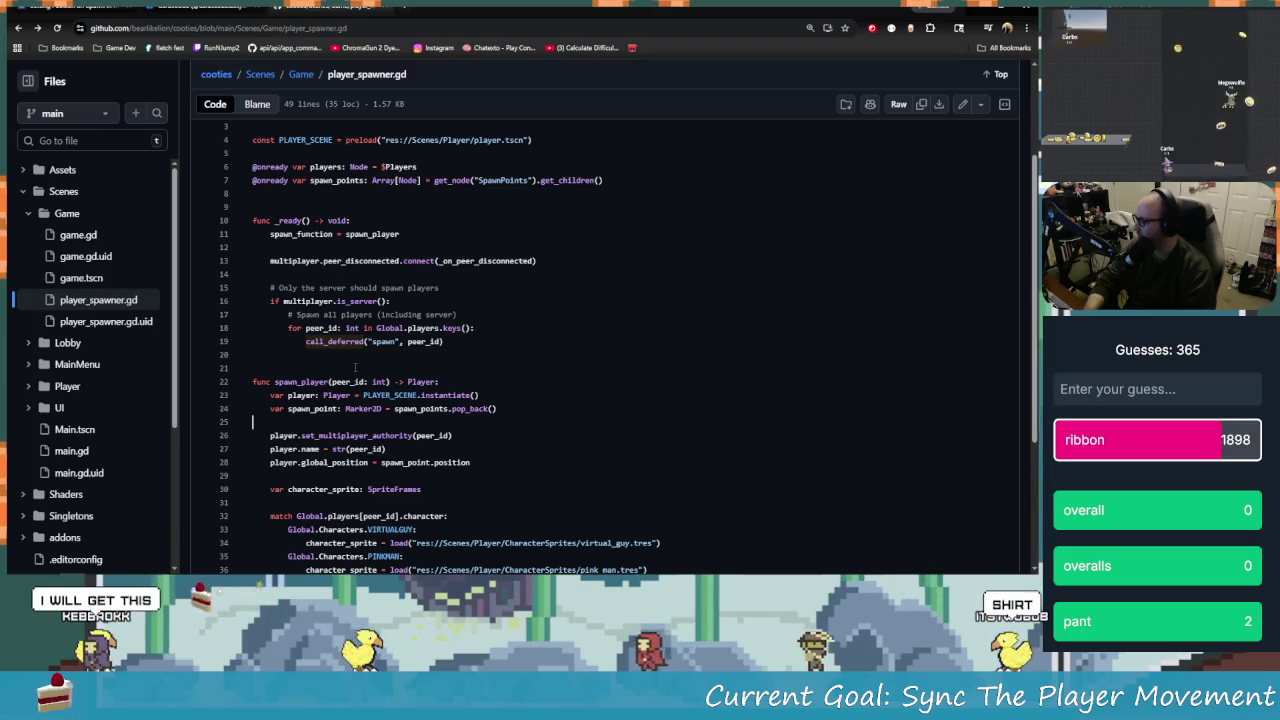
pyautogui.scroll(2, 422, 391)
pyautogui.scroll(-5, 422, 391)
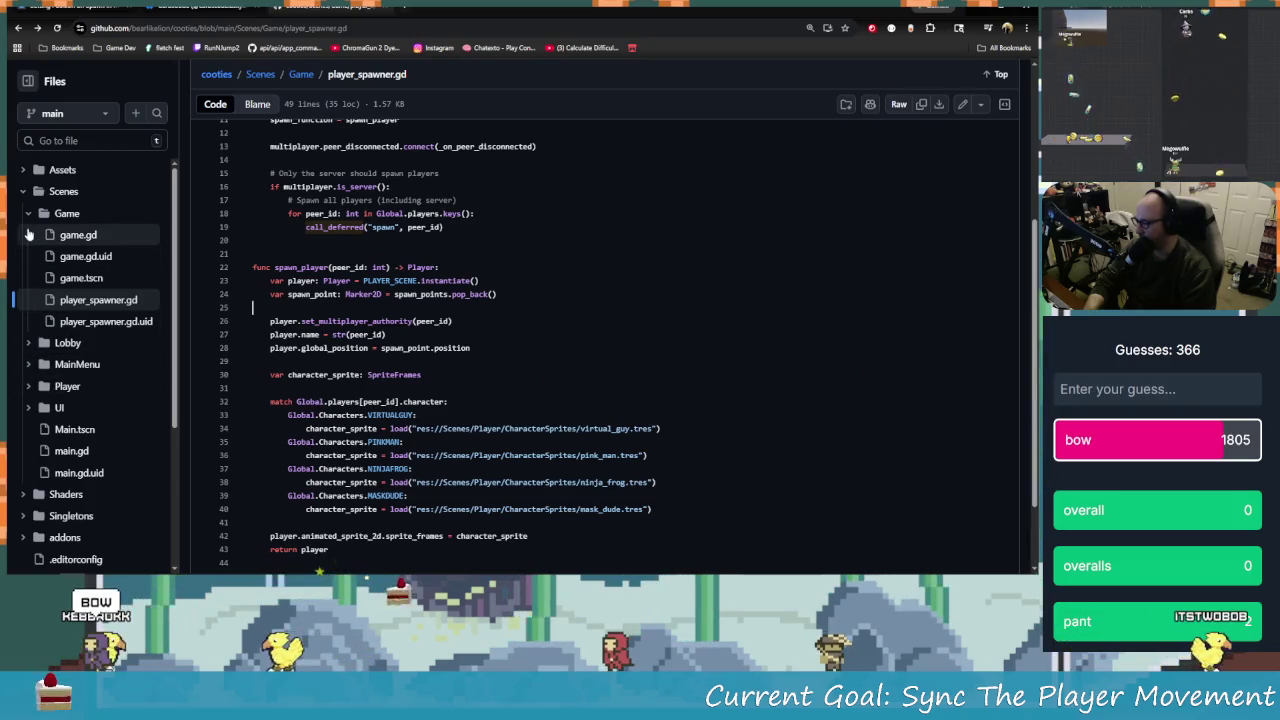
pyautogui.scroll(-2, 52, 270)
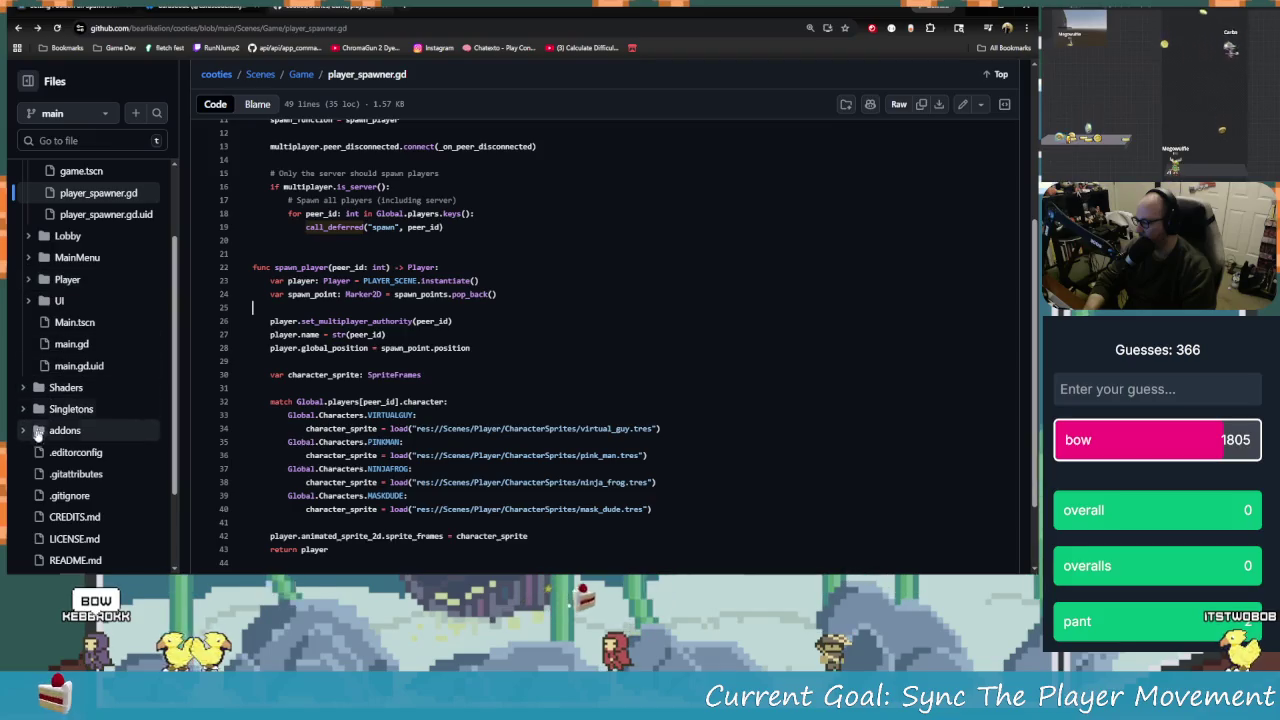
pyautogui.scroll(-2, 40, 435)
pyautogui.scroll(3, 30, 460)
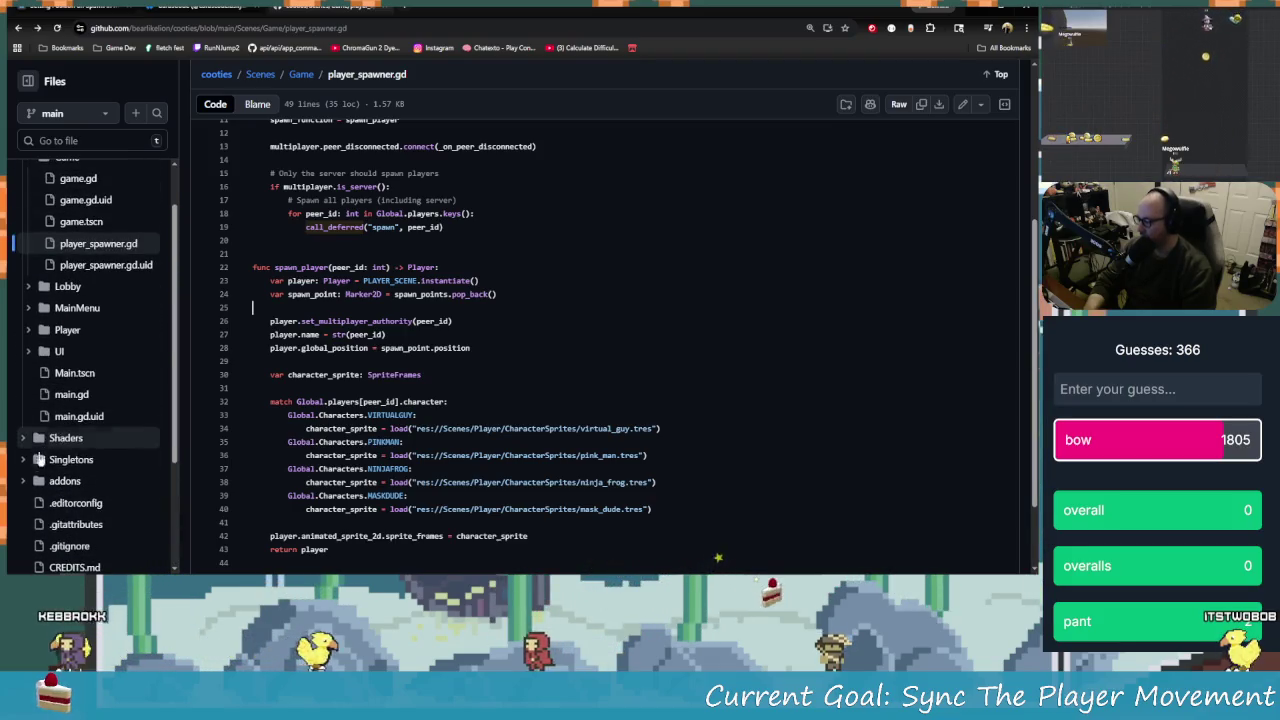
pyautogui.click(23, 482)
pyautogui.scroll(-3, 50, 440)
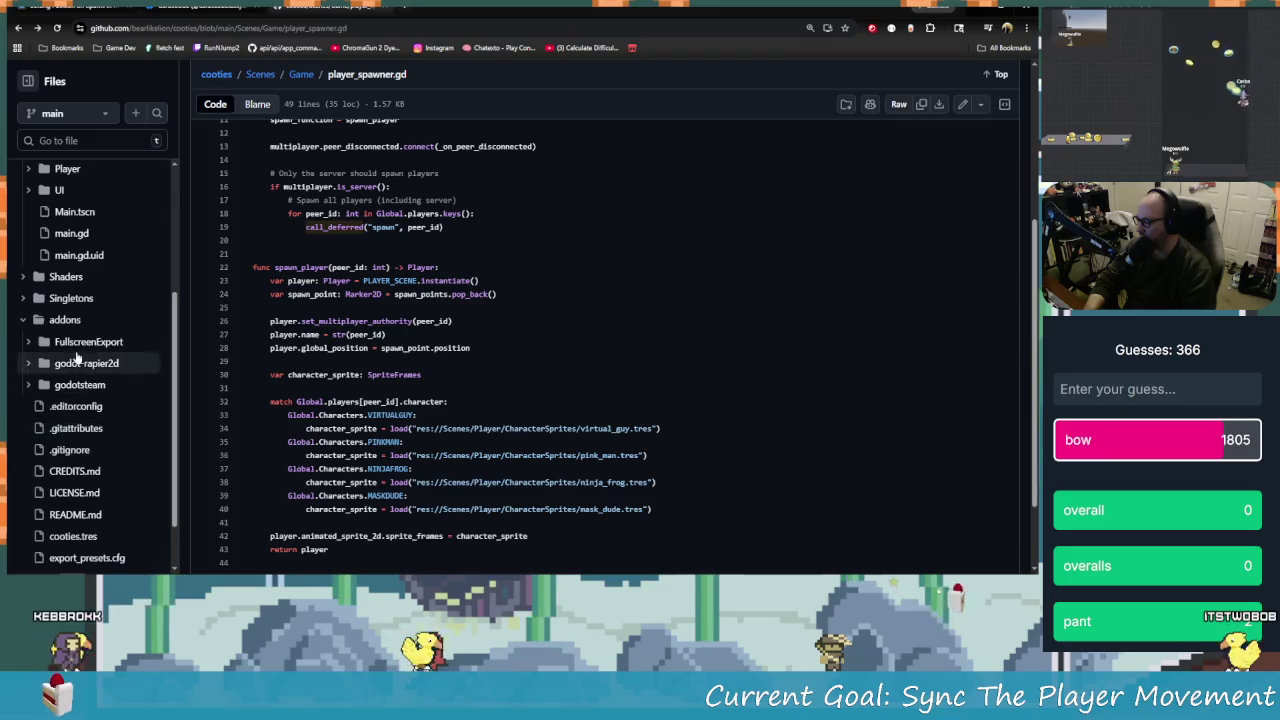
pyautogui.scroll(1, 35, 405)
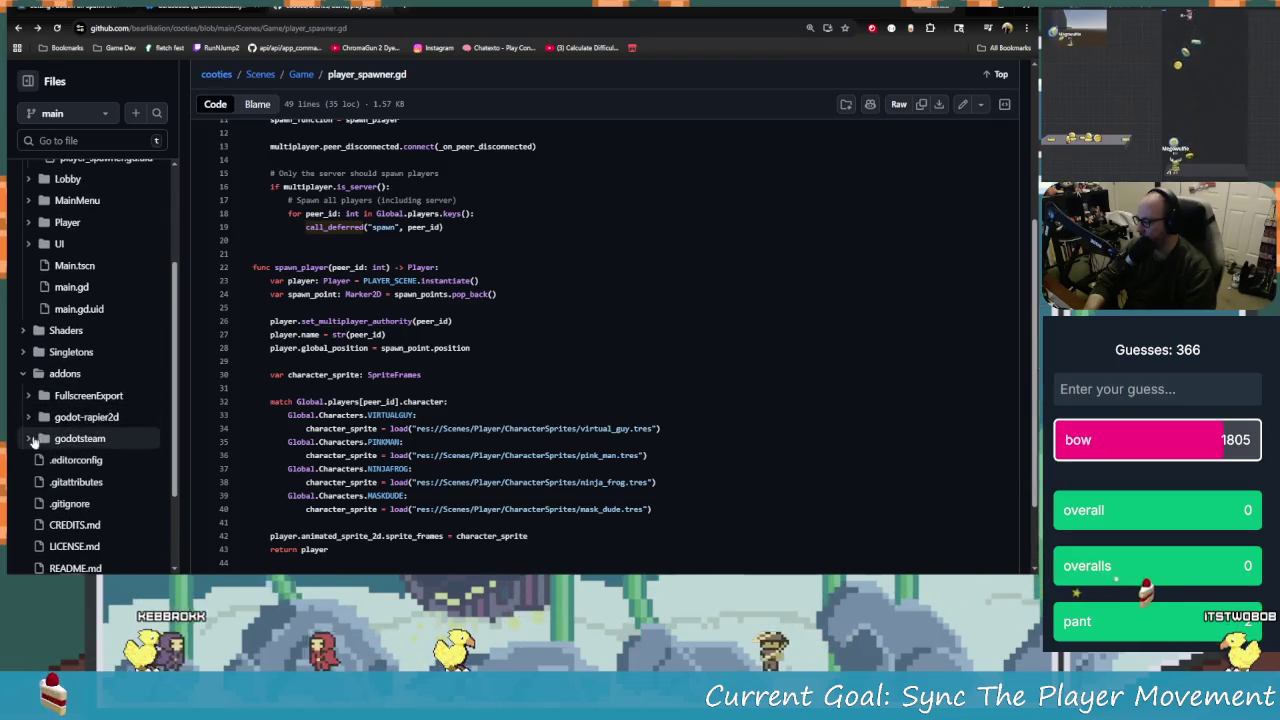
pyautogui.click(18, 378)
pyautogui.scroll(2, 36, 366)
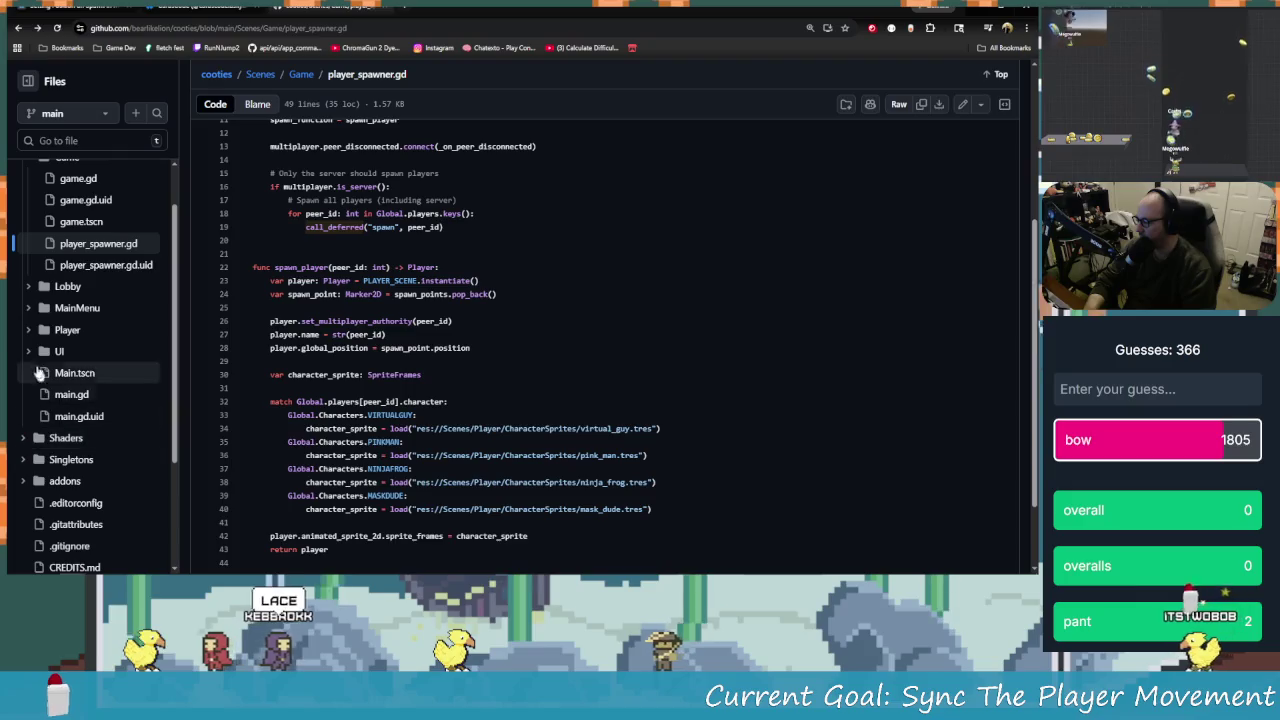
pyautogui.scroll(1, 35, 366)
pyautogui.click(40, 385)
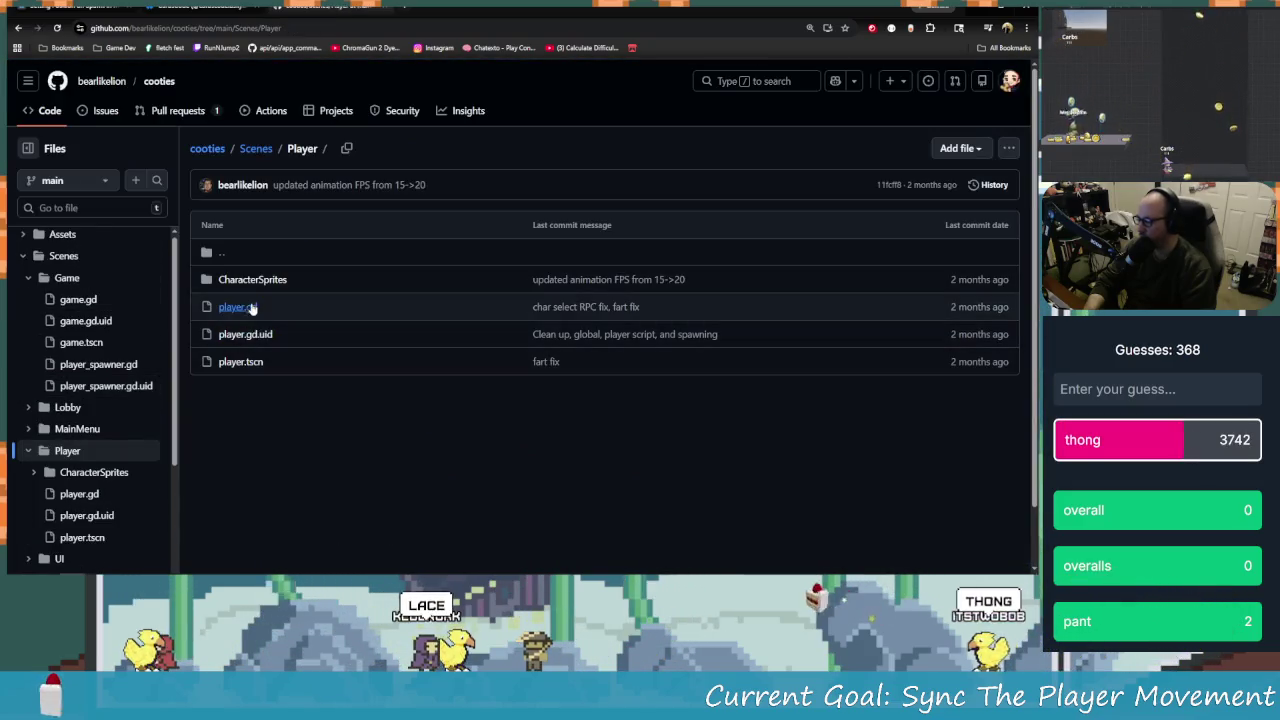
# Open player.gd, select movement lines 8–10 and look up the float symbol
pyautogui.click(308, 316)
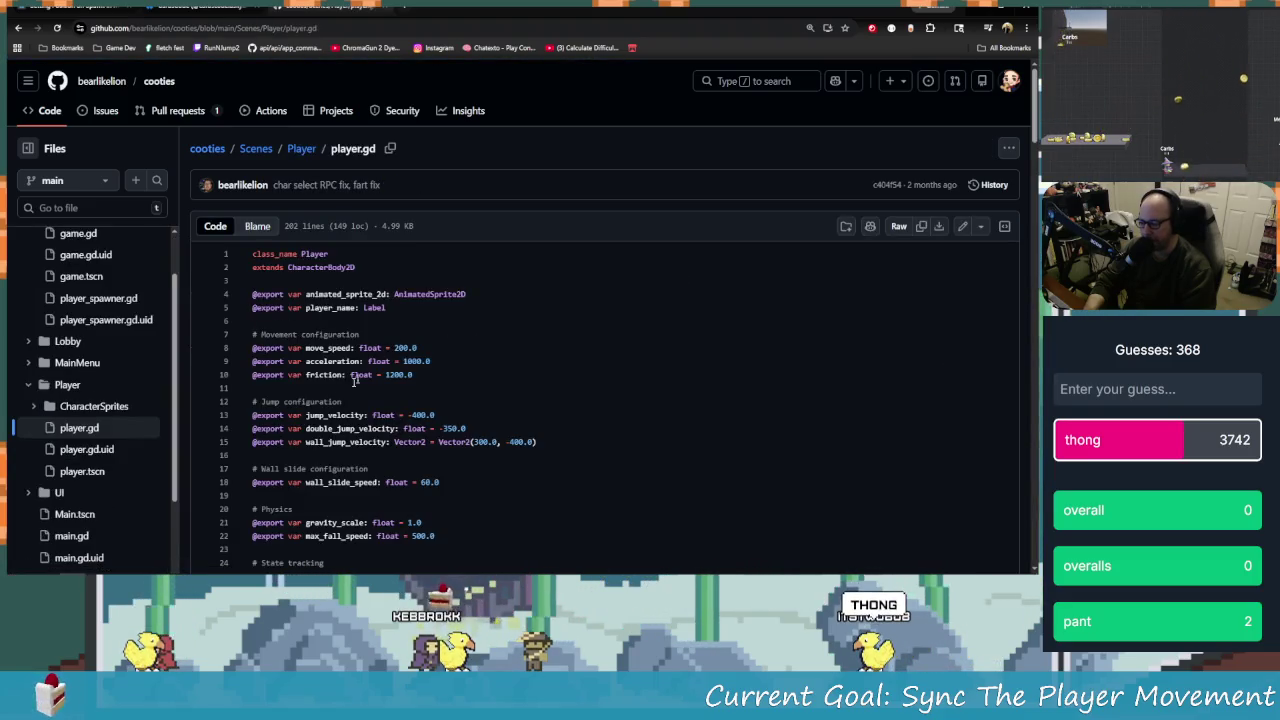
pyautogui.scroll(-1, 329, 397)
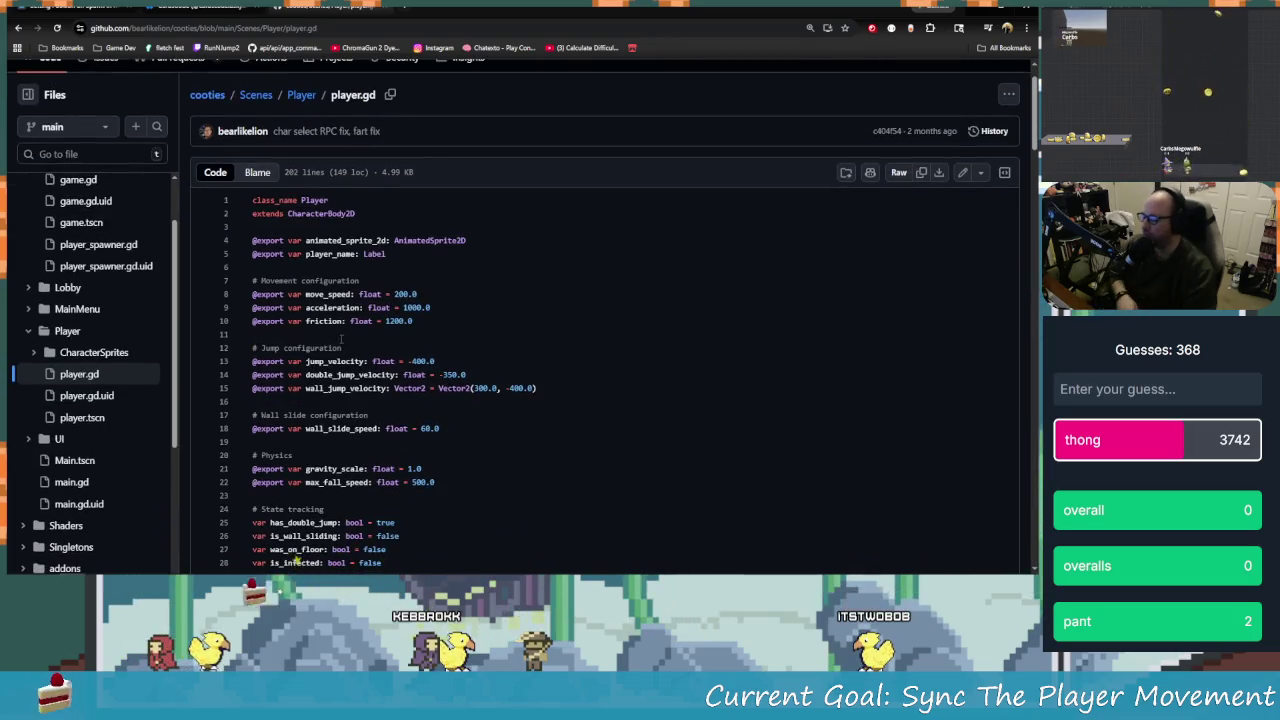
pyautogui.moveTo(415, 321); pyautogui.dragTo(226, 298)
pyautogui.click(370, 321)
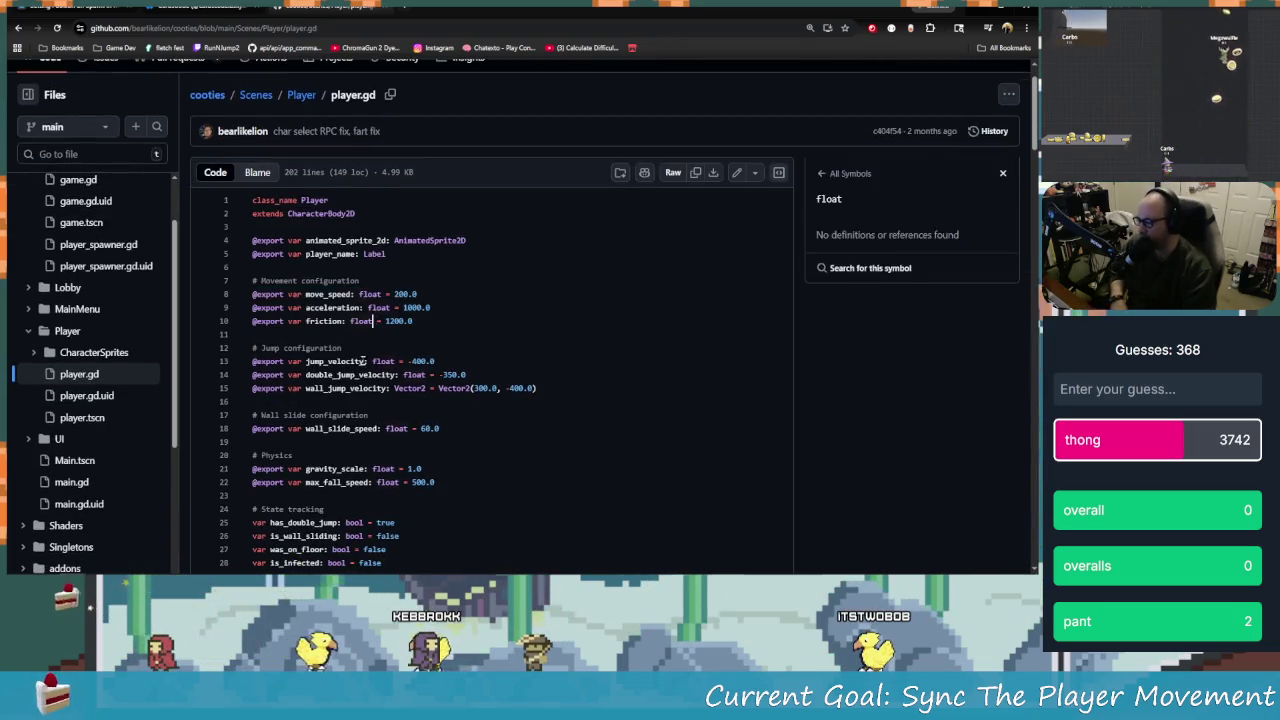
pyautogui.hotkey('alt', 'Tab')
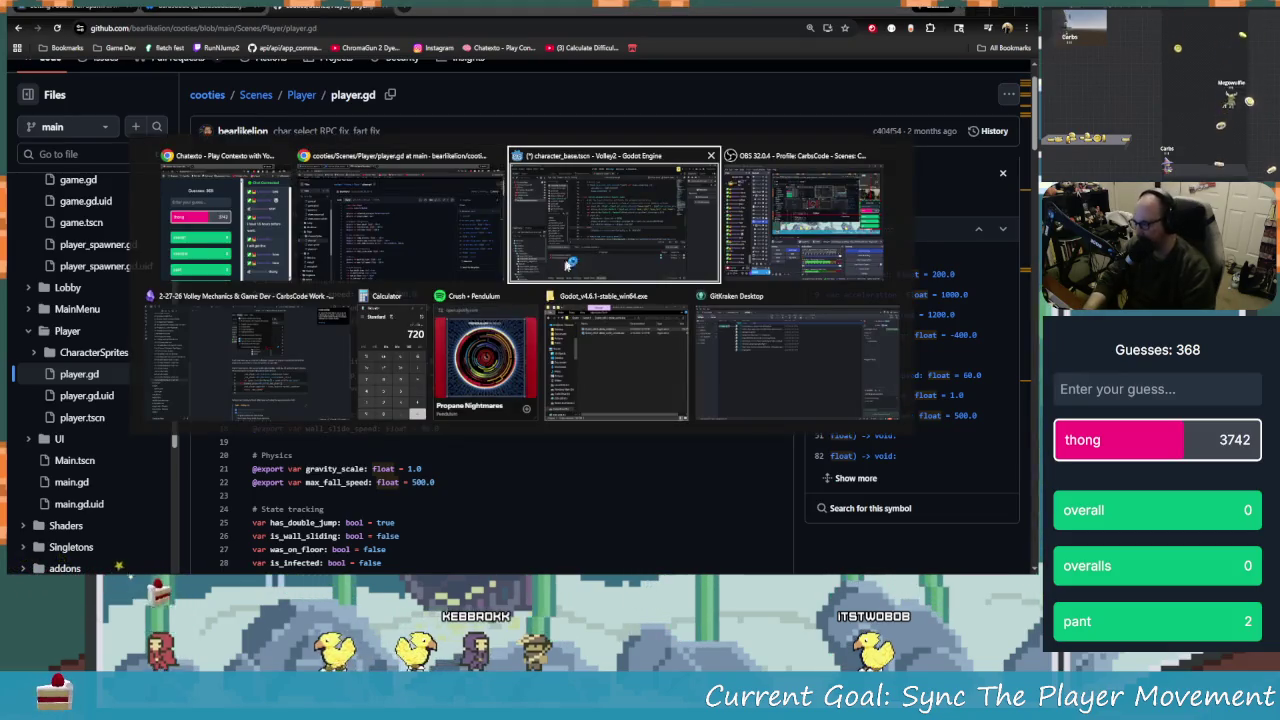
pyautogui.click(250, 360)
pyautogui.write('Trying to sync a property that is added when extending the base class seems tricky.')
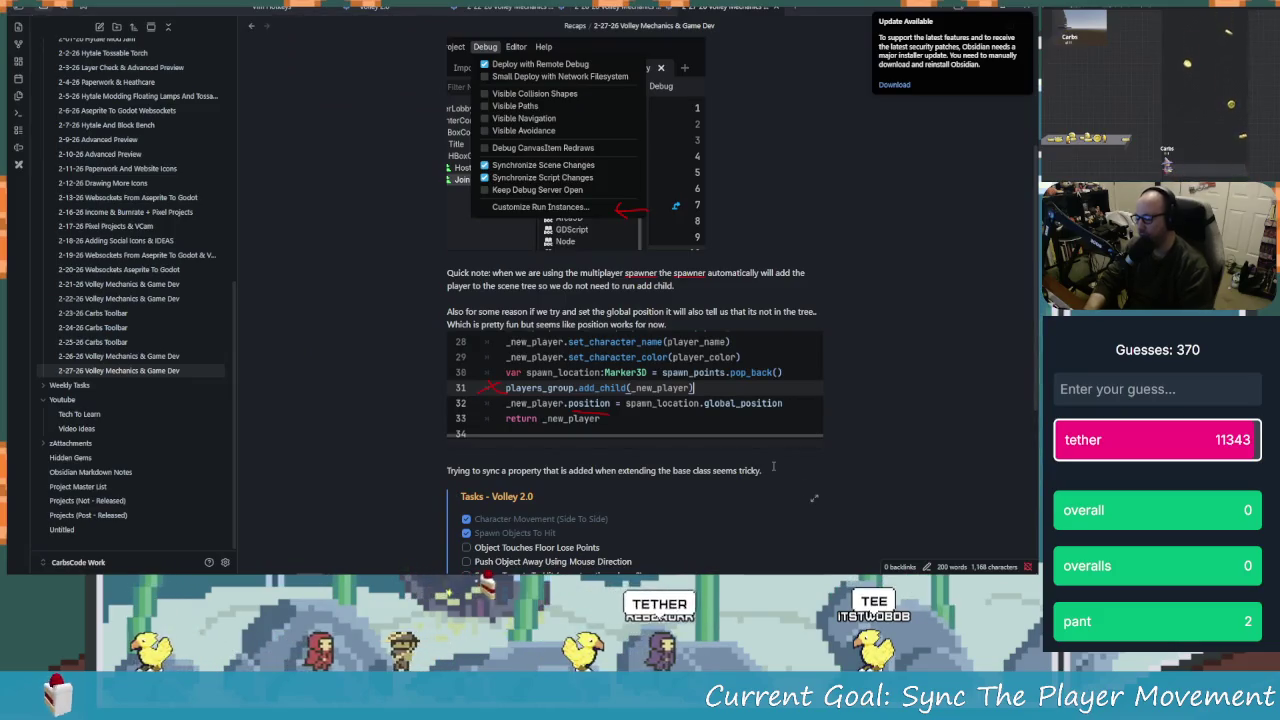
pyautogui.press('Return')
pyautogui.press('Return')
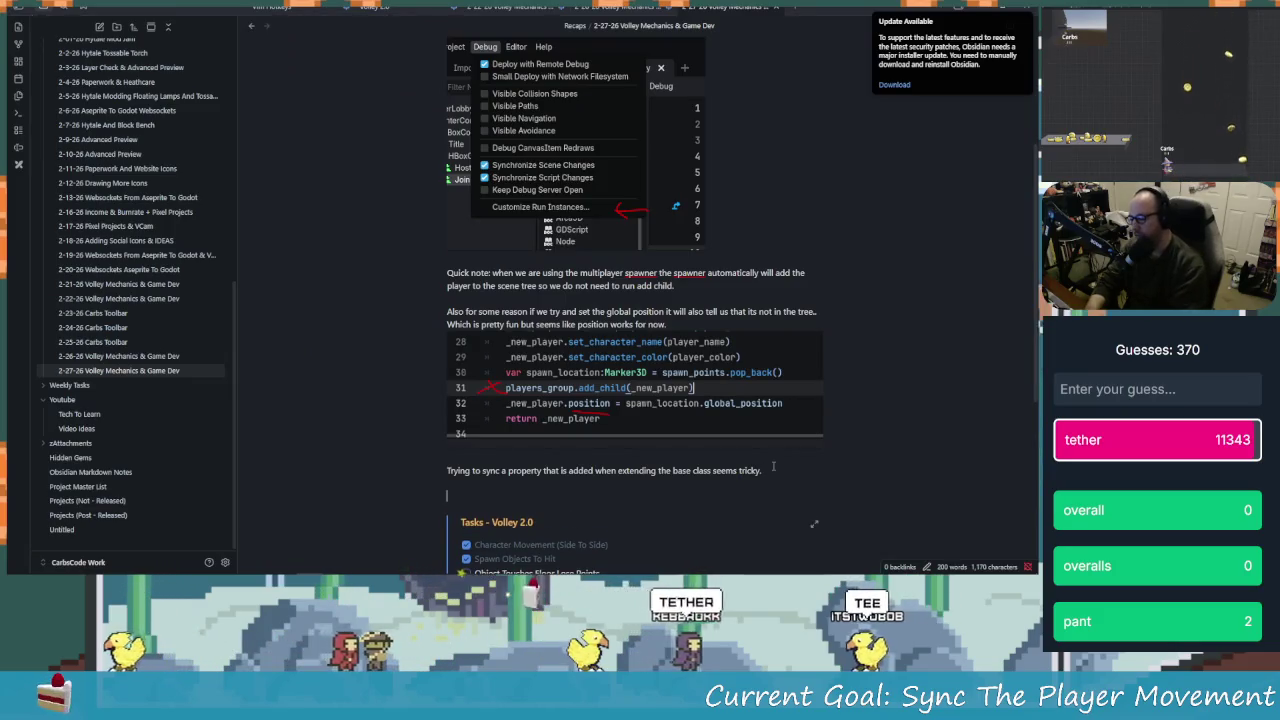
pyautogui.write('When wanting to sink a custom pr')
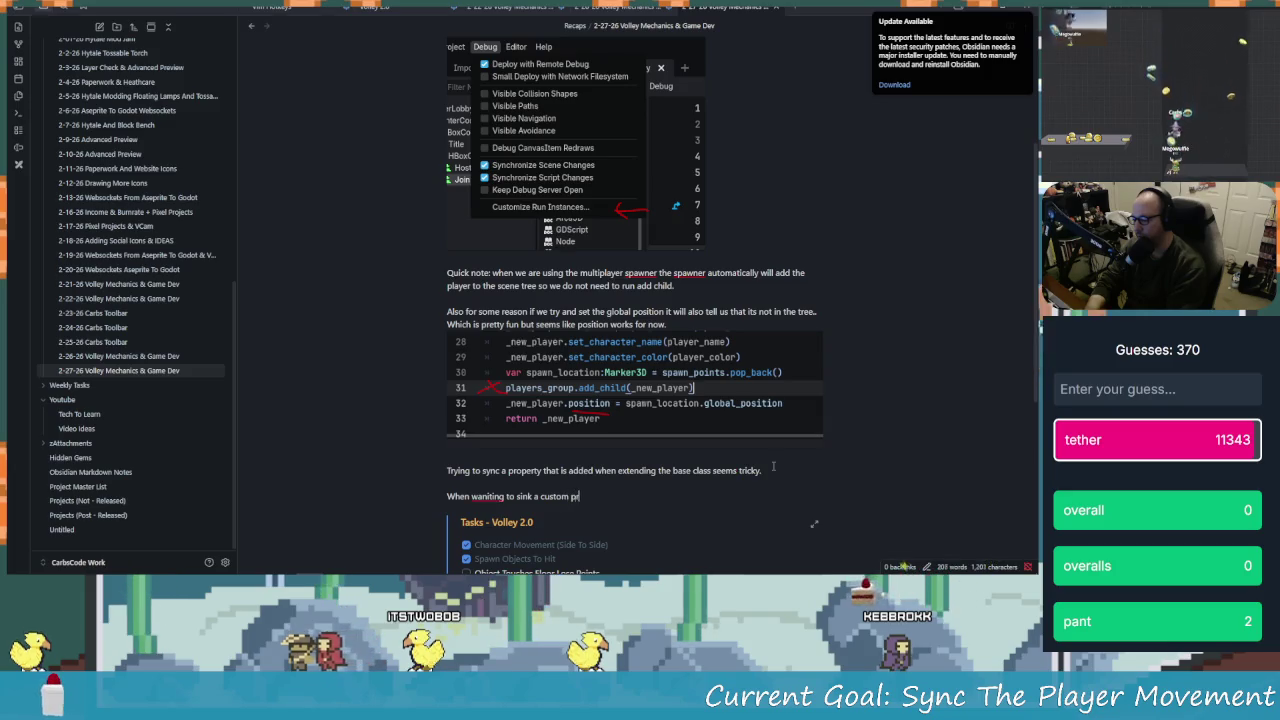
pyautogui.write('perit')
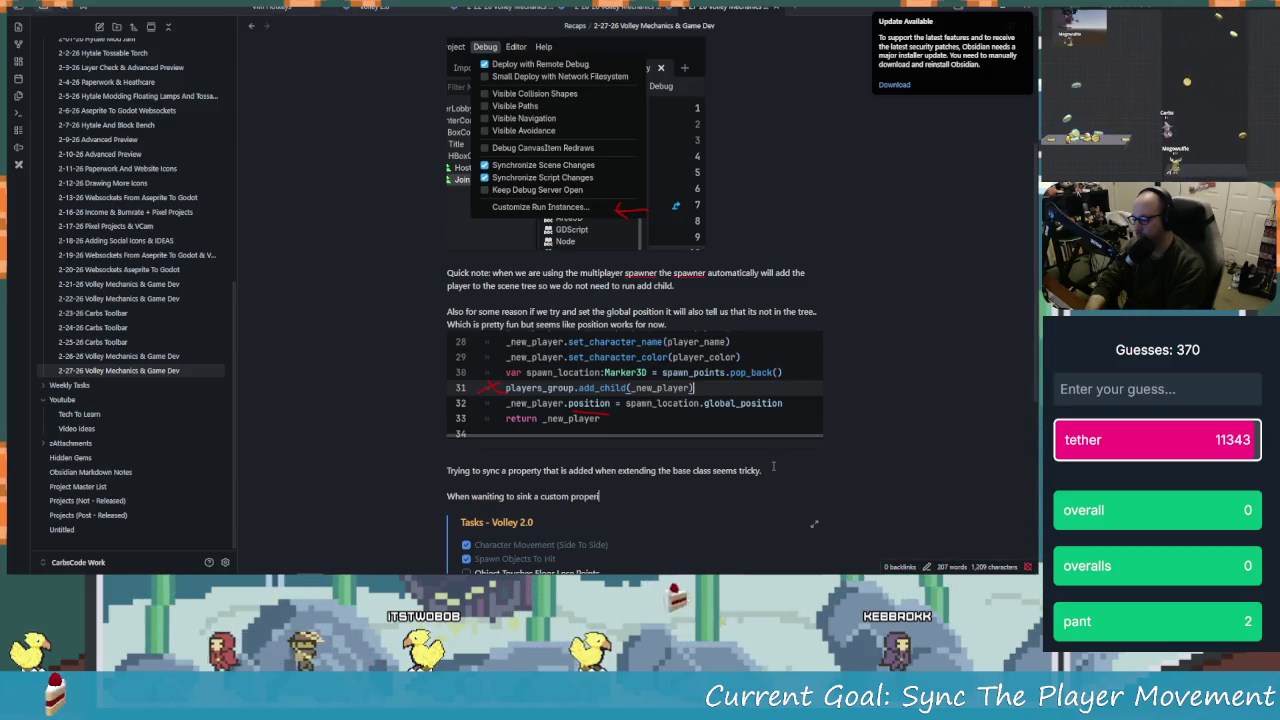
pyautogui.write(' we have to ')
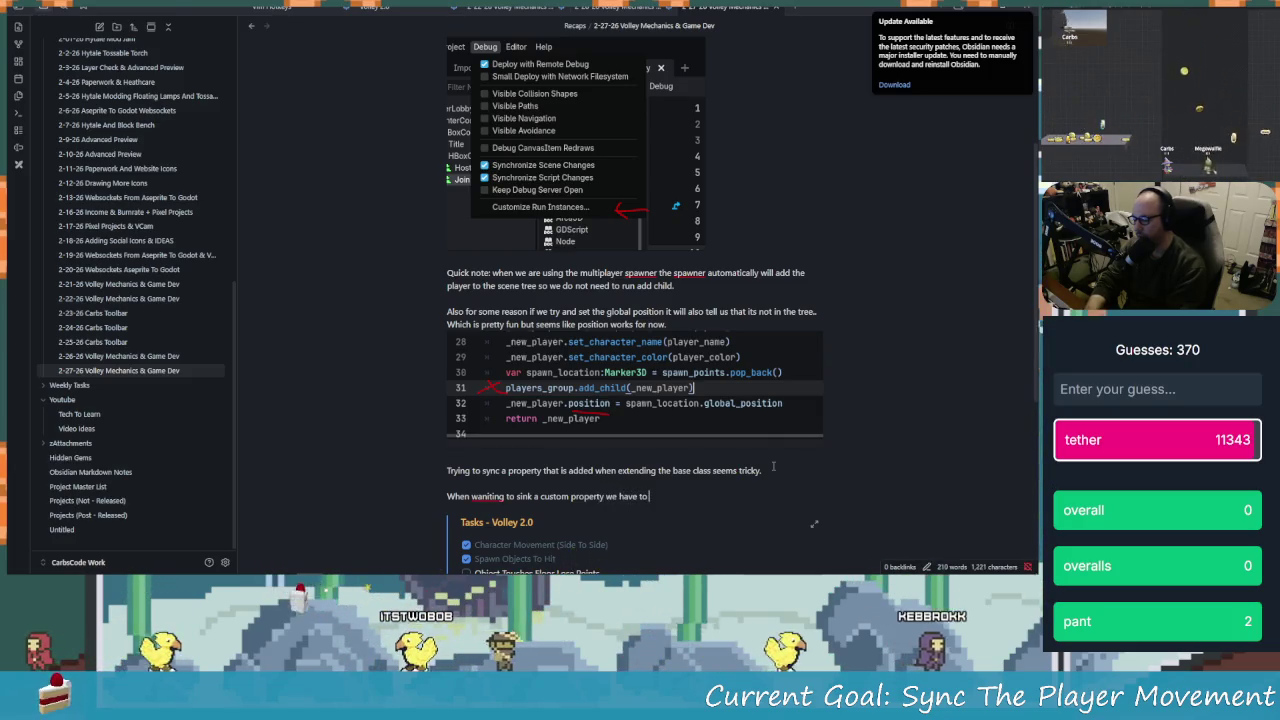
pyautogui.write(' add the ')
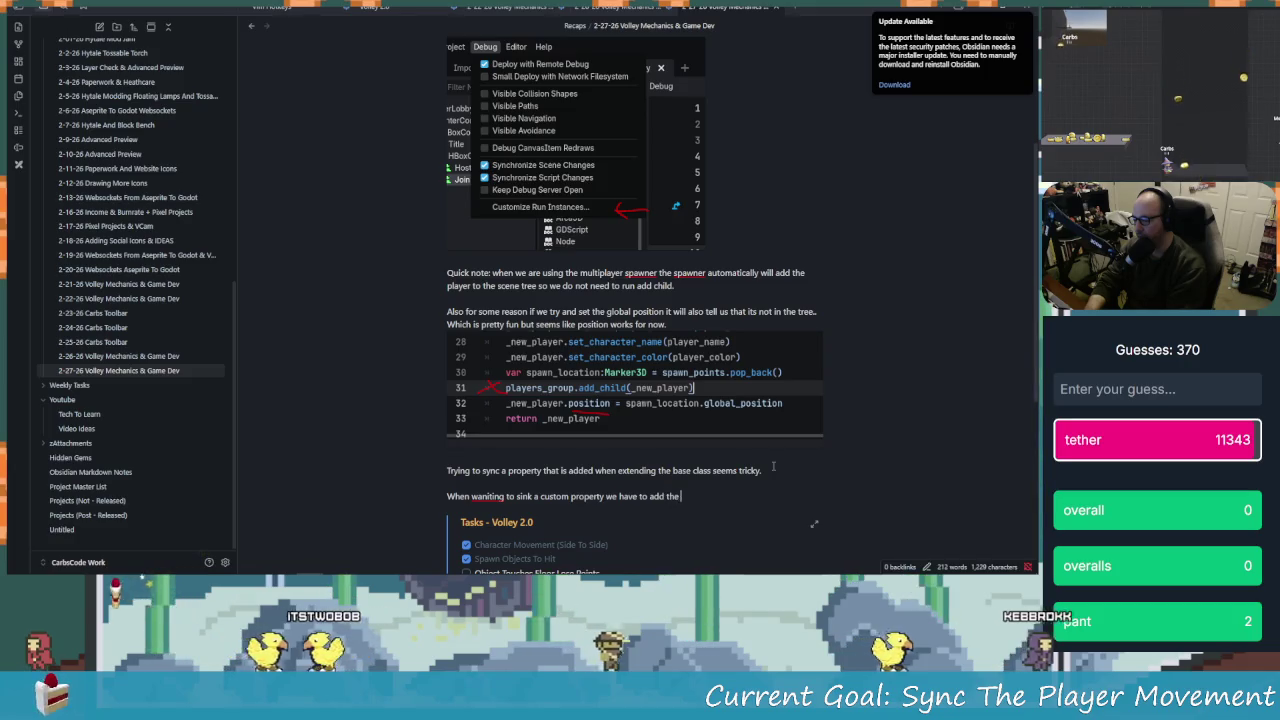
pyautogui.write('@expor')
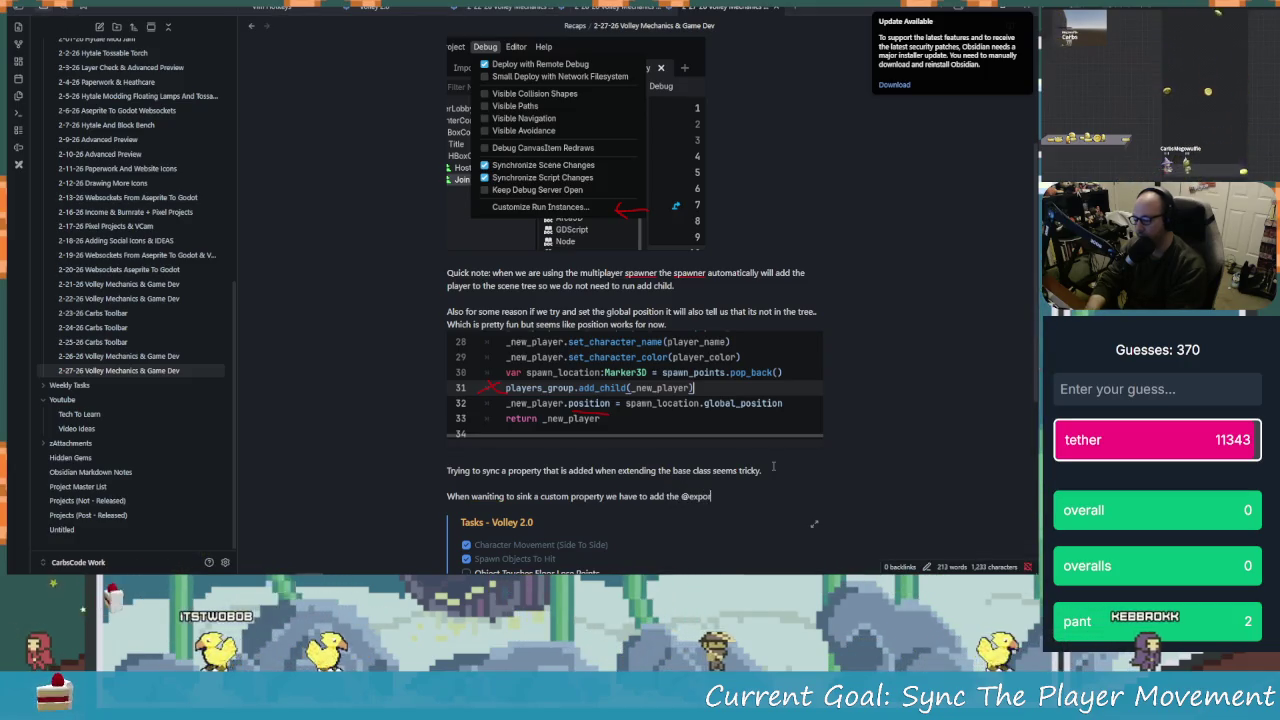
pyautogui.write('t to be able to c')
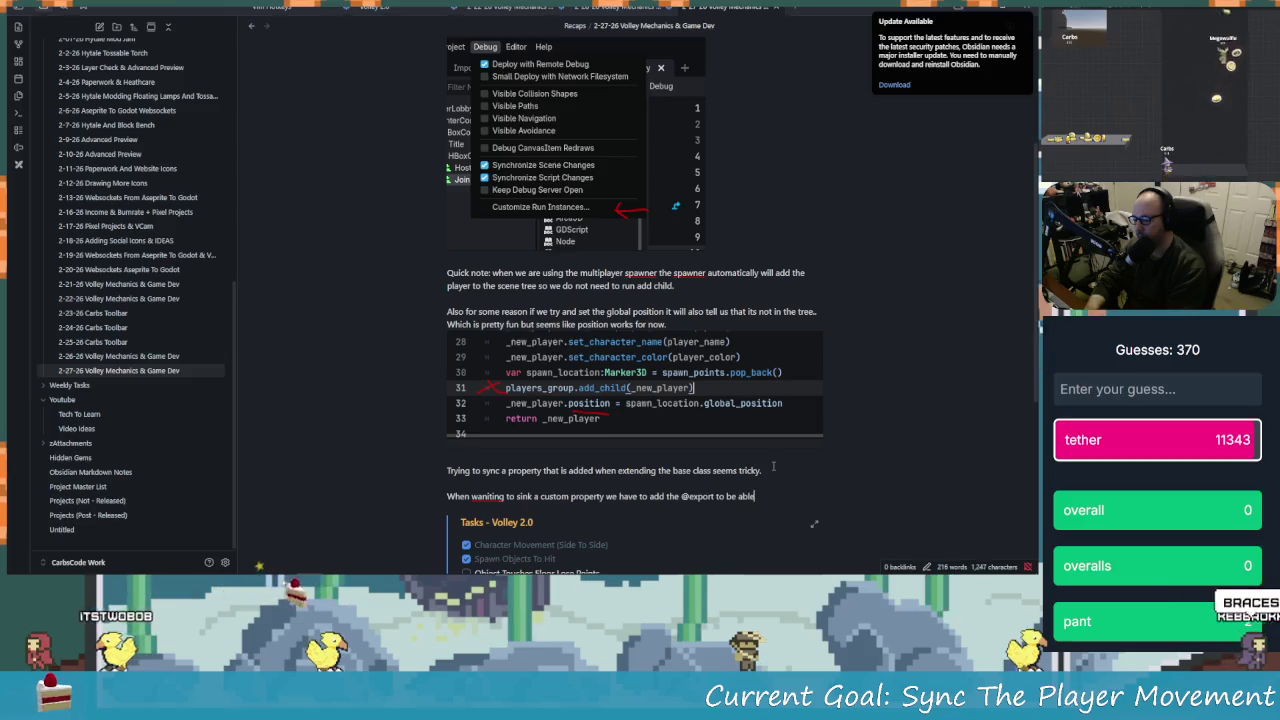
pyautogui.press('BackSpace')
pyautogui.write('syn')
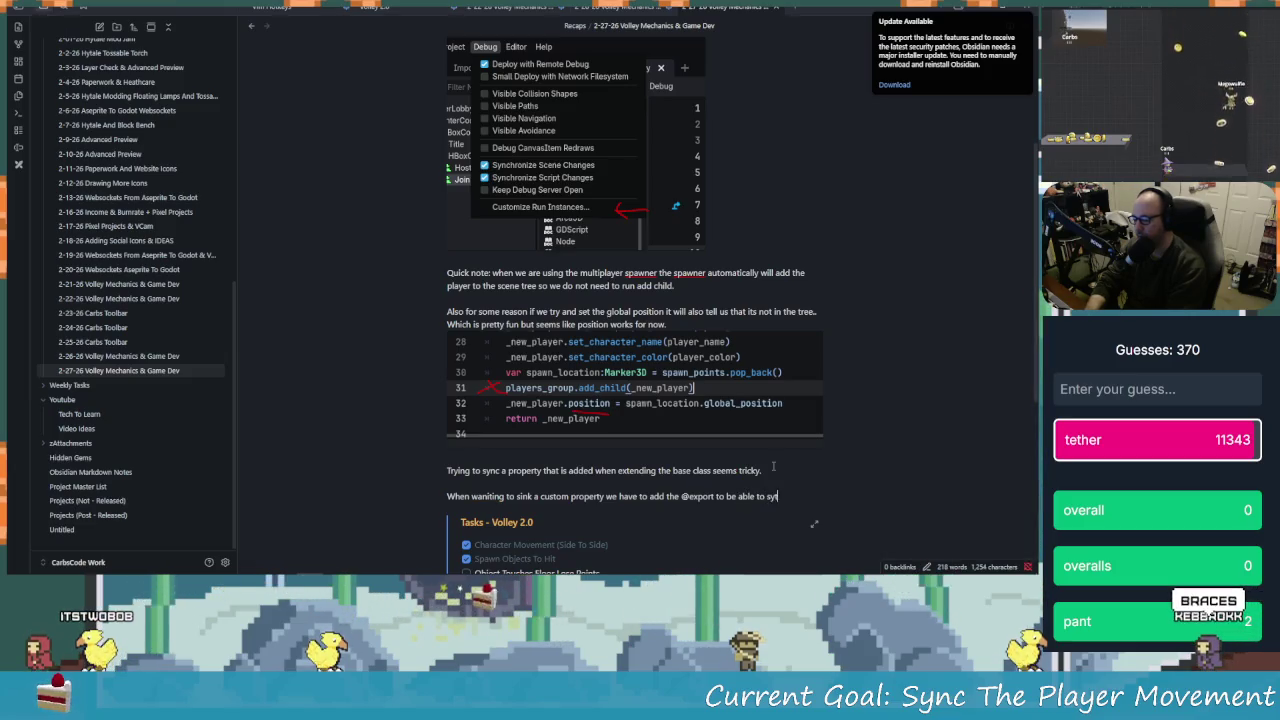
pyautogui.write('c it.')
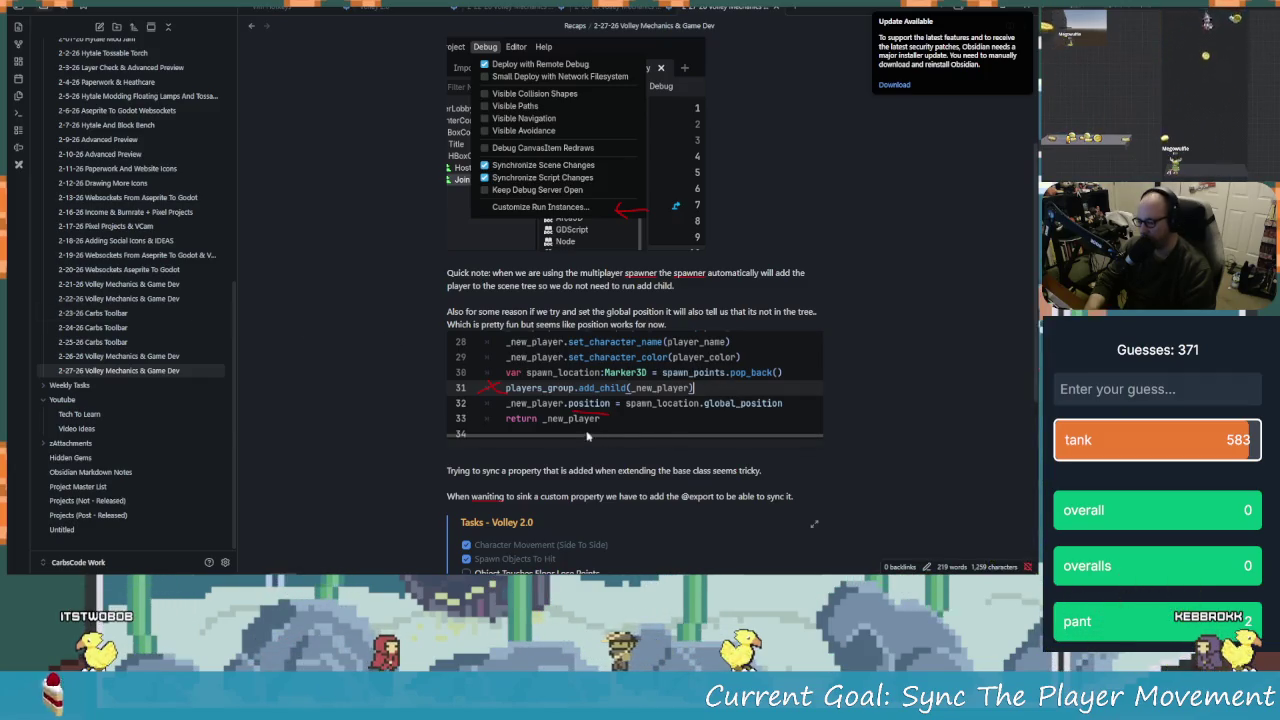
pyautogui.hotkey('alt', 'Tab')
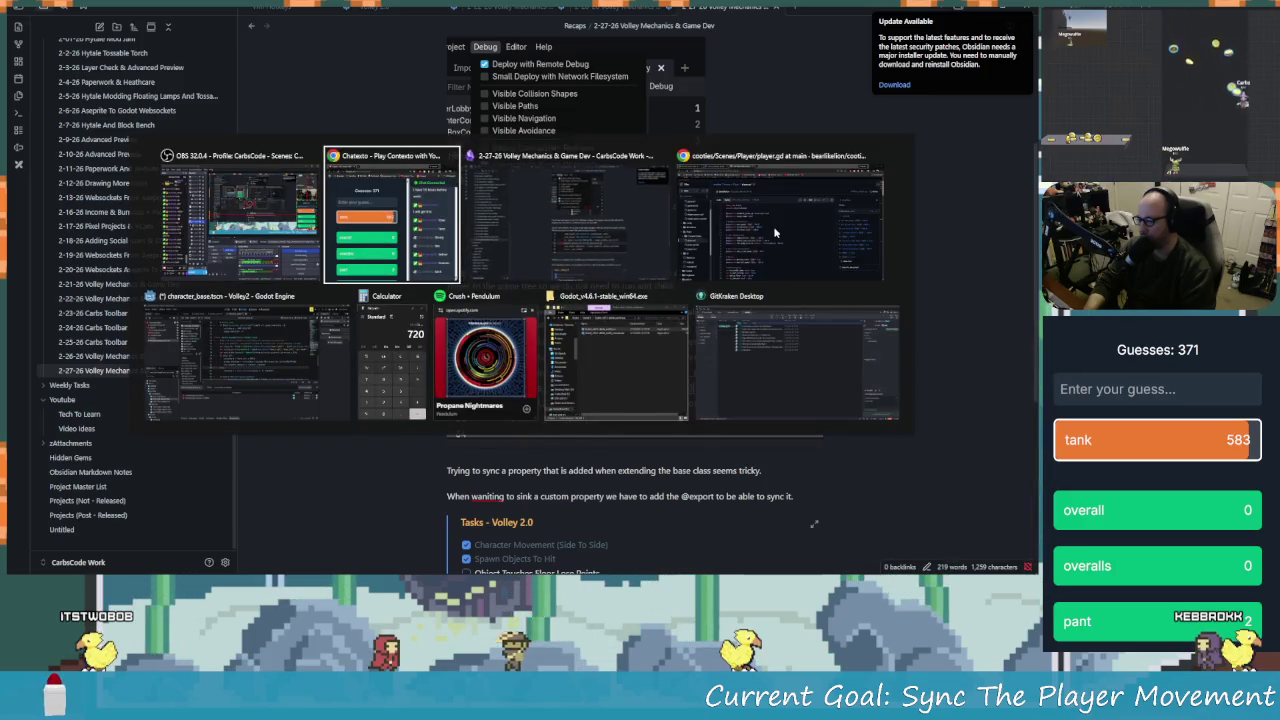
# Scroll player.gd and look up PHYSICS_INTERPOLATION_MODE_ON and physics_interpolation_mode references
pyautogui.click(779, 224)
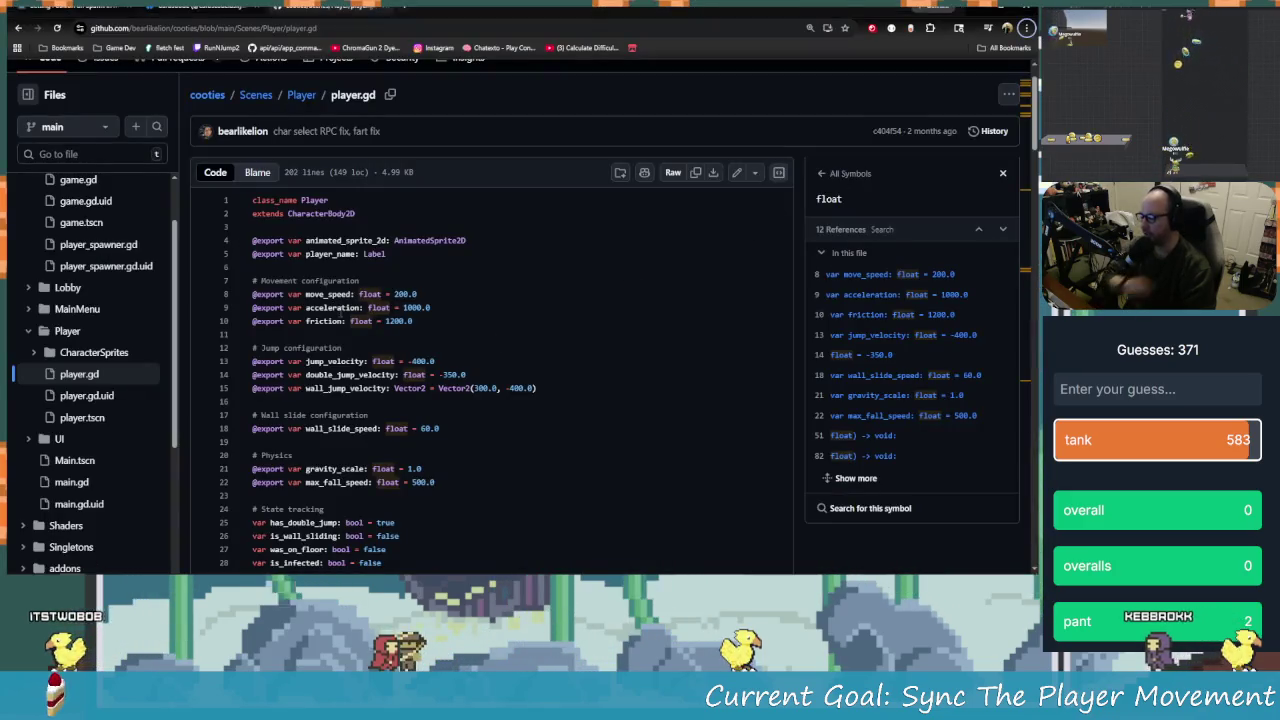
pyautogui.scroll(-1, 779, 224)
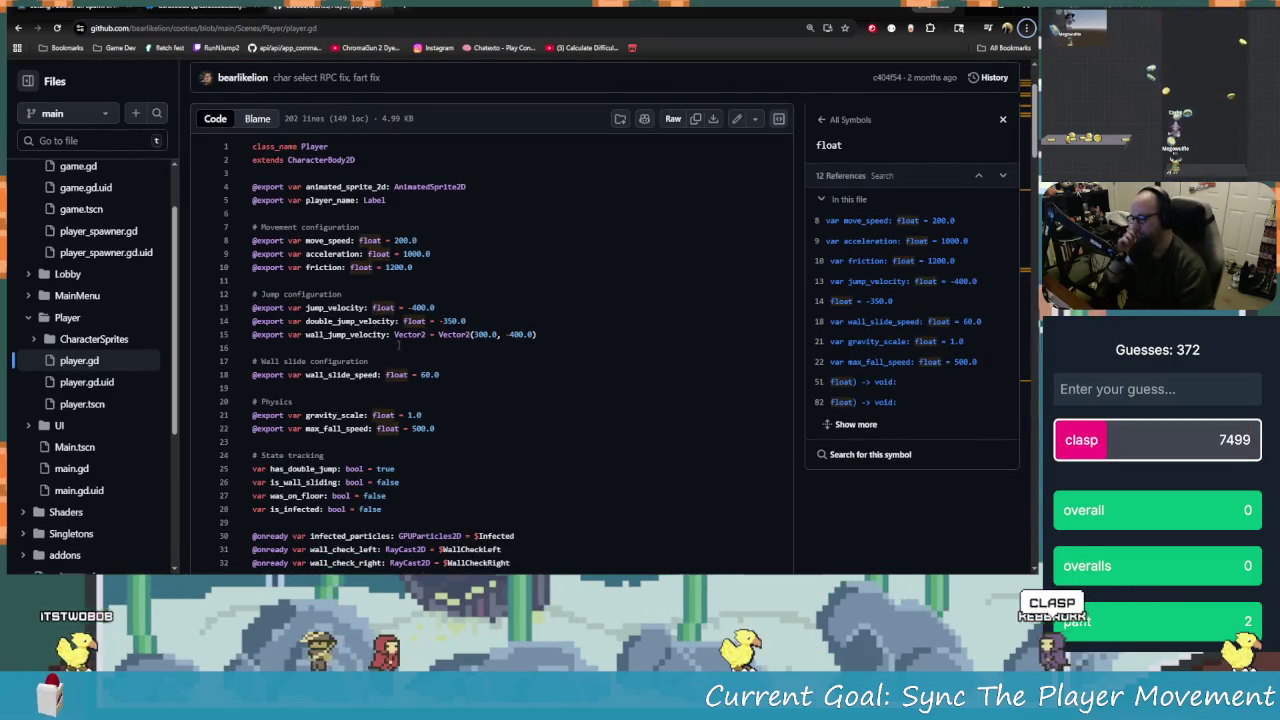
pyautogui.scroll(-3, 313, 341)
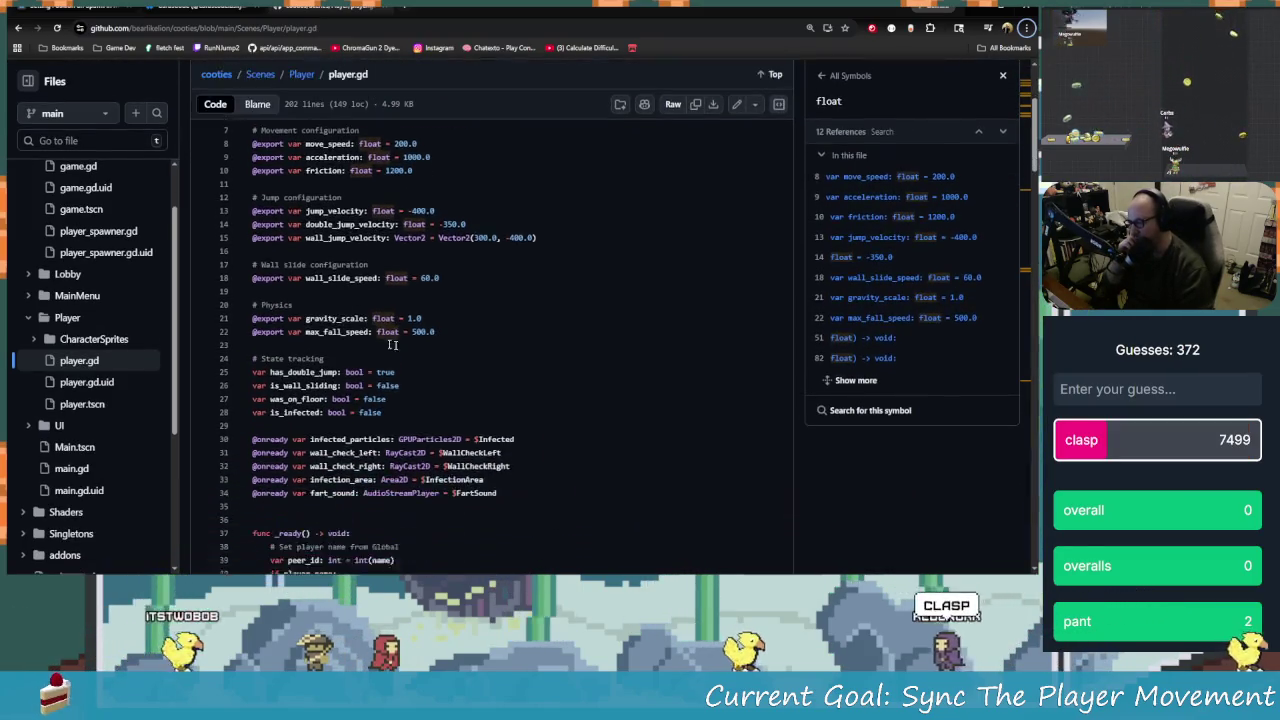
pyautogui.scroll(-2, 380, 290)
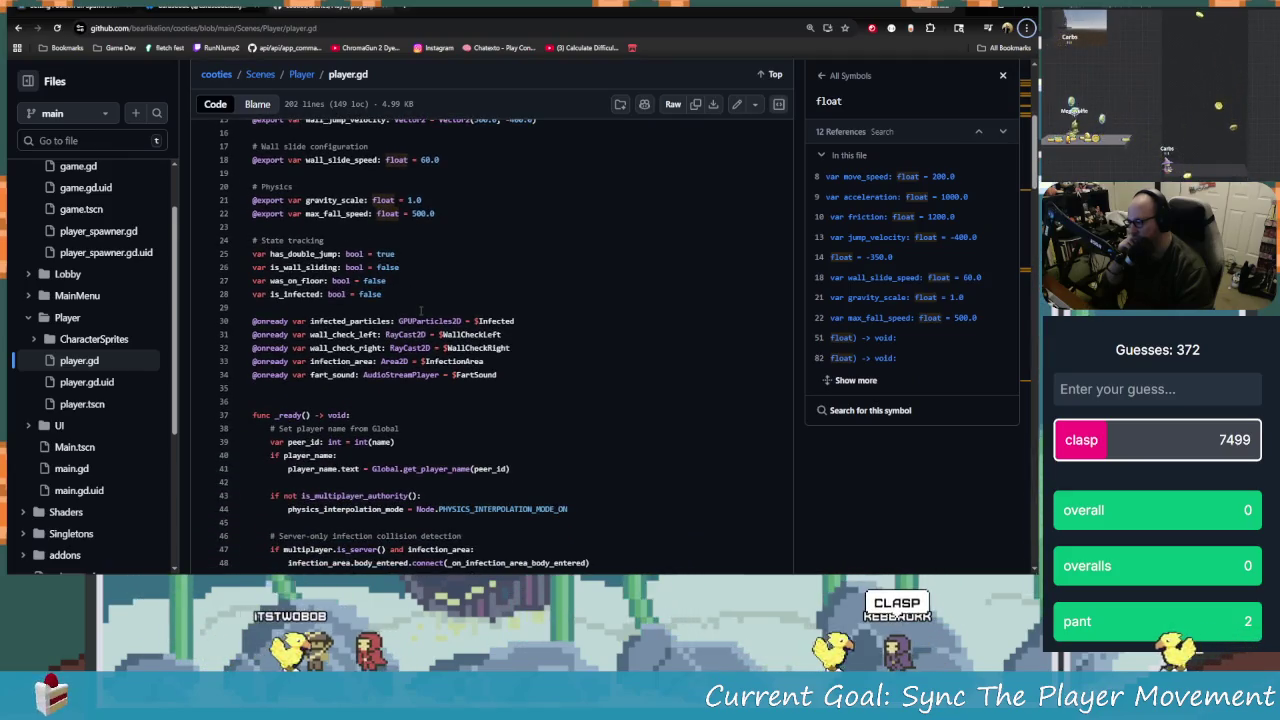
pyautogui.scroll(-1, 421, 315)
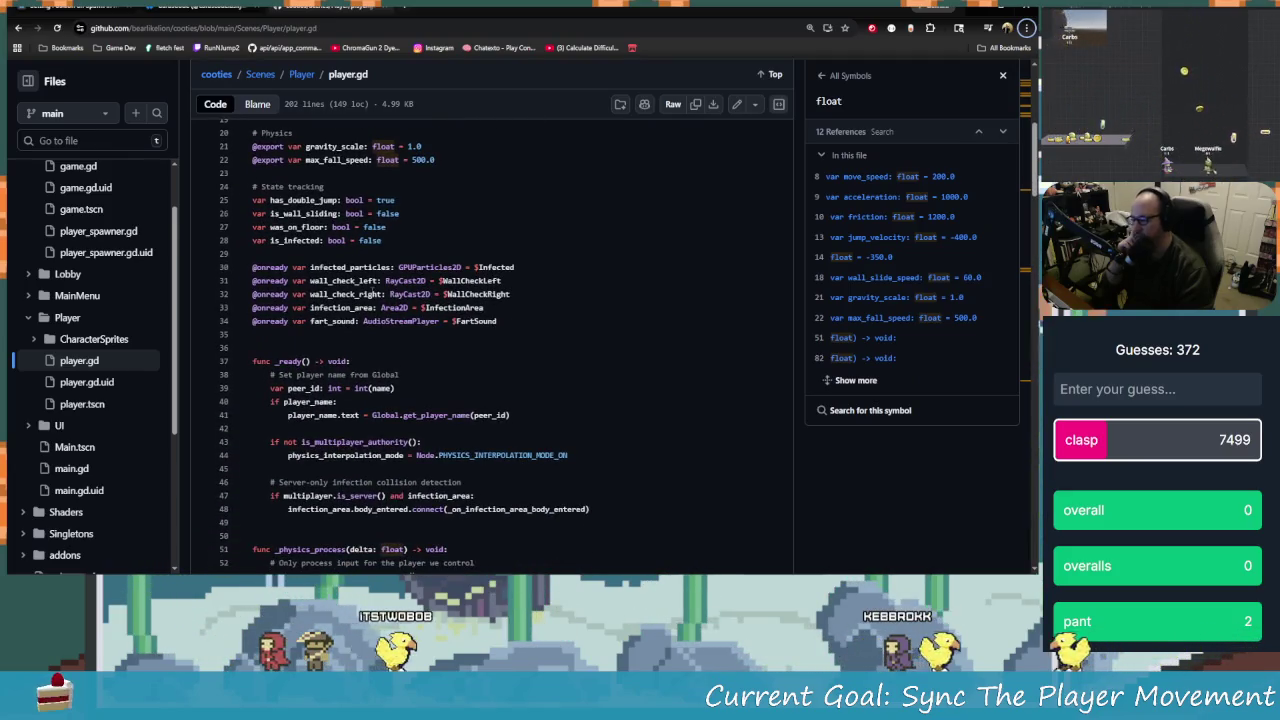
pyautogui.scroll(-2, 446, 391)
pyautogui.scroll(-3, 420, 360)
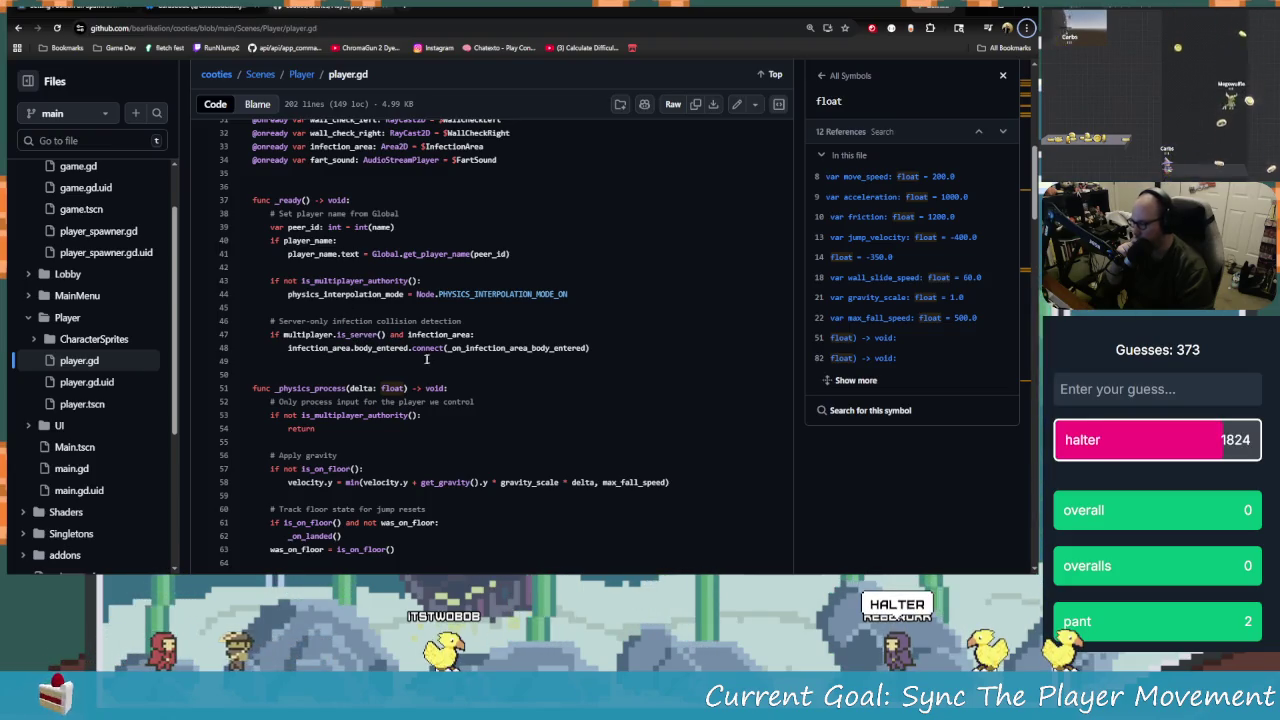
pyautogui.click(473, 294)
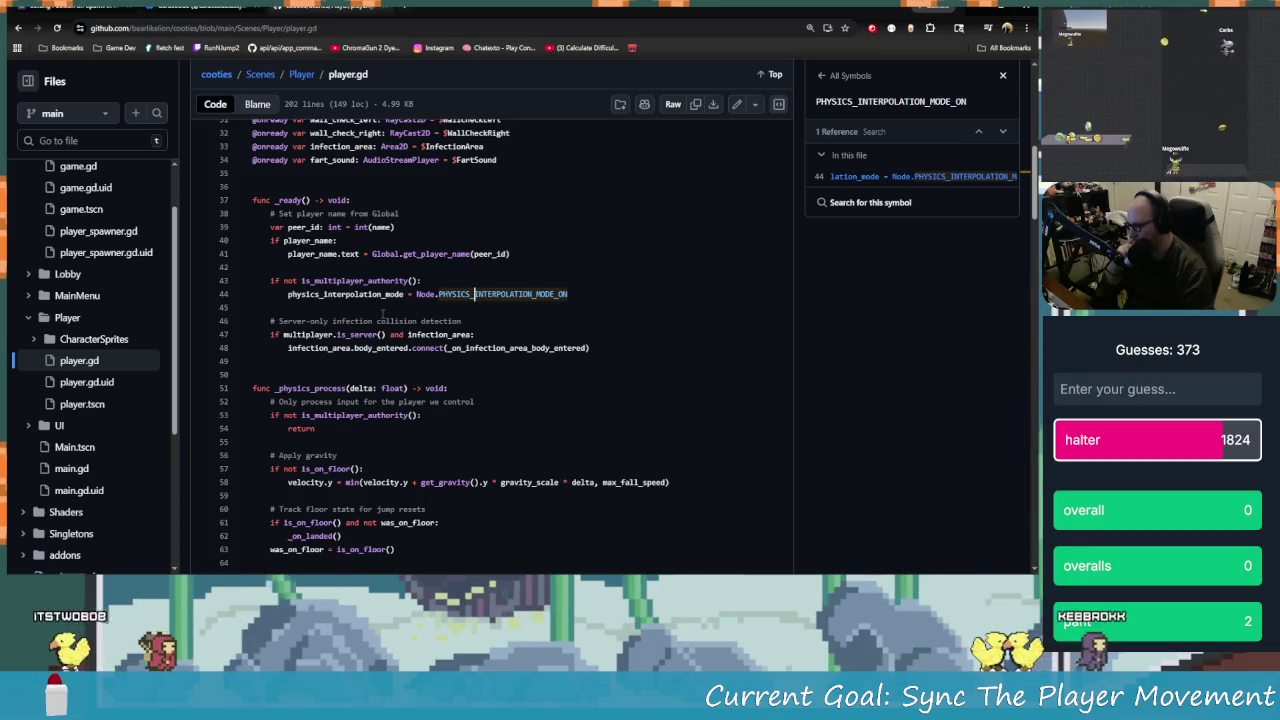
pyautogui.click(340, 294)
pyautogui.tripleClick(340, 294)
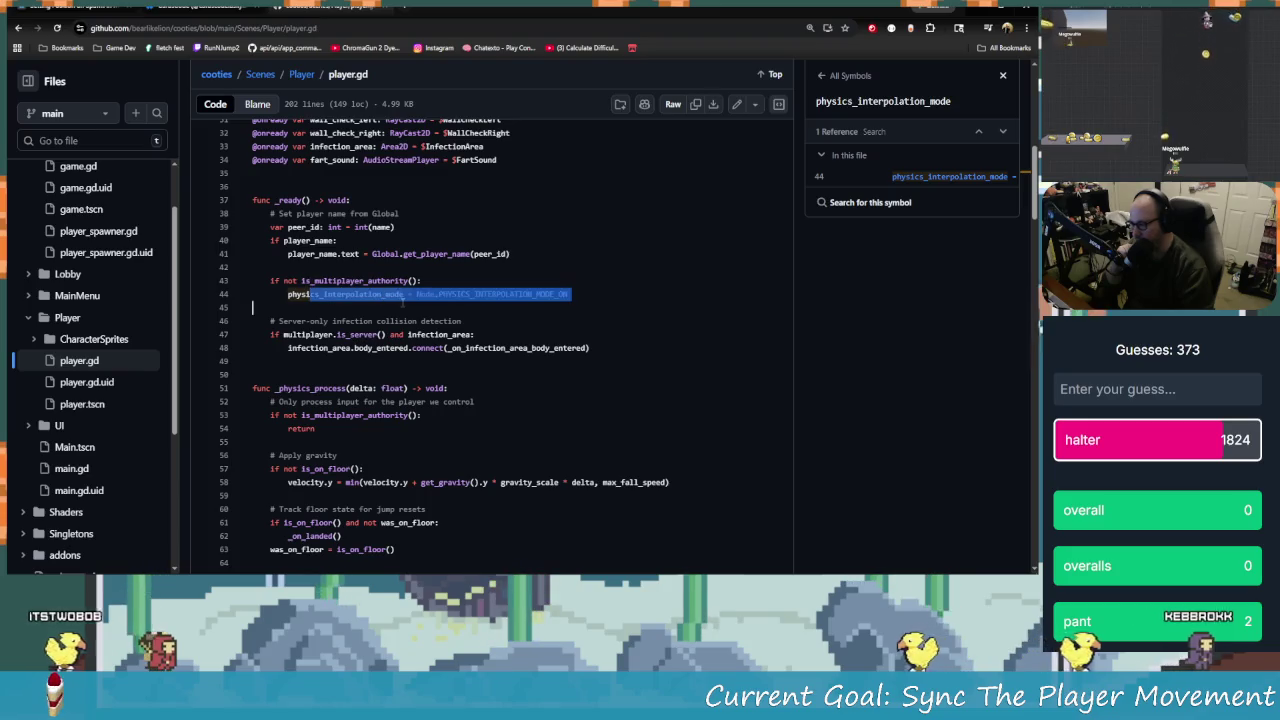
pyautogui.click(252, 307)
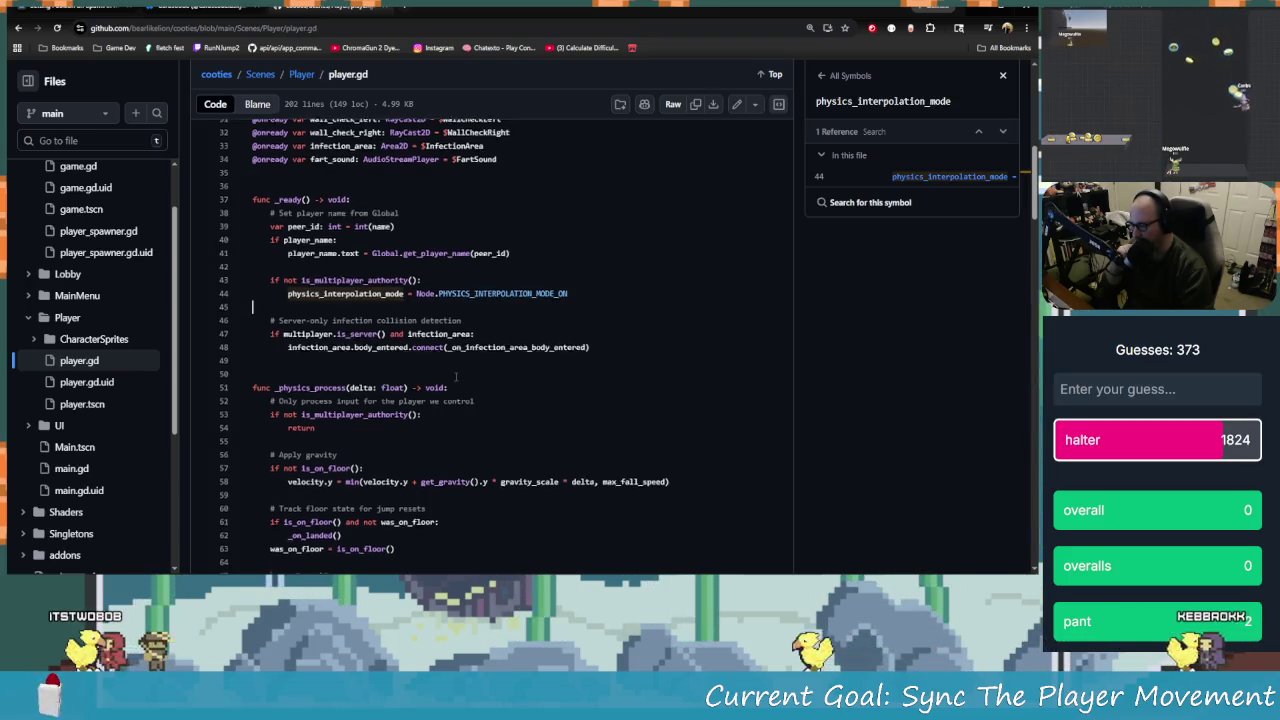
# Read through the movement and jump code, then return to the Player folder
pyautogui.scroll(-2, 566, 431)
pyautogui.scroll(-2, 572, 430)
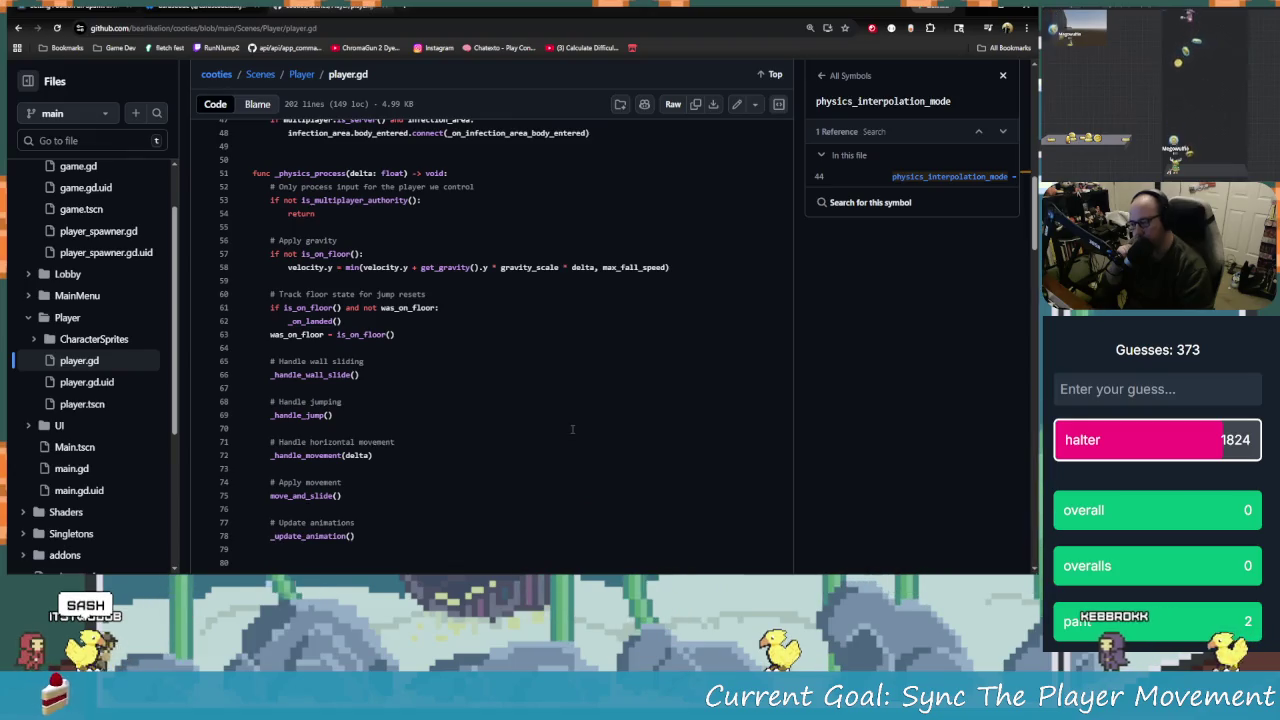
pyautogui.scroll(-2, 494, 425)
pyautogui.scroll(-3, 494, 425)
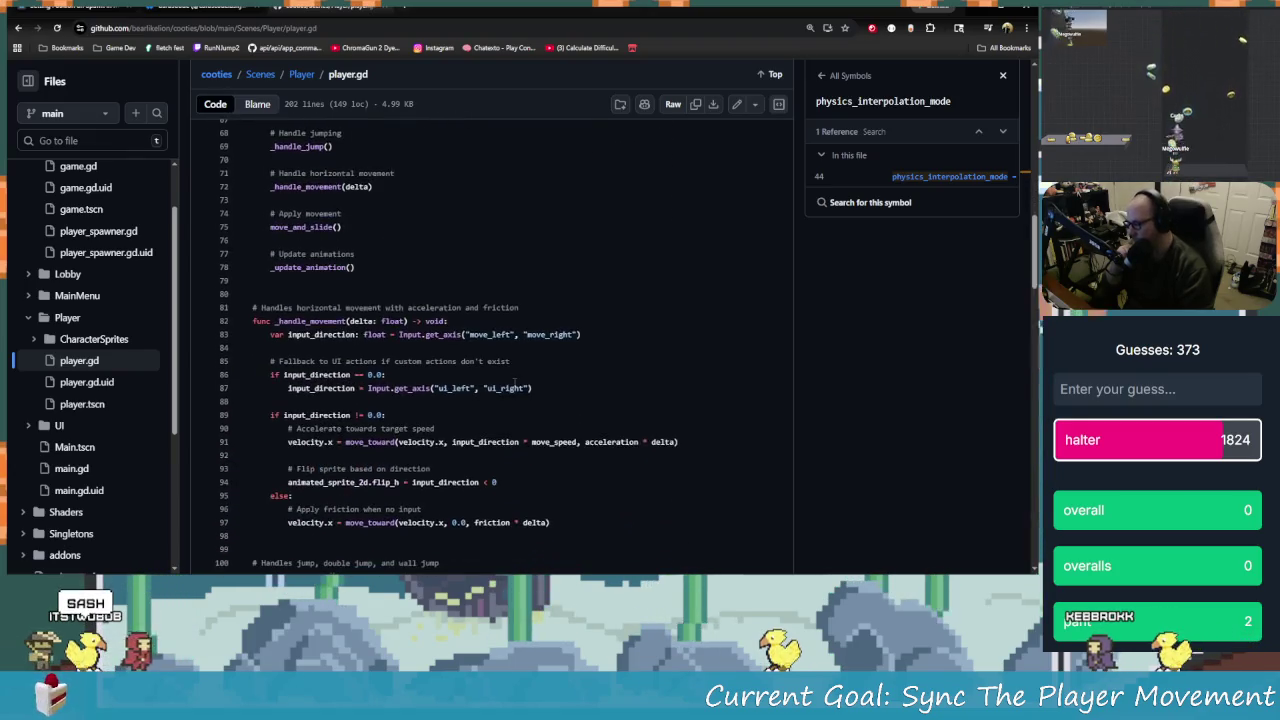
pyautogui.scroll(-1, 498, 370)
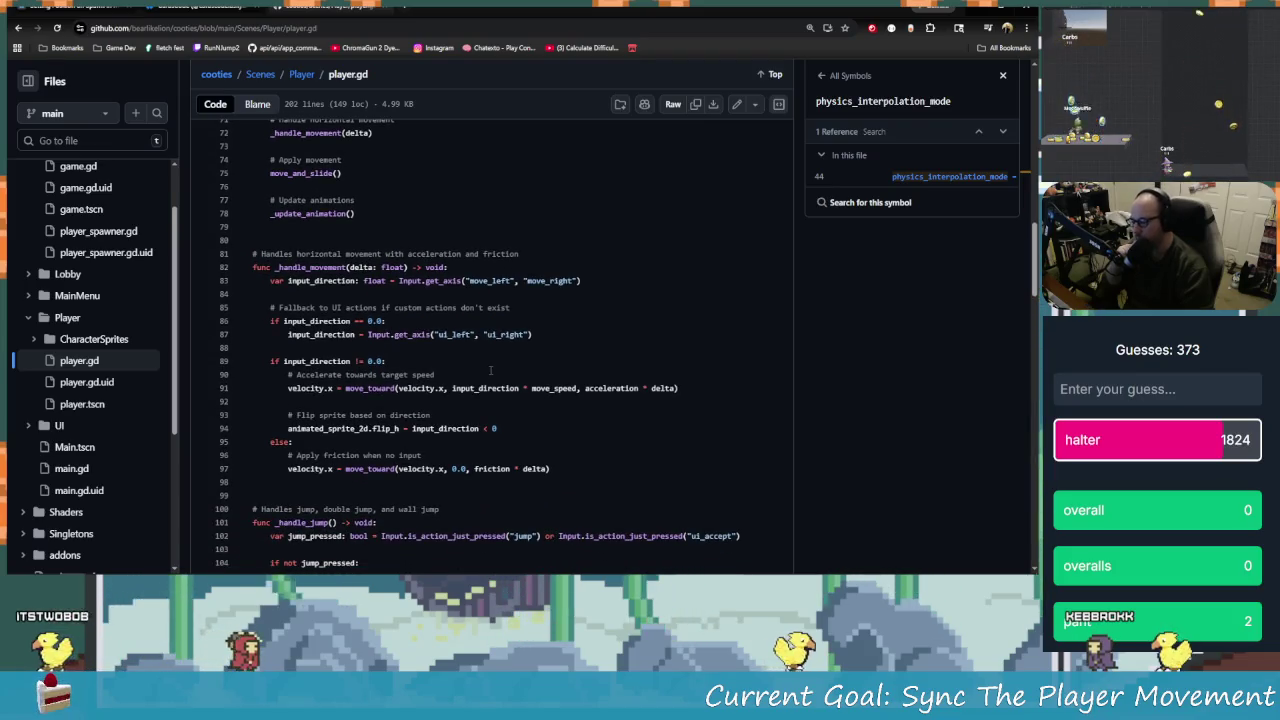
pyautogui.scroll(-1, 492, 366)
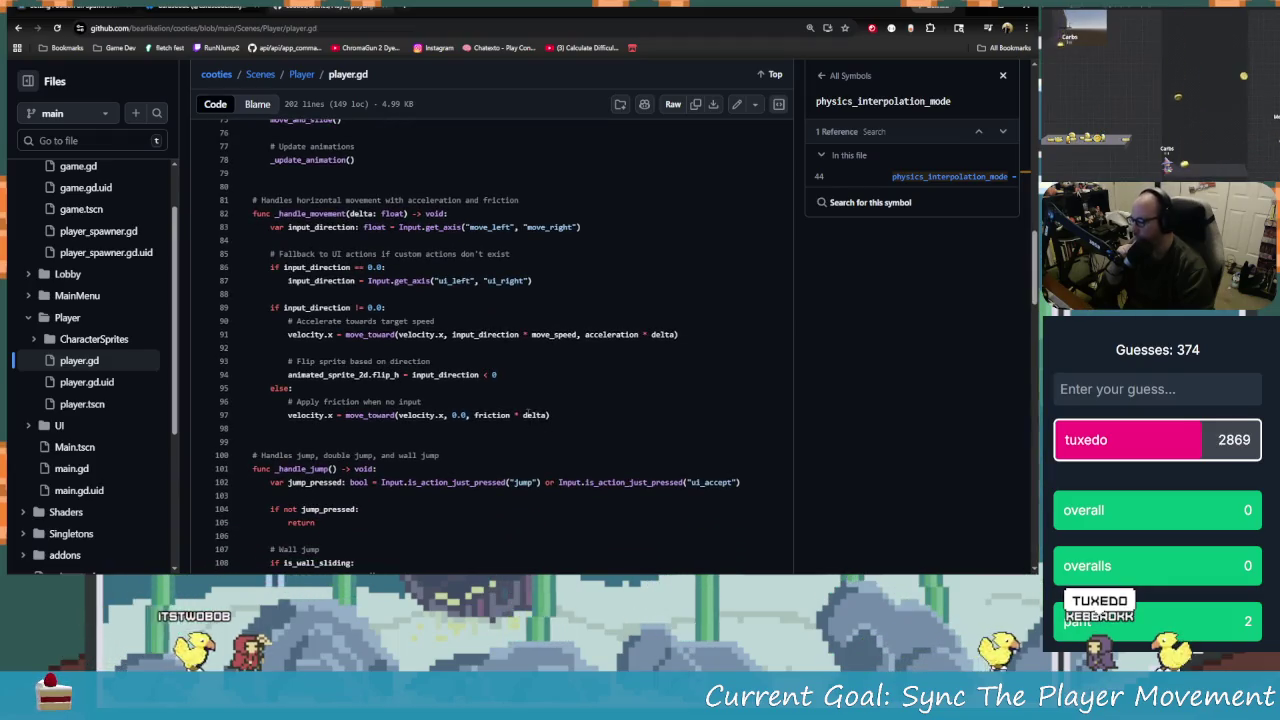
pyautogui.scroll(-3, 520, 416)
pyautogui.scroll(-7, 515, 419)
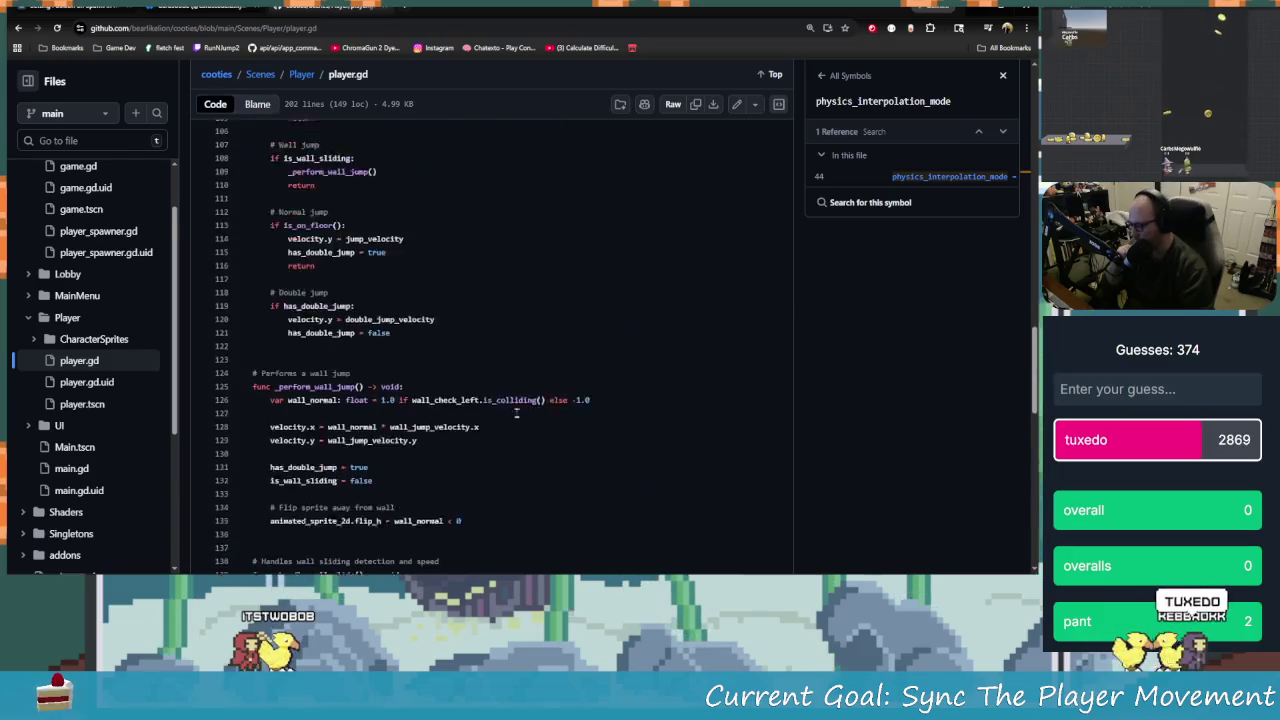
pyautogui.click(308, 74)
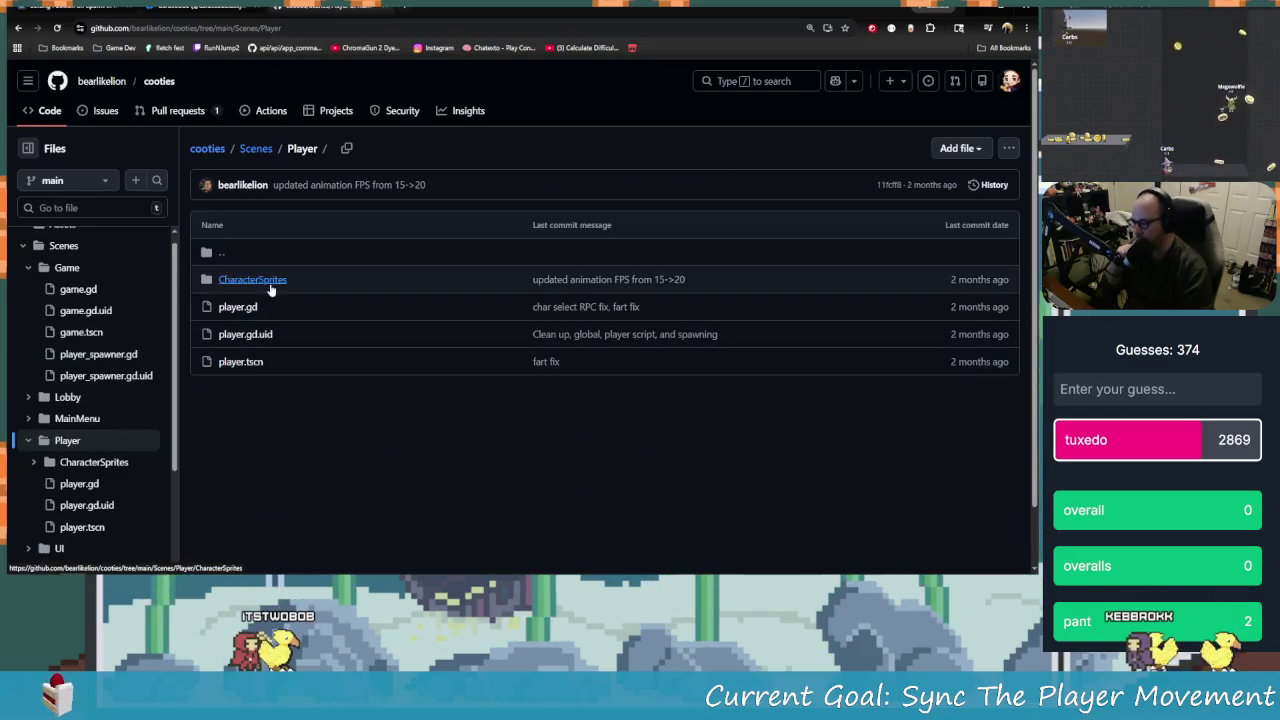
# Open player.tscn and list its NodePath references in the replication config
pyautogui.click(235, 363)
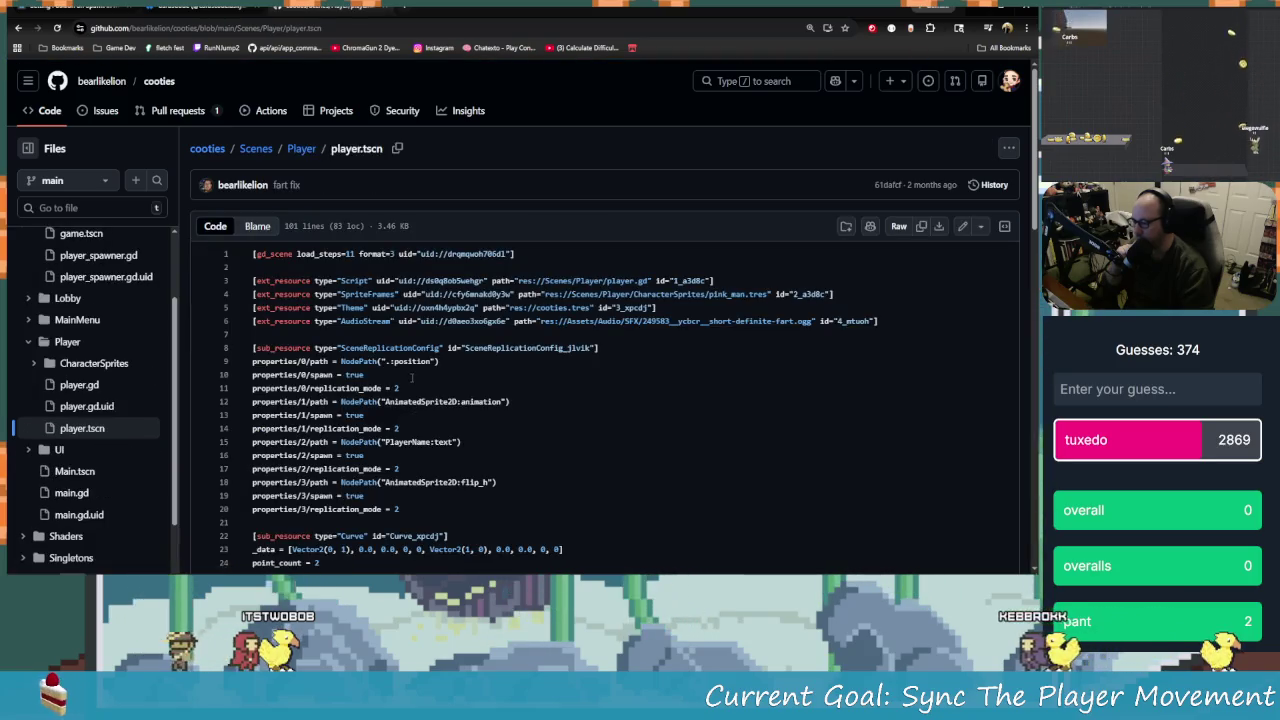
pyautogui.click(342, 361)
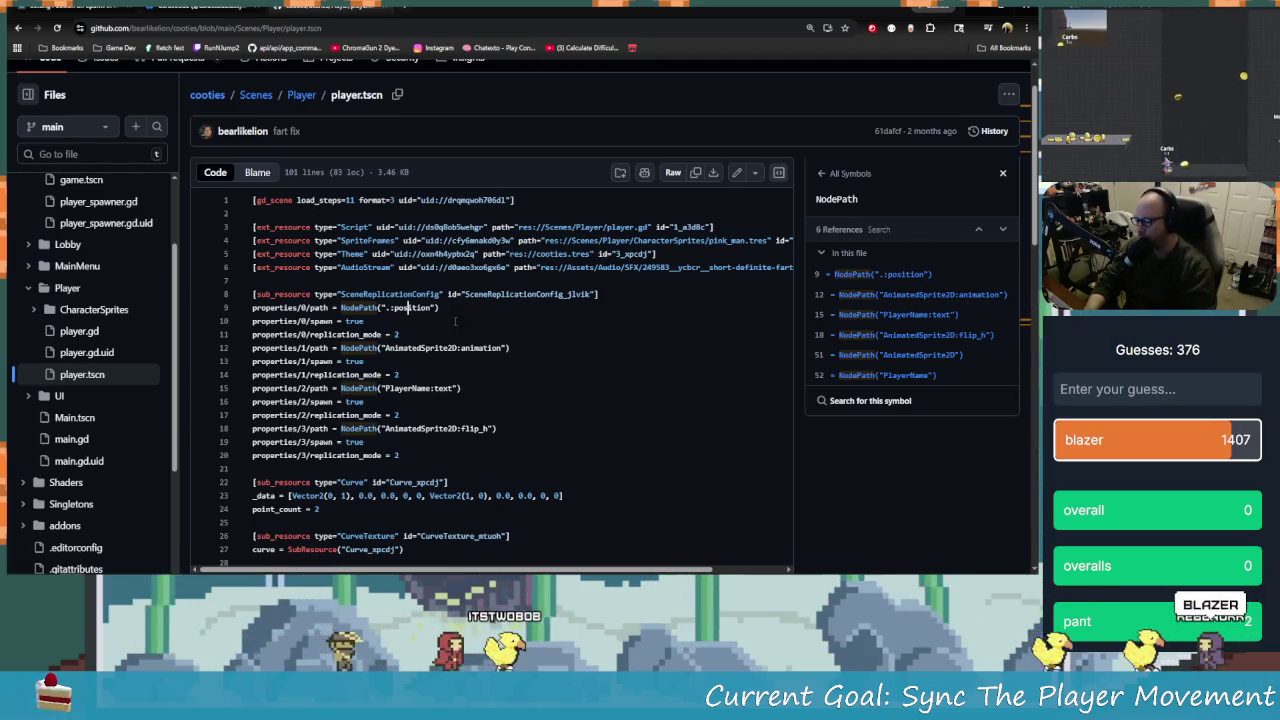
pyautogui.hotkey('alt', 'Tab')
pyautogui.hotkey('alt', 'Tab')
pyautogui.hotkey('alt', 'Tab')
pyautogui.hotkey('alt', 'Tab')
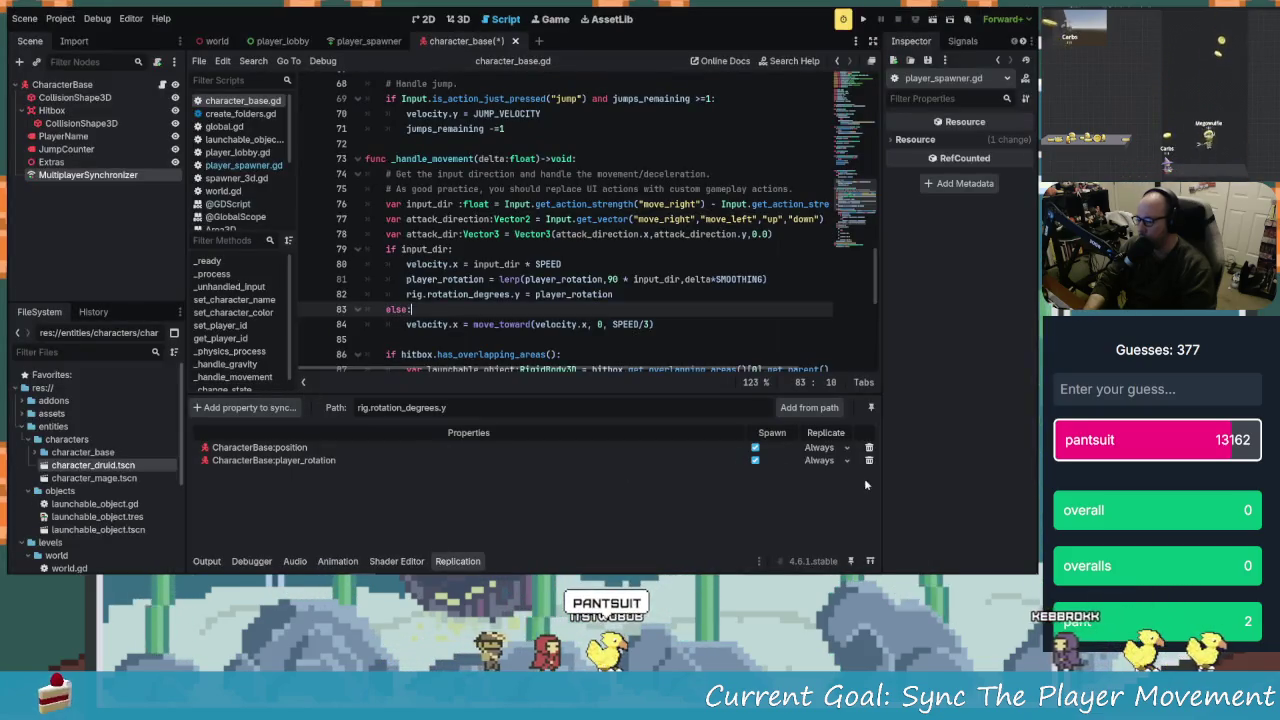
# Change position and player_rotation Replicate mode to On Change, then save and run
pyautogui.click(822, 448)
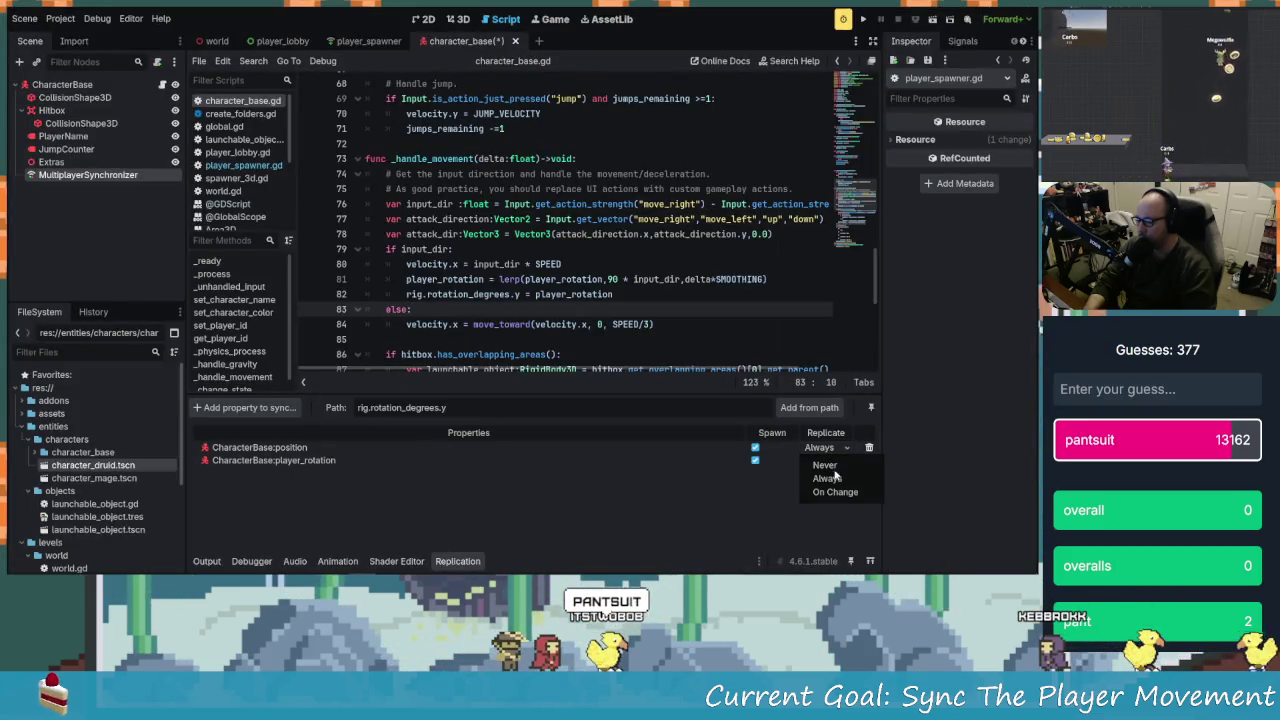
pyautogui.click(827, 479)
pyautogui.hotkey('alt', 'Tab')
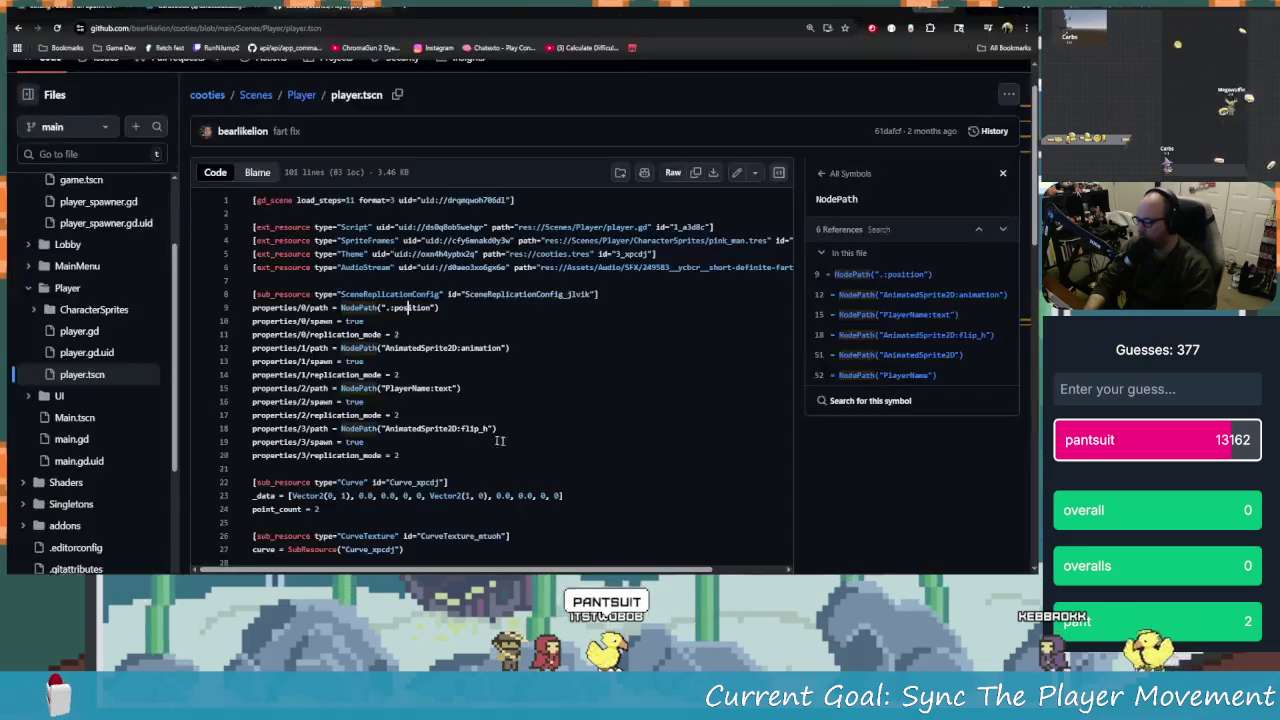
pyautogui.hotkey('alt', 'Tab')
pyautogui.click(822, 448)
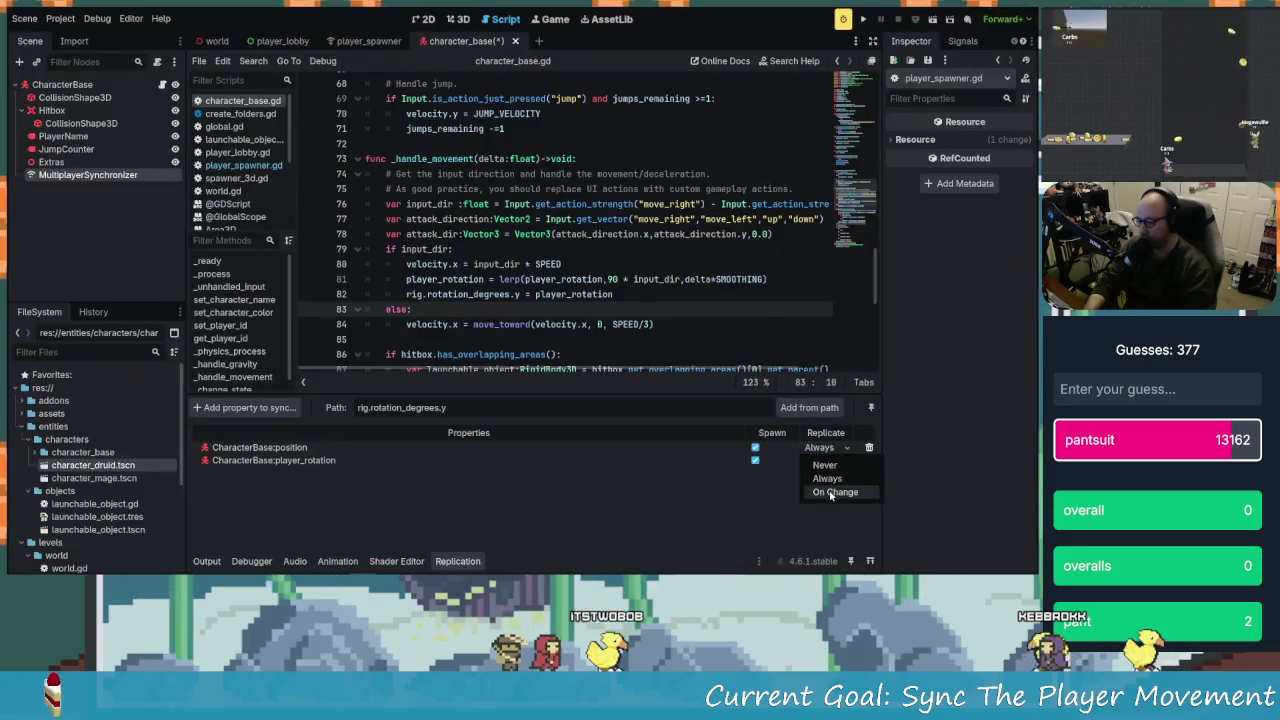
pyautogui.click(825, 461)
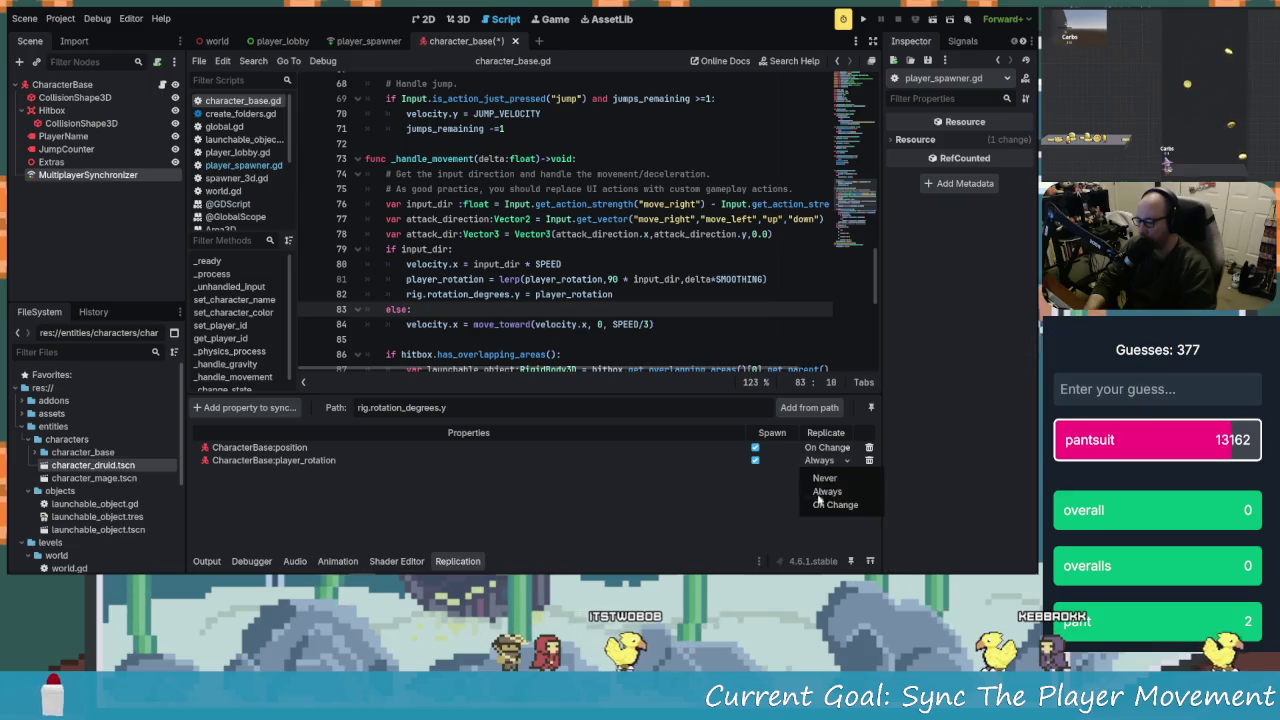
pyautogui.click(817, 506)
pyautogui.click(863, 19)
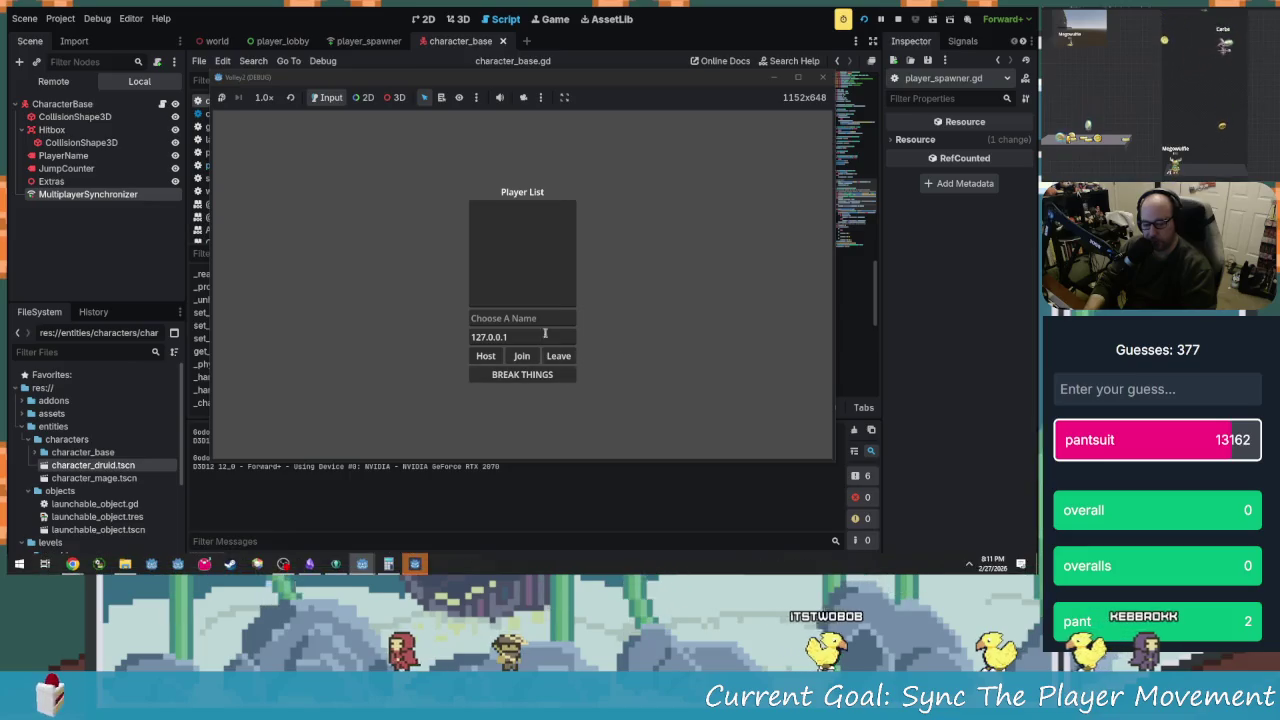
# Host a game as 'Host' and tile the two game windows left and right
pyautogui.click(530, 318)
pyautogui.write('Host')
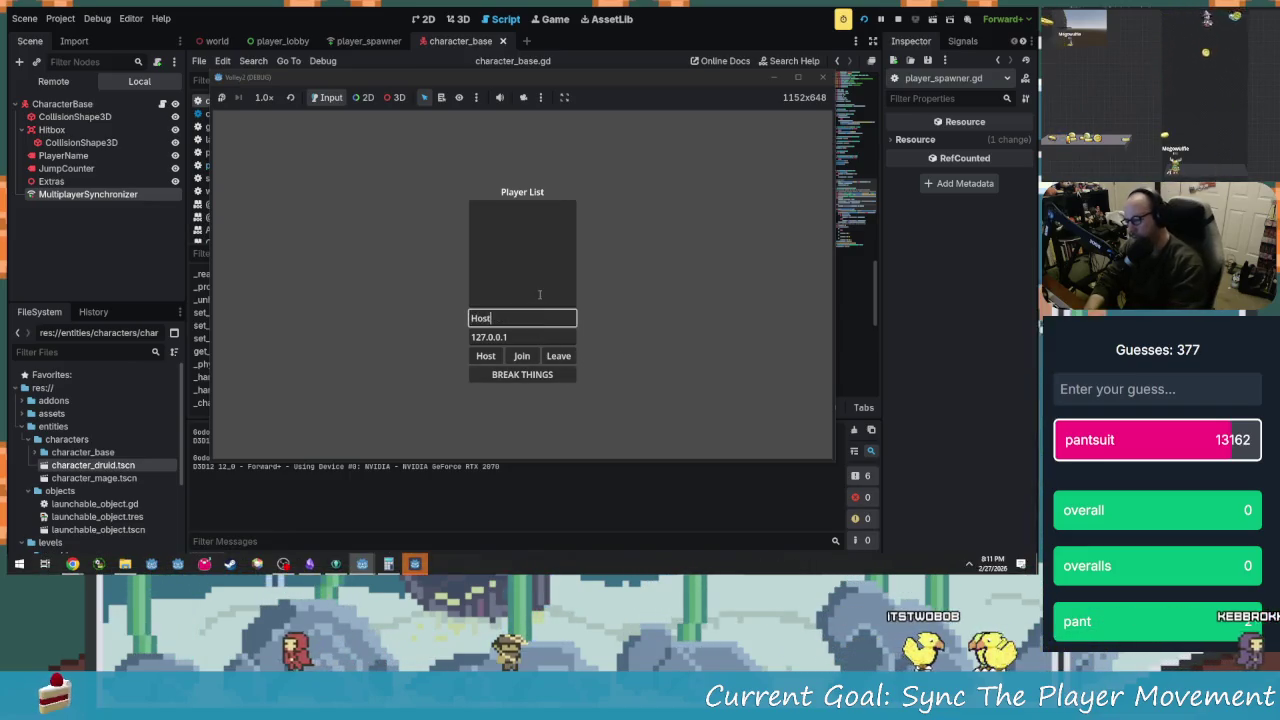
pyautogui.click(485, 356)
pyautogui.moveTo(478, 77); pyautogui.dragTo(270, 130)
pyautogui.moveTo(617, 105)
pyautogui.mouseDown()
pyautogui.moveTo(714, 100)
pyautogui.moveTo(822, 48)
pyautogui.mouseUp()
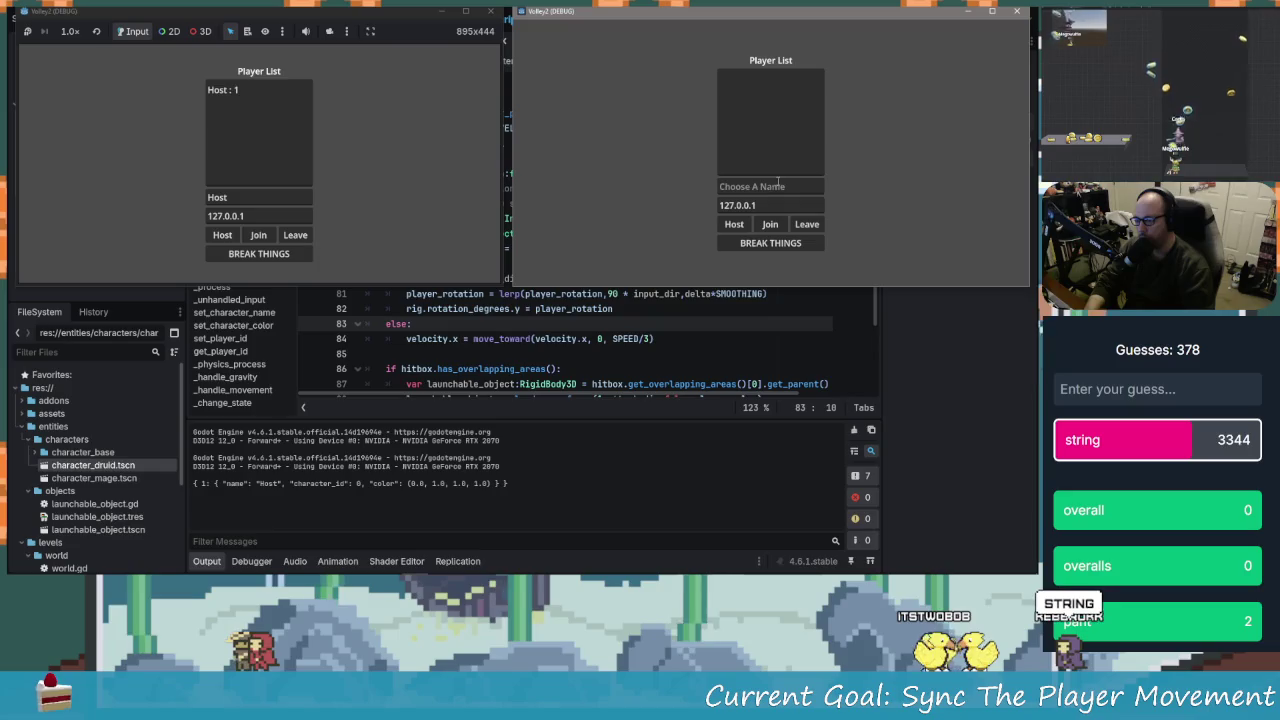
# Join as 'Cli', move the host character, then stop both instances with F8
pyautogui.write('Cli')
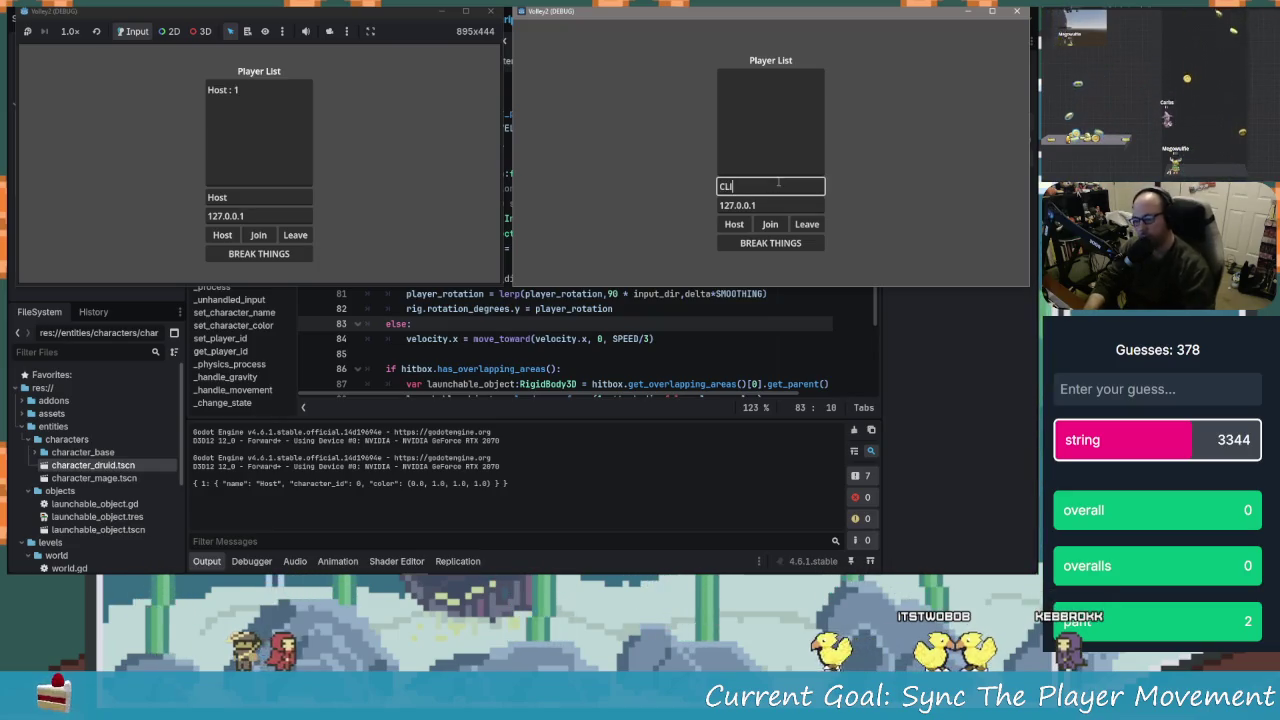
pyautogui.click(762, 226)
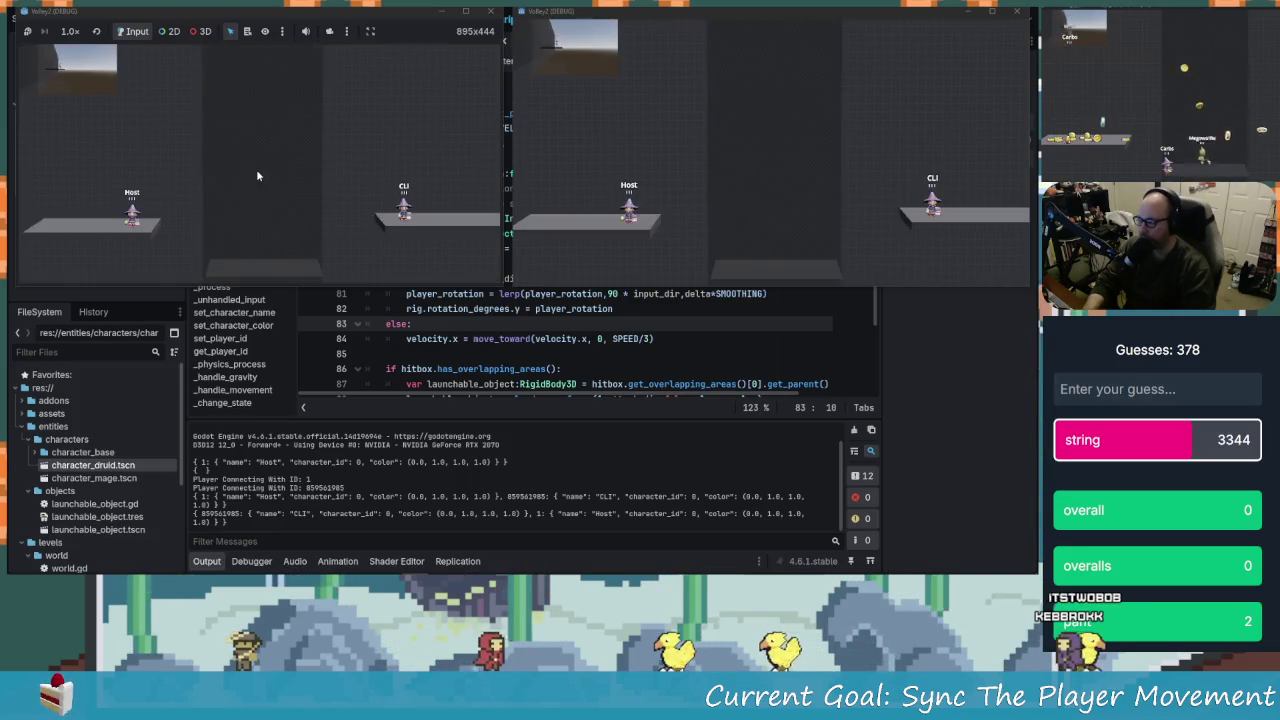
pyautogui.press('a')
pyautogui.press('space')
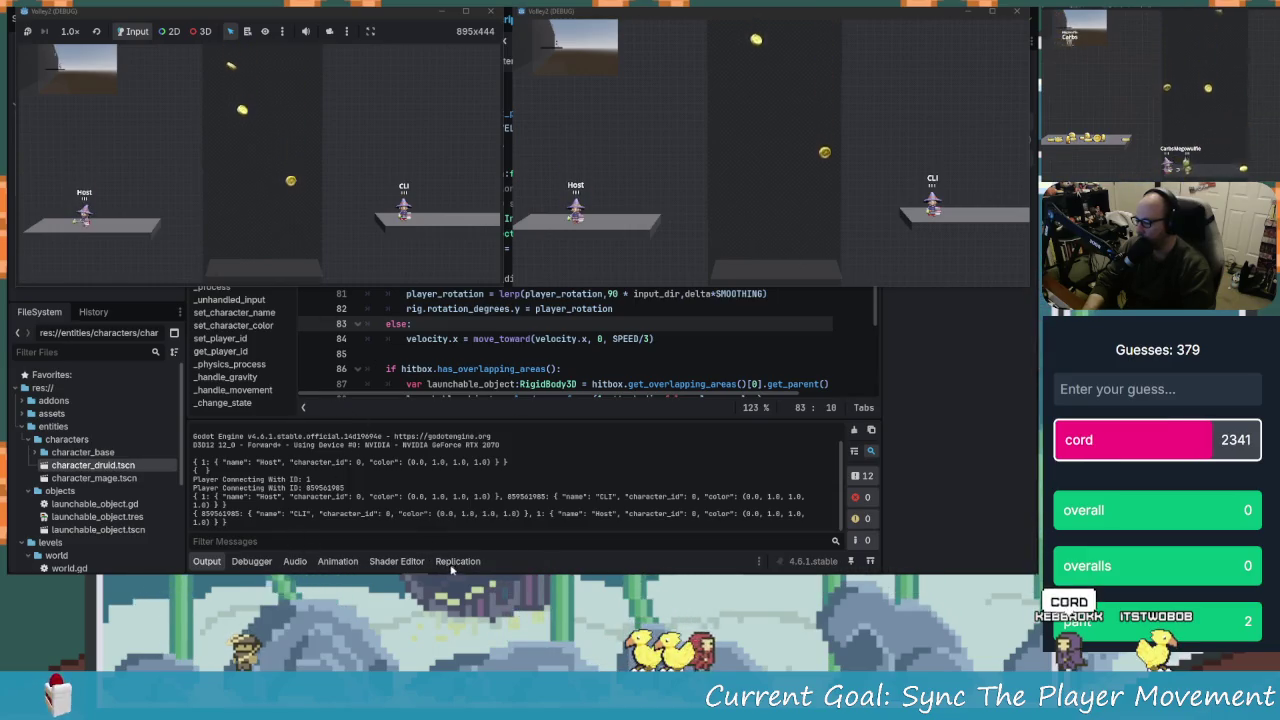
pyautogui.press('F8')
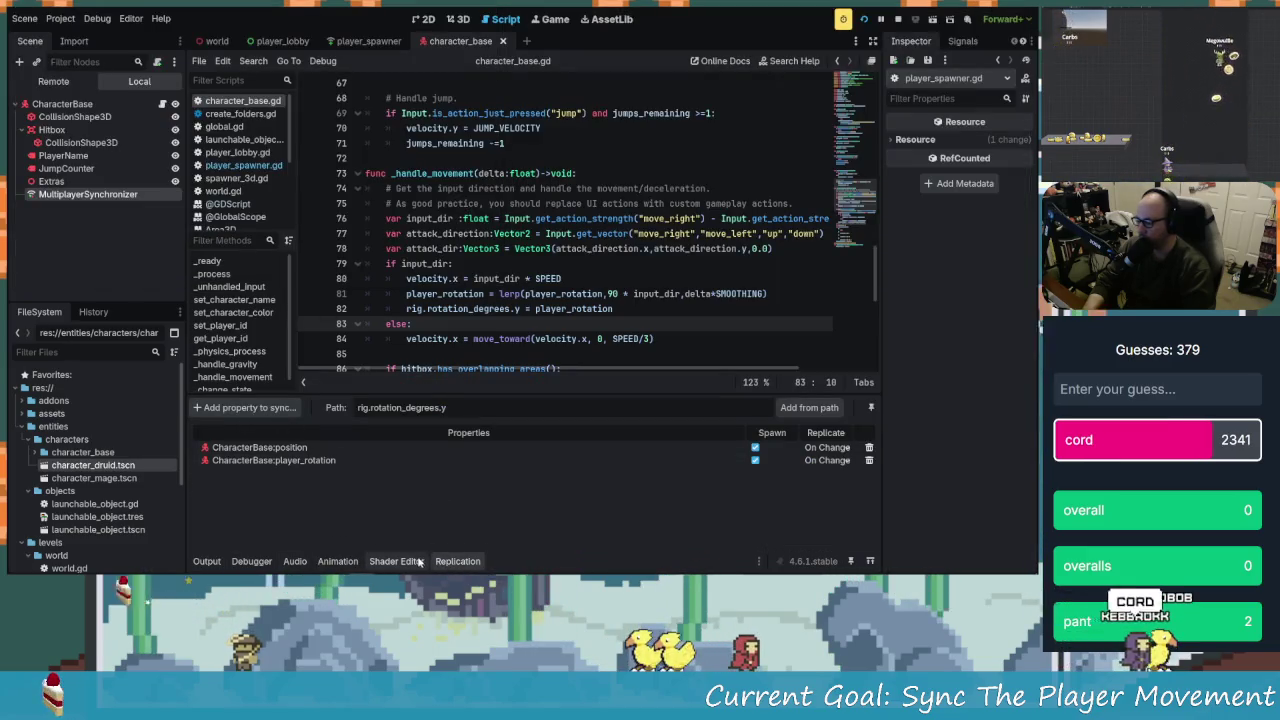
# With the Network Profiler recording, run and jump the host around the platforms
pyautogui.click(251, 561)
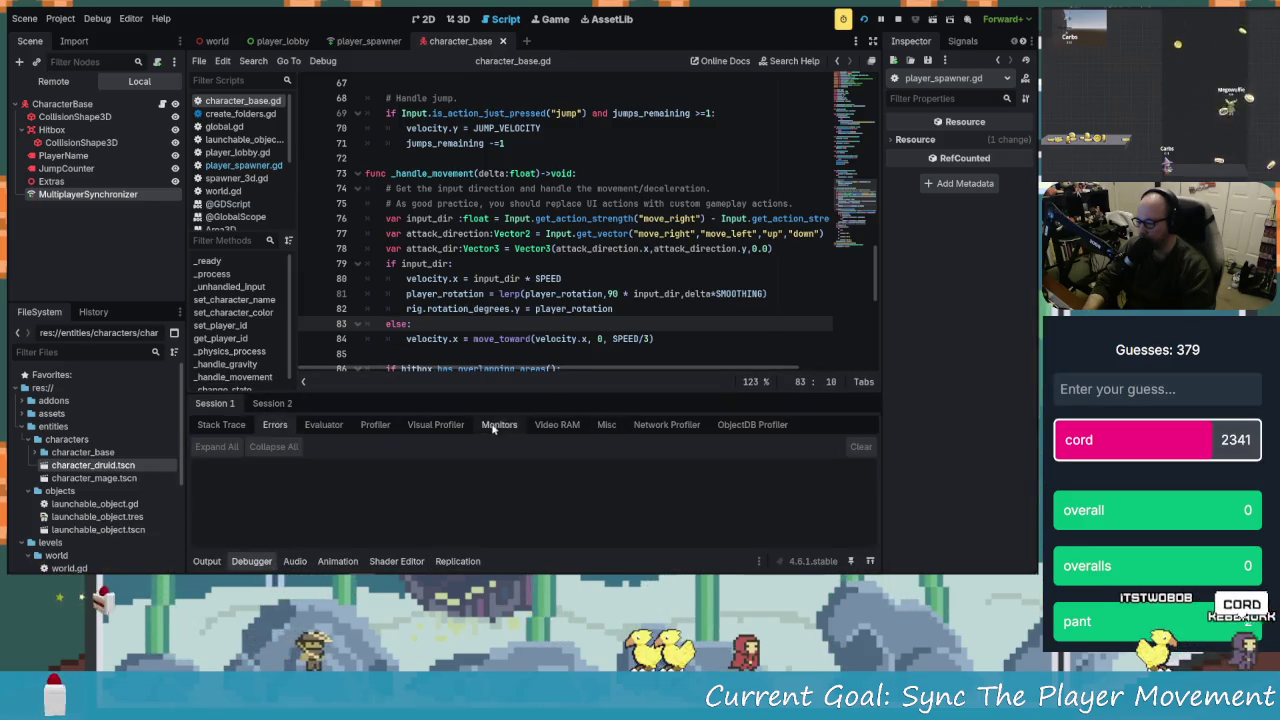
pyautogui.click(666, 424)
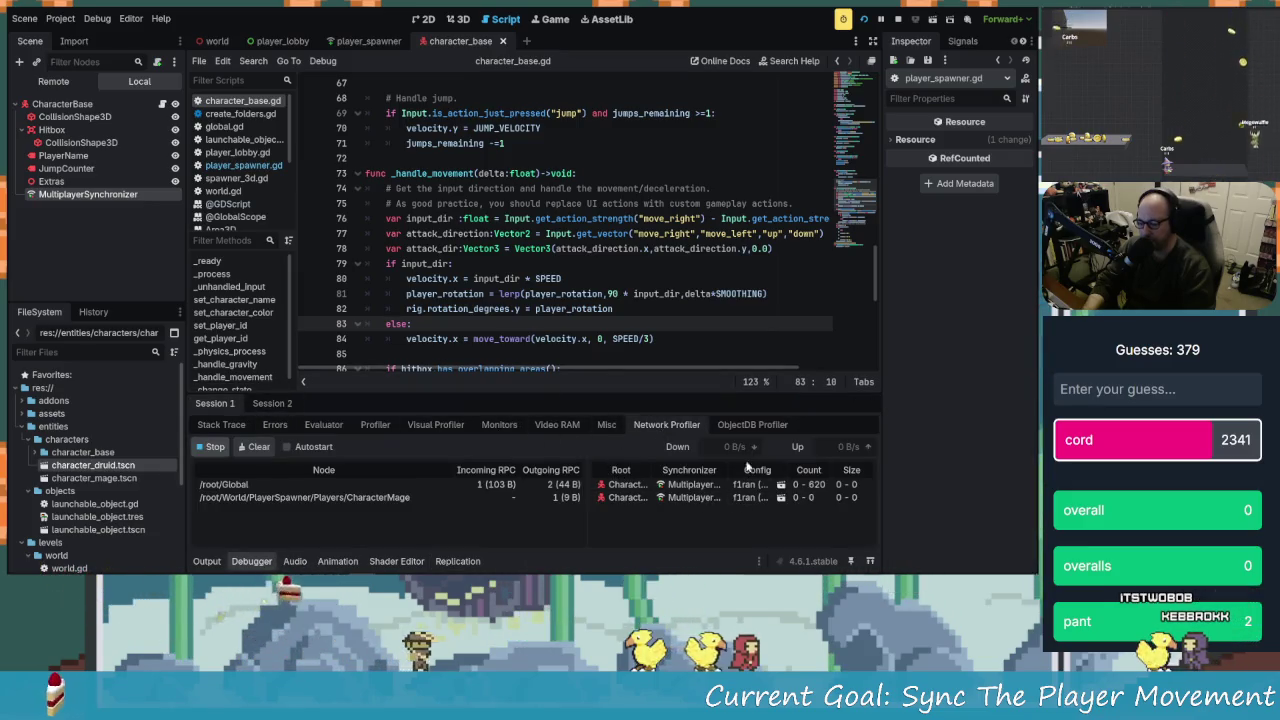
pyautogui.hotkey('alt', 'Tab')
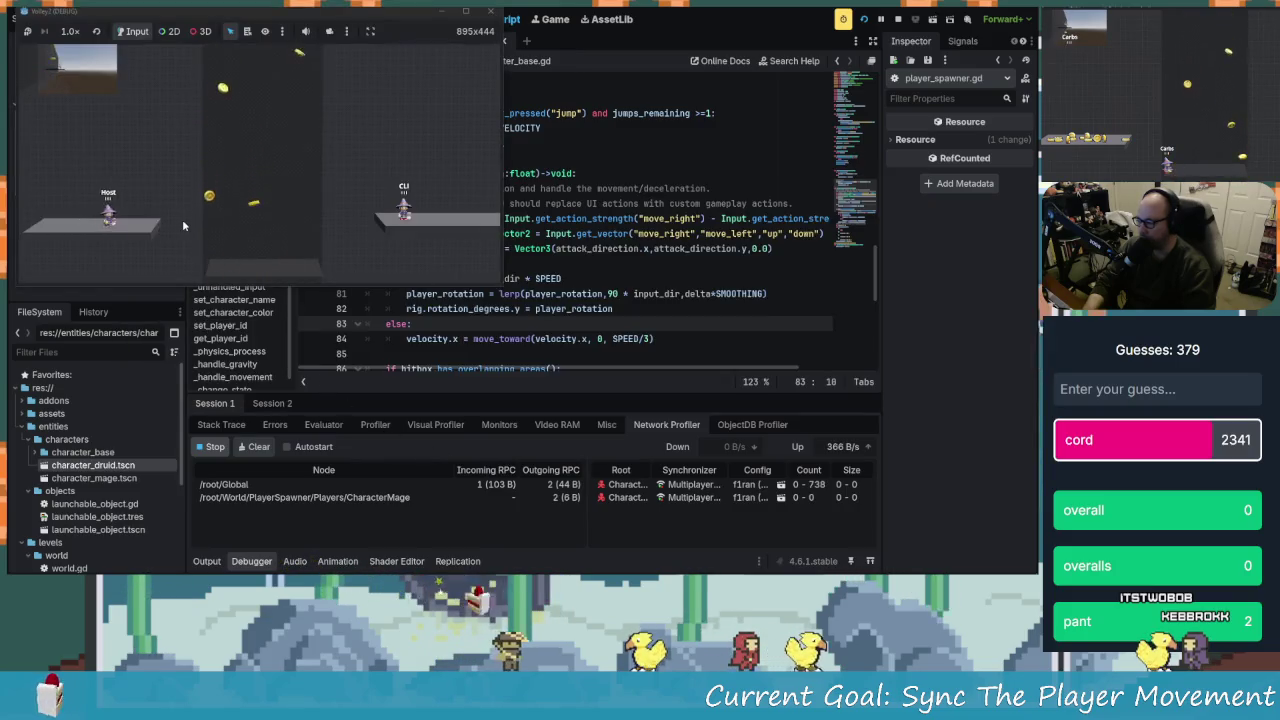
pyautogui.press('d')
pyautogui.press('space')
pyautogui.press('d')
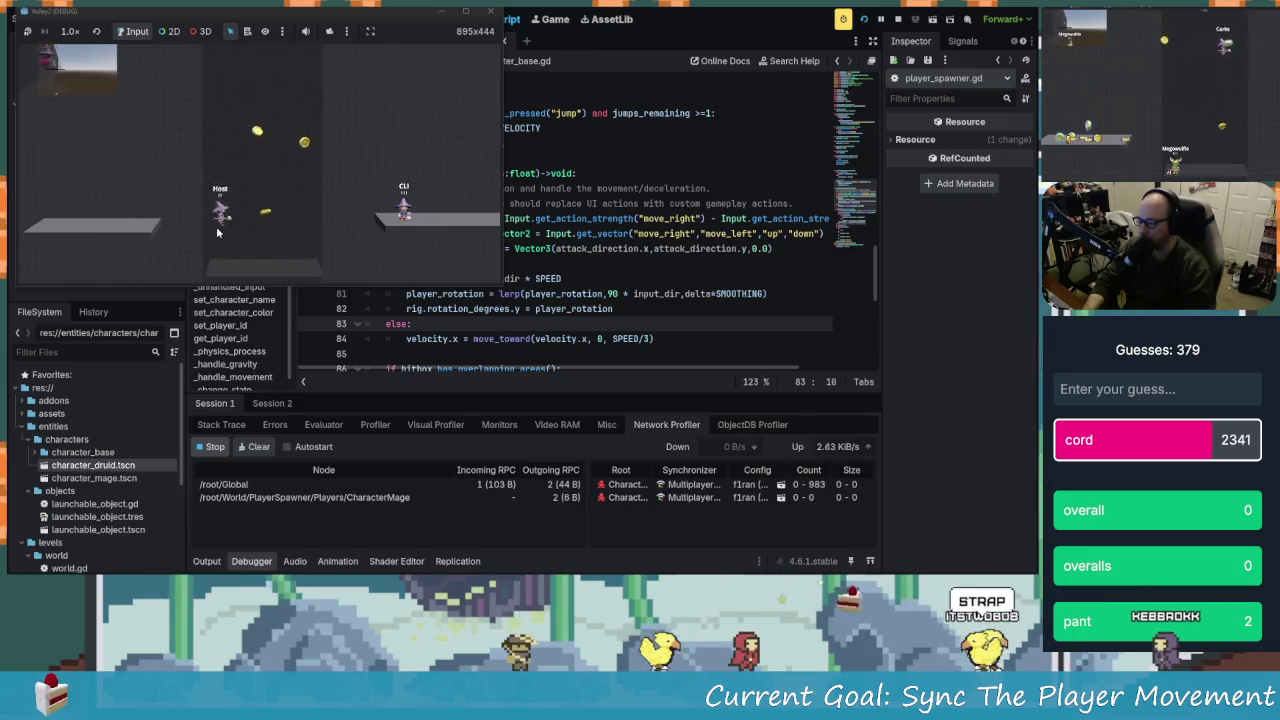
pyautogui.press('a')
pyautogui.press('space')
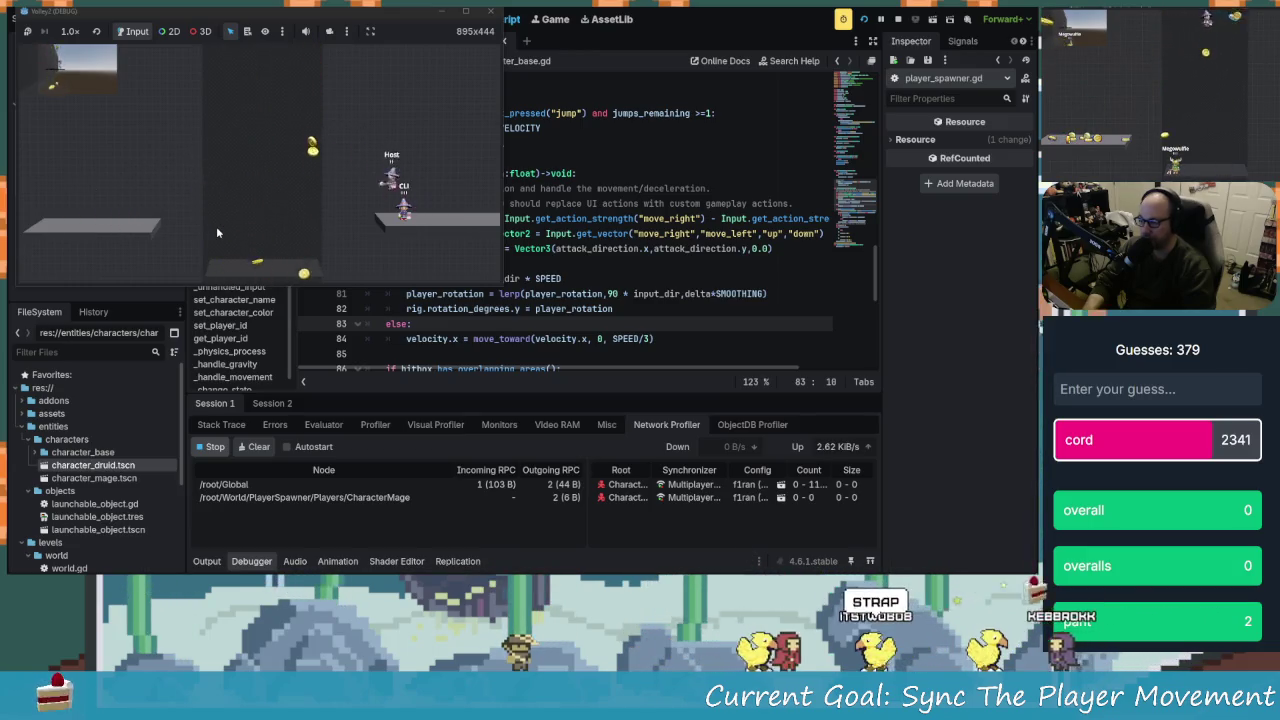
pyautogui.press('d')
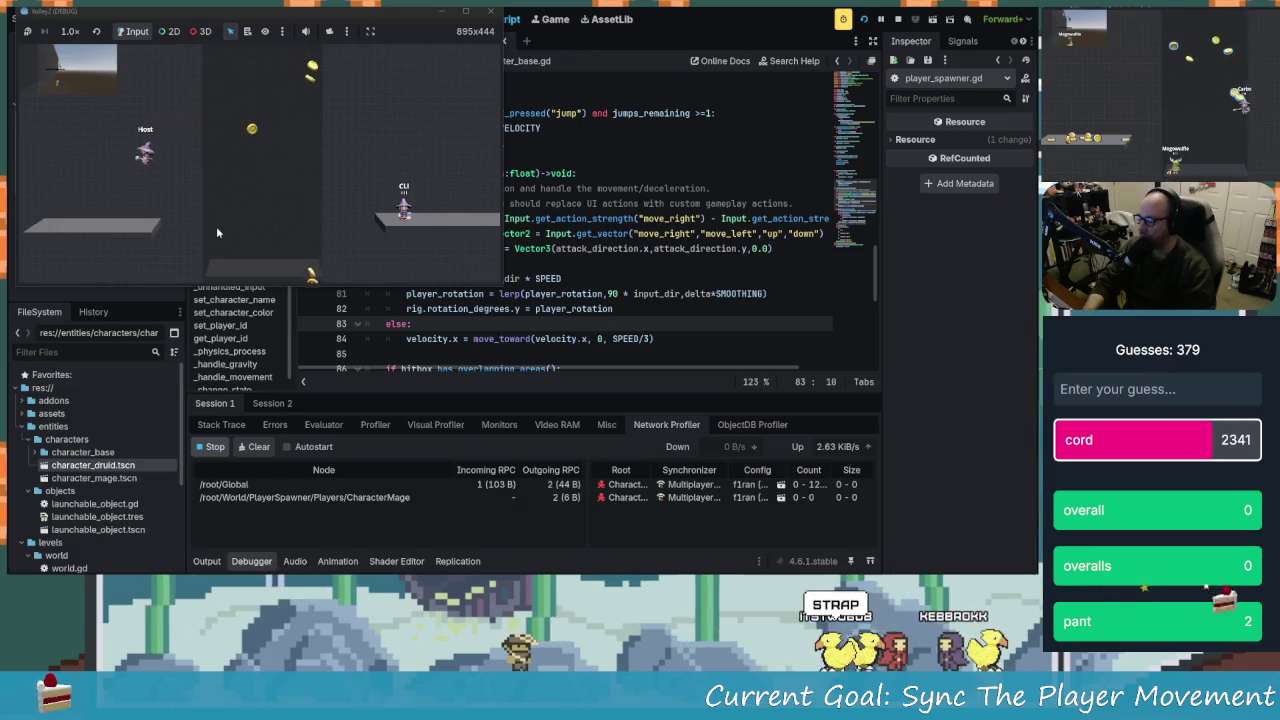
pyautogui.press('d')
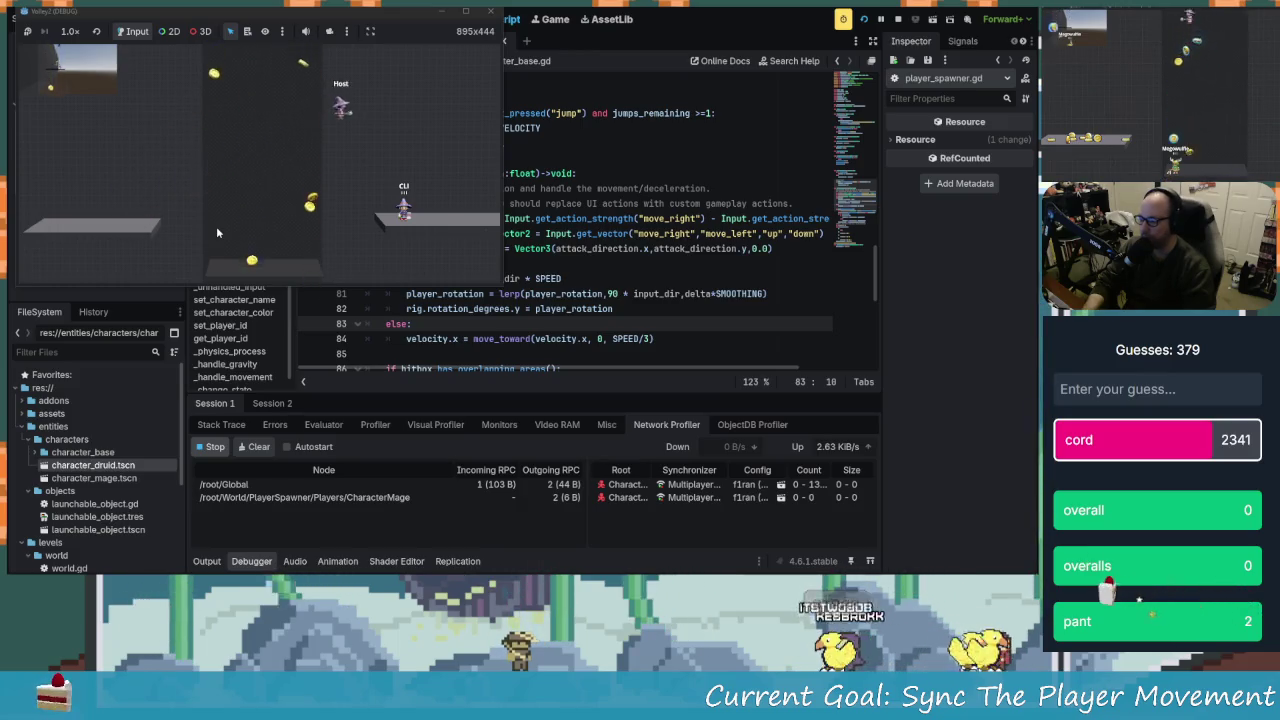
pyautogui.press('a')
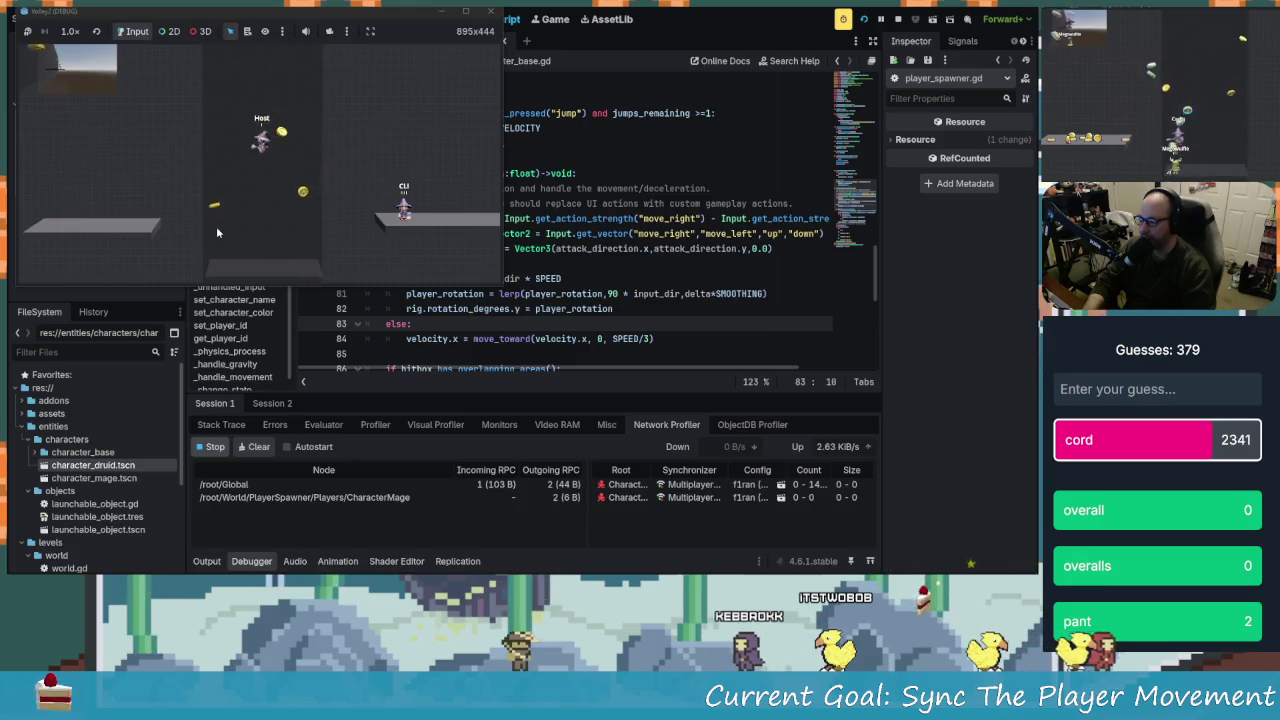
pyautogui.press('d')
pyautogui.press('space')
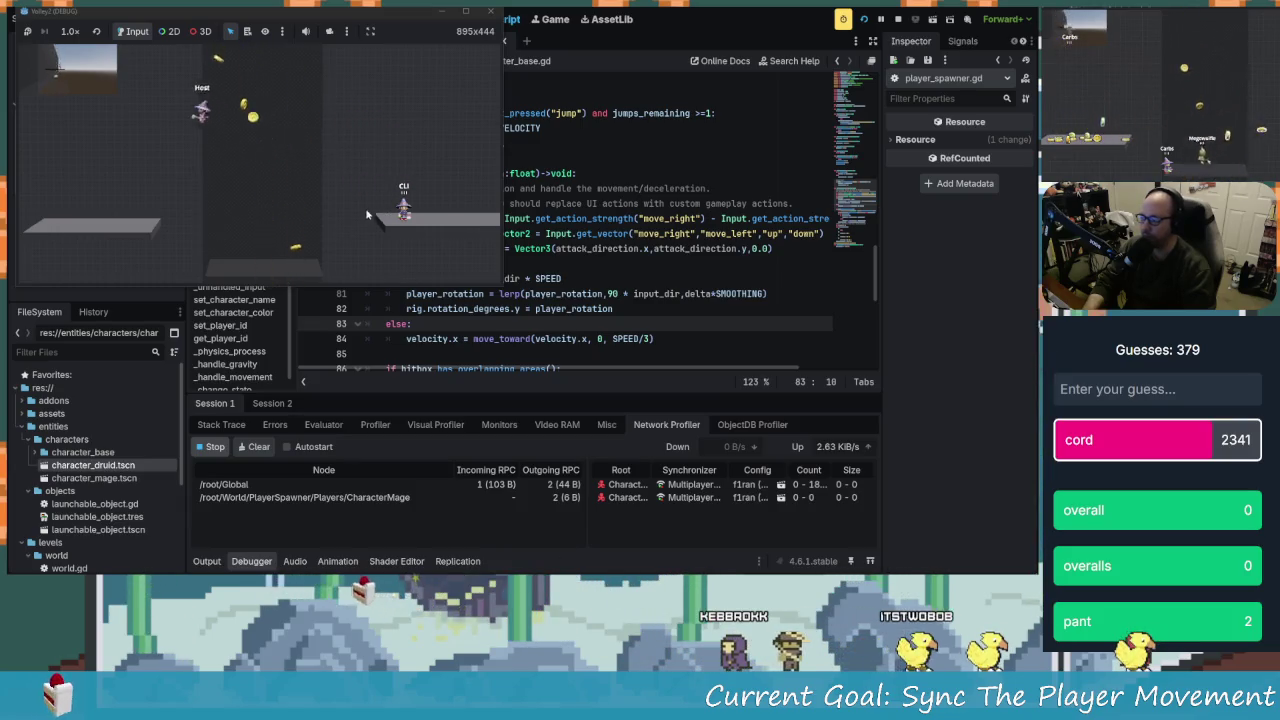
pyautogui.press('d')
pyautogui.press('space')
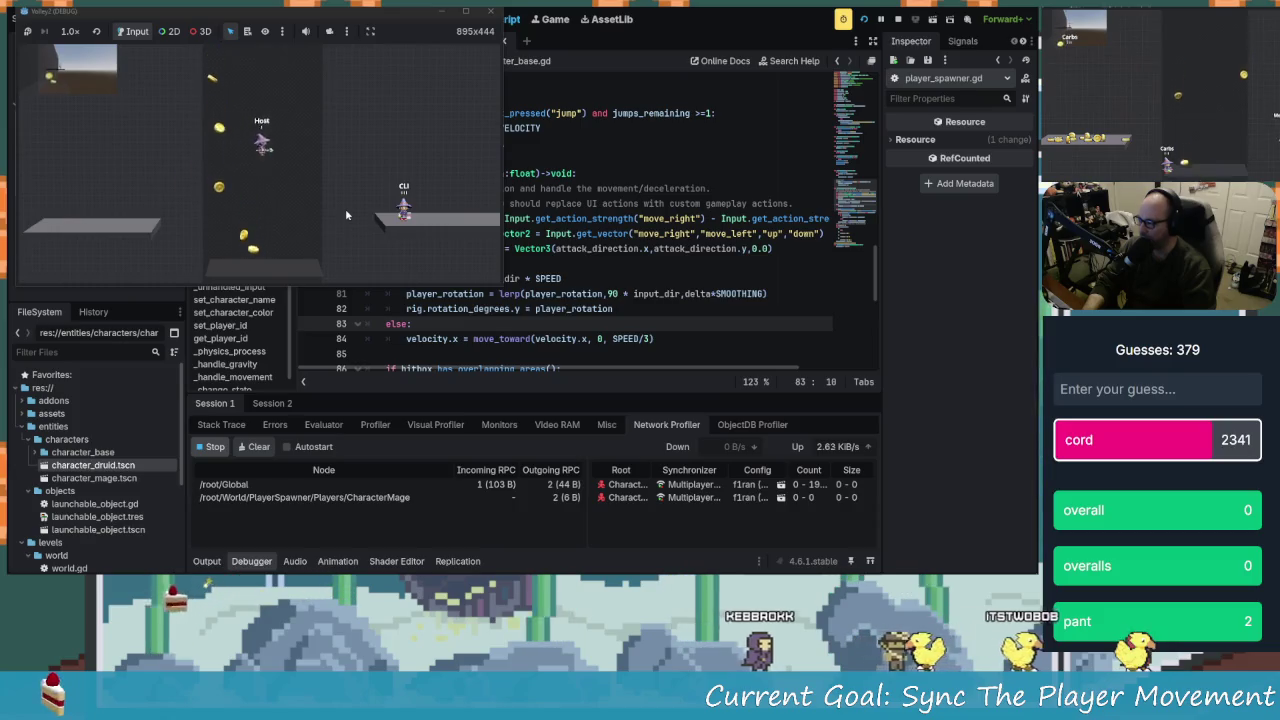
pyautogui.press('d')
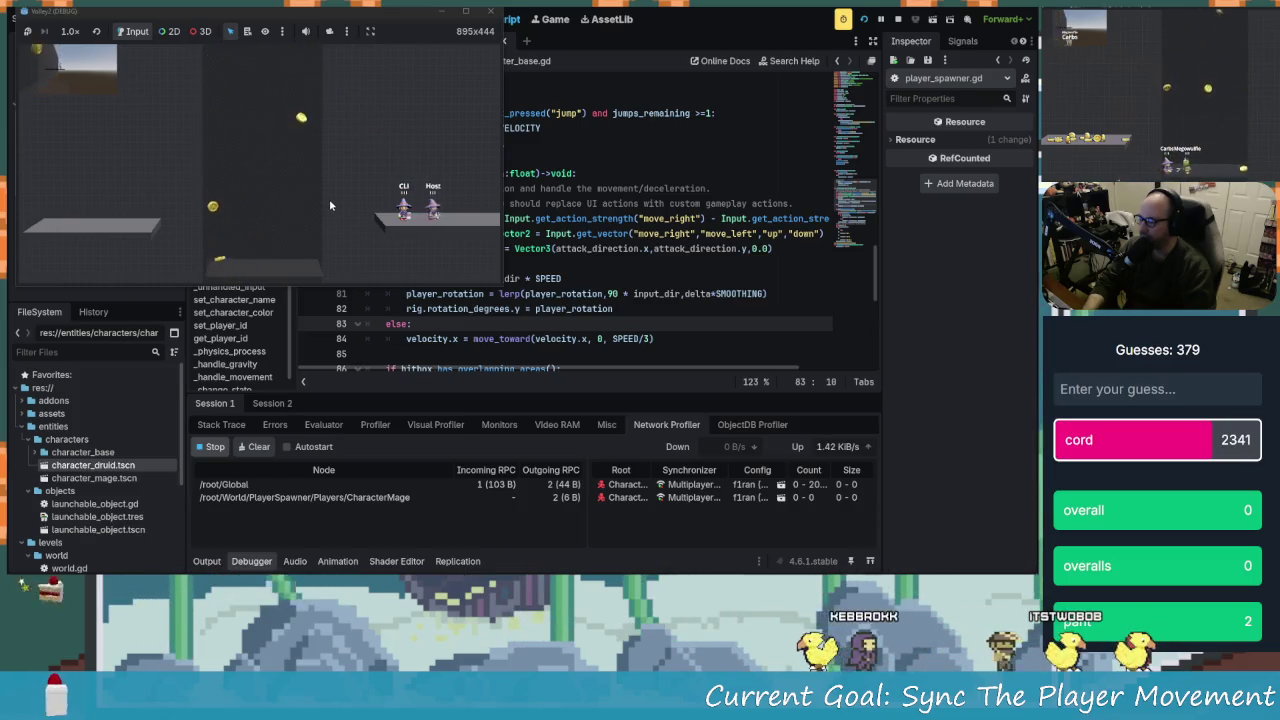
pyautogui.press('a')
pyautogui.press('space')
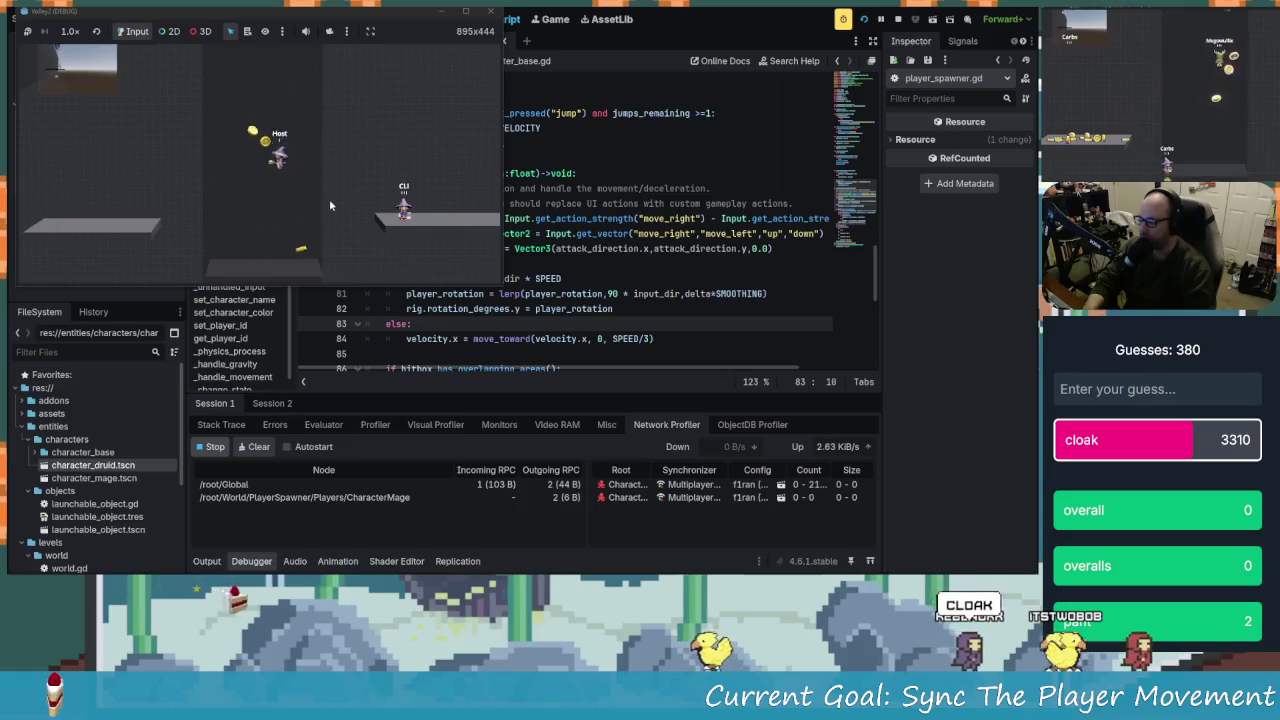
pyautogui.press('a')
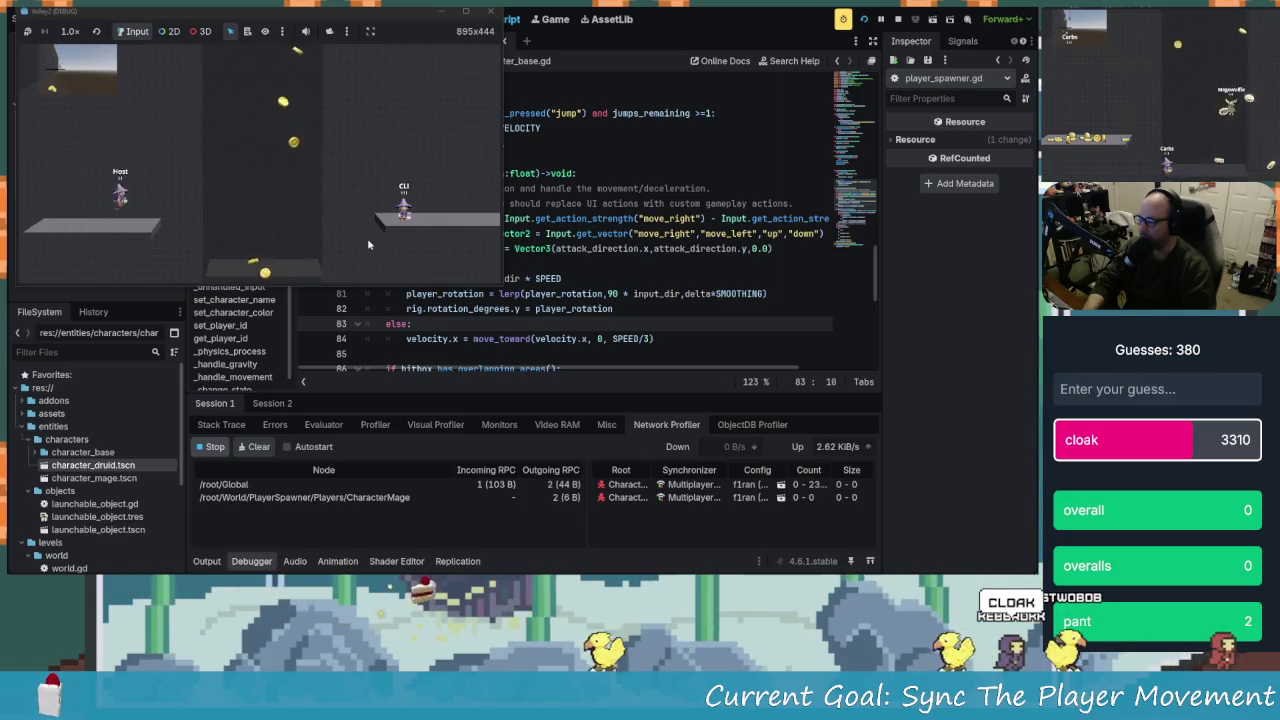
pyautogui.press('d')
pyautogui.press('space')
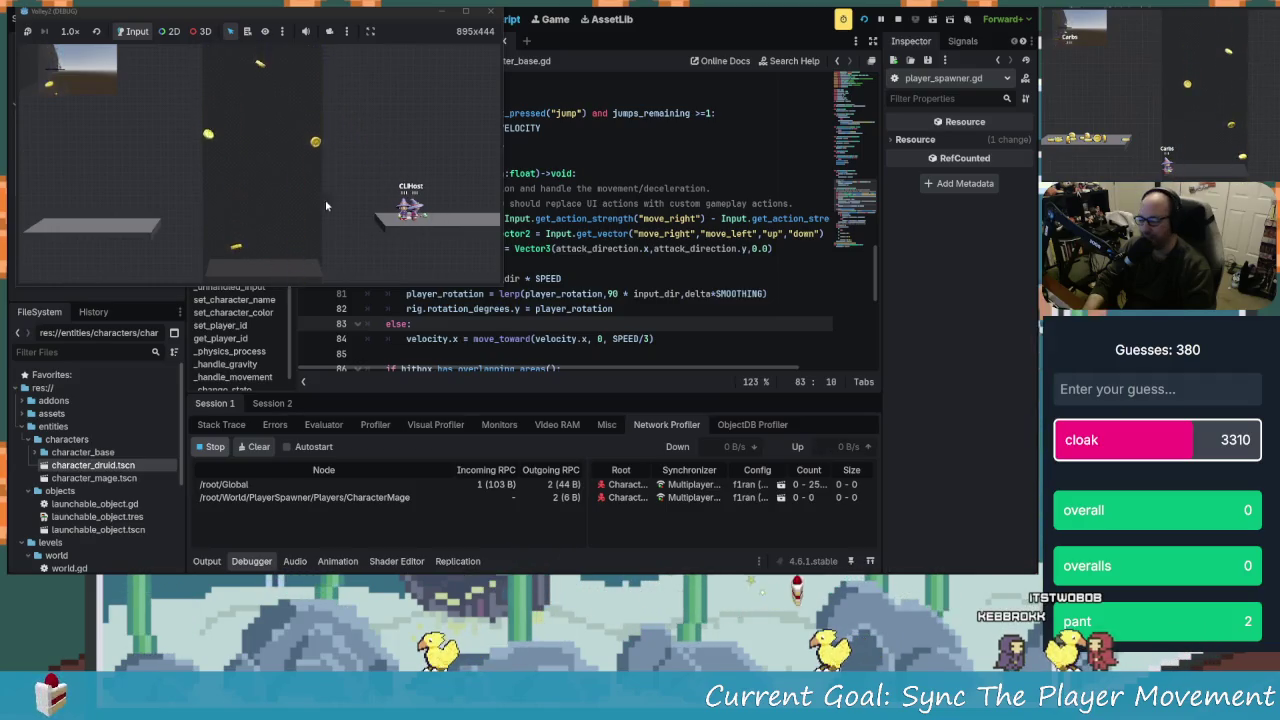
pyautogui.press('d')
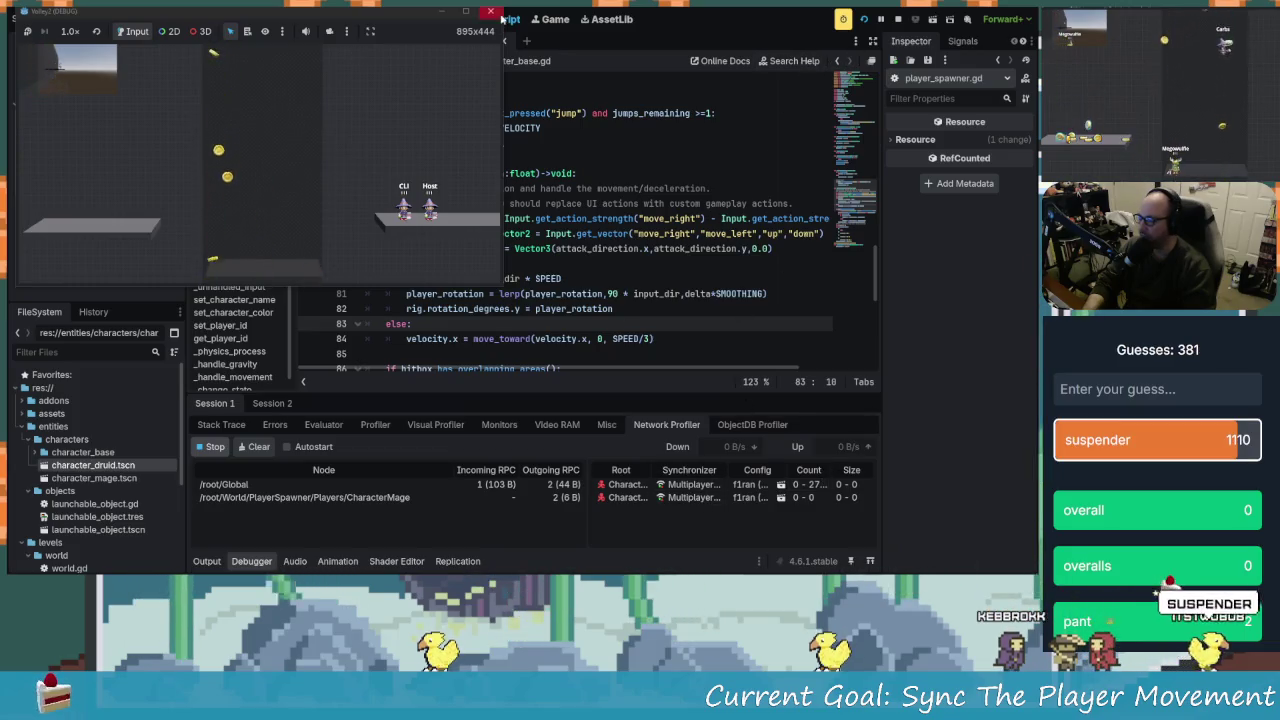
# Close the game, inspect the queue_free null error, and review Session 1's synced properties
pyautogui.click(492, 11)
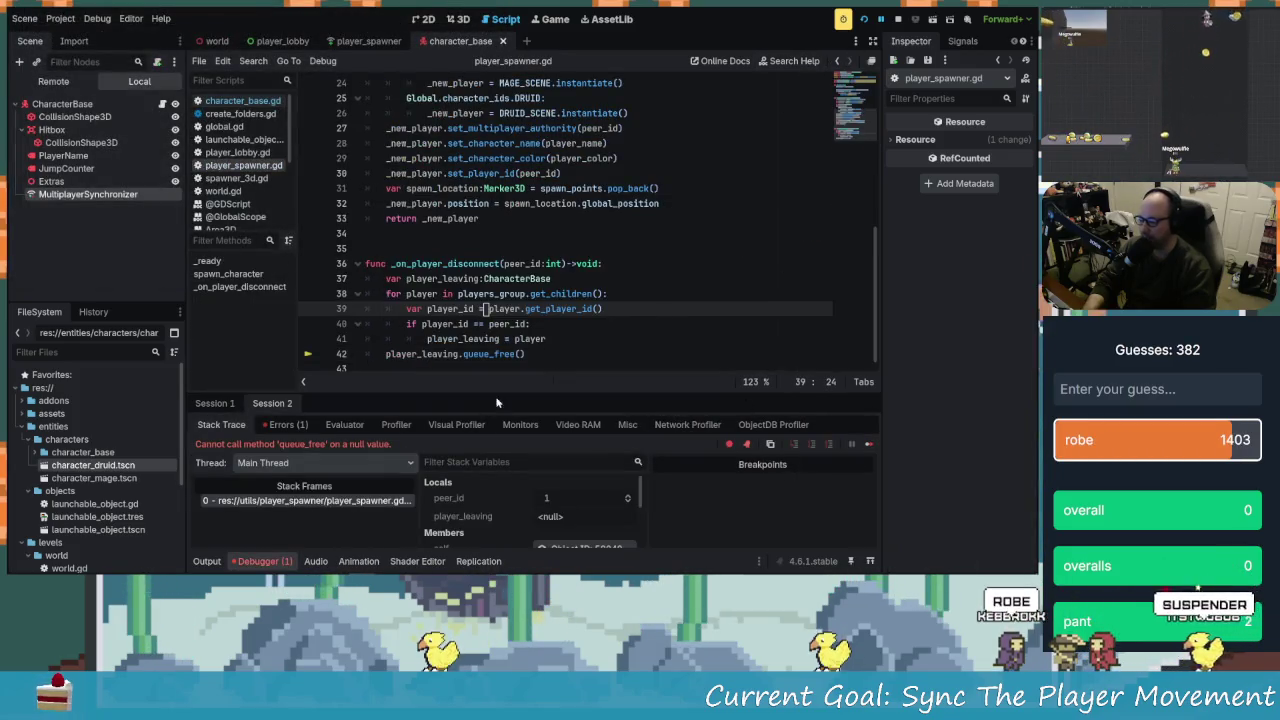
pyautogui.click(749, 444)
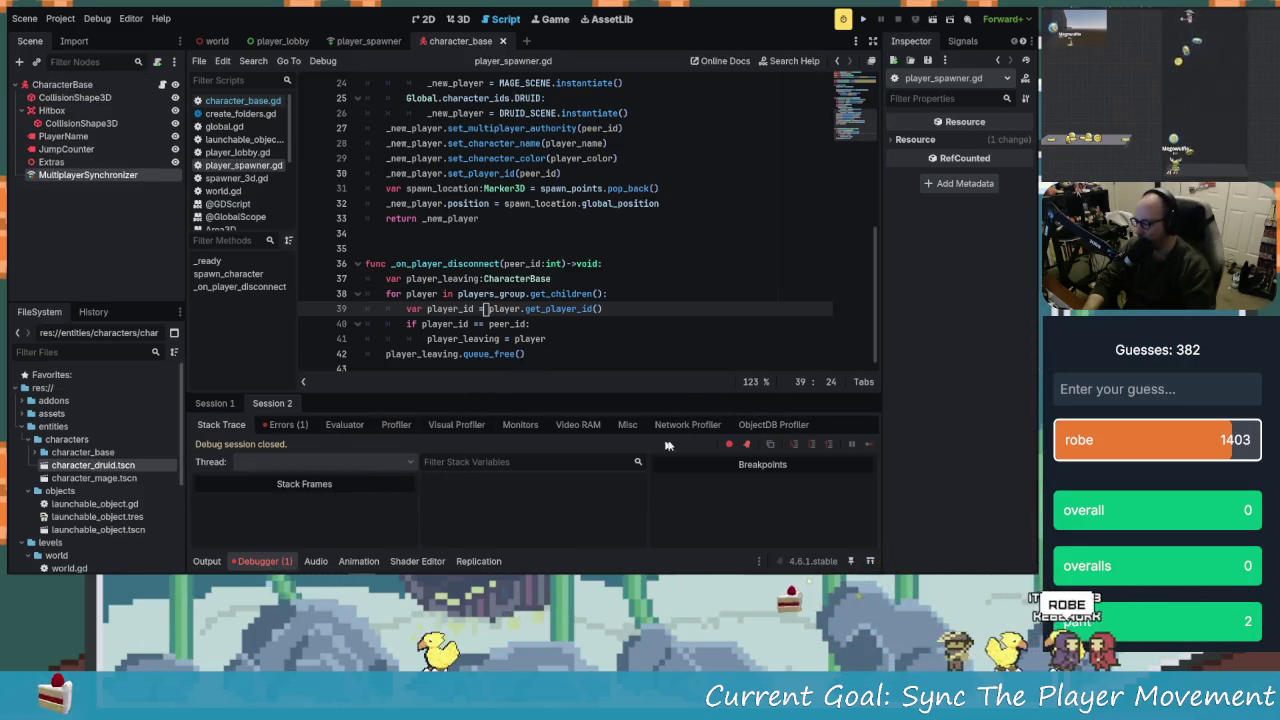
pyautogui.click(290, 424)
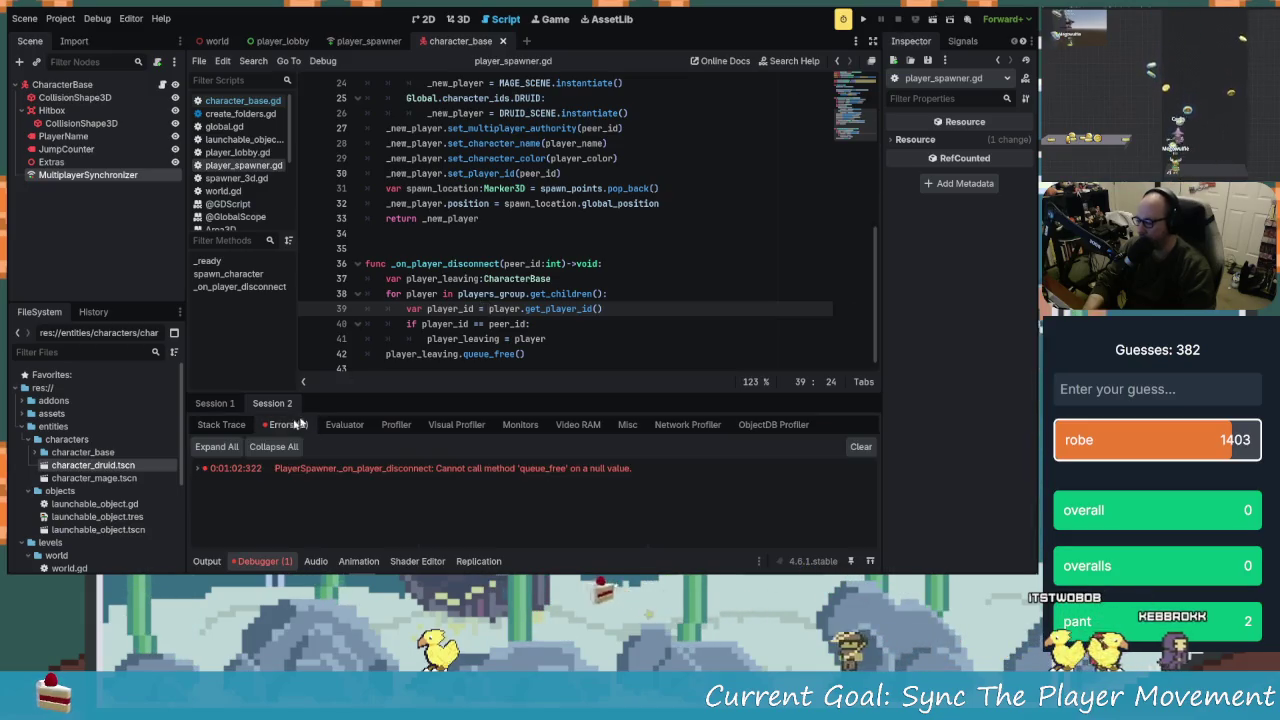
pyautogui.click(215, 403)
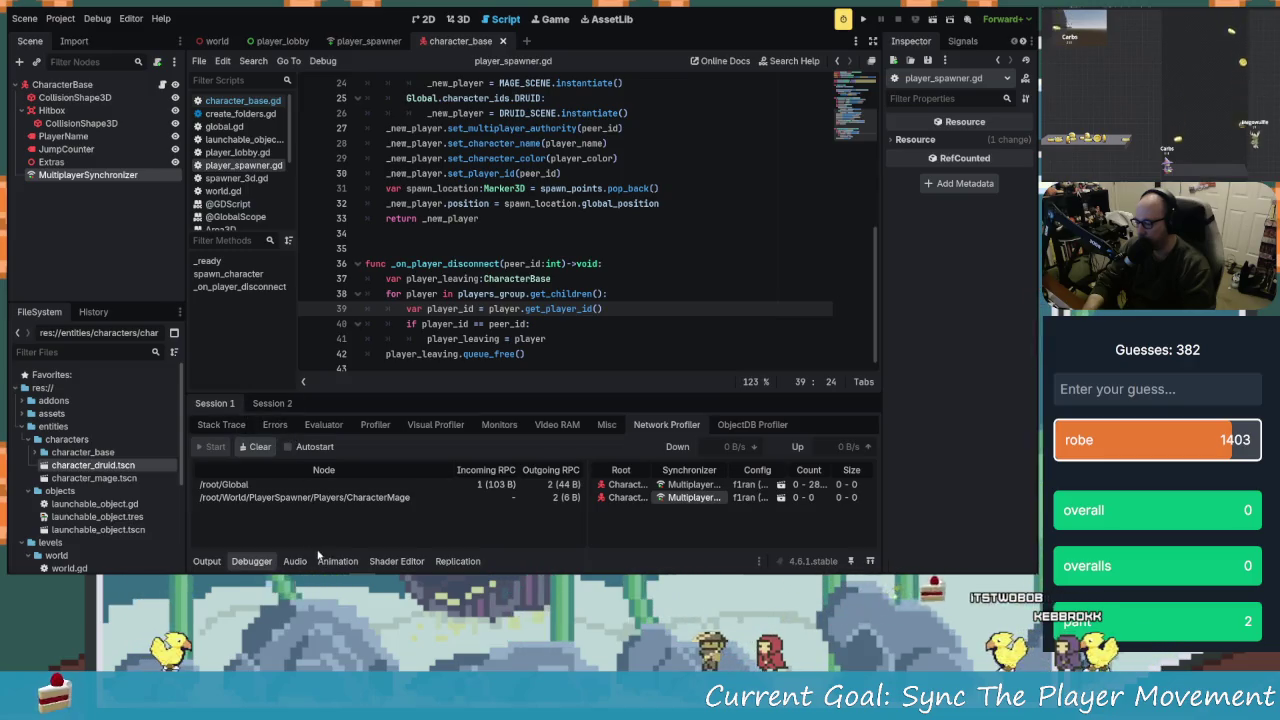
pyautogui.click(457, 561)
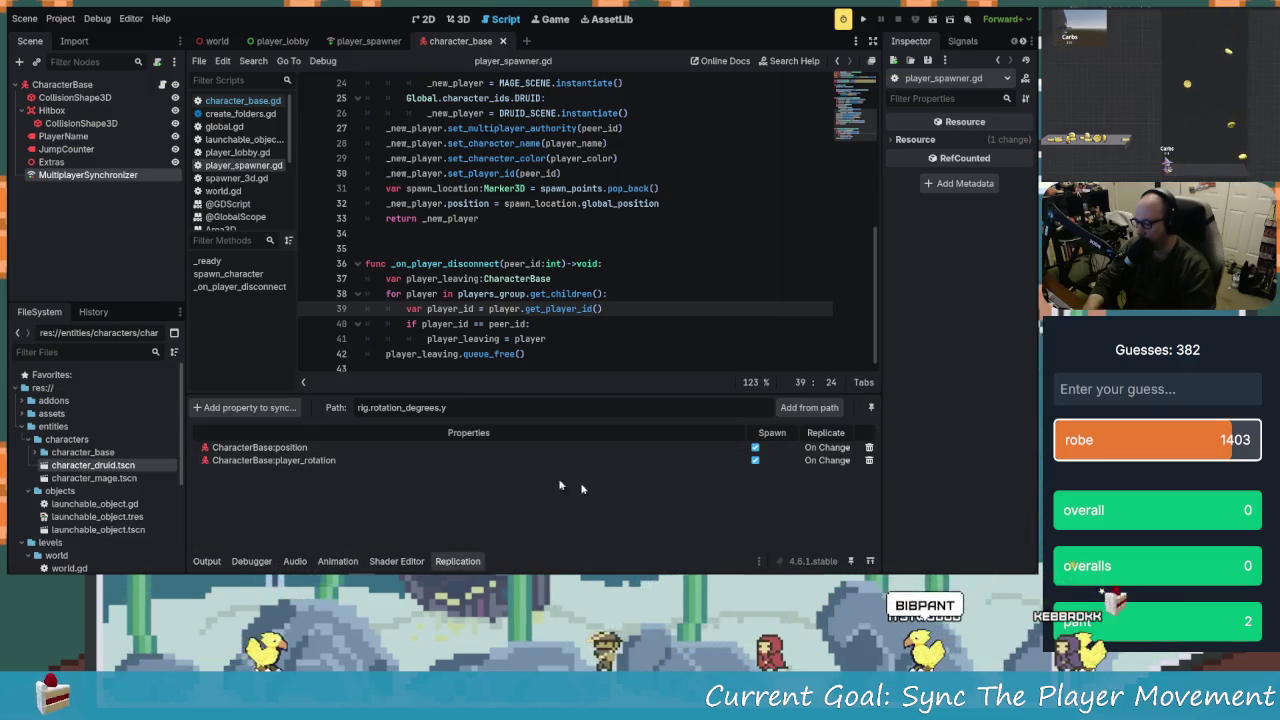
pyautogui.click(444, 248)
pyautogui.scroll(8, 520, 265)
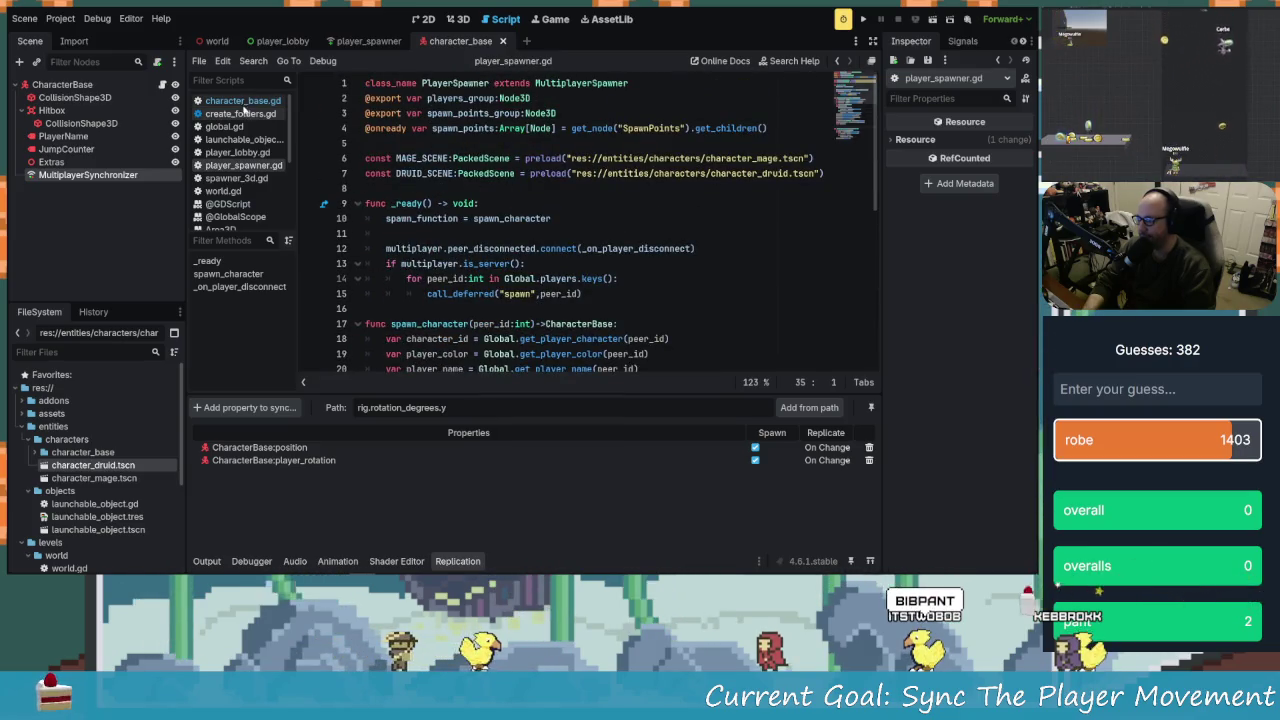
pyautogui.hotkey('alt', 'Left')
pyautogui.scroll(3, 573, 298)
pyautogui.scroll(-3, 520, 298)
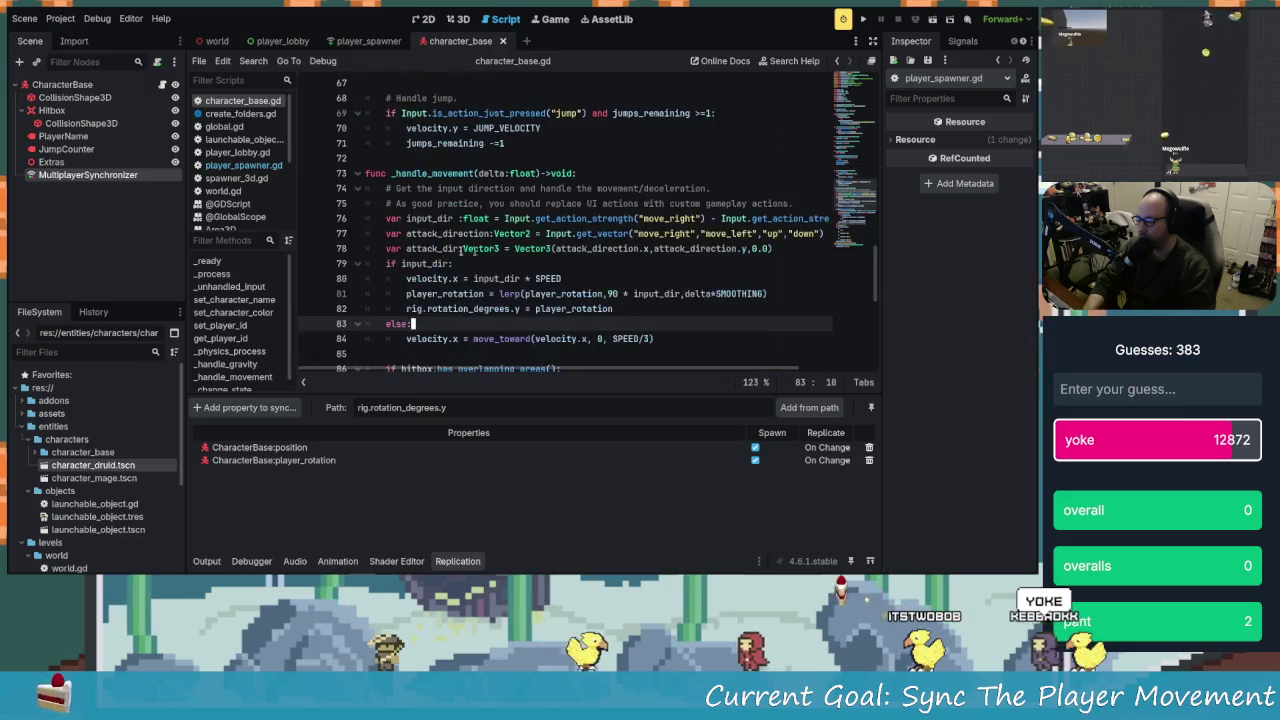
pyautogui.click(436, 294)
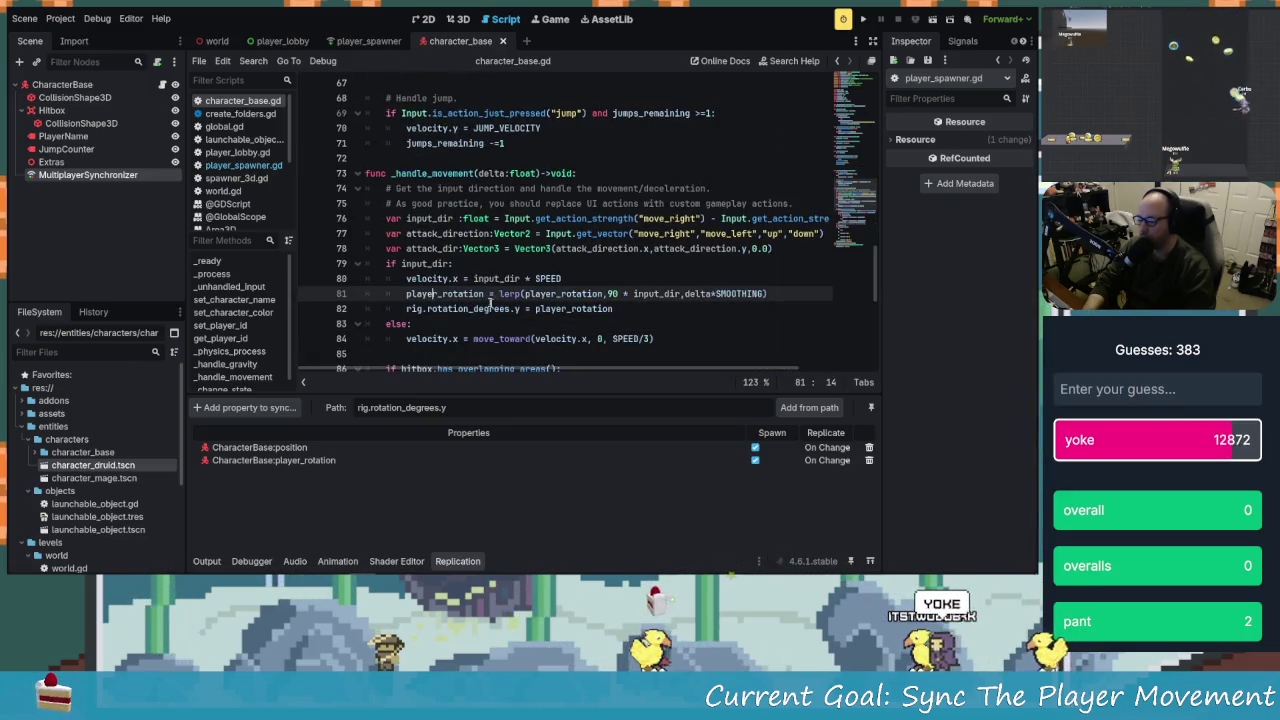
pyautogui.press('Left')
pyautogui.press('Left')
pyautogui.press('Left')
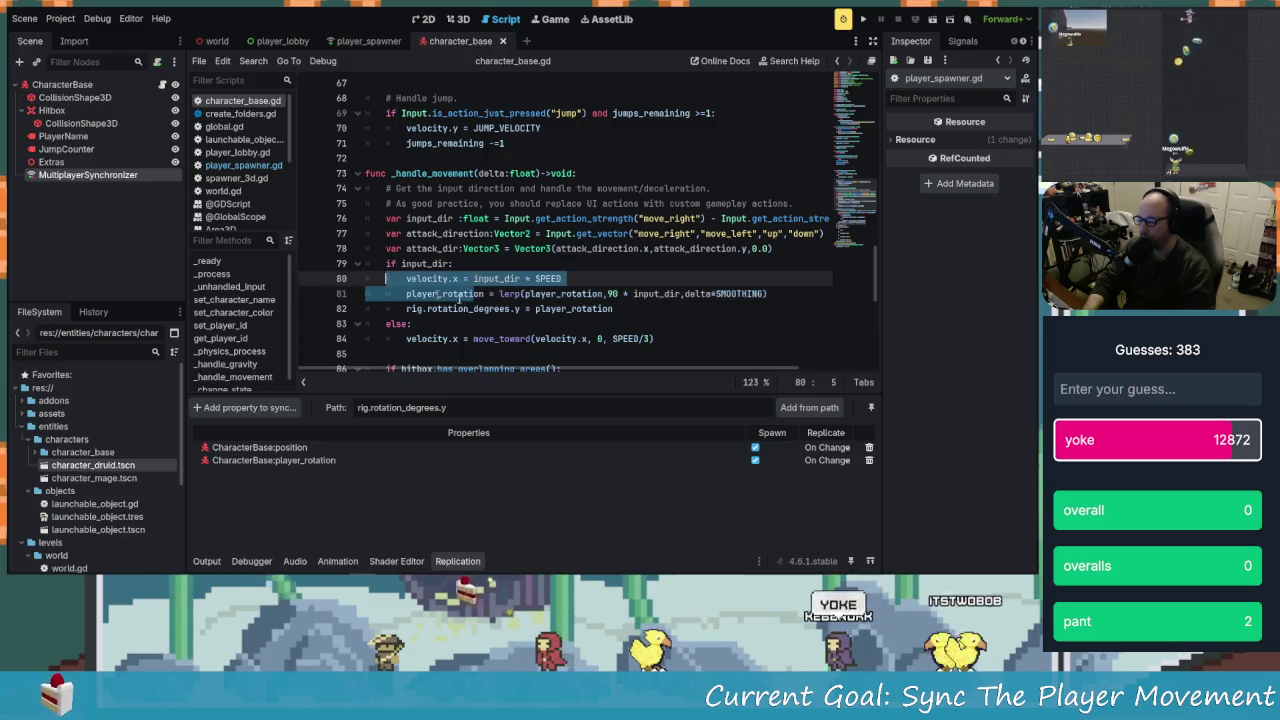
pyautogui.doubleClick(486, 293)
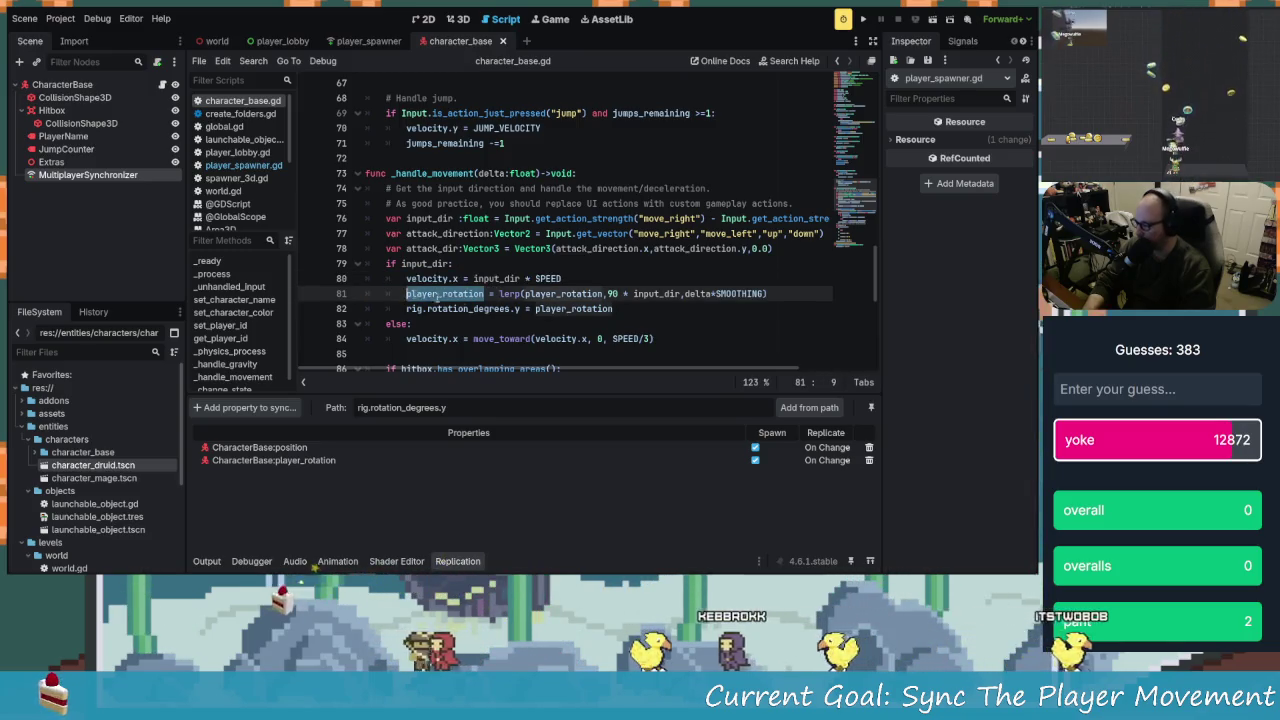
pyautogui.click(463, 293)
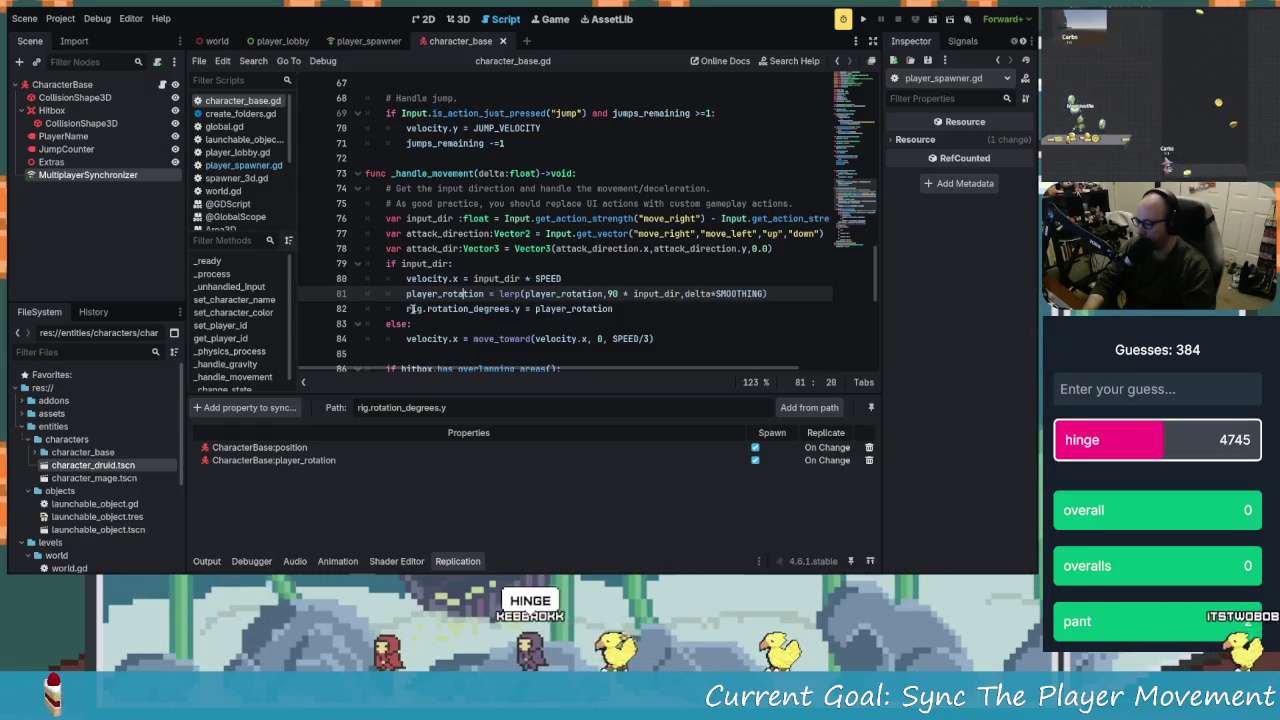
pyautogui.moveTo(406, 309); pyautogui.dragTo(536, 309)
pyautogui.moveTo(452, 309); pyautogui.dragTo(512, 309)
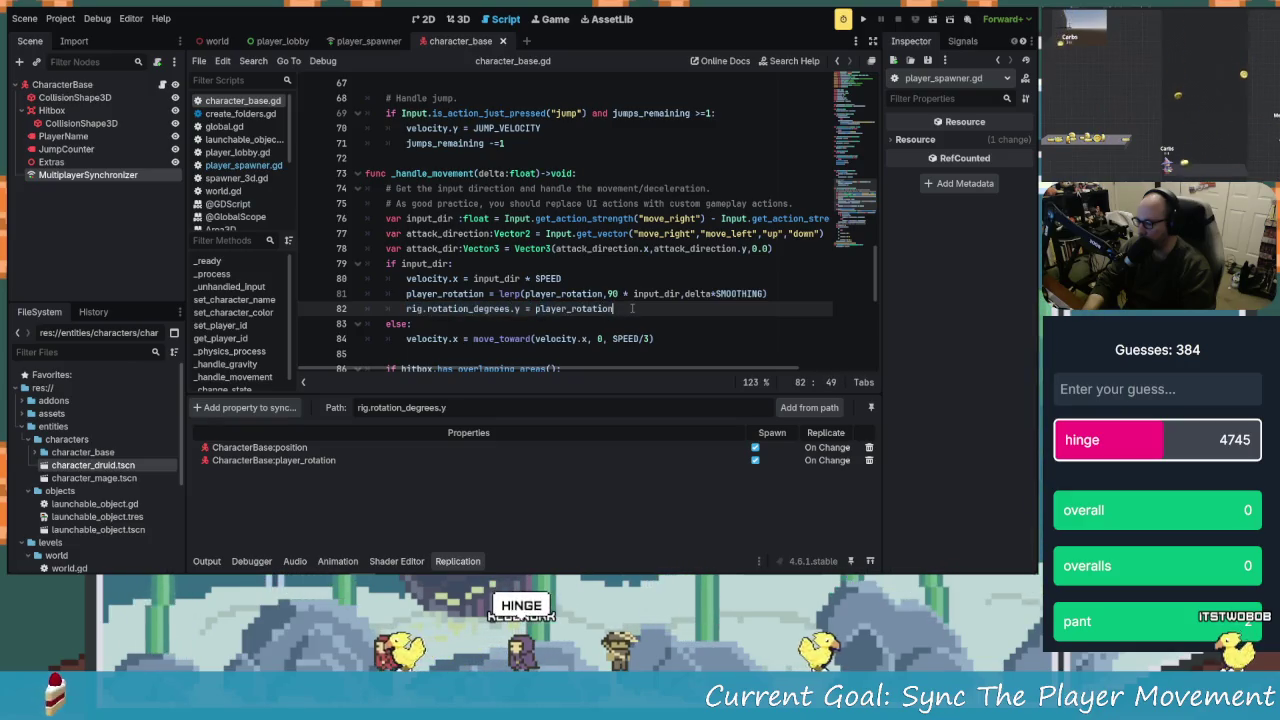
pyautogui.scroll(2, 469, 290)
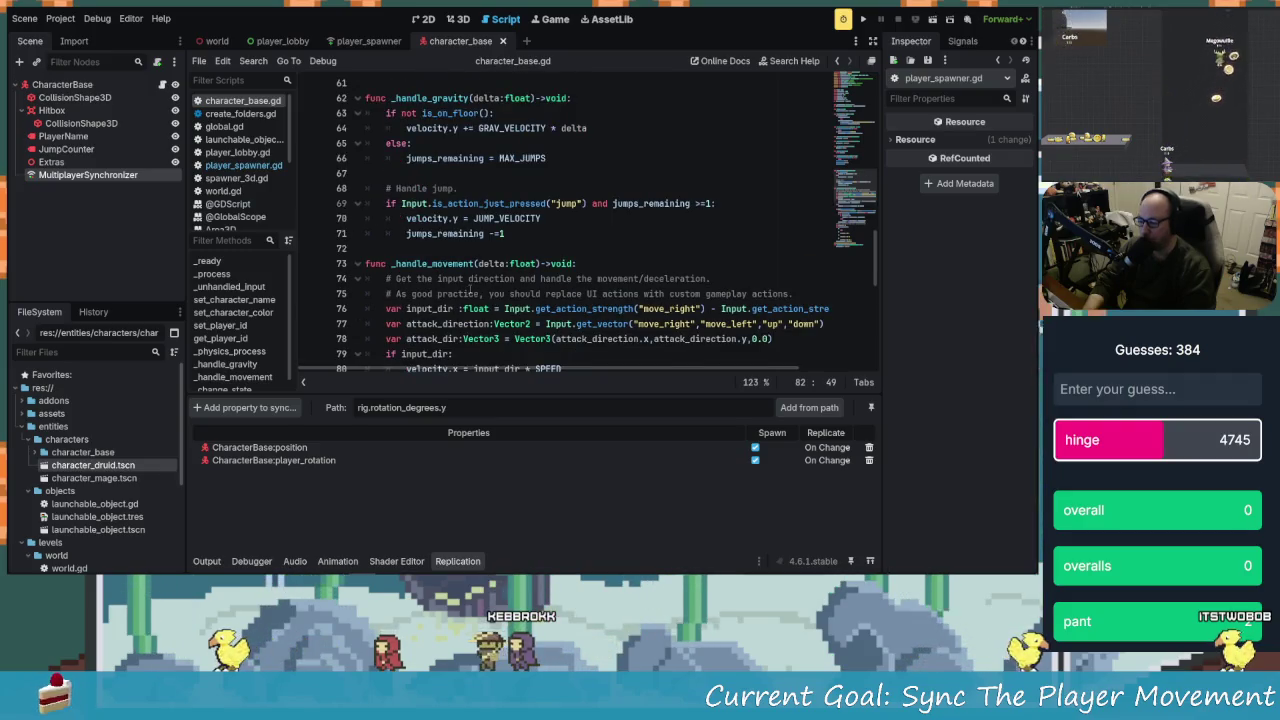
pyautogui.scroll(-2, 469, 290)
pyautogui.click(437, 294)
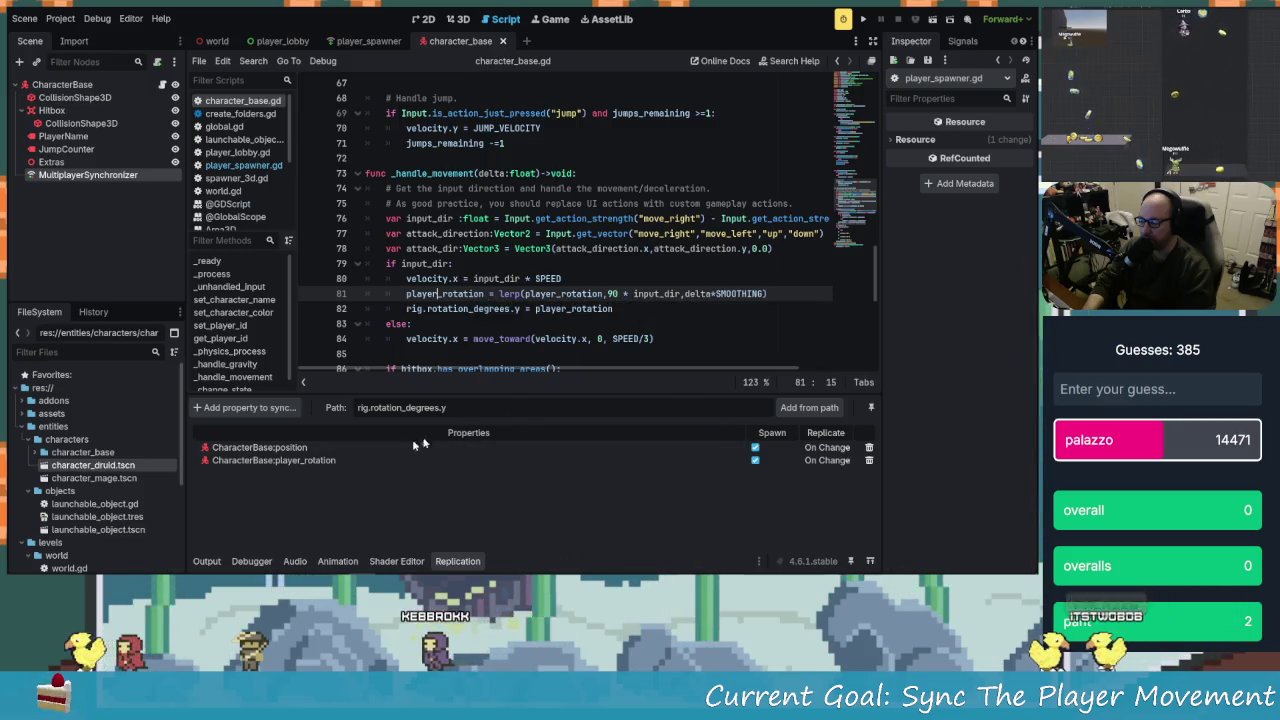
pyautogui.scroll(4, 560, 236)
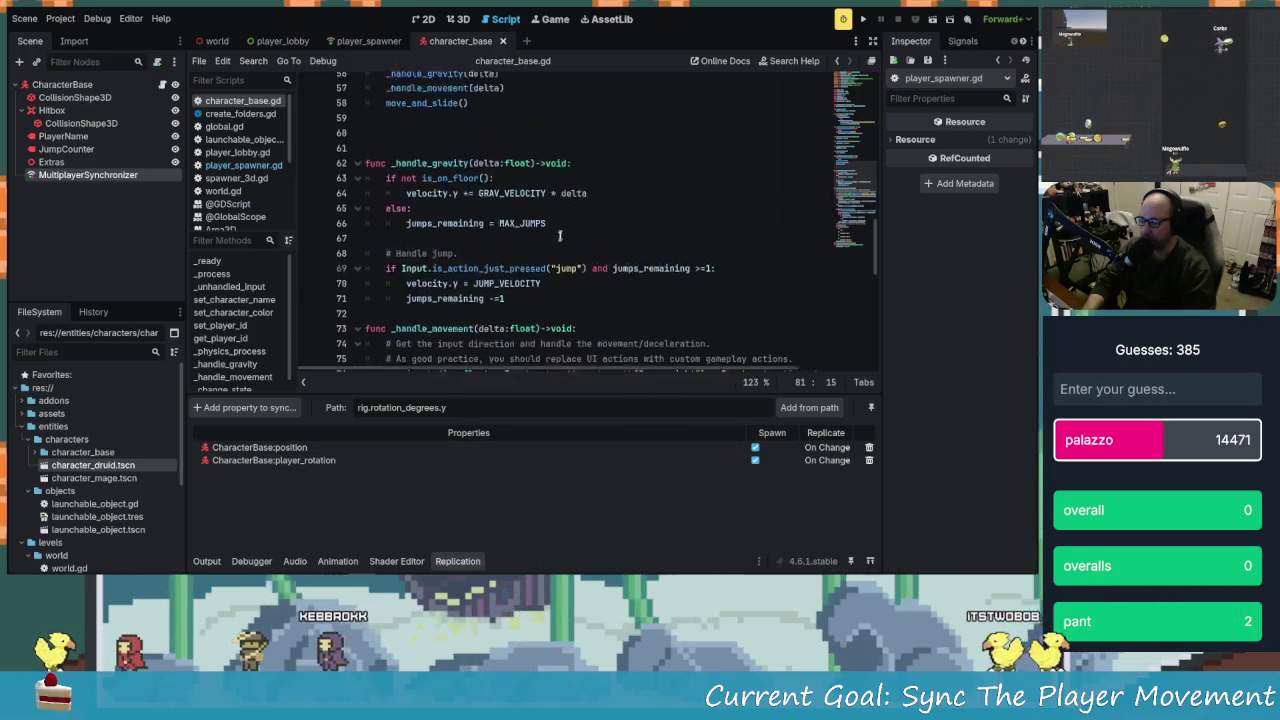
pyautogui.scroll(15, 560, 236)
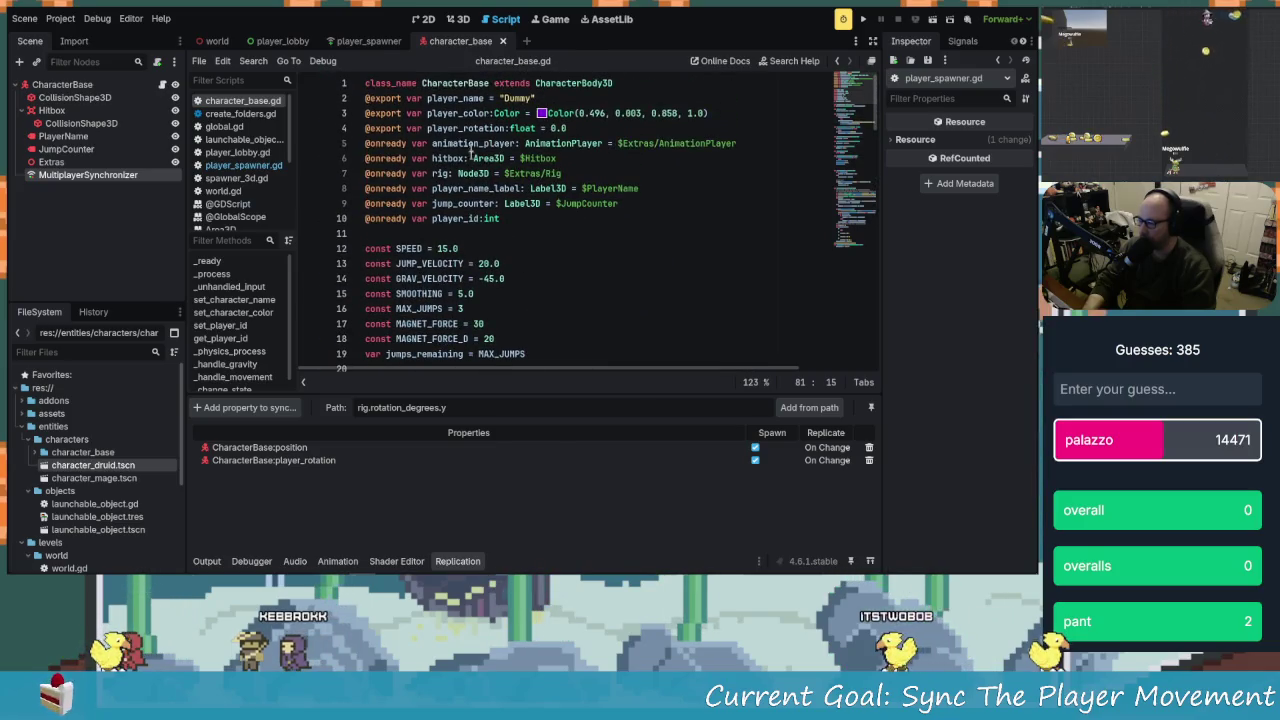
pyautogui.click(467, 128)
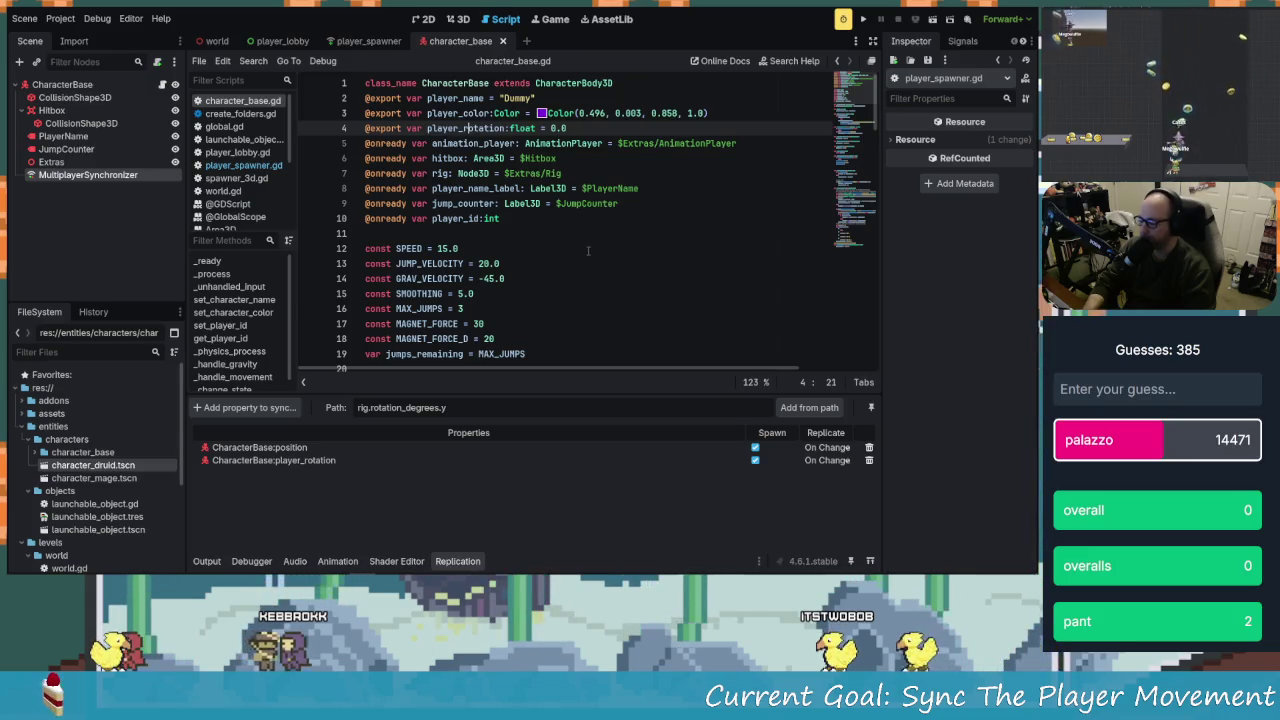
pyautogui.scroll(-20, 588, 250)
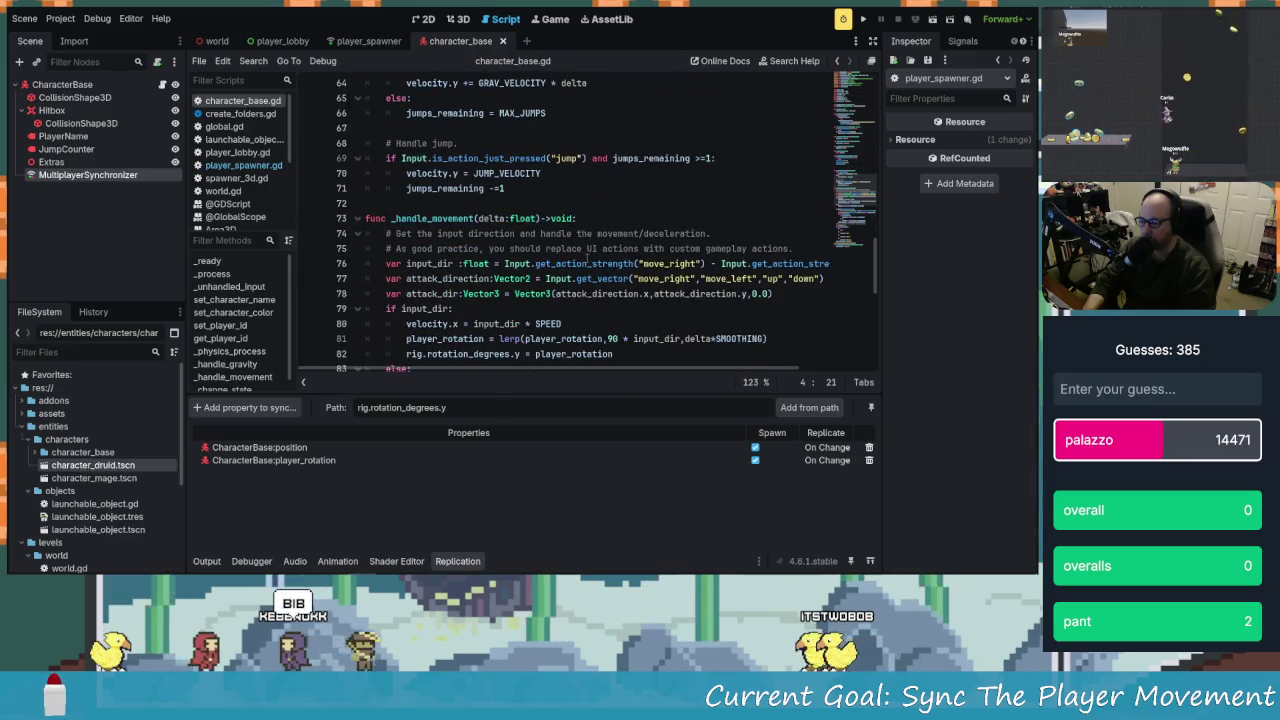
pyautogui.scroll(-1, 588, 258)
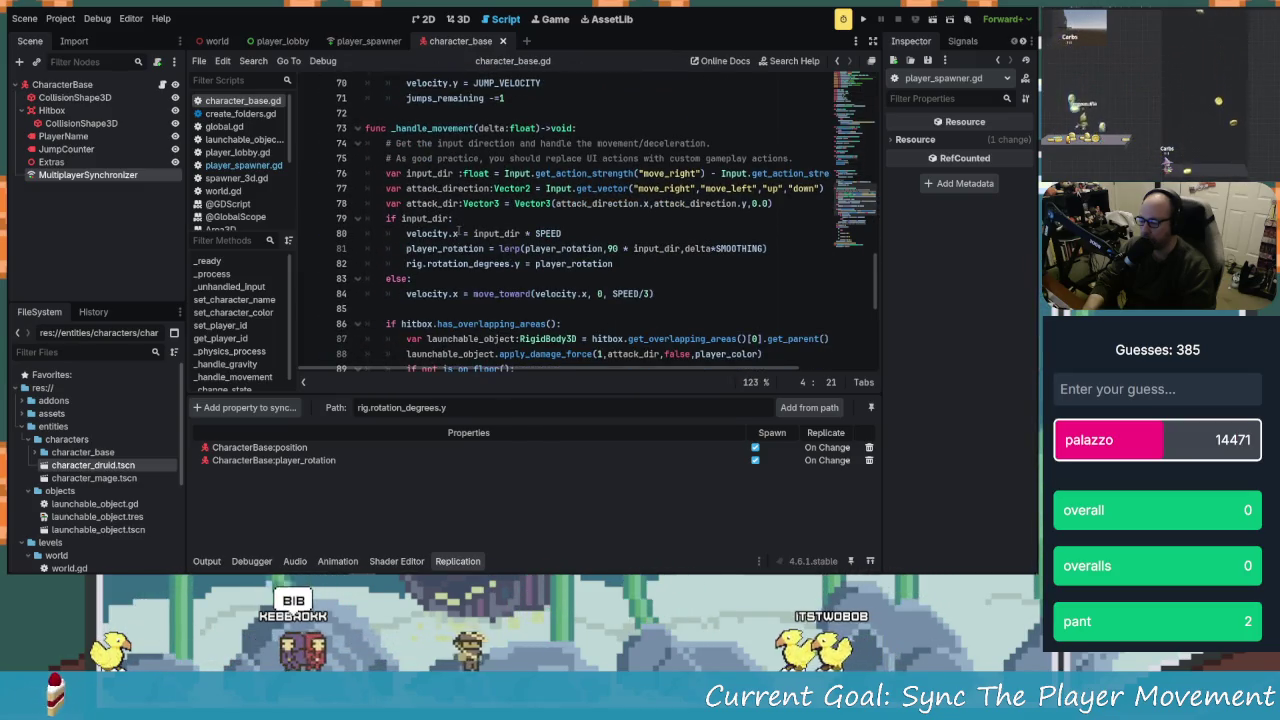
pyautogui.scroll(-2, 566, 290)
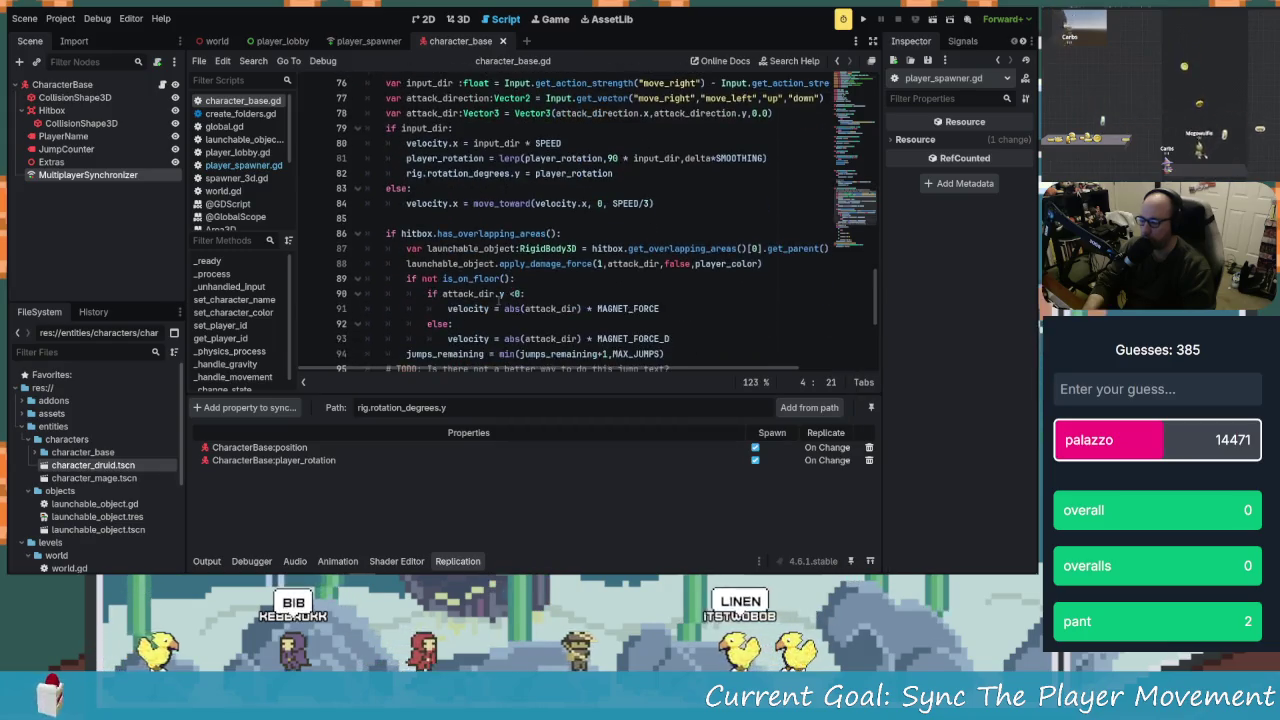
pyautogui.scroll(3, 499, 300)
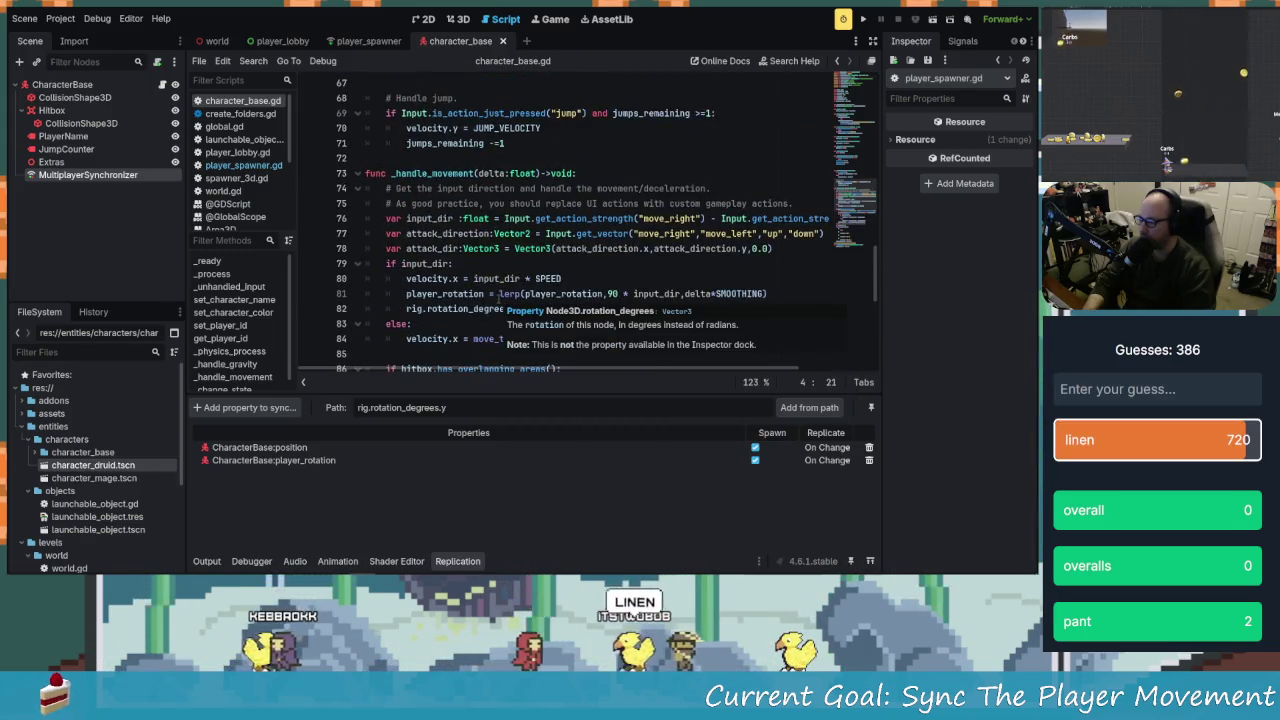
pyautogui.moveTo(406, 248); pyautogui.dragTo(498, 346)
pyautogui.click(499, 339)
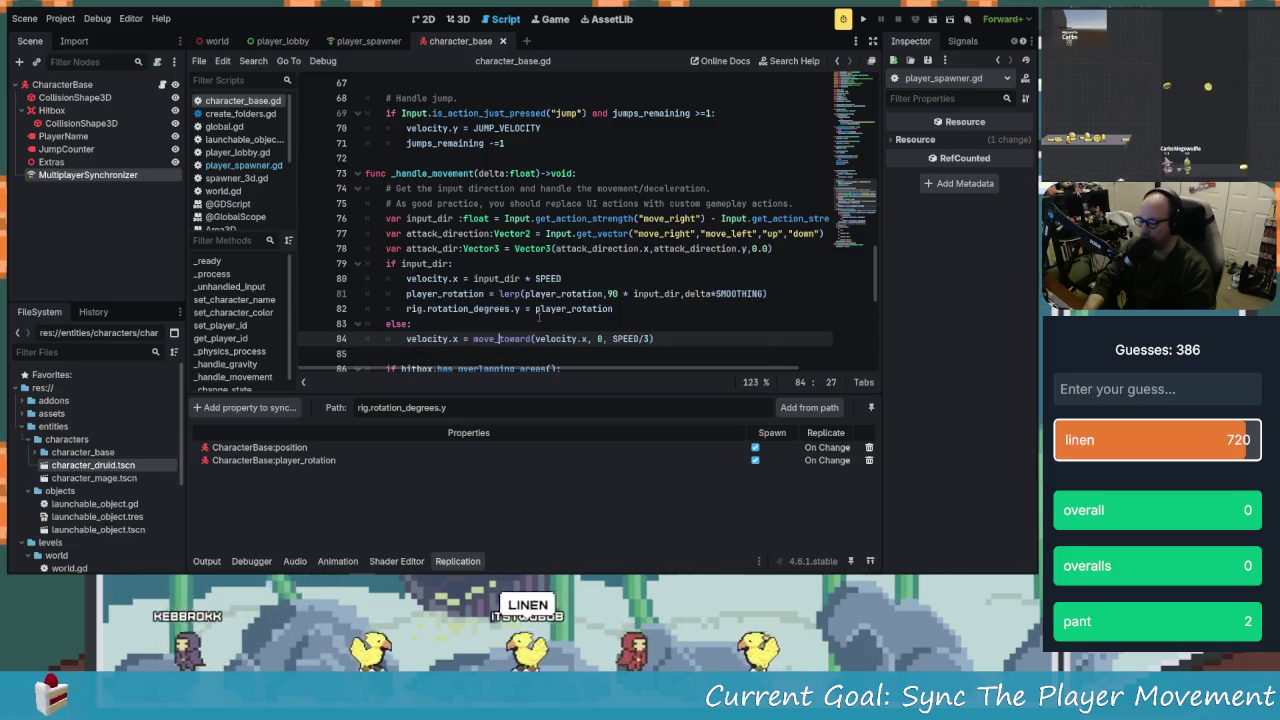
pyautogui.scroll(-1, 539, 317)
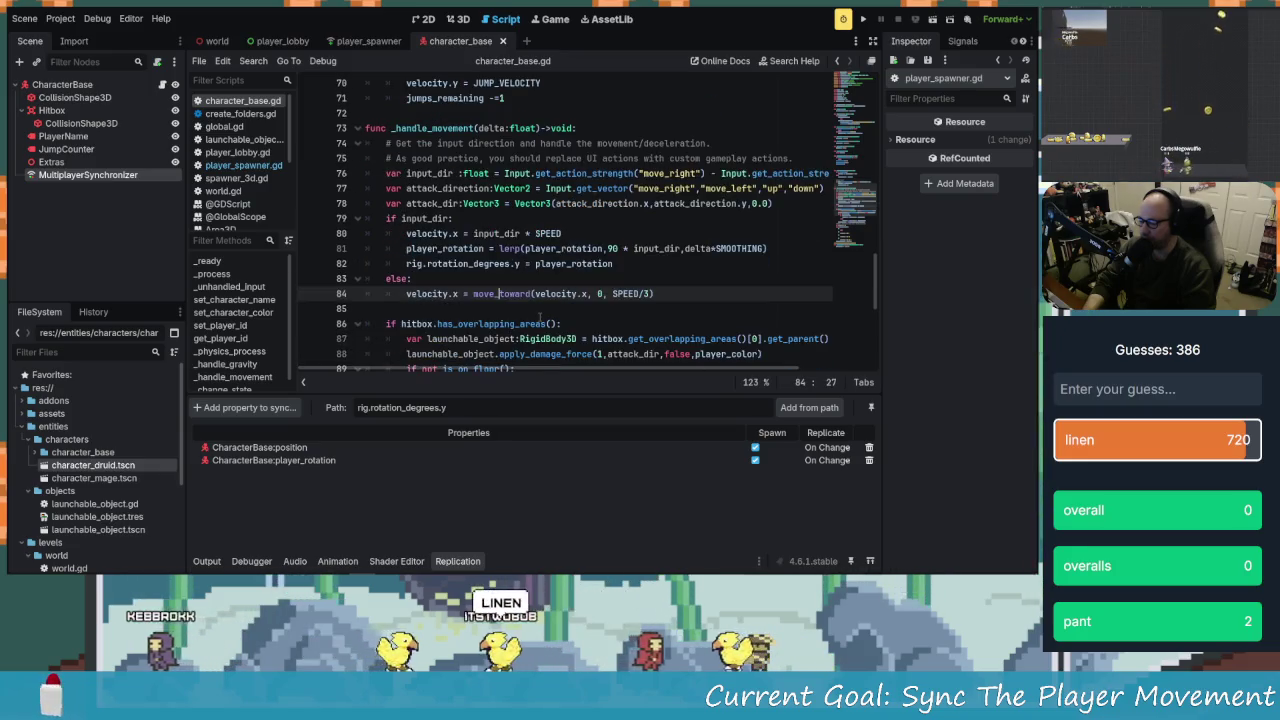
pyautogui.click(75, 178)
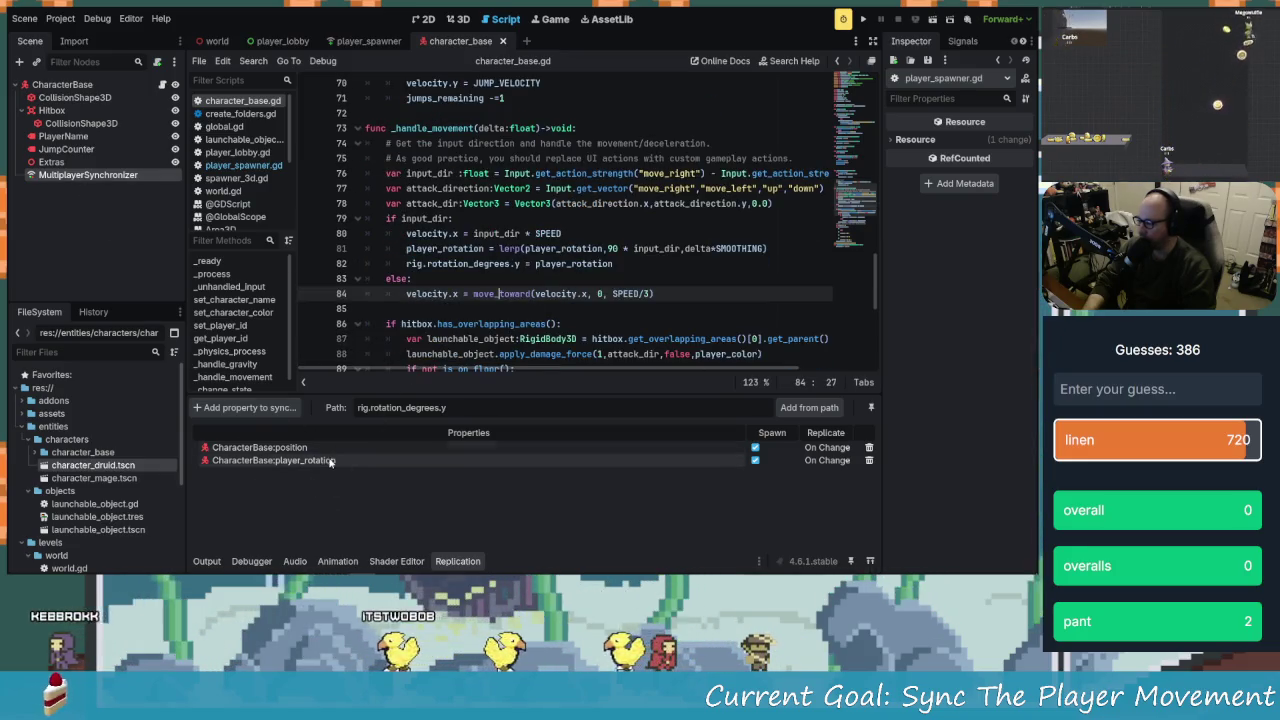
pyautogui.click(861, 19)
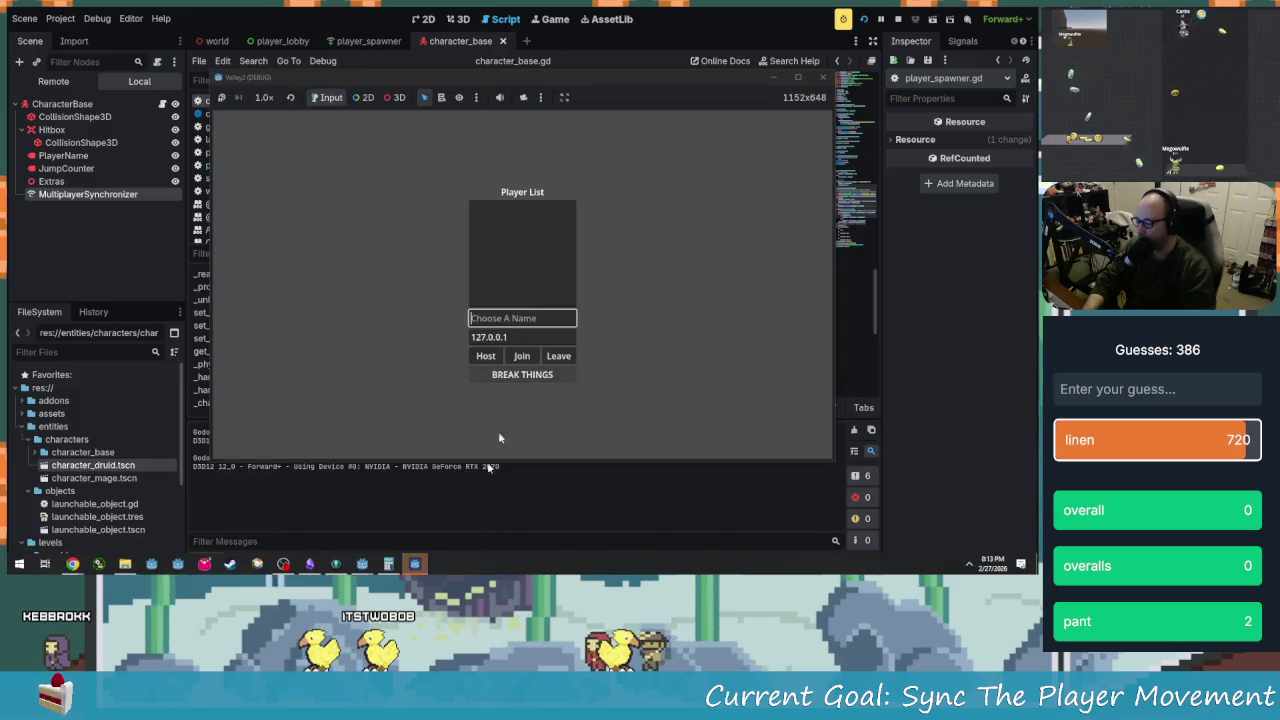
# Hide the stray Calculator over the game, then switch via Godot to the GitHub reference
pyautogui.click(401, 567)
pyautogui.click(416, 565)
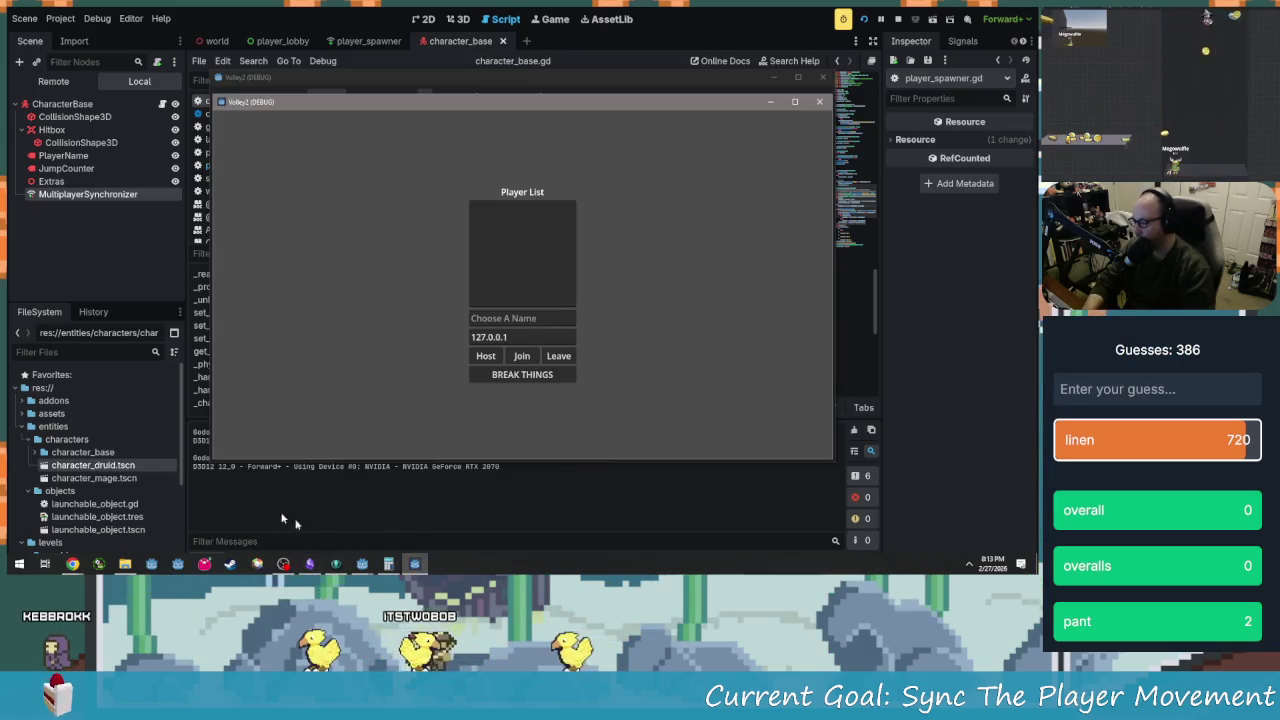
pyautogui.hotkey('alt', 'Tab')
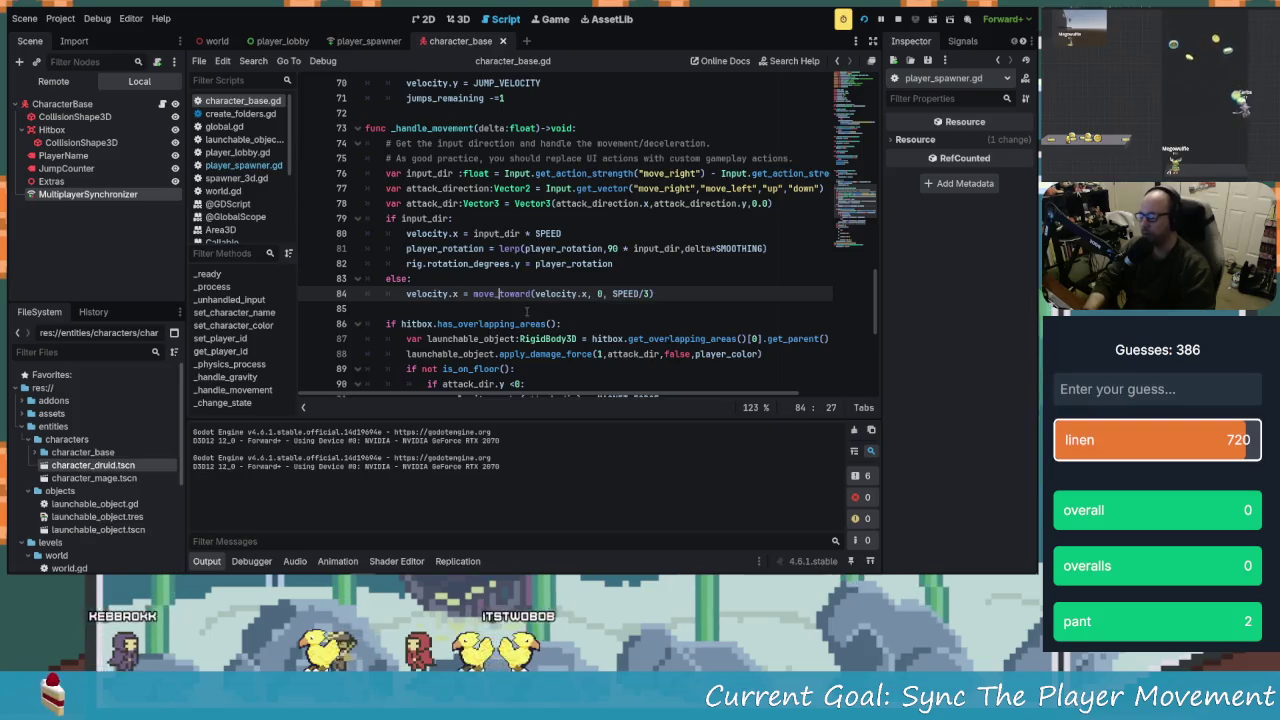
pyautogui.hotkey('alt', 'Tab')
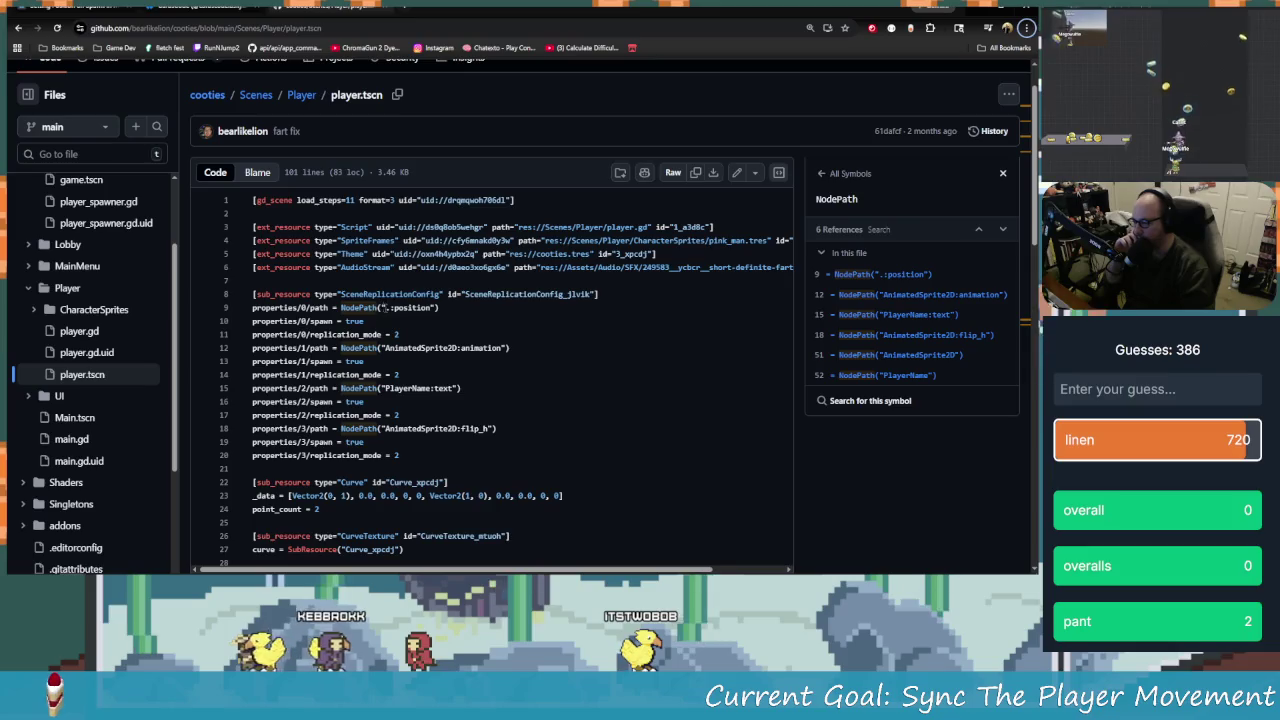
# Review the position NodePath on line 9 of player.tscn's SceneReplicationConfig on GitHub
pyautogui.tripleClick(383, 308)
pyautogui.click(416, 335)
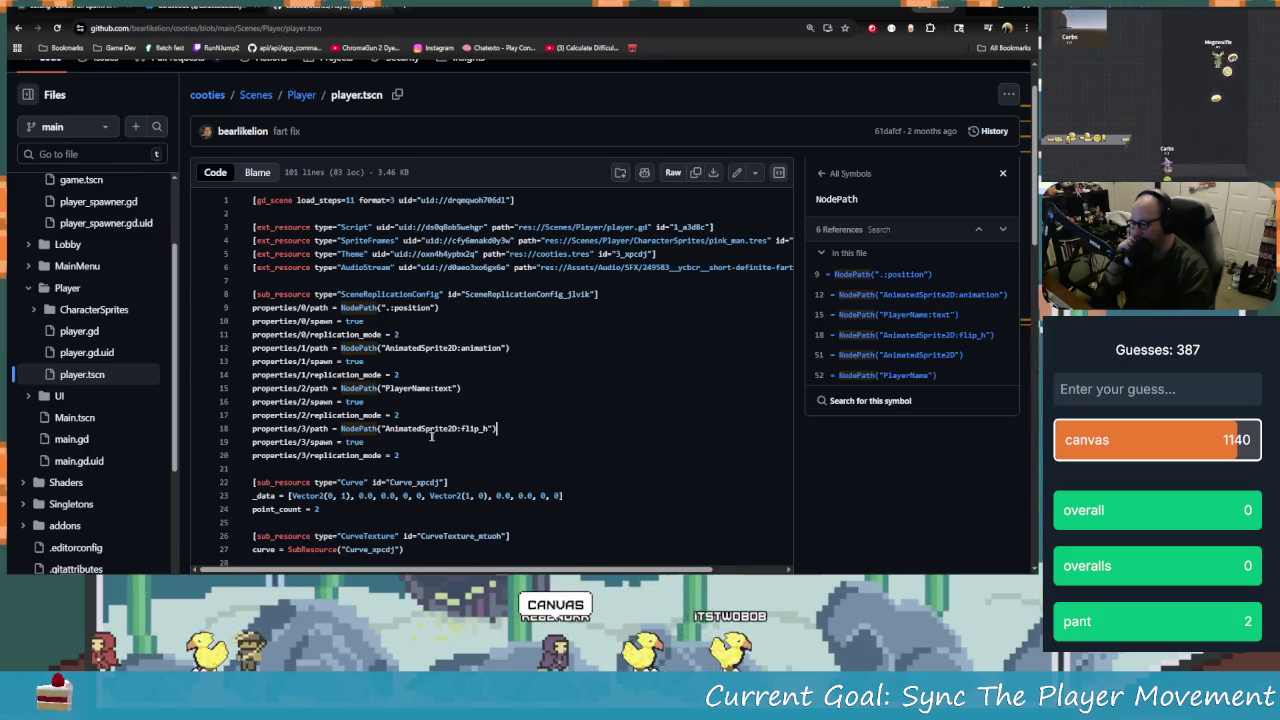
pyautogui.scroll(-1, 492, 463)
pyautogui.scroll(-1, 492, 463)
pyautogui.scroll(2, 667, 468)
pyautogui.scroll(-7, 605, 436)
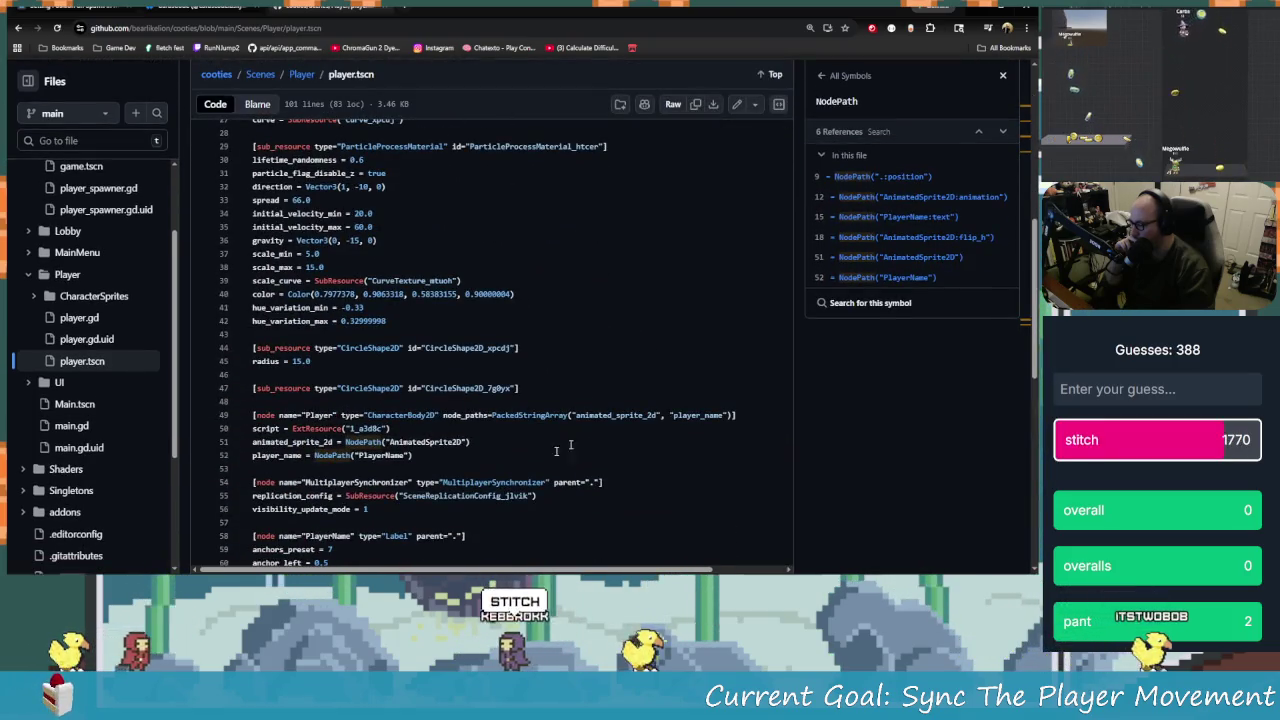
pyautogui.scroll(5, 497, 267)
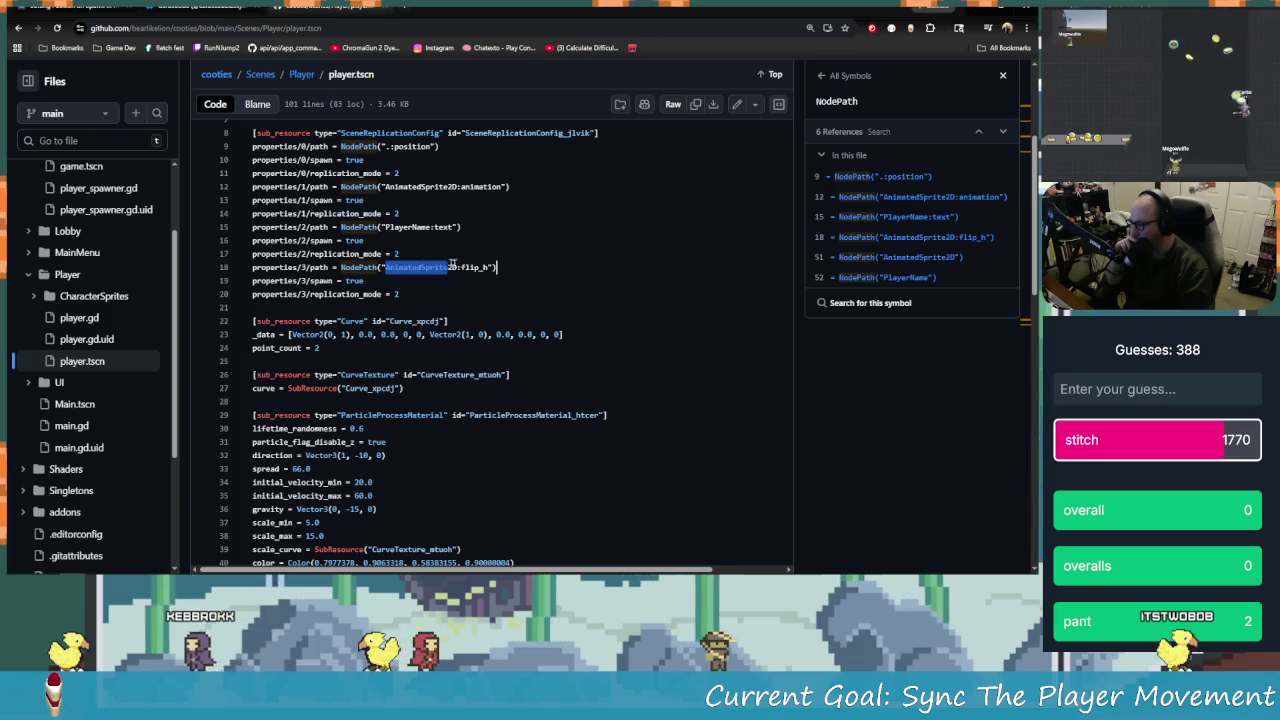
# Highlight the AnimatedSprite2D flip_h path on line 18, read to the end, and return to Scenes/Player
pyautogui.click(484, 267)
pyautogui.moveTo(484, 267); pyautogui.dragTo(403, 269)
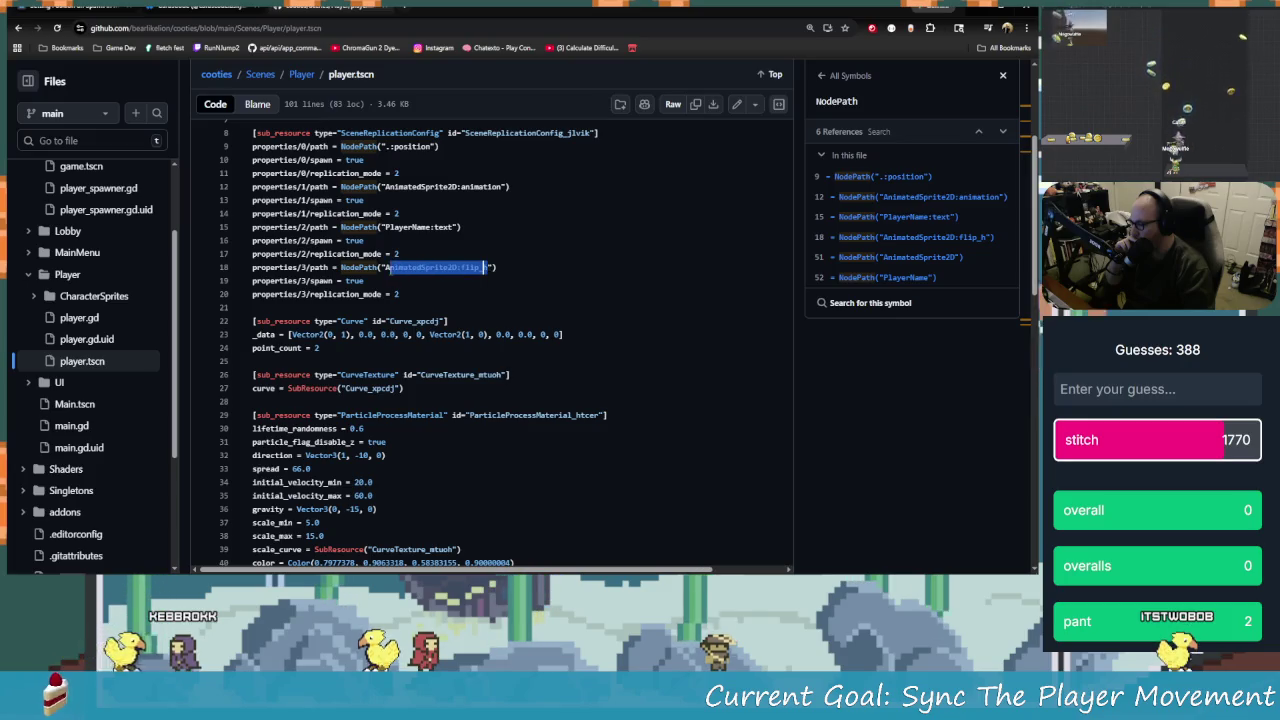
pyautogui.scroll(-8, 479, 300)
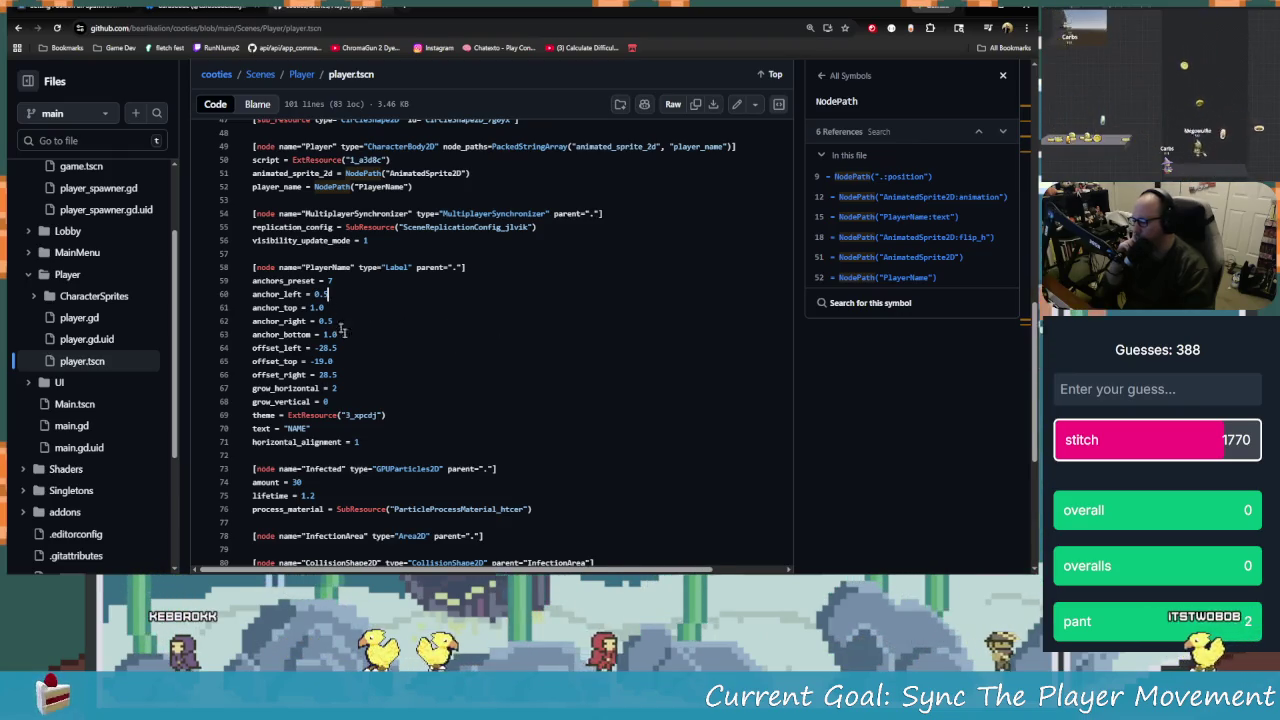
pyautogui.scroll(-4, 483, 390)
pyautogui.scroll(-2, 483, 390)
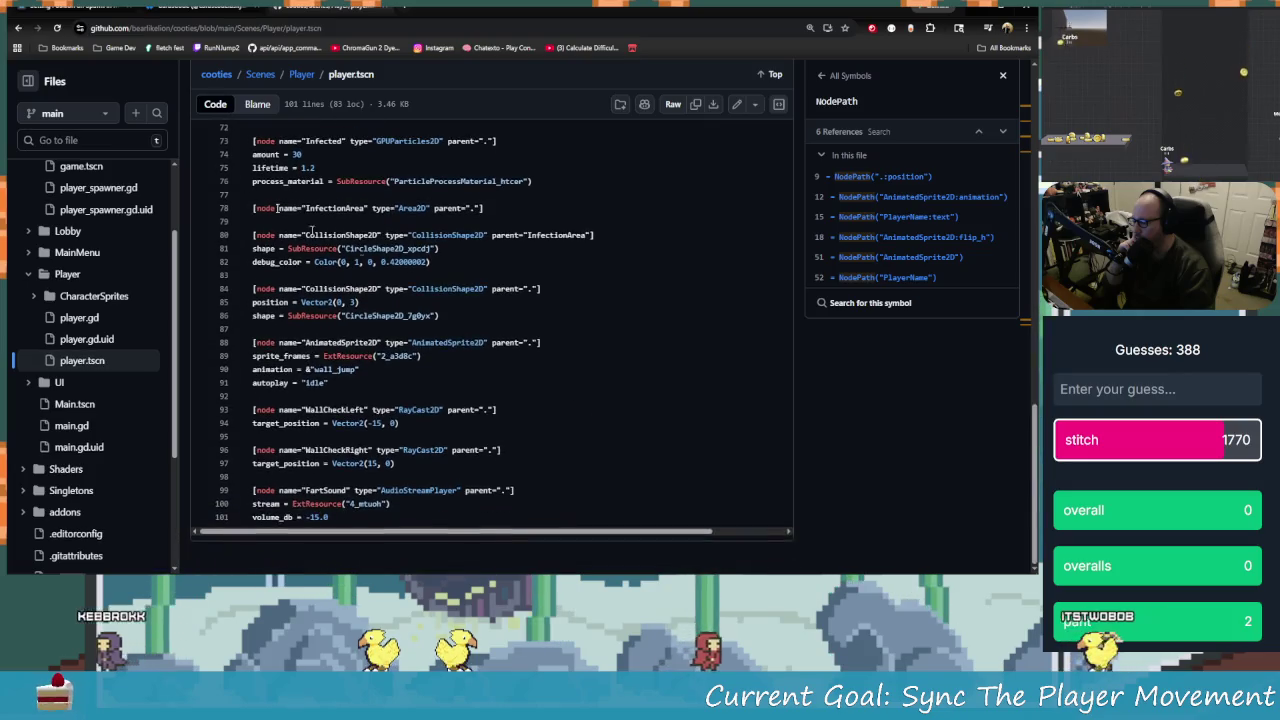
pyautogui.click(14, 28)
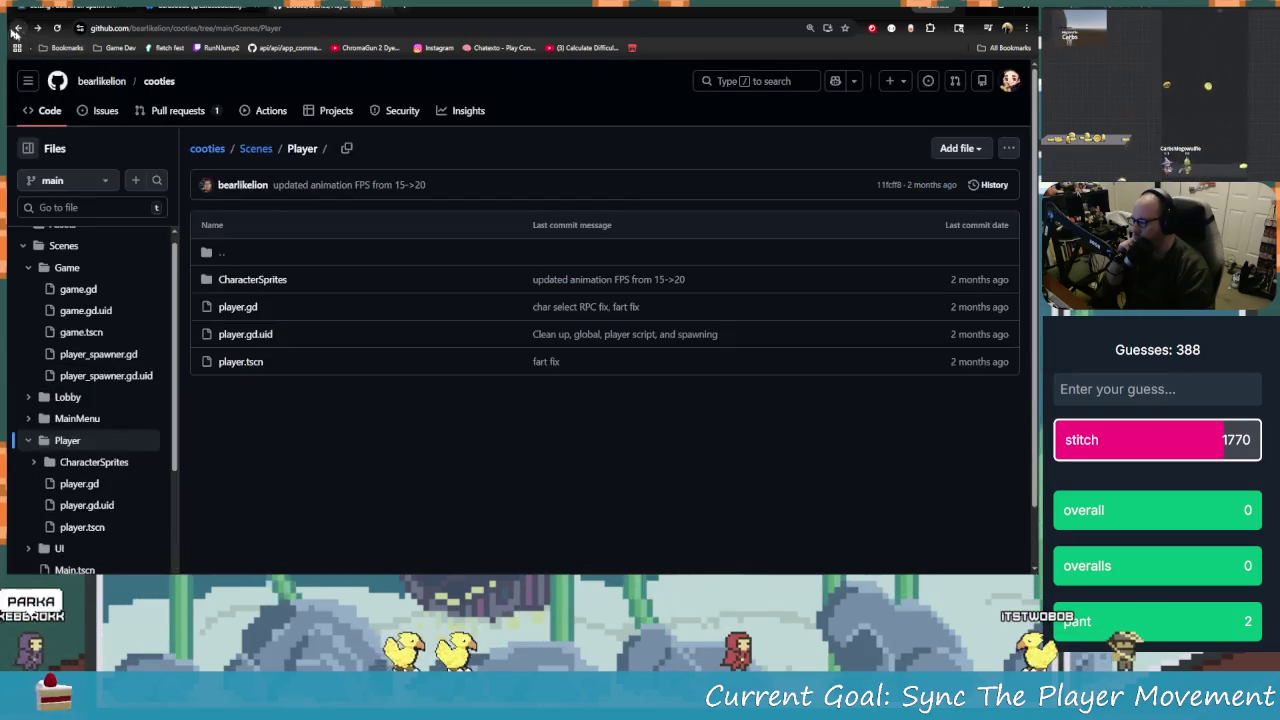
# Open player.gd on GitHub and list every reference to animated_sprite_2d
pyautogui.click(238, 307)
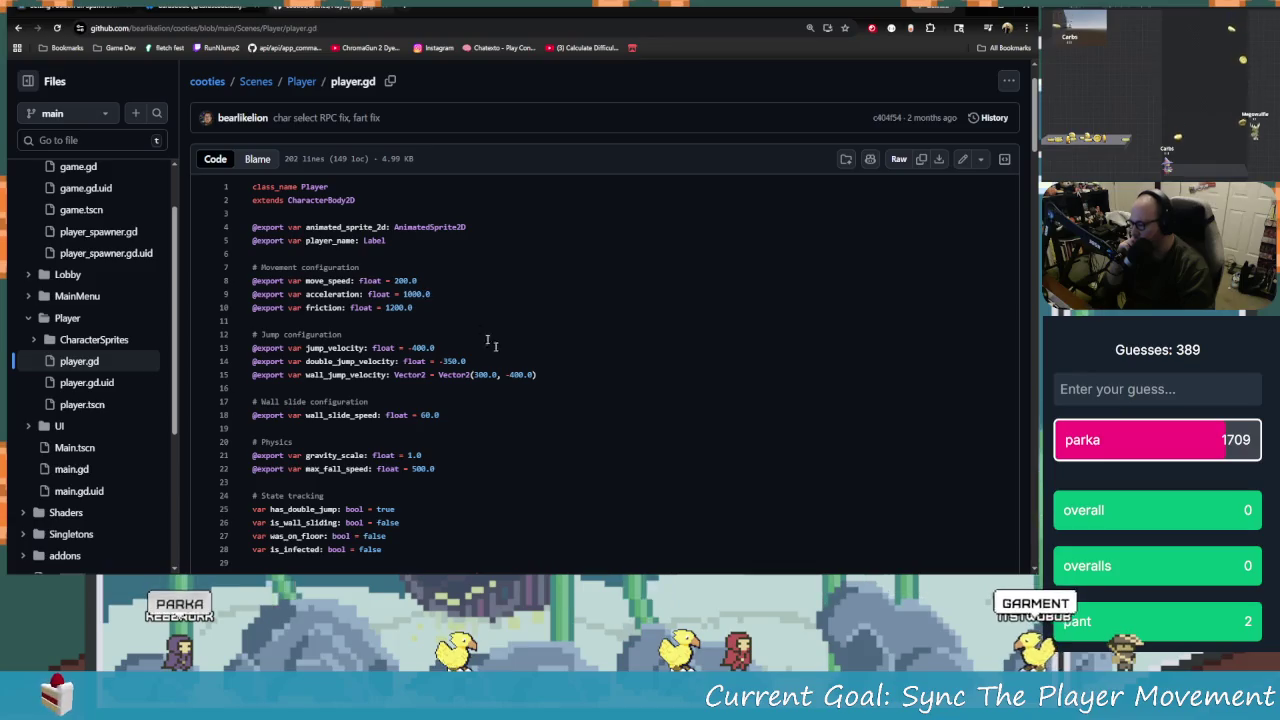
pyautogui.scroll(-1, 354, 284)
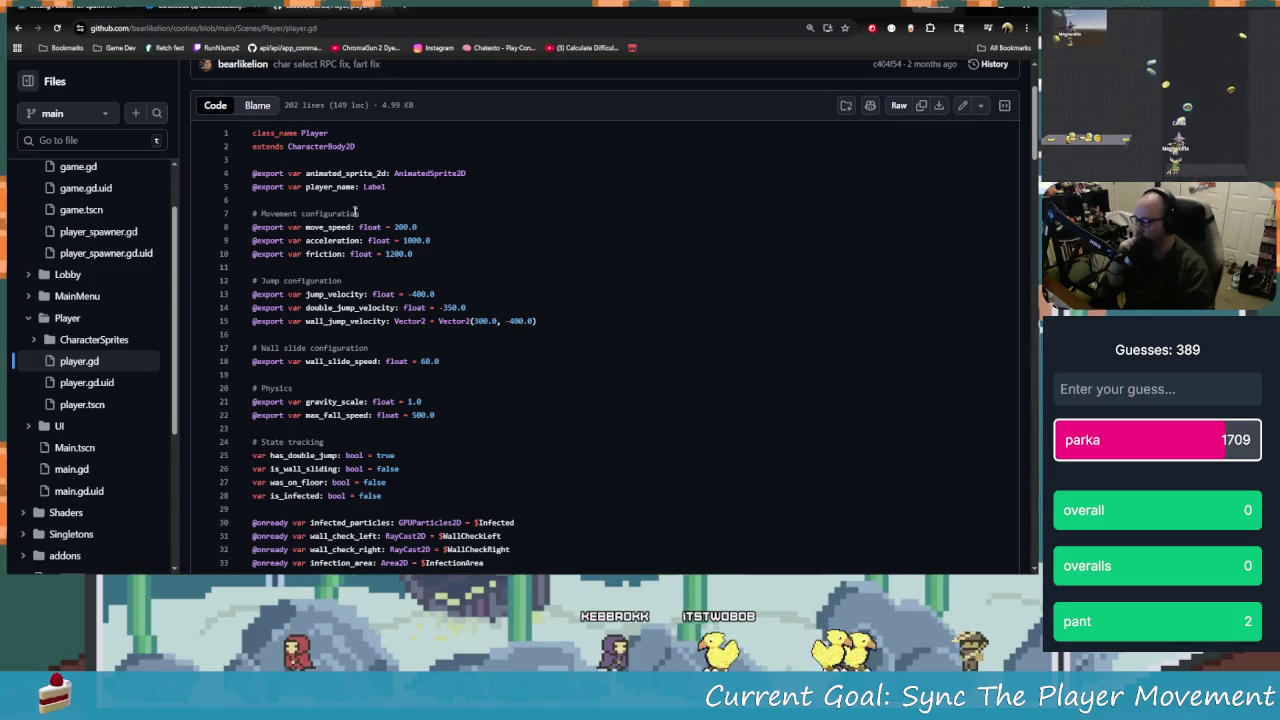
pyautogui.click(346, 173)
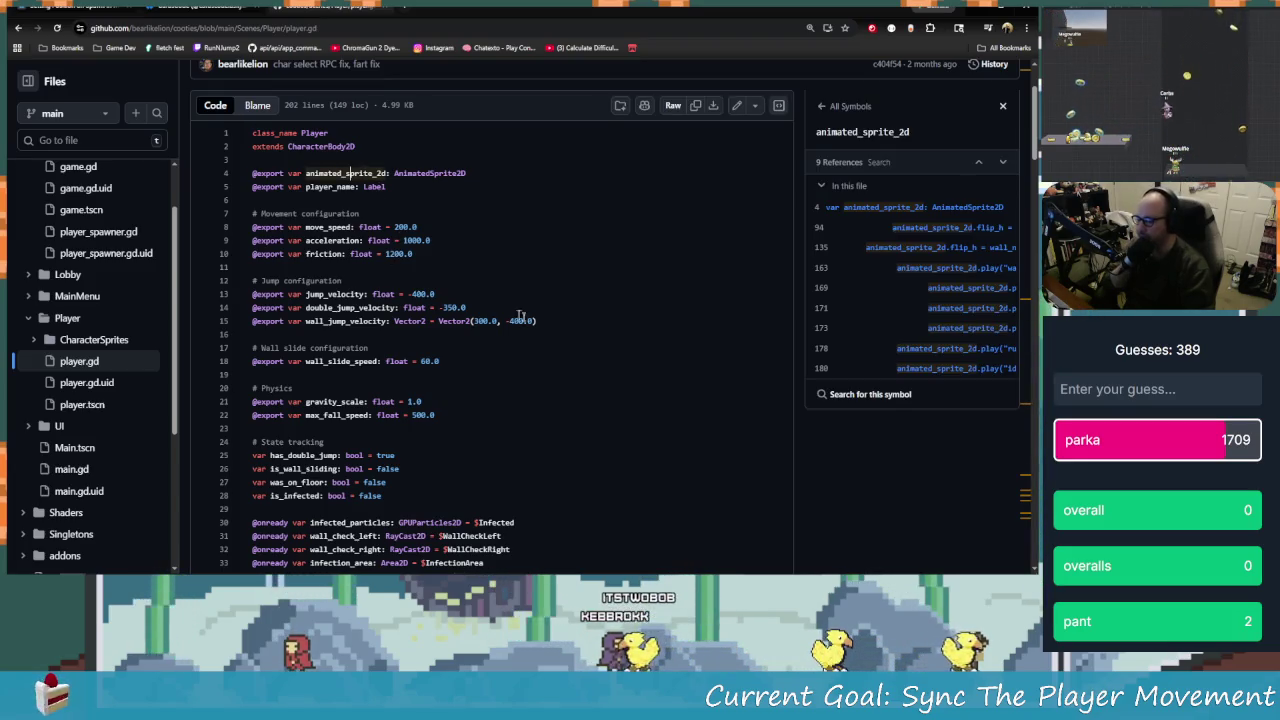
pyautogui.scroll(-5, 508, 307)
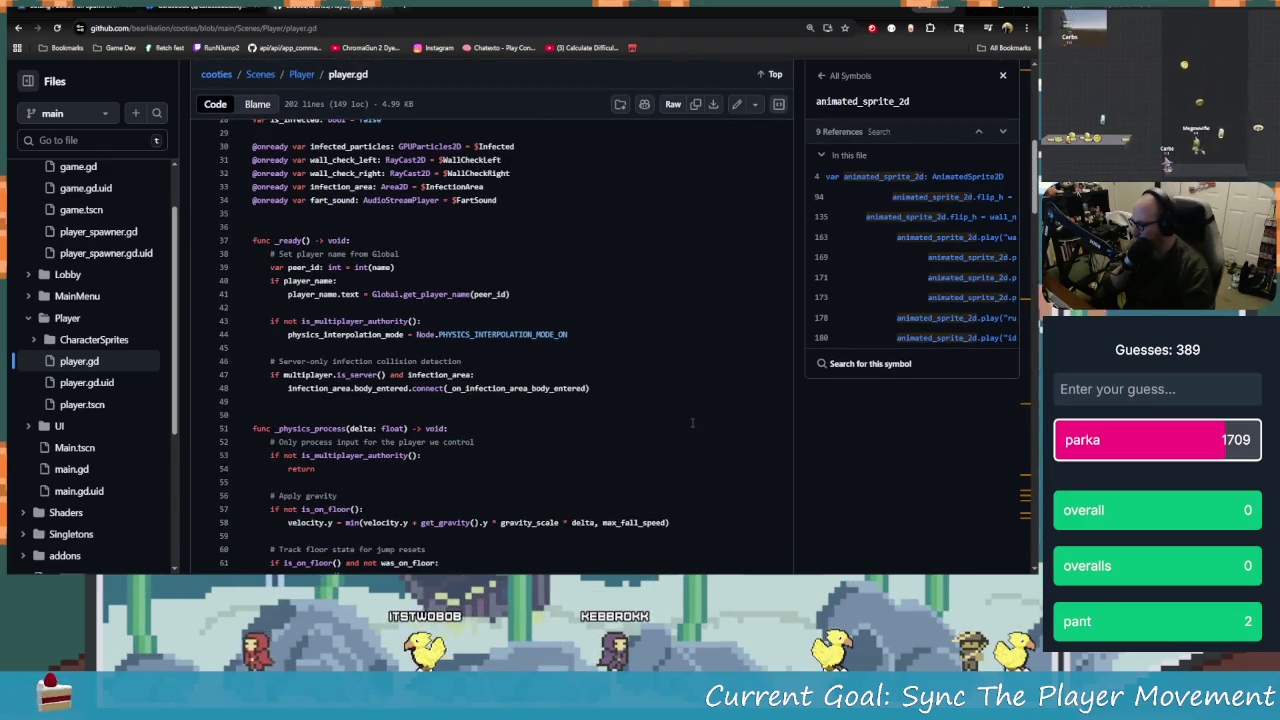
pyautogui.scroll(-1, 691, 422)
pyautogui.scroll(-1, 691, 422)
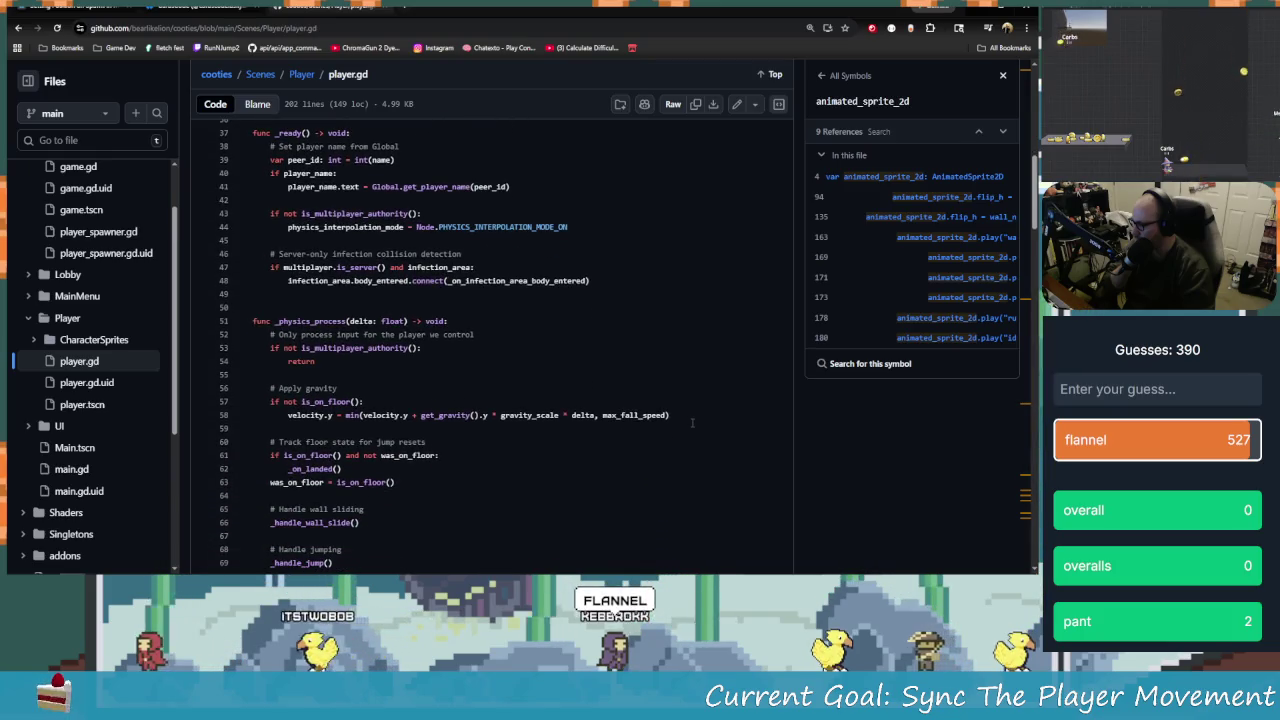
pyautogui.scroll(-1, 692, 422)
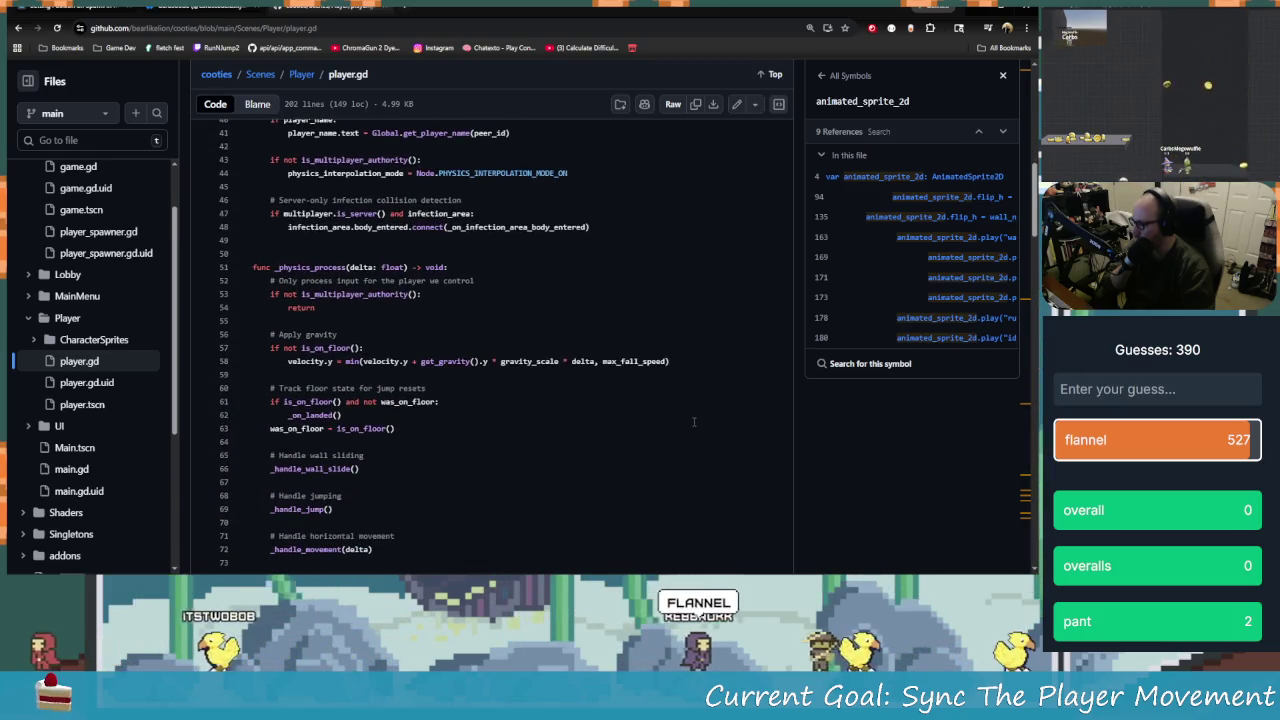
pyautogui.scroll(-3, 694, 422)
pyautogui.scroll(12, 694, 416)
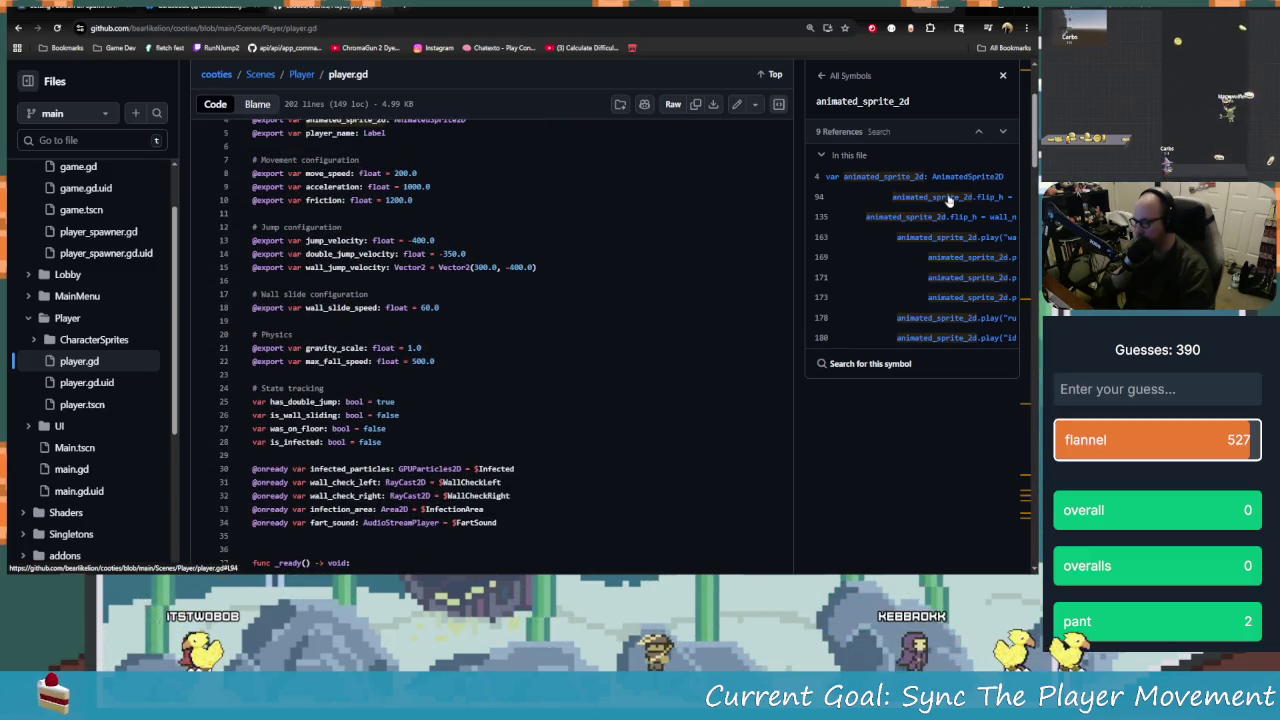
# Jump to the flip_h assignment on line 94, then return to Godot's character_base script
pyautogui.click(949, 198)
pyautogui.scroll(2, 378, 281)
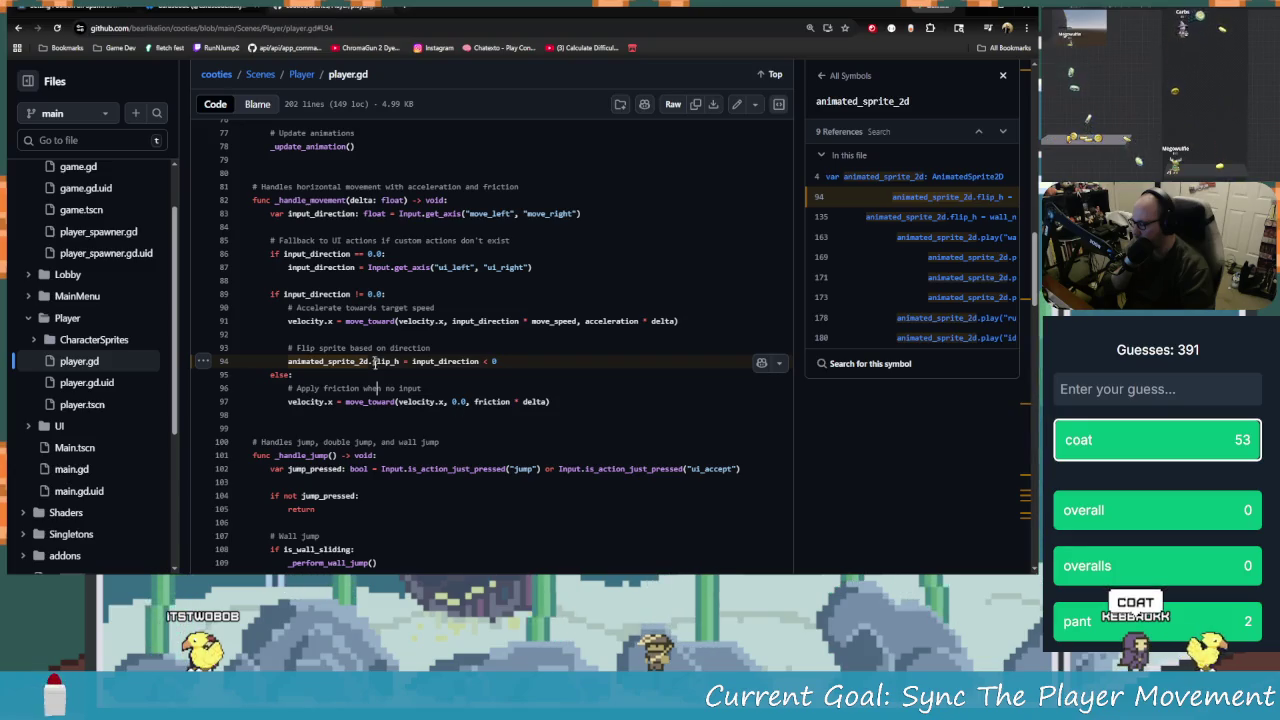
pyautogui.scroll(-2, 430, 410)
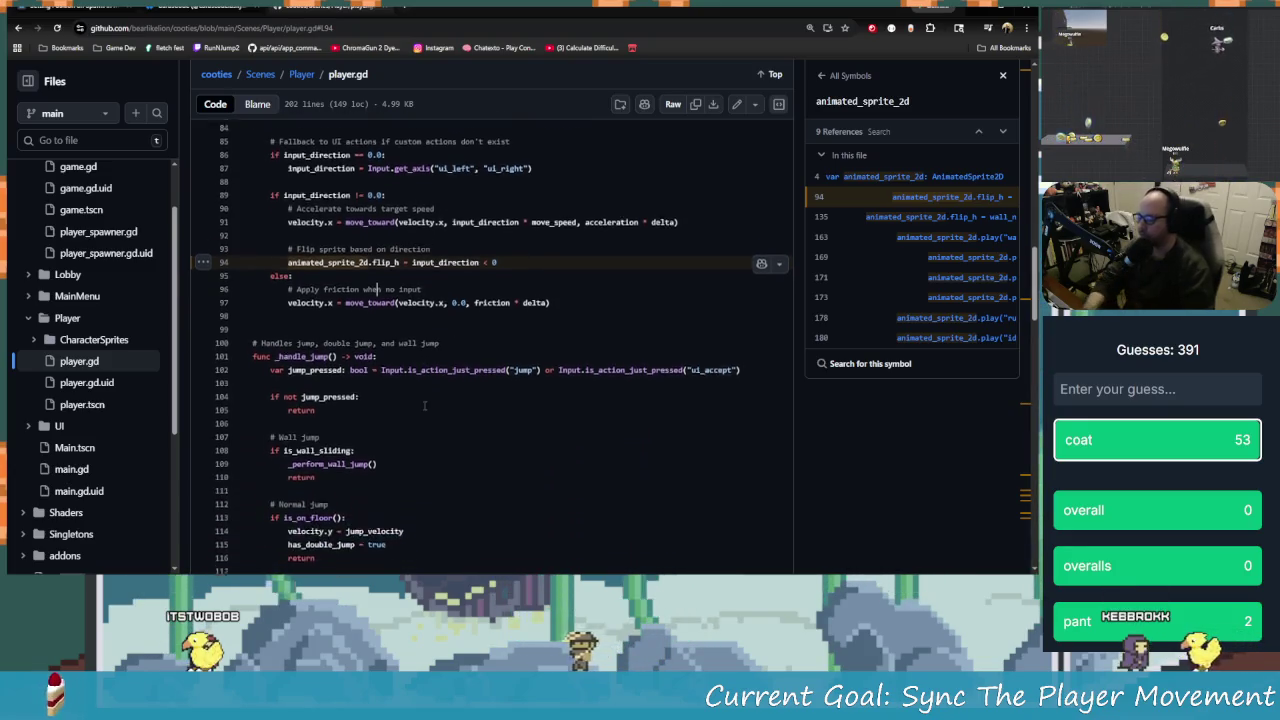
pyautogui.scroll(1, 424, 405)
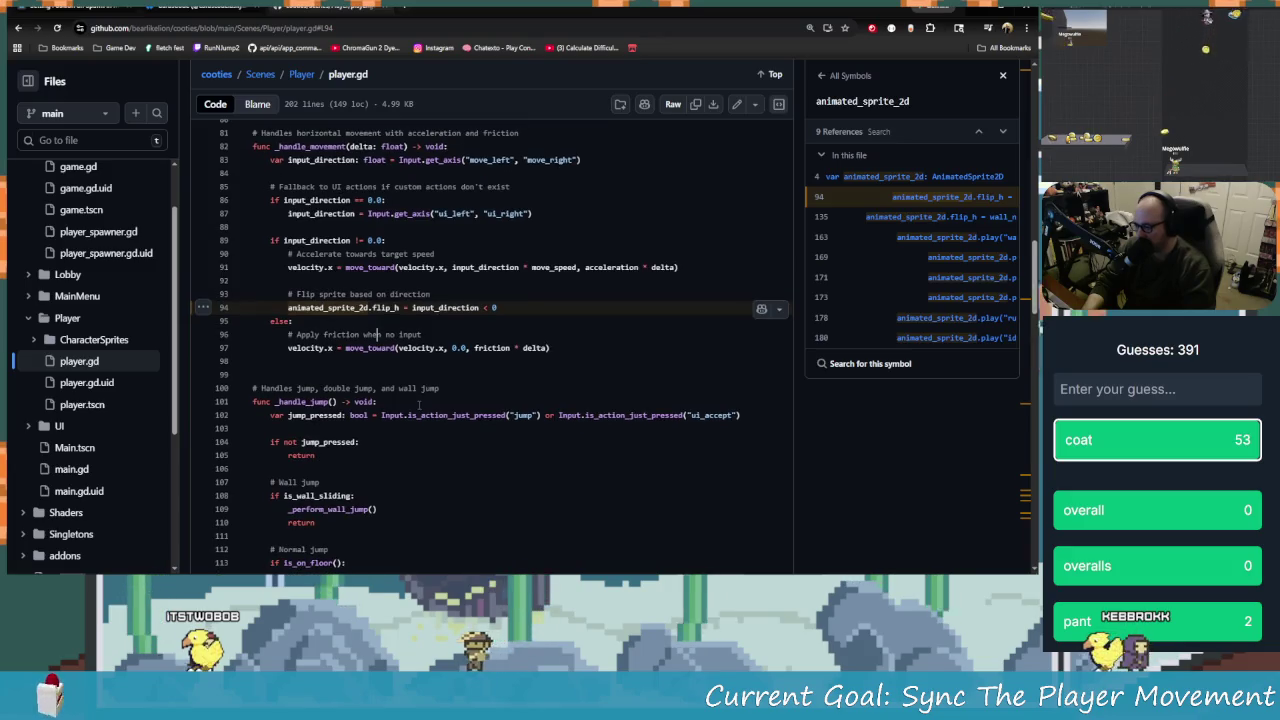
pyautogui.scroll(1, 440, 420)
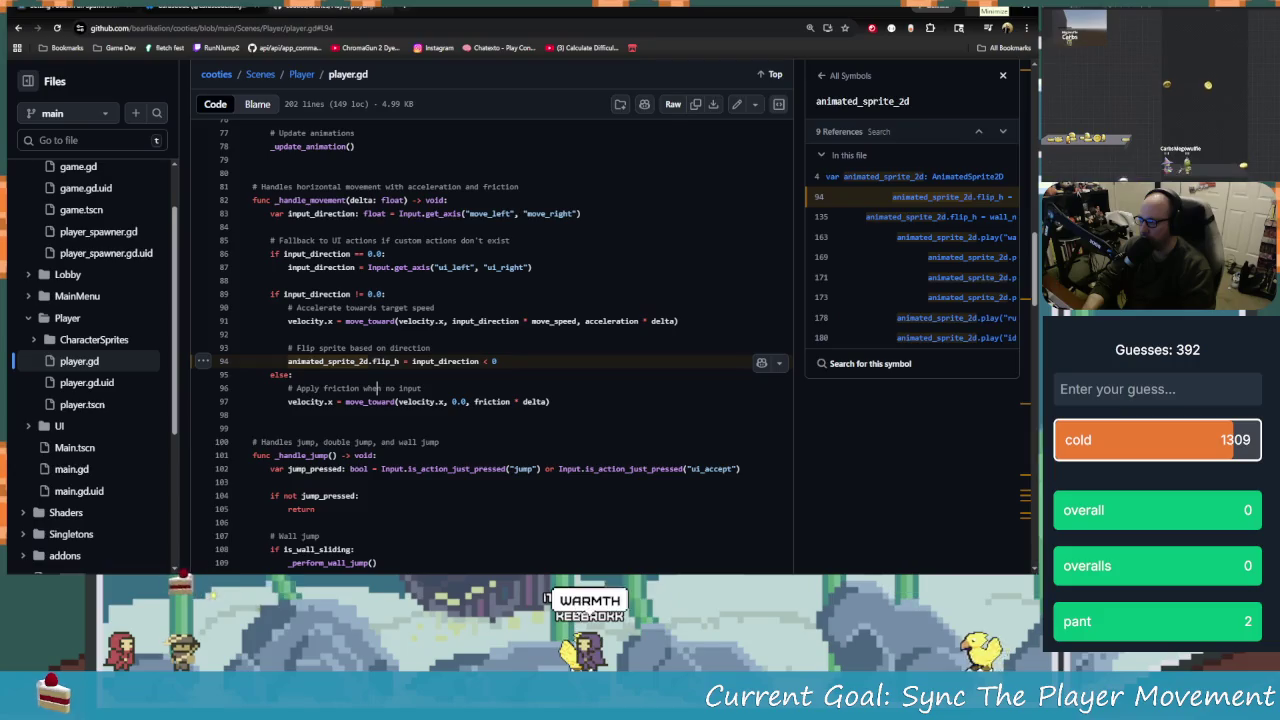
pyautogui.click(987, 18)
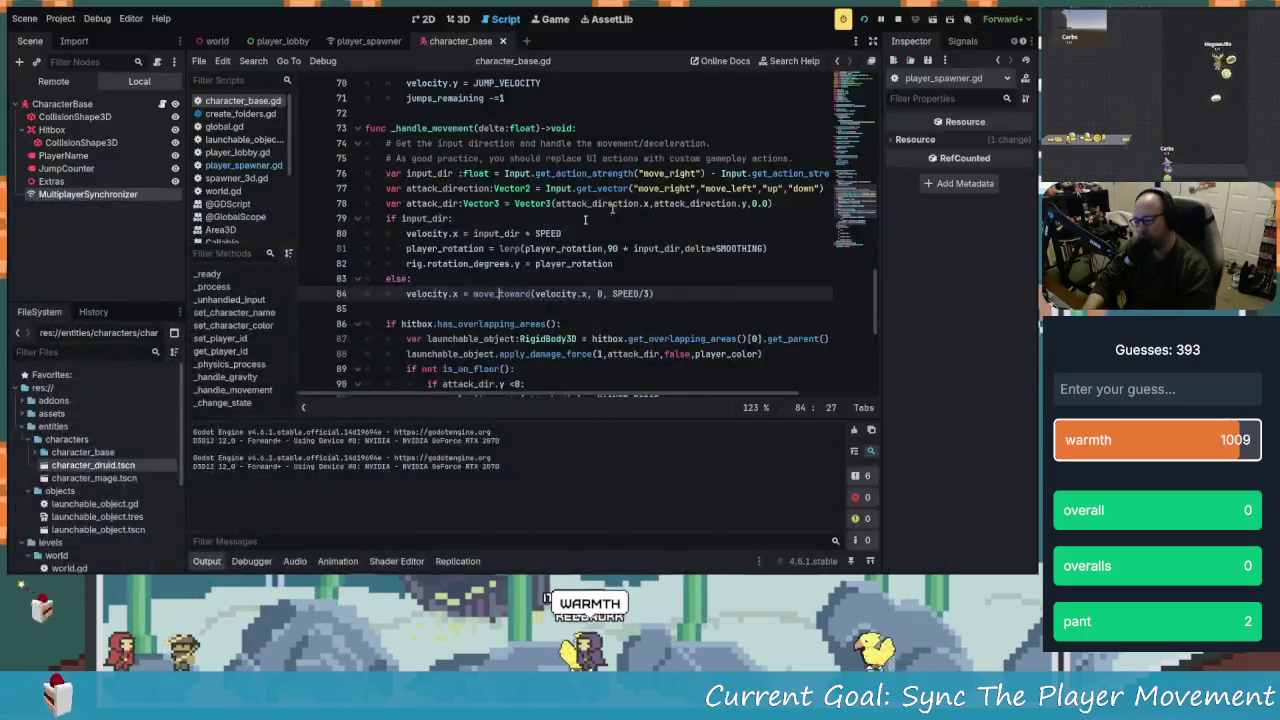
# In the running game window, host the game under the name Host
pyautogui.click(576, 305)
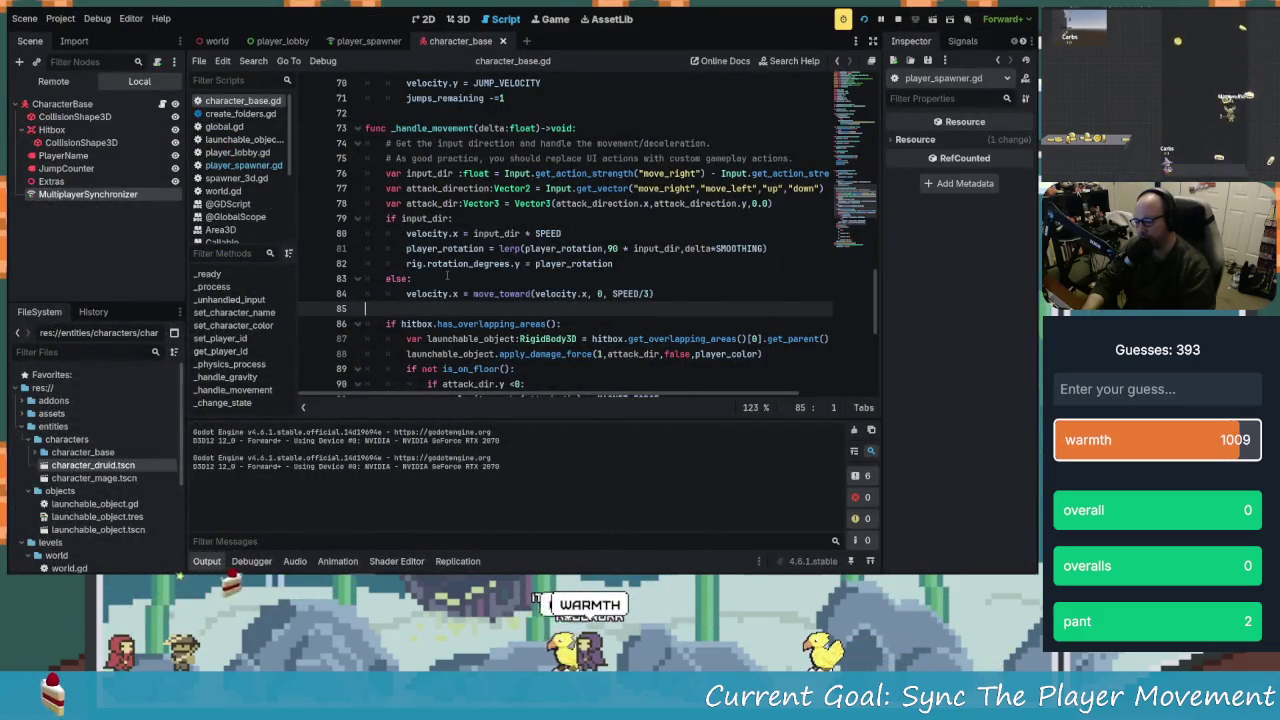
pyautogui.hotkey('alt', 'Tab')
pyautogui.hotkey('alt', 'Tab')
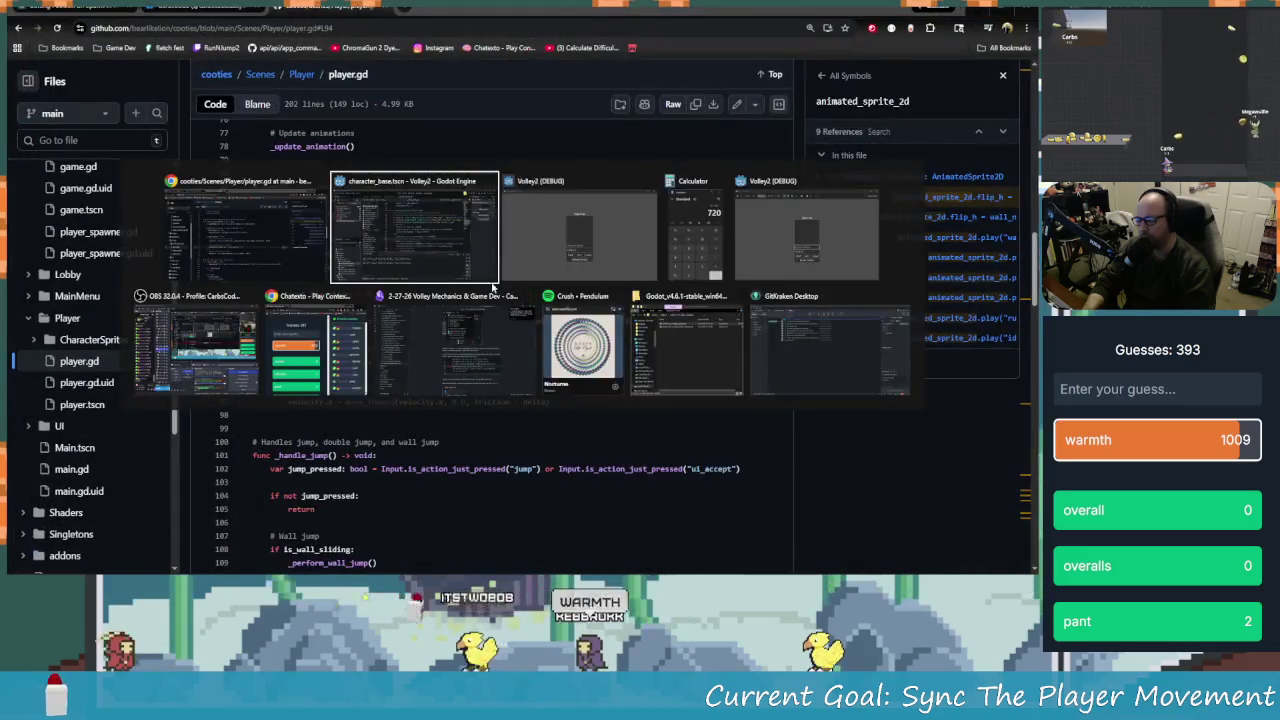
pyautogui.click(532, 320)
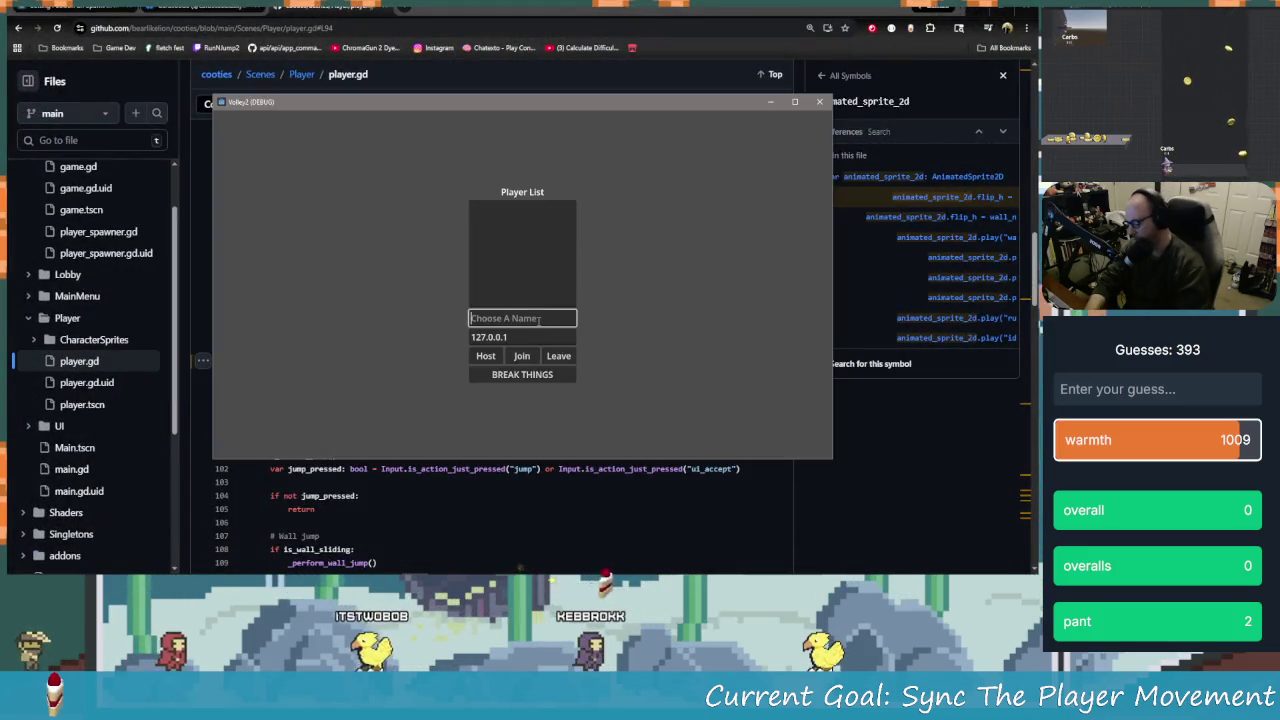
pyautogui.write('Hos')
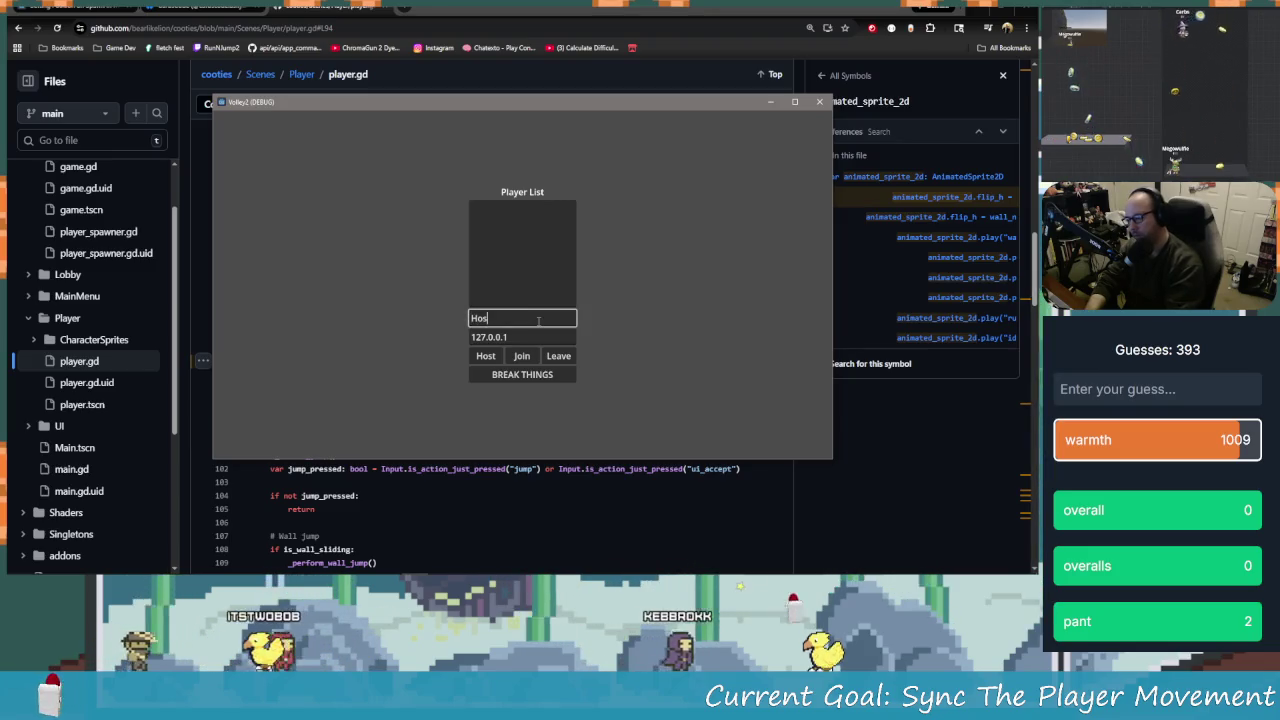
pyautogui.click(483, 358)
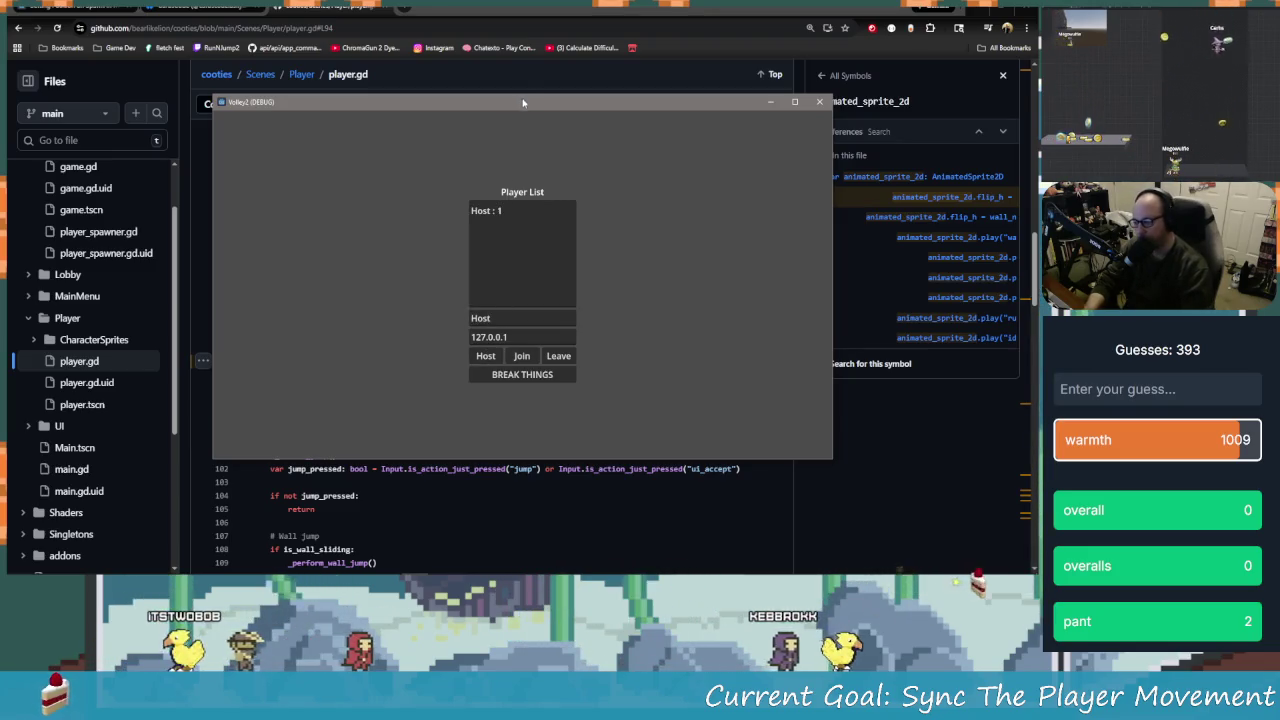
# Join from the second instance as Cli, tile both game windows side by side, and start the match
pyautogui.moveTo(520, 101); pyautogui.dragTo(520, 156)
pyautogui.hotkey('alt', 'Tab')
pyautogui.press('Tab')
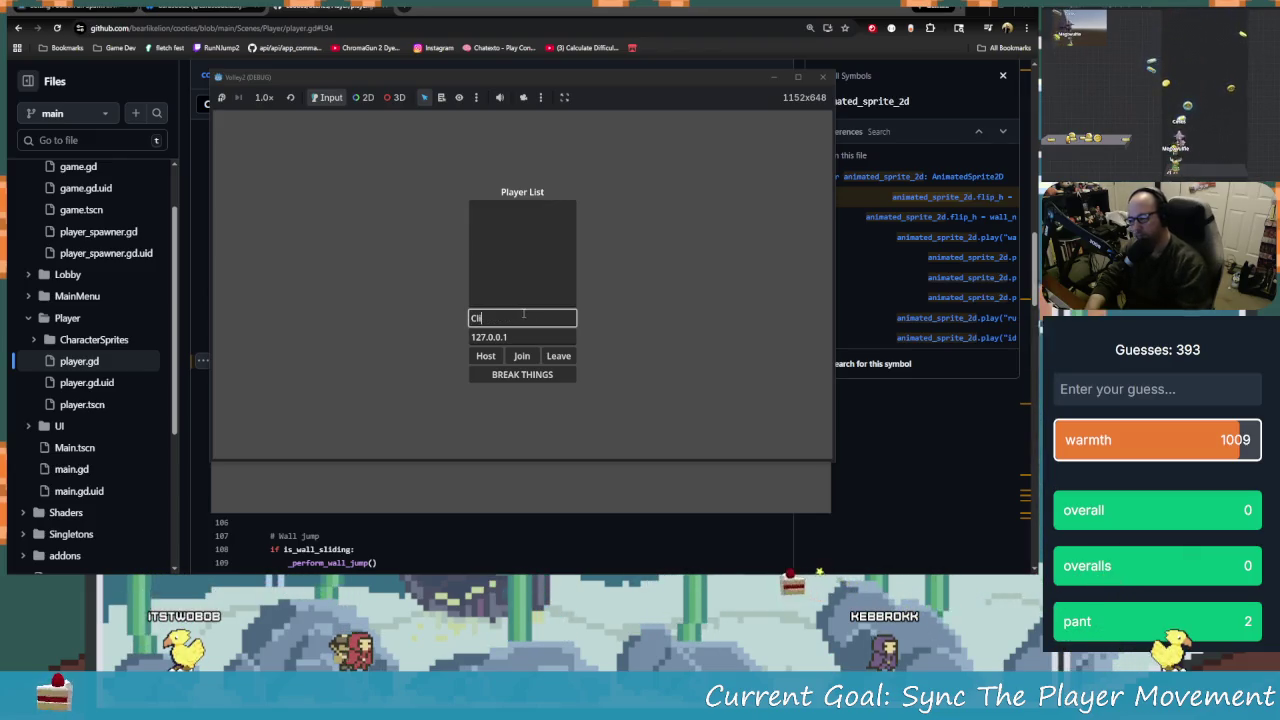
pyautogui.click(527, 357)
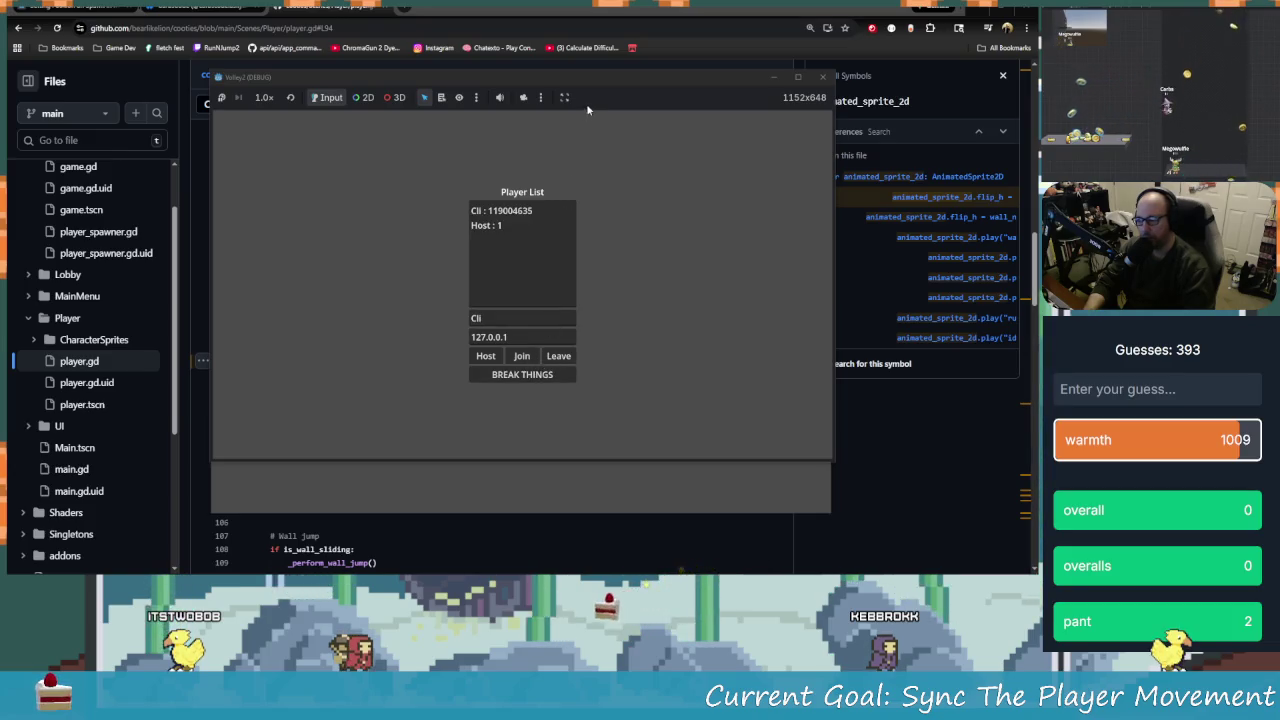
pyautogui.moveTo(593, 81); pyautogui.dragTo(811, 176)
pyautogui.moveTo(281, 157)
pyautogui.mouseDown()
pyautogui.moveTo(134, 69)
pyautogui.moveTo(209, 85)
pyautogui.mouseUp()
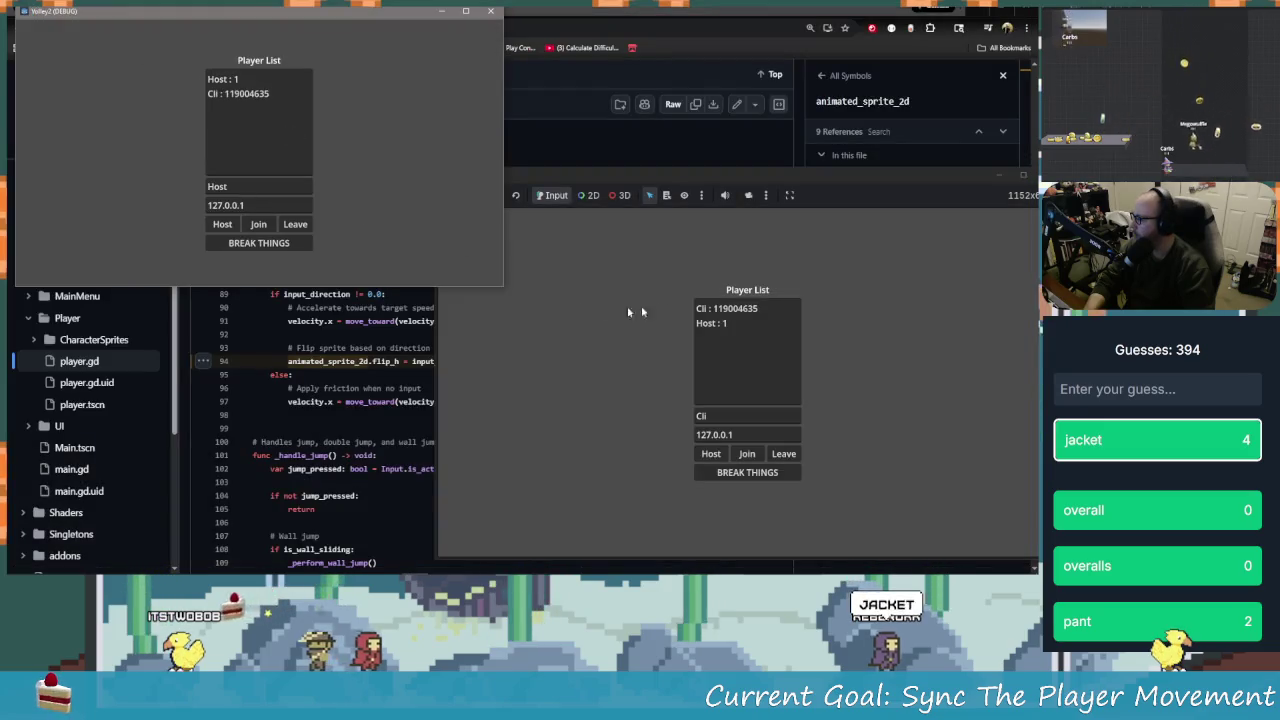
pyautogui.moveTo(811, 177)
pyautogui.mouseDown()
pyautogui.moveTo(772, 90)
pyautogui.moveTo(816, 12)
pyautogui.mouseUp()
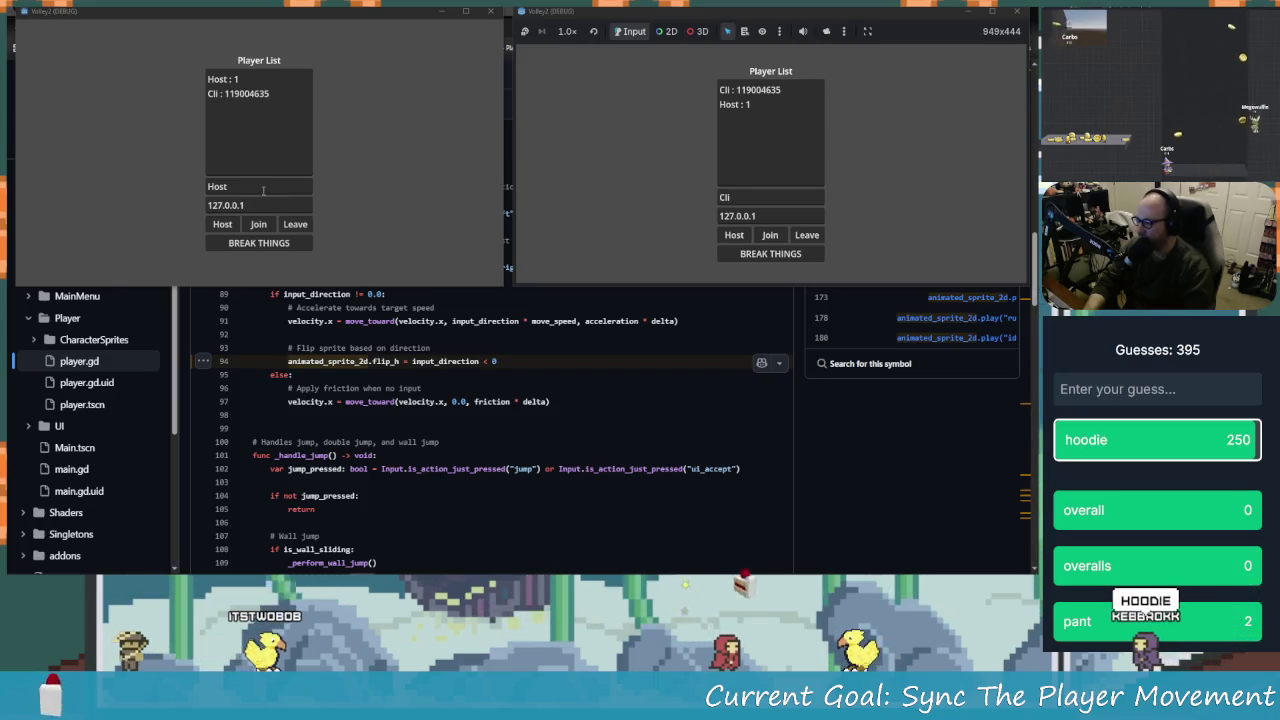
pyautogui.click(242, 246)
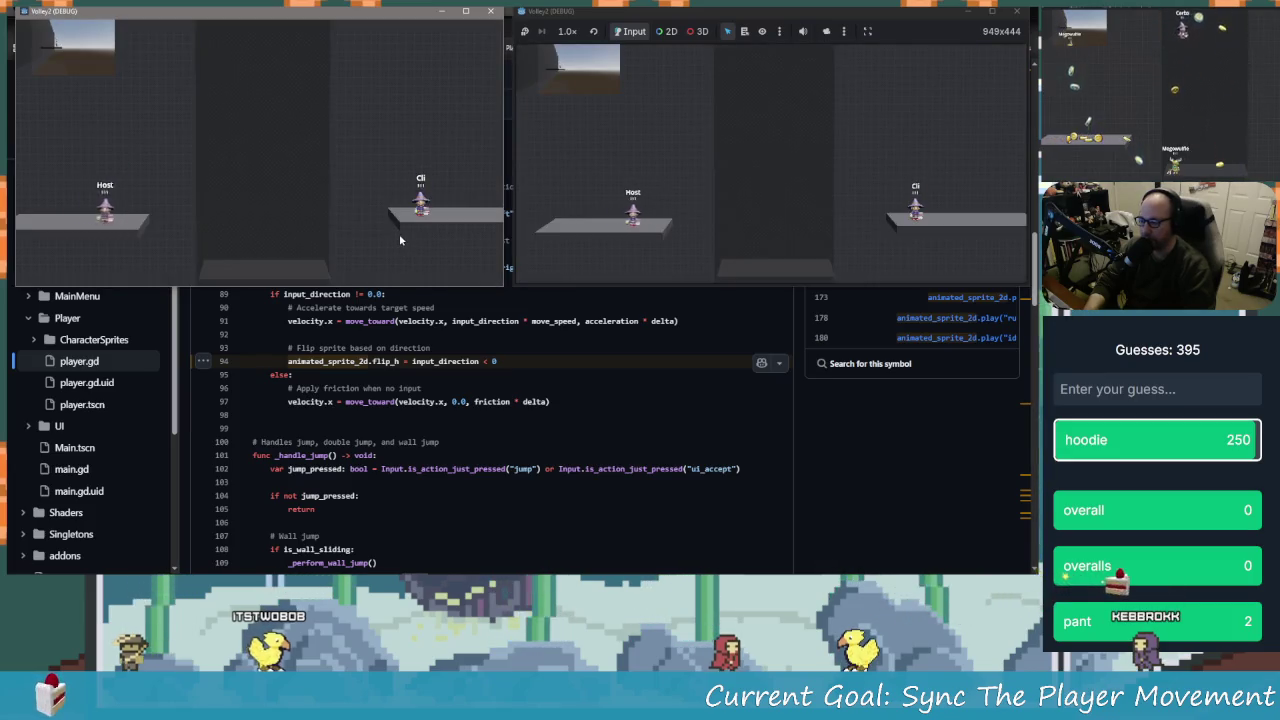
# Walk Host left, then walk Cli right, left and jump to test syncing, and return to the editor
pyautogui.press('Left')
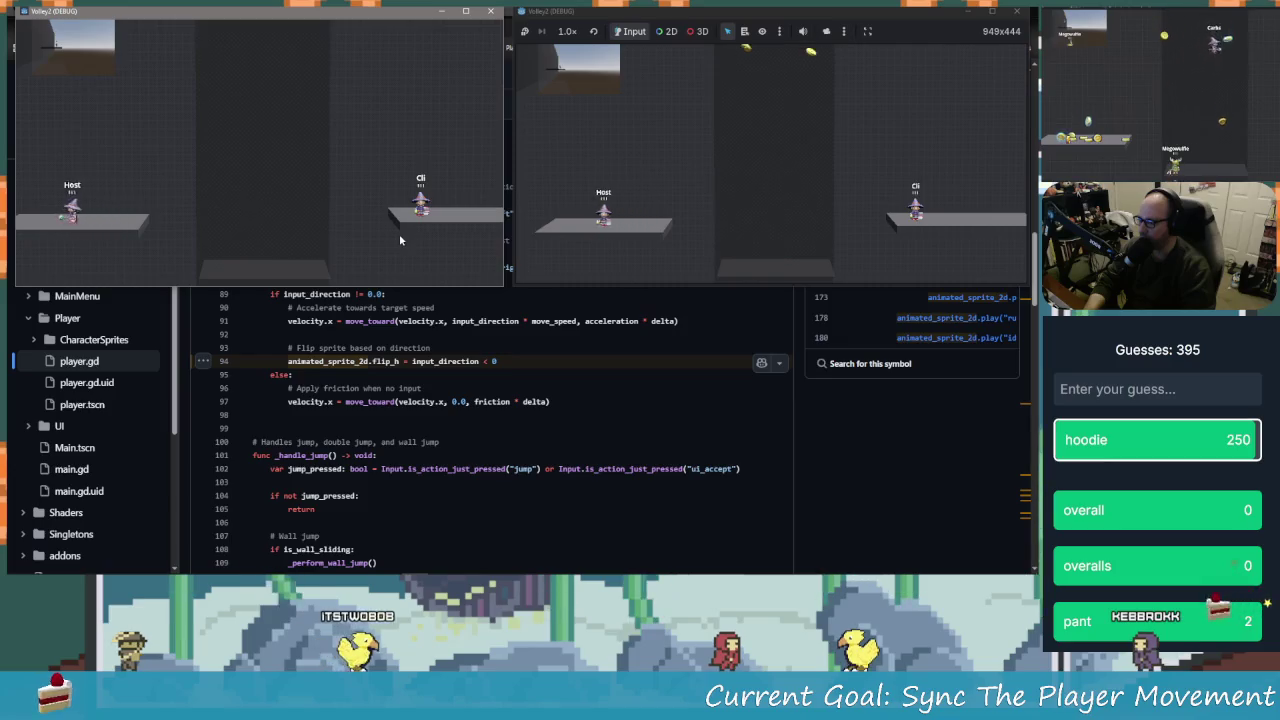
pyautogui.click(754, 215)
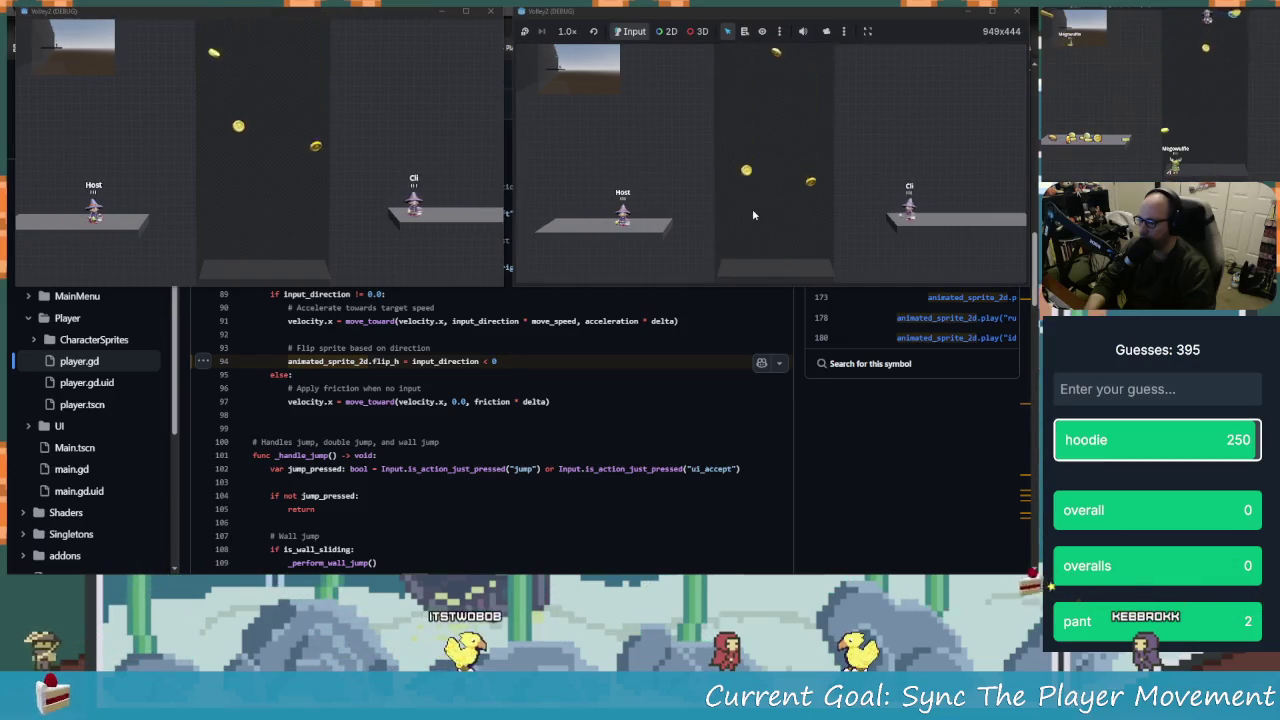
pyautogui.press('Right')
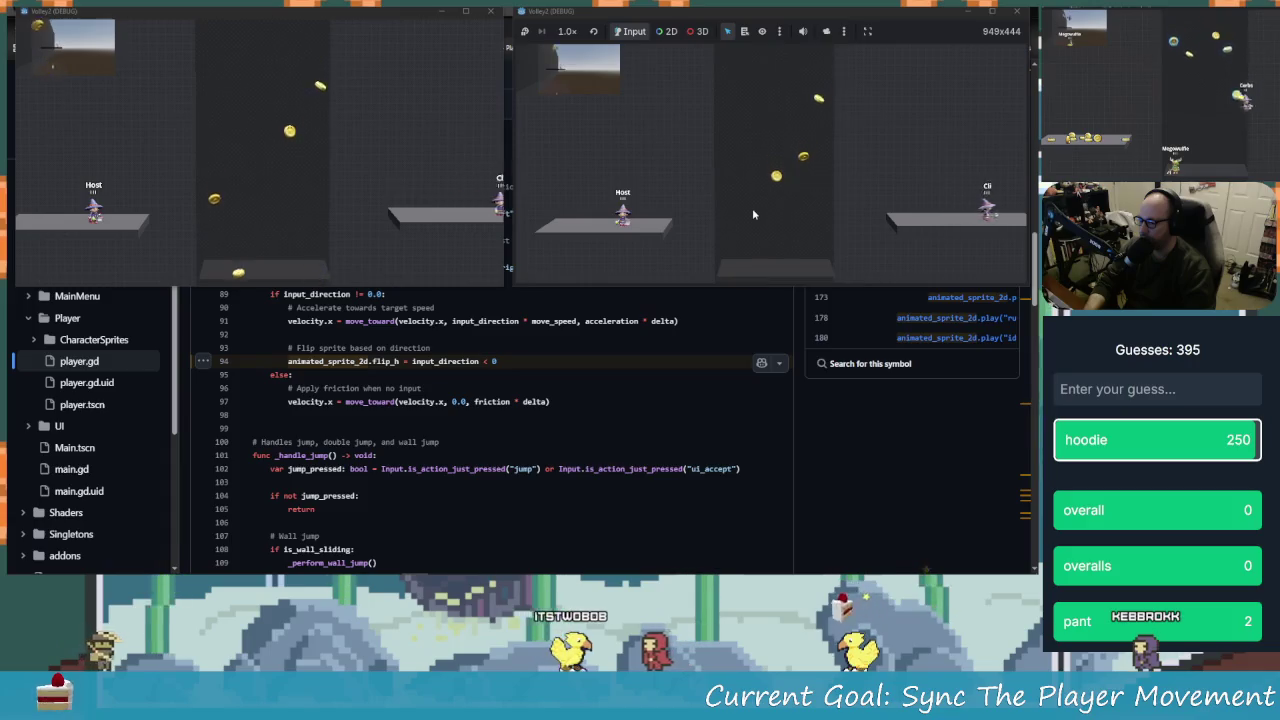
pyautogui.press('Left')
pyautogui.press('Left')
pyautogui.press('space')
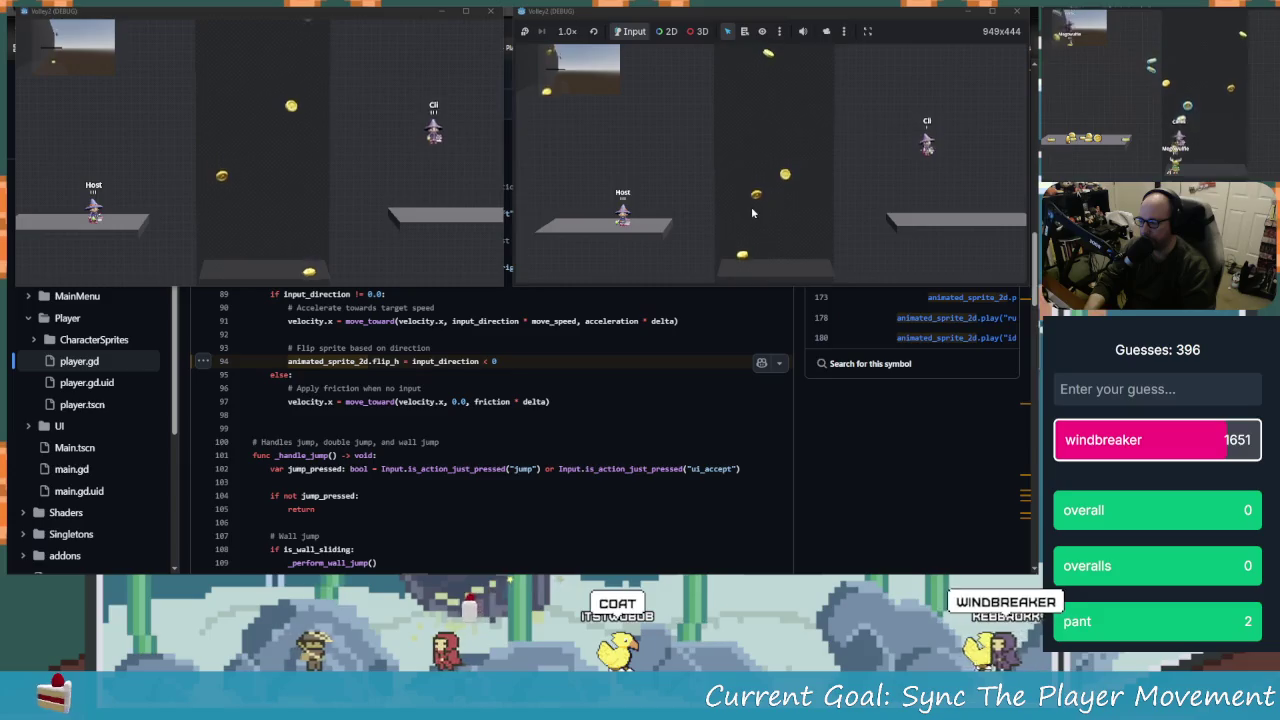
pyautogui.press('Right')
pyautogui.press('Right')
pyautogui.press('Right')
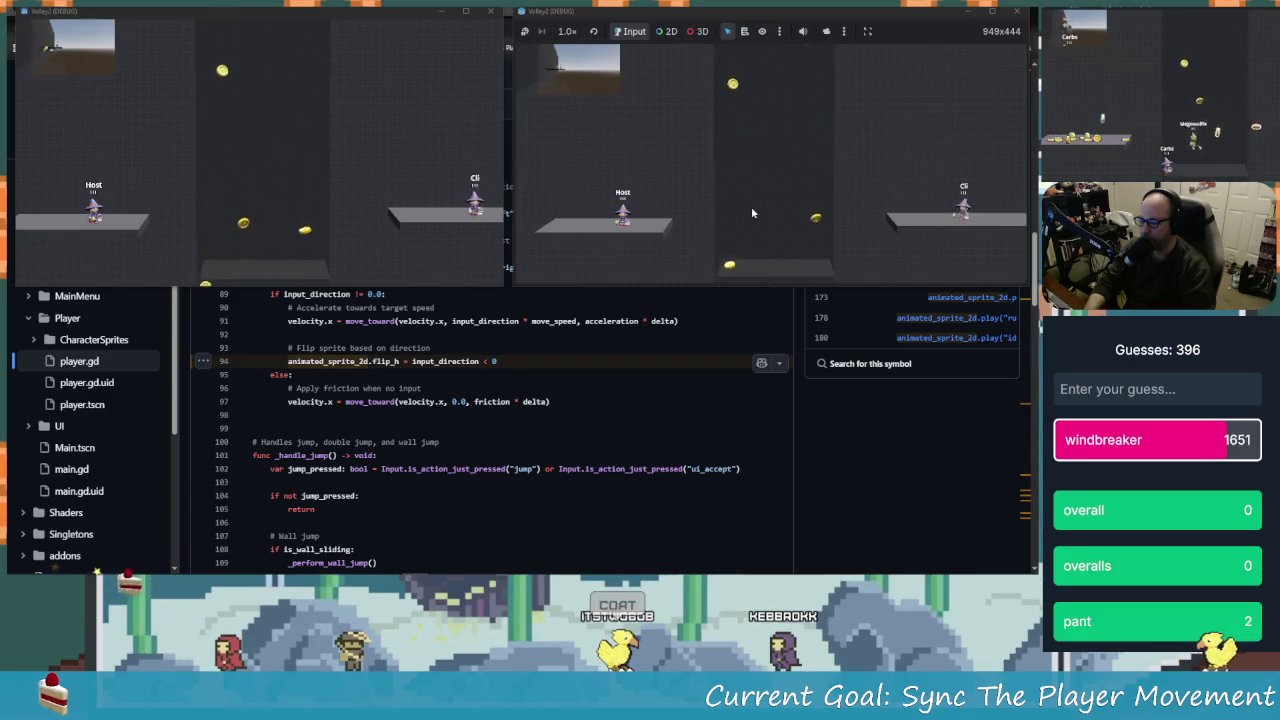
pyautogui.click(361, 174)
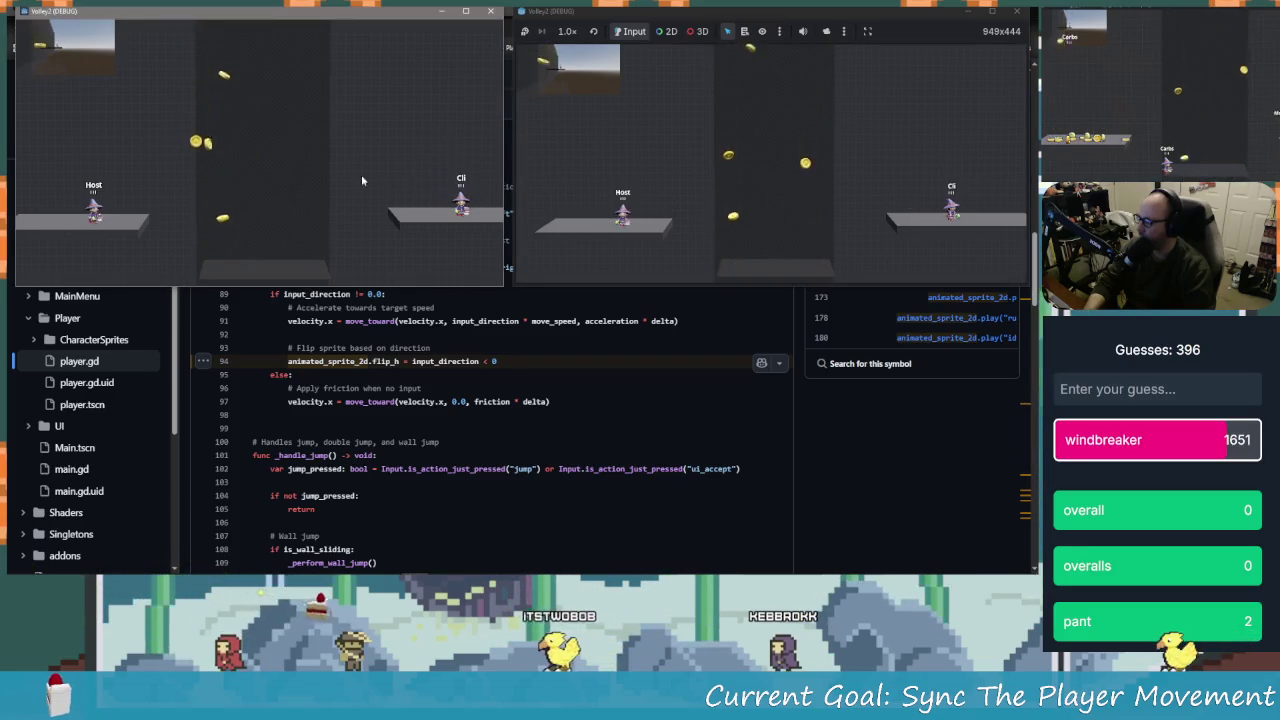
pyautogui.hotkey('alt', 'Tab')
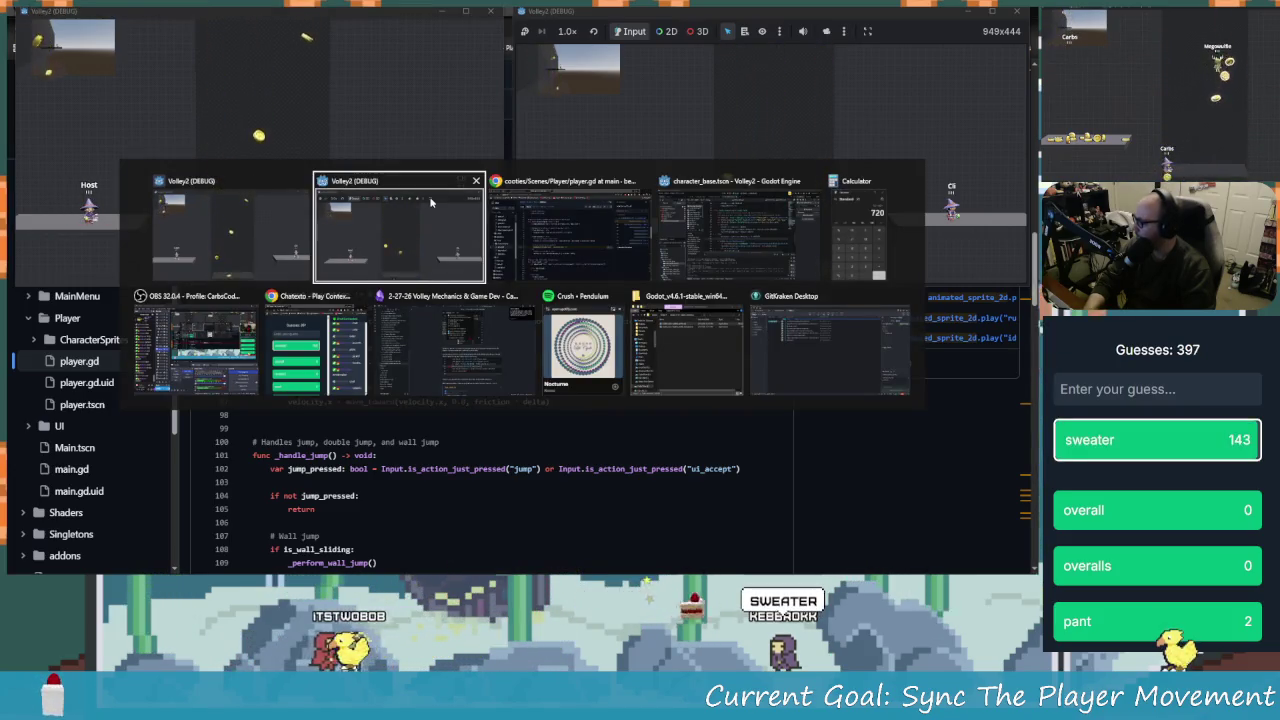
pyautogui.hotkey('alt', 'Tab')
pyautogui.hotkey('alt', 'Tab')
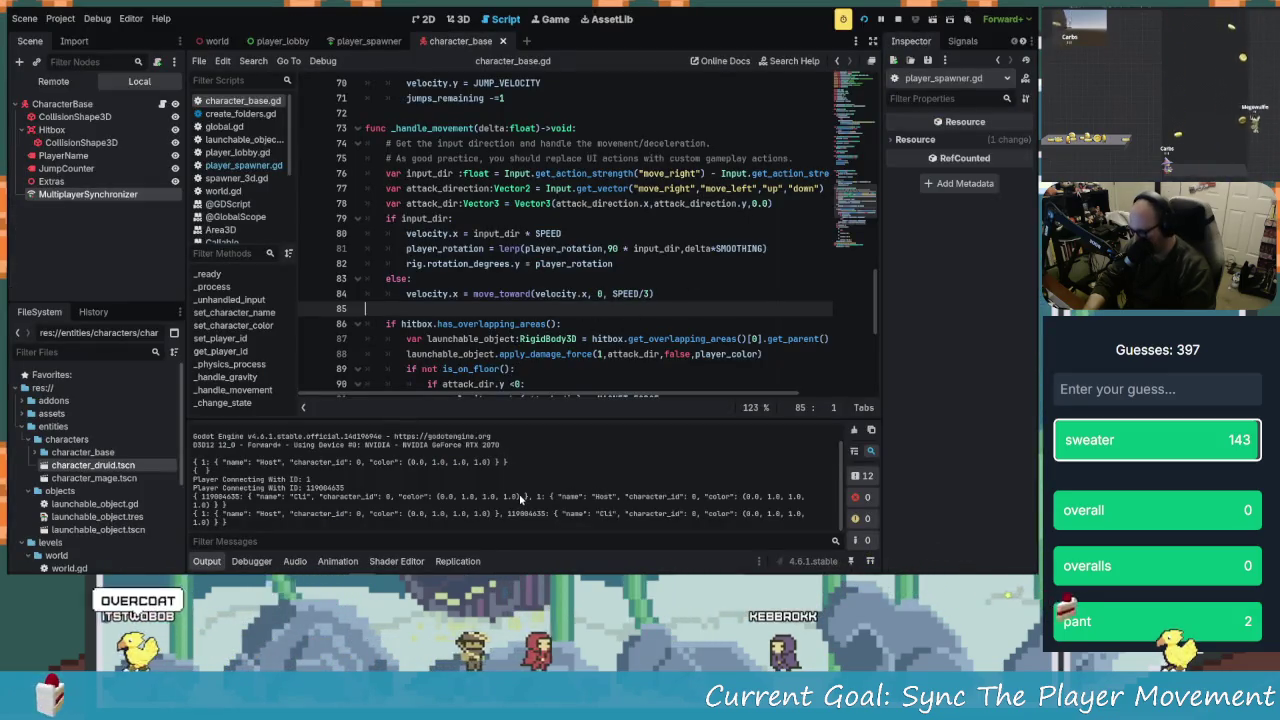
# Check the replicated properties in the Replication panel, rerun the game, and host as HOS at top-left
pyautogui.click(457, 561)
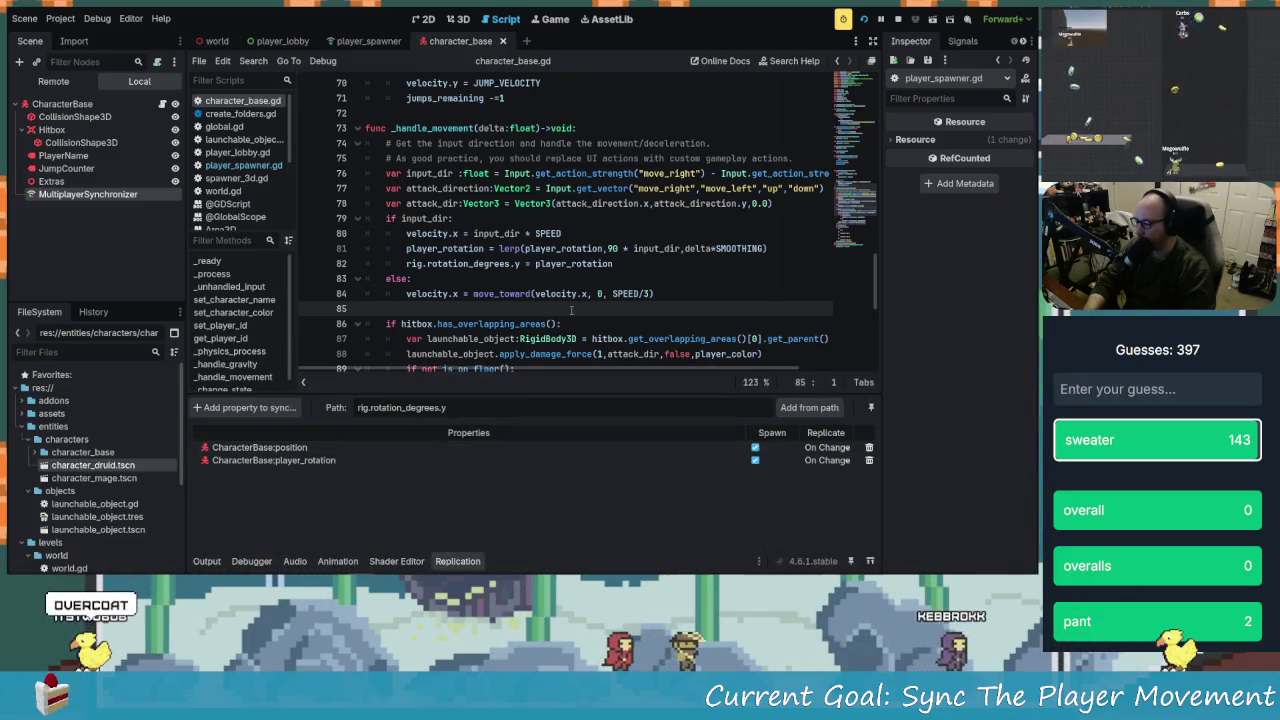
pyautogui.press('F5')
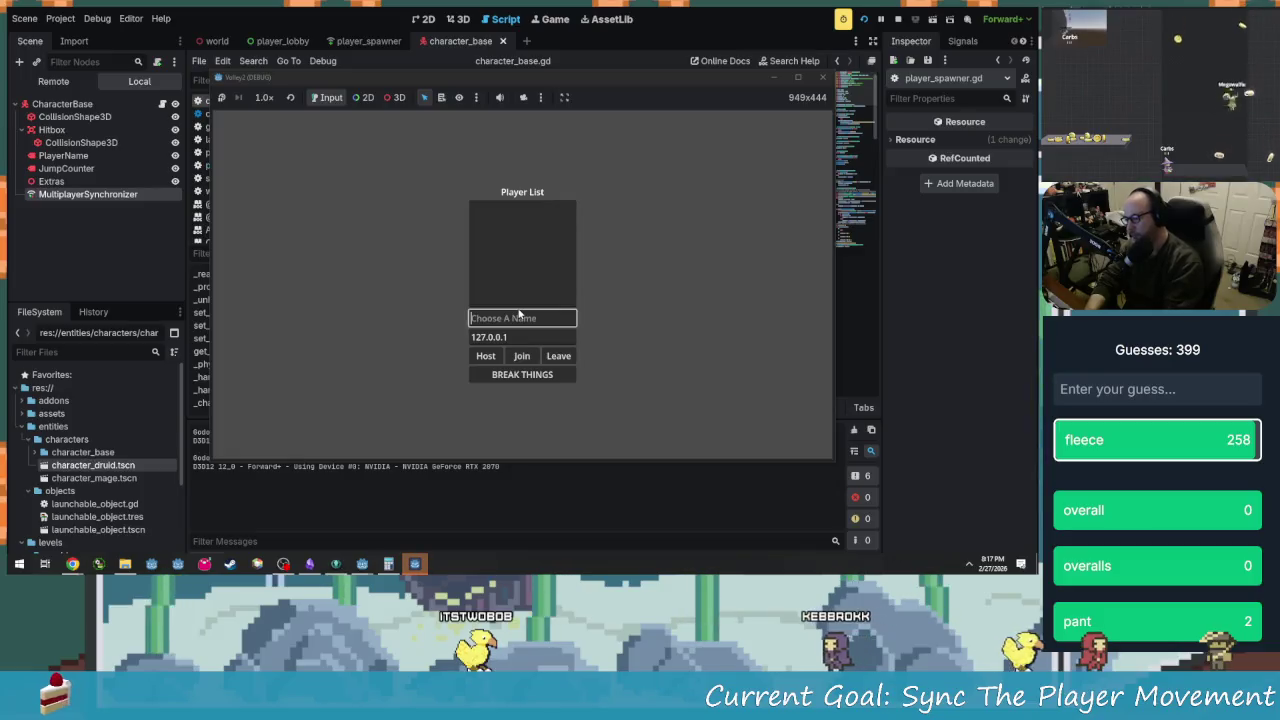
pyautogui.write('HOS')
pyautogui.click(484, 356)
pyautogui.moveTo(508, 87)
pyautogui.mouseDown()
pyautogui.moveTo(300, 20)
pyautogui.moveTo(447, 138)
pyautogui.mouseUp()
# Join from the second window as BOAT and start the match
pyautogui.click(535, 289)
pyautogui.click(527, 318)
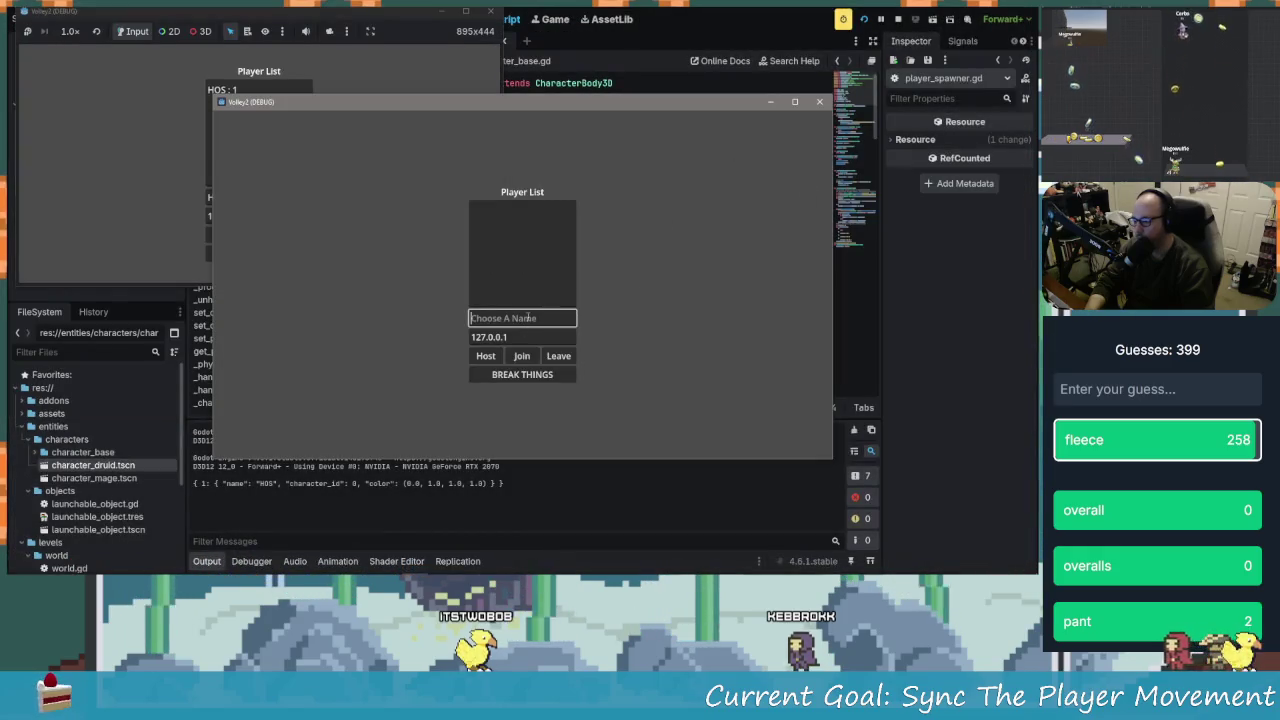
pyautogui.write('B')
pyautogui.press('BackSpace')
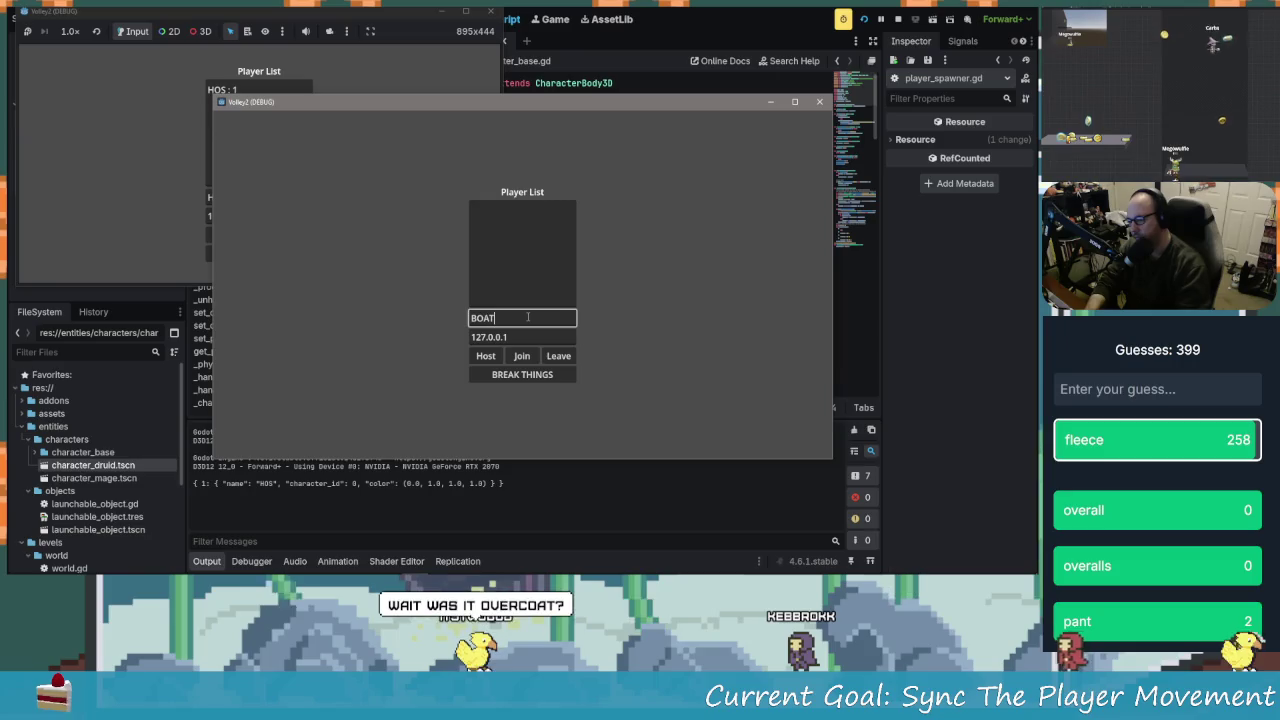
pyautogui.click(517, 356)
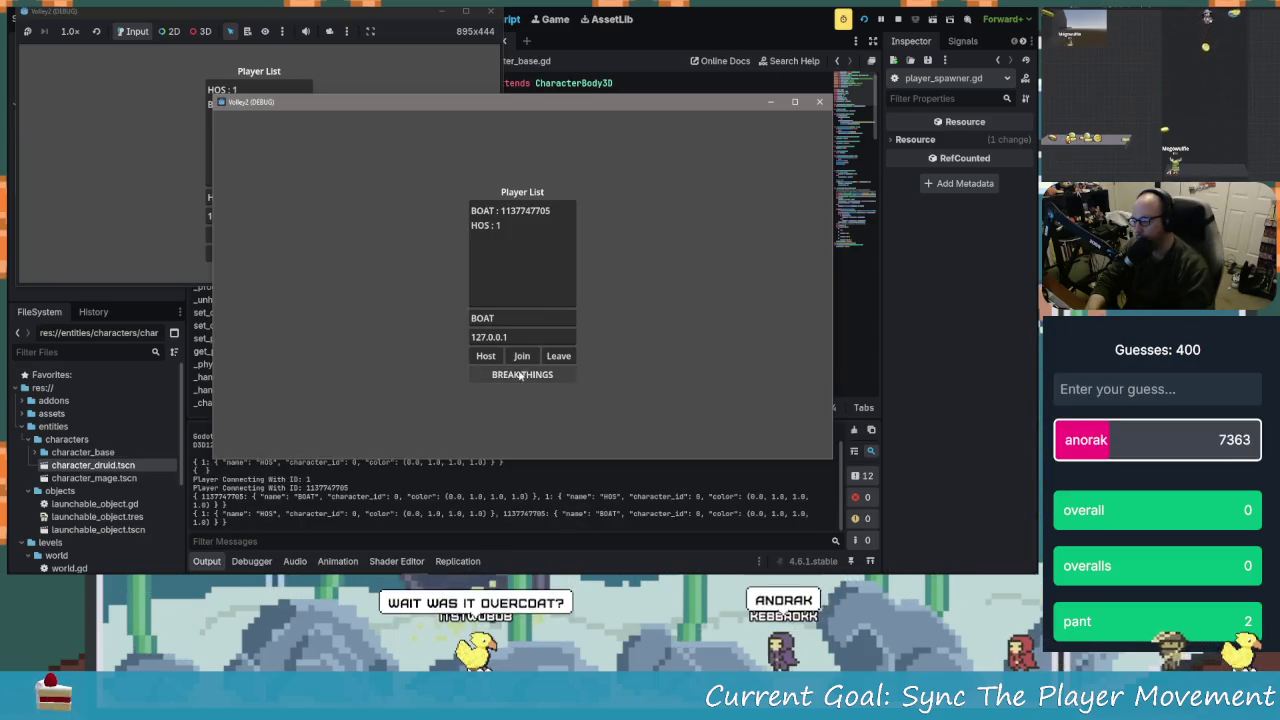
pyautogui.click(160, 213)
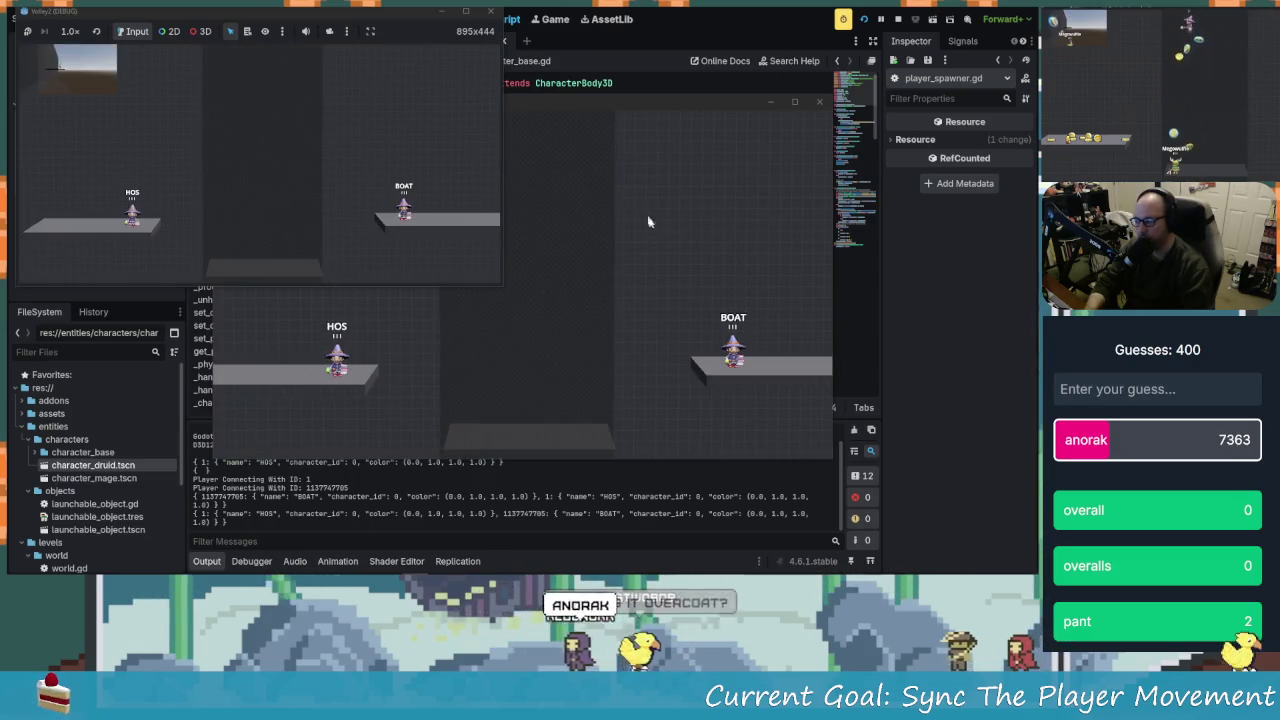
# Walk and jump HOS left and right toward BOAT, then close the client window
pyautogui.press('Left')
pyautogui.press('Left')
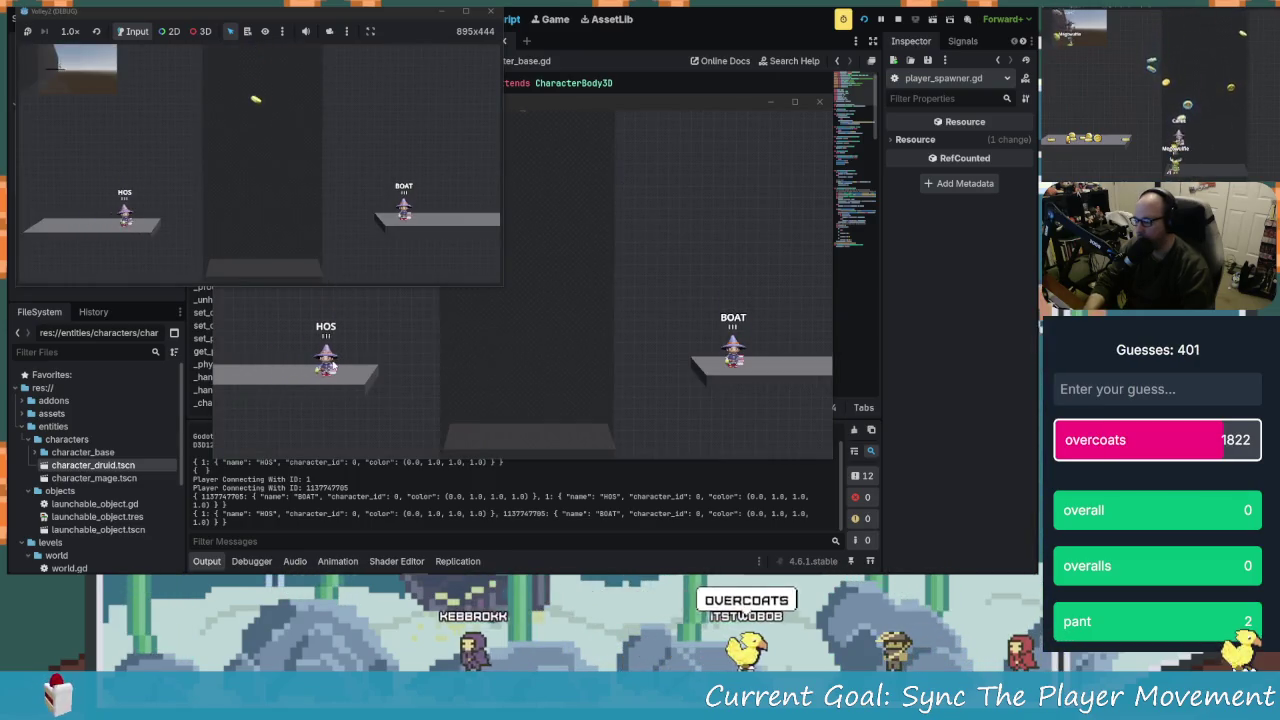
pyautogui.press('space')
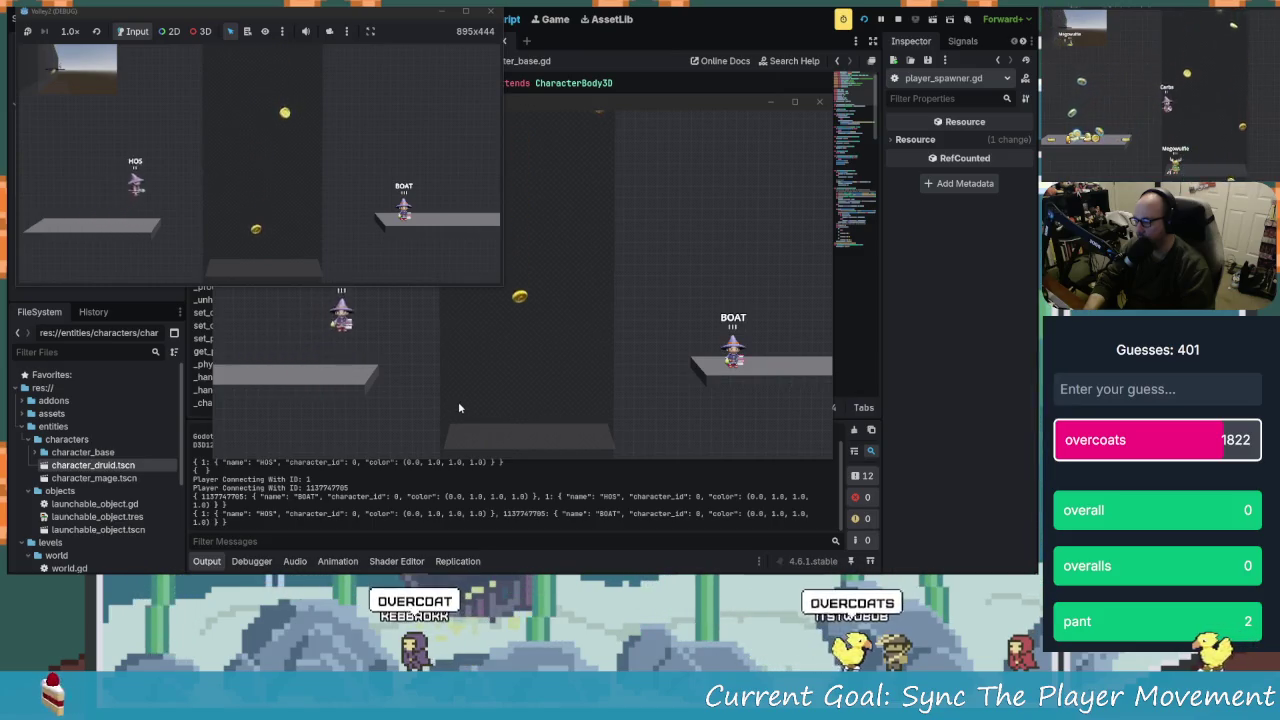
pyautogui.press('Right')
pyautogui.press('space')
pyautogui.press('Right')
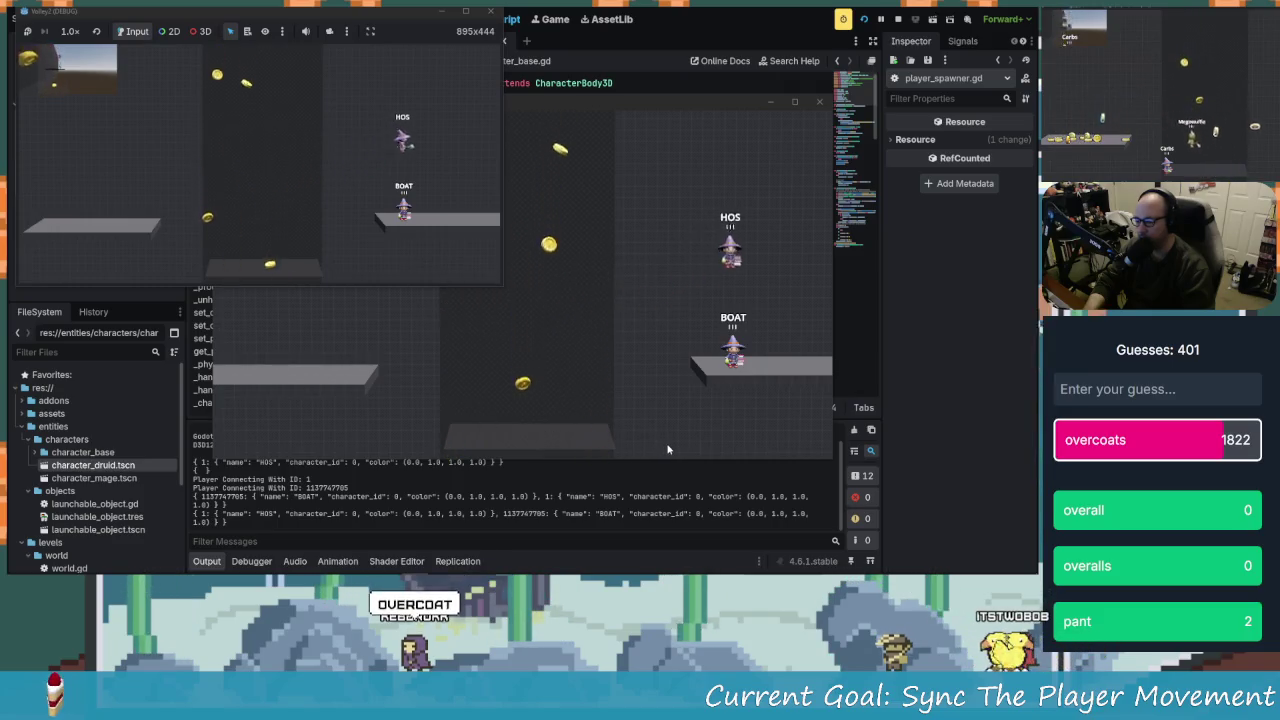
pyautogui.press('Left')
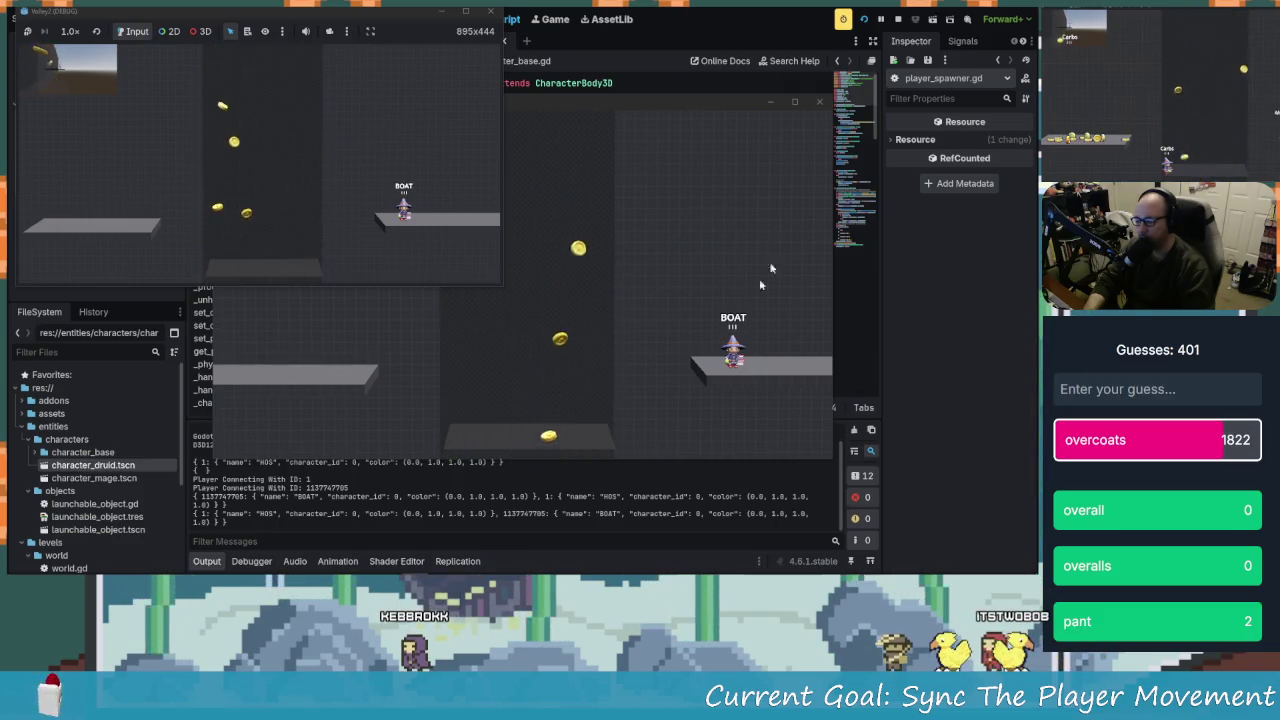
pyautogui.click(820, 102)
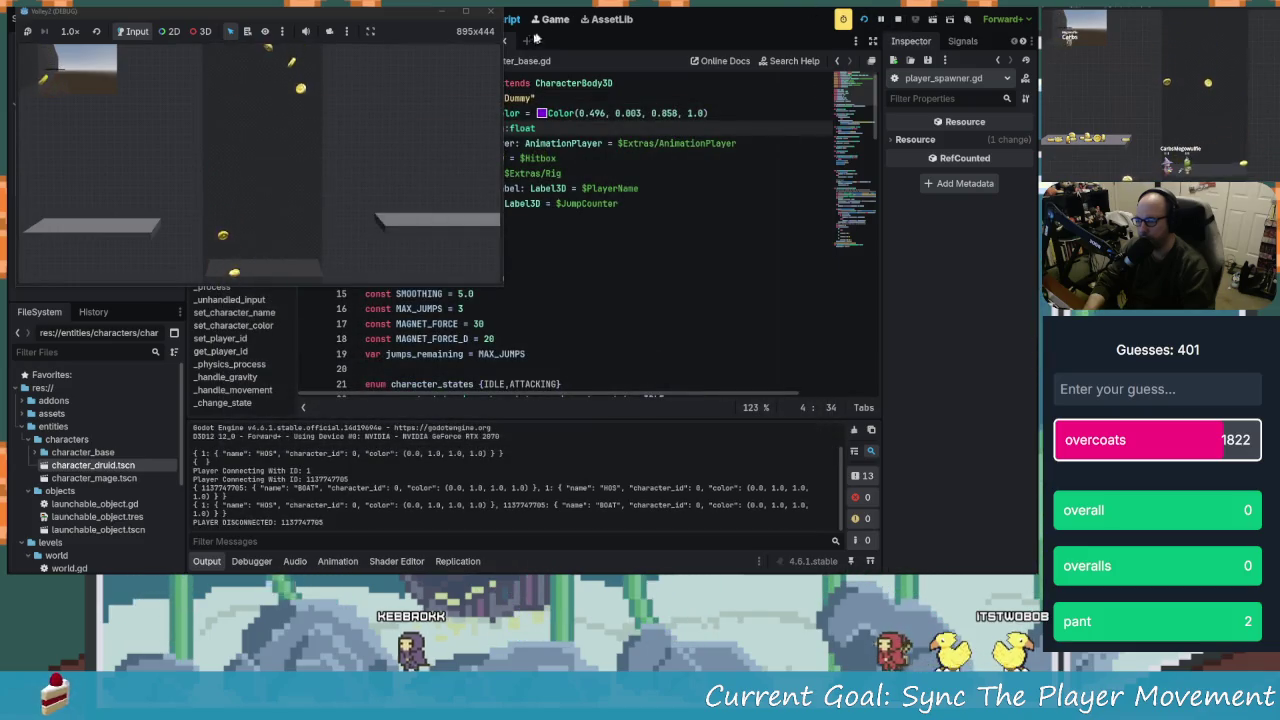
# Stop the debug run and place the caret near the top of character_base.gd
pyautogui.click(897, 18)
pyautogui.click(602, 270)
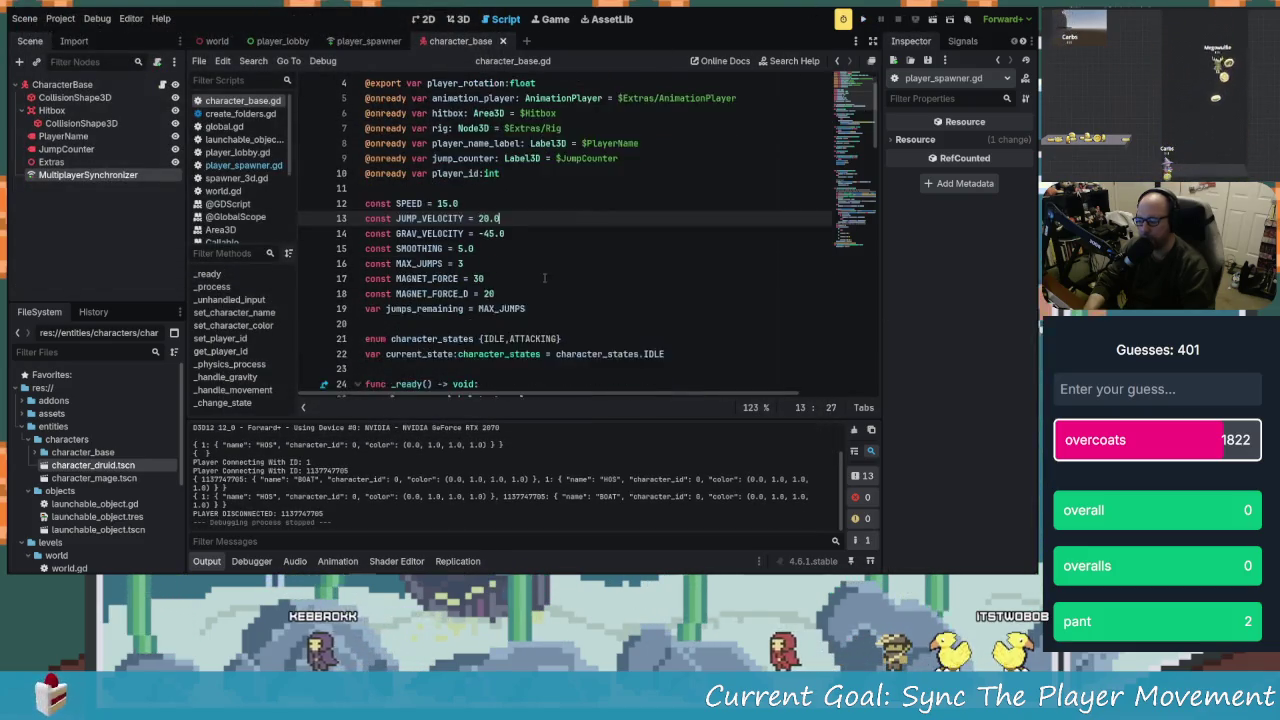
pyautogui.click(471, 143)
pyautogui.press('Up')
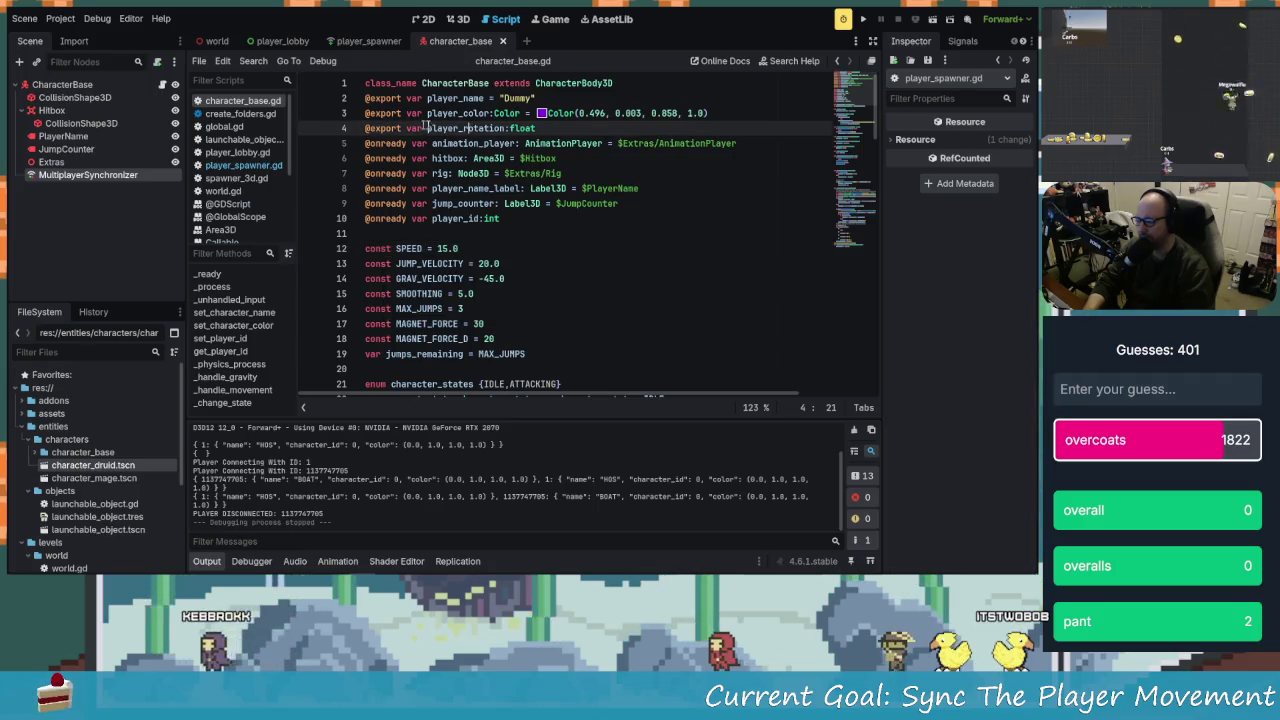
# Scroll through character_base.gd down to the state-change function around line 110
pyautogui.scroll(-8, 605, 231)
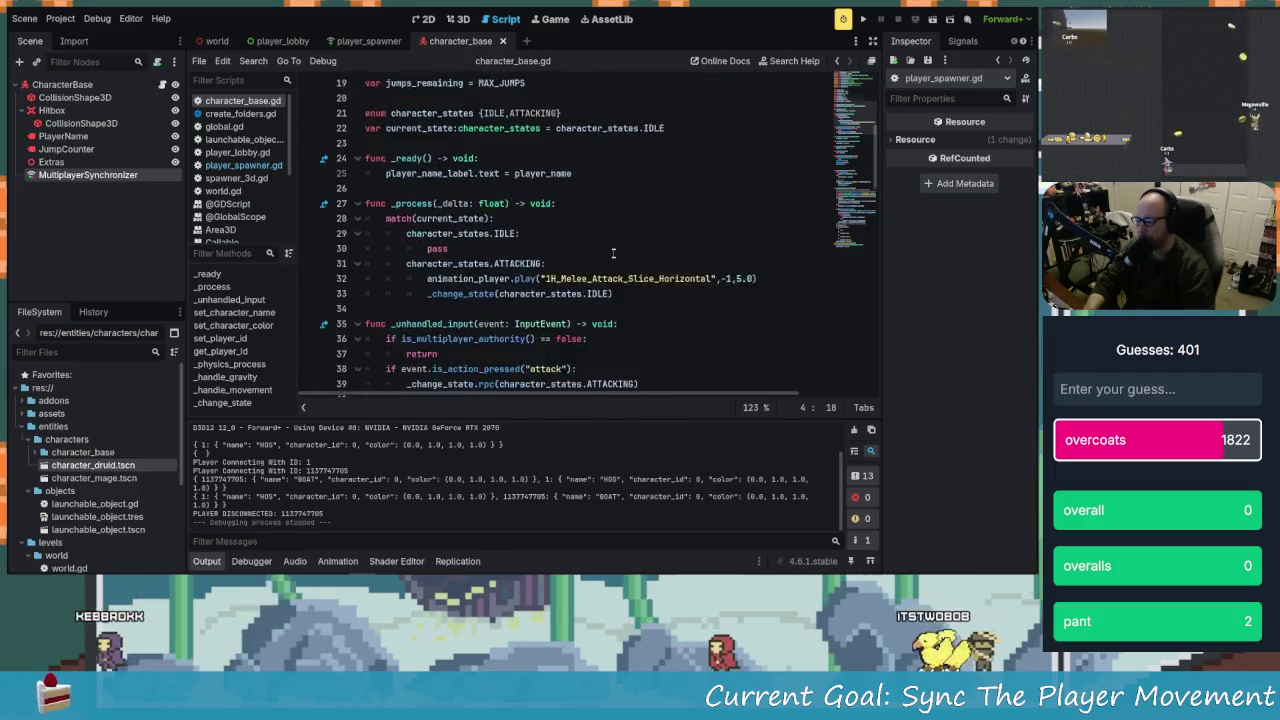
pyautogui.click(606, 250)
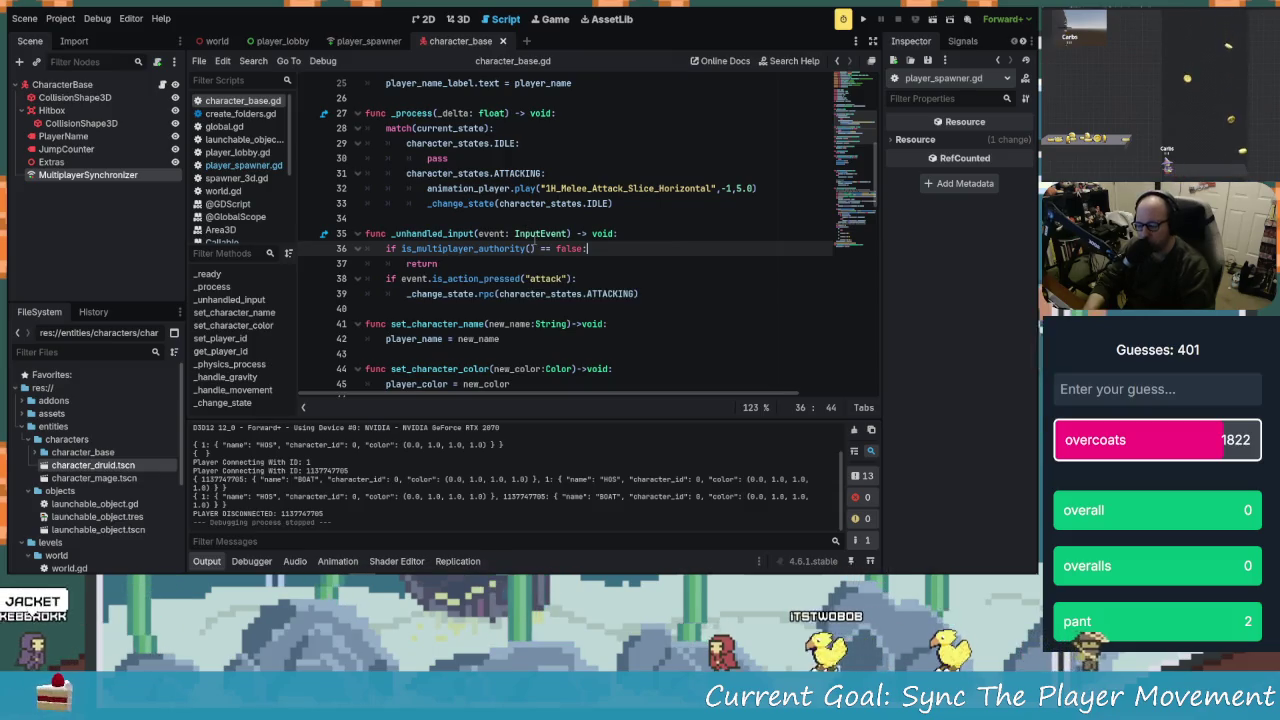
pyautogui.scroll(-3, 553, 256)
pyautogui.scroll(-6, 553, 256)
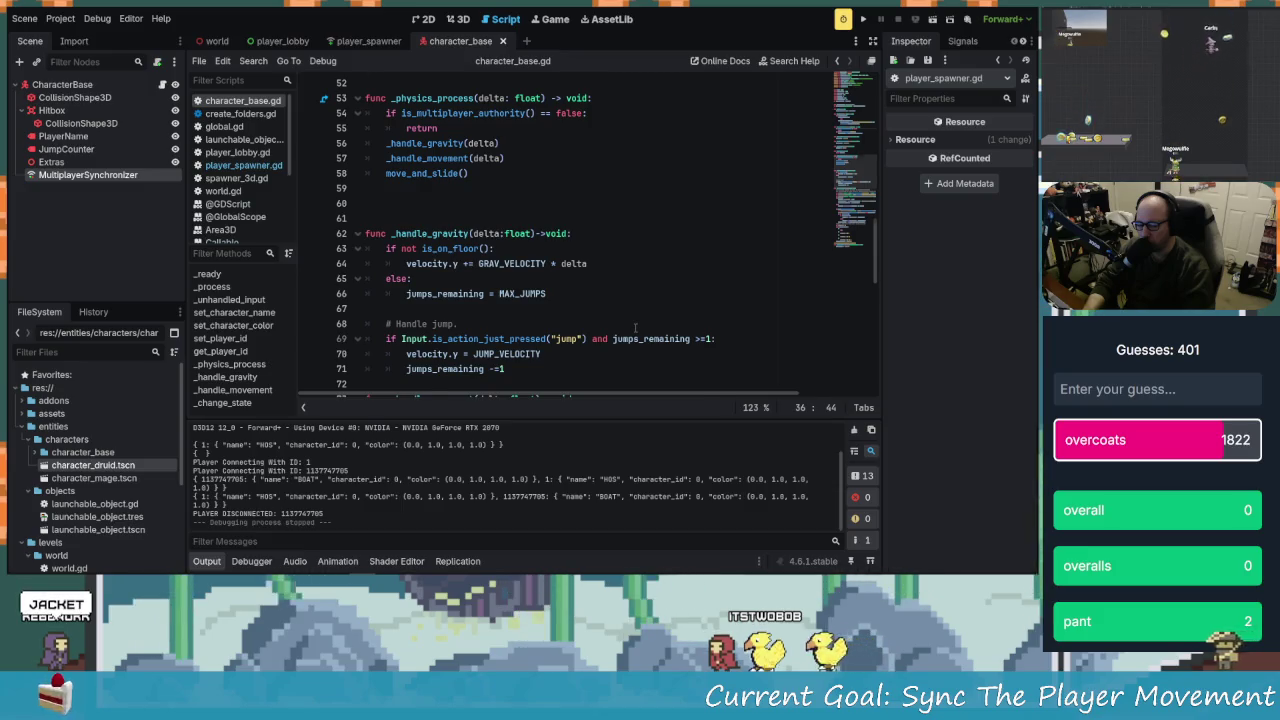
pyautogui.scroll(-1, 634, 327)
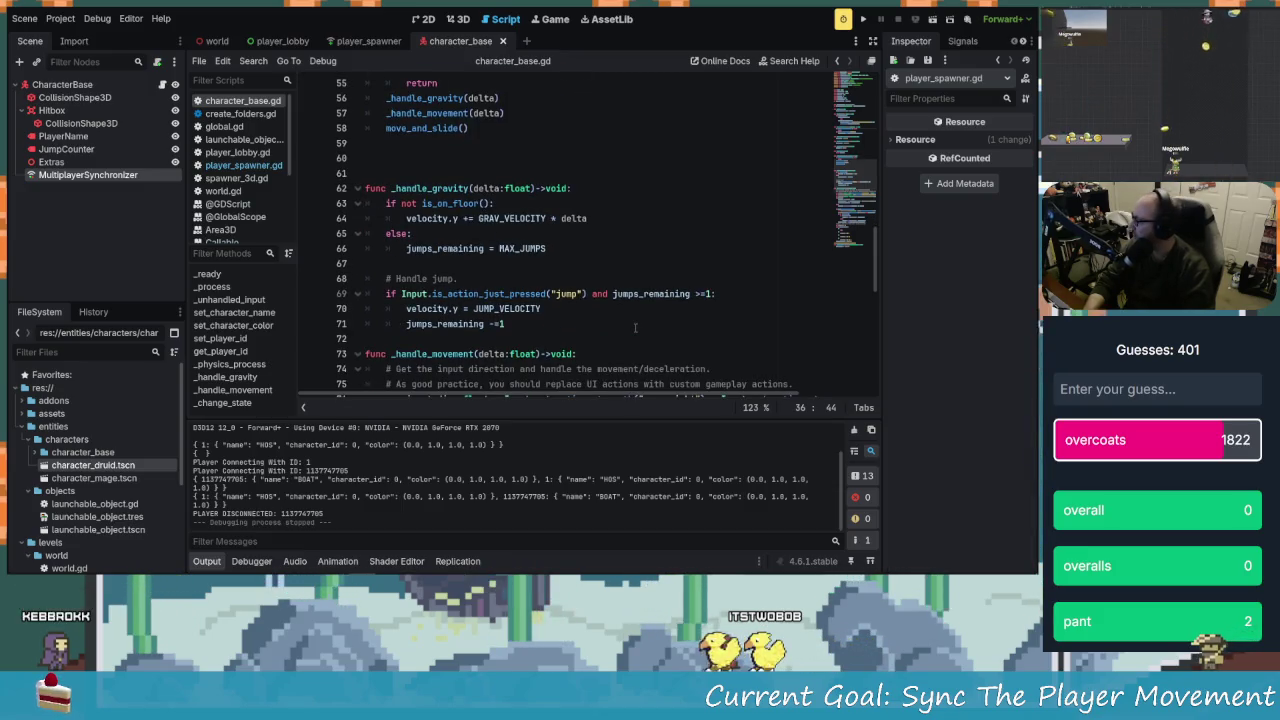
pyautogui.scroll(-3, 634, 327)
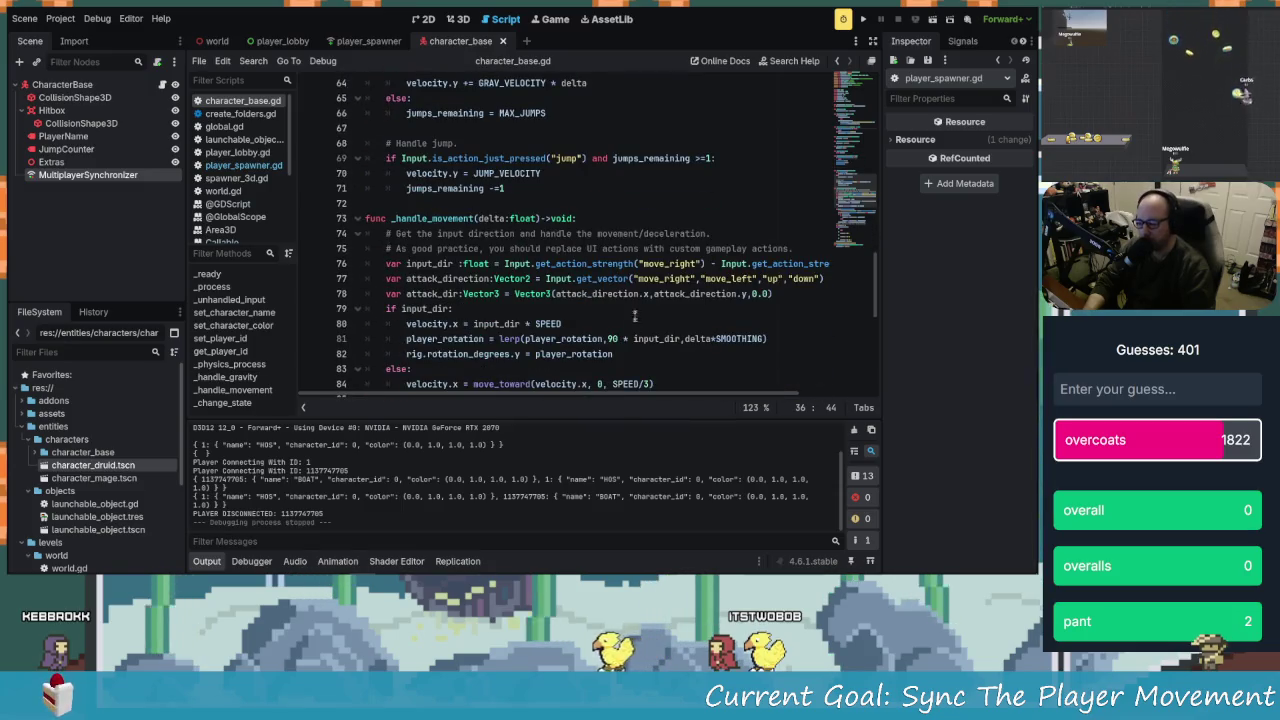
pyautogui.scroll(-3, 634, 285)
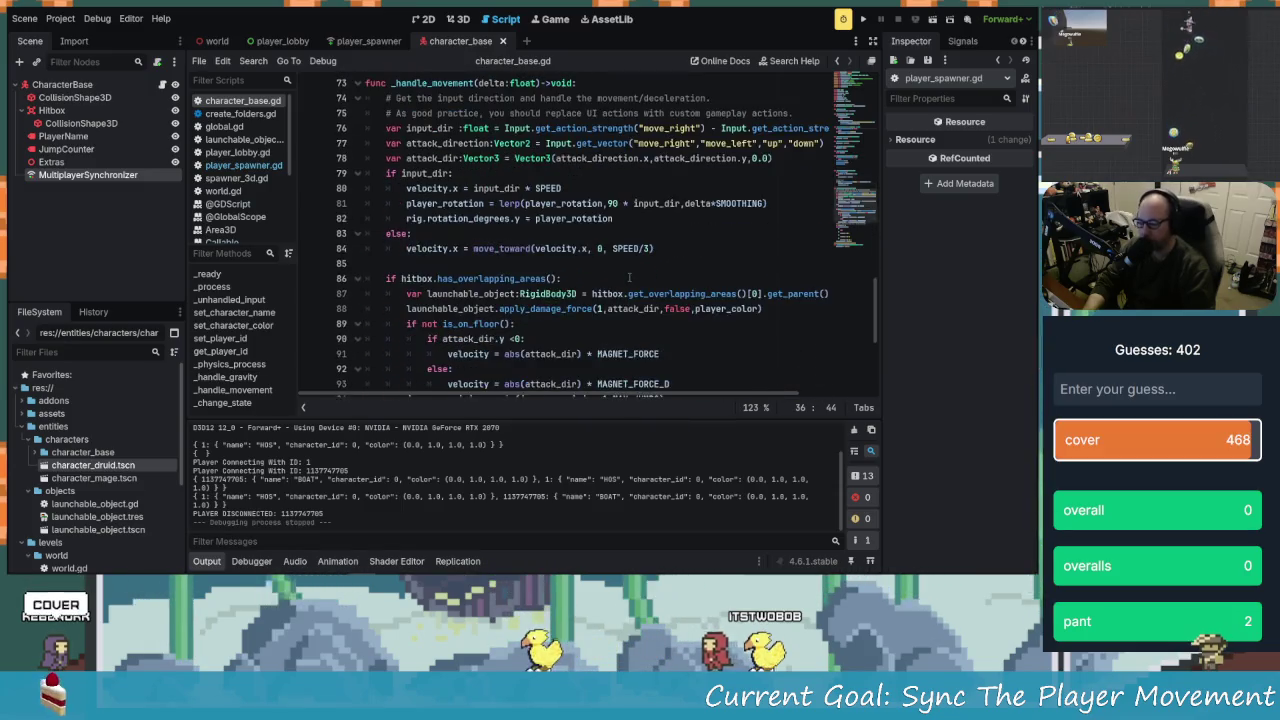
pyautogui.scroll(-6, 629, 280)
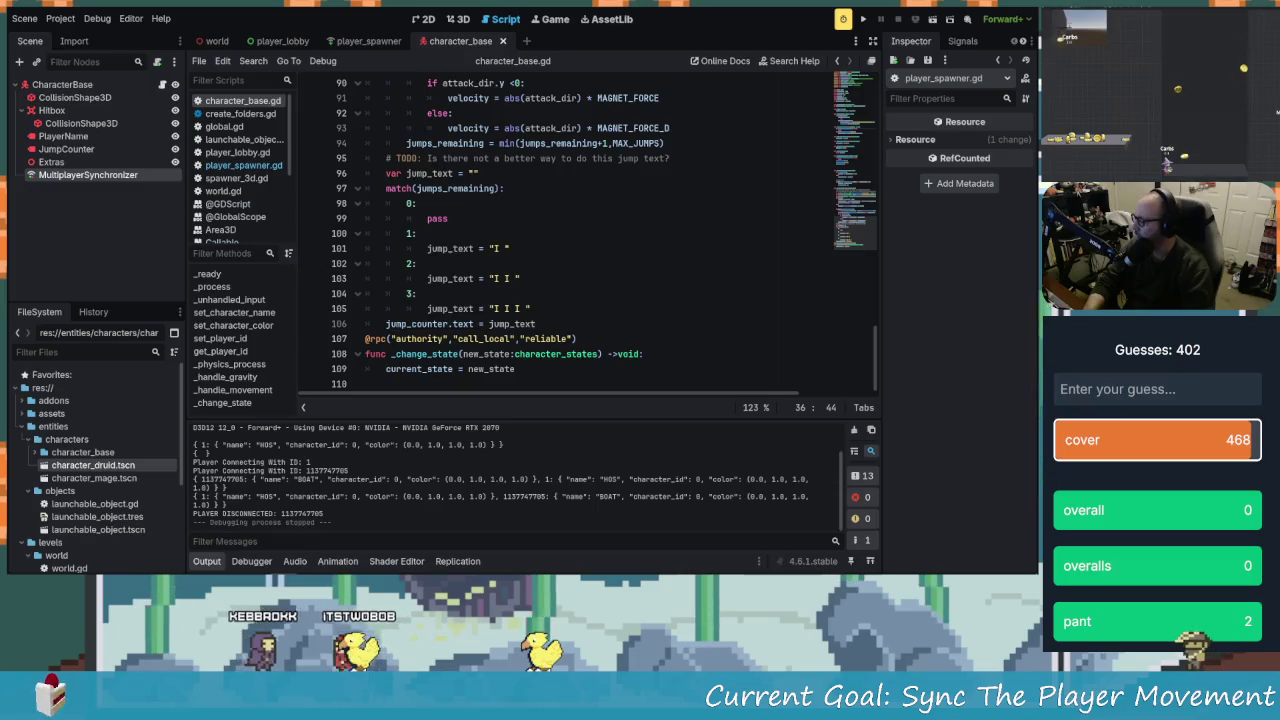
pyautogui.moveTo(491, 566)
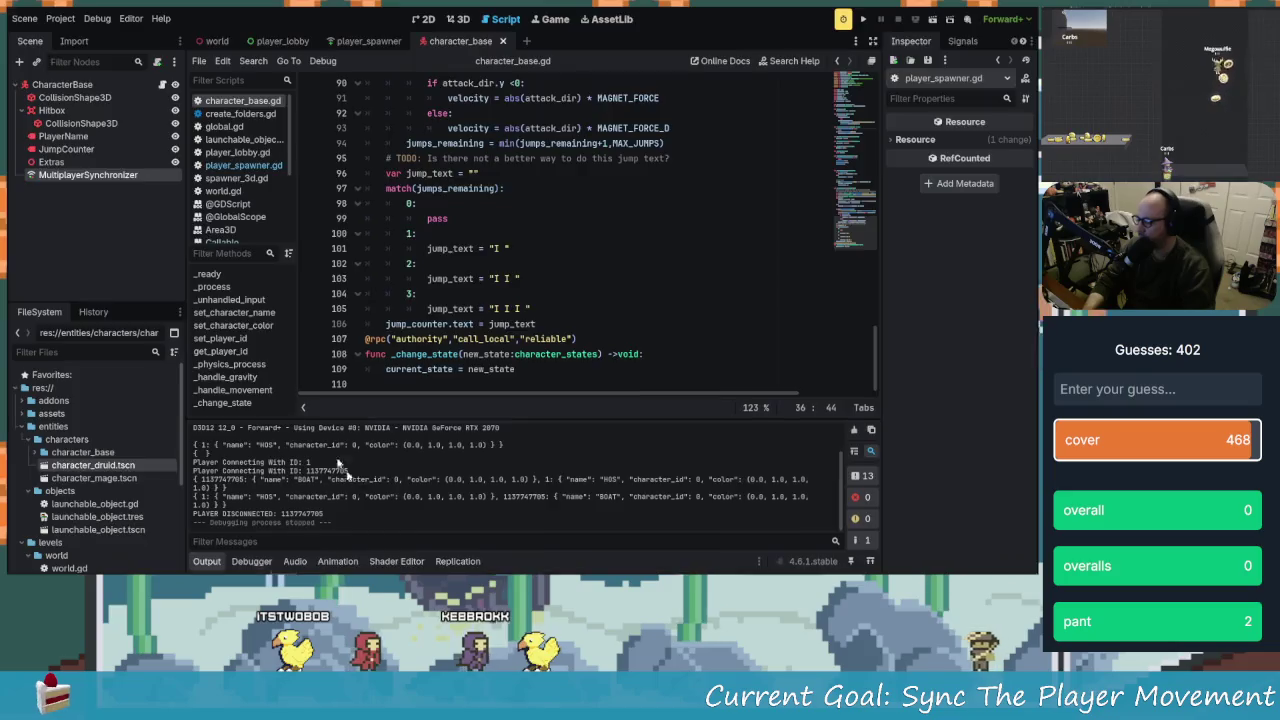
pyautogui.press('super+Tab')
pyautogui.click(157, 300)
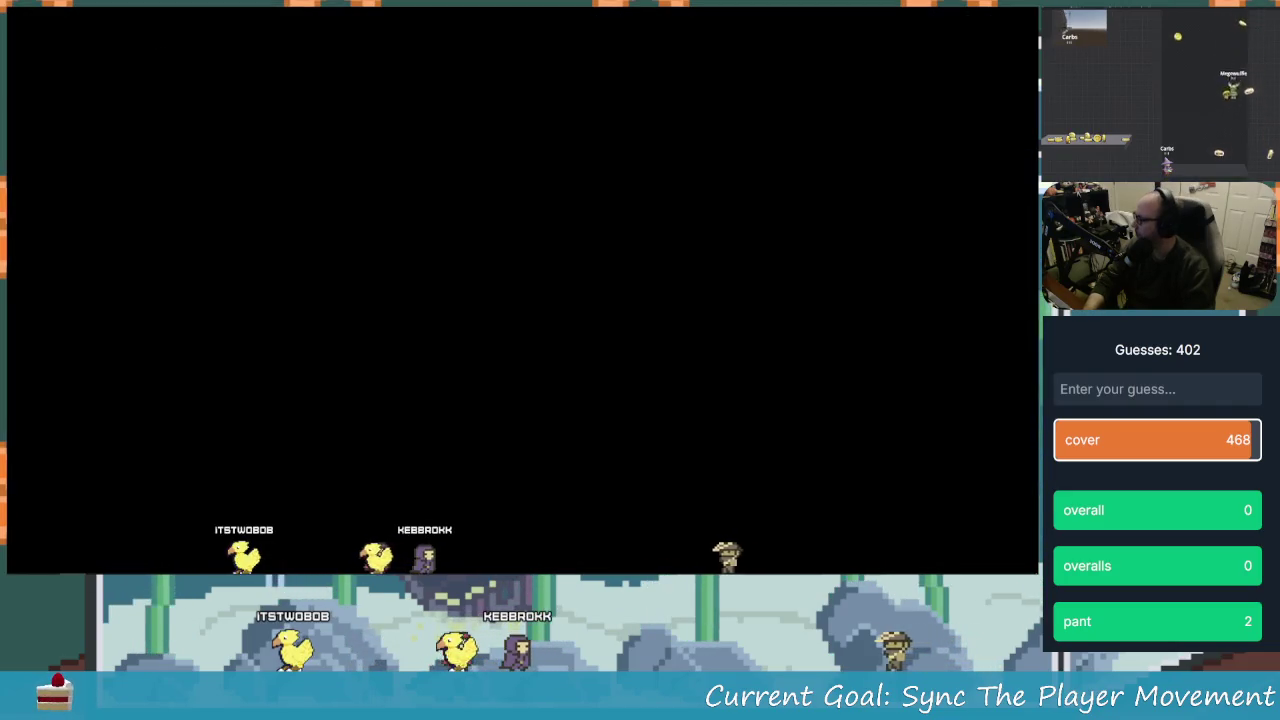
pyautogui.hotkey('alt', 'Tab')
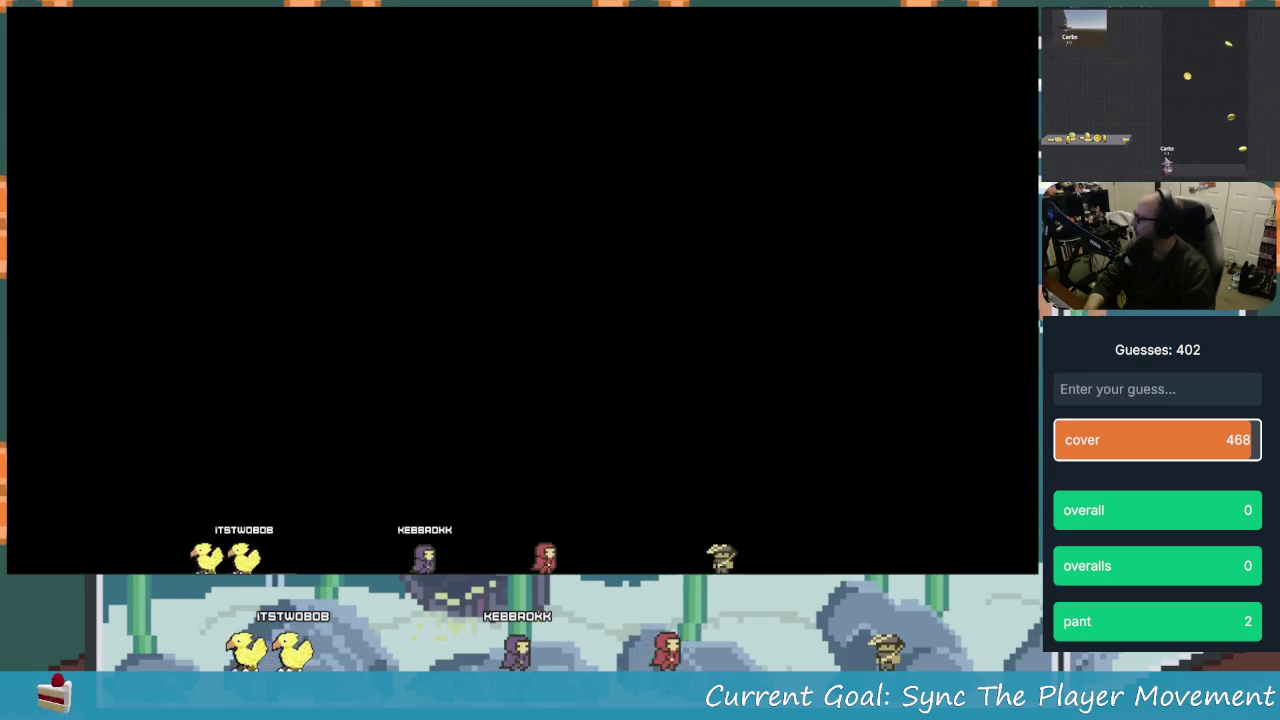
pyautogui.press('super+Tab')
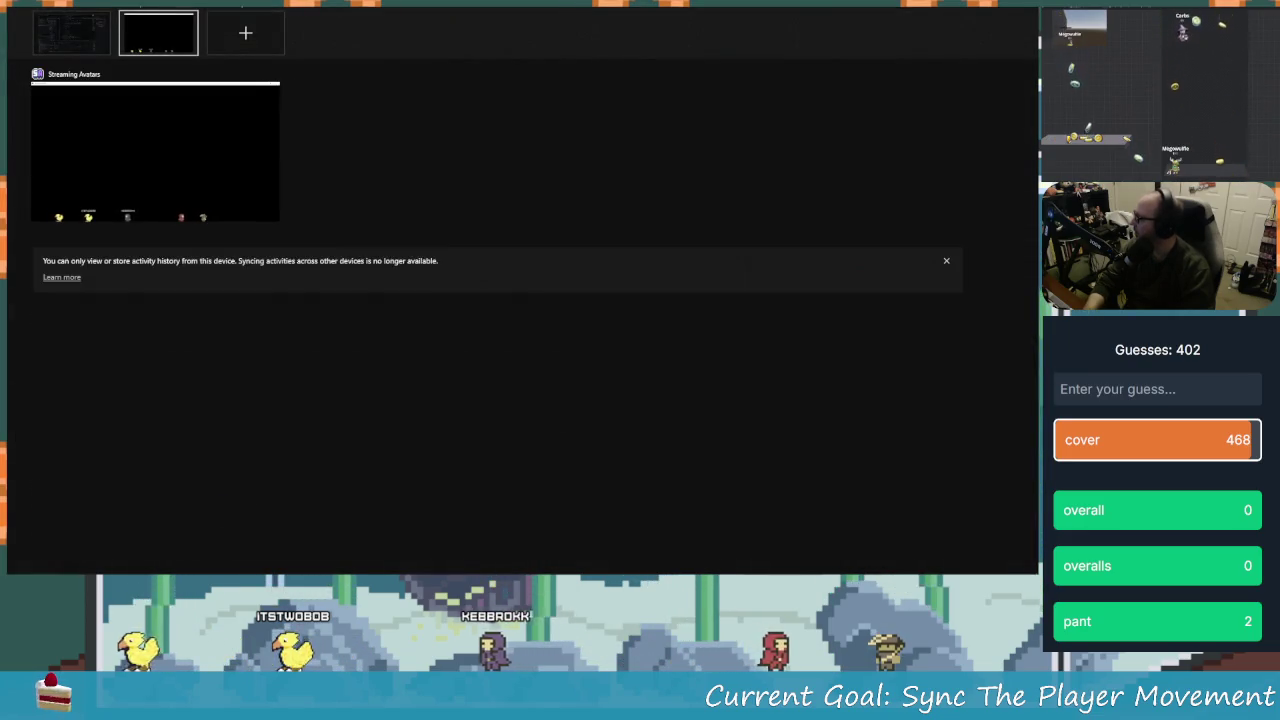
pyautogui.press('ctrl+super+Left')
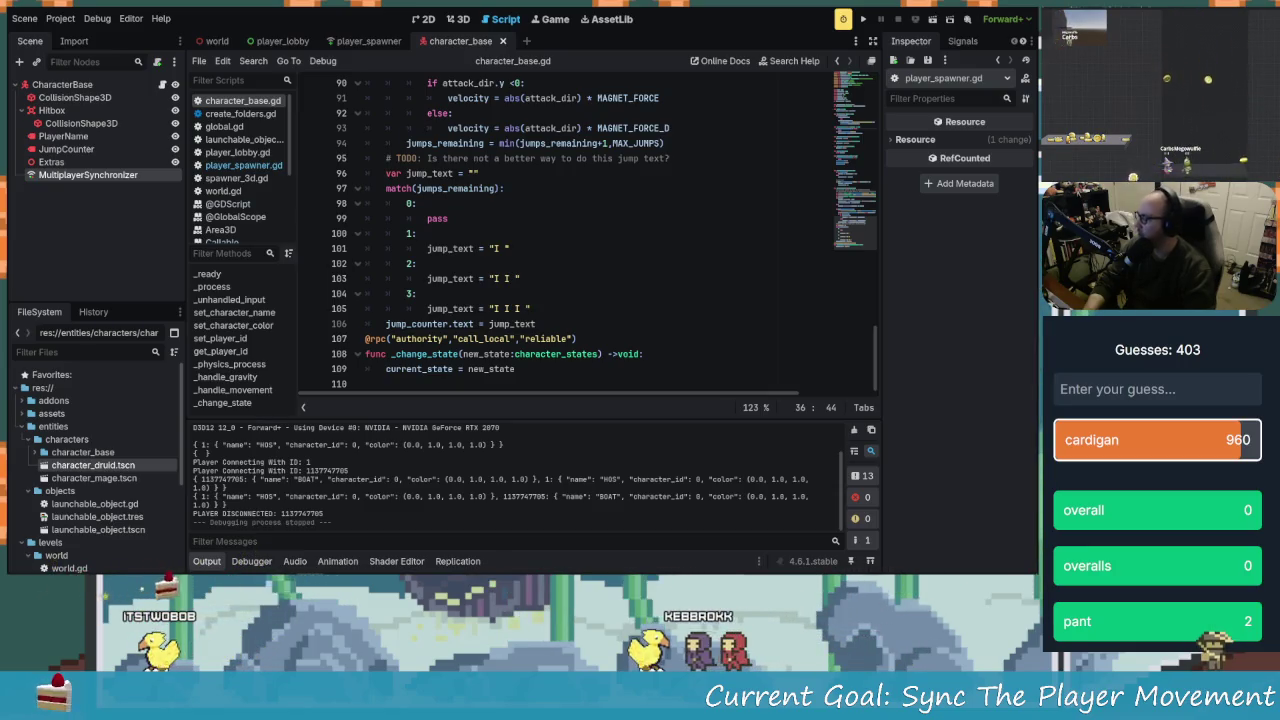
pyautogui.click(511, 354)
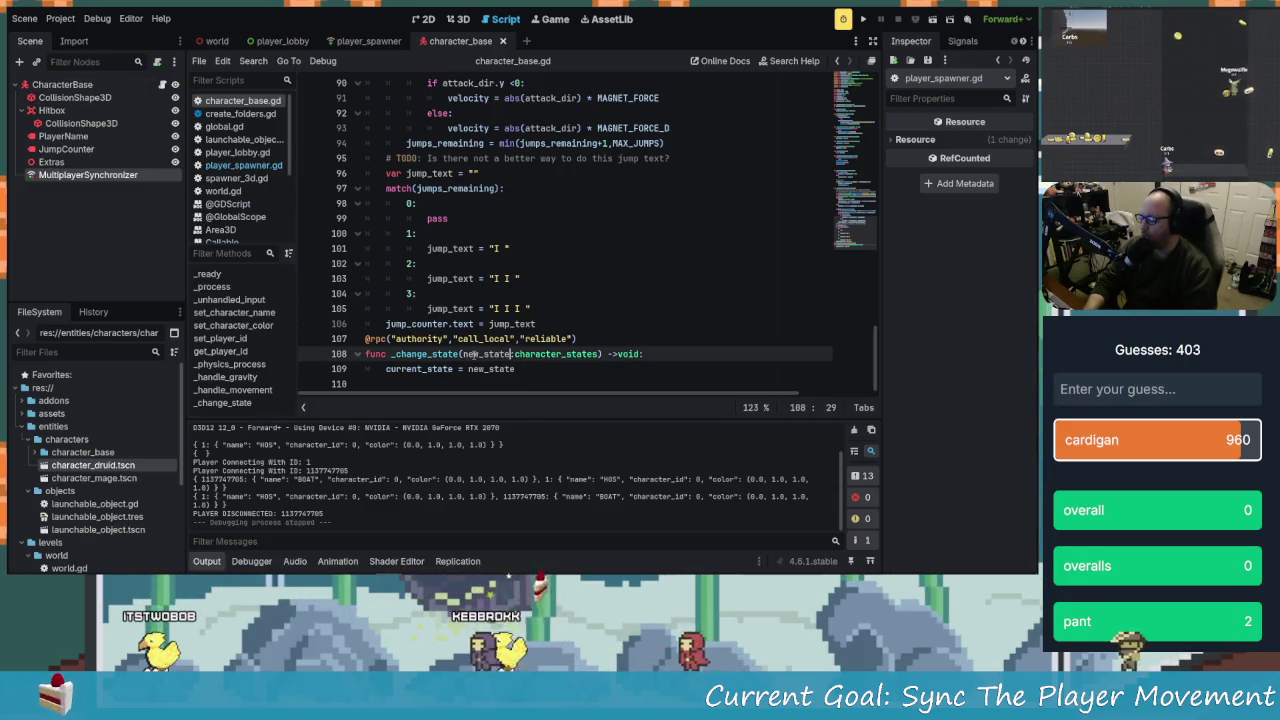
# Find the multiplayer authority check on line 54 in _physics_process and place the caret there
pyautogui.scroll(2, 450, 330)
pyautogui.scroll(-2, 400, 320)
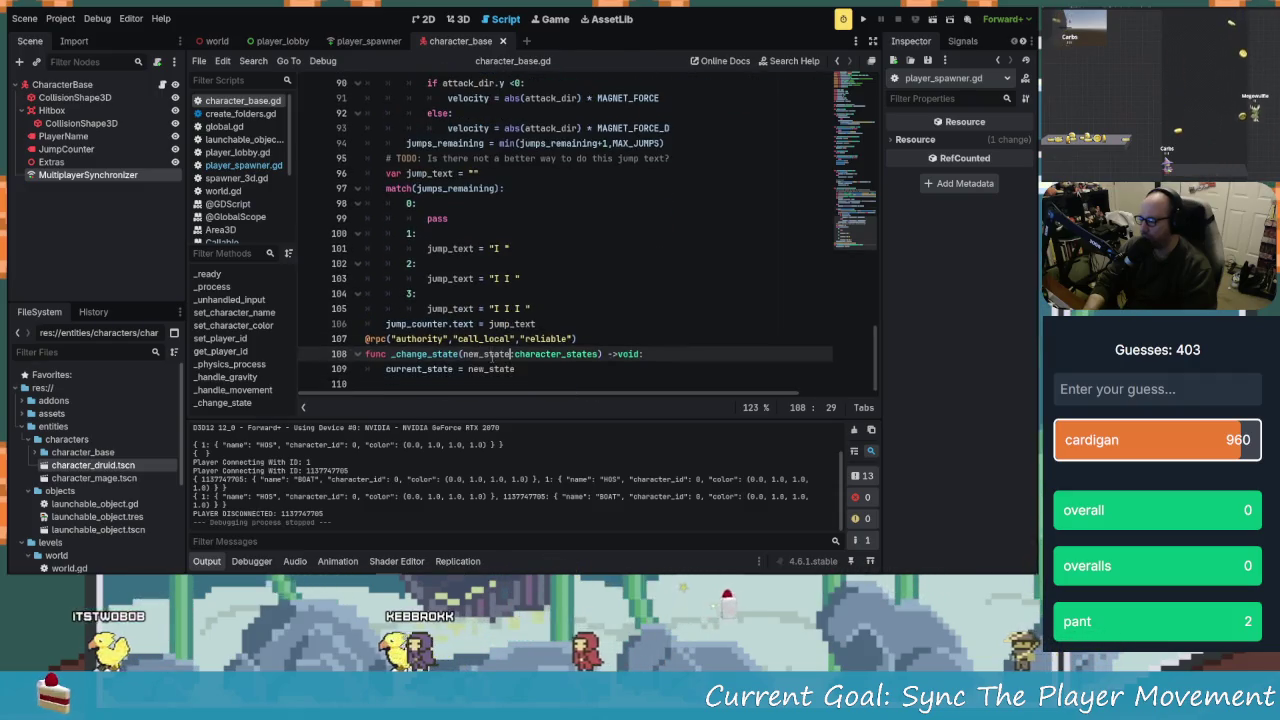
pyautogui.scroll(15, 387, 317)
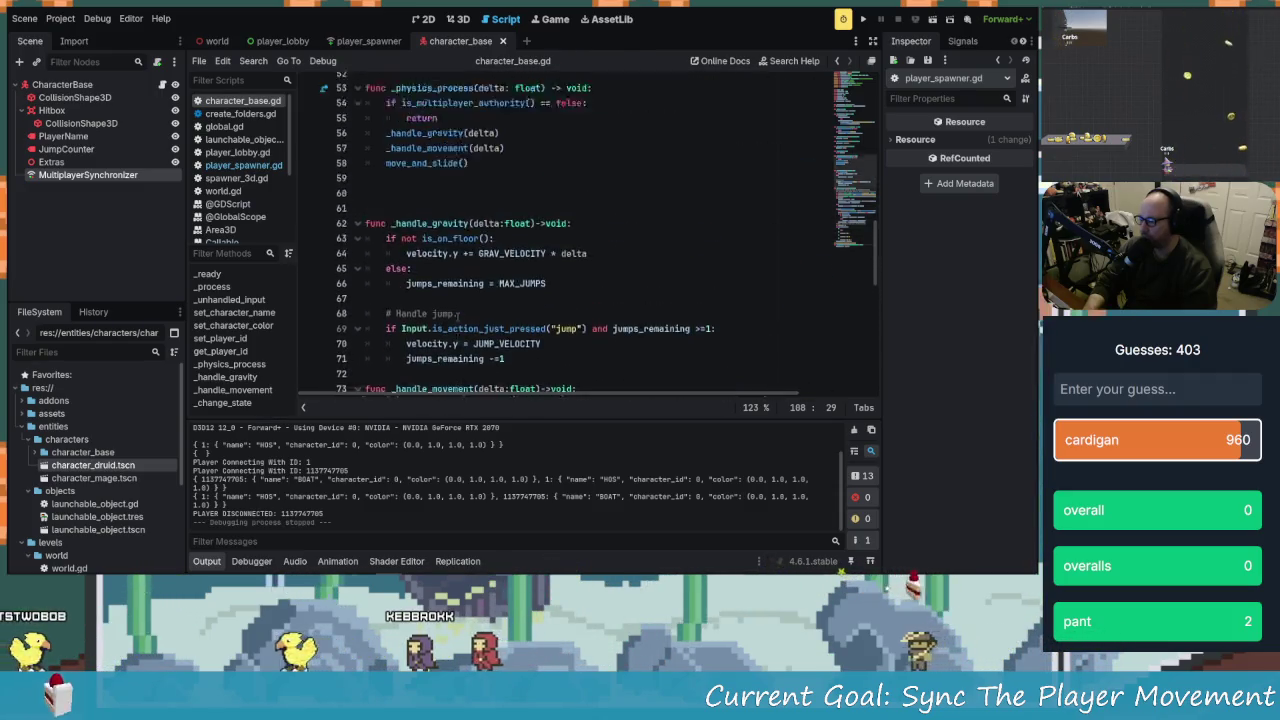
pyautogui.scroll(2, 460, 320)
pyautogui.scroll(5, 458, 318)
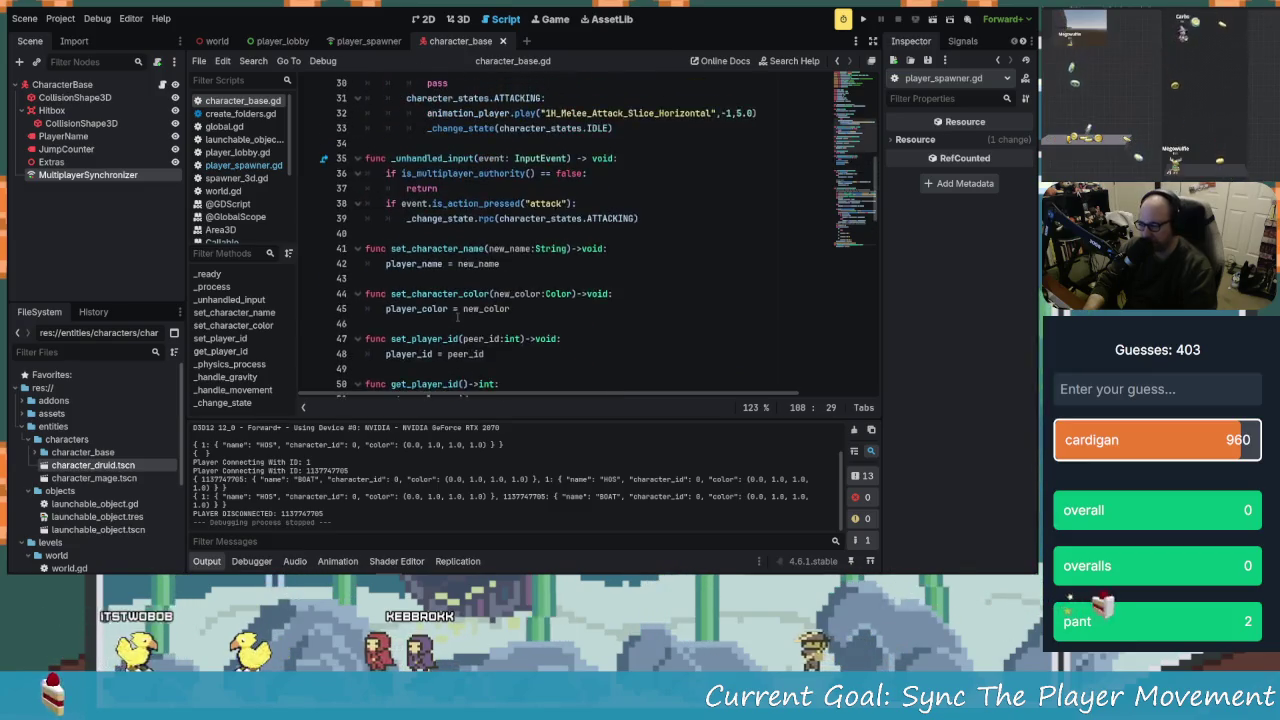
pyautogui.scroll(2, 457, 316)
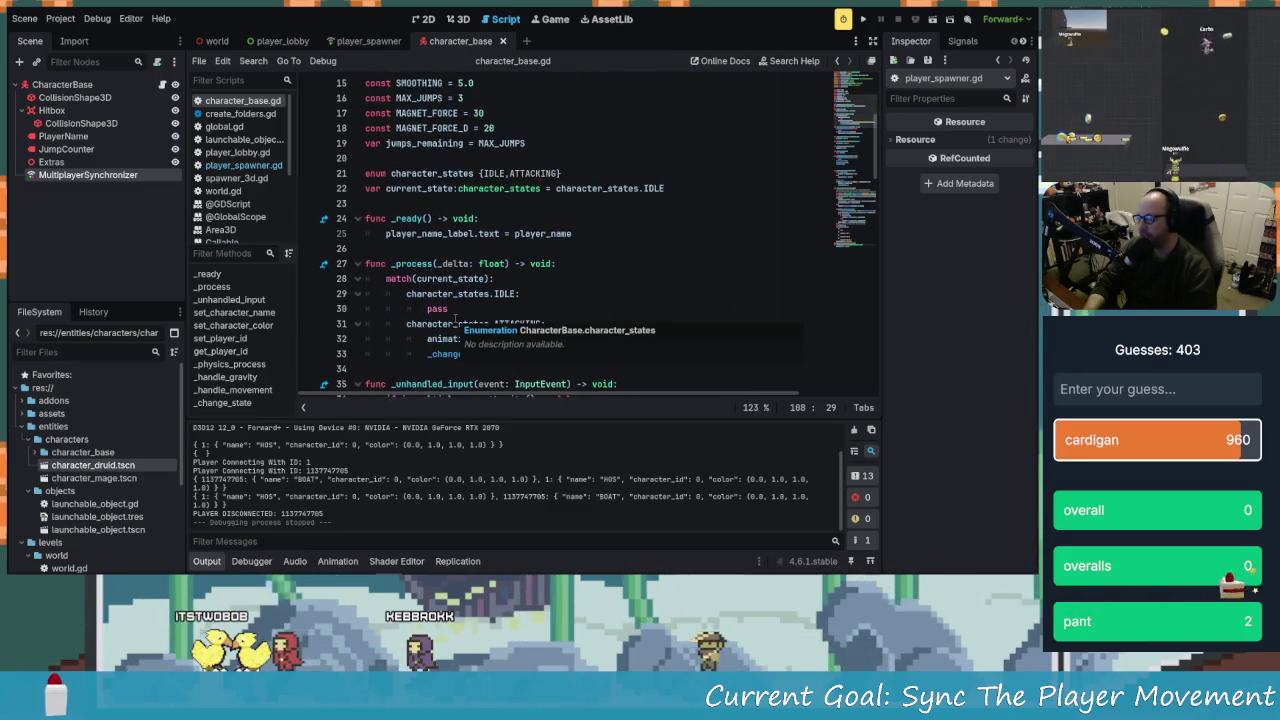
pyautogui.scroll(-17, 455, 322)
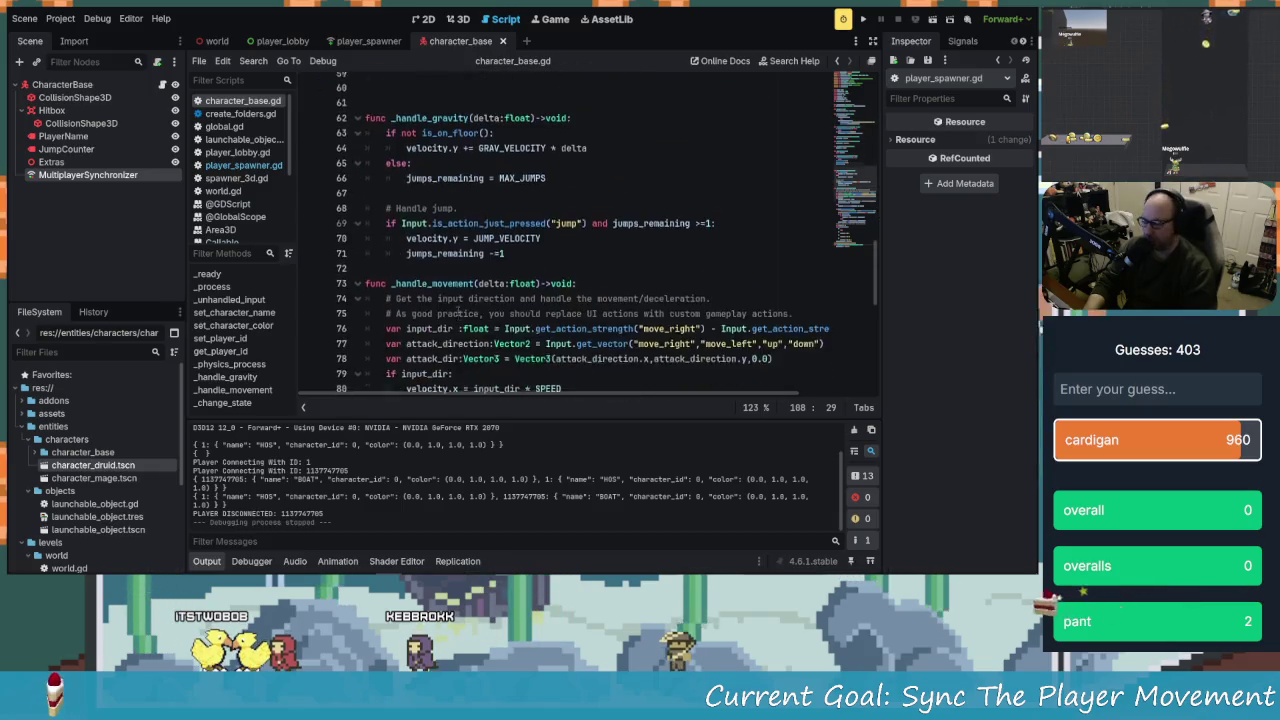
pyautogui.scroll(-4, 460, 321)
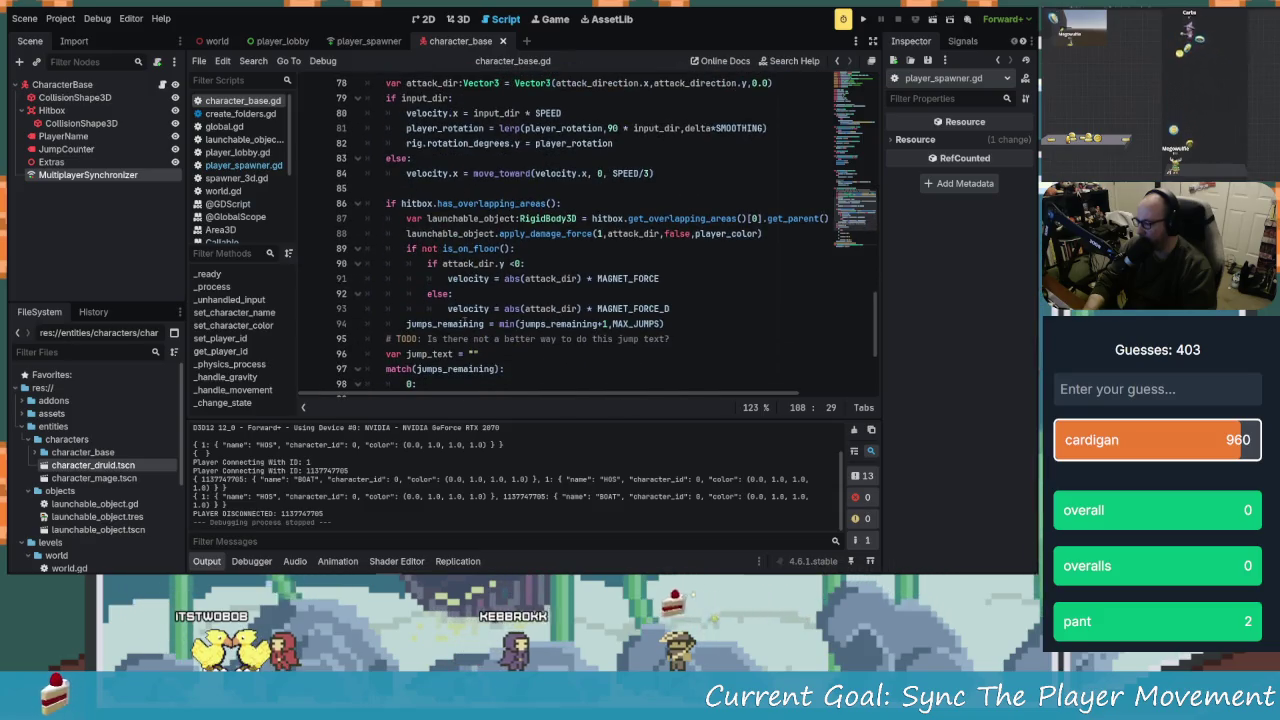
pyautogui.scroll(-1, 464, 322)
pyautogui.scroll(17, 460, 320)
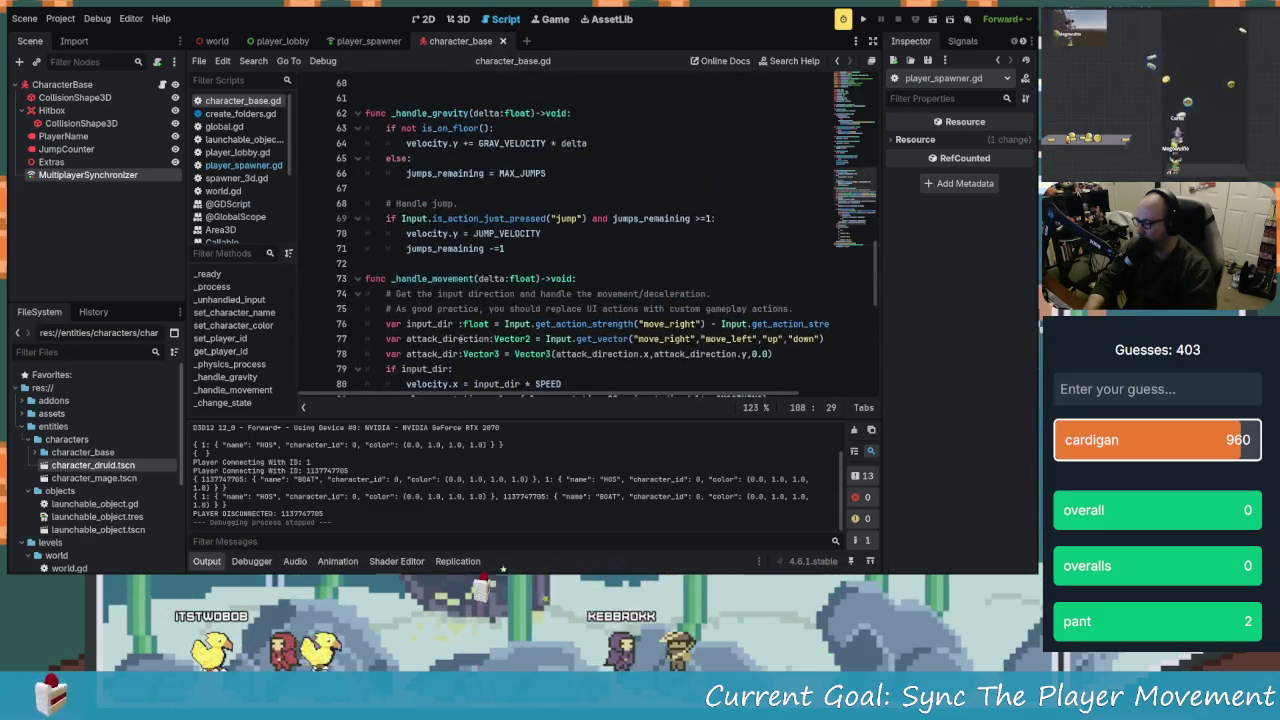
pyautogui.scroll(7, 460, 335)
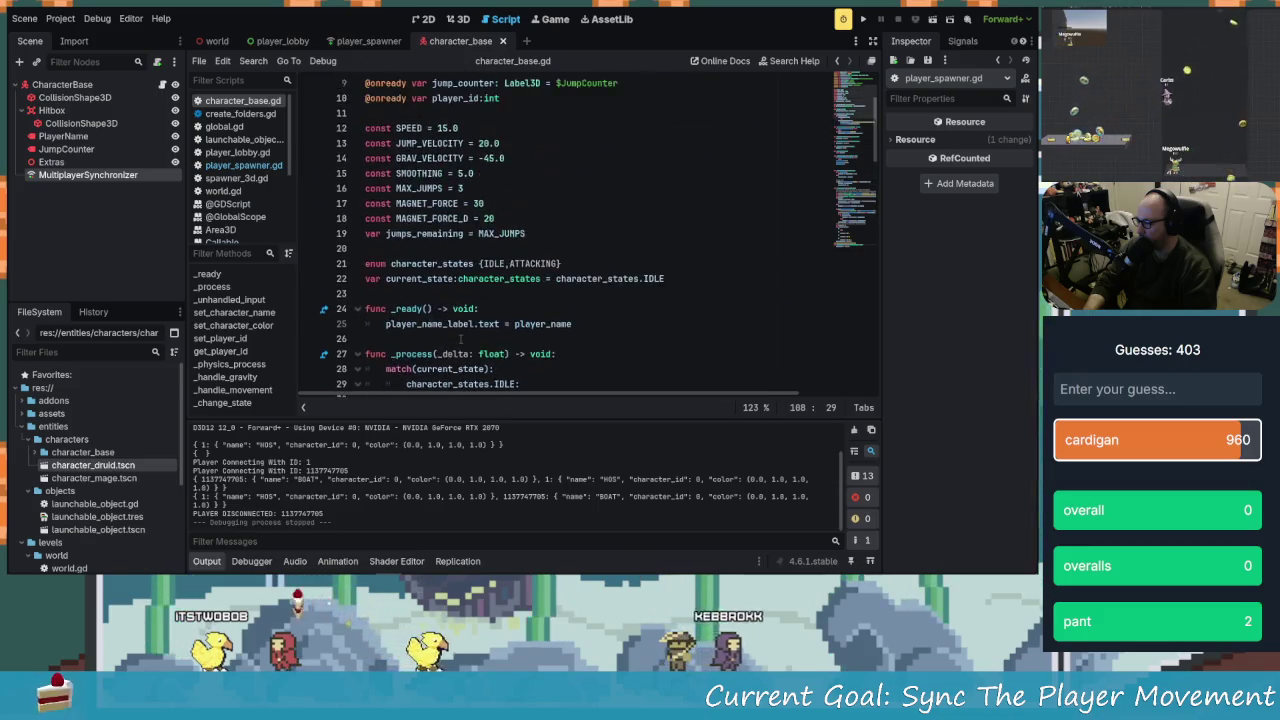
pyautogui.scroll(-8, 462, 339)
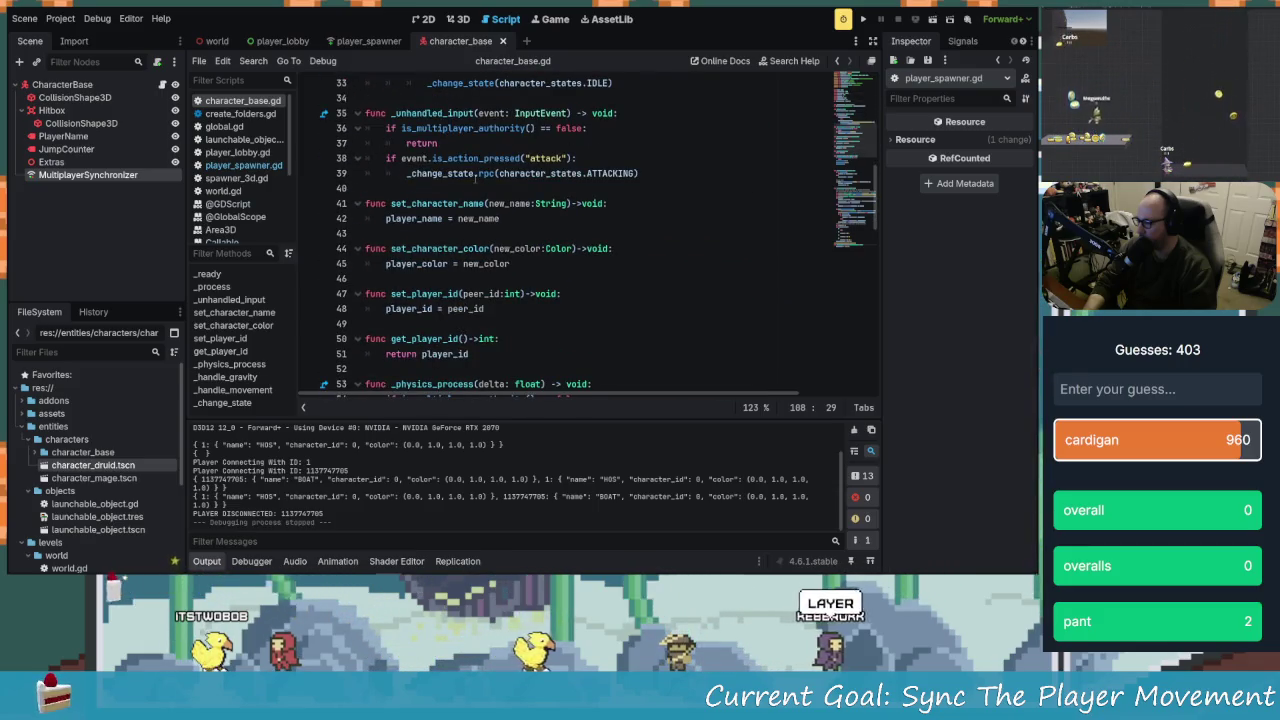
pyautogui.scroll(-4, 505, 290)
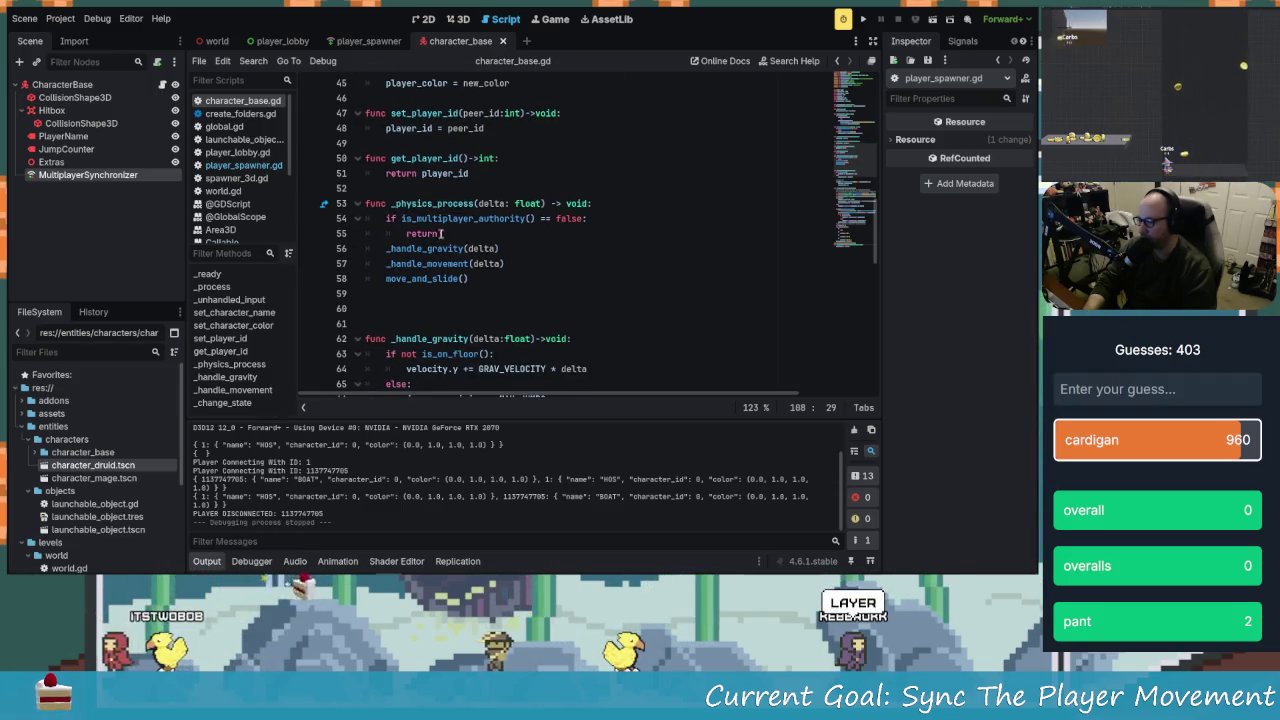
pyautogui.scroll(-1, 437, 292)
pyautogui.click(405, 188)
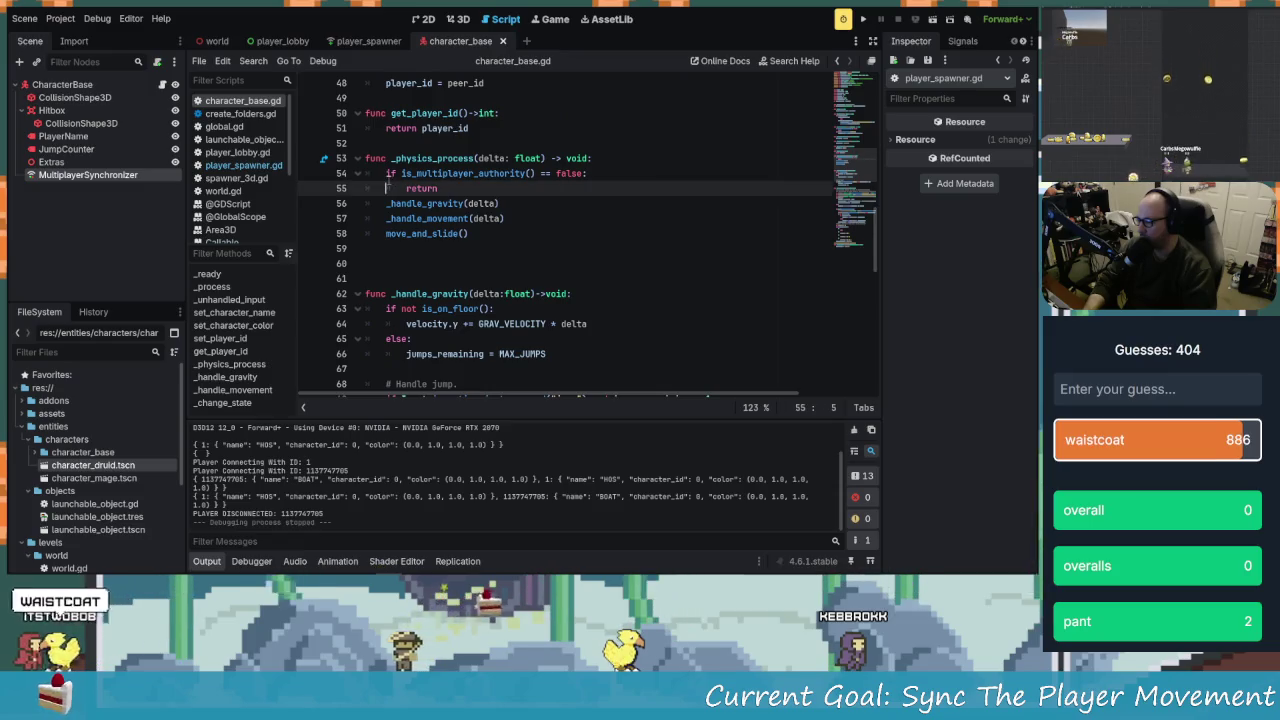
pyautogui.press('Up')
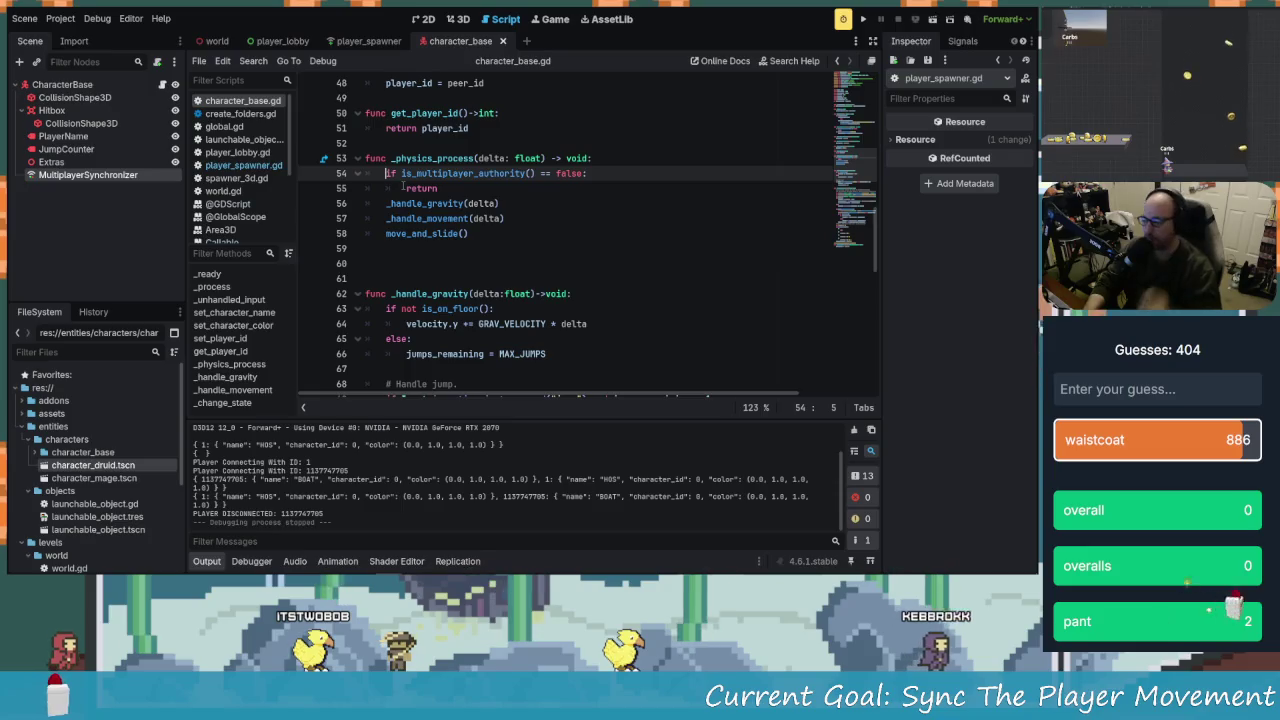
# Comment out the authority check and its return line with #, then save and run with F5
pyautogui.scroll(-8, 494, 165)
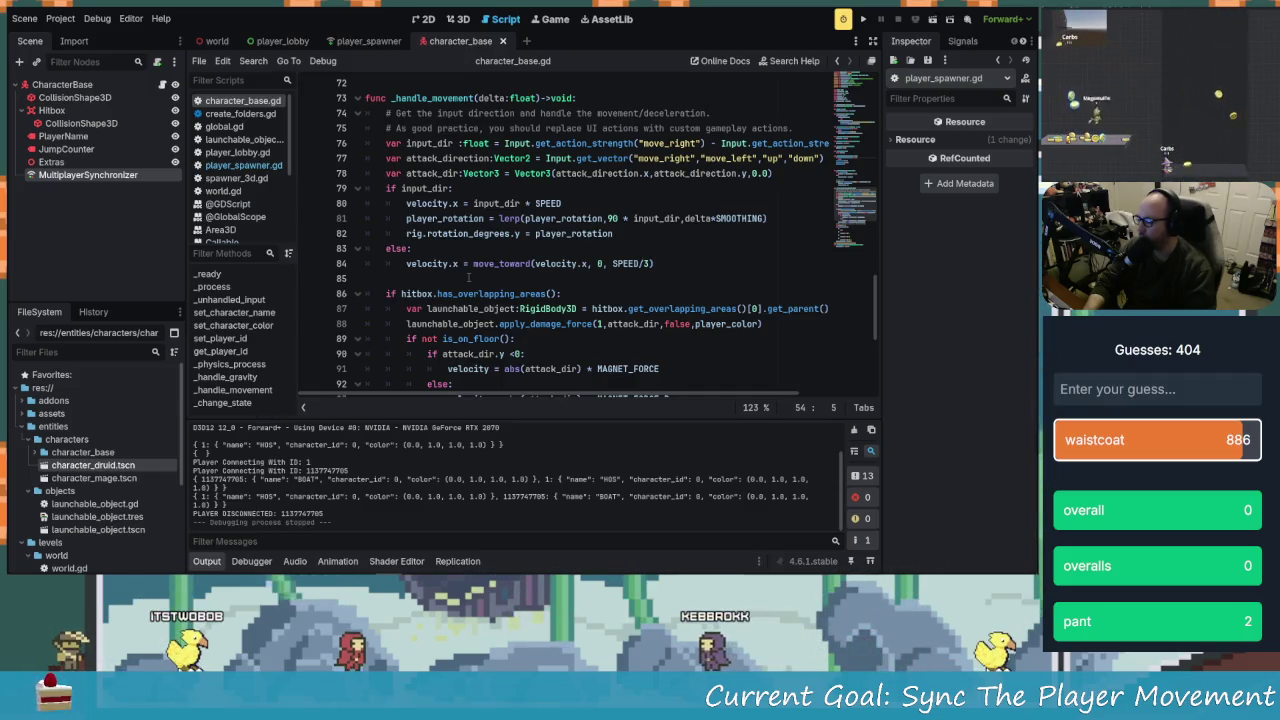
pyautogui.scroll(3, 468, 277)
pyautogui.scroll(6, 480, 320)
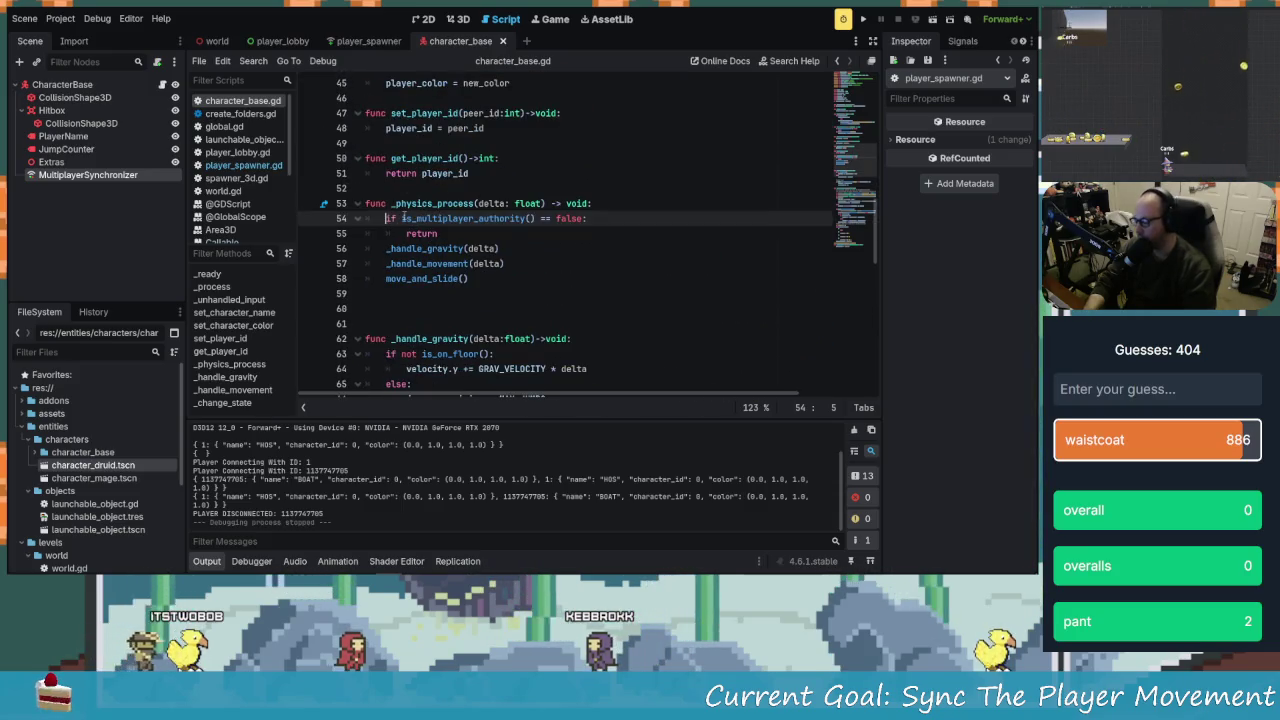
pyautogui.write('#')
pyautogui.press('Down')
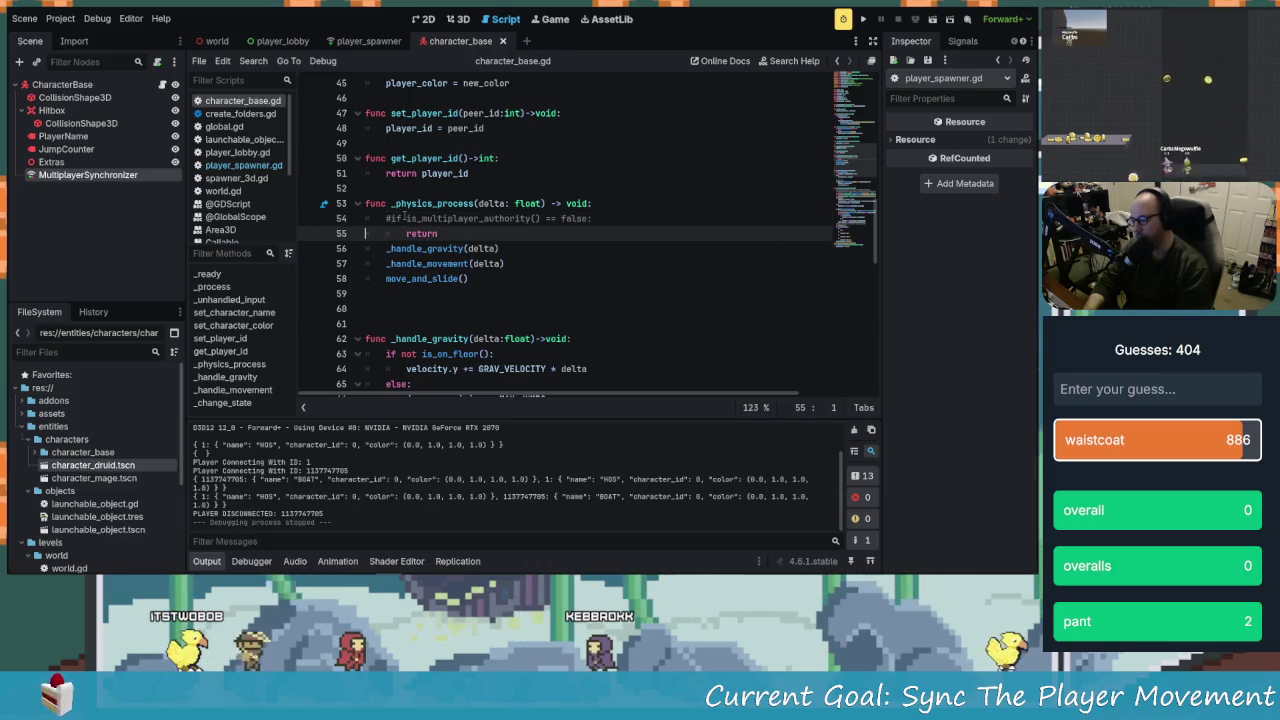
pyautogui.write('#')
pyautogui.press('F5')
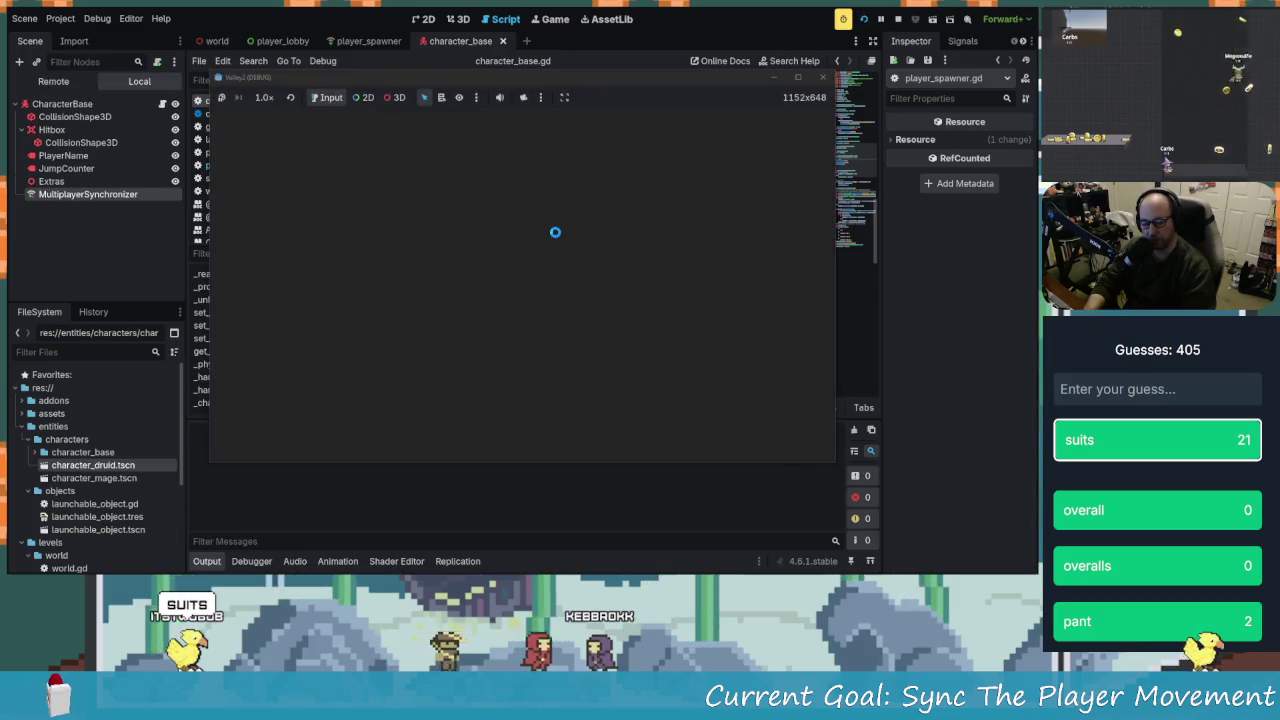
# Host the game as 'Ho' and move the host window aside
pyautogui.click(513, 317)
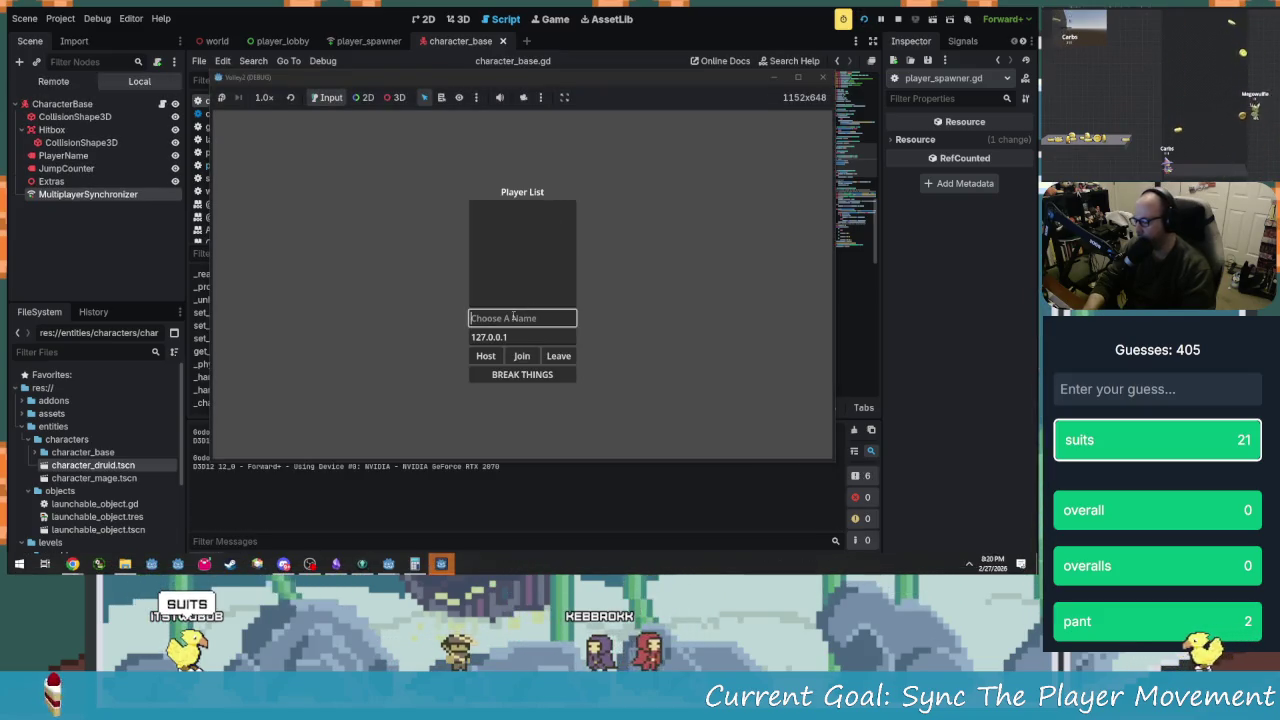
pyautogui.write('Host')
pyautogui.click(486, 357)
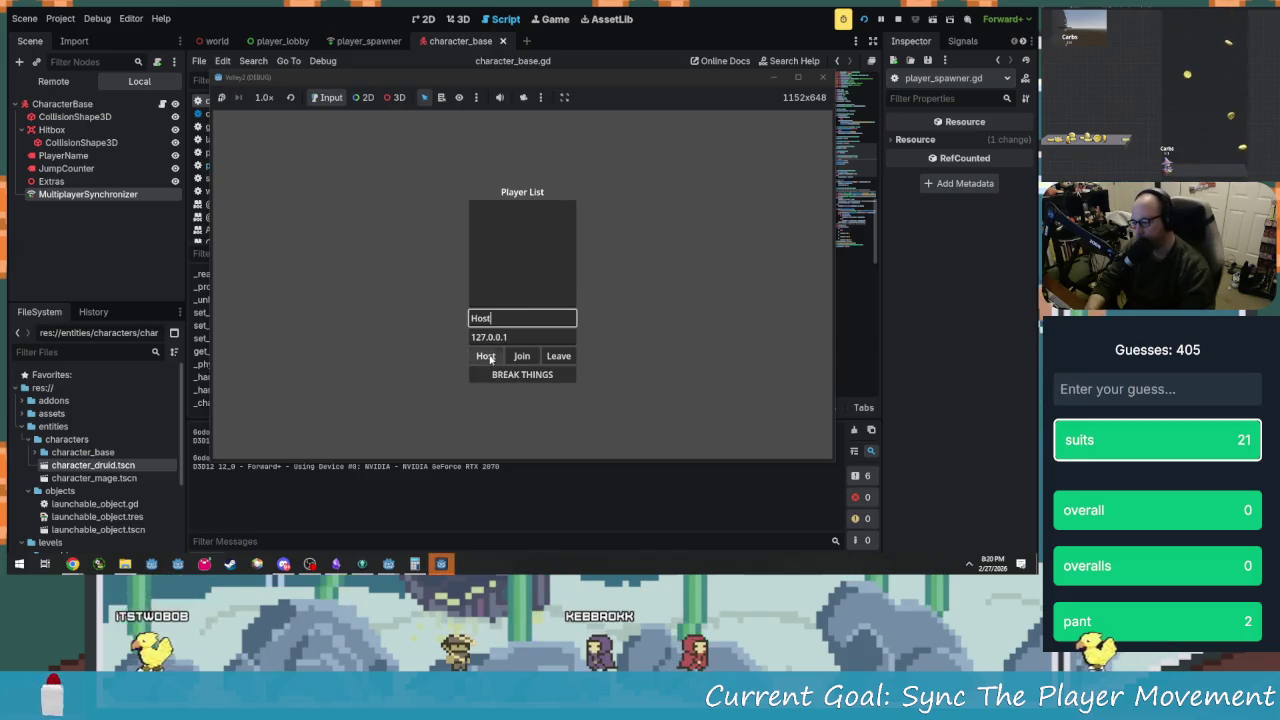
pyautogui.moveTo(465, 80); pyautogui.dragTo(262, 58)
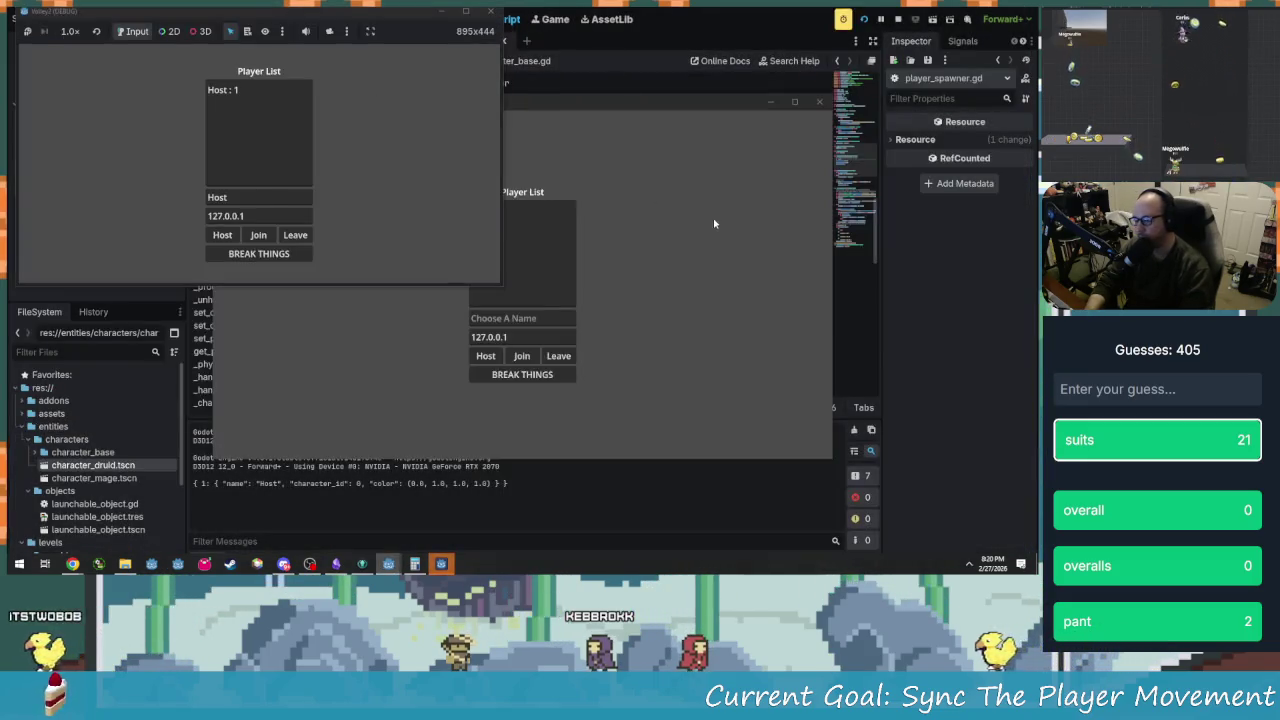
# Place the second game window beside the first and join as GSOIN
pyautogui.hotkey('alt', 'Tab')
pyautogui.moveTo(604, 99); pyautogui.dragTo(850, 70)
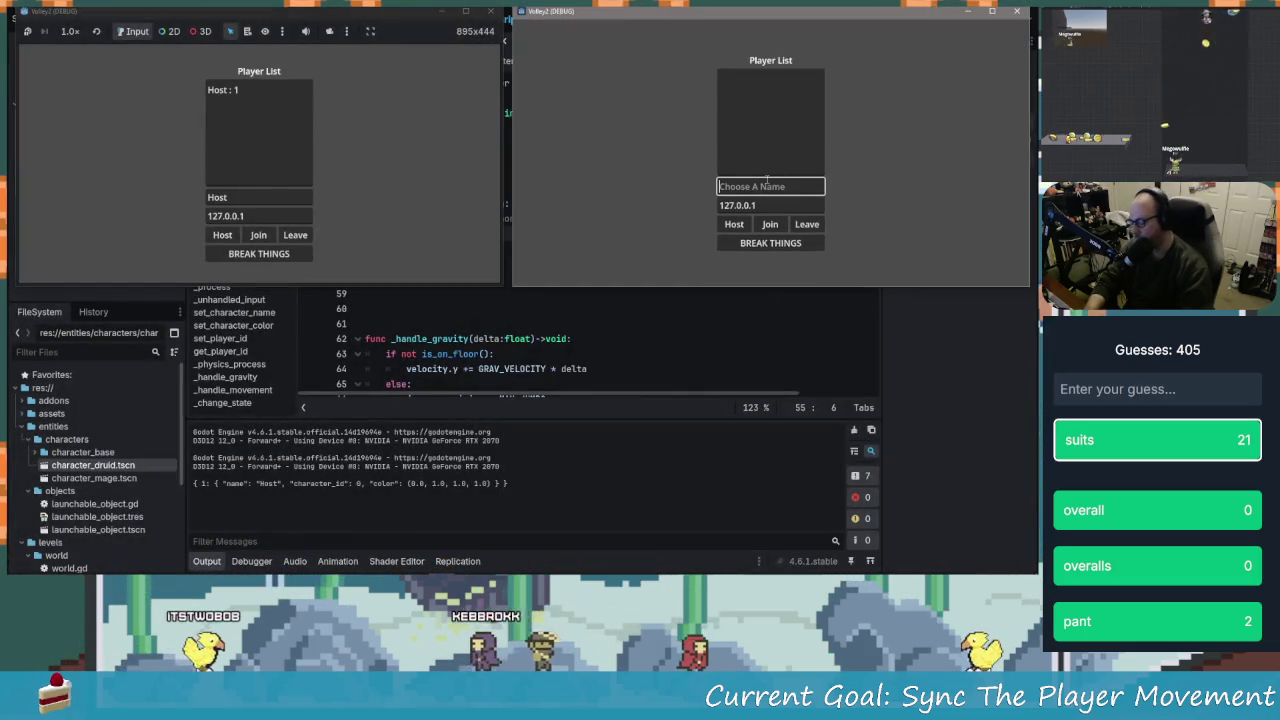
pyautogui.write('GSOIN')
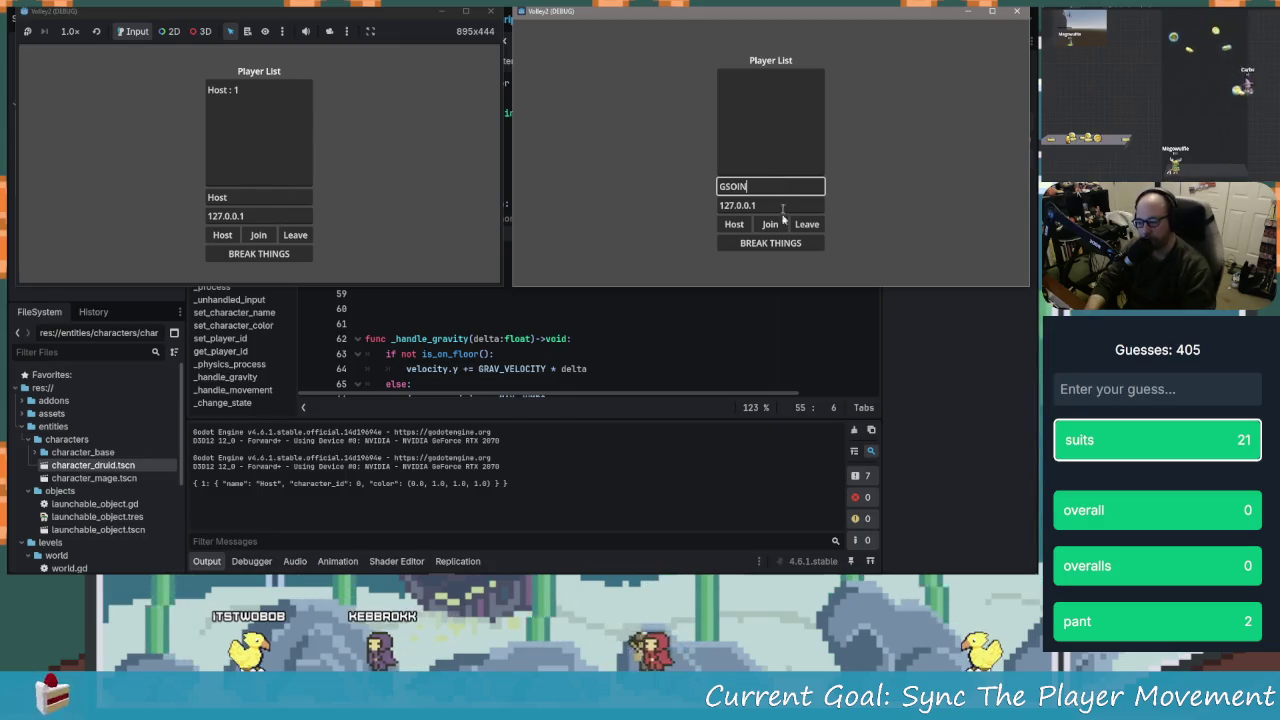
pyautogui.click(777, 228)
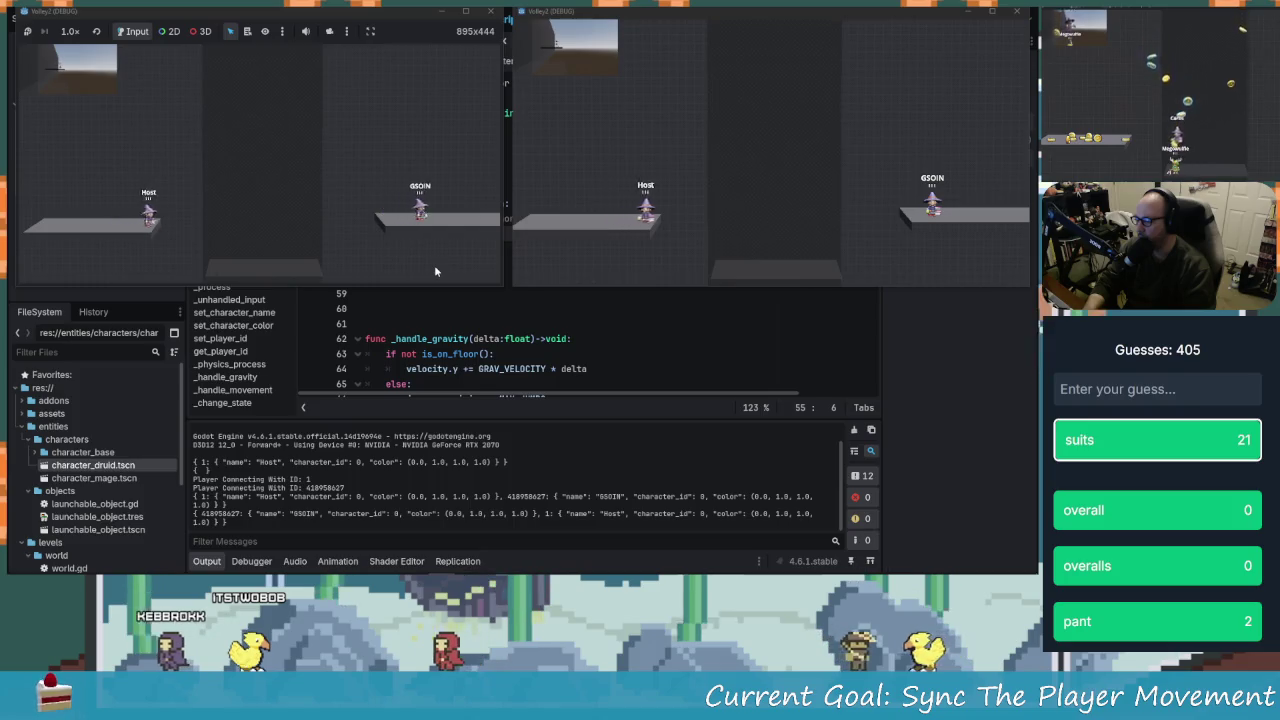
# Walk the host character right and left and jump onto the other player to check syncing
pyautogui.press('Right')
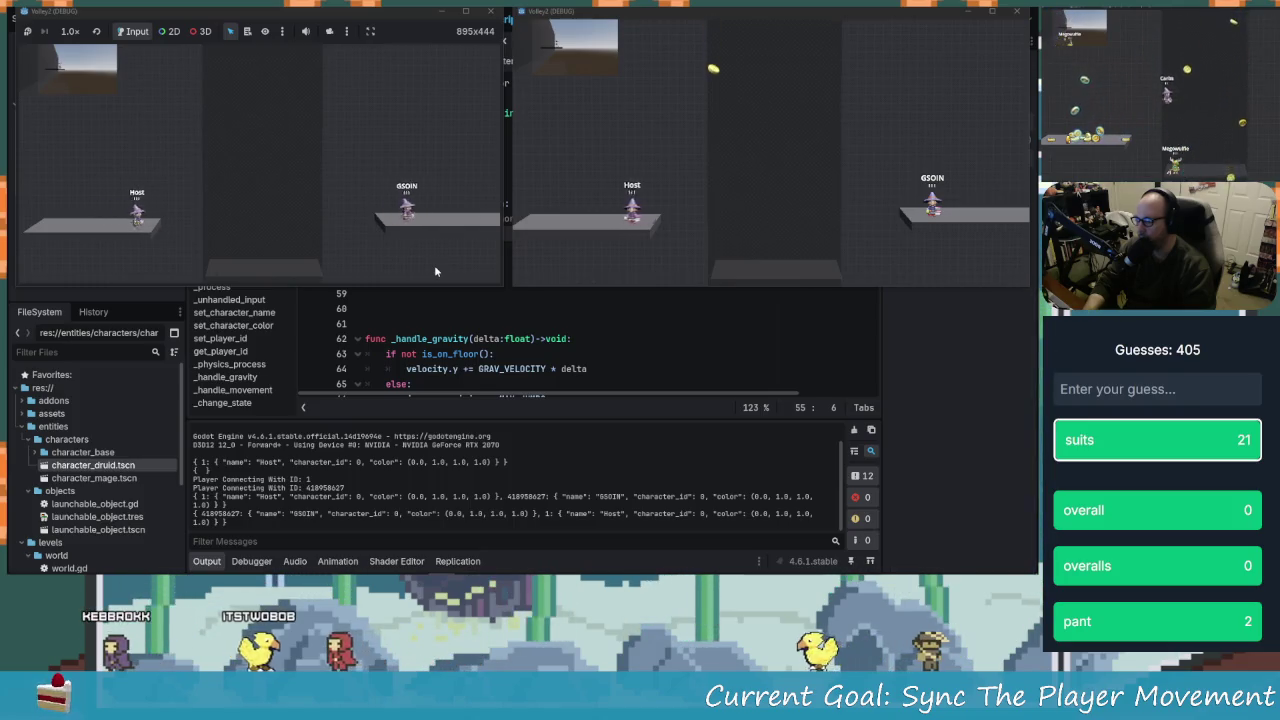
pyautogui.press('Left')
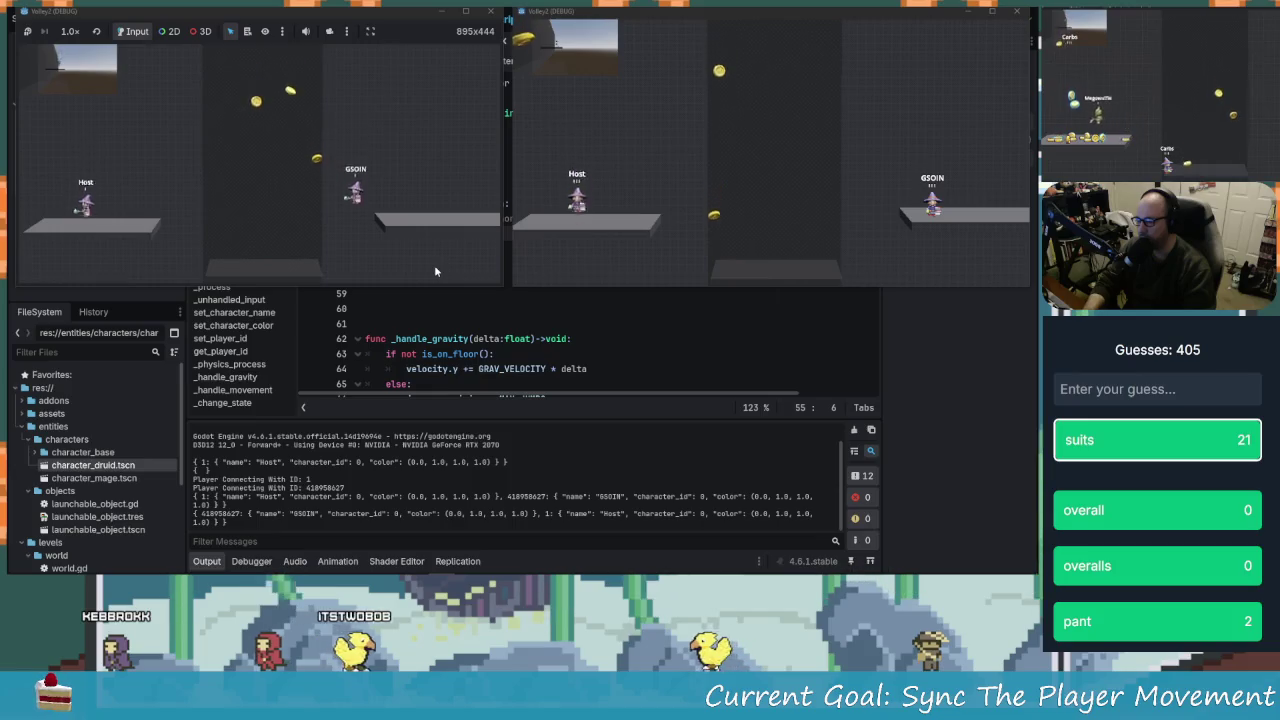
pyautogui.press('Right')
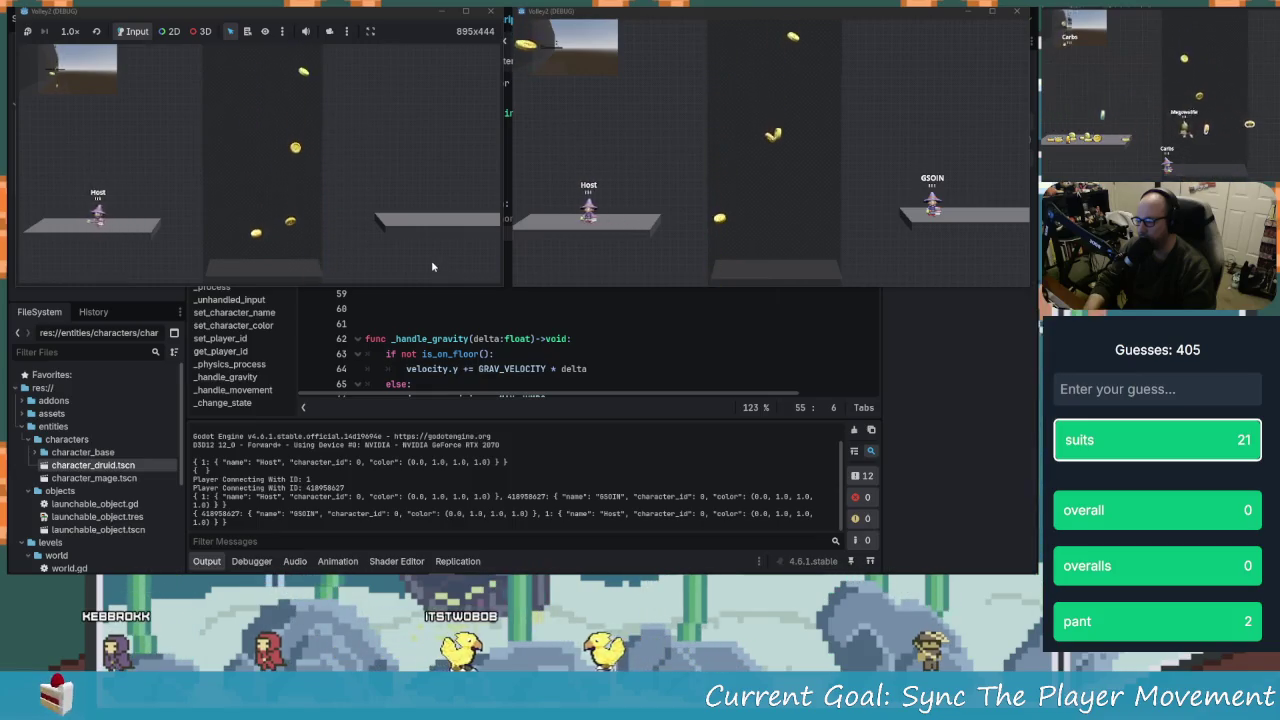
pyautogui.press('d')
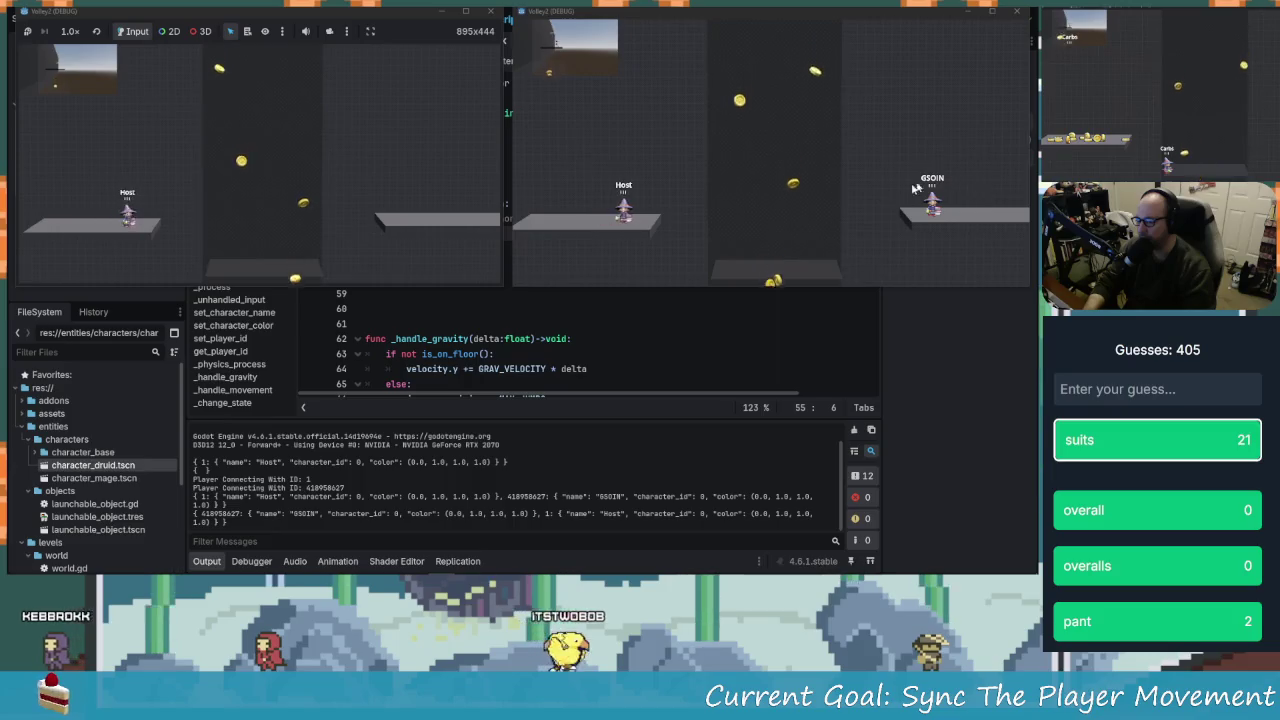
pyautogui.press('space')
pyautogui.press('a')
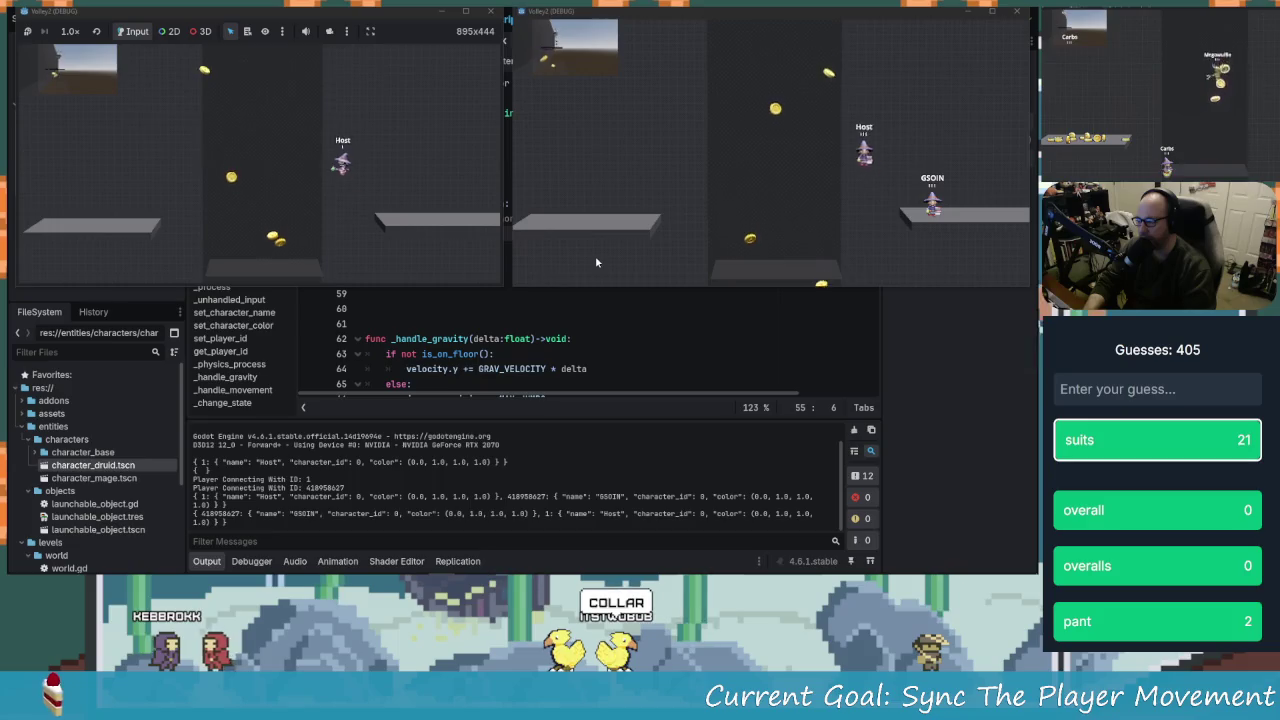
pyautogui.press('a')
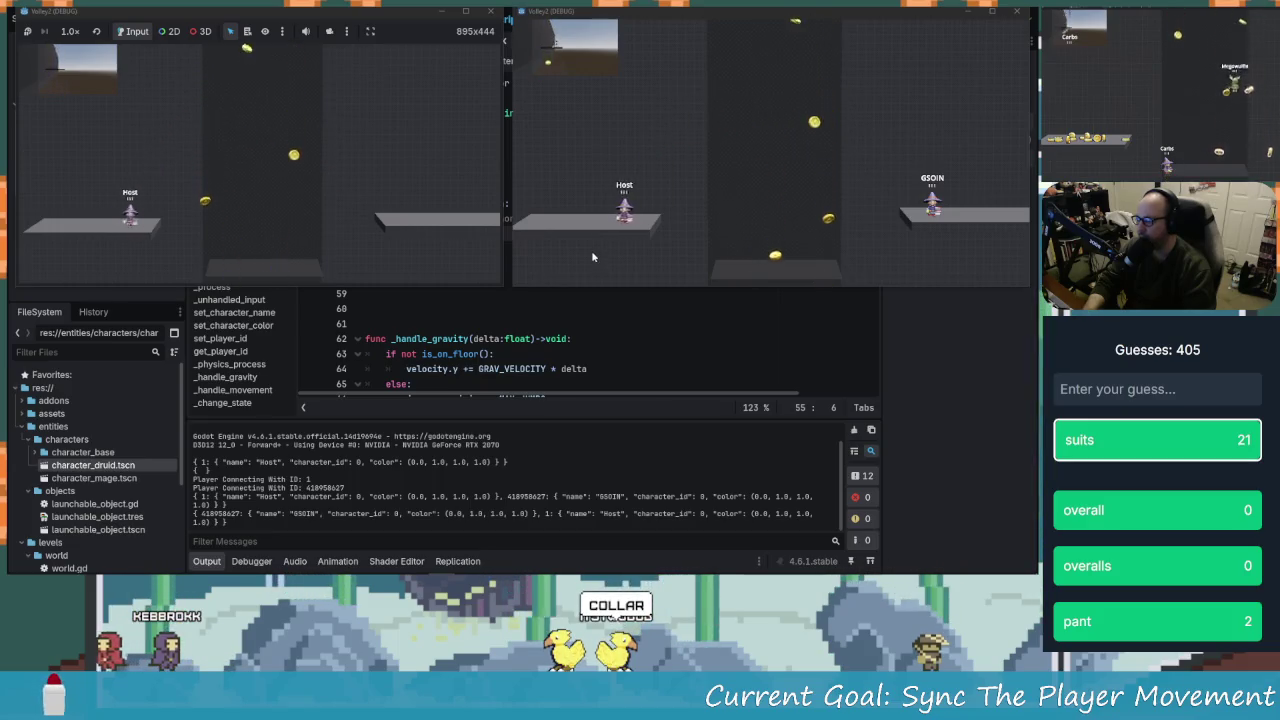
pyautogui.press('d')
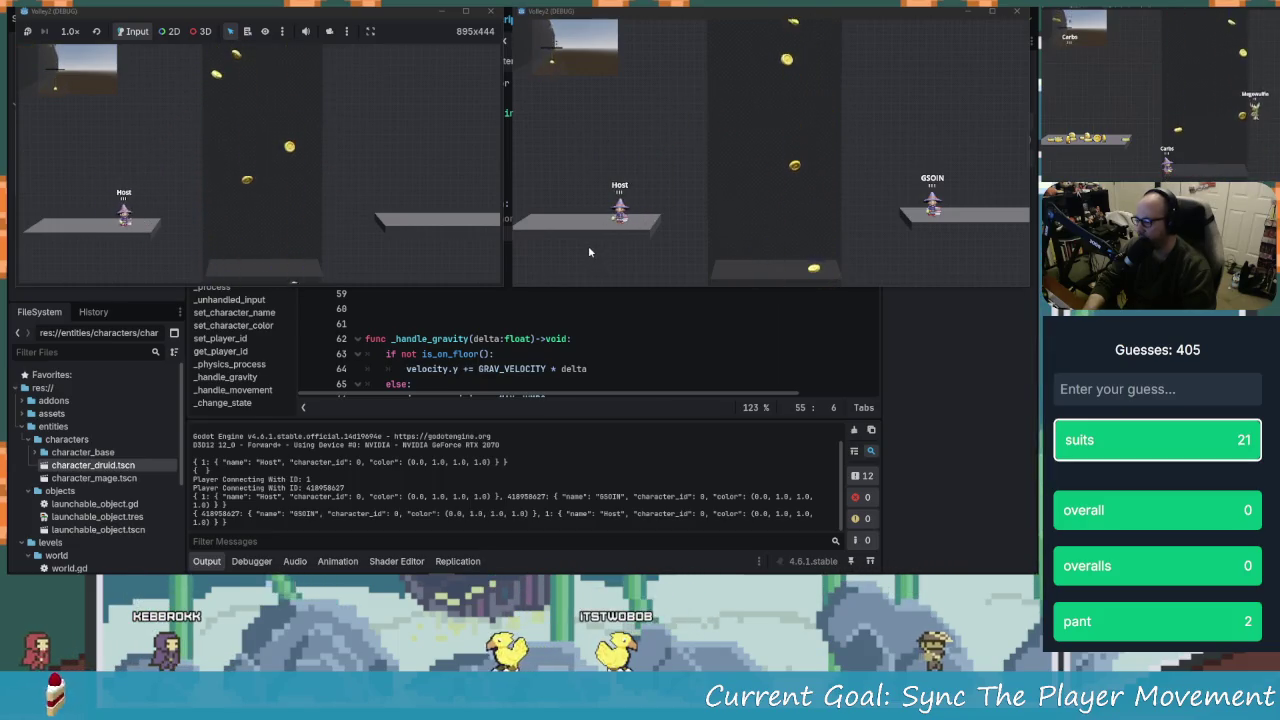
# Close both game windows and click back into the commented authority check
pyautogui.click(1017, 11)
pyautogui.click(490, 11)
pyautogui.click(470, 278)
# Uncomment the is_multiplayer_authority check on lines 54–55 with Ctrl+K and save character_base.gd
pyautogui.moveTo(440, 233); pyautogui.dragTo(390, 218)
pyautogui.hotkey('ctrl', 'k')
pyautogui.click(505, 248)
pyautogui.click(508, 233)
pyautogui.hotkey('ctrl', 's')
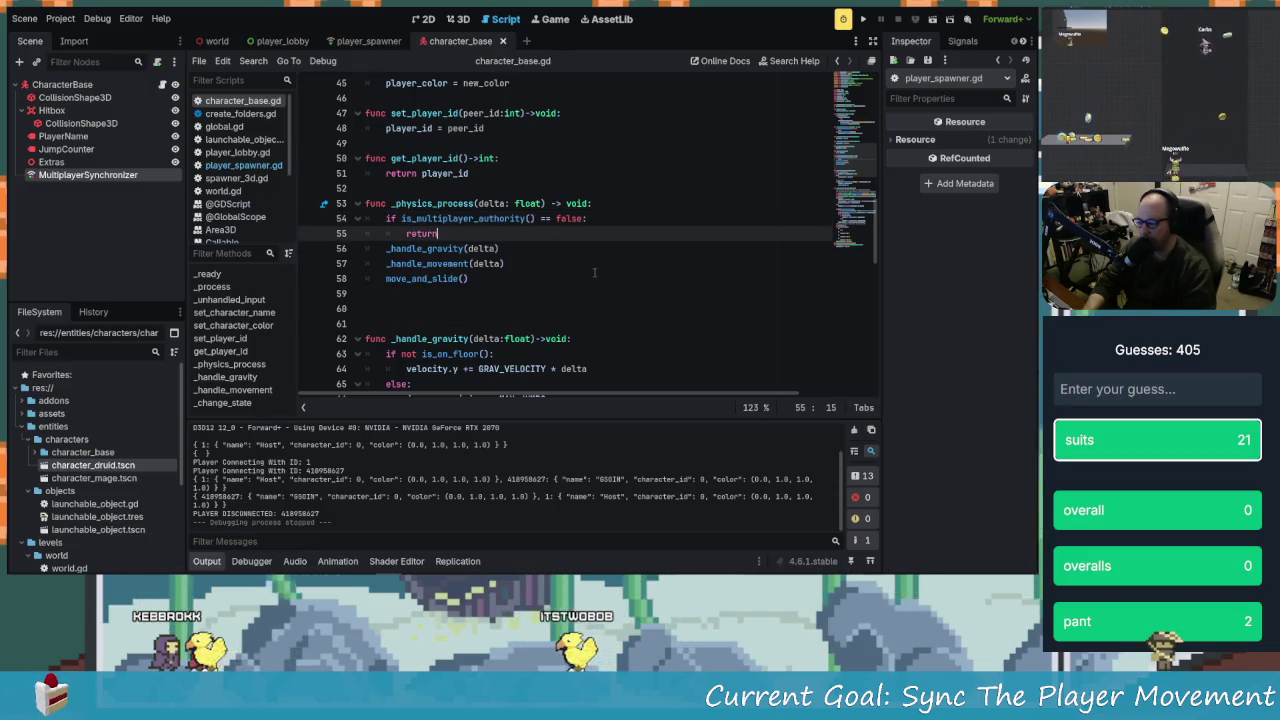
# Switch to the reference player.gd on GitHub at the flip_h line 94
pyautogui.scroll(-6, 560, 260)
pyautogui.scroll(-3, 589, 278)
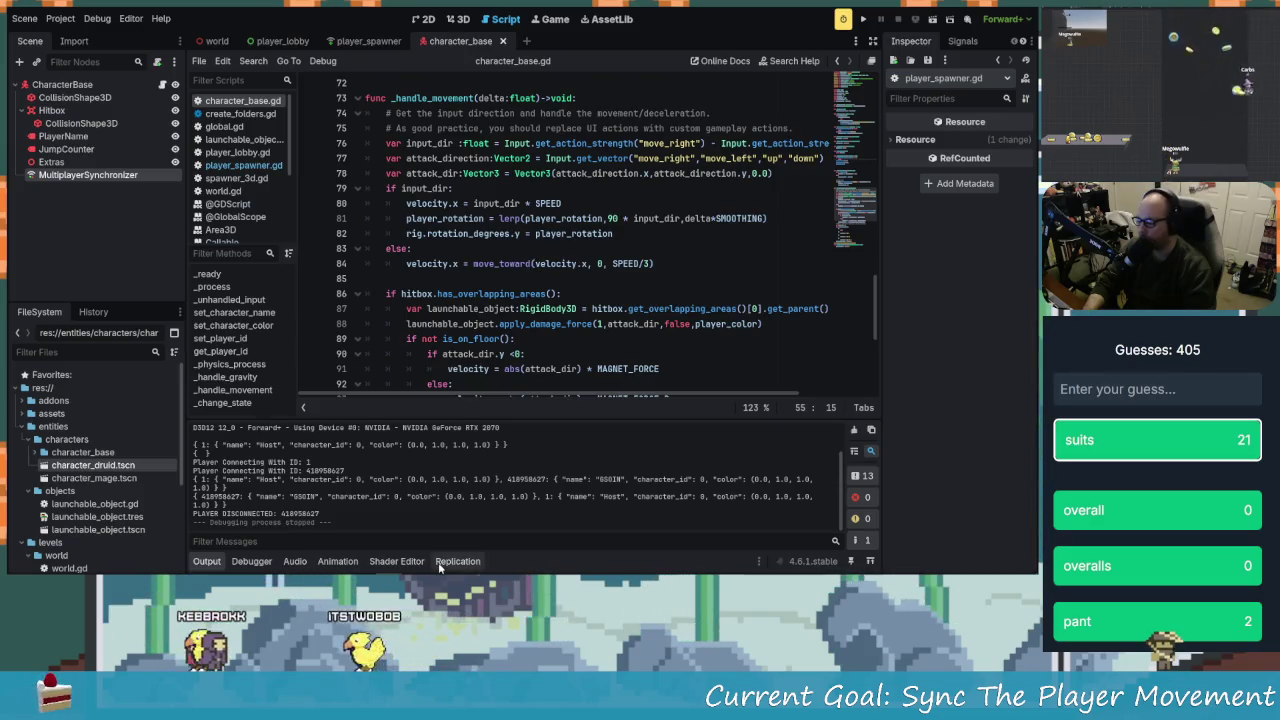
pyautogui.moveTo(189, 556)
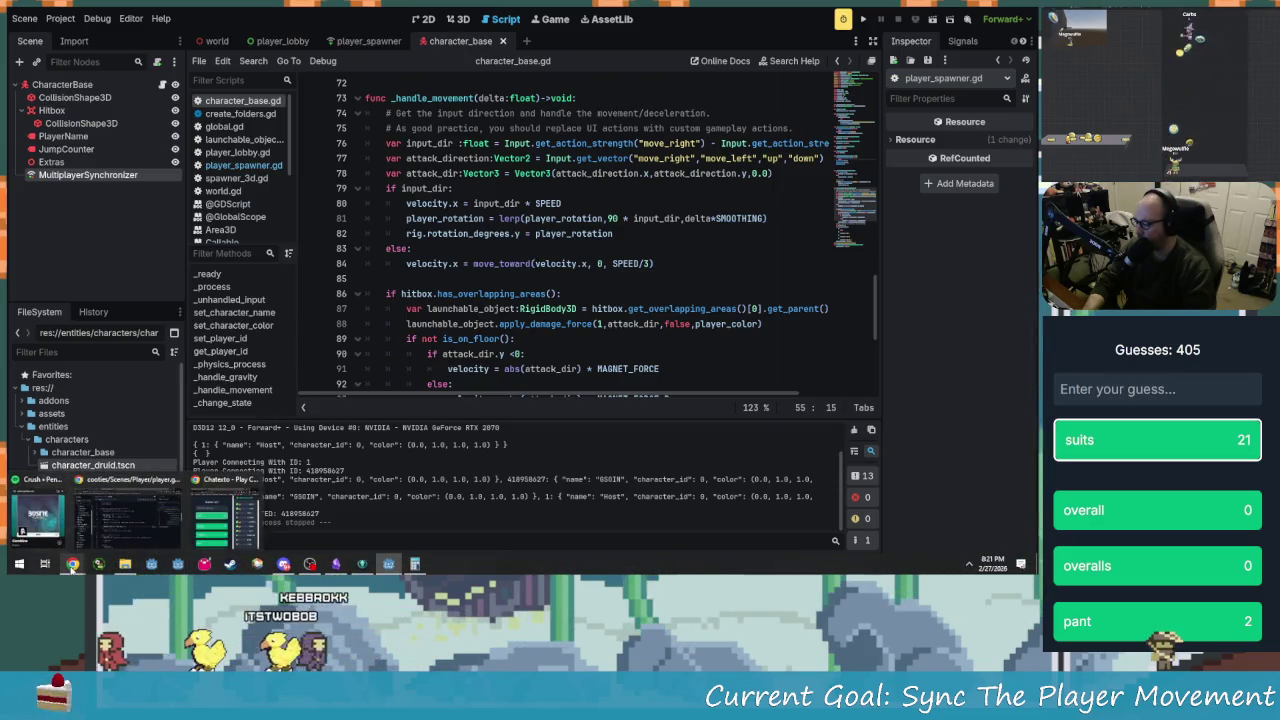
pyautogui.moveTo(364, 564)
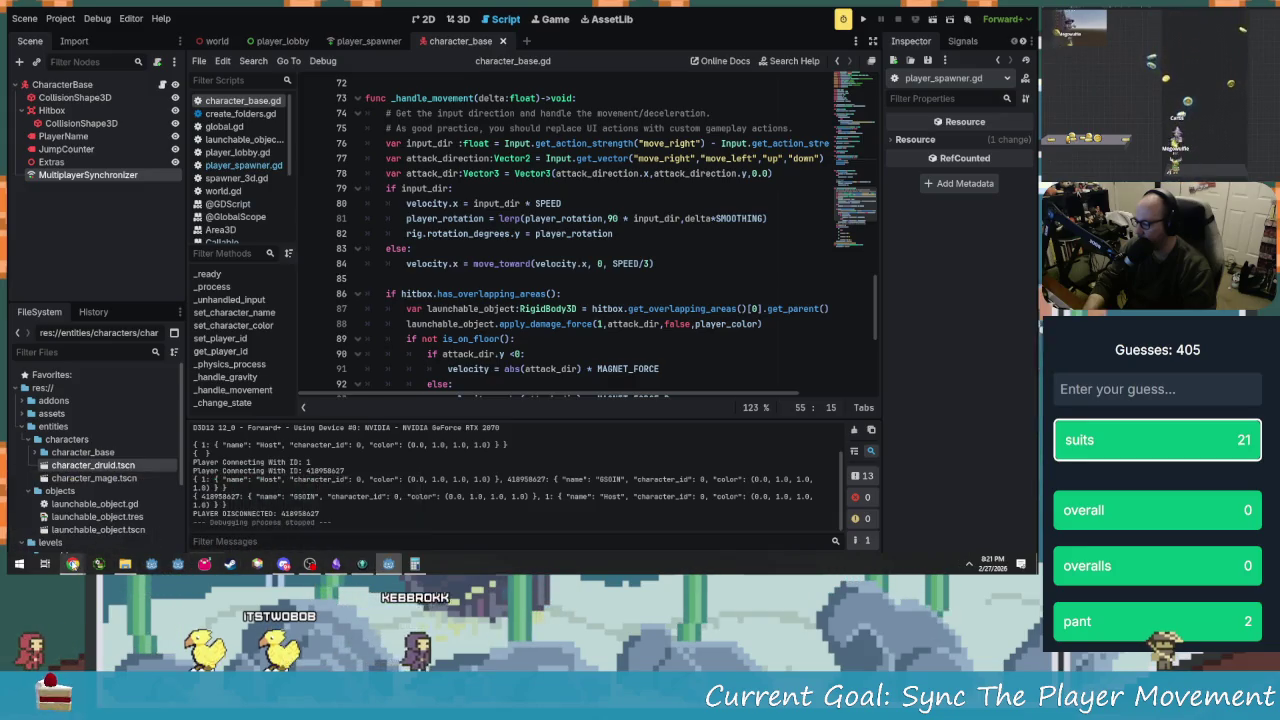
pyautogui.click(128, 510)
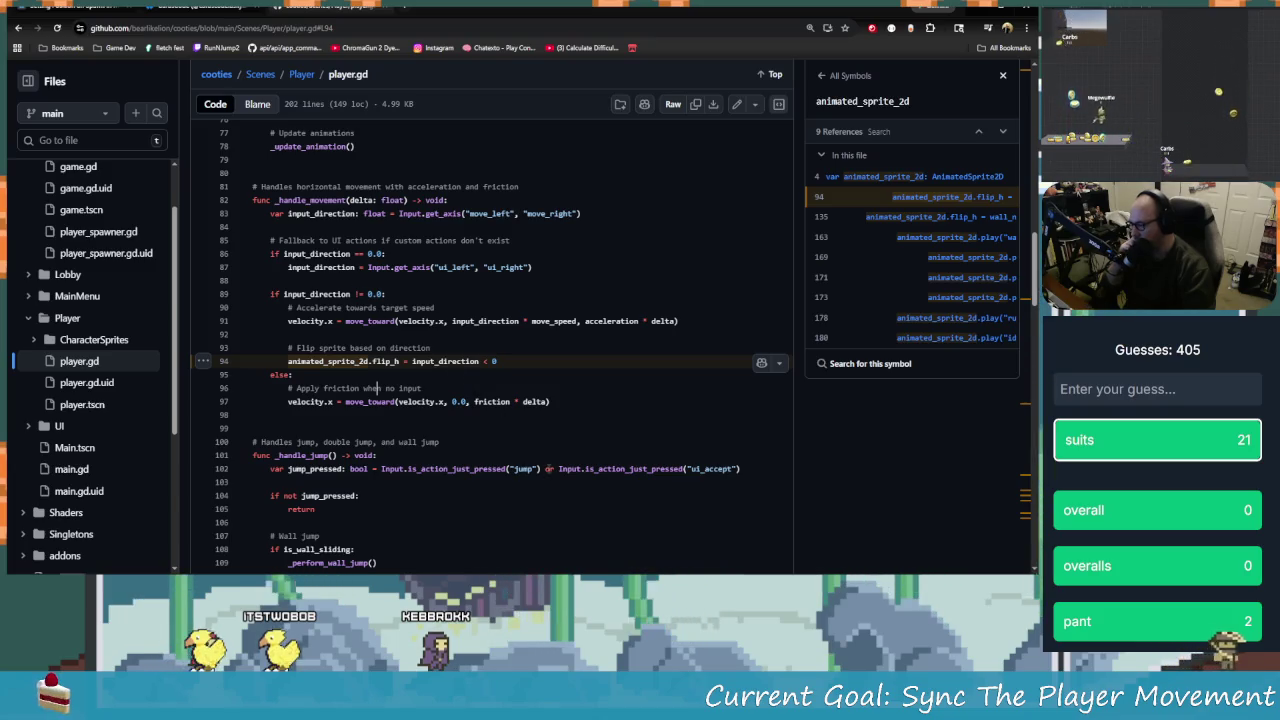
# Select animated_sprite_2d.flip_h on line 94 of the reference player.gd and review the surrounding code
pyautogui.click(355, 361)
pyautogui.moveTo(283, 361); pyautogui.dragTo(400, 361)
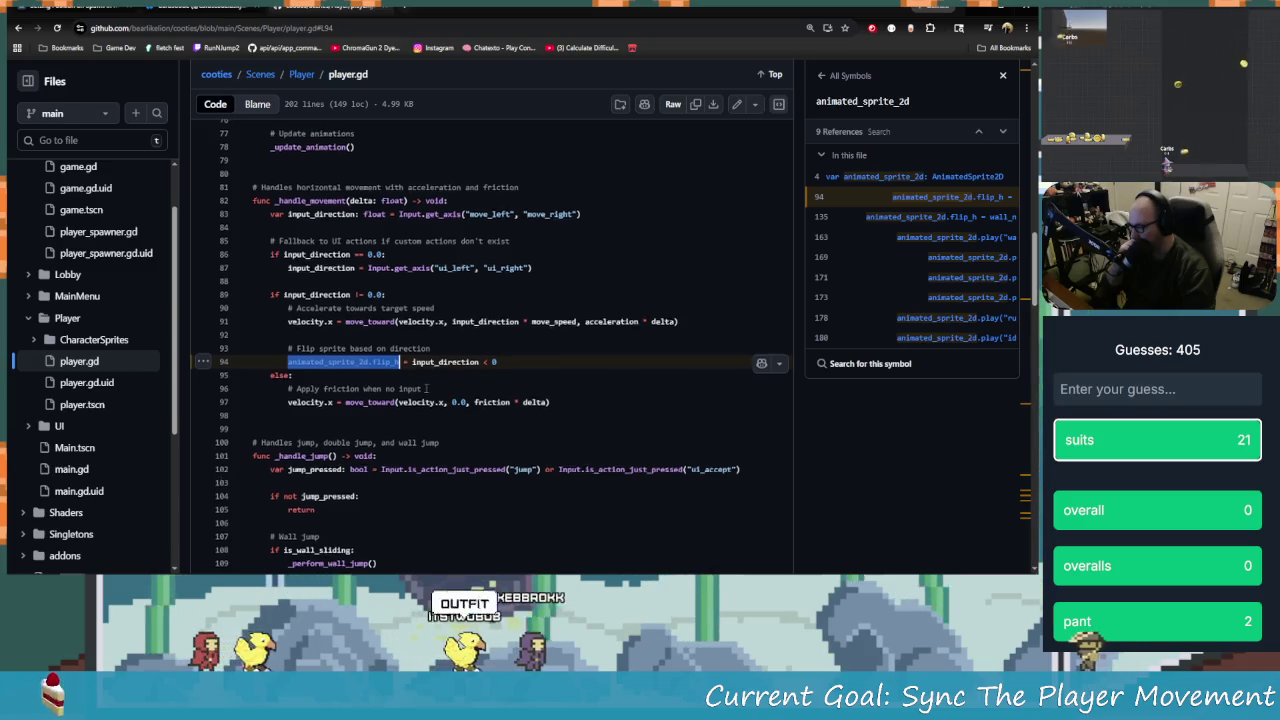
pyautogui.scroll(10, 446, 400)
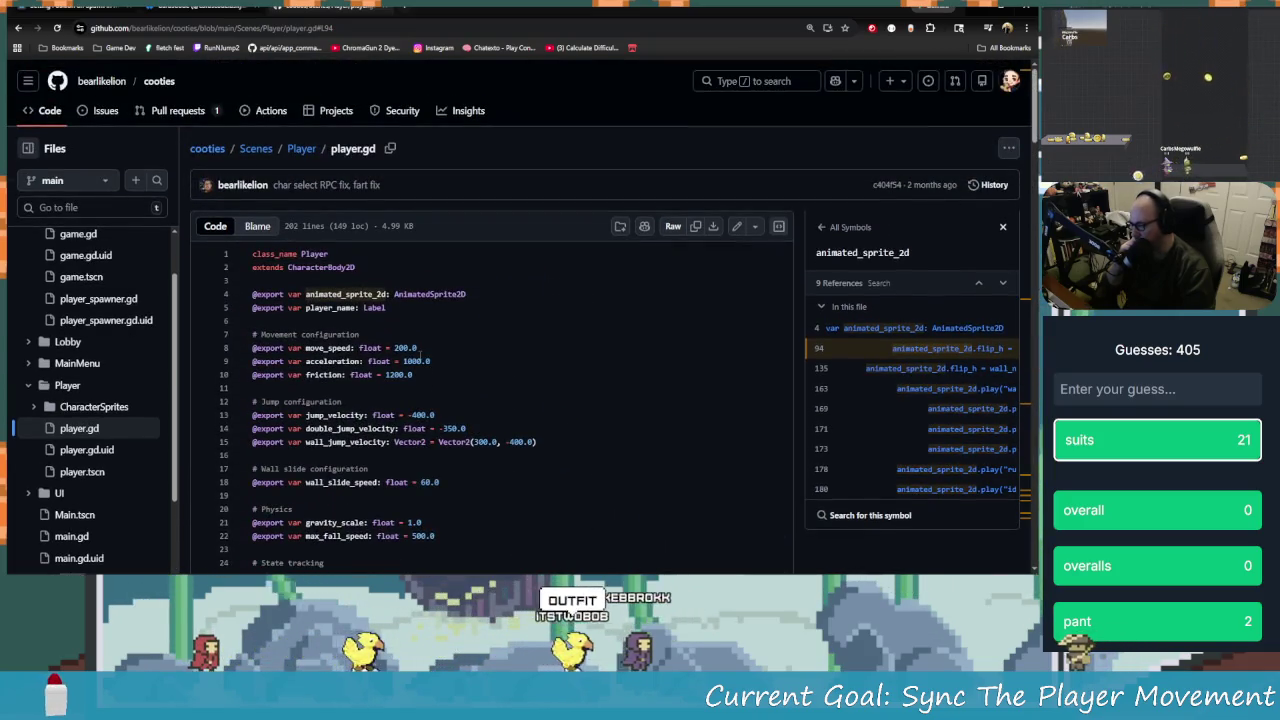
pyautogui.scroll(-1, 427, 362)
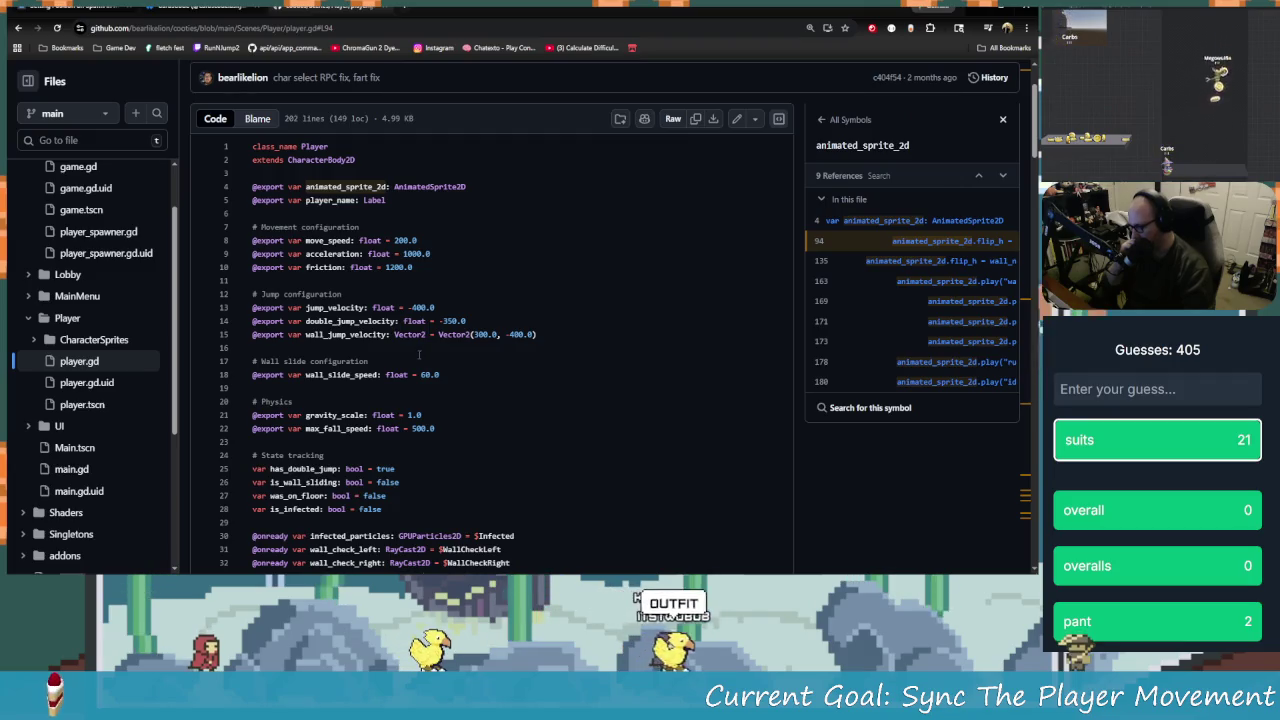
pyautogui.scroll(-10, 425, 390)
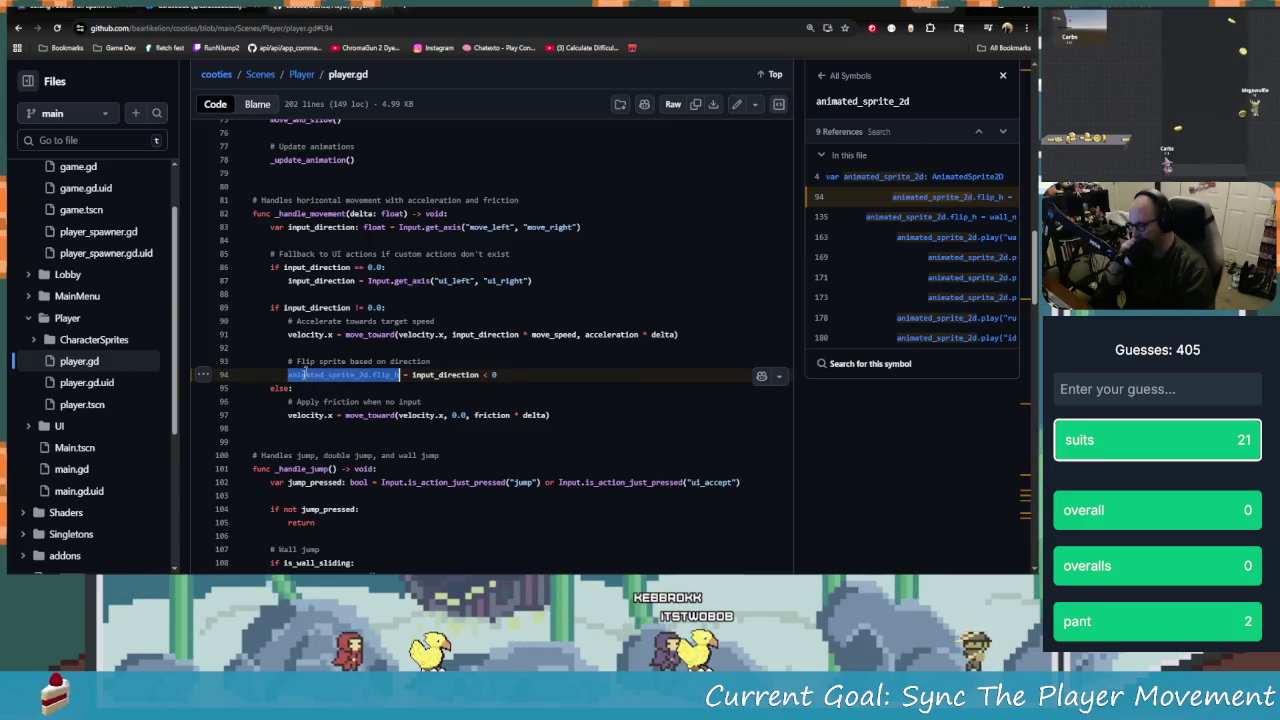
pyautogui.scroll(6, 434, 440)
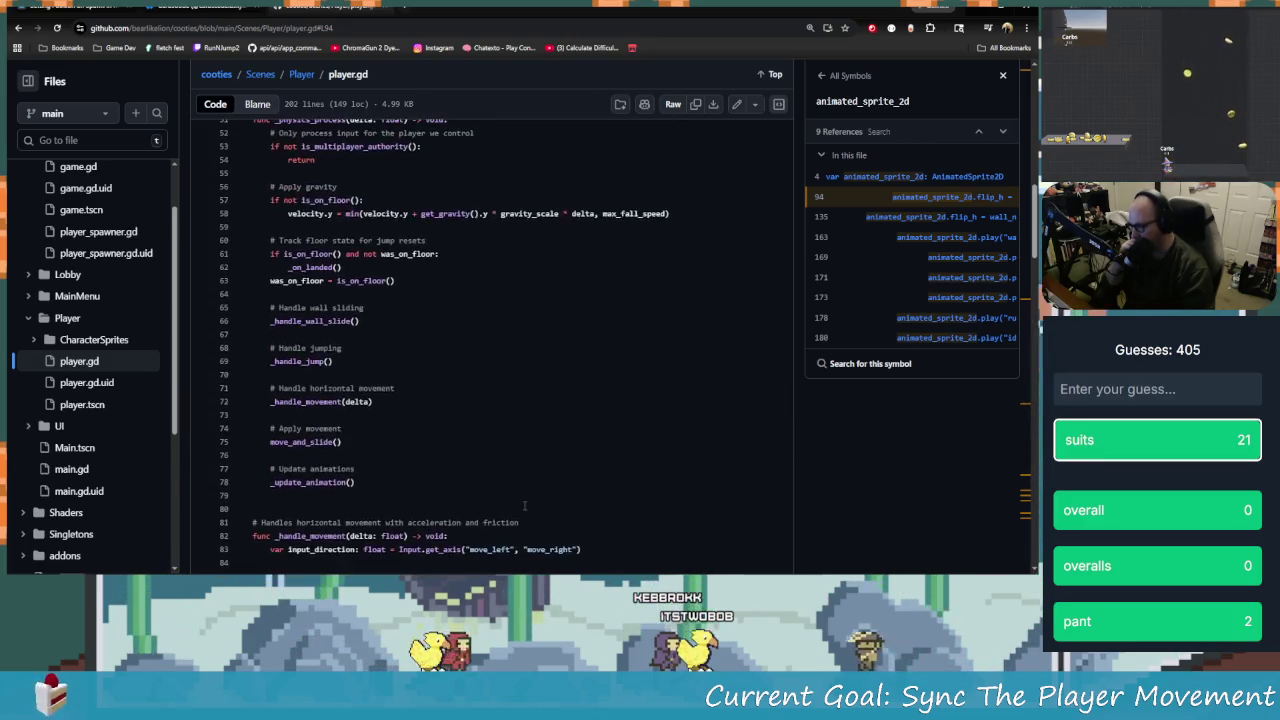
pyautogui.scroll(1, 524, 505)
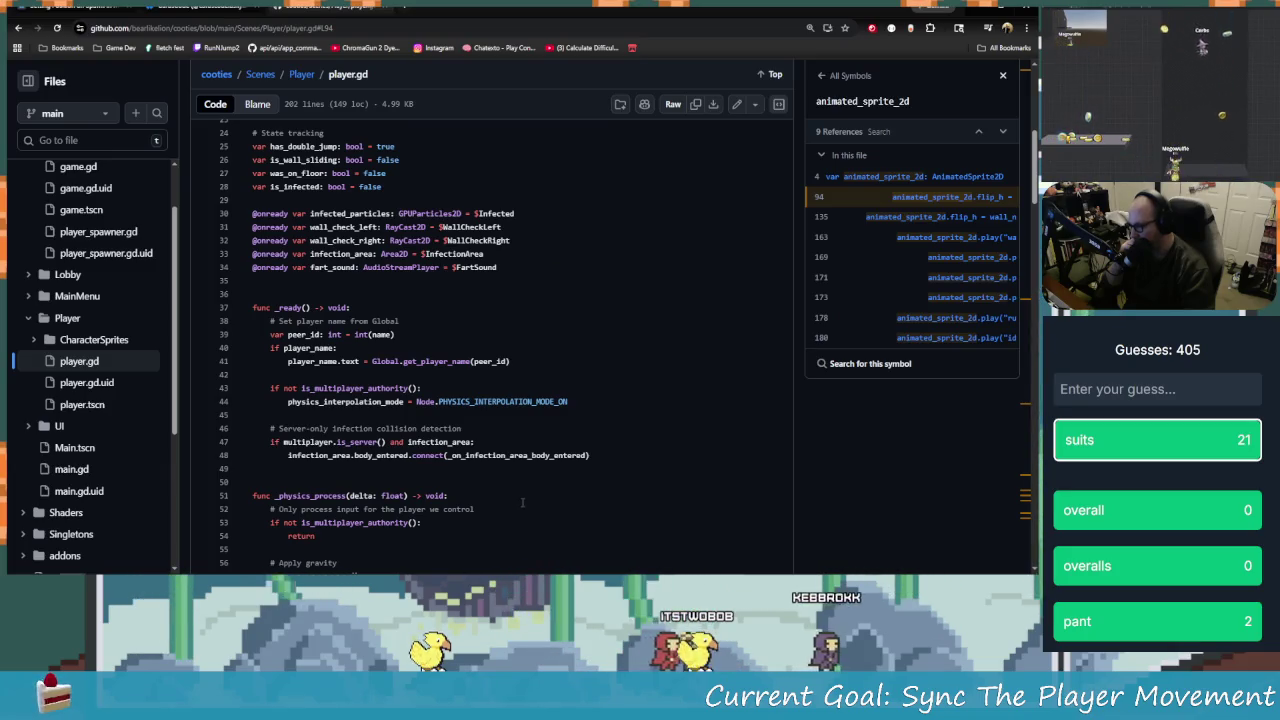
pyautogui.scroll(1, 522, 503)
pyautogui.scroll(2, 522, 503)
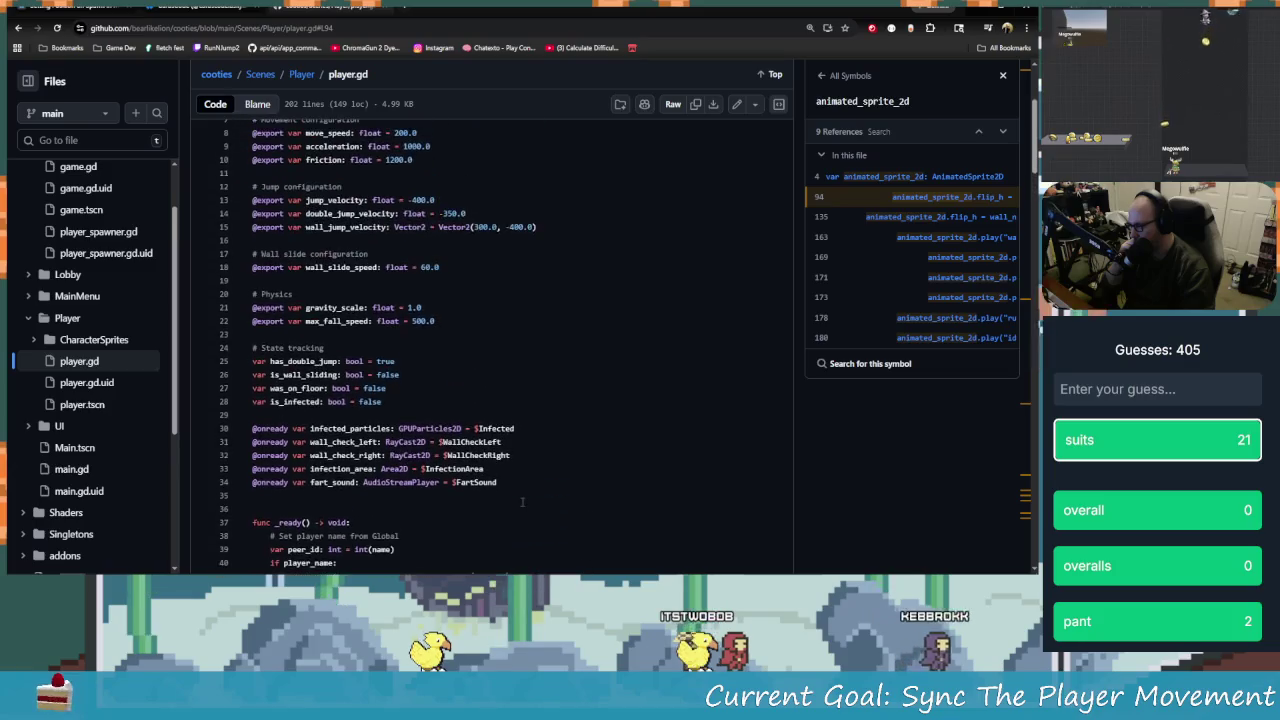
pyautogui.scroll(3, 522, 503)
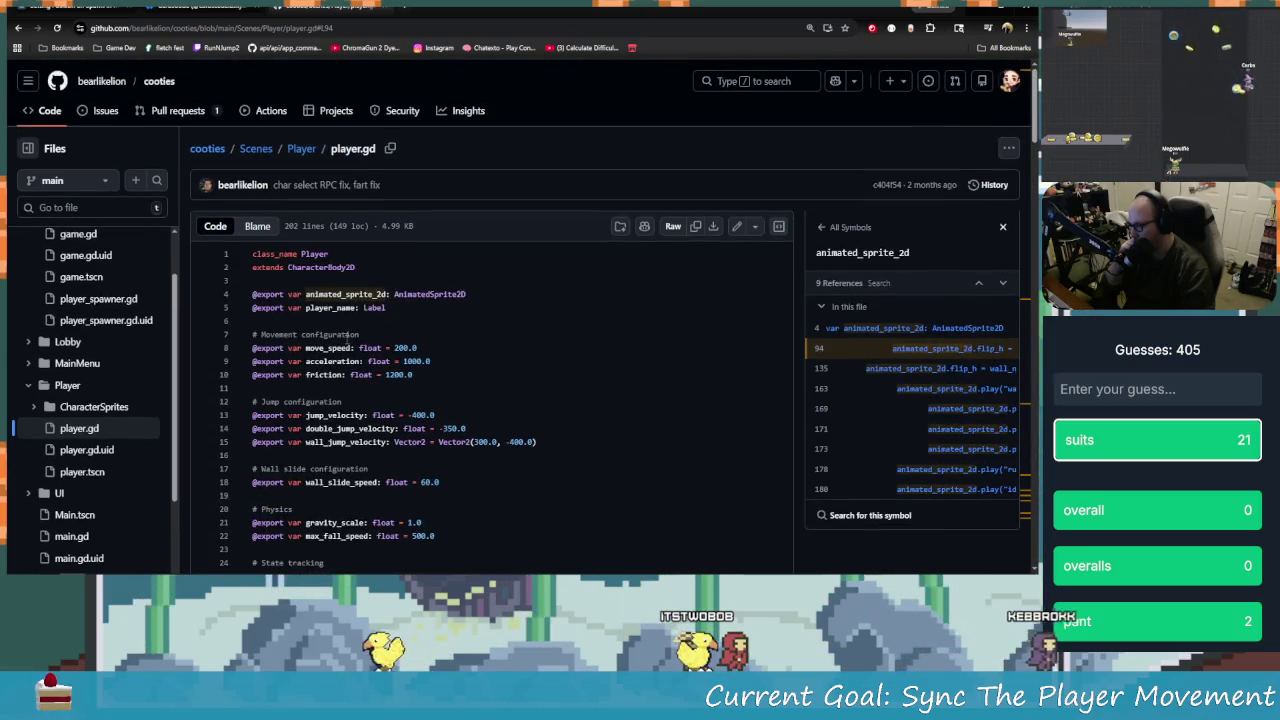
pyautogui.scroll(-10, 337, 293)
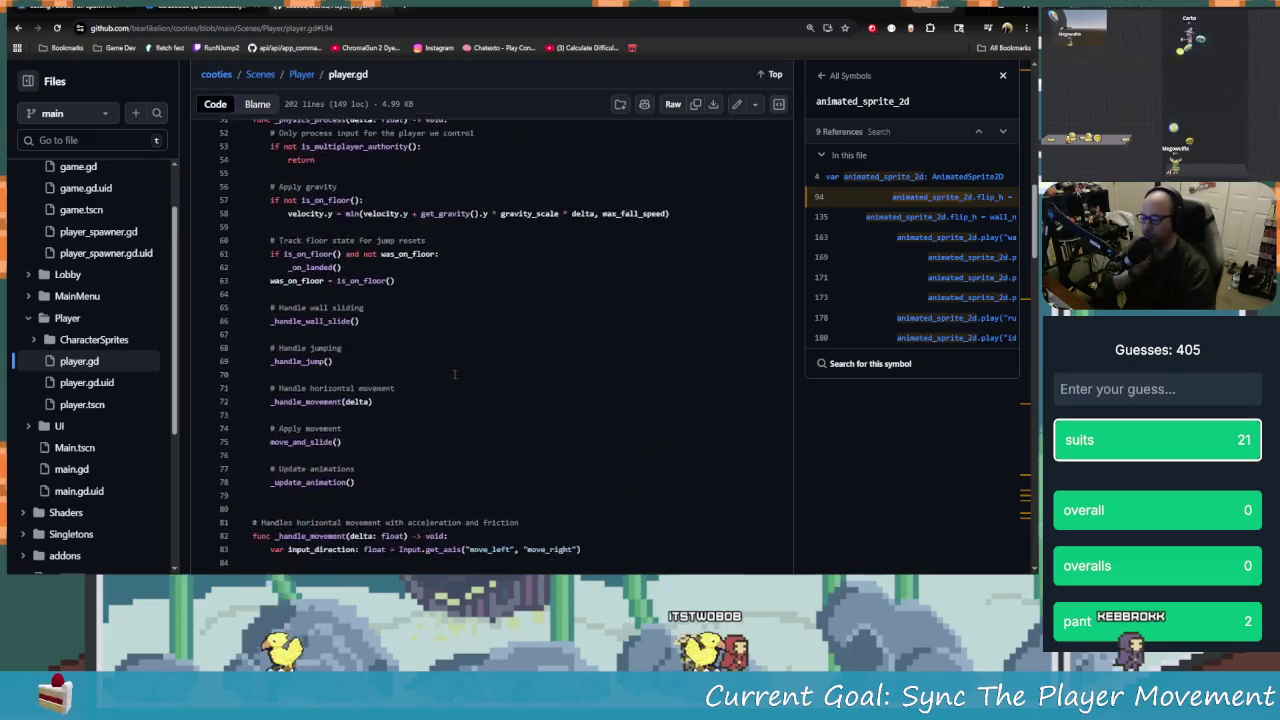
pyautogui.scroll(-1, 455, 385)
# List the references to flip_h, then return to the Scenes/Player folder listing
pyautogui.click(410, 392)
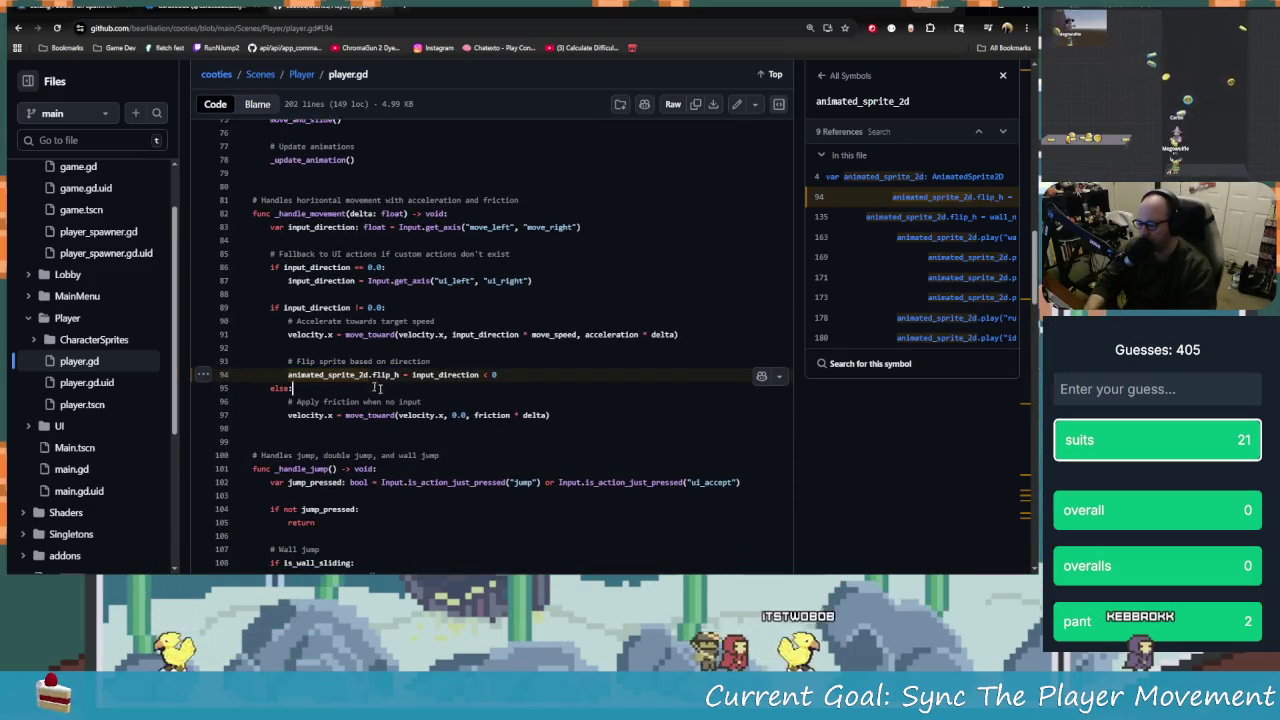
pyautogui.click(385, 375)
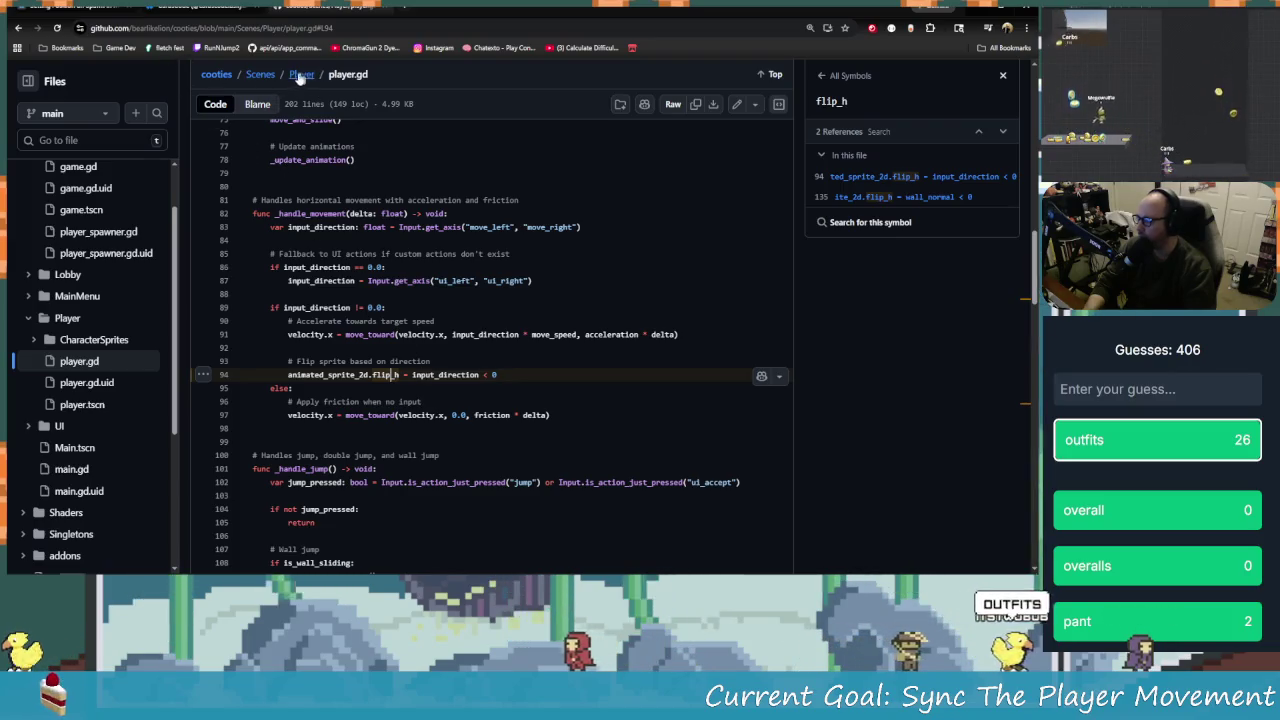
pyautogui.click(301, 74)
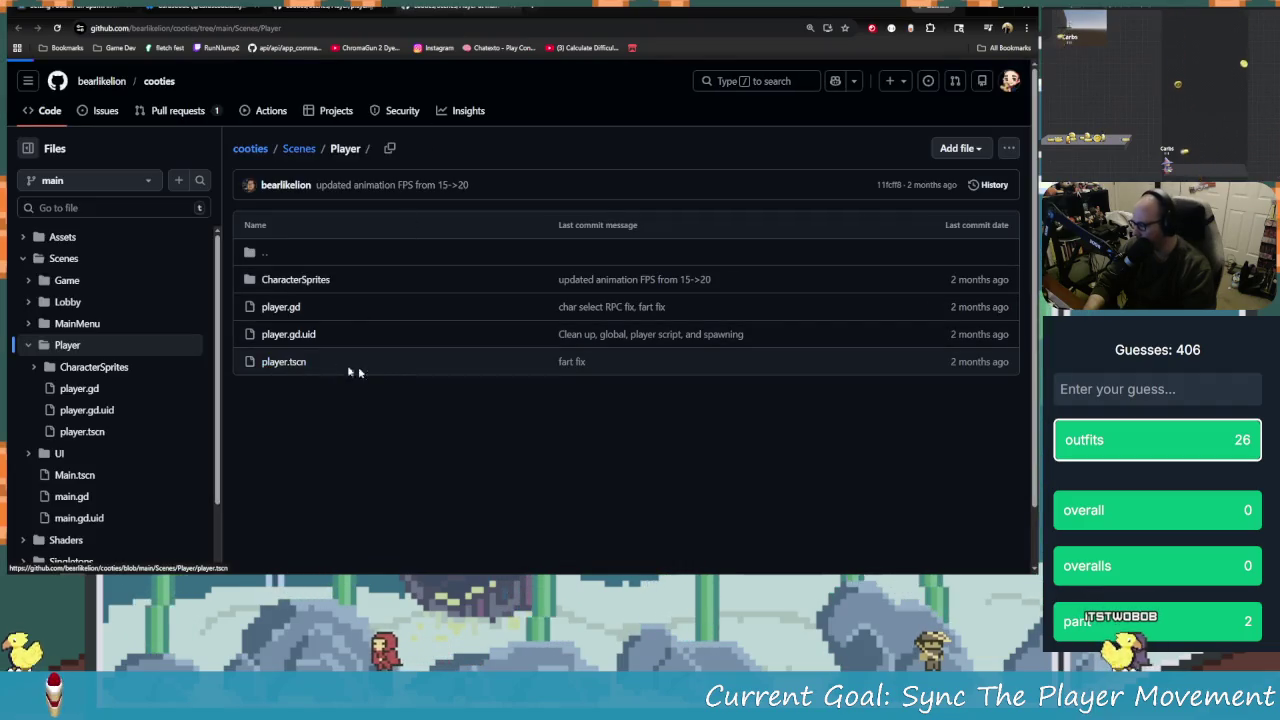
# Open player.tscn and select the AnimatedSprite2D:flip_h property path on line 18
pyautogui.click(350, 367)
pyautogui.scroll(-3, 480, 407)
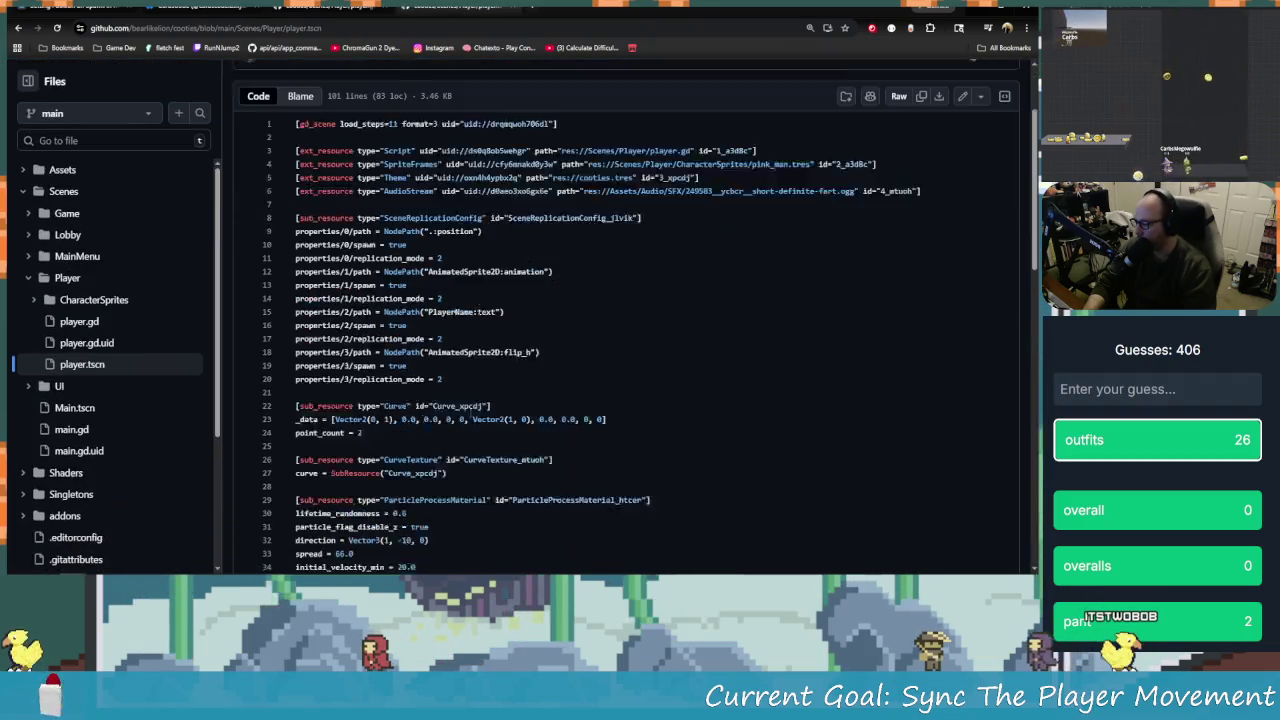
pyautogui.scroll(3, 520, 309)
pyautogui.scroll(-1, 530, 346)
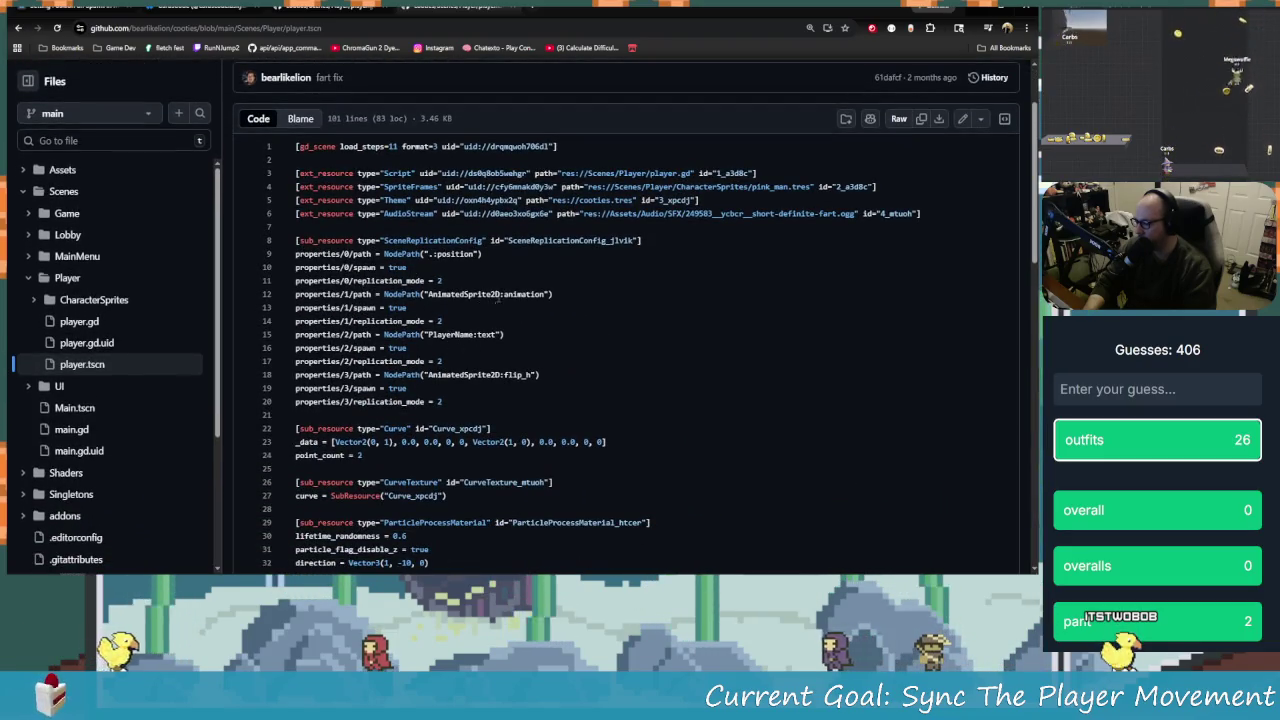
pyautogui.doubleClick(522, 293)
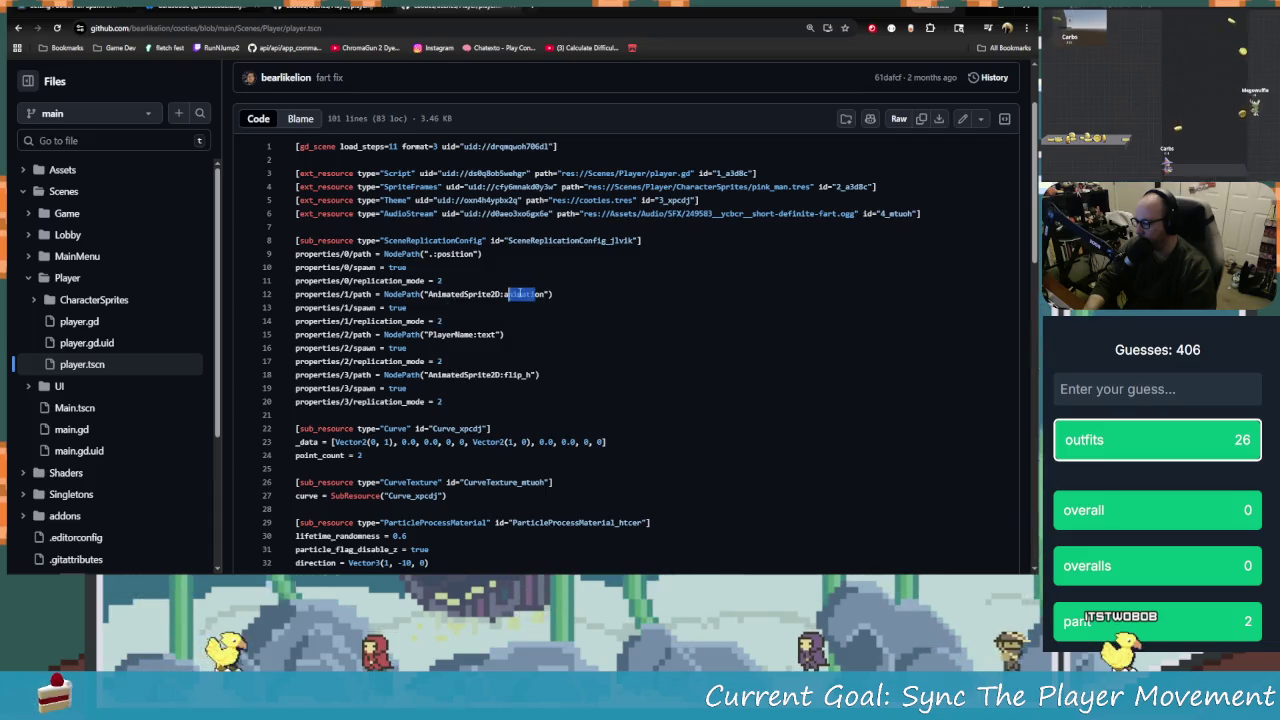
pyautogui.doubleClick(515, 374)
pyautogui.click(505, 374)
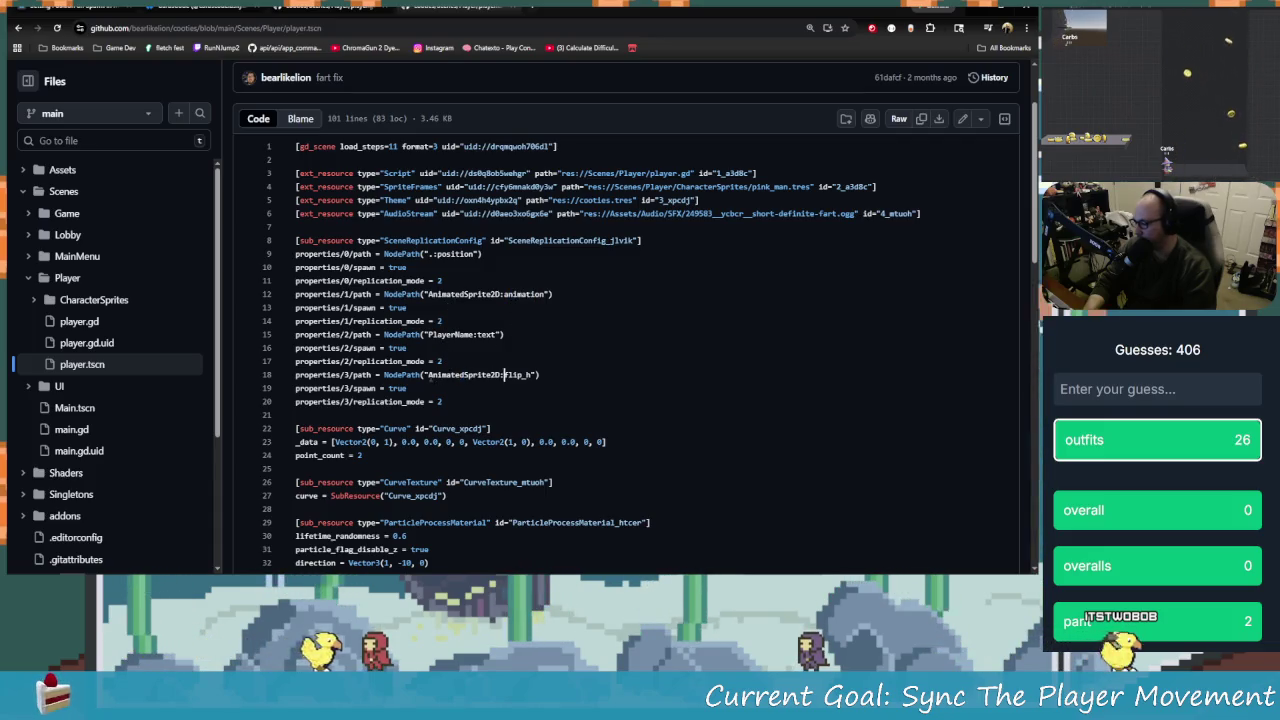
pyautogui.doubleClick(505, 374)
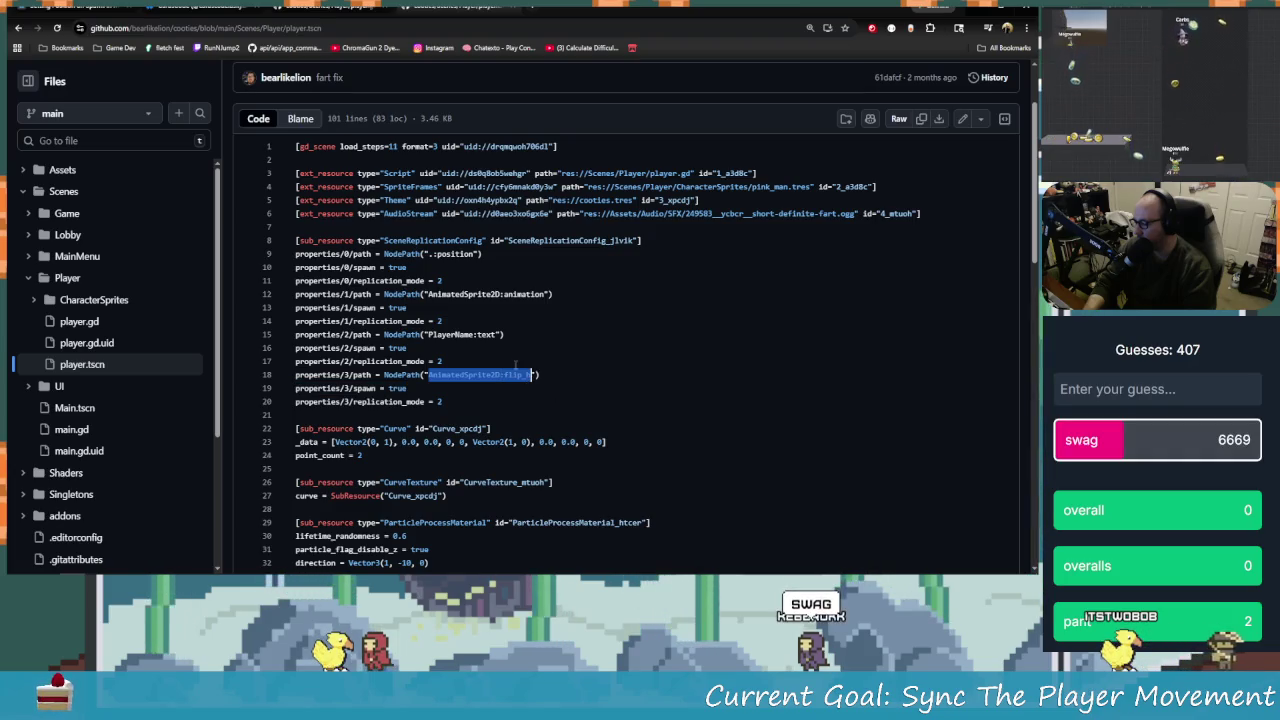
pyautogui.click(531, 374)
pyautogui.moveTo(527, 374); pyautogui.dragTo(428, 375)
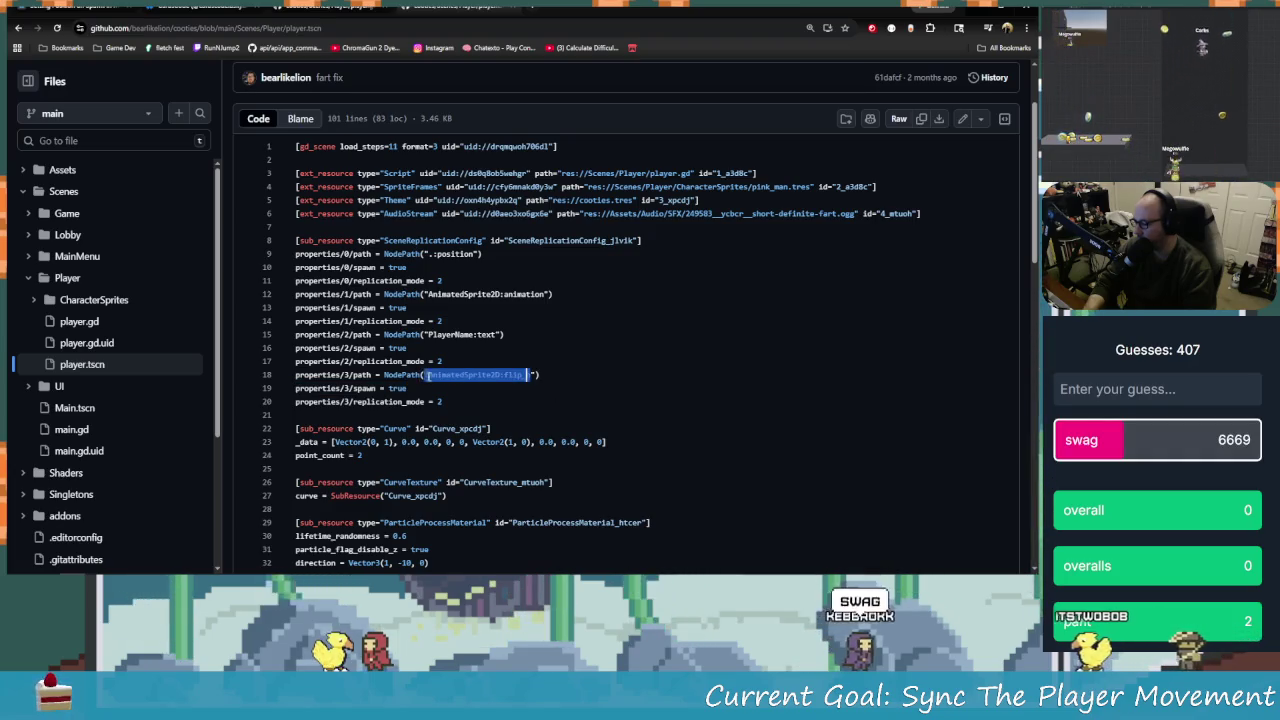
# Show every NodePath reference in player.tscn, then scroll back to the top
pyautogui.scroll(-1, 641, 458)
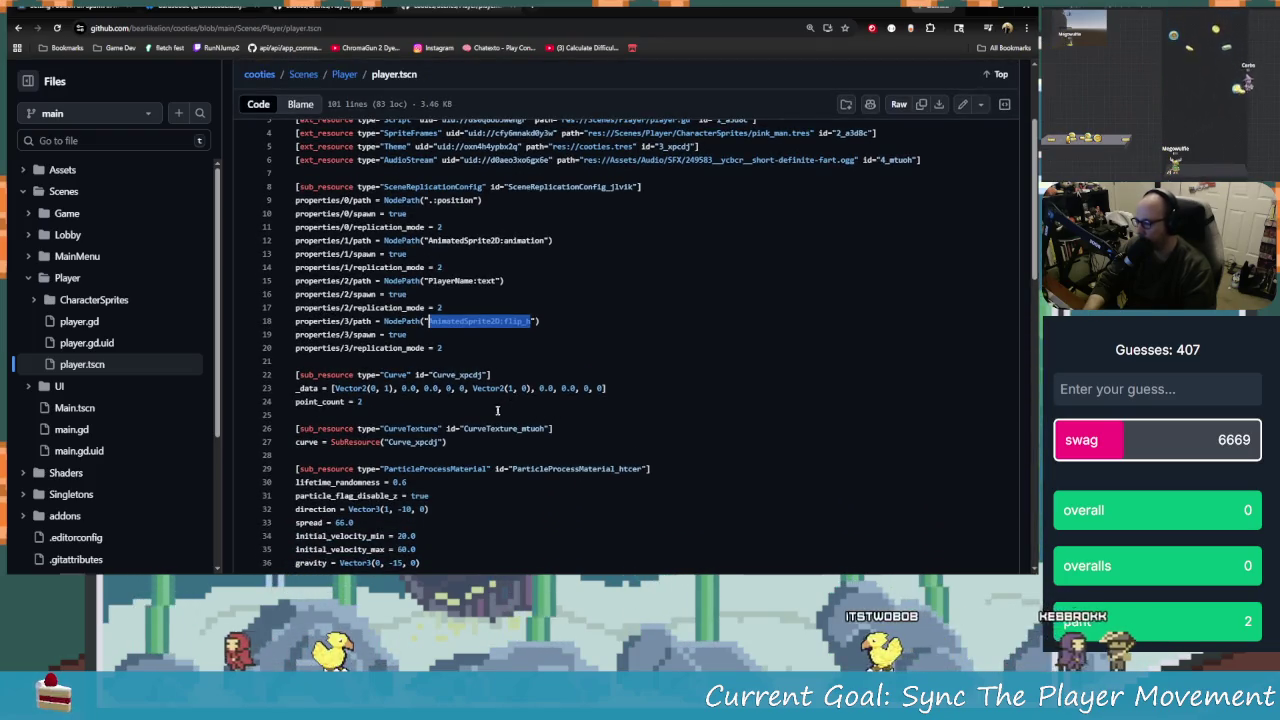
pyautogui.click(405, 321)
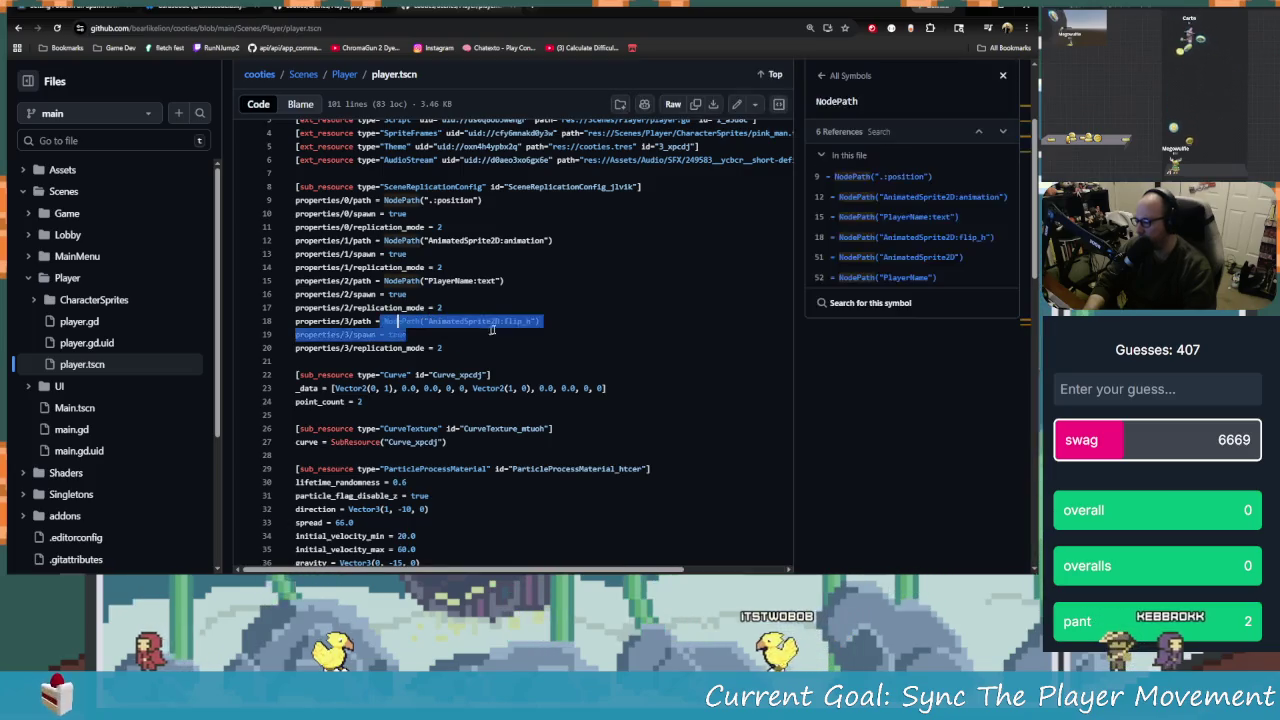
pyautogui.click(545, 322)
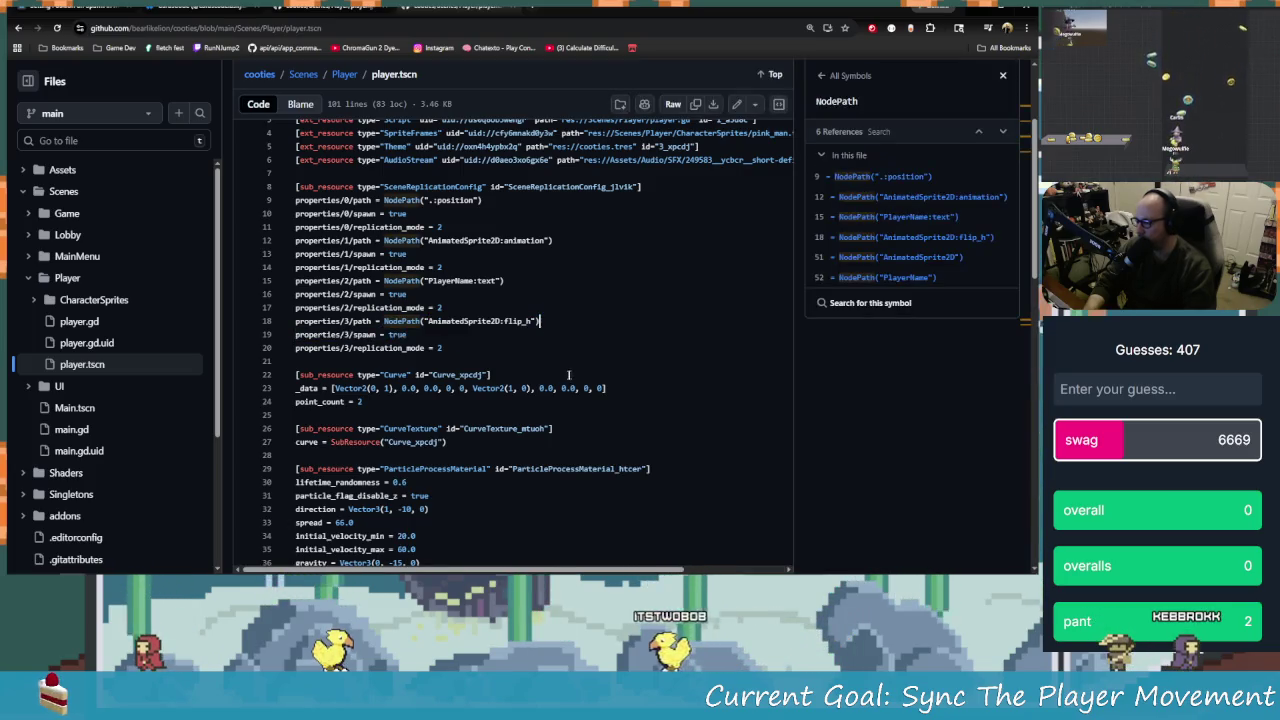
pyautogui.scroll(1, 555, 374)
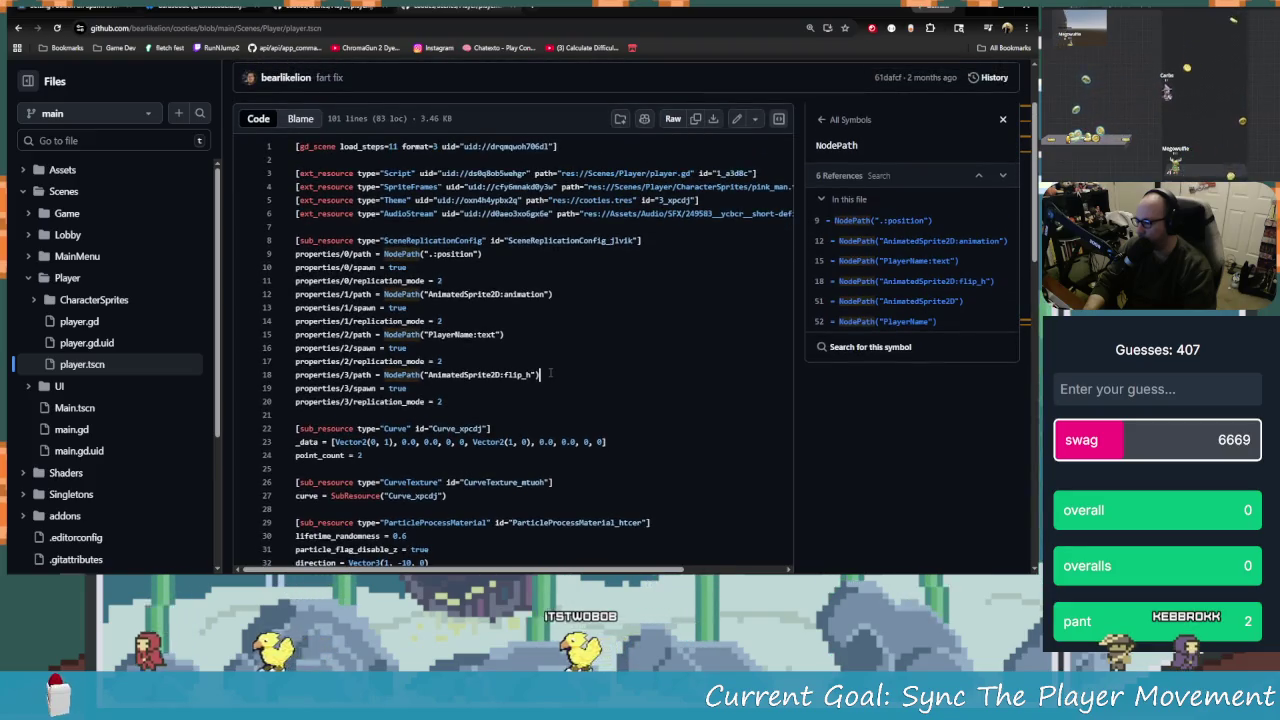
pyautogui.hotkey('alt', 'Tab')
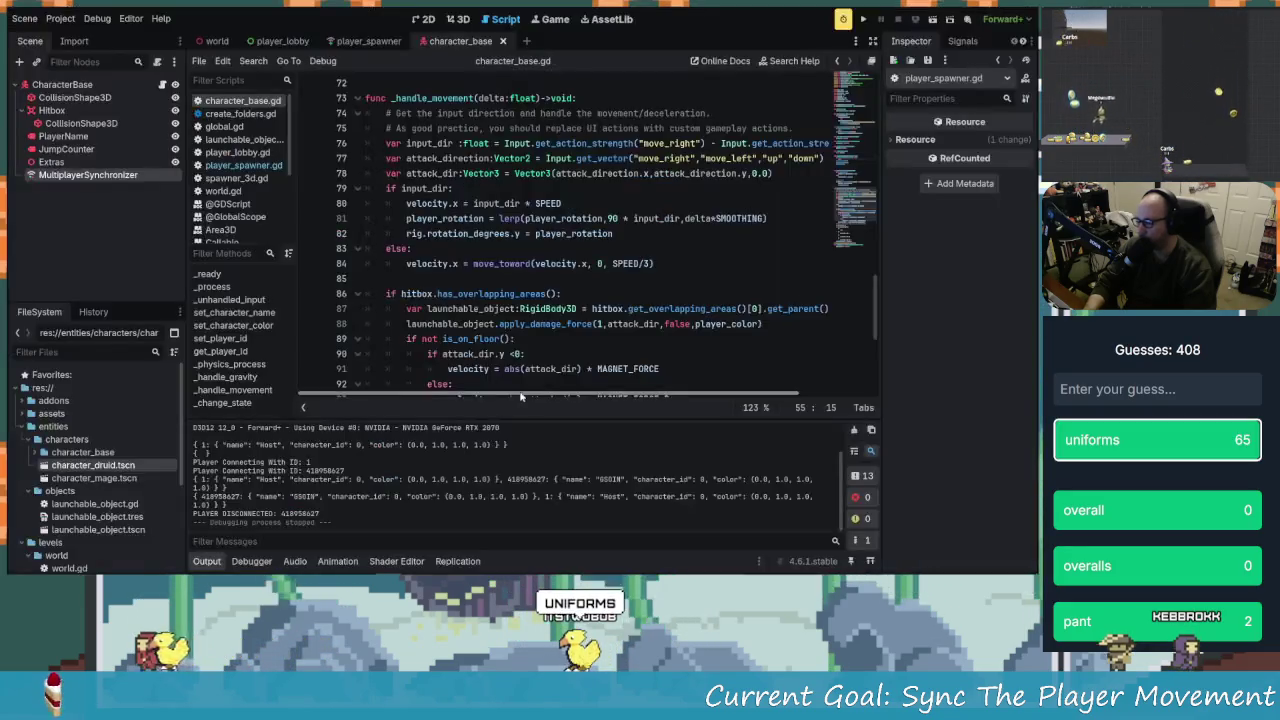
# Show the Replication list with position and player_rotation synced, then cancel adding a CharacterBase property
pyautogui.click(460, 563)
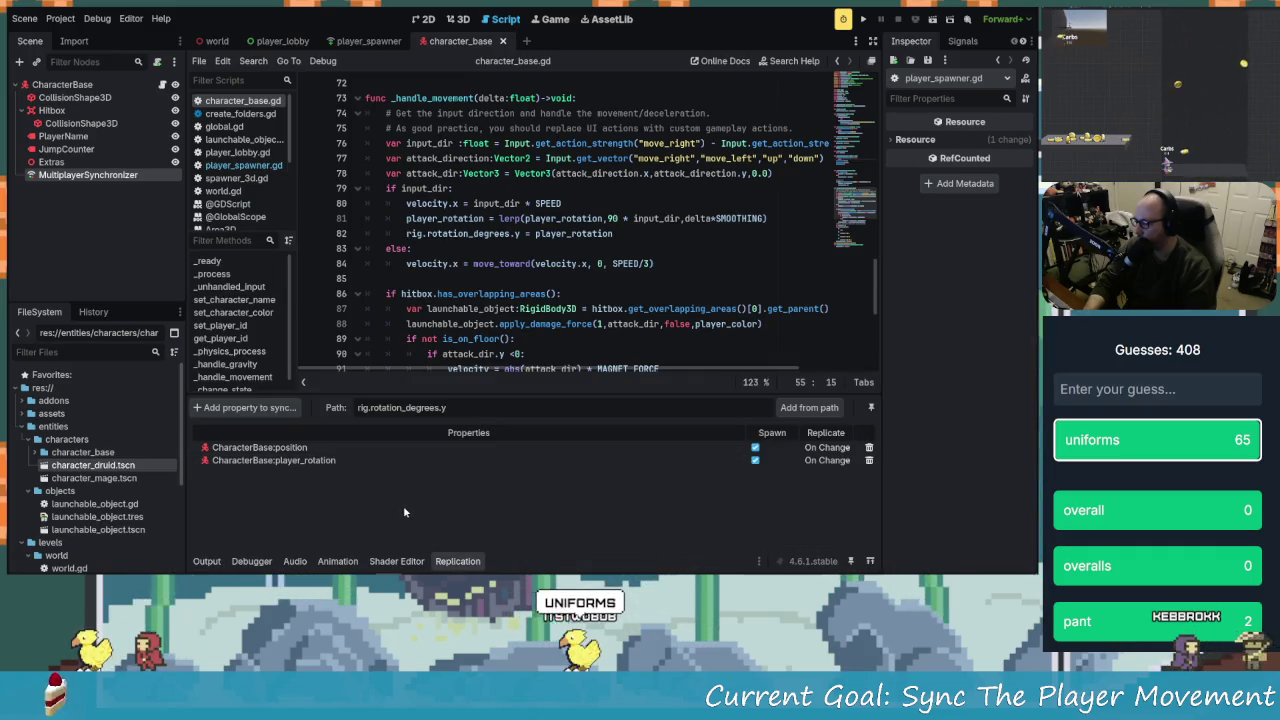
pyautogui.click(308, 462)
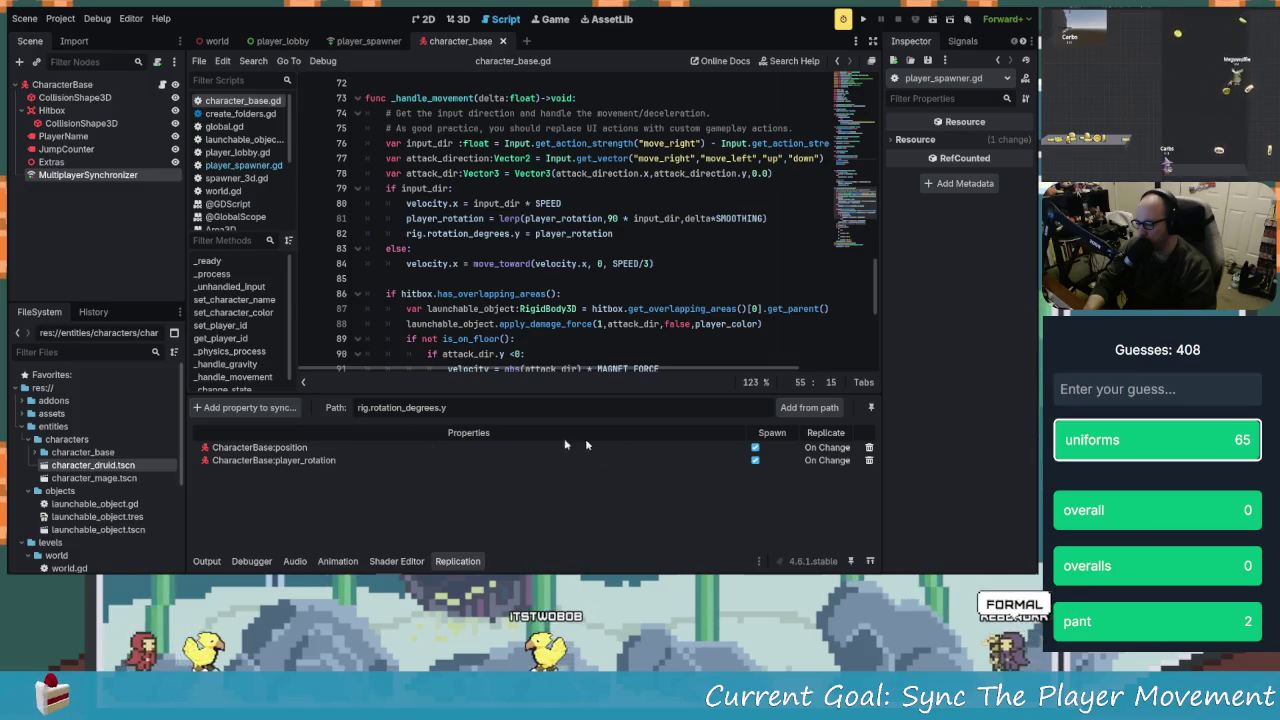
pyautogui.click(281, 410)
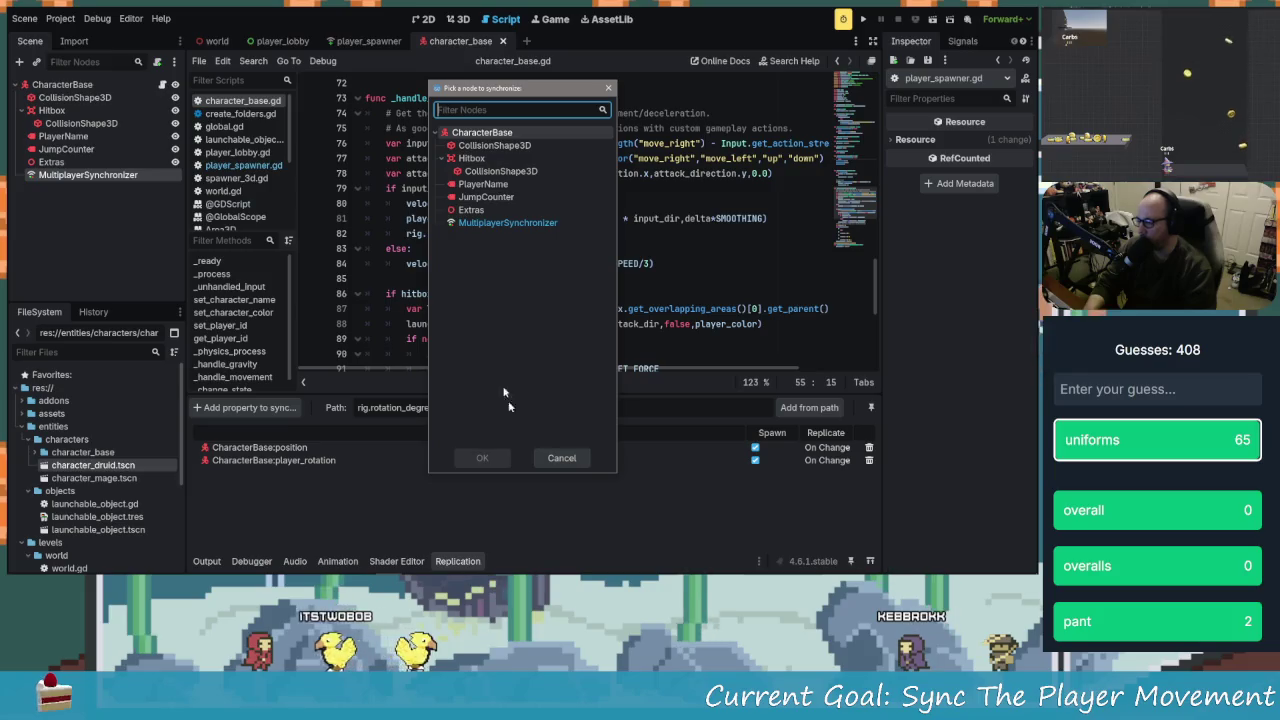
pyautogui.doubleClick(480, 133)
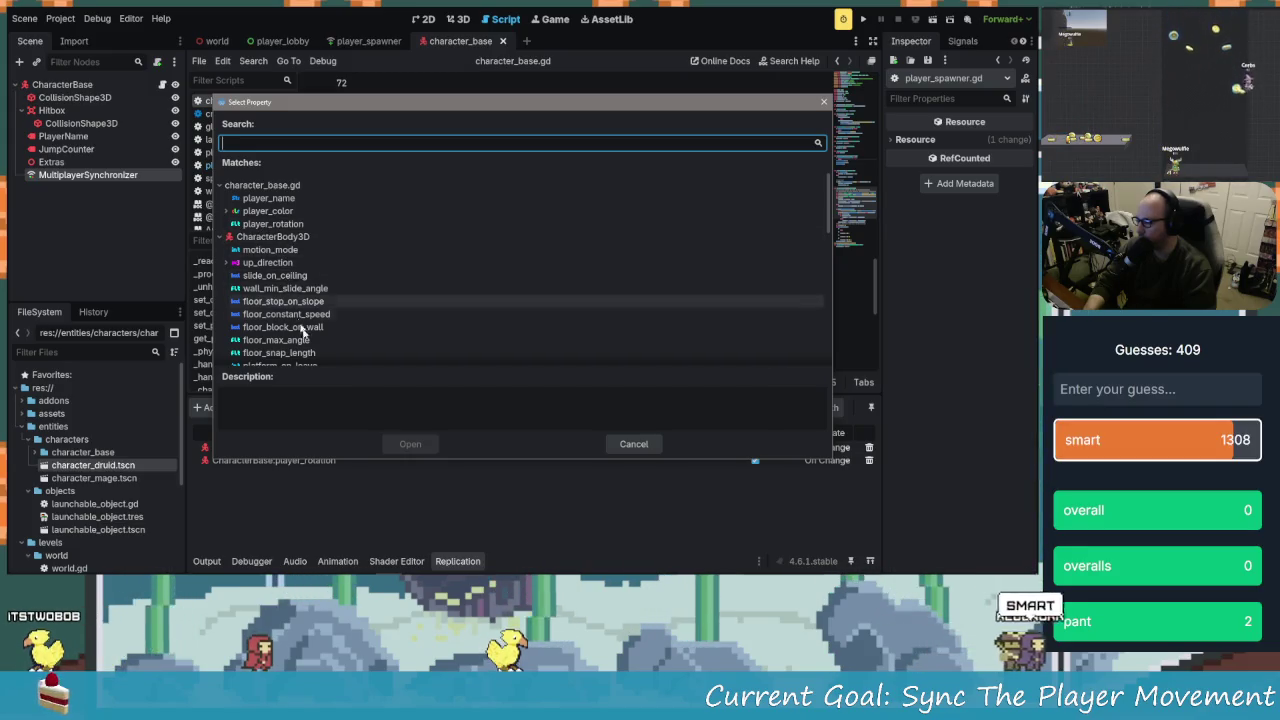
pyautogui.click(633, 444)
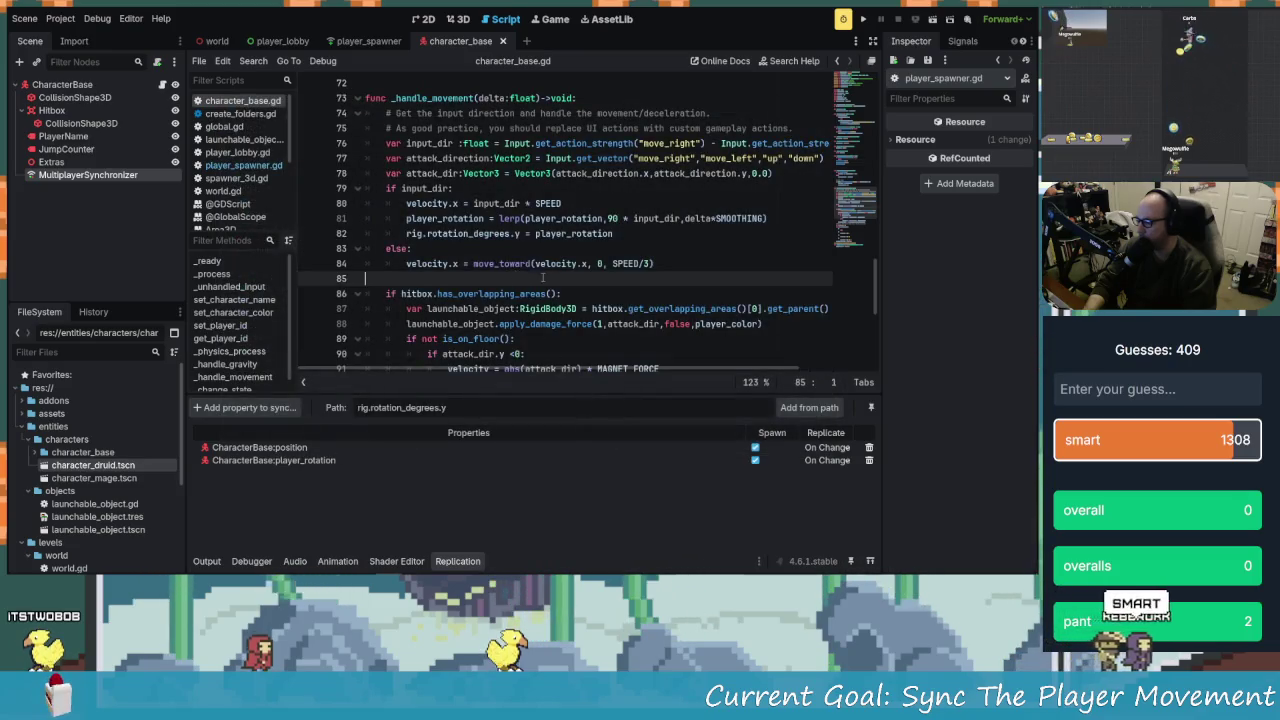
pyautogui.scroll(-3, 508, 304)
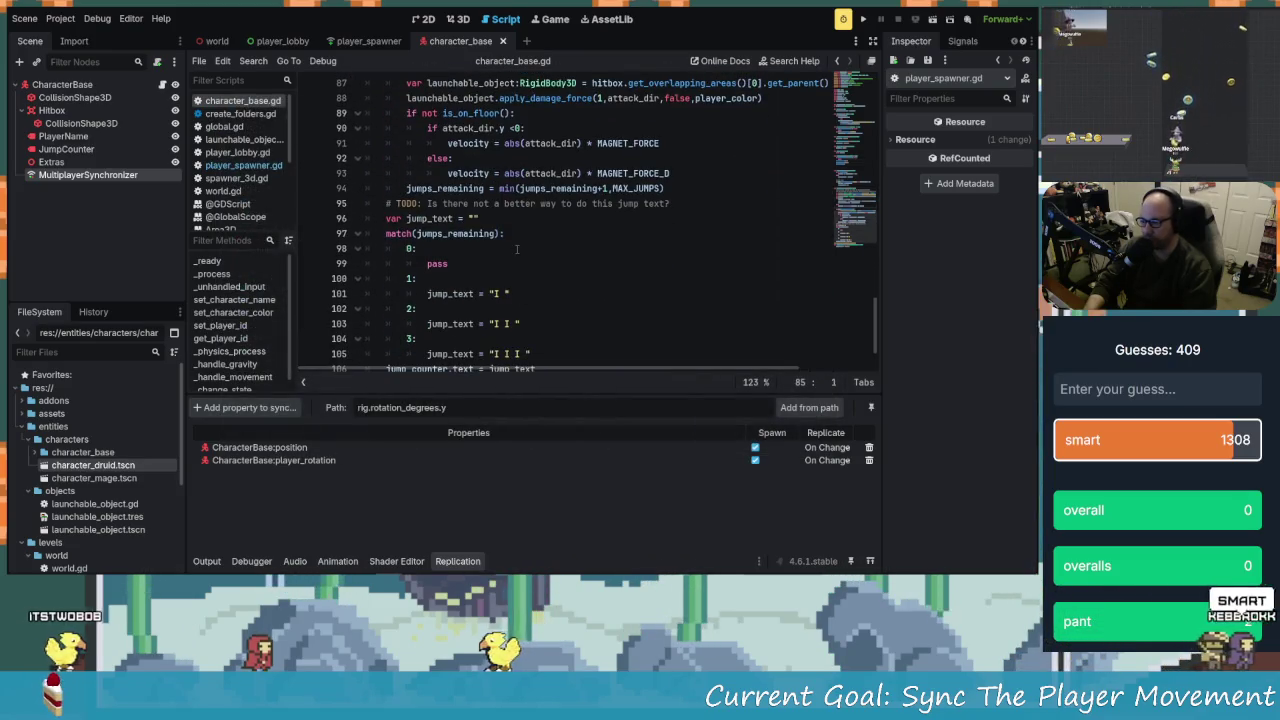
pyautogui.scroll(7, 516, 248)
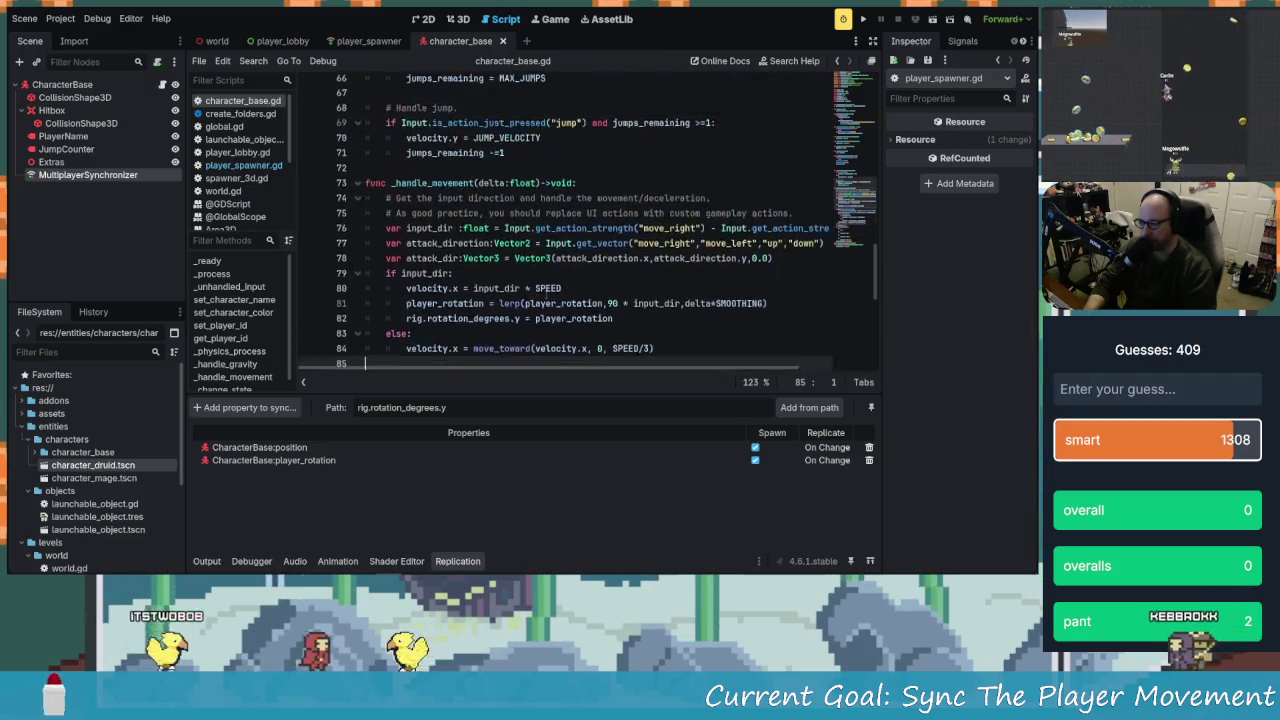
pyautogui.scroll(-1, 541, 294)
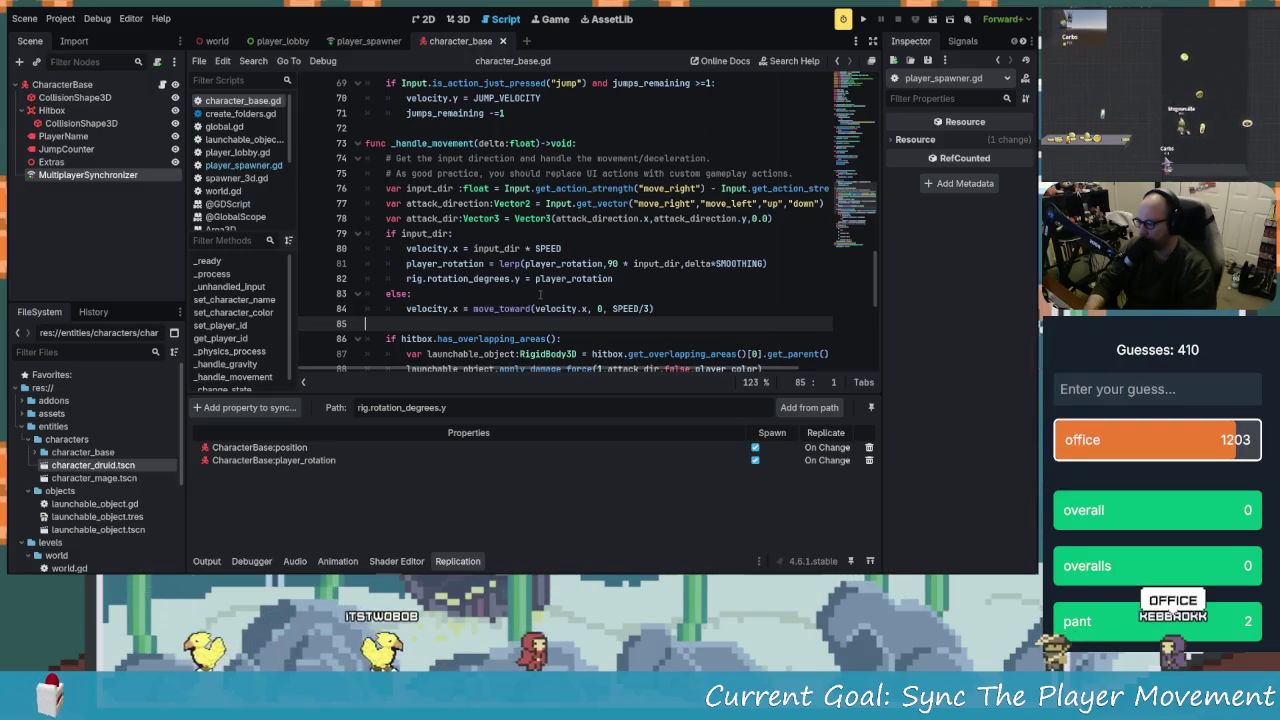
pyautogui.moveTo(515, 338)
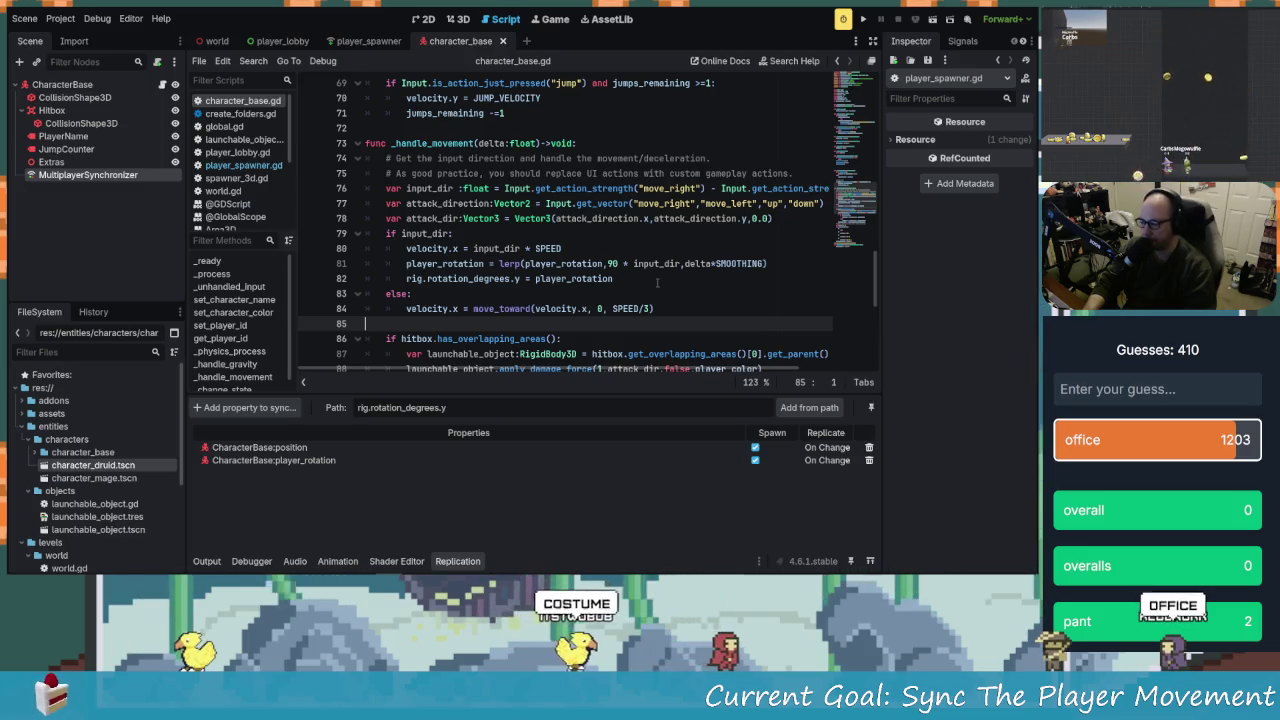
pyautogui.scroll(-3, 640, 294)
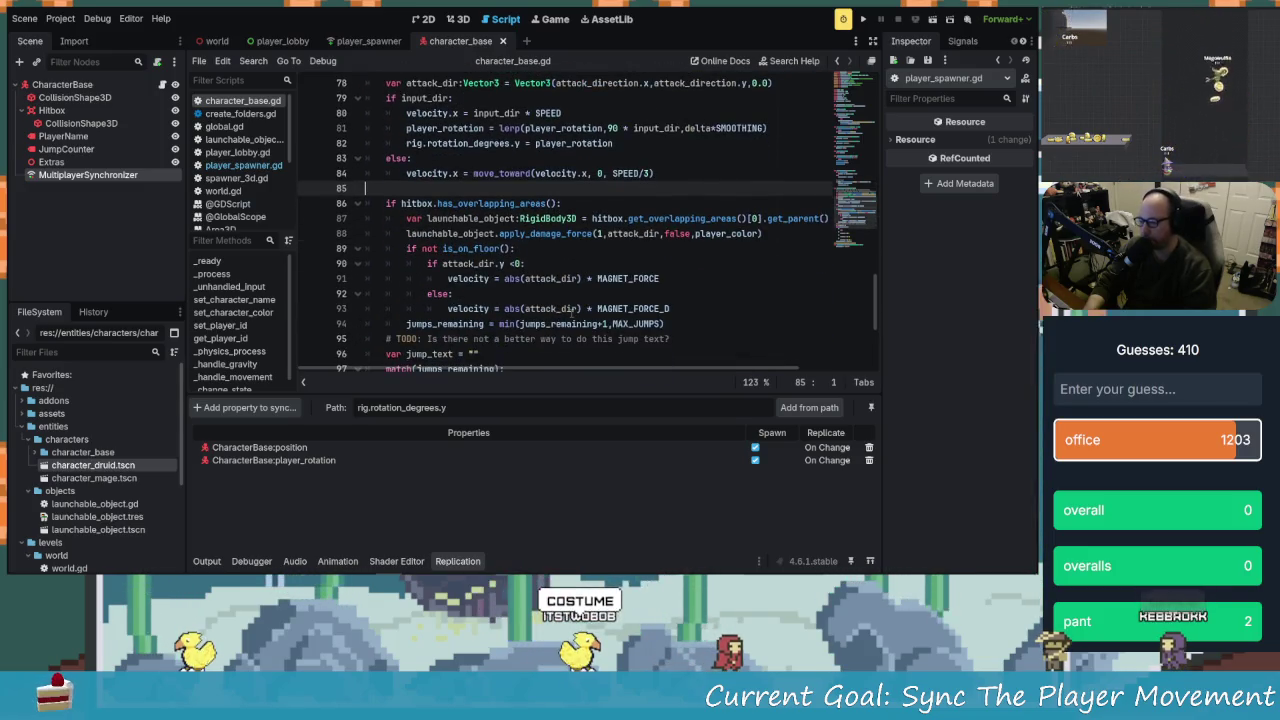
pyautogui.scroll(-5, 428, 287)
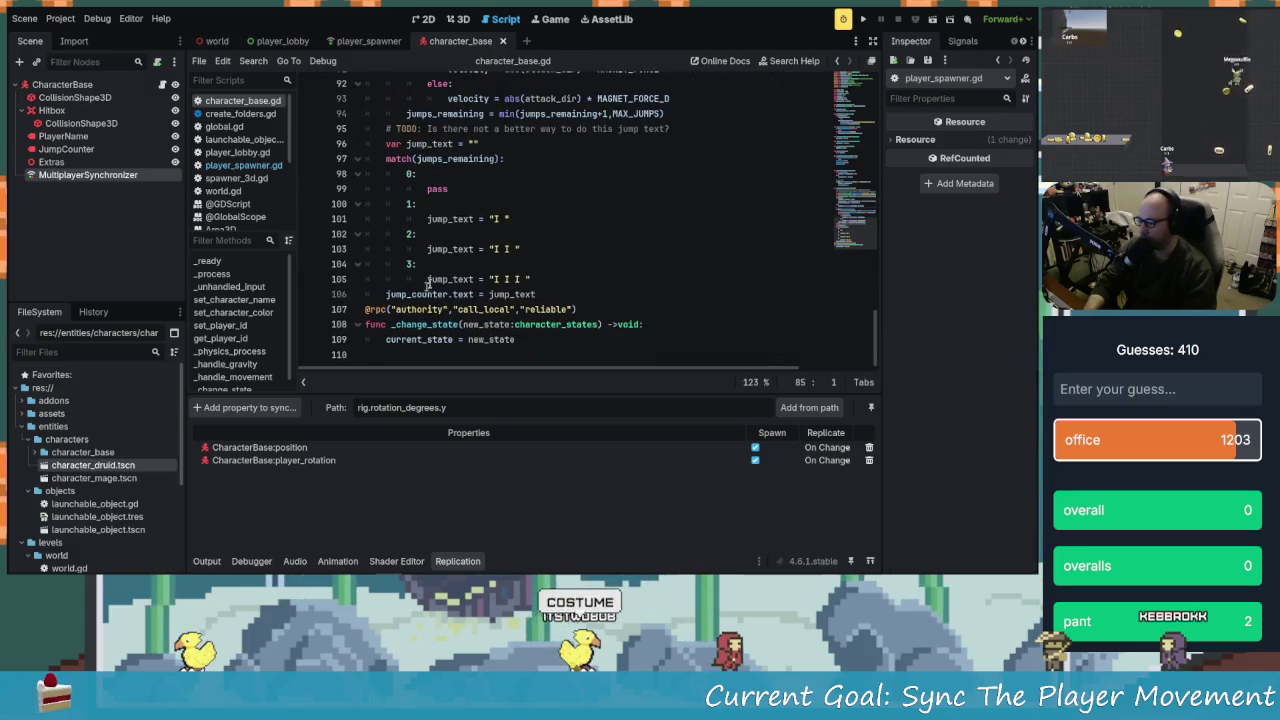
pyautogui.click(563, 294)
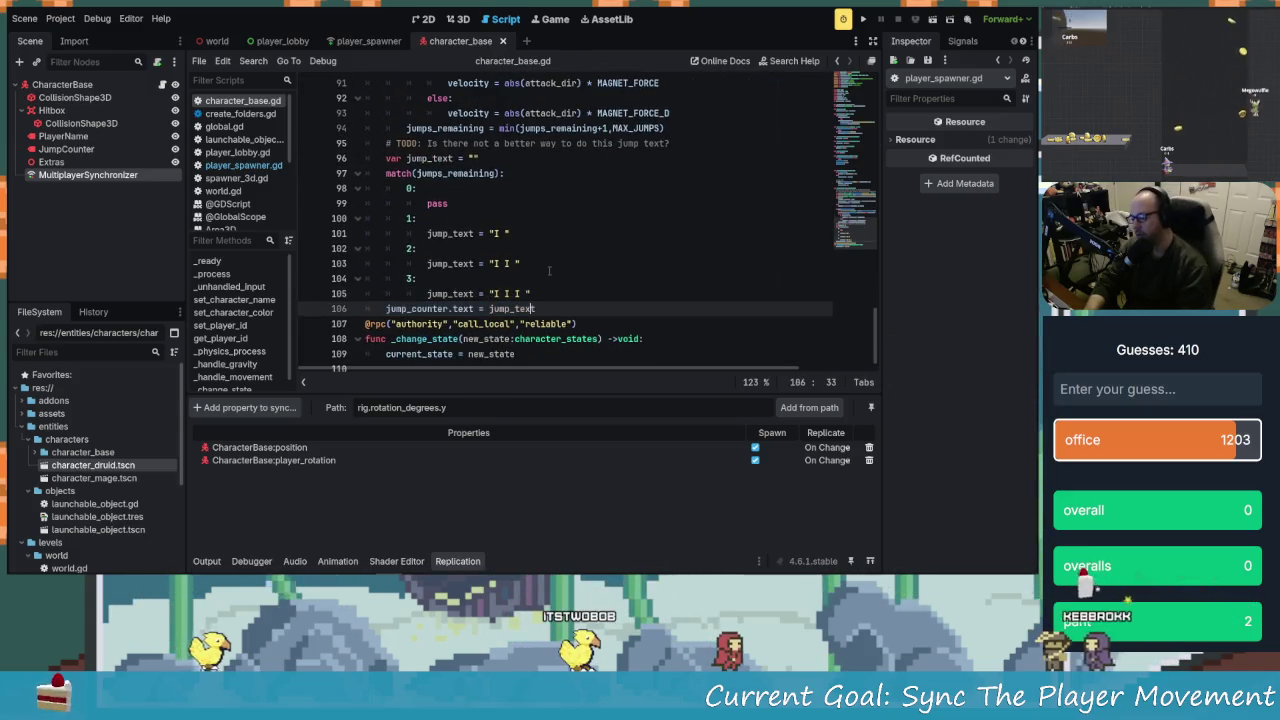
pyautogui.press('Return')
pyautogui.press('BackSpace')
# Add an empty update_rotation()->void function with a pass body below the jump counter code
pyautogui.press('Return')
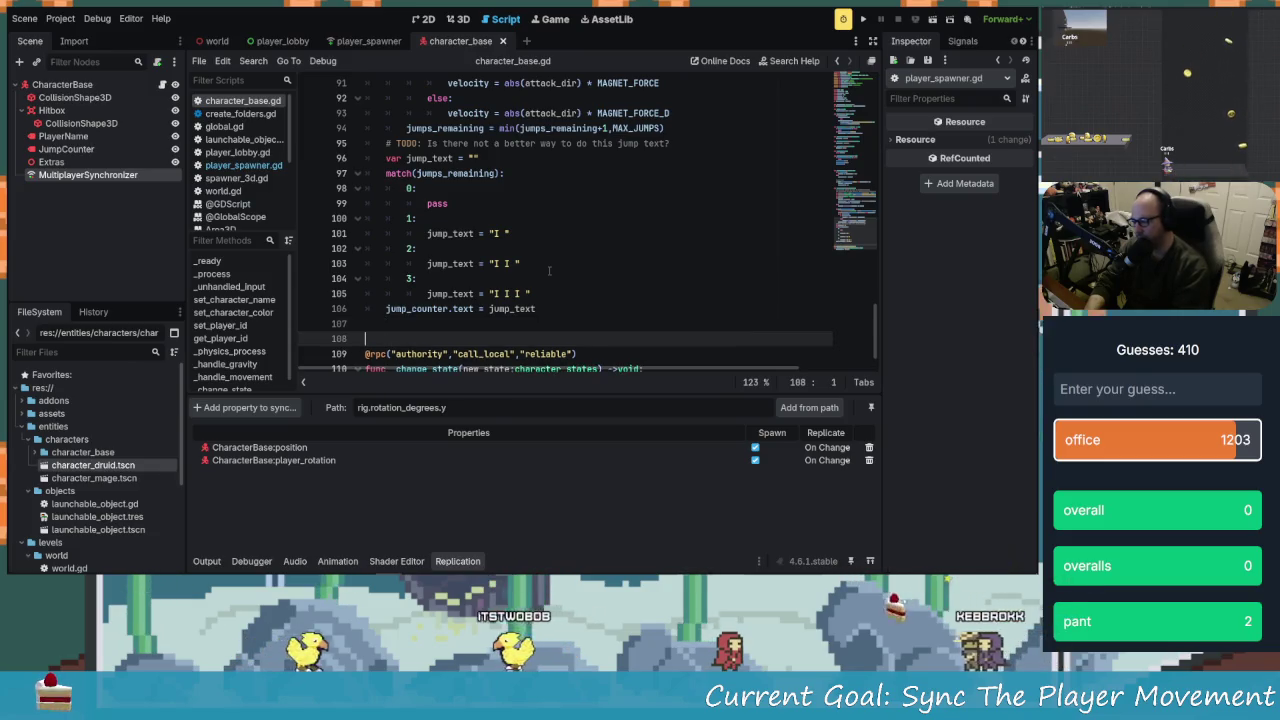
pyautogui.press('Up')
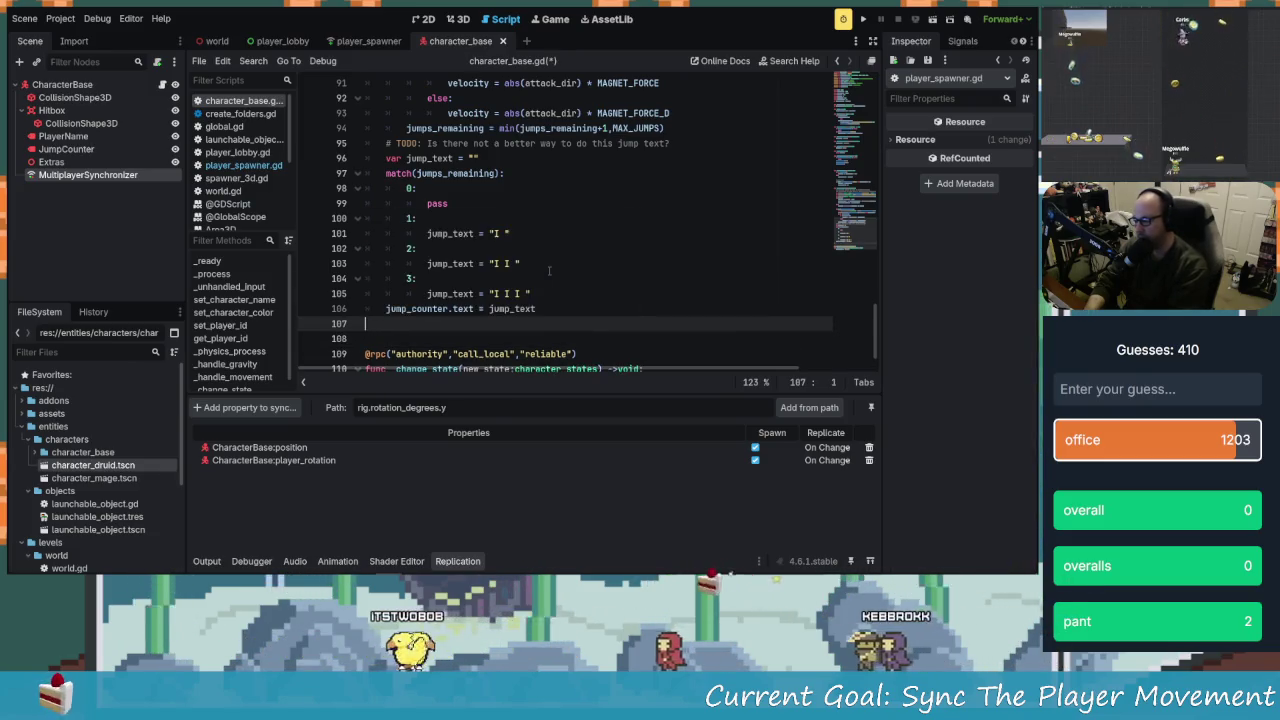
pyautogui.press('Return')
pyautogui.write('func update_rotation(')
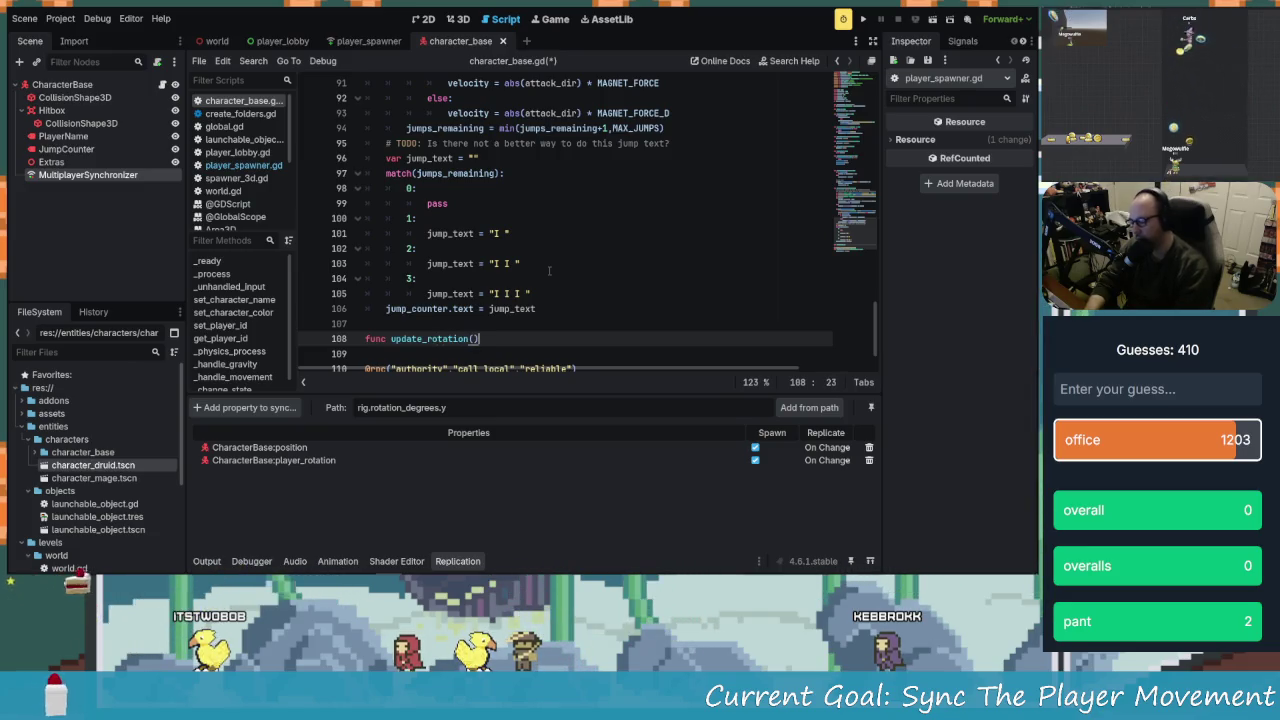
pyautogui.write(')->void:')
pyautogui.press('Return')
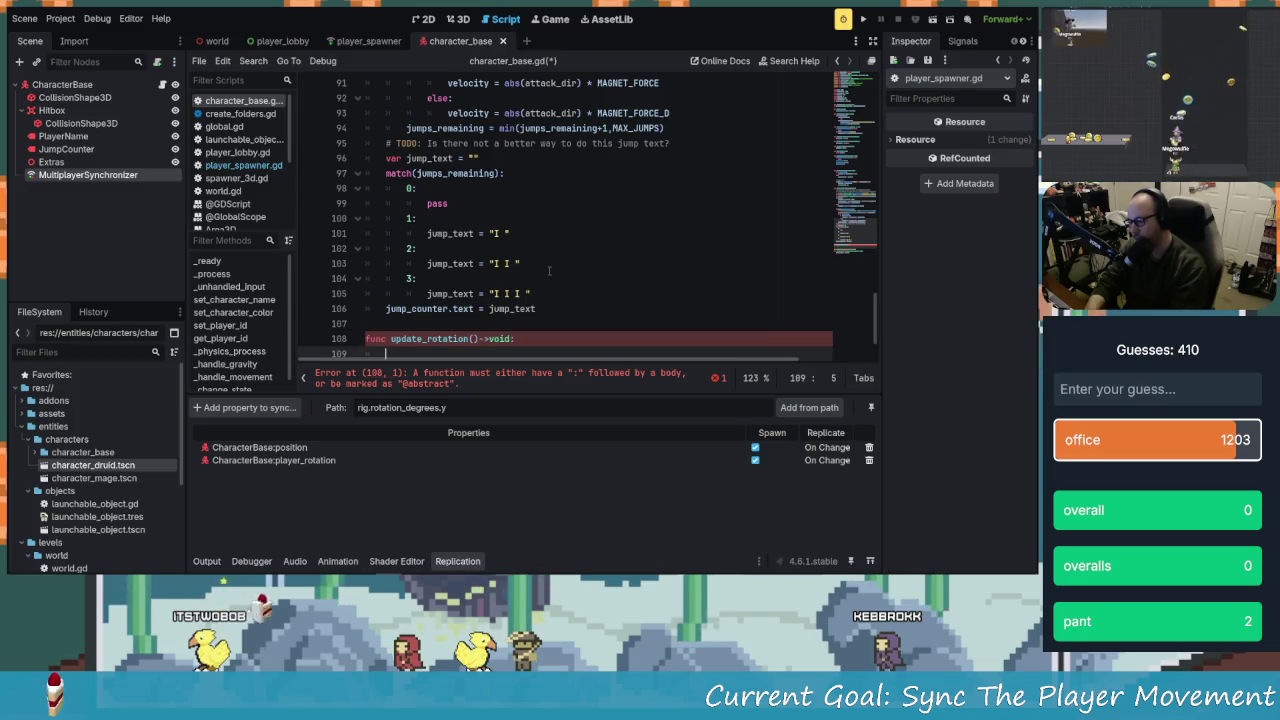
pyautogui.write('pass')
pyautogui.scroll(7, 549, 272)
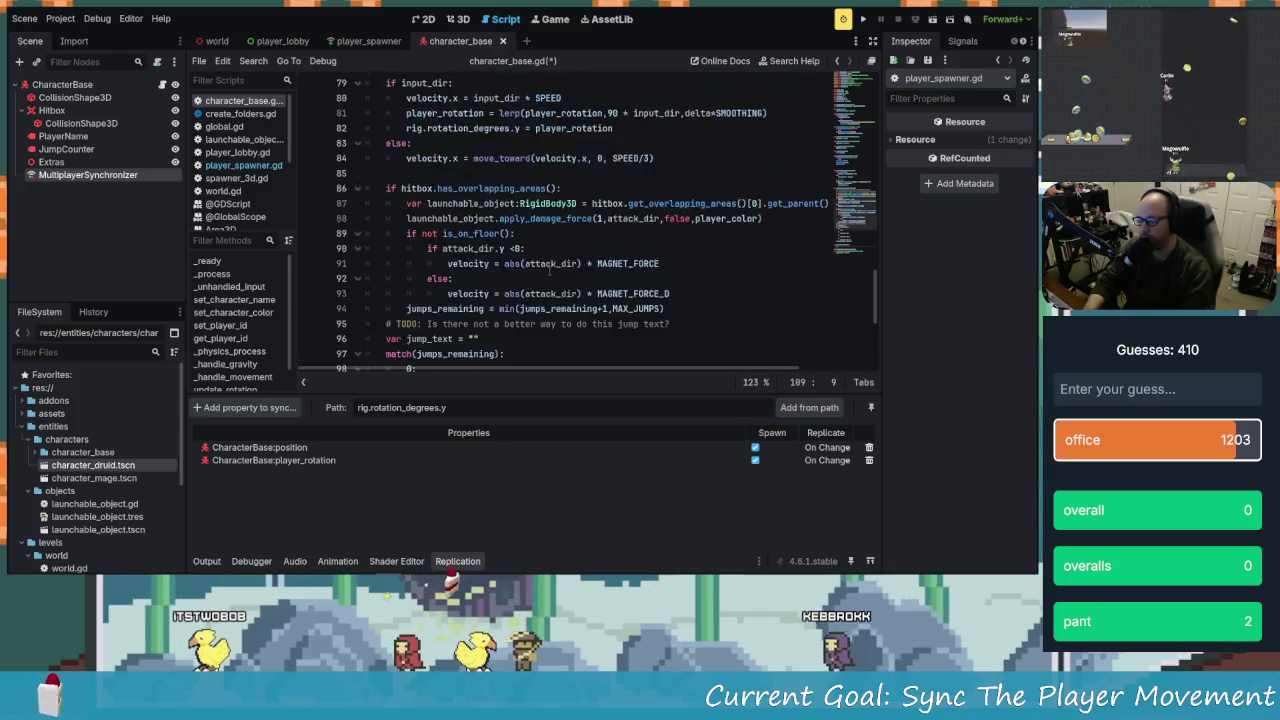
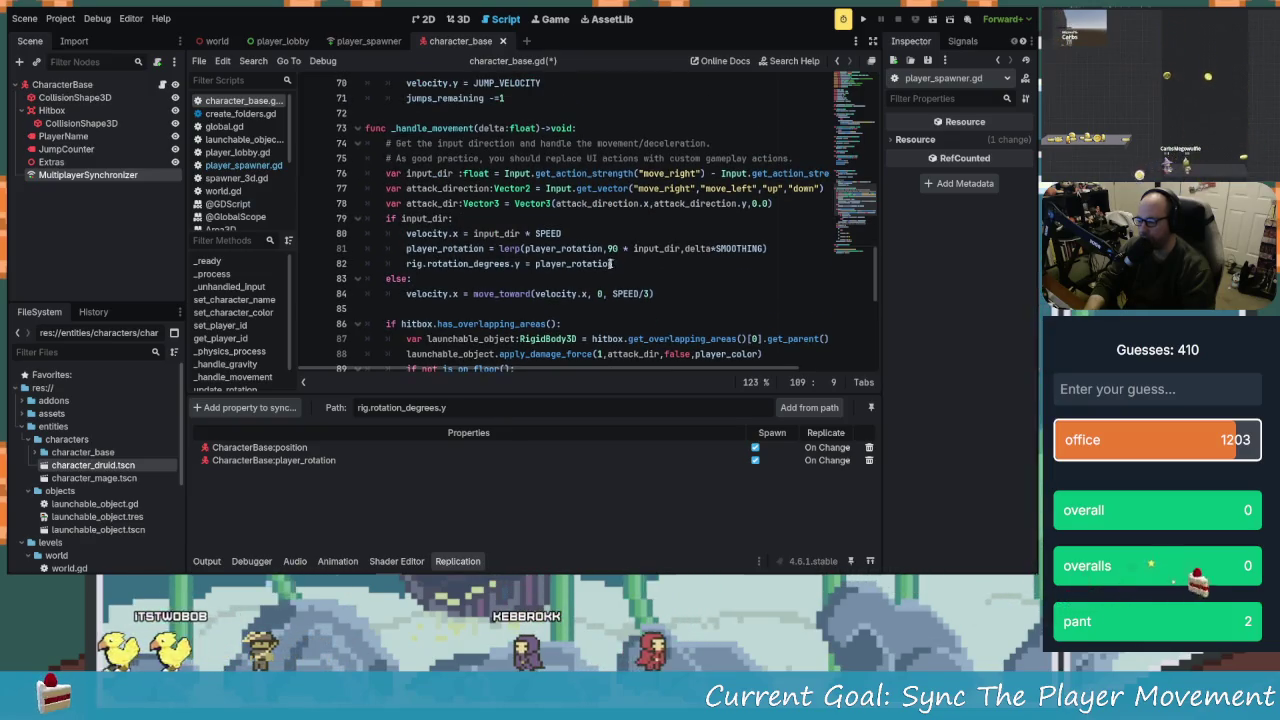
# Cut line 82 'rig.rotation_degrees.y = player_rotation' out of the movement code in character_base.gd
pyautogui.click(455, 264)
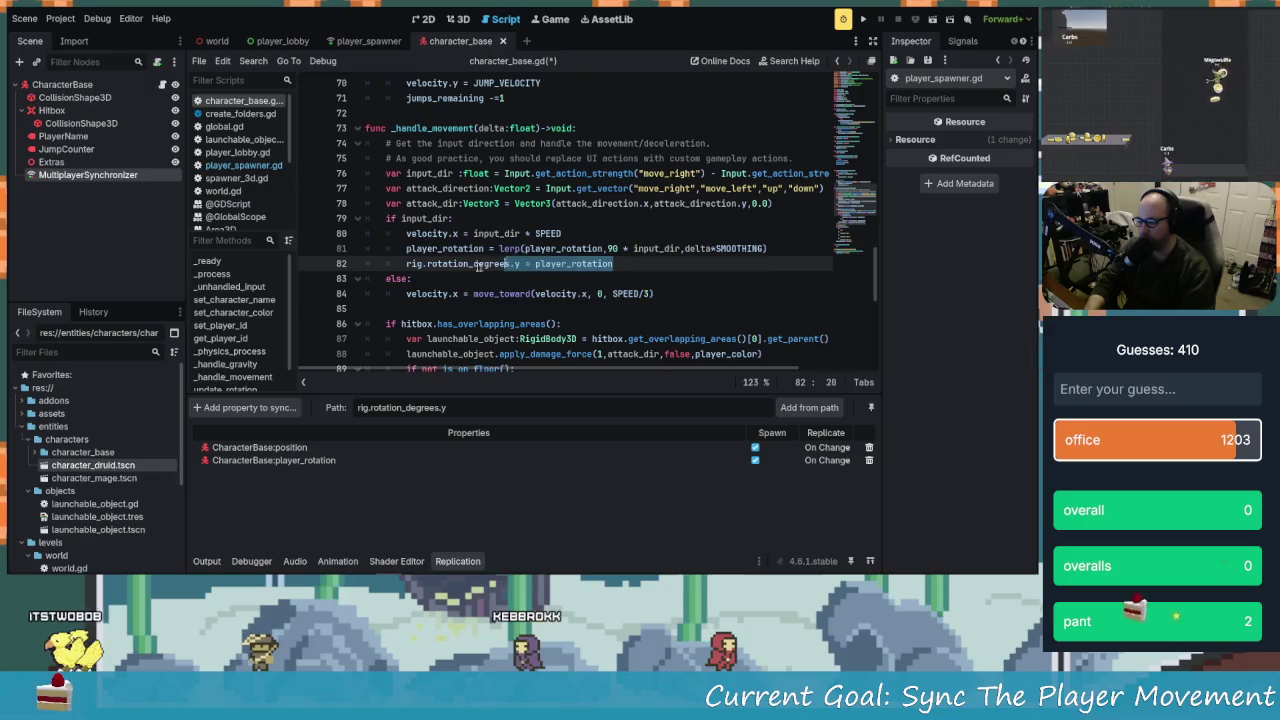
pyautogui.moveTo(409, 266); pyautogui.dragTo(405, 264)
pyautogui.hotkey('ctrl', 'c')
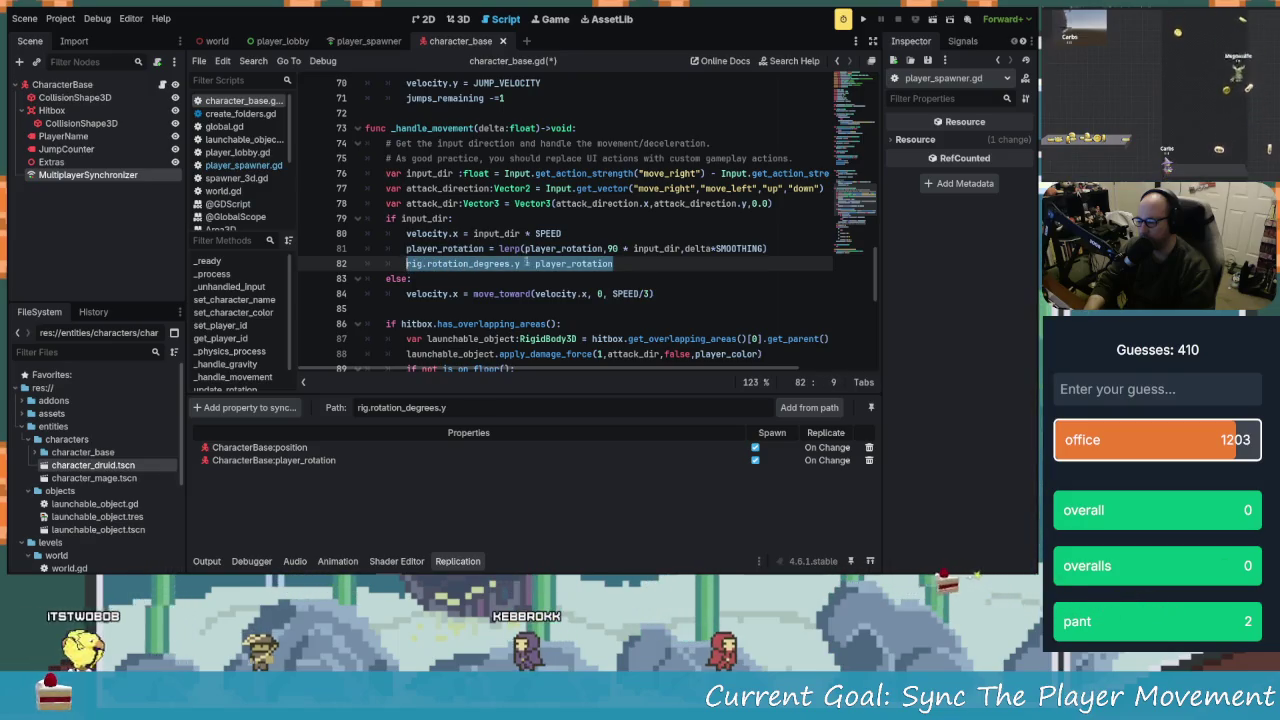
pyautogui.rightClick(497, 264)
pyautogui.click(545, 325)
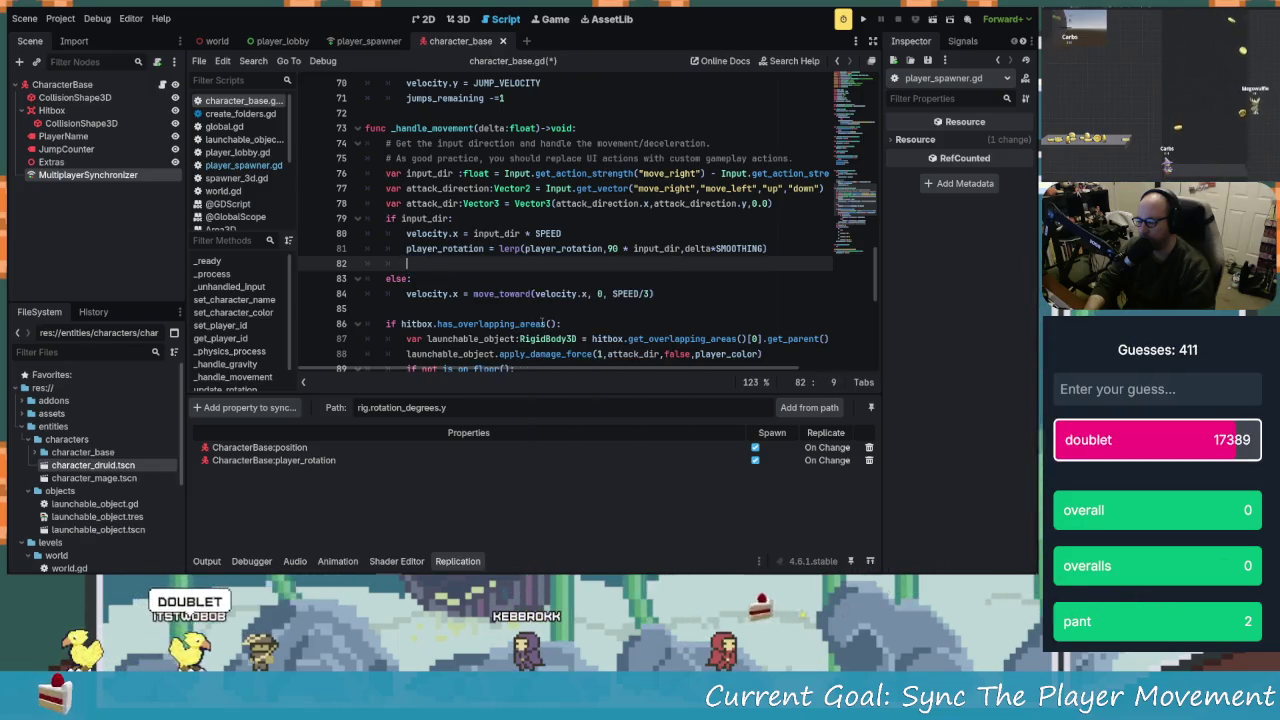
pyautogui.scroll(-9, 461, 273)
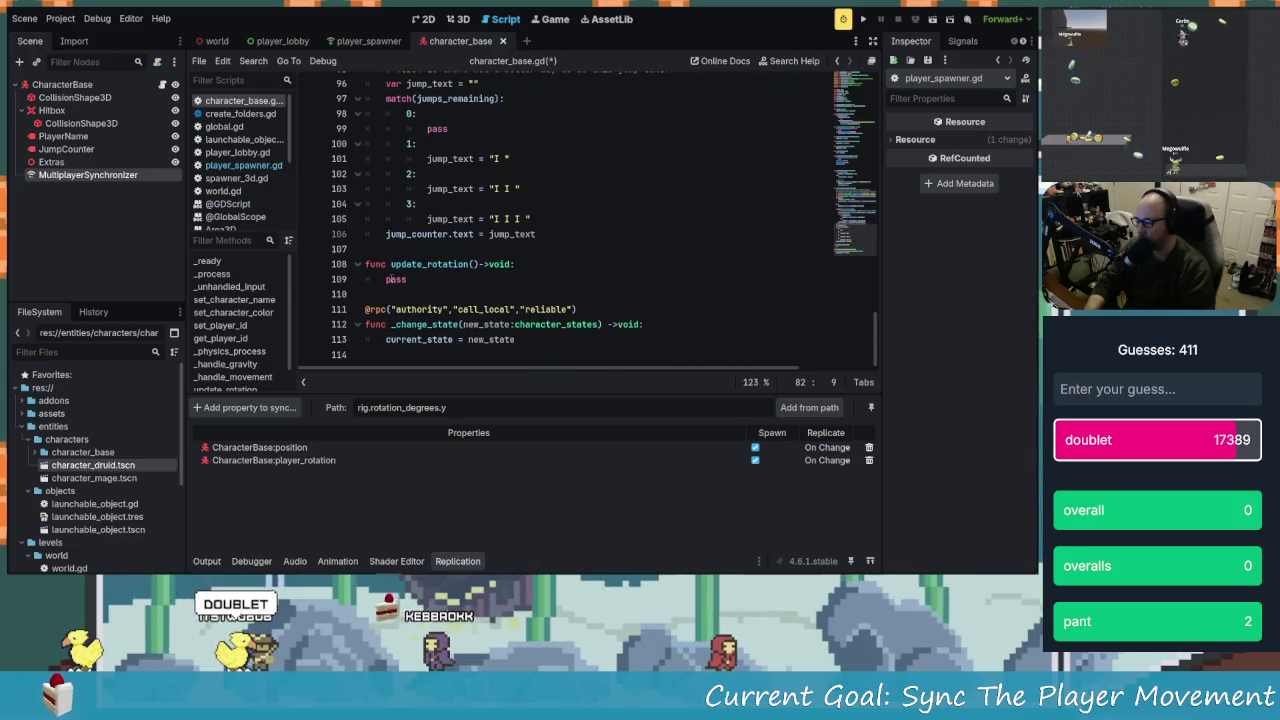
# Paste the rig rotation line into update_rotation and delete its pass placeholder
pyautogui.moveTo(390, 279); pyautogui.dragTo(414, 270)
pyautogui.press('Down')
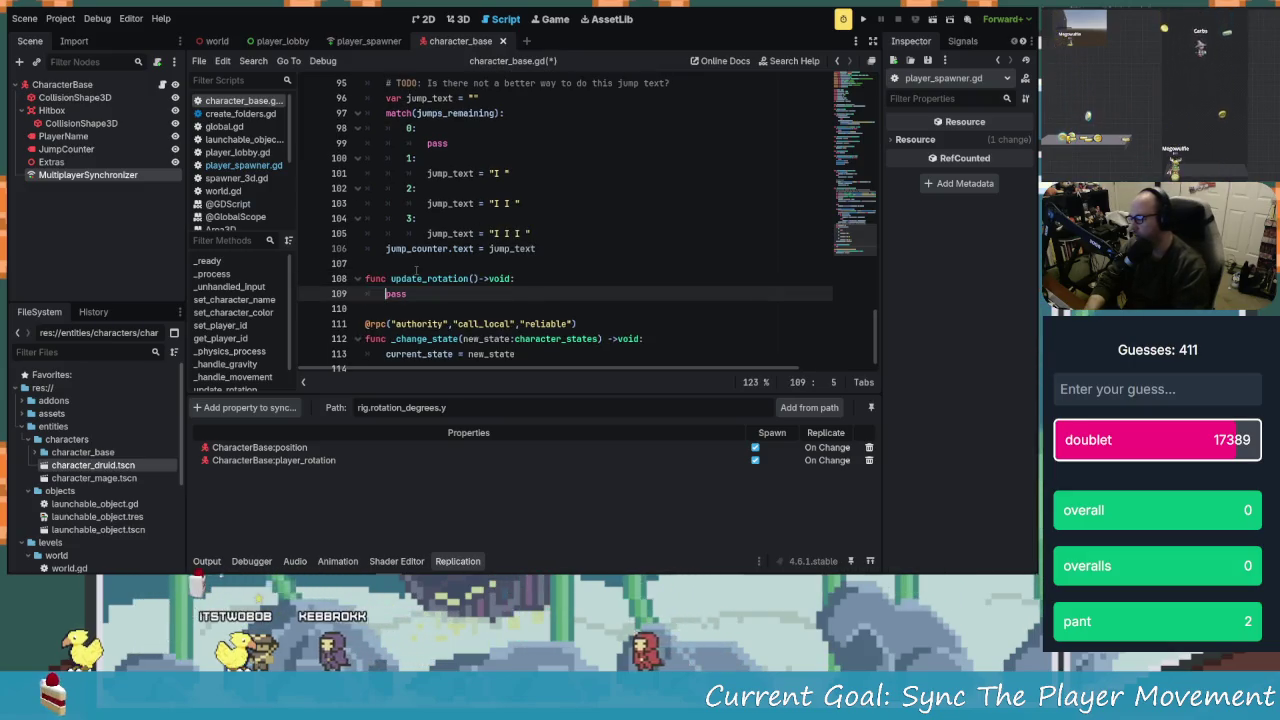
pyautogui.press('Return')
pyautogui.press('Up')
pyautogui.hotkey('ctrl', 'v')
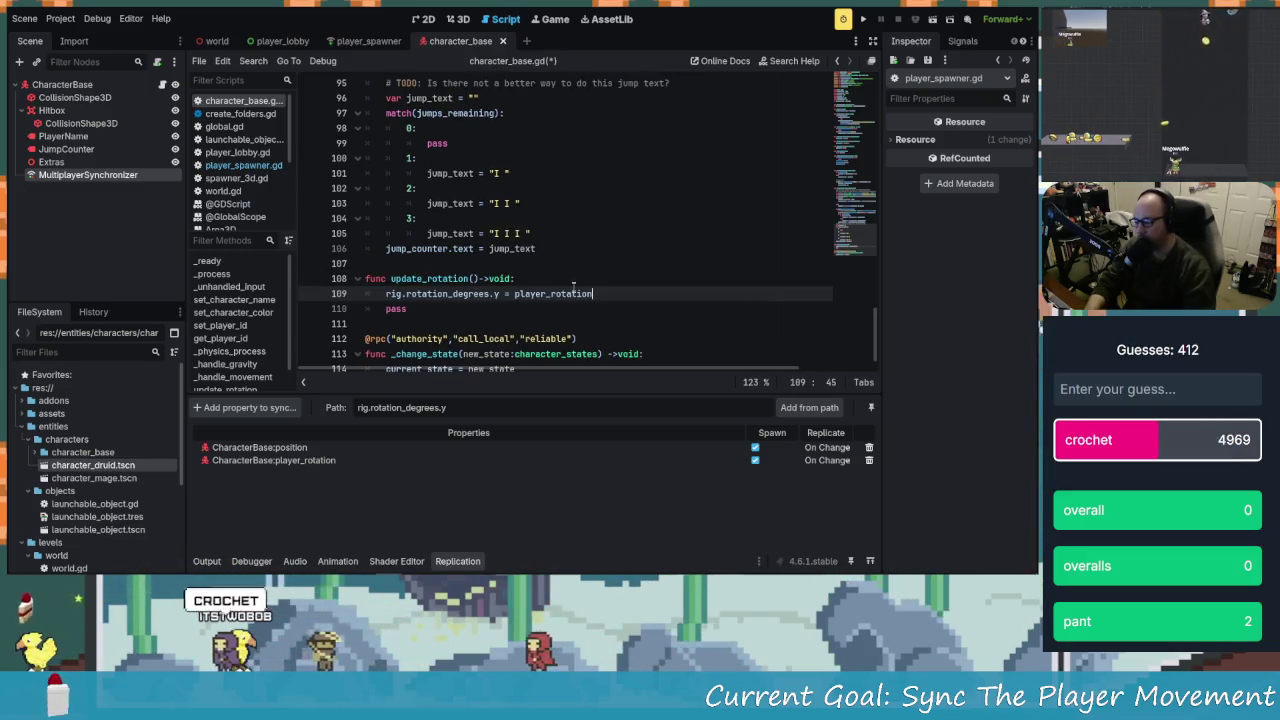
pyautogui.click(447, 313)
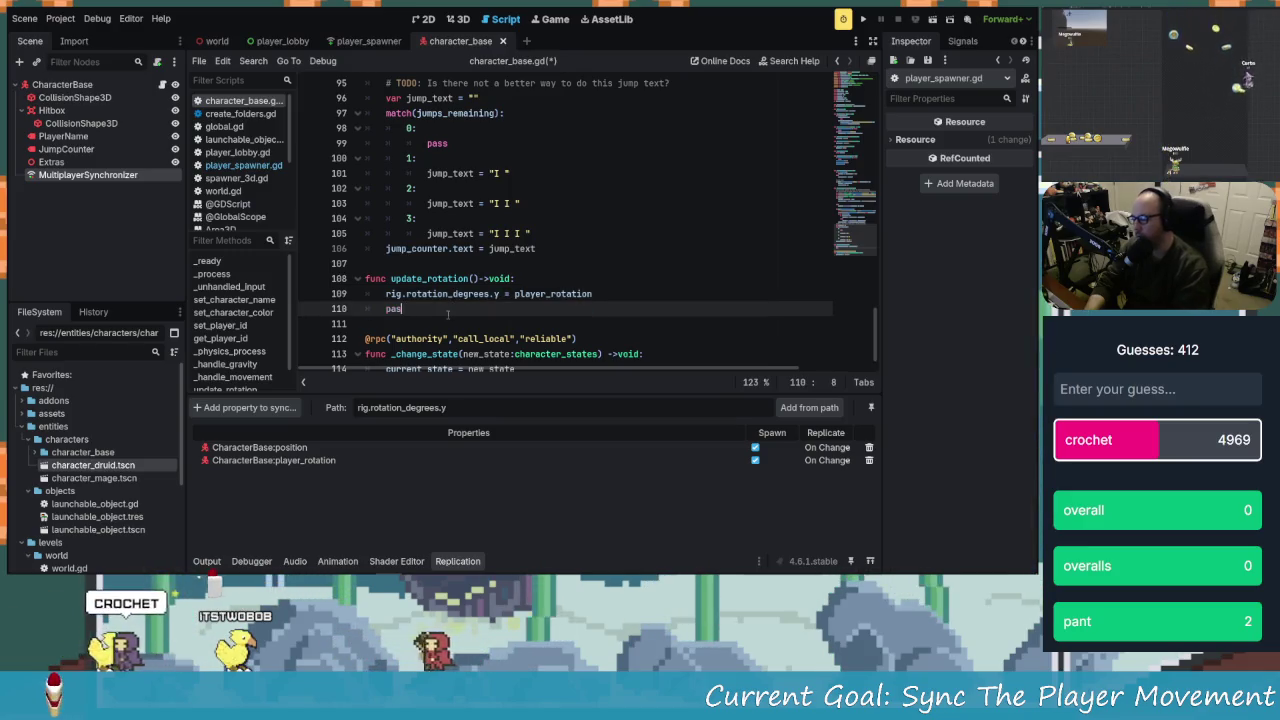
pyautogui.press('BackSpace')
pyautogui.press('Up')
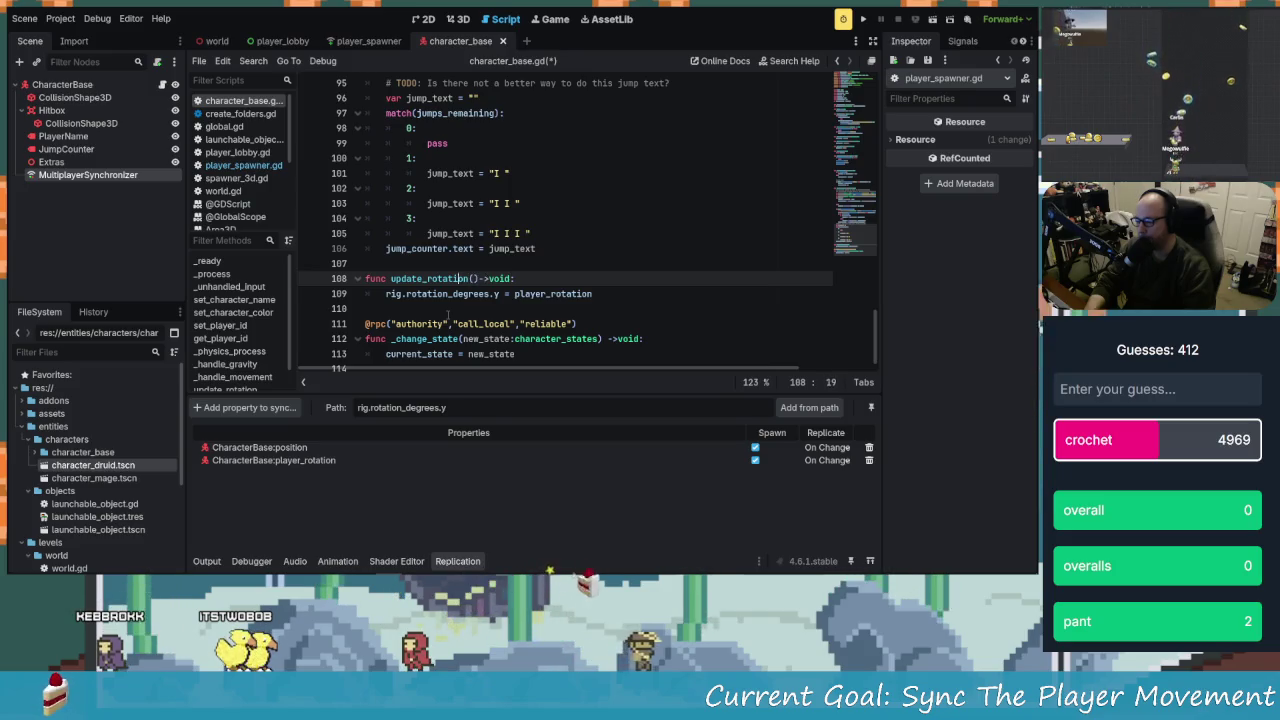
# Add an extra blank line above update_rotation and return to the empty line 82
pyautogui.press('Left')
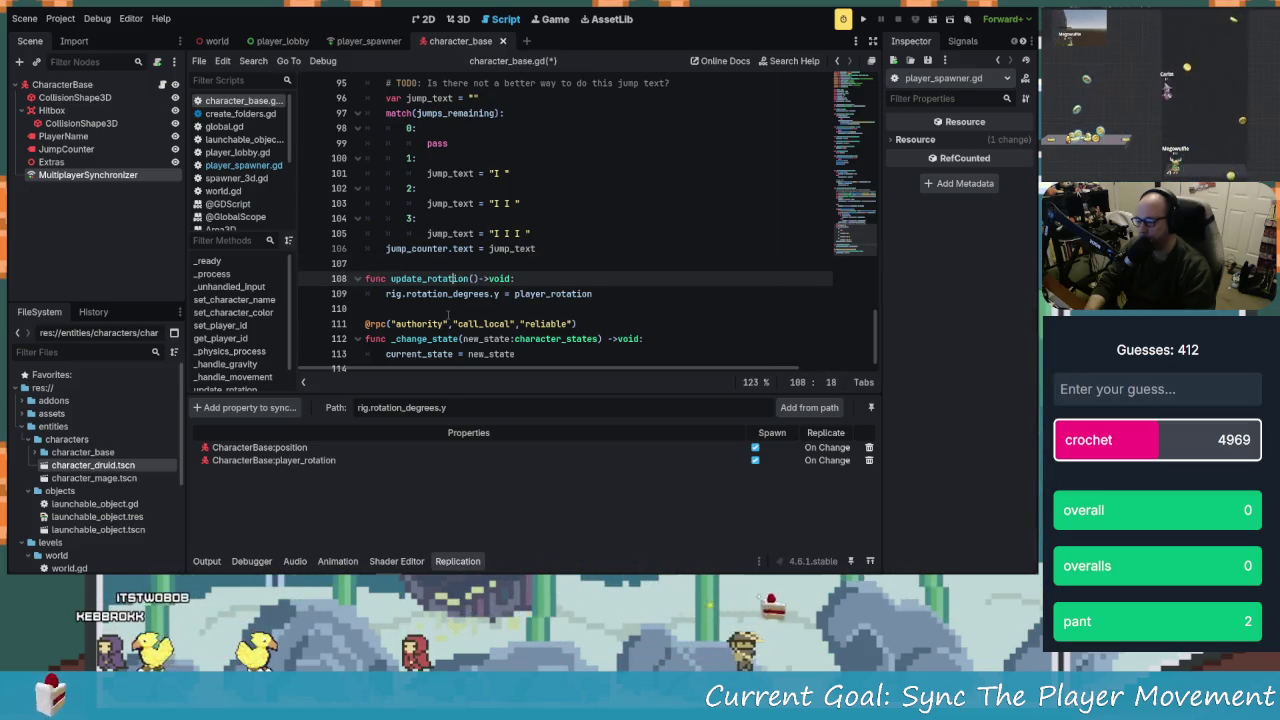
pyautogui.press('Up')
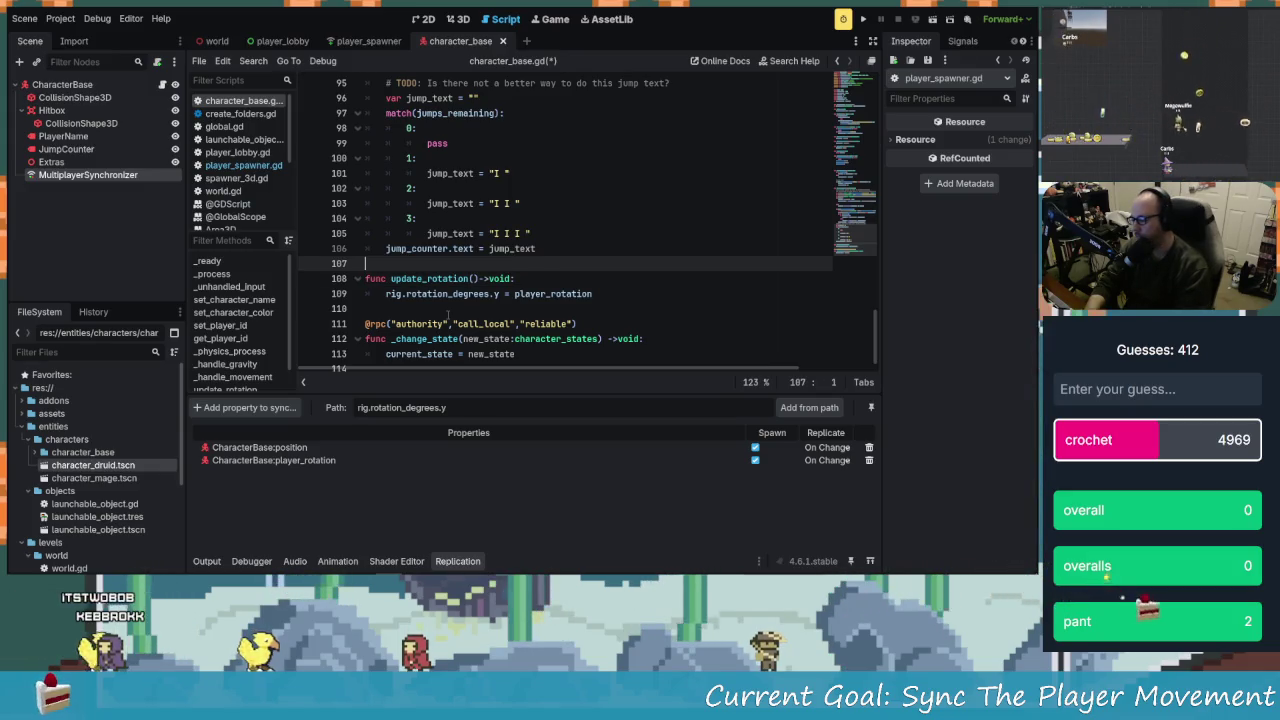
pyautogui.press('Down')
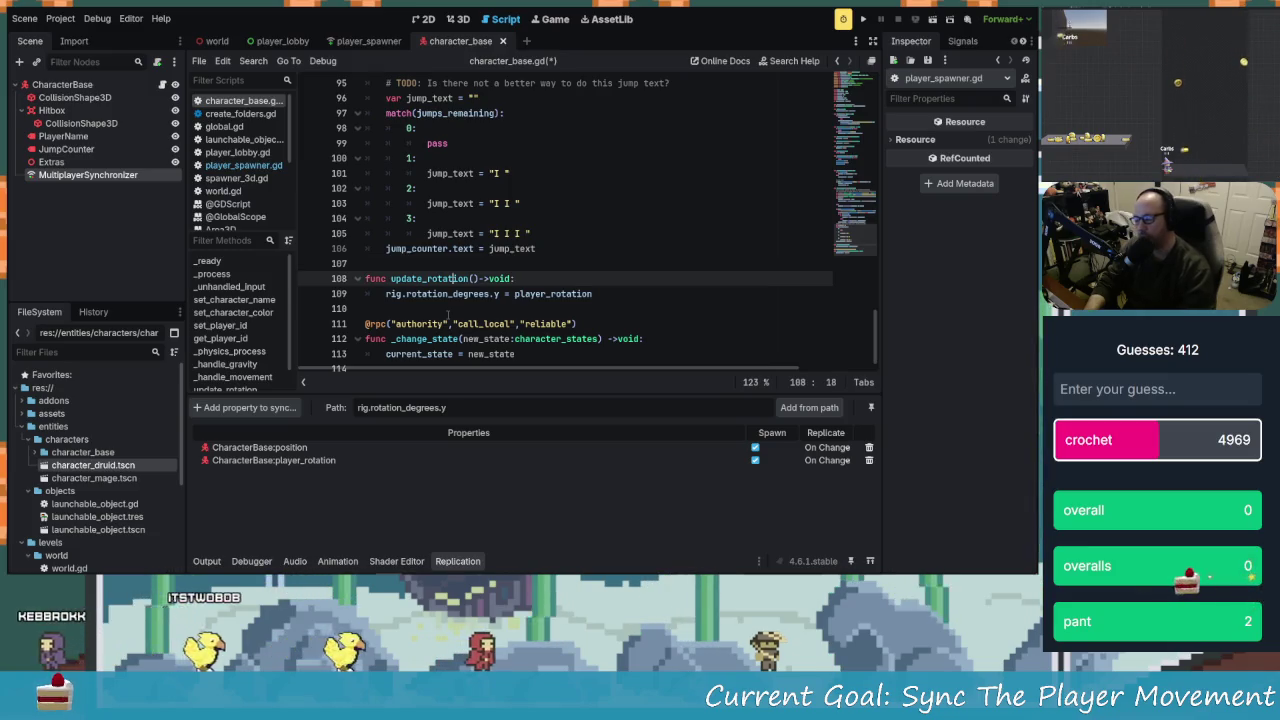
pyautogui.press('Up')
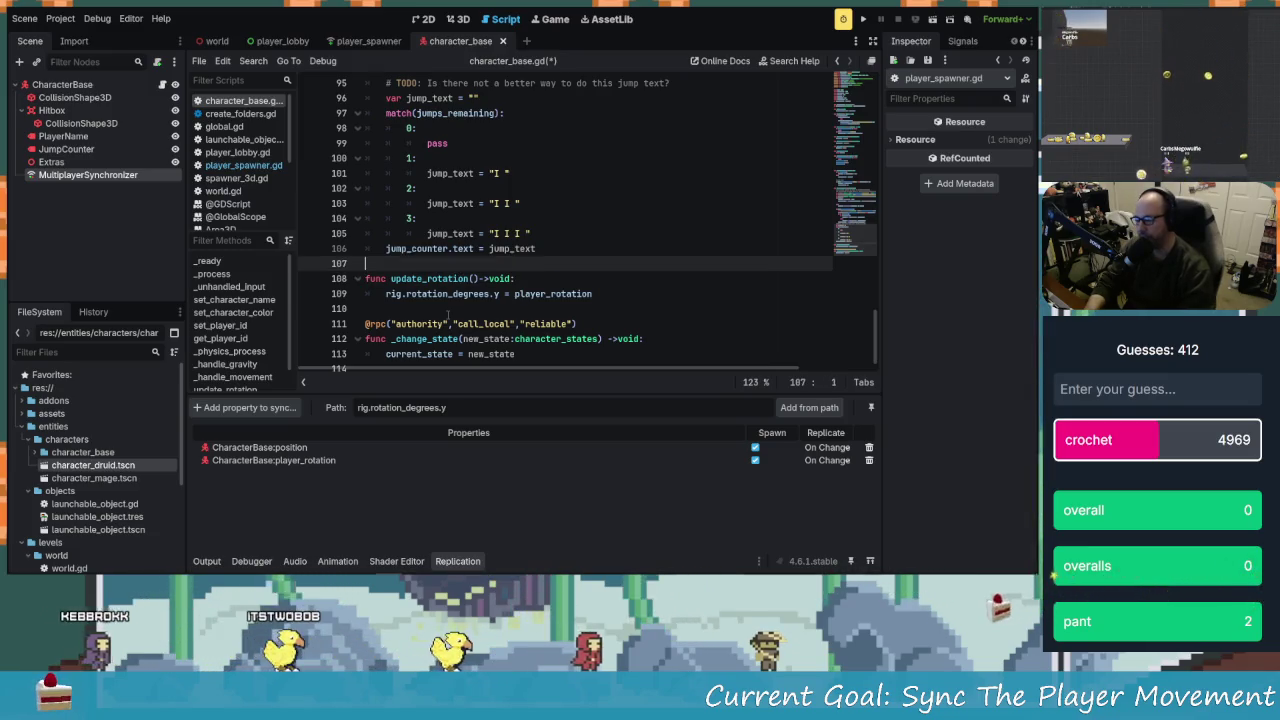
pyautogui.press('Return')
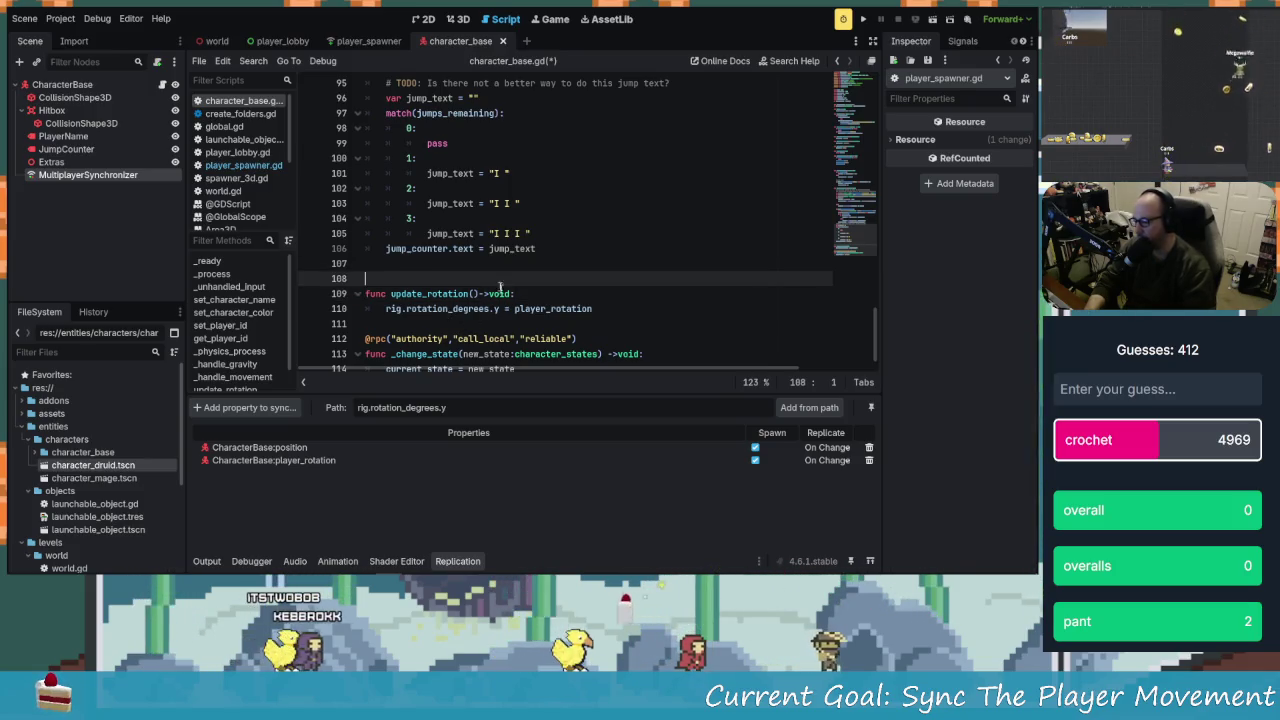
pyautogui.click(474, 293)
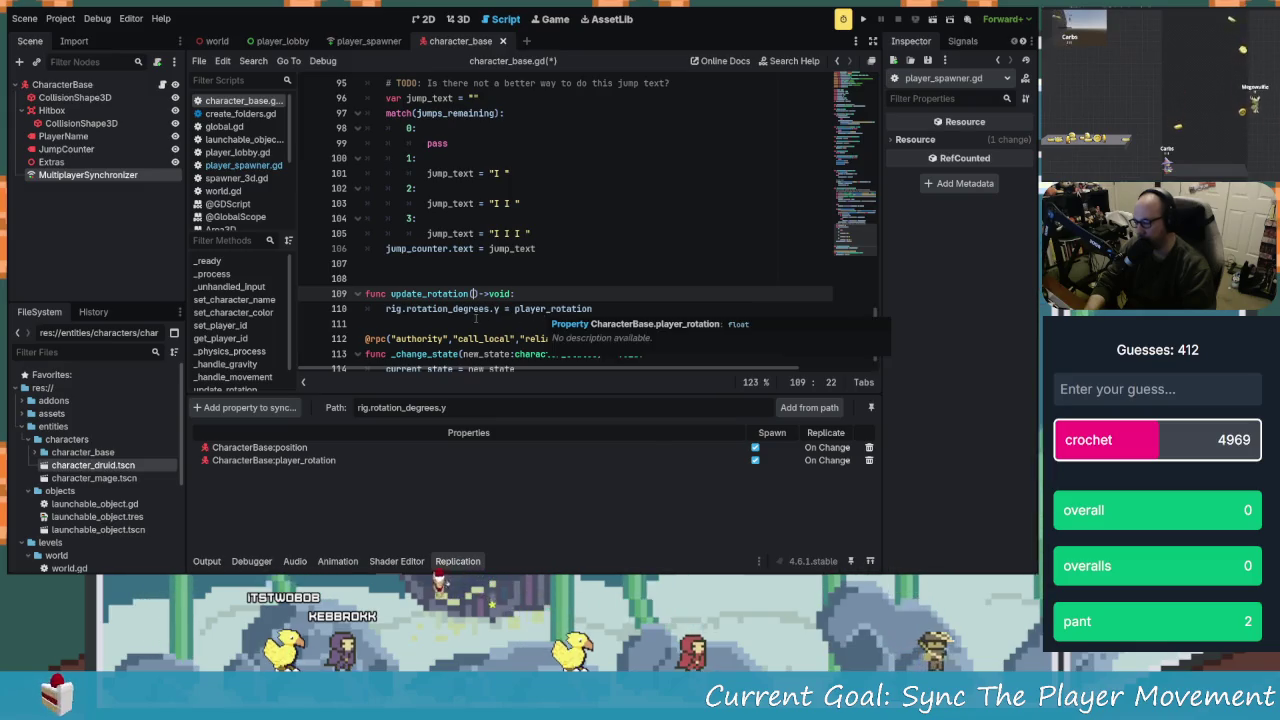
pyautogui.click(403, 282)
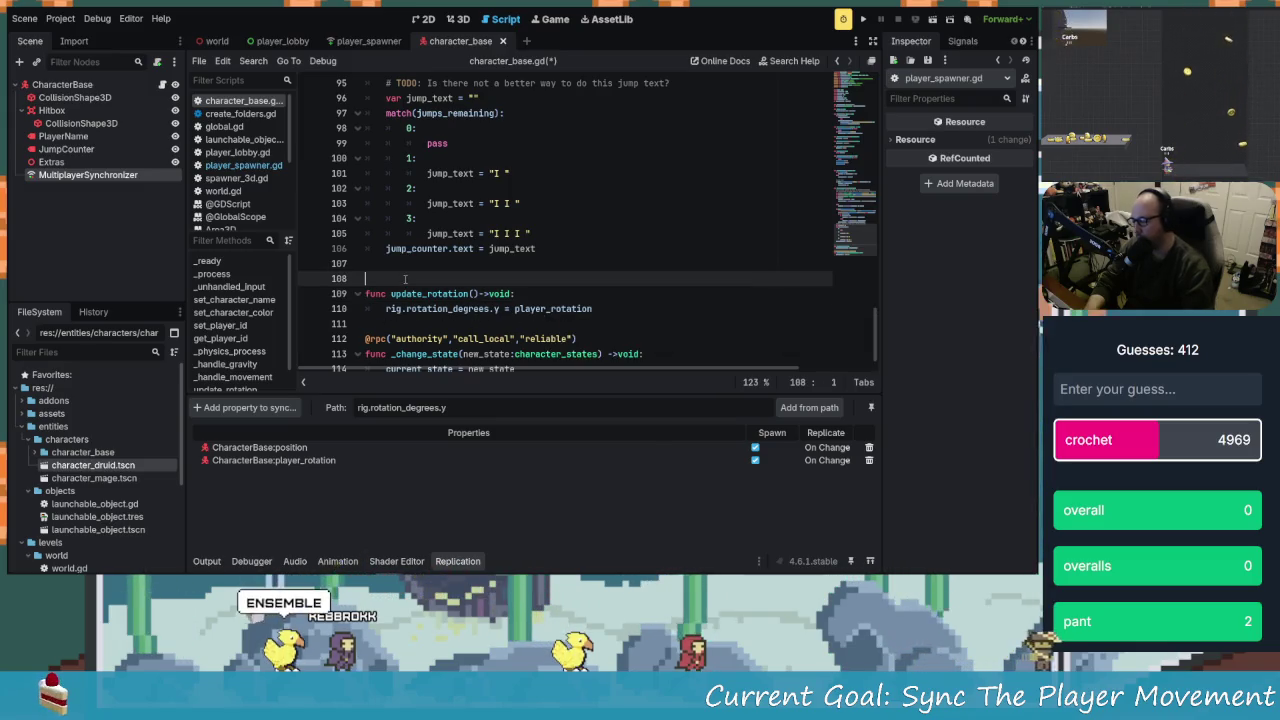
pyautogui.scroll(7, 405, 279)
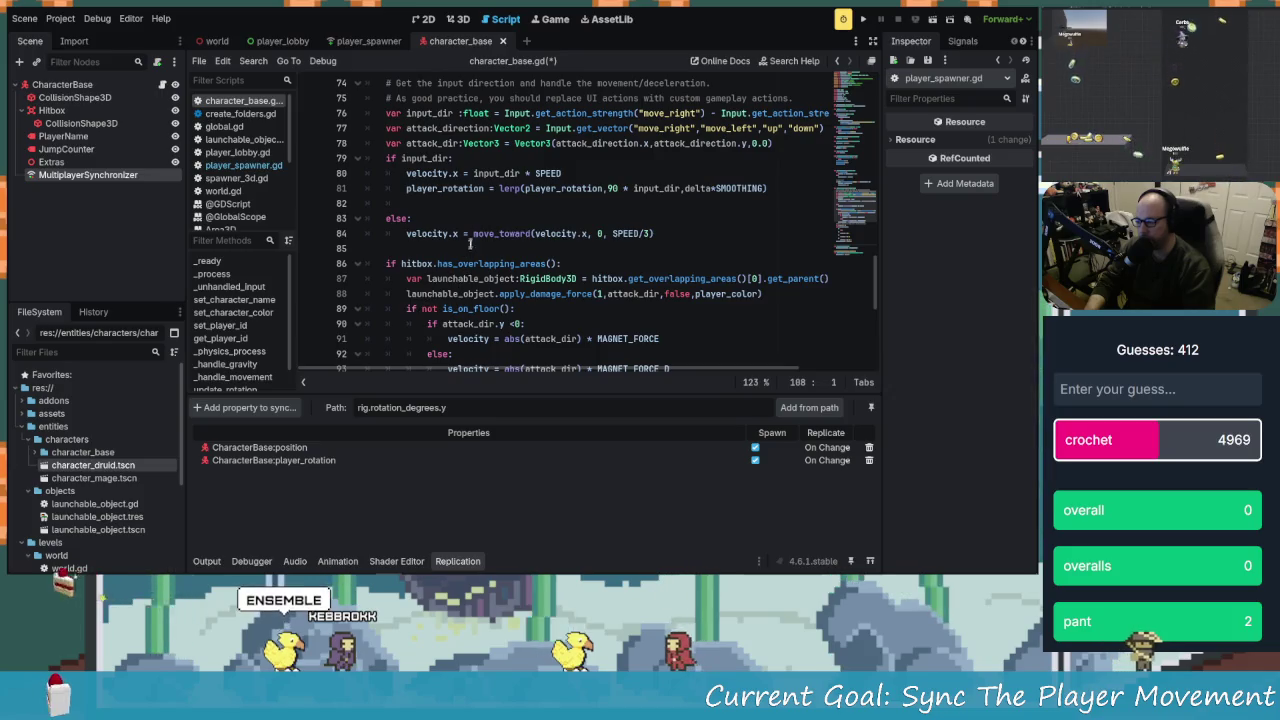
pyautogui.click(475, 202)
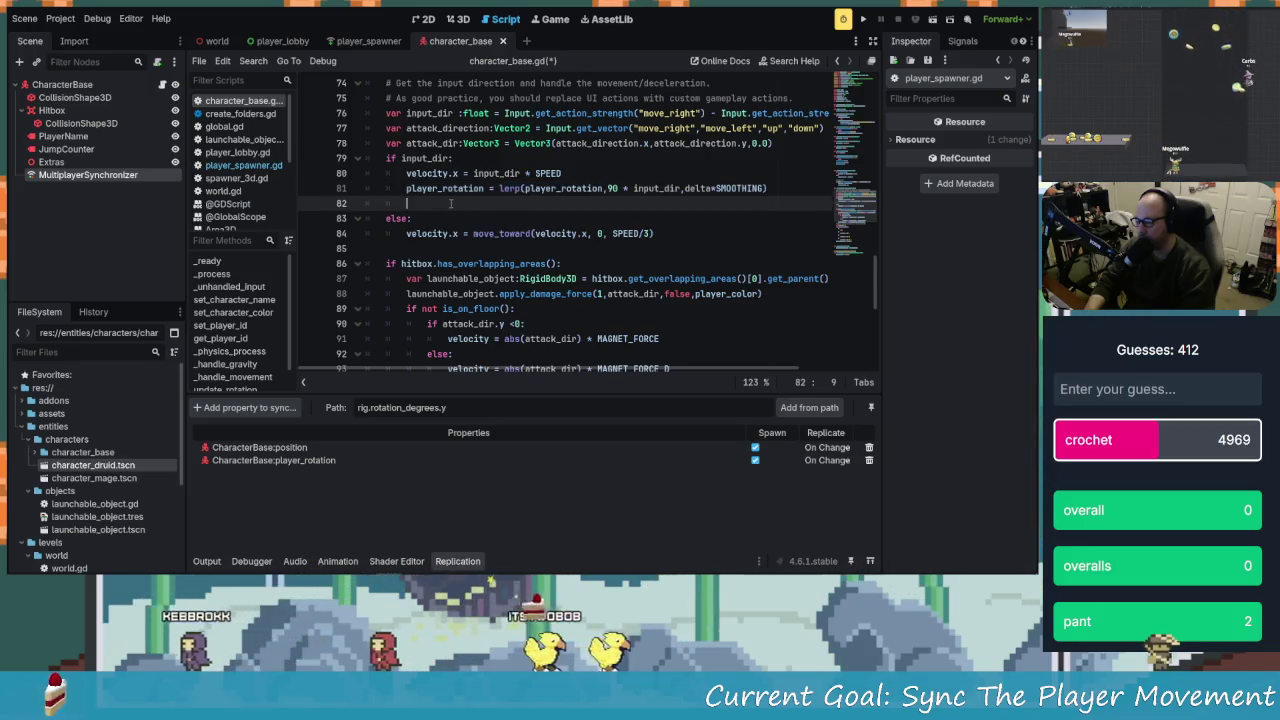
# Add a new_rotation:float parameter to update_rotation()
pyautogui.scroll(-6, 577, 362)
pyautogui.scroll(-1, 515, 330)
pyautogui.click(582, 308)
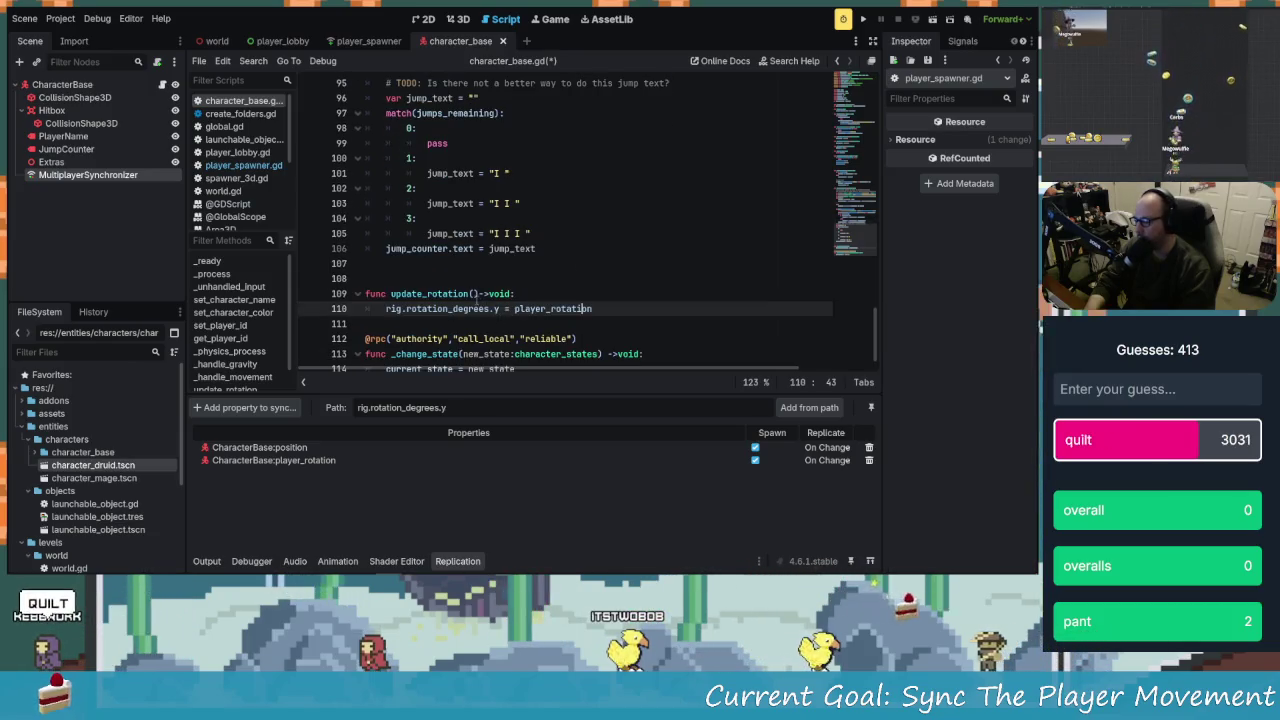
pyautogui.click(474, 294)
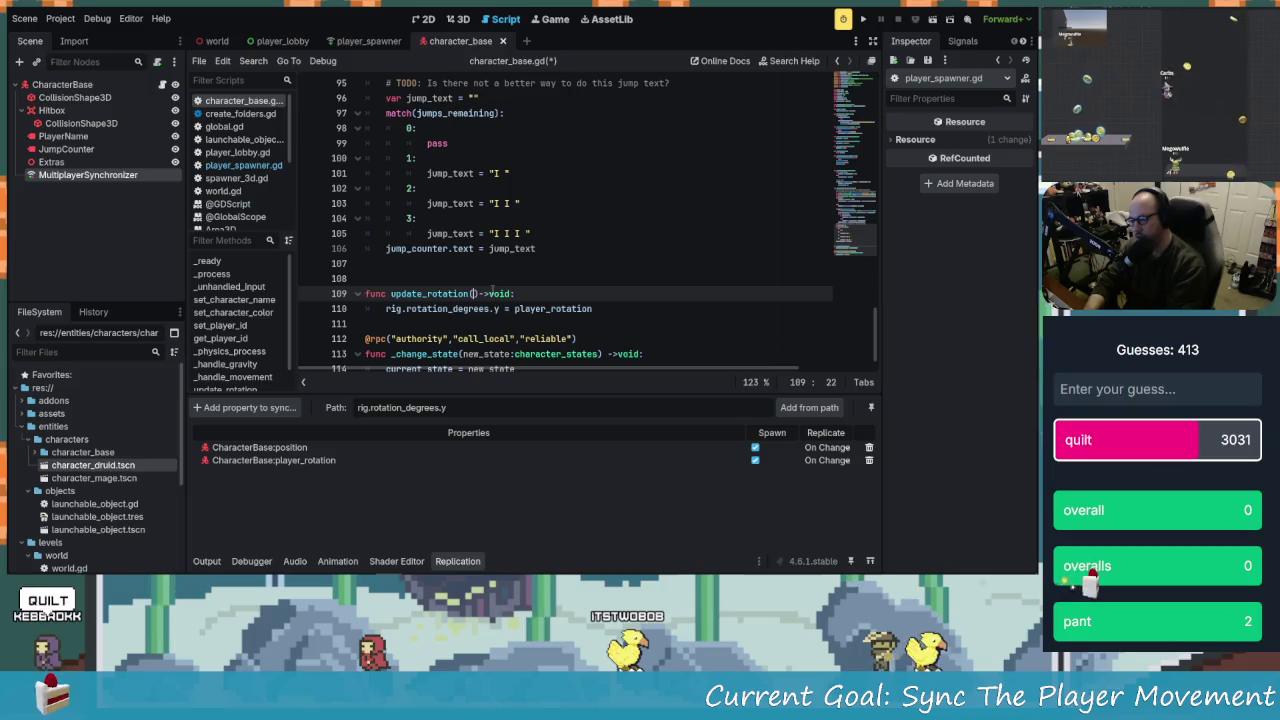
pyautogui.write('new_r')
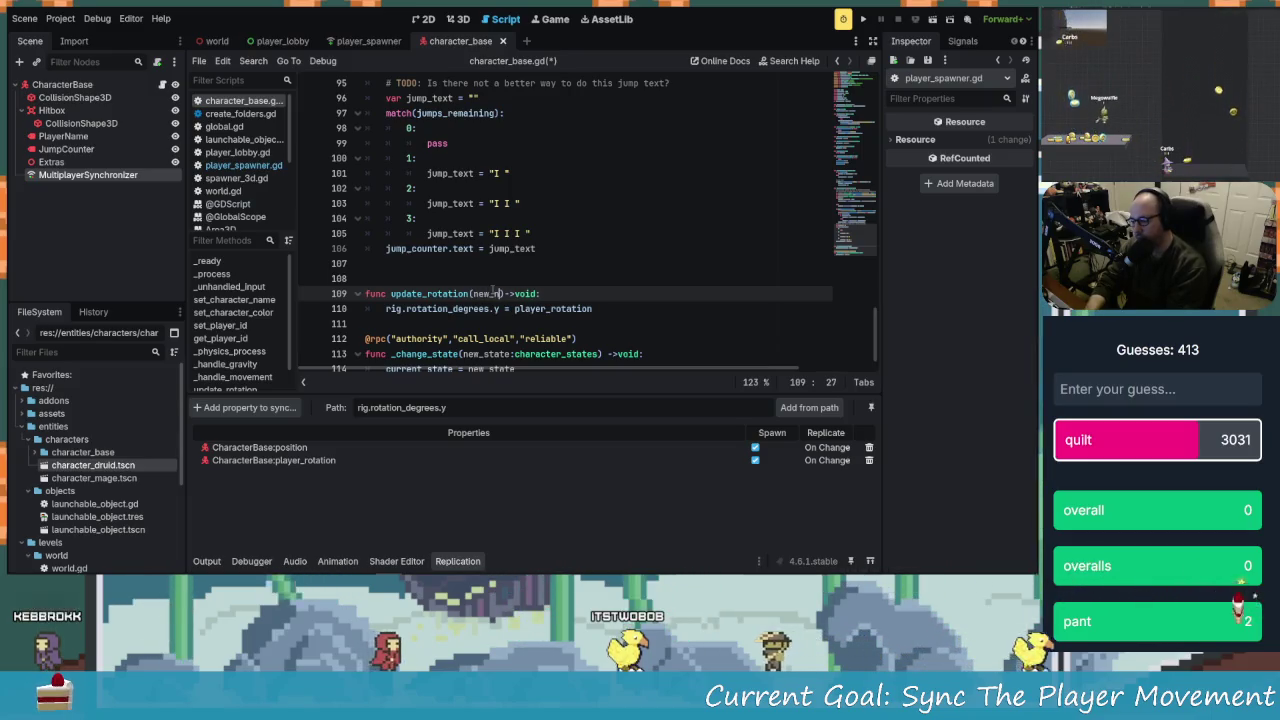
pyautogui.write('otation:float')
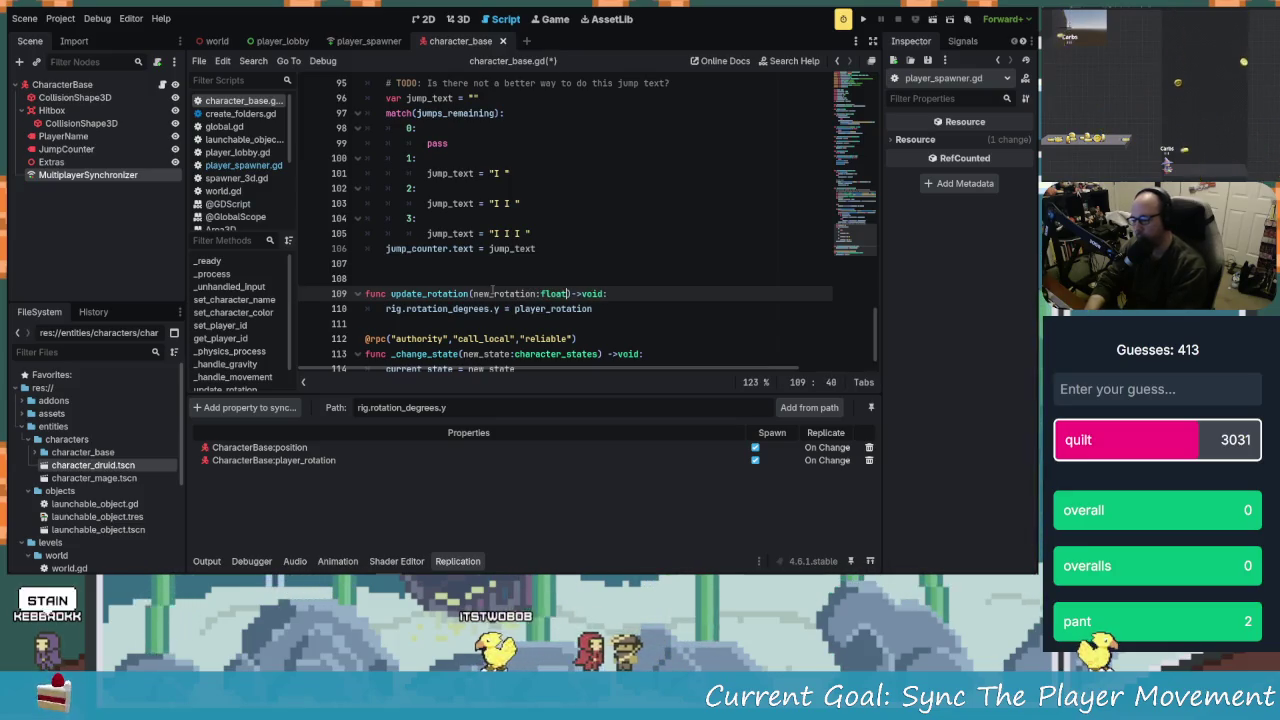
# Delete player_rotation from the right side of the rig rotation assignment on line 110
pyautogui.press('Down')
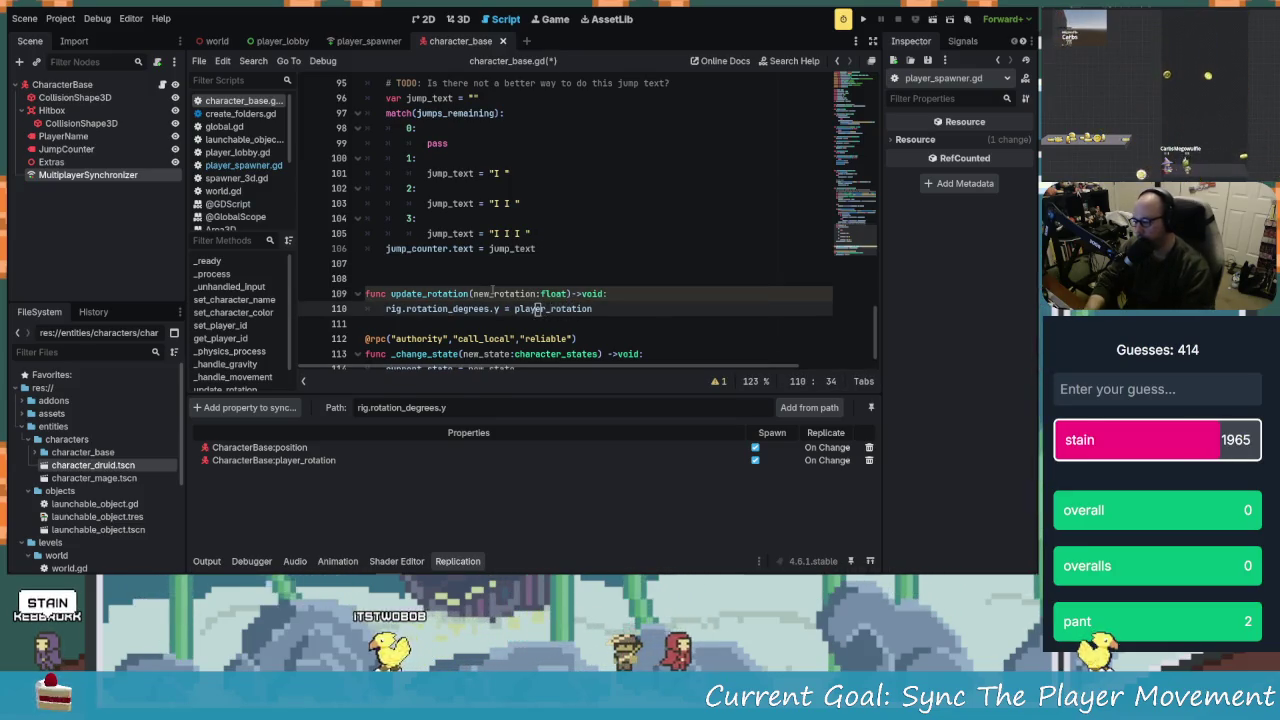
pyautogui.press('Left')
pyautogui.press('Left')
pyautogui.press('Left')
pyautogui.press('BackSpace')
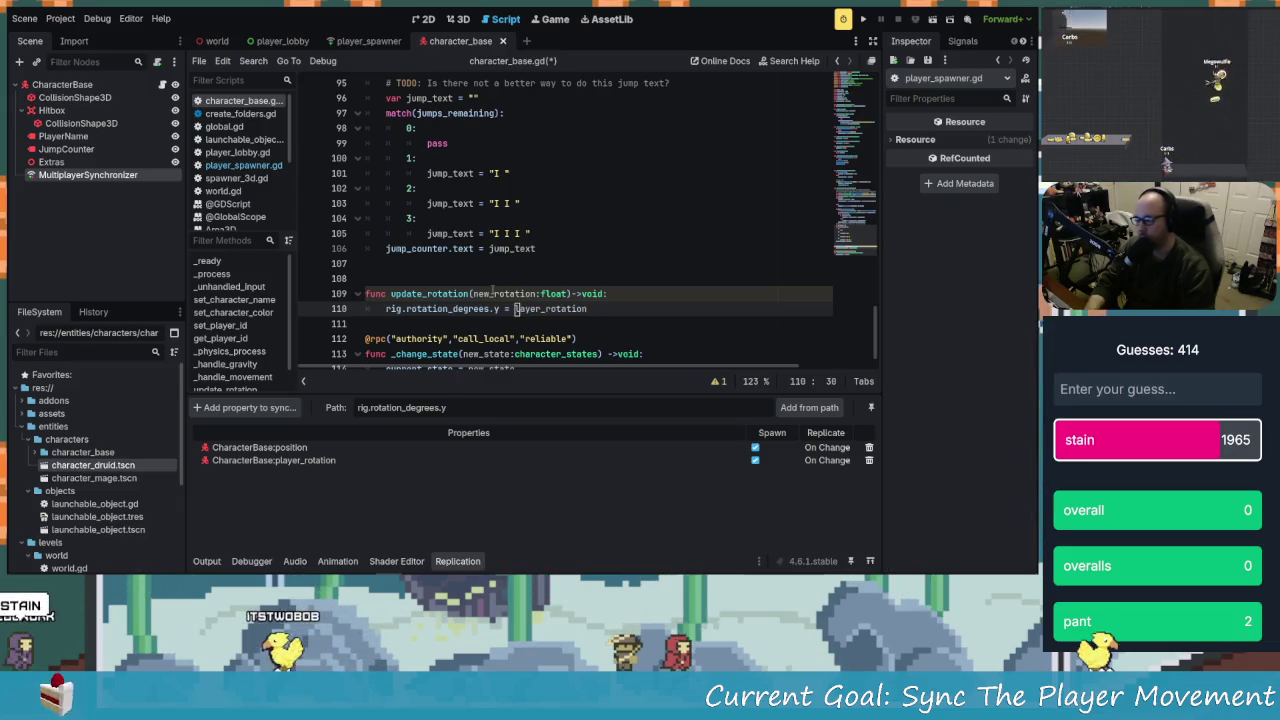
pyautogui.press('Delete')
pyautogui.press('Delete')
pyautogui.press('Delete')
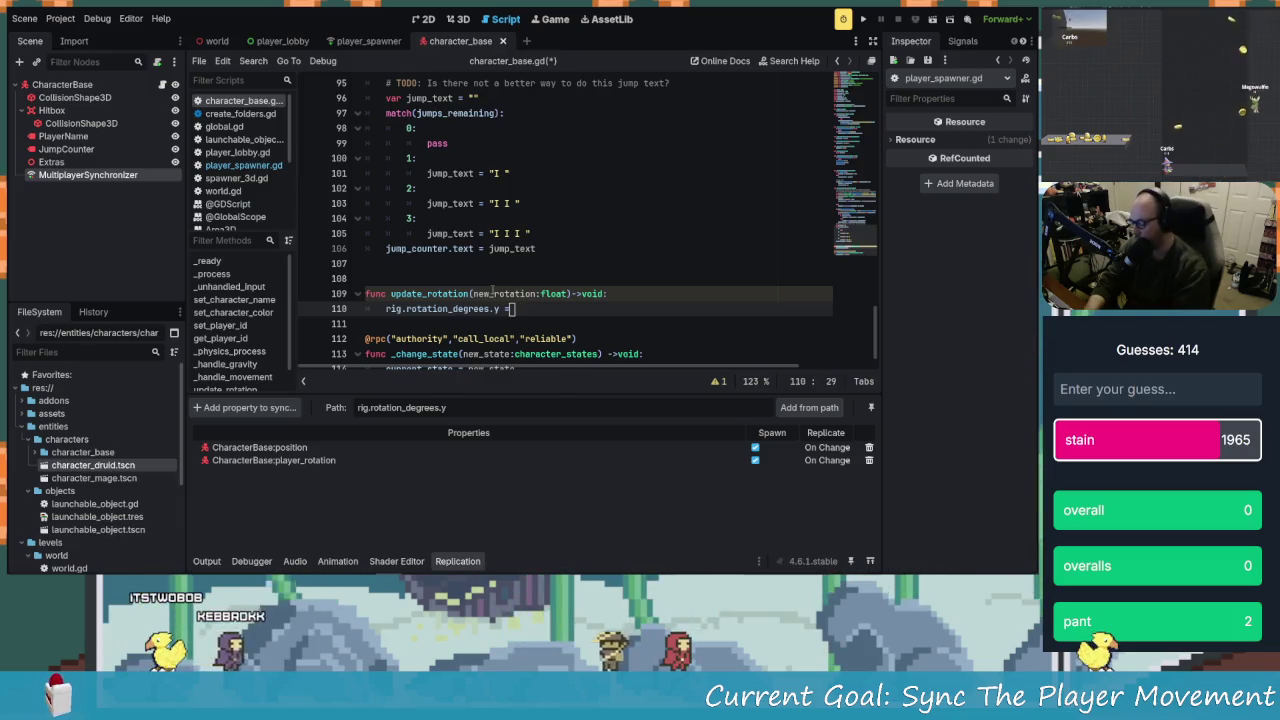
pyautogui.scroll(2, 492, 289)
pyautogui.scroll(6, 492, 290)
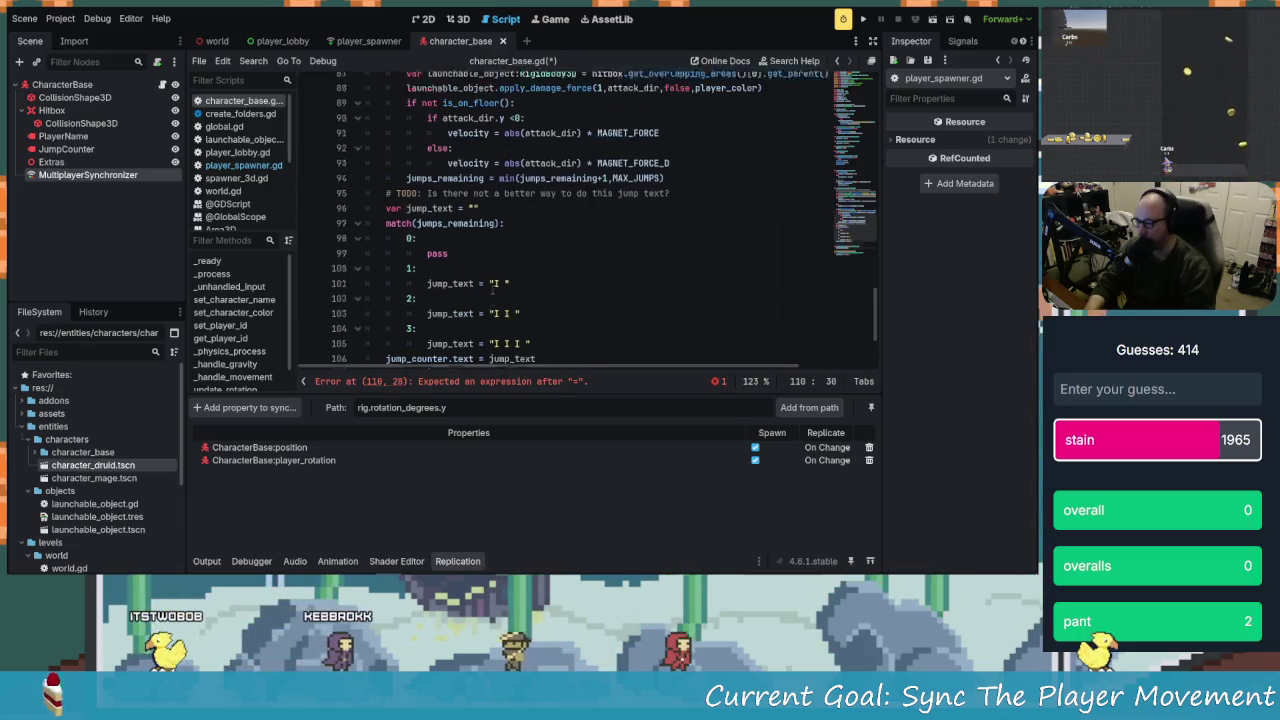
# On line 81, replace 'player_rotation = lerp' with a call to update_rotation
pyautogui.scroll(3, 486, 305)
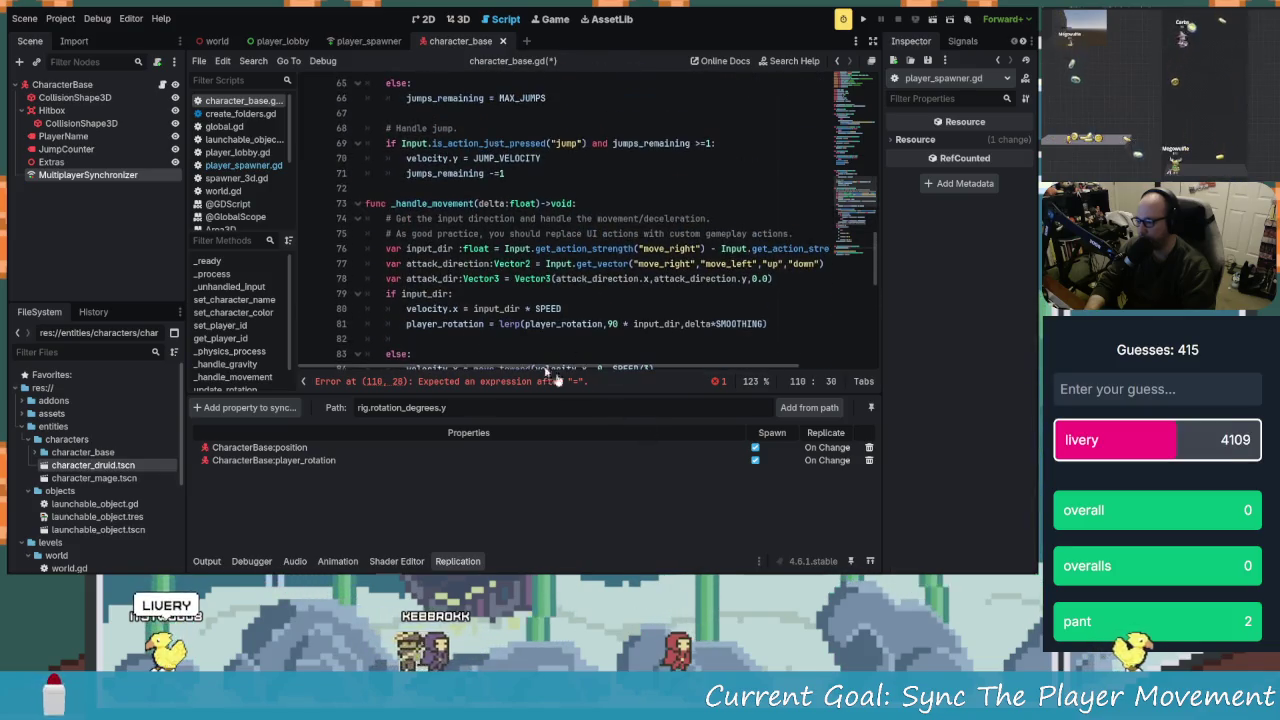
pyautogui.scroll(-2, 490, 290)
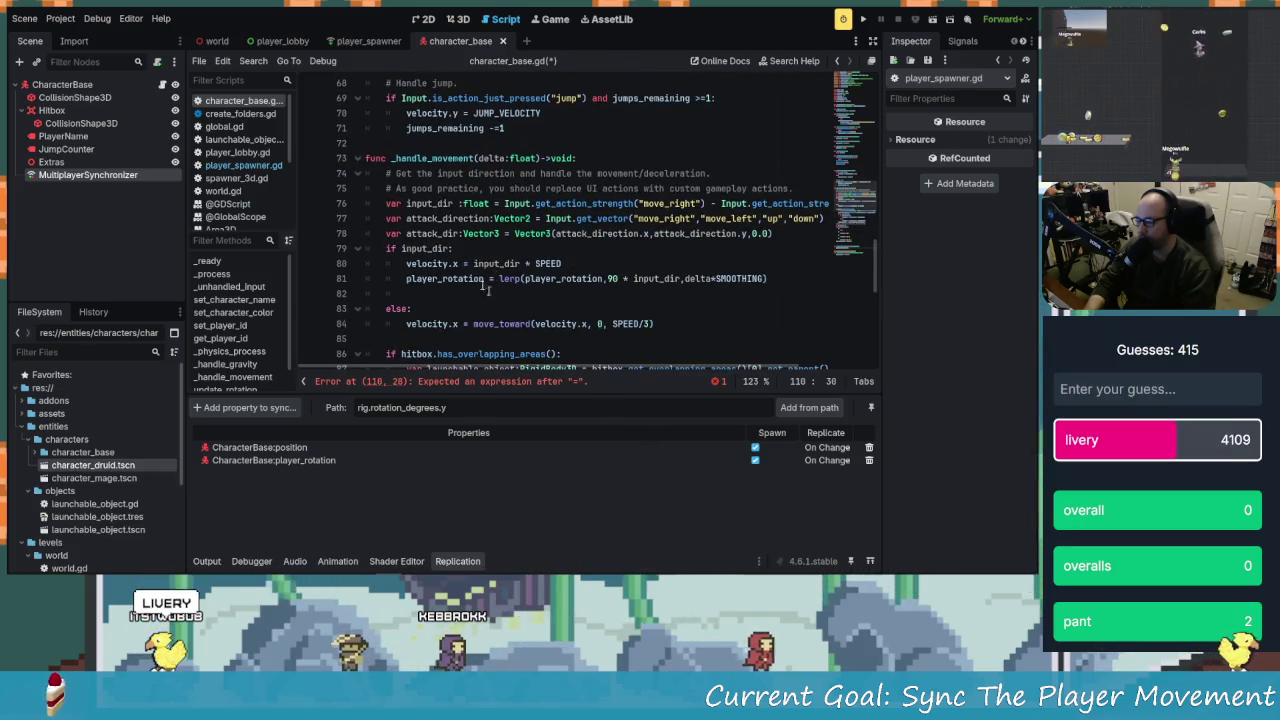
pyautogui.scroll(-1, 492, 275)
pyautogui.click(450, 249)
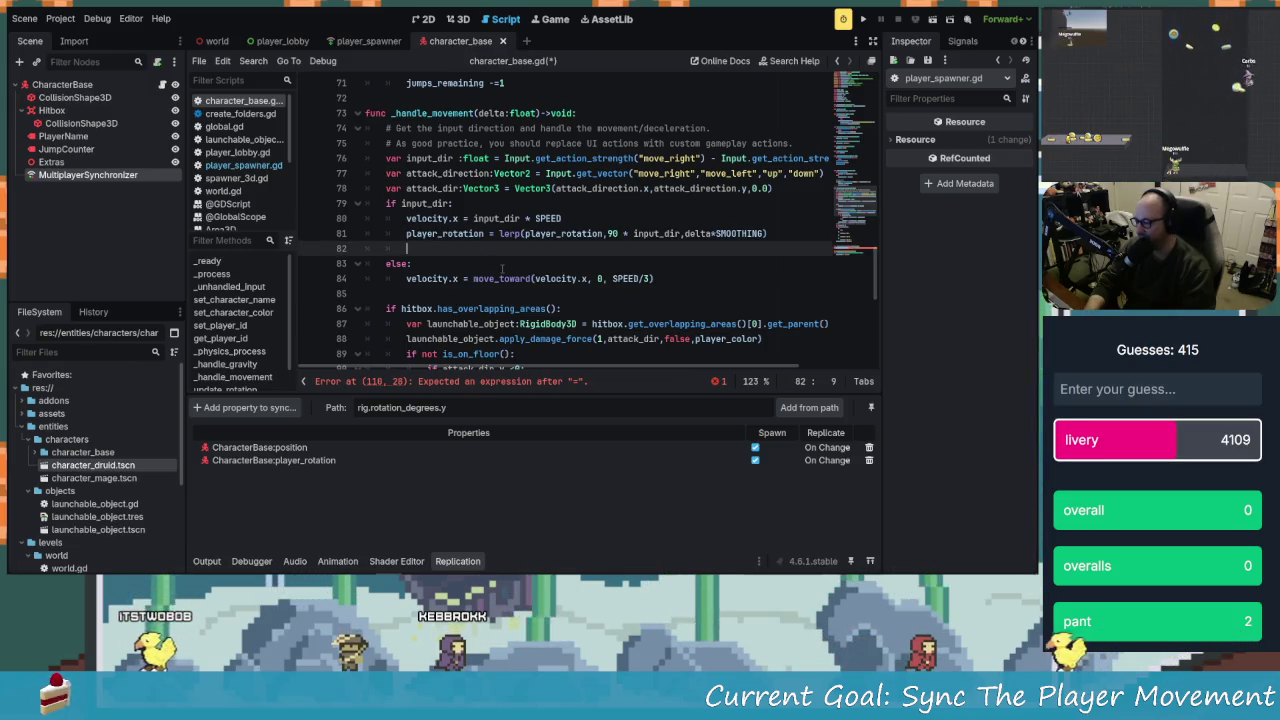
pyautogui.click(498, 233)
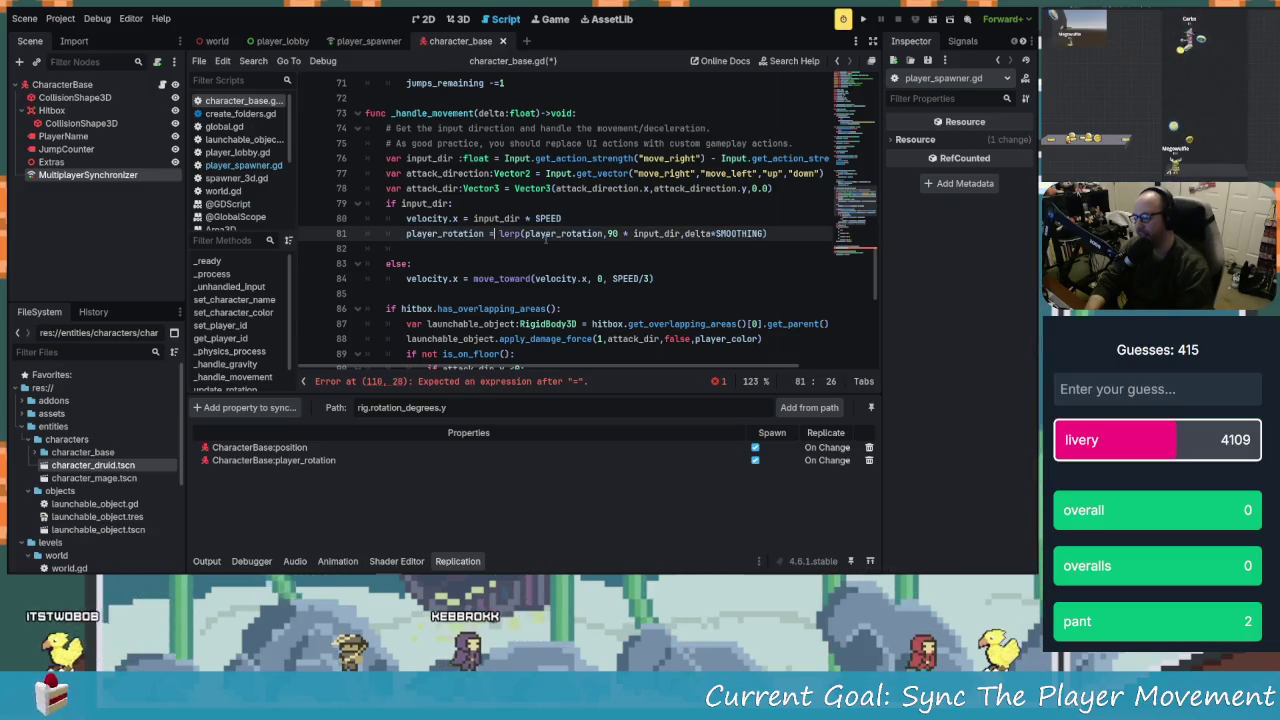
pyautogui.press('BackSpace')
pyautogui.press('BackSpace')
pyautogui.press('BackSpace')
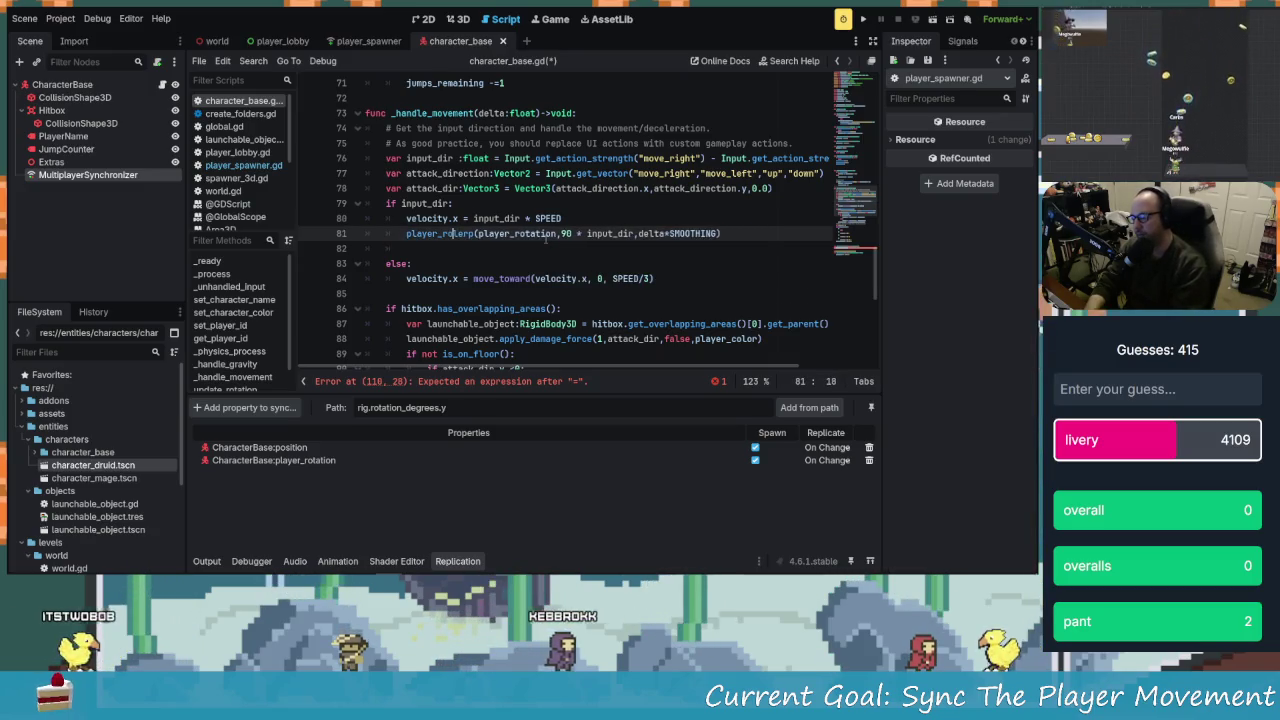
pyautogui.press('BackSpace')
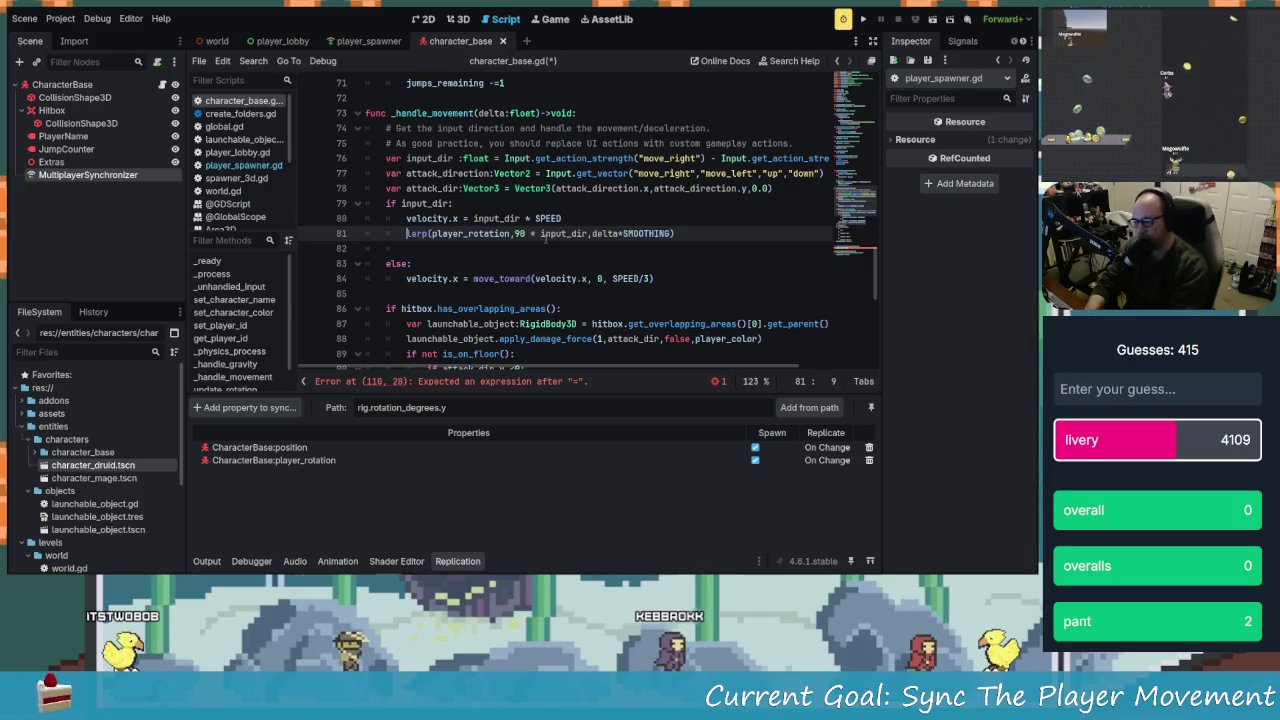
pyautogui.write('updat')
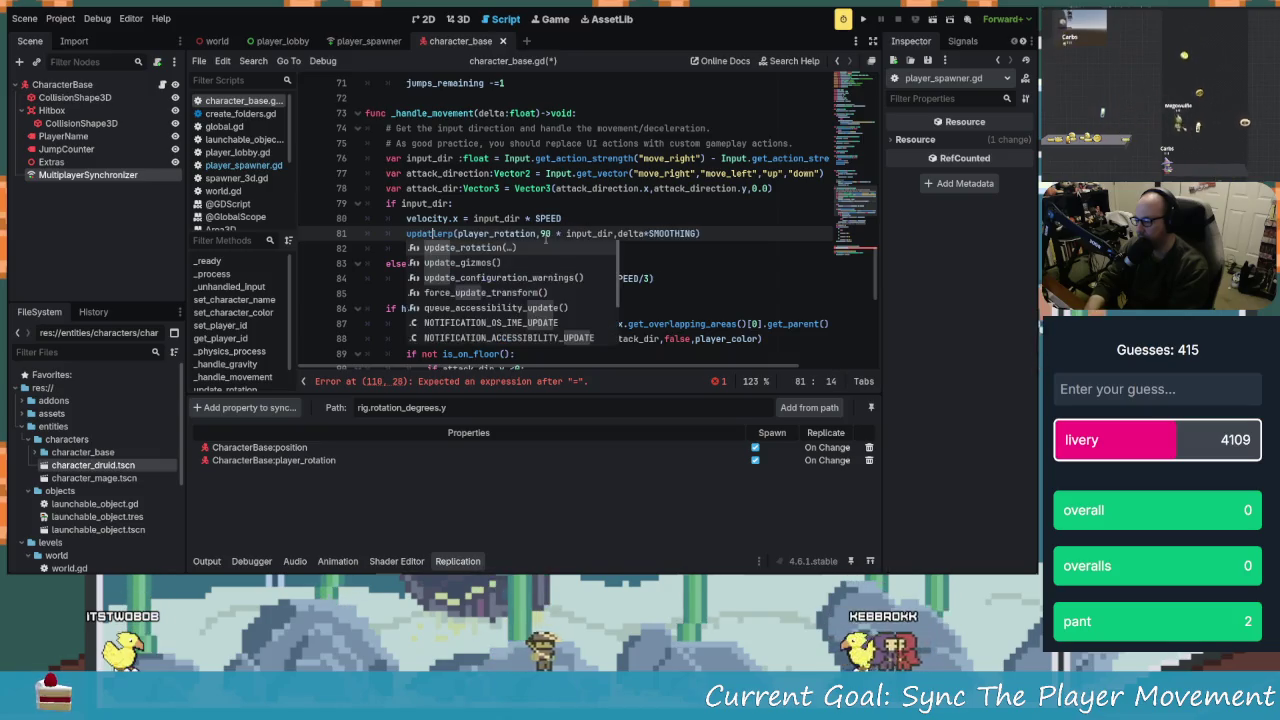
pyautogui.press('Tab')
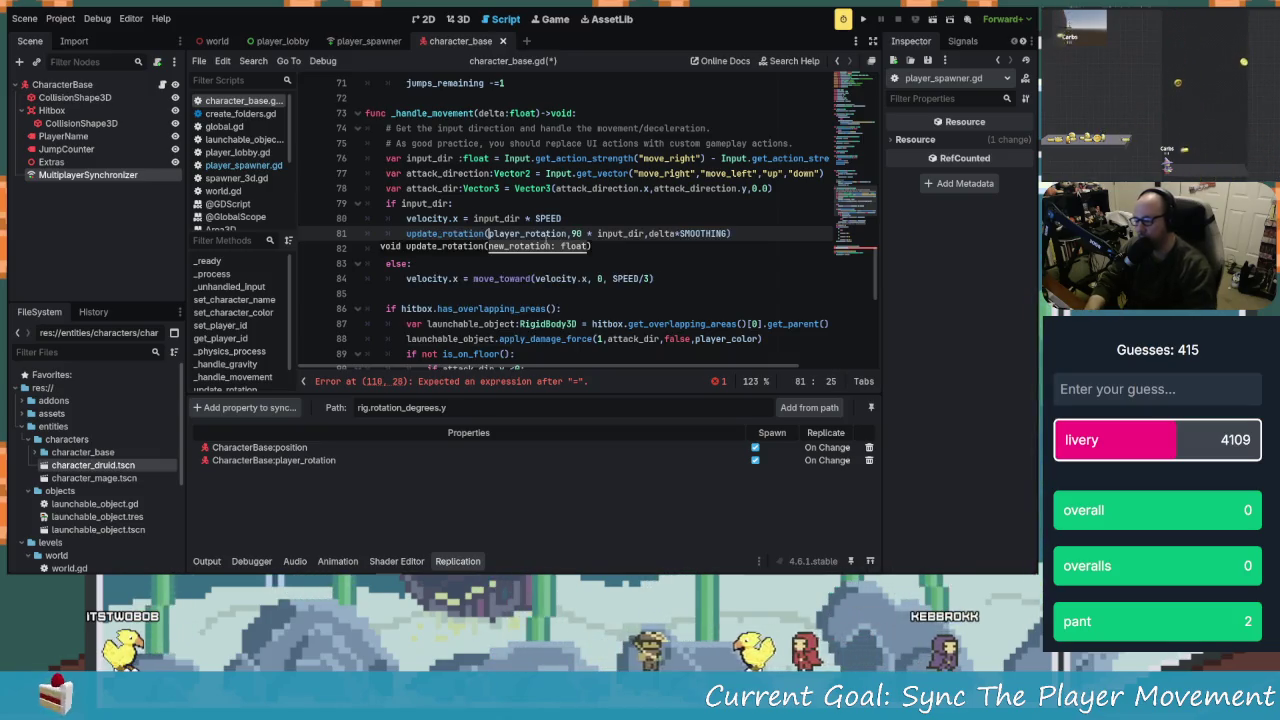
# Append .rpc to the update_rotation call on line 81
pyautogui.press('Down')
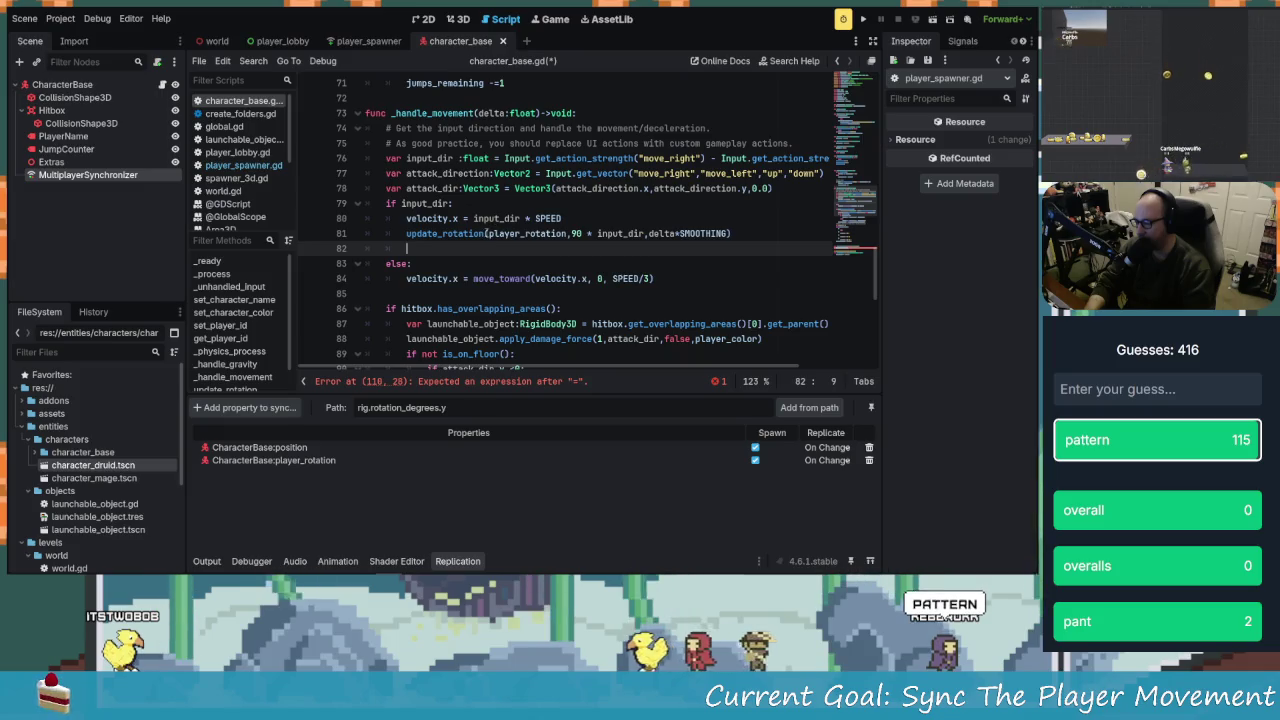
pyautogui.click(485, 233)
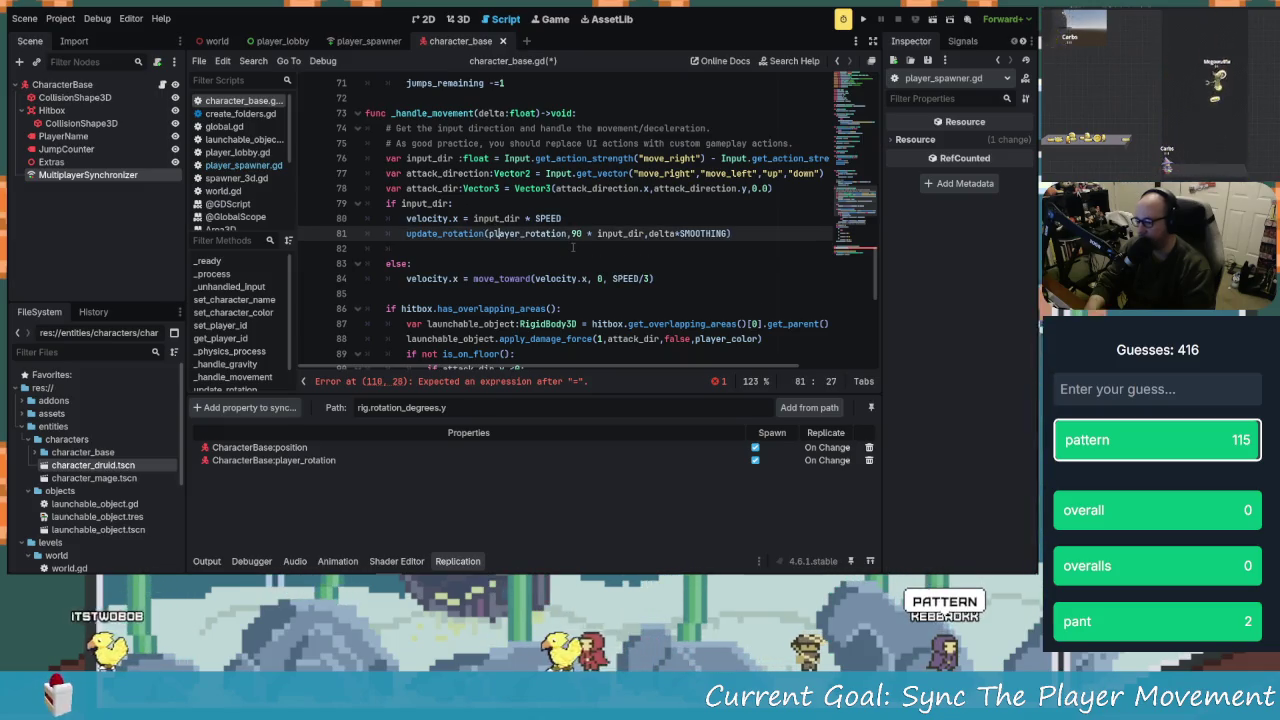
pyautogui.scroll(-2, 460, 232)
pyautogui.scroll(1, 409, 165)
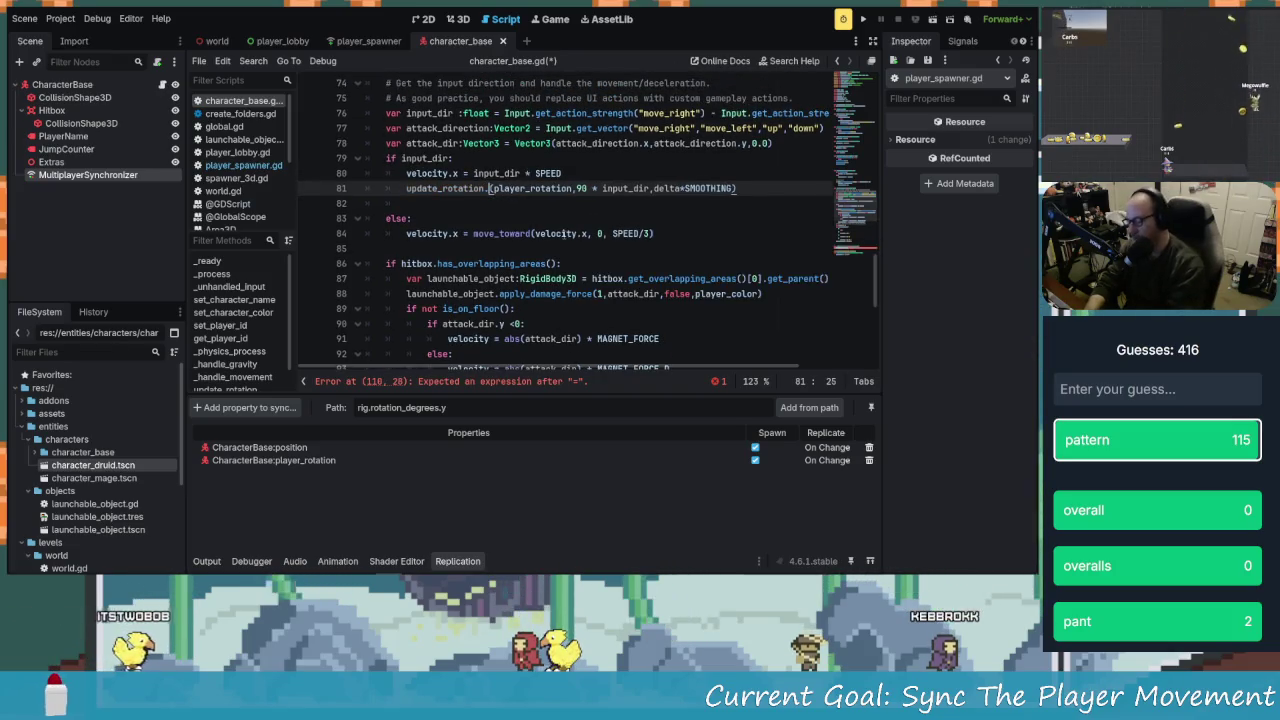
pyautogui.write('.rpc')
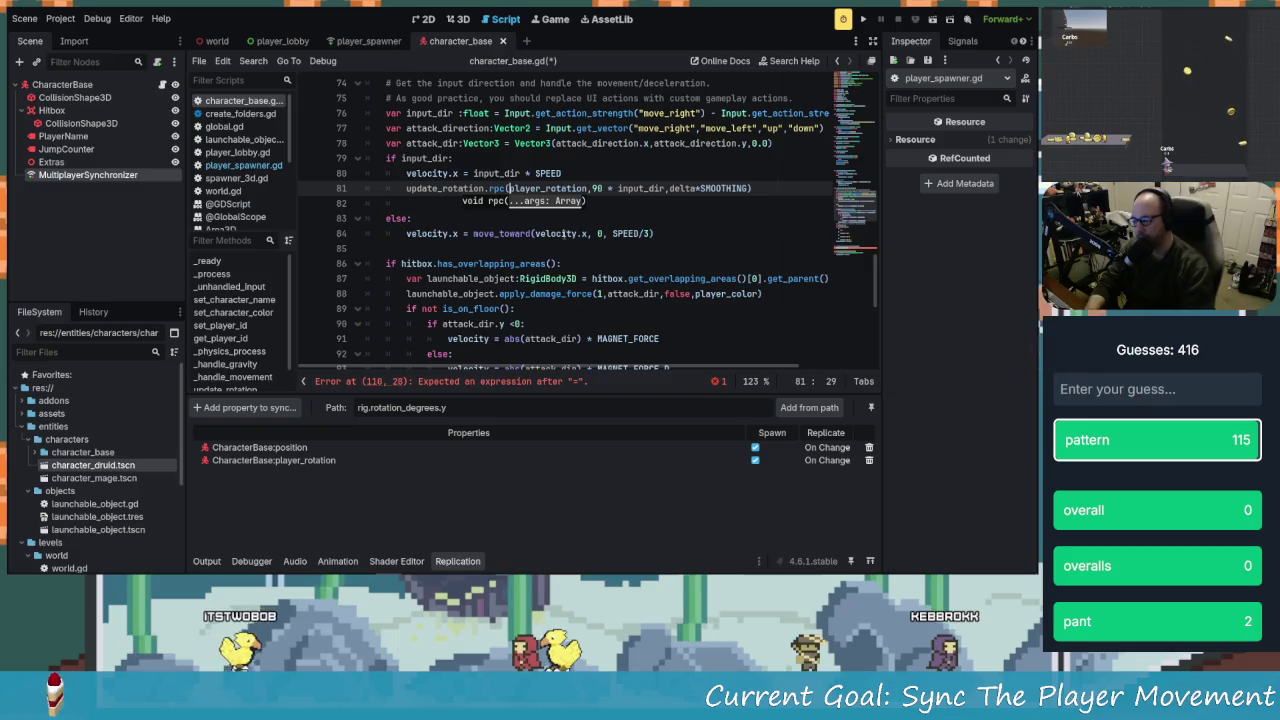
pyautogui.click(565, 263)
pyautogui.scroll(-6, 540, 258)
pyautogui.scroll(-1, 532, 256)
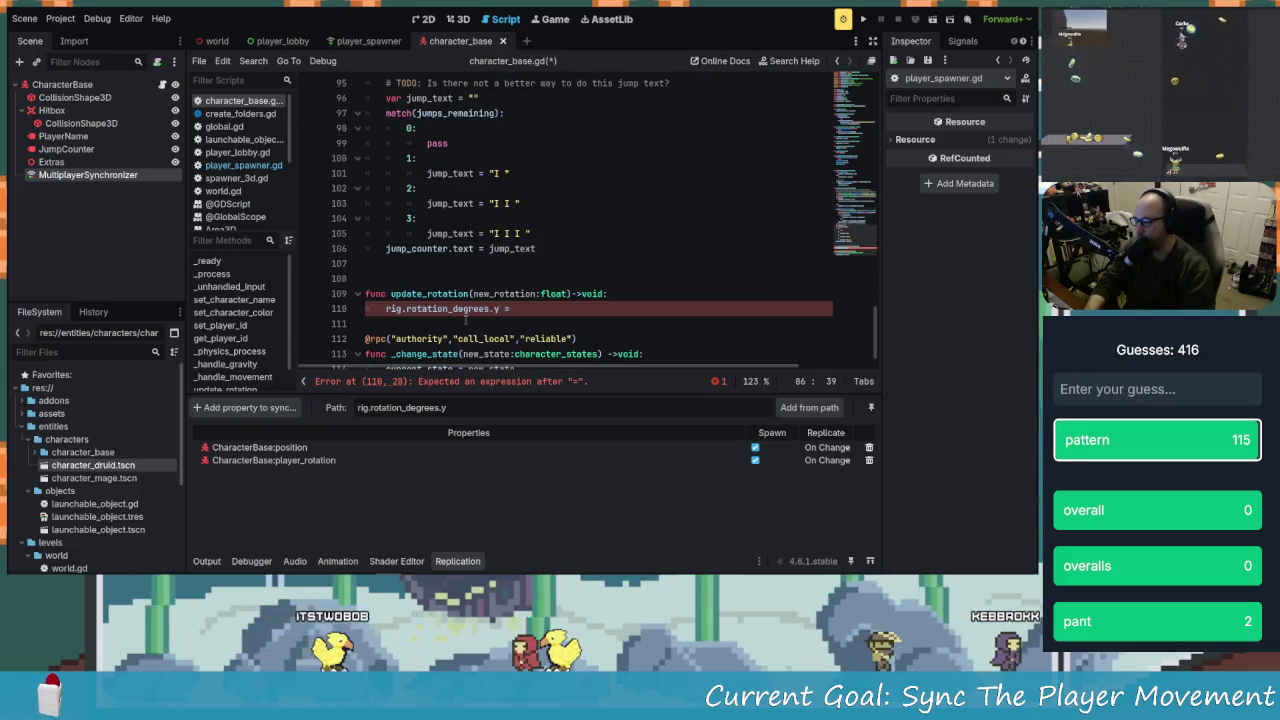
pyautogui.click(424, 278)
pyautogui.write('@rpc')
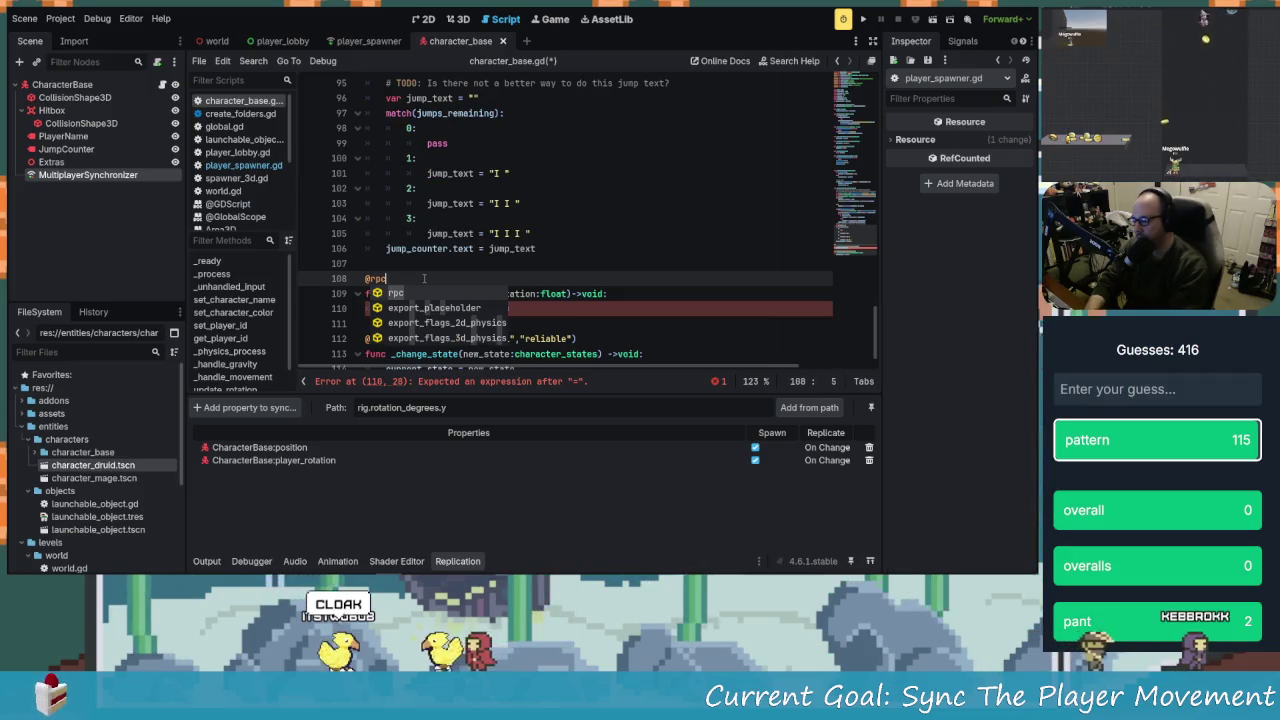
pyautogui.write('(')
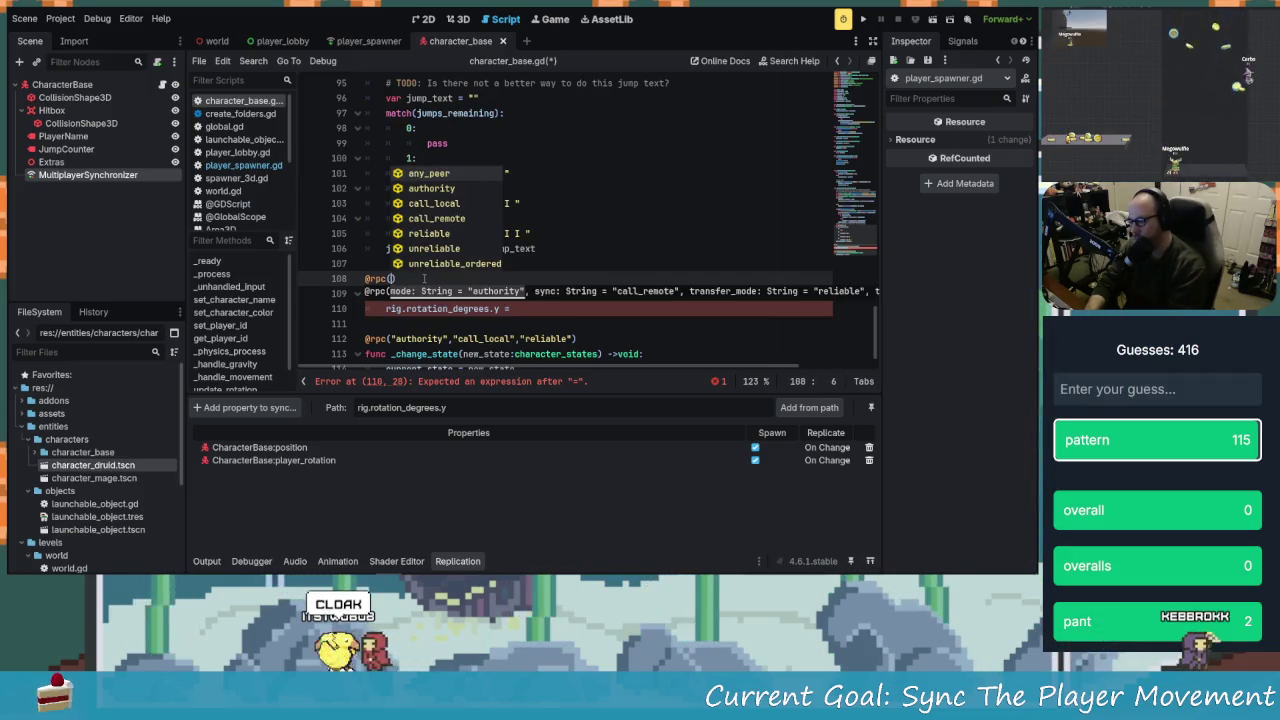
pyautogui.write('Path2')
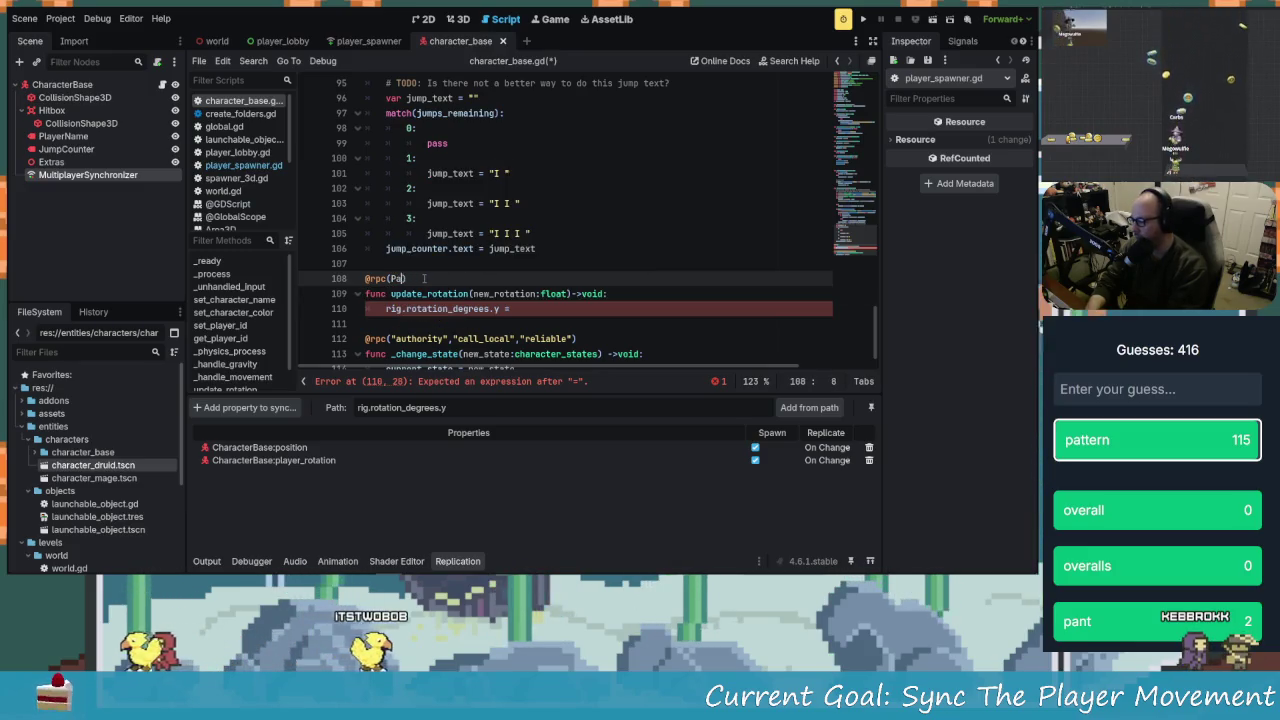
pyautogui.press('BackSpace')
pyautogui.press('BackSpace')
pyautogui.press('BackSpace')
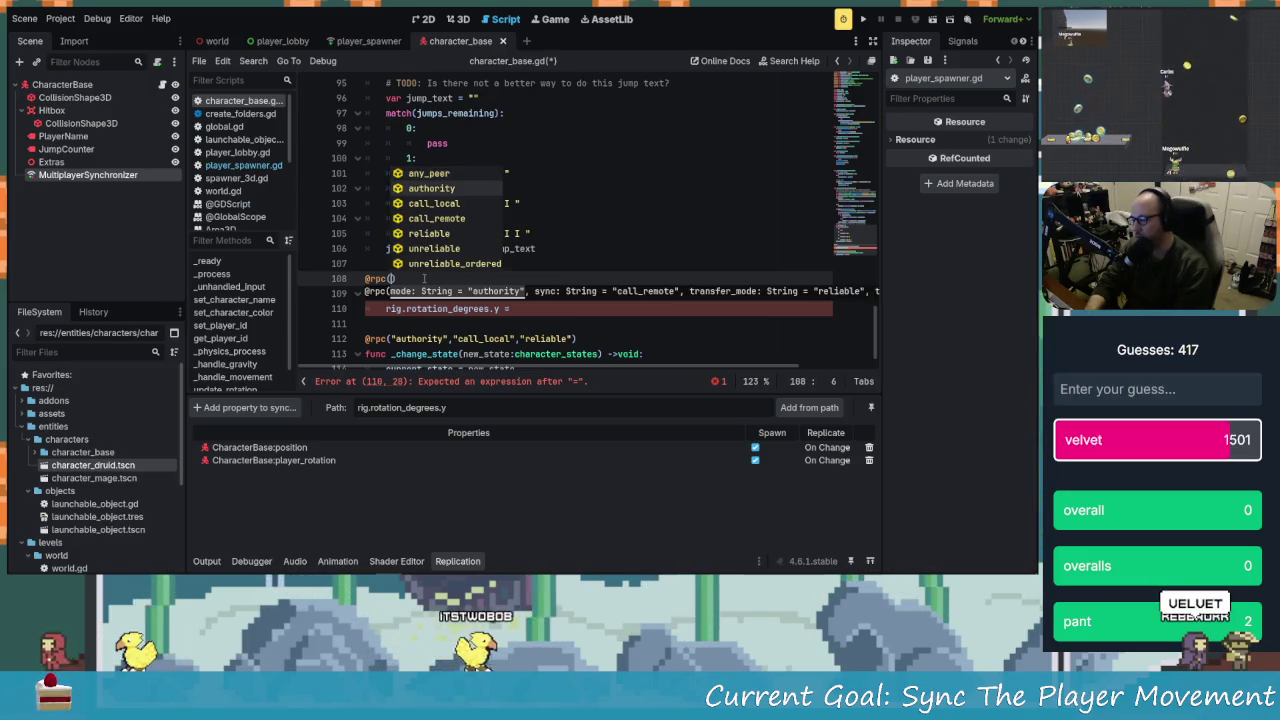
pyautogui.write('"authority')
pyautogui.press('Return')
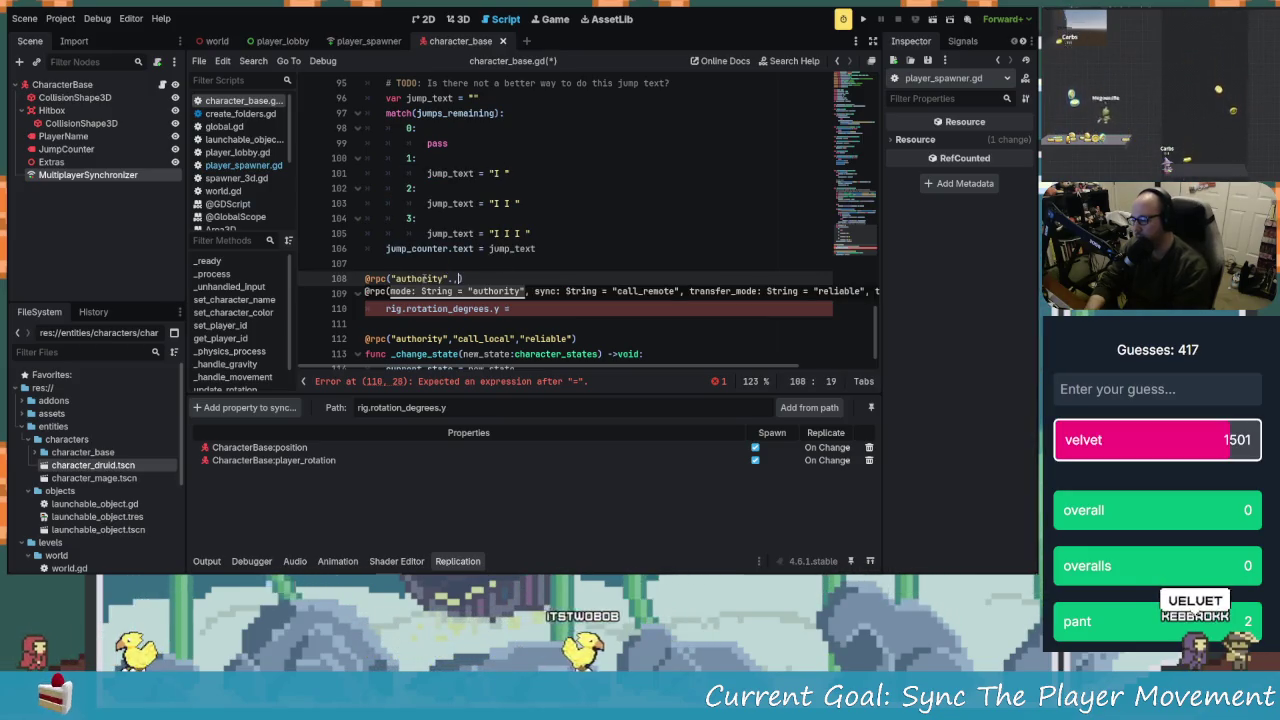
pyautogui.write(',')
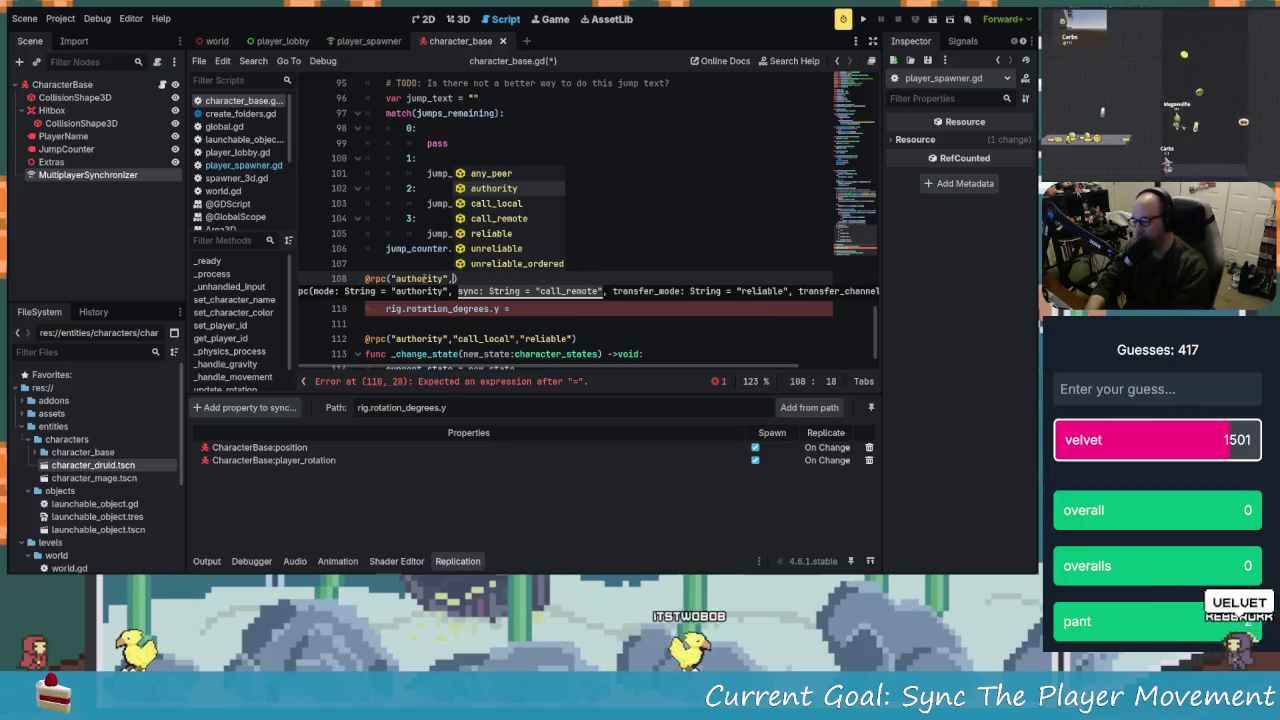
pyautogui.press('Down')
pyautogui.press('Down')
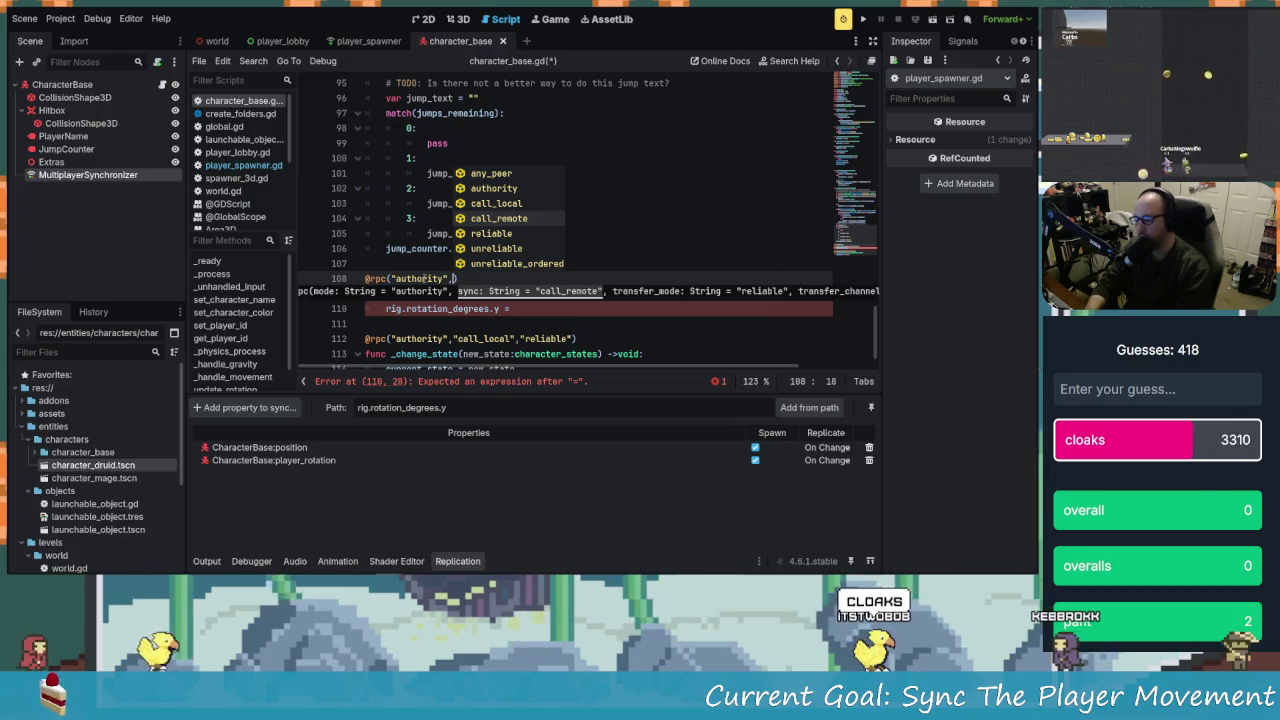
pyautogui.press('Up')
pyautogui.press('Down')
pyautogui.press('Up')
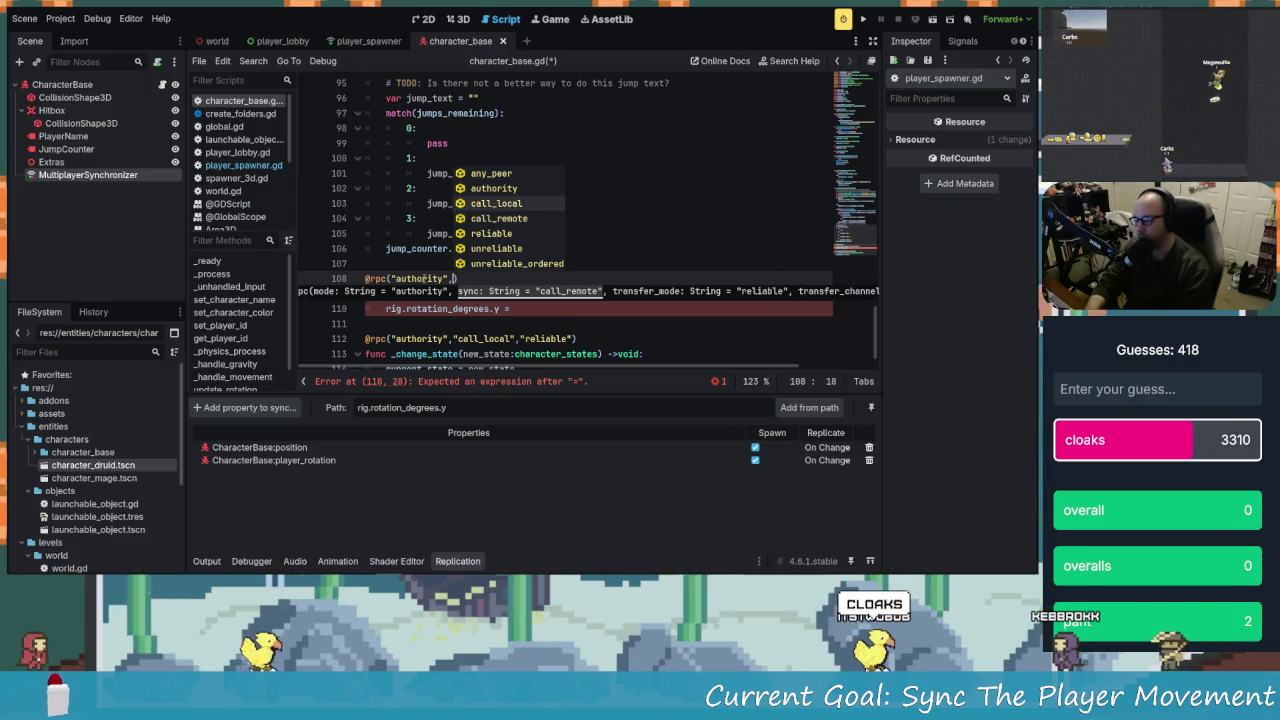
pyautogui.press('Return')
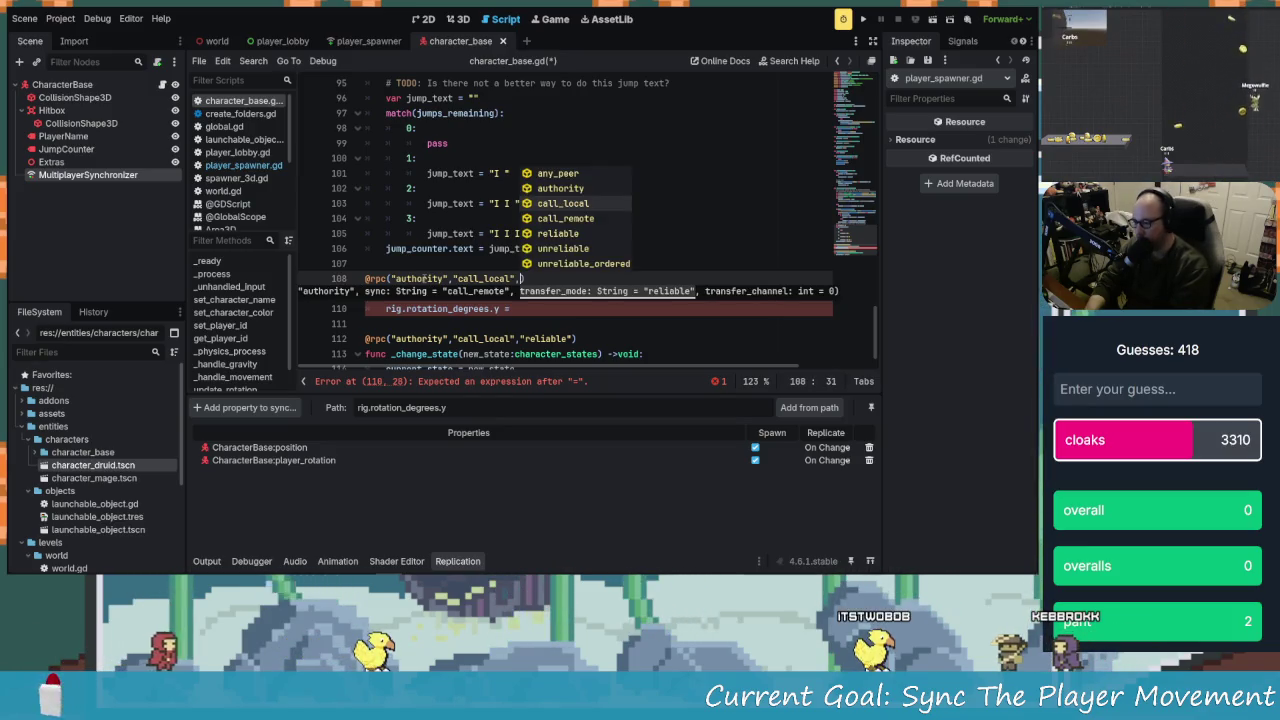
pyautogui.press('Down')
pyautogui.press('Down')
pyautogui.press('Return')
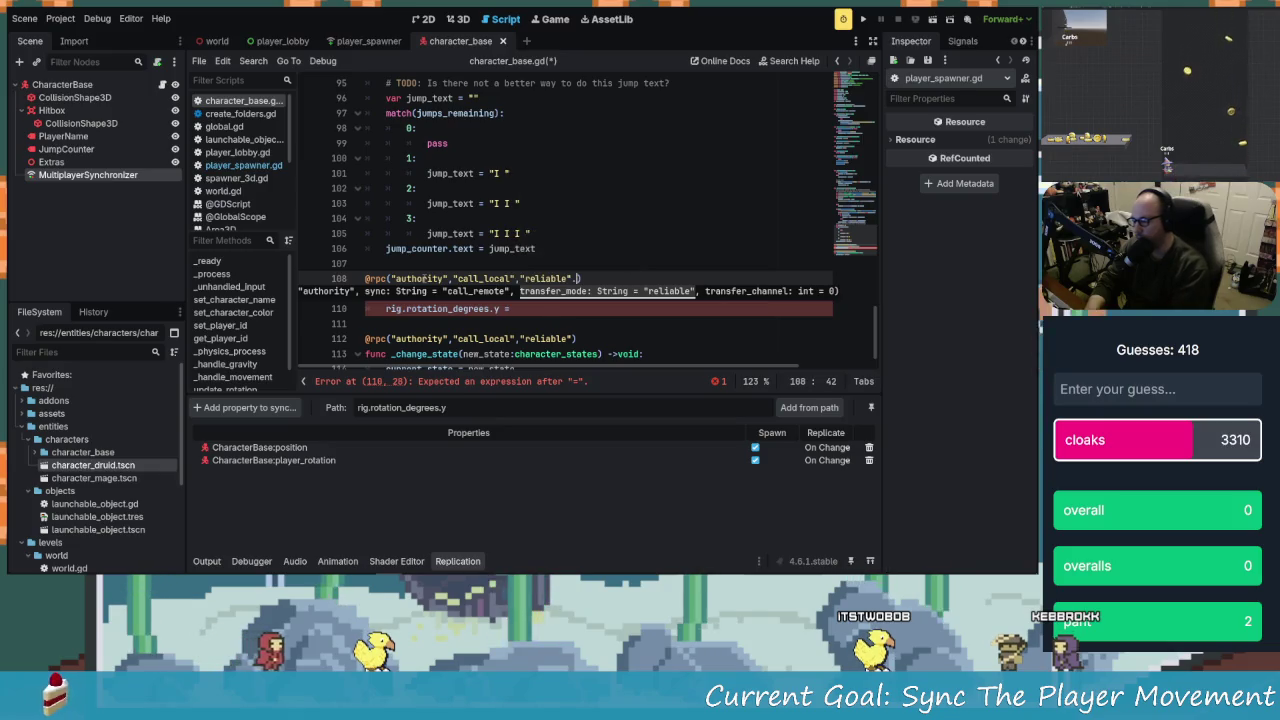
pyautogui.press('BackSpace')
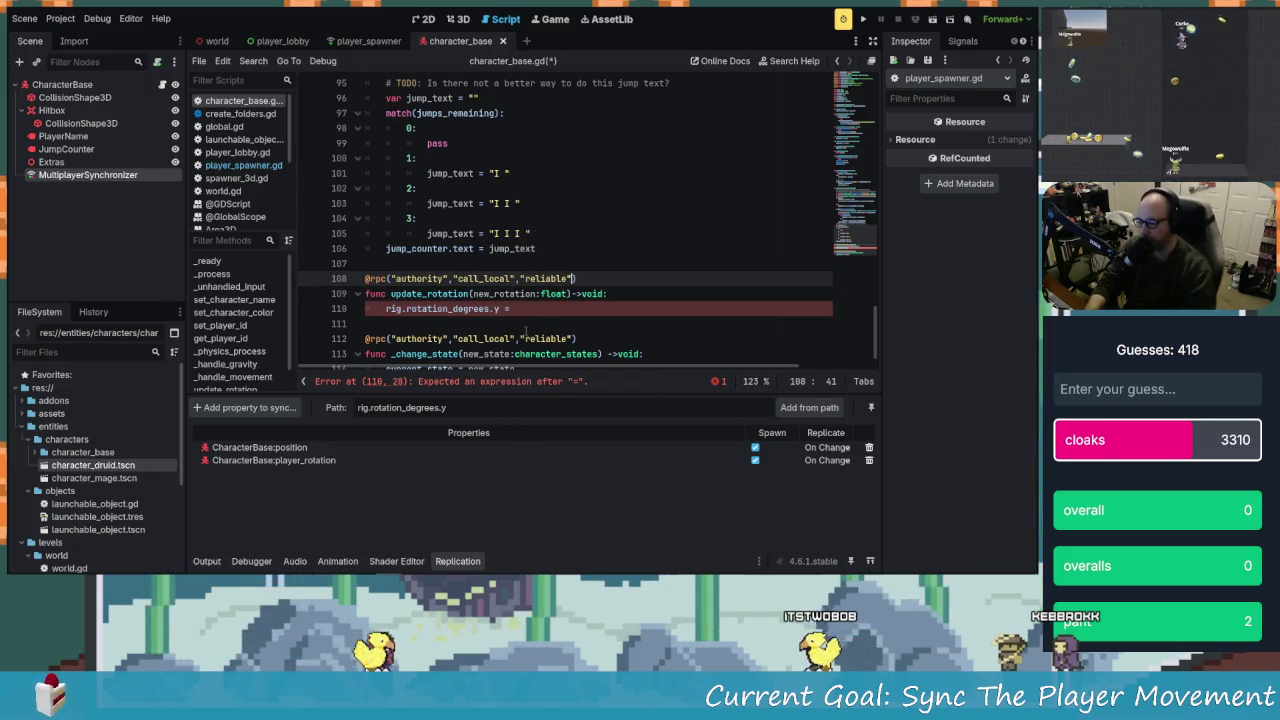
# Complete line 110 as rig.rotation_degrees.y = new_rotation
pyautogui.click(520, 309)
pyautogui.write('new')
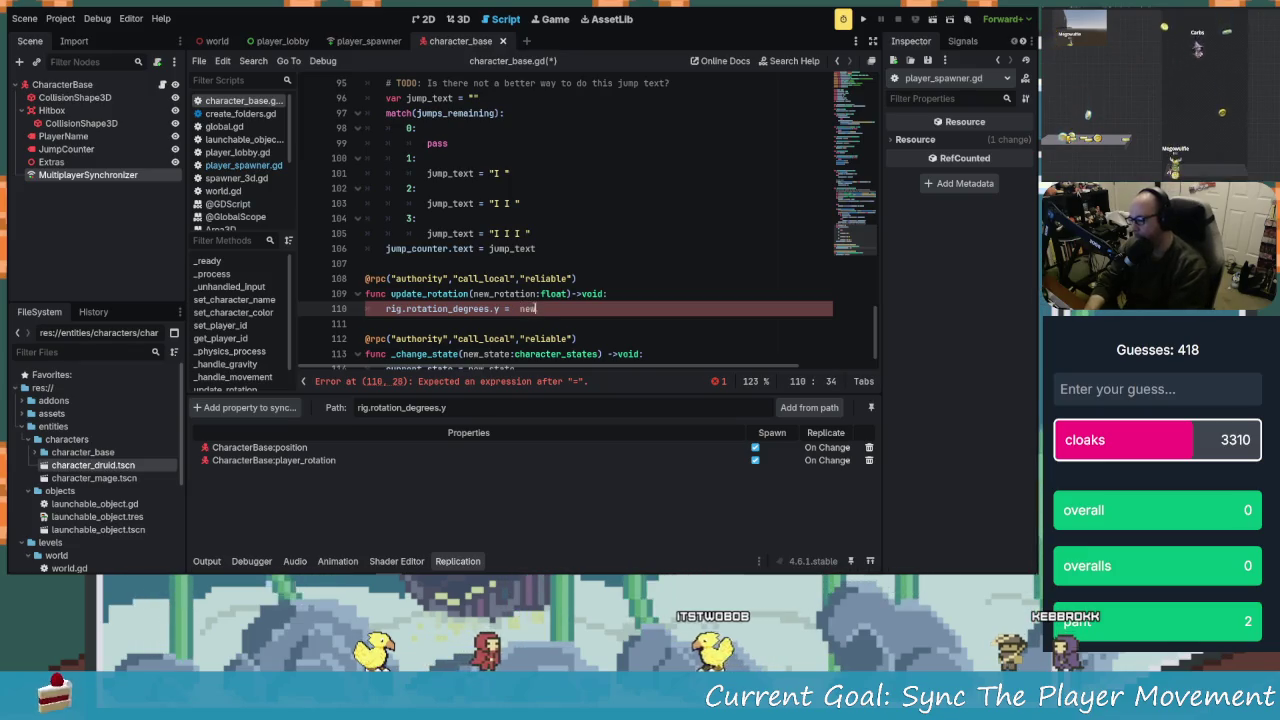
pyautogui.press('Return')
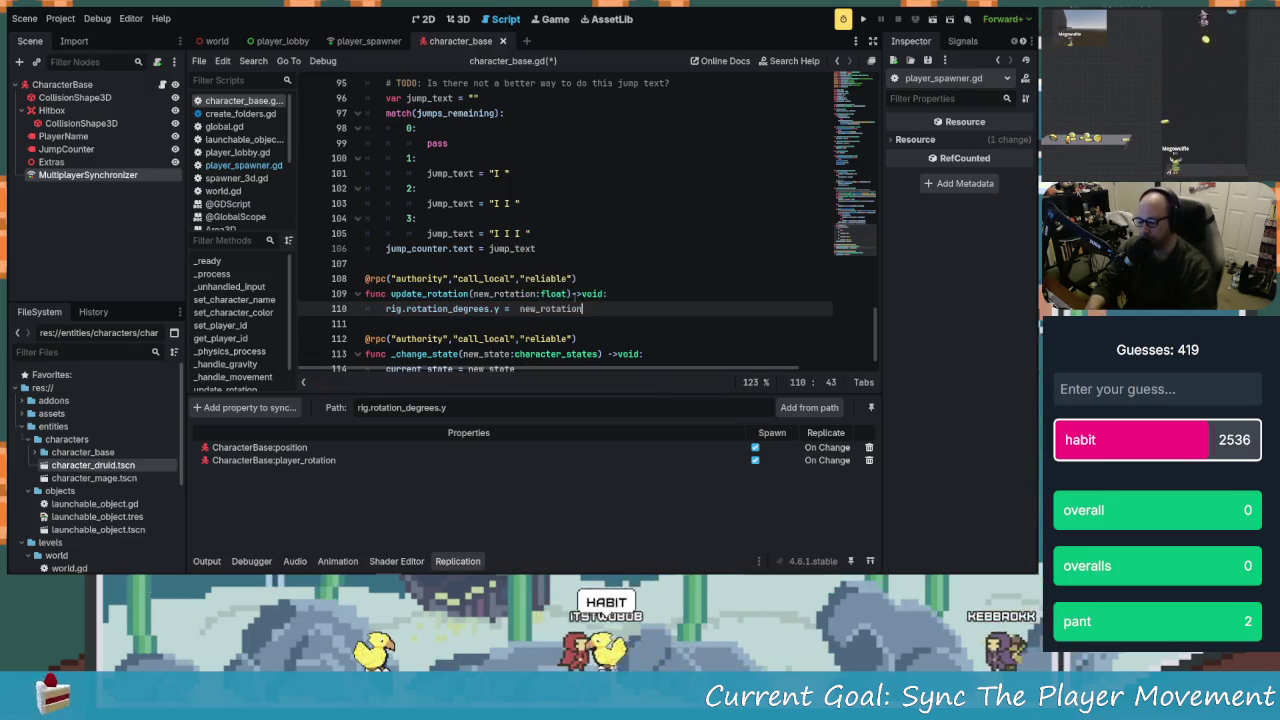
# Remove player_rotation from the Replication panel's synced properties and save character_base.gd
pyautogui.click(869, 460)
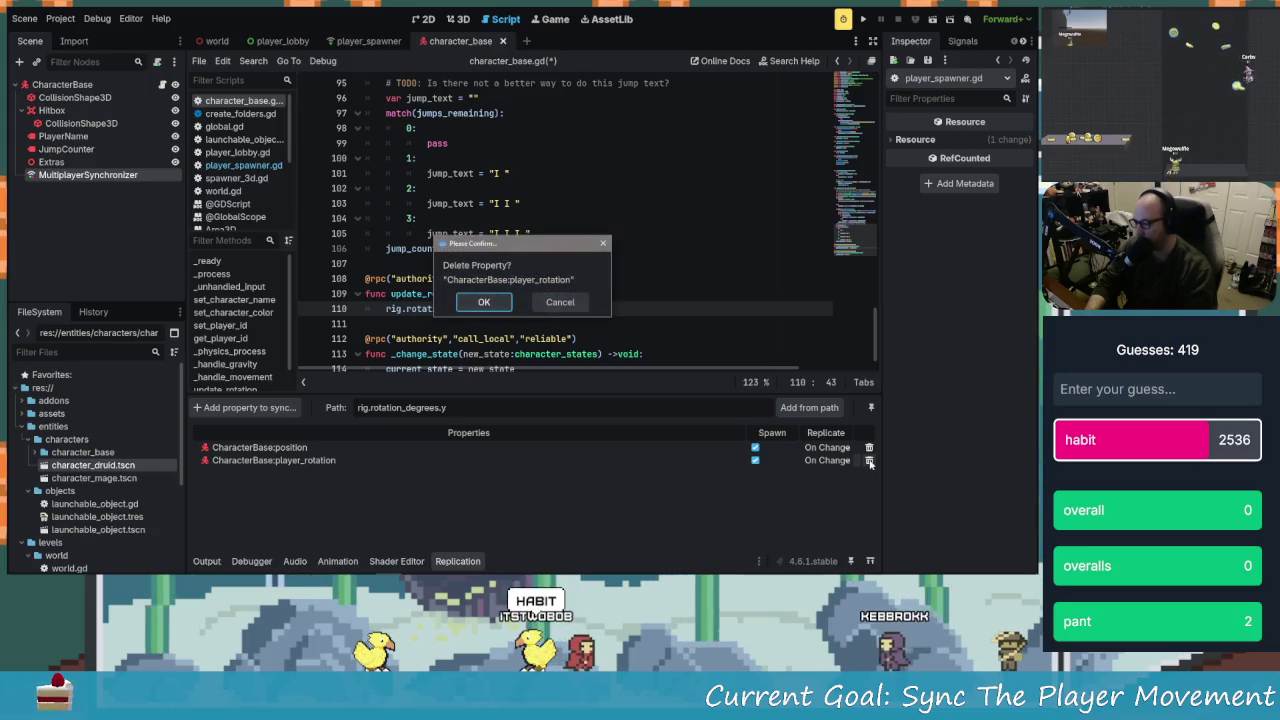
pyautogui.click(476, 303)
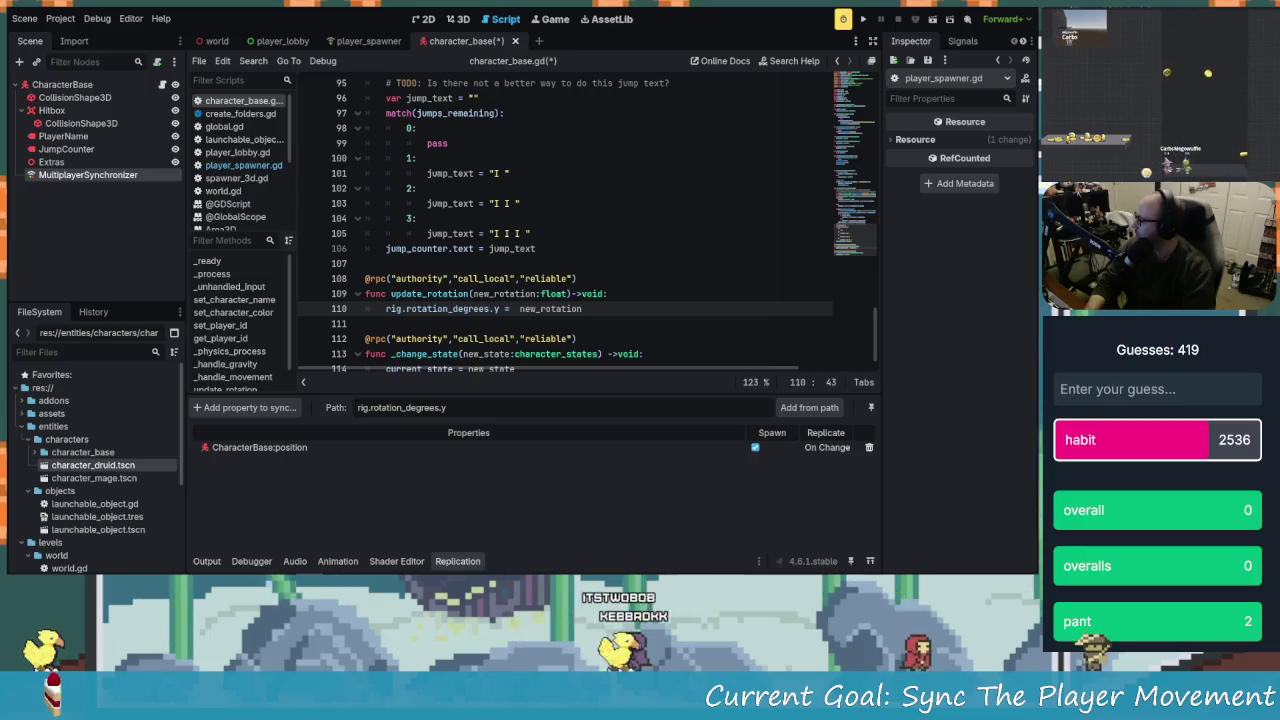
pyautogui.hotkey('ctrl', 's')
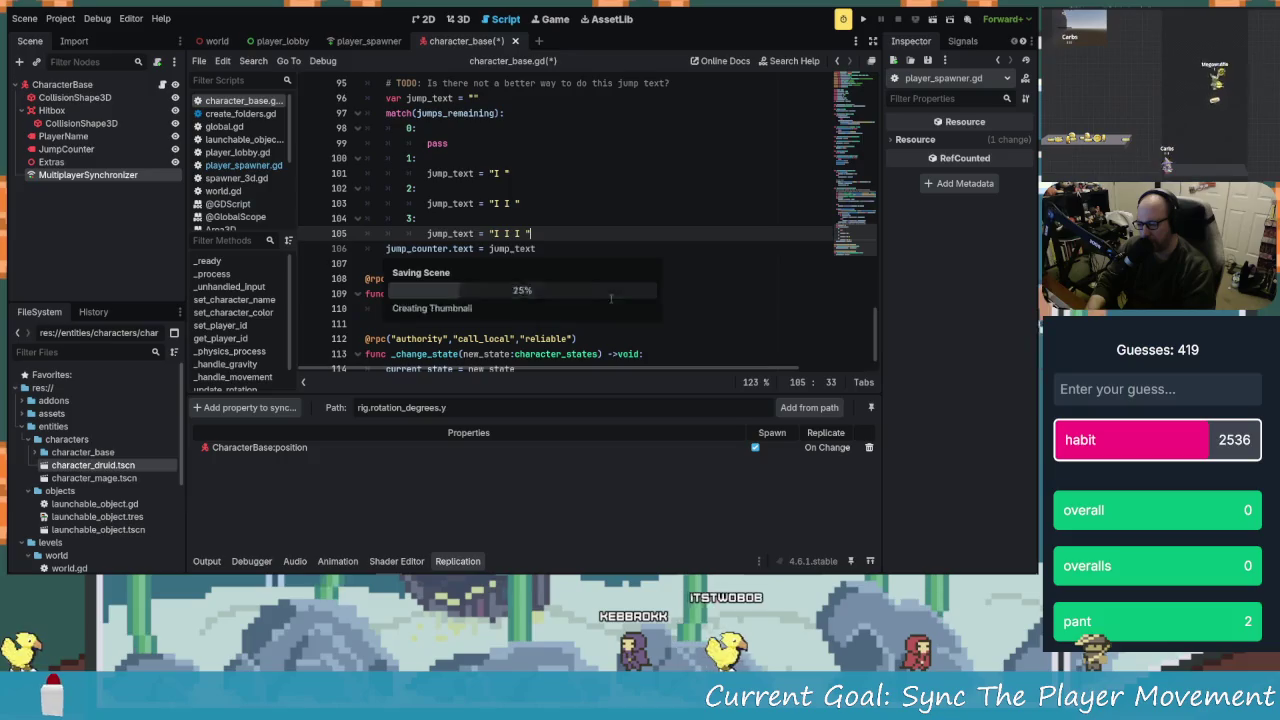
pyautogui.click(553, 323)
pyautogui.scroll(-1, 553, 331)
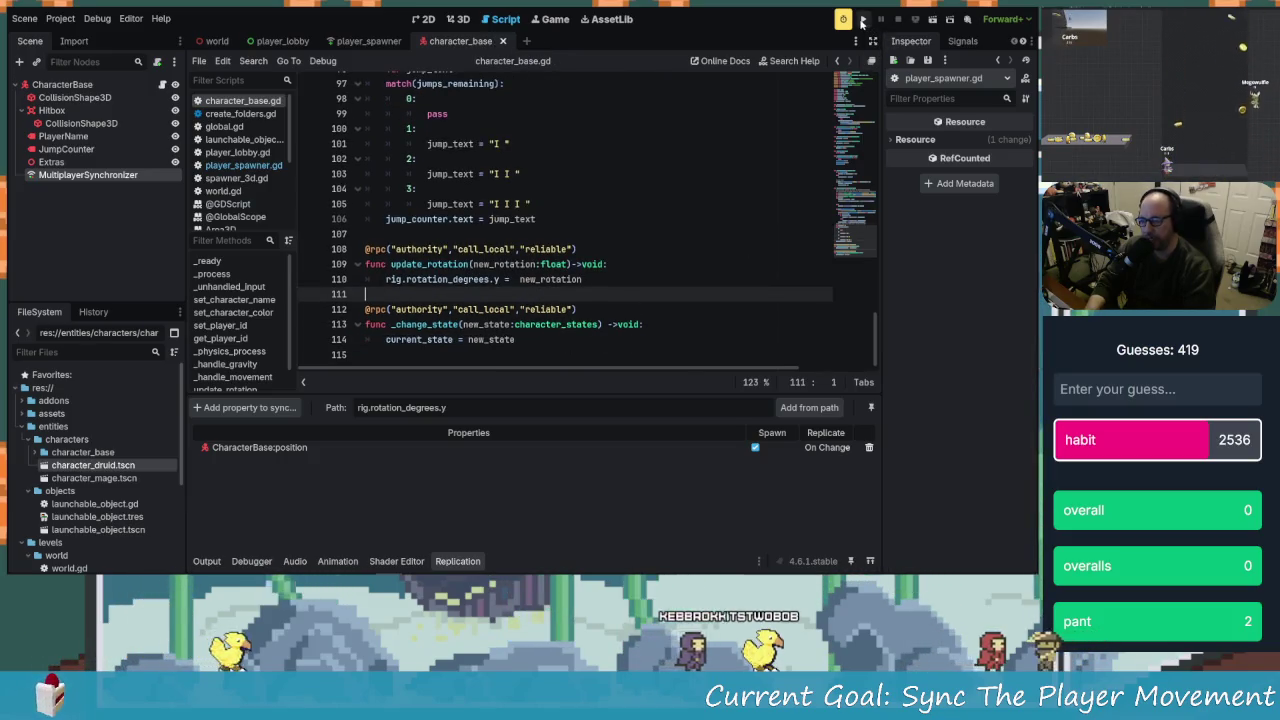
# Run the game with HOS hosting and NOHOS joining, then start the match
pyautogui.press('F5')
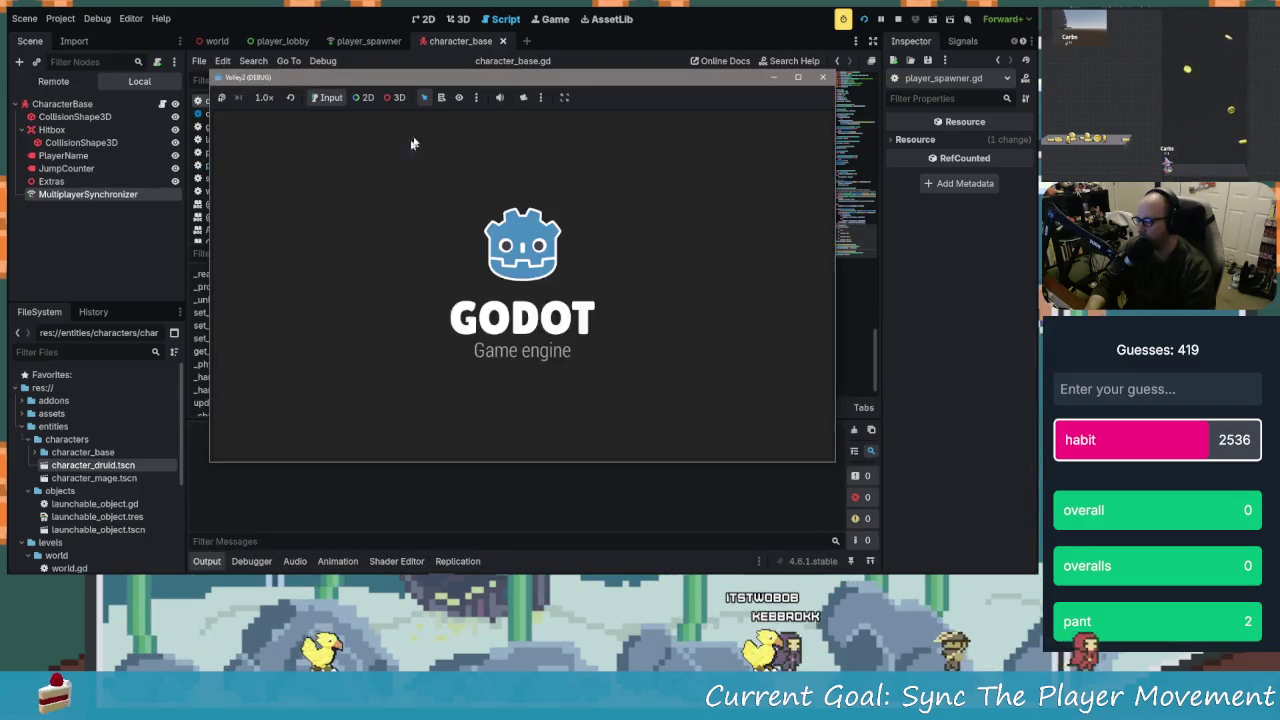
pyautogui.write('HOS')
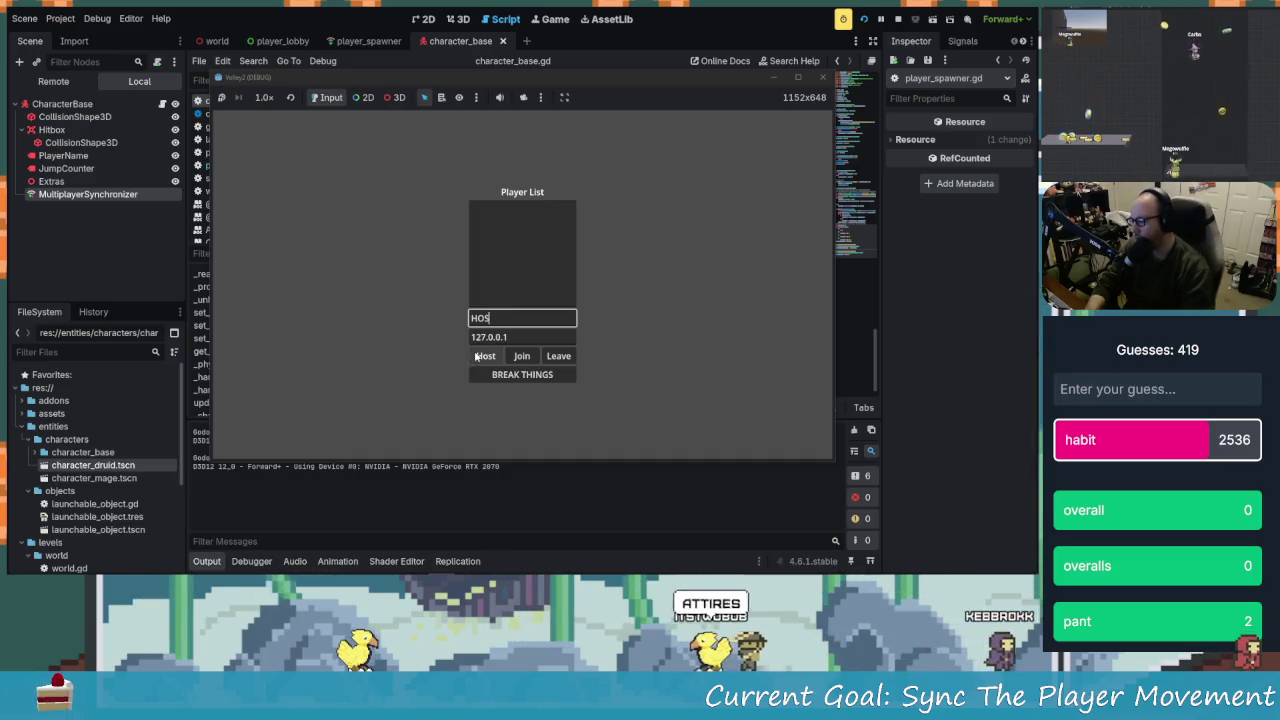
pyautogui.click(477, 356)
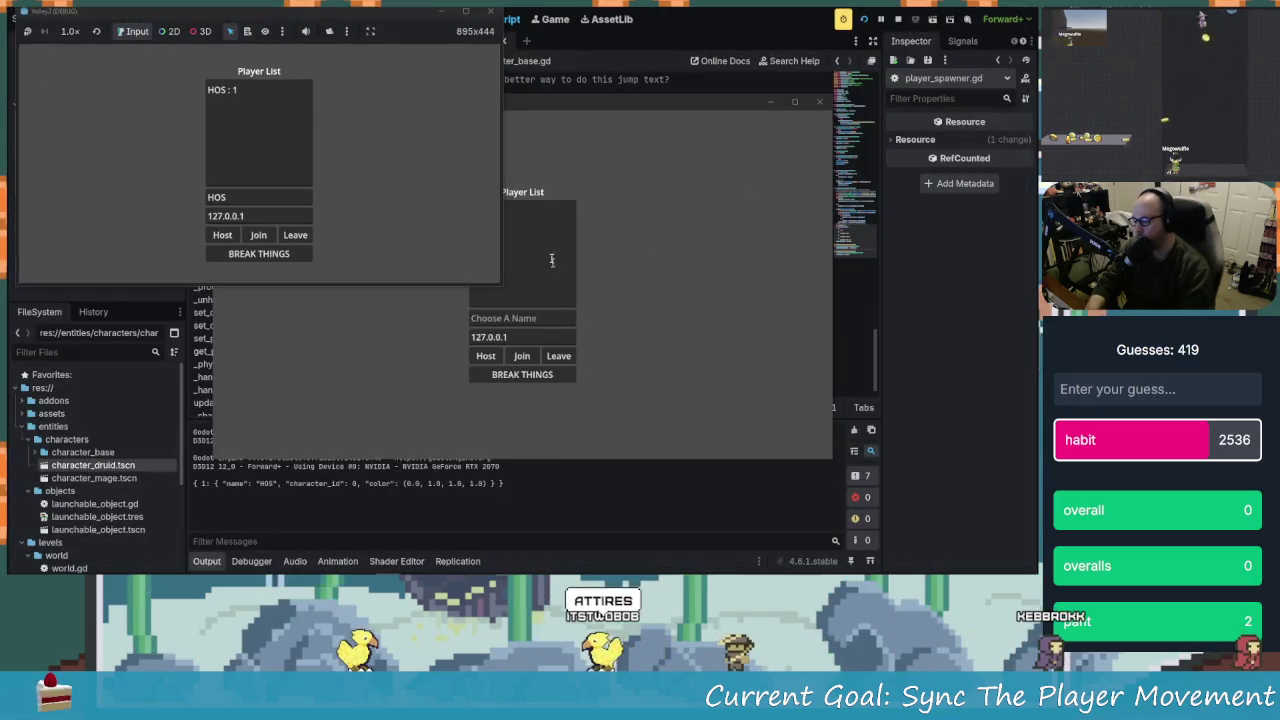
pyautogui.write('NO')
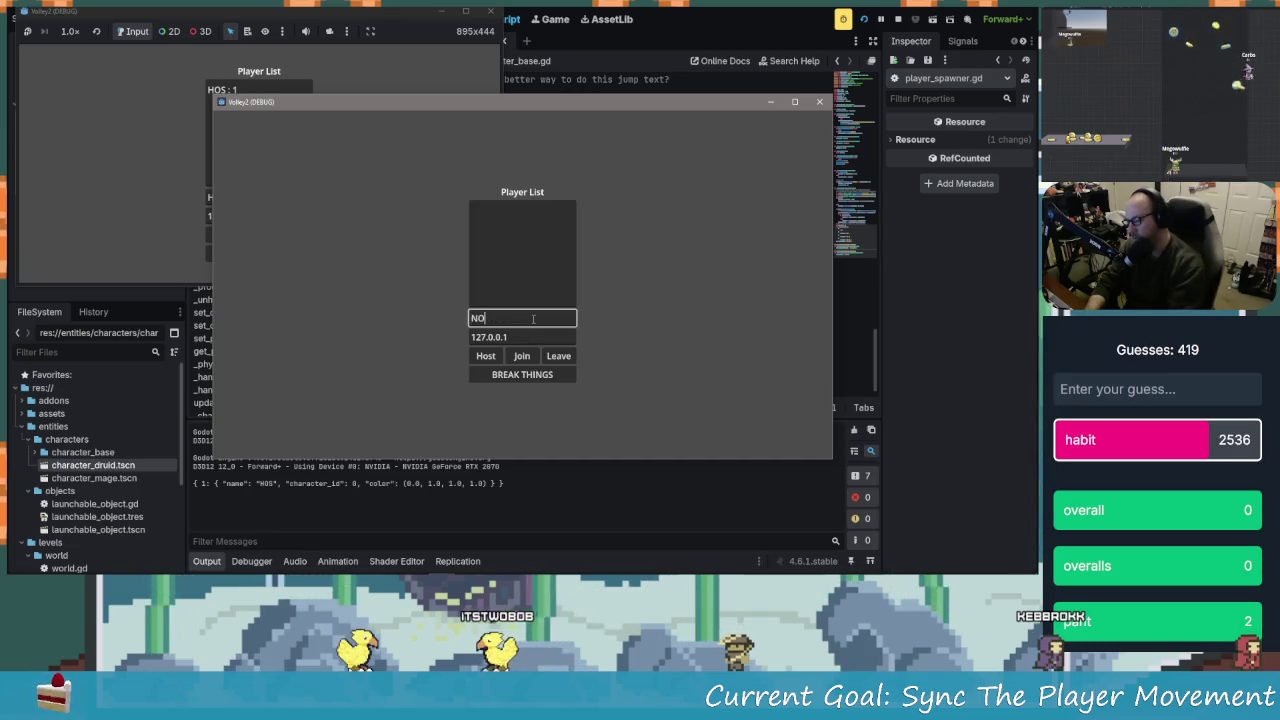
pyautogui.write('HOS')
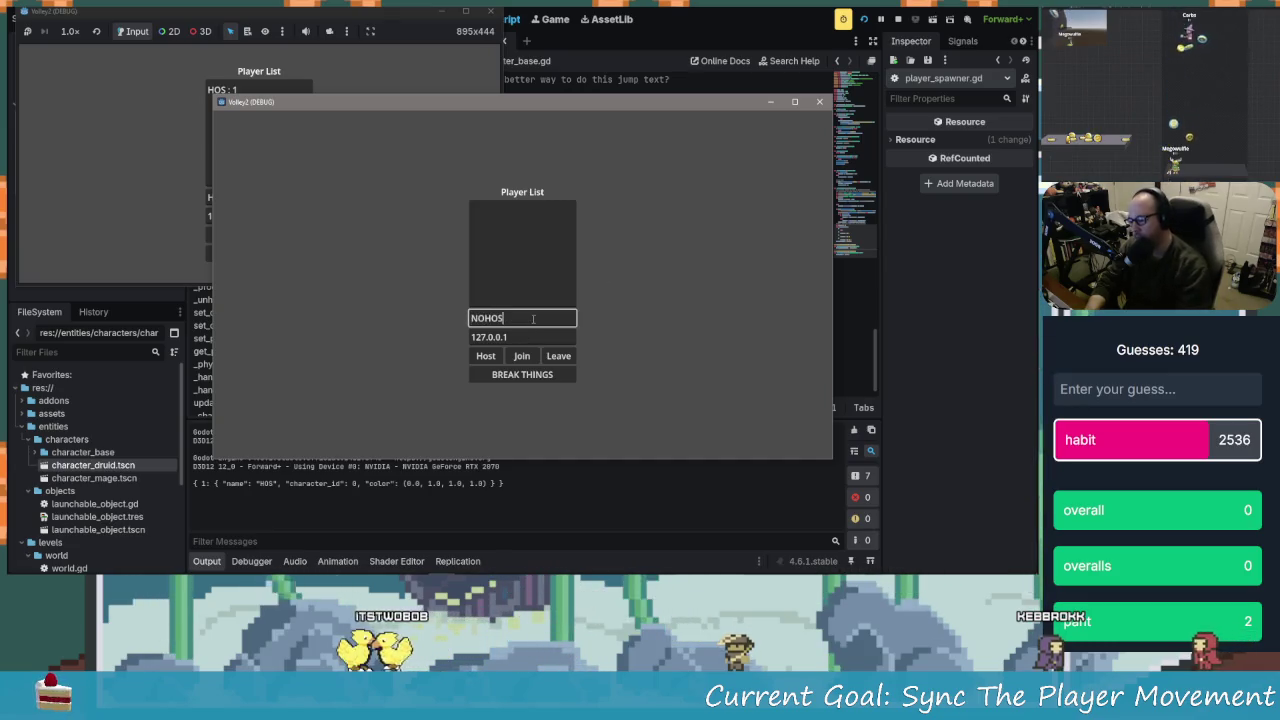
pyautogui.click(521, 356)
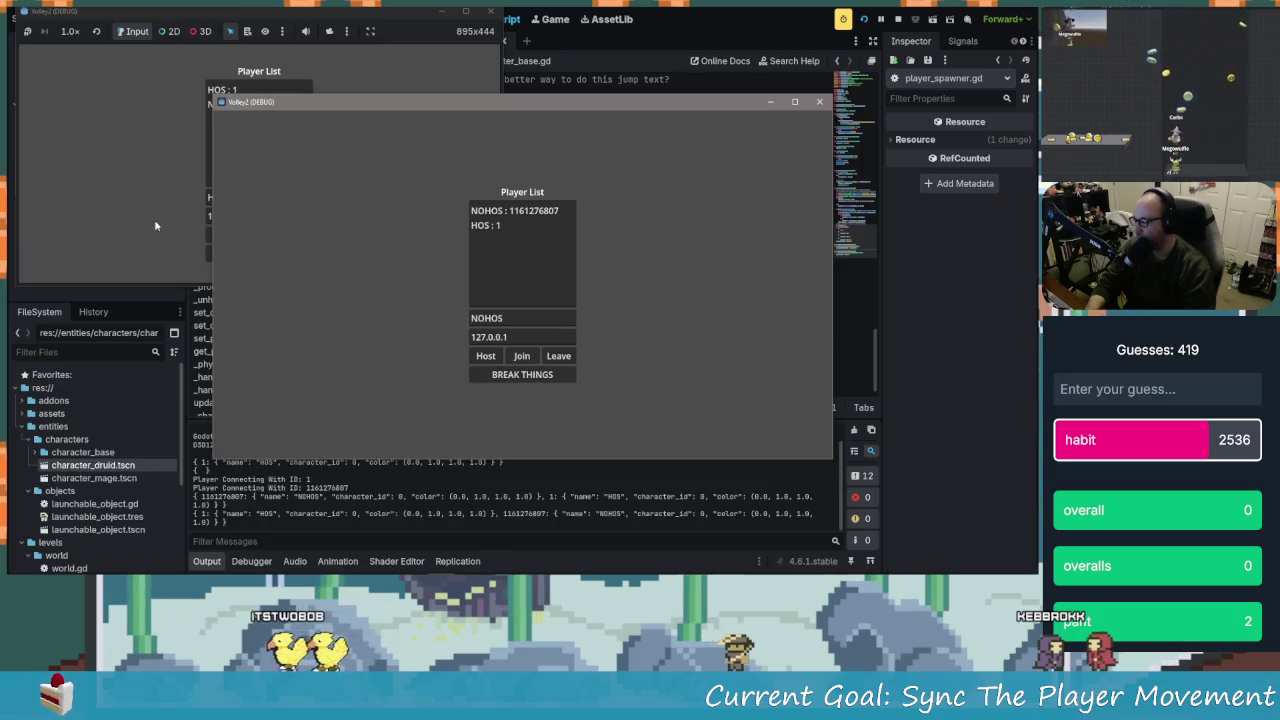
pyautogui.click(204, 250)
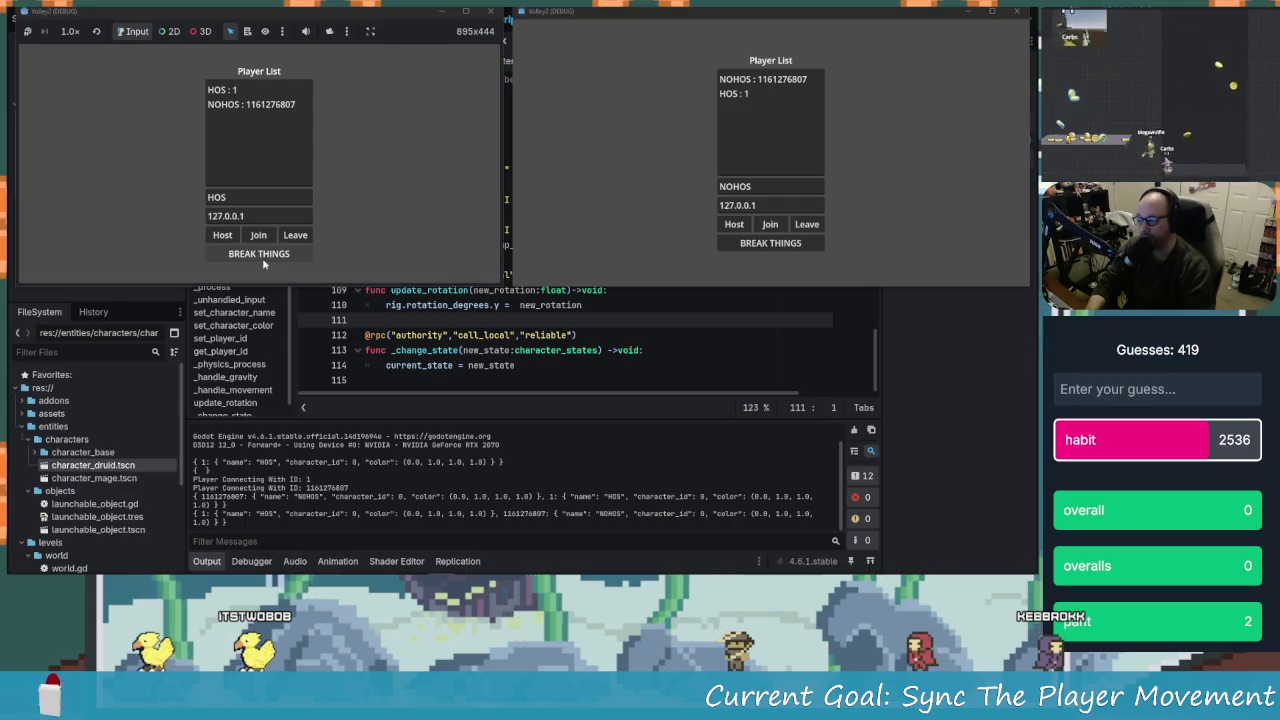
pyautogui.click(262, 256)
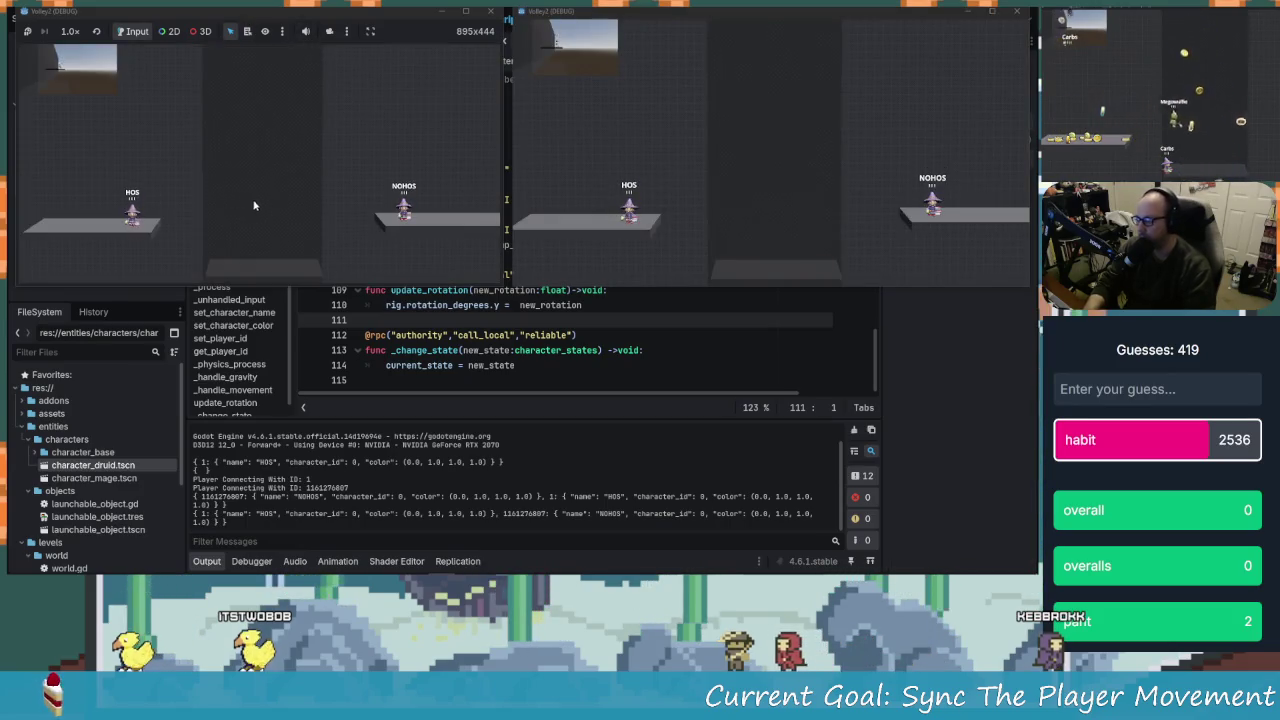
# Move HOS left and review the update_rotation RPC errors in Debugger > Errors
pyautogui.press('a')
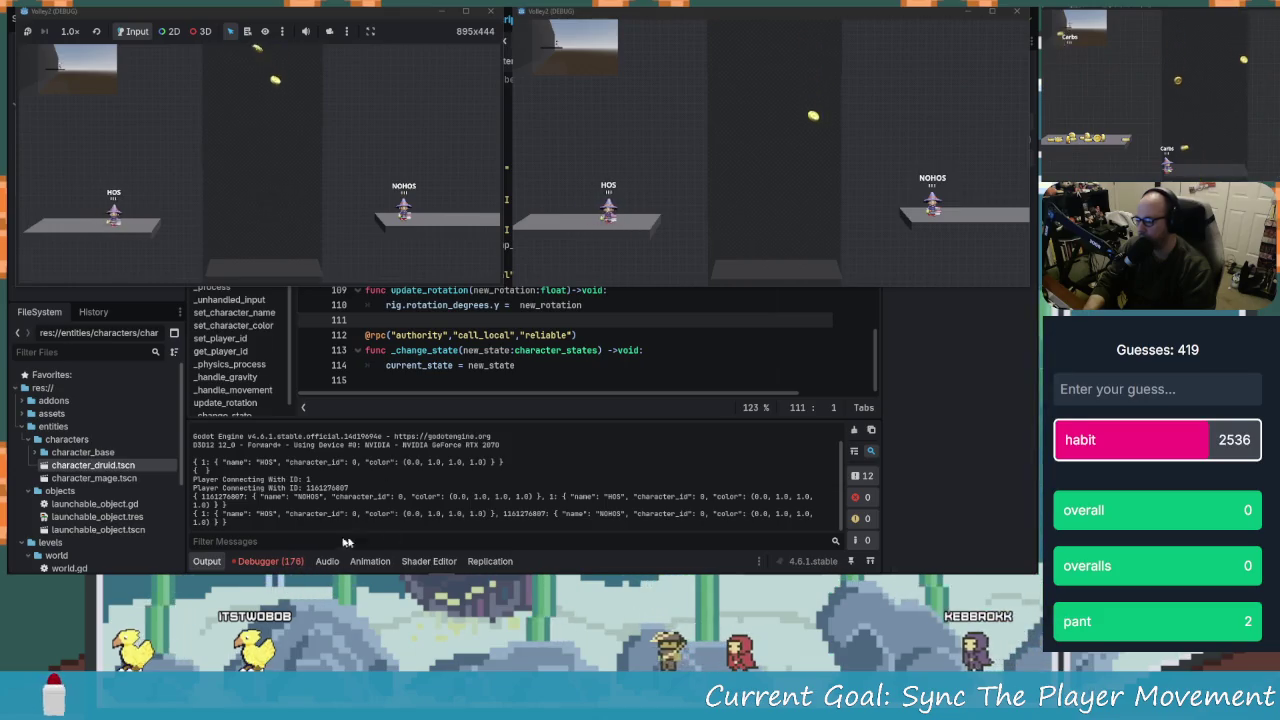
pyautogui.click(266, 561)
pyautogui.click(281, 426)
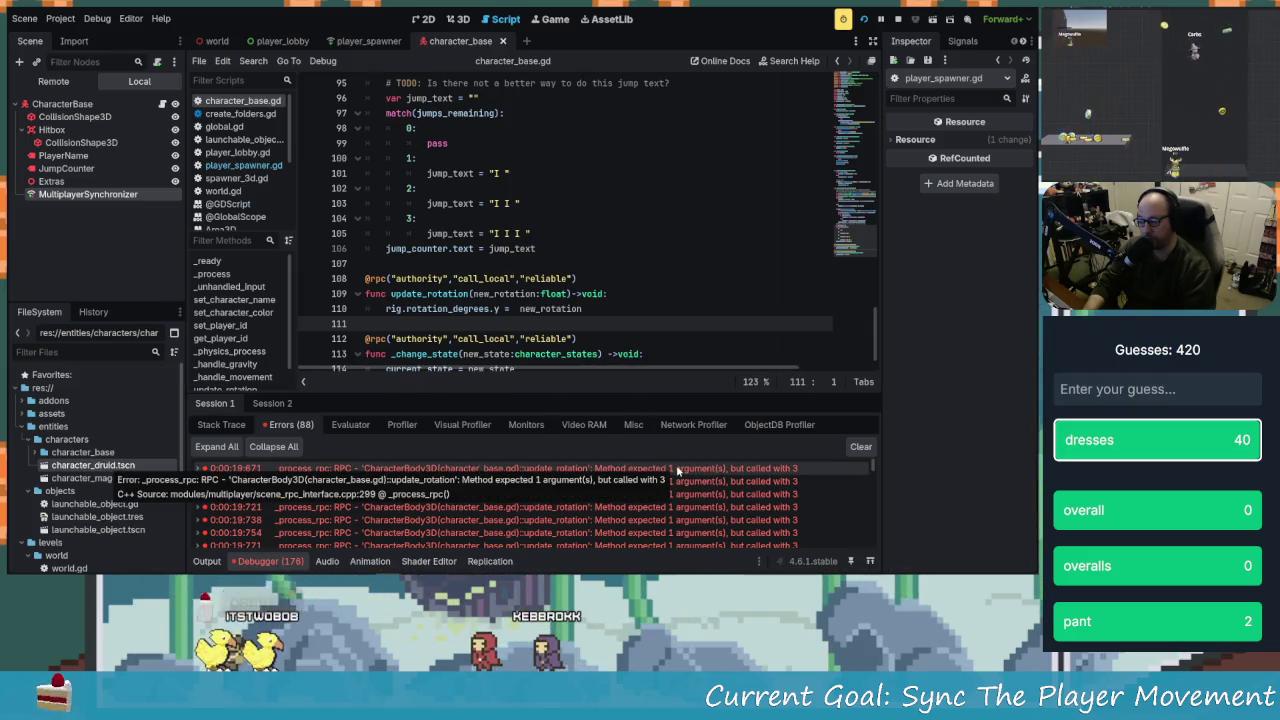
# Compare update_rotation's single parameter with the expanded RPC argument-count error
pyautogui.click(508, 294)
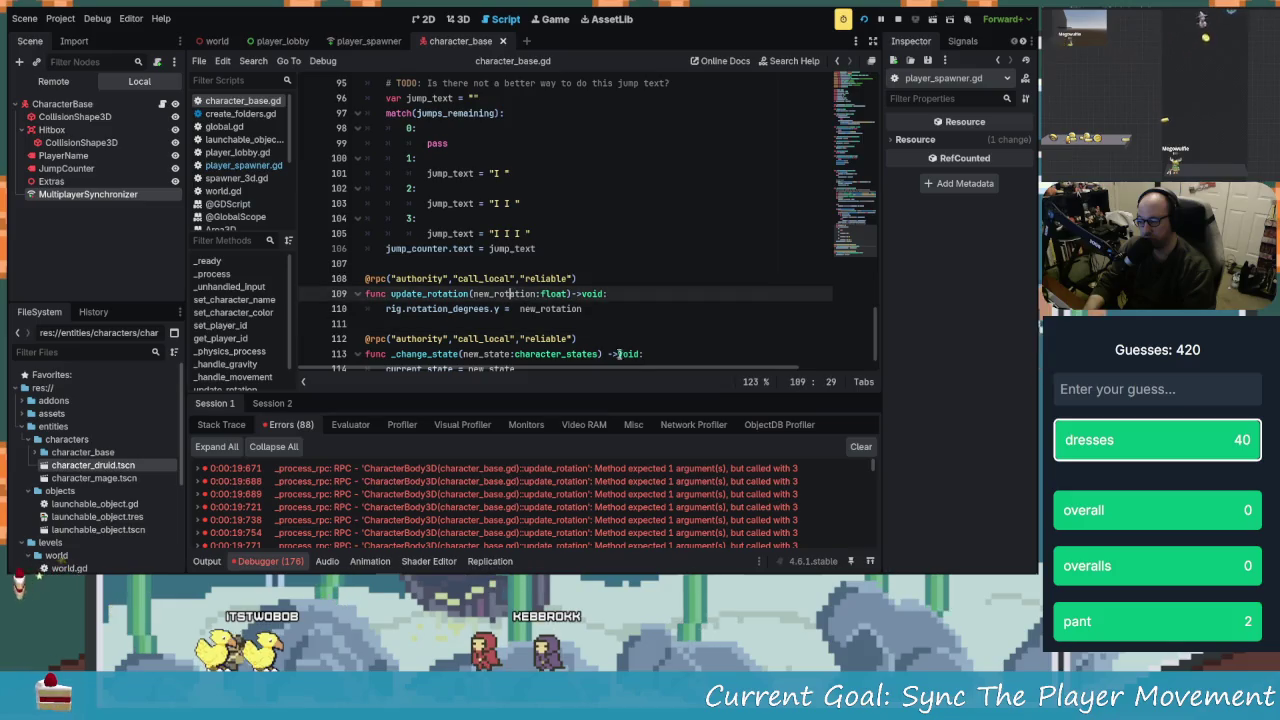
pyautogui.scroll(4, 550, 304)
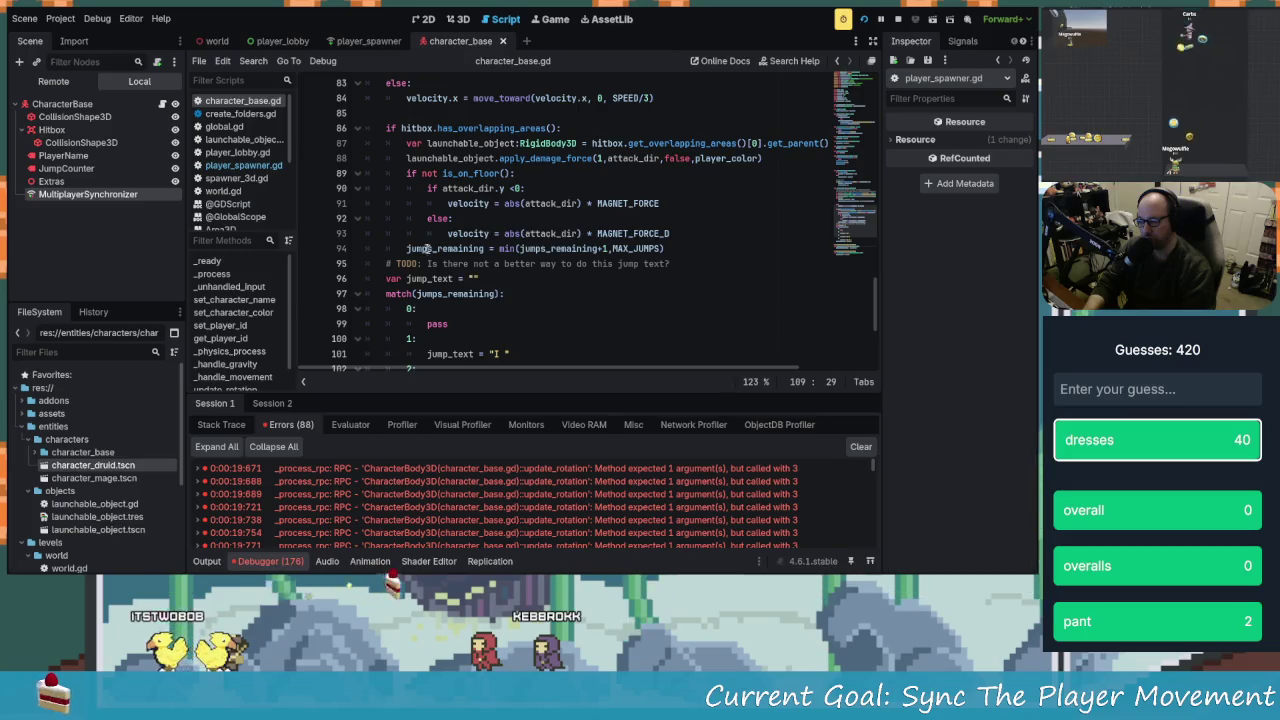
pyautogui.scroll(3, 427, 248)
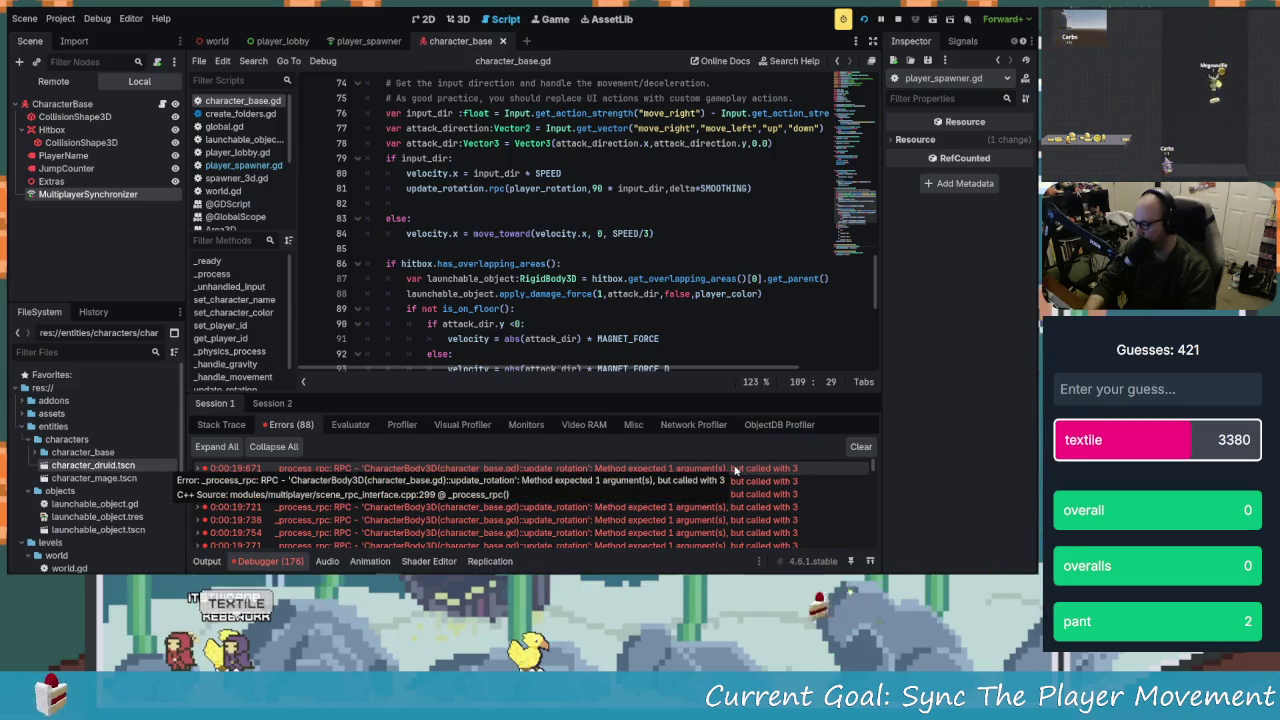
pyautogui.doubleClick(490, 468)
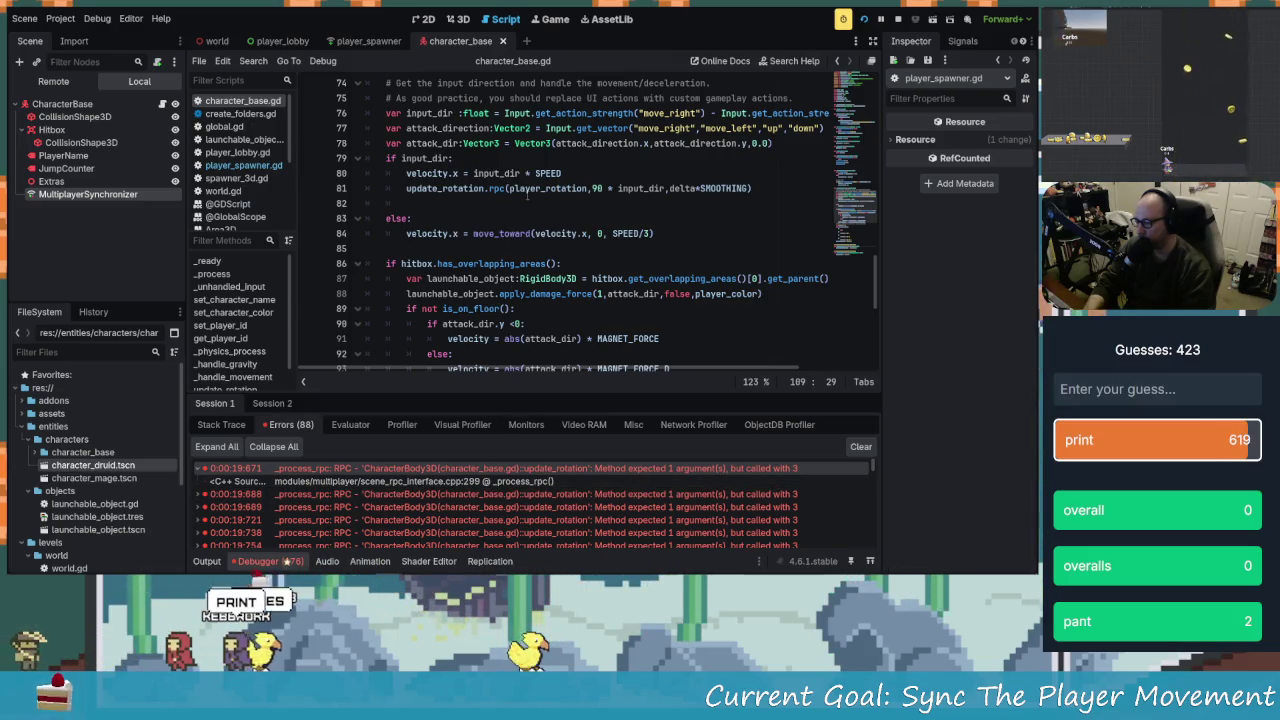
# Wrap line 81's rpc arguments in lerp(...), save character_base.gd, and restart the game
pyautogui.click(508, 188)
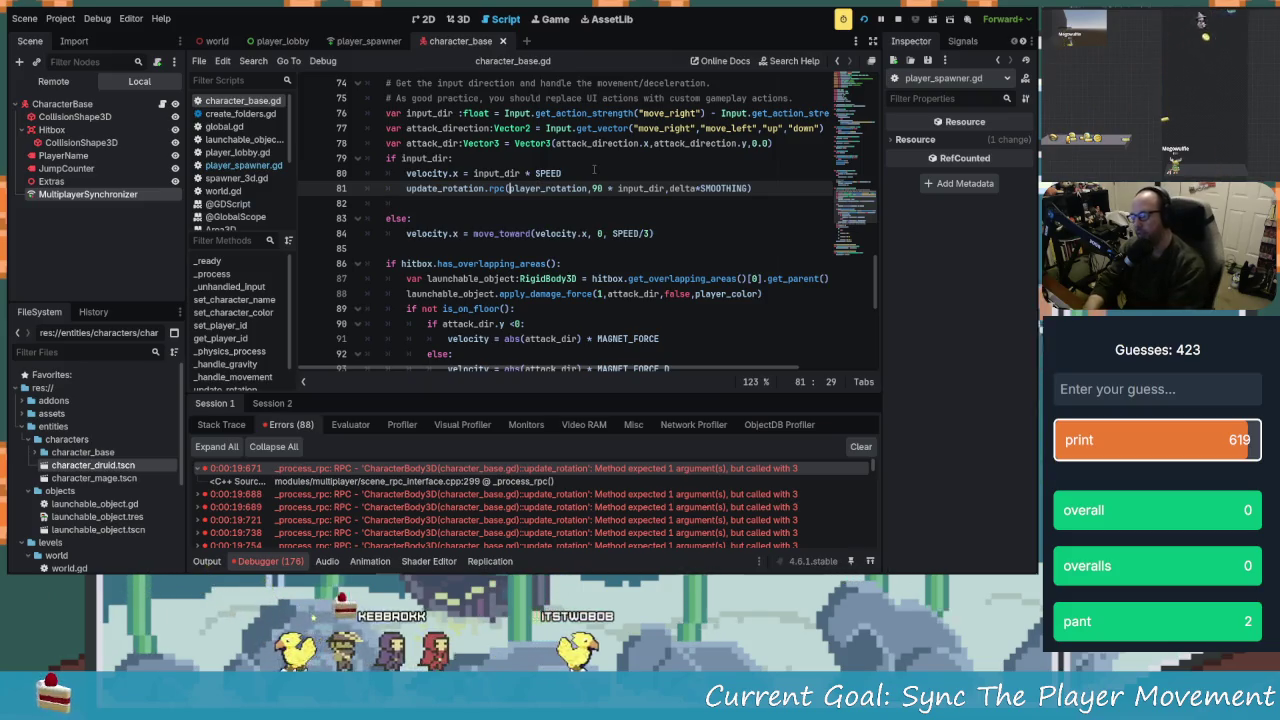
pyautogui.write('lerp(')
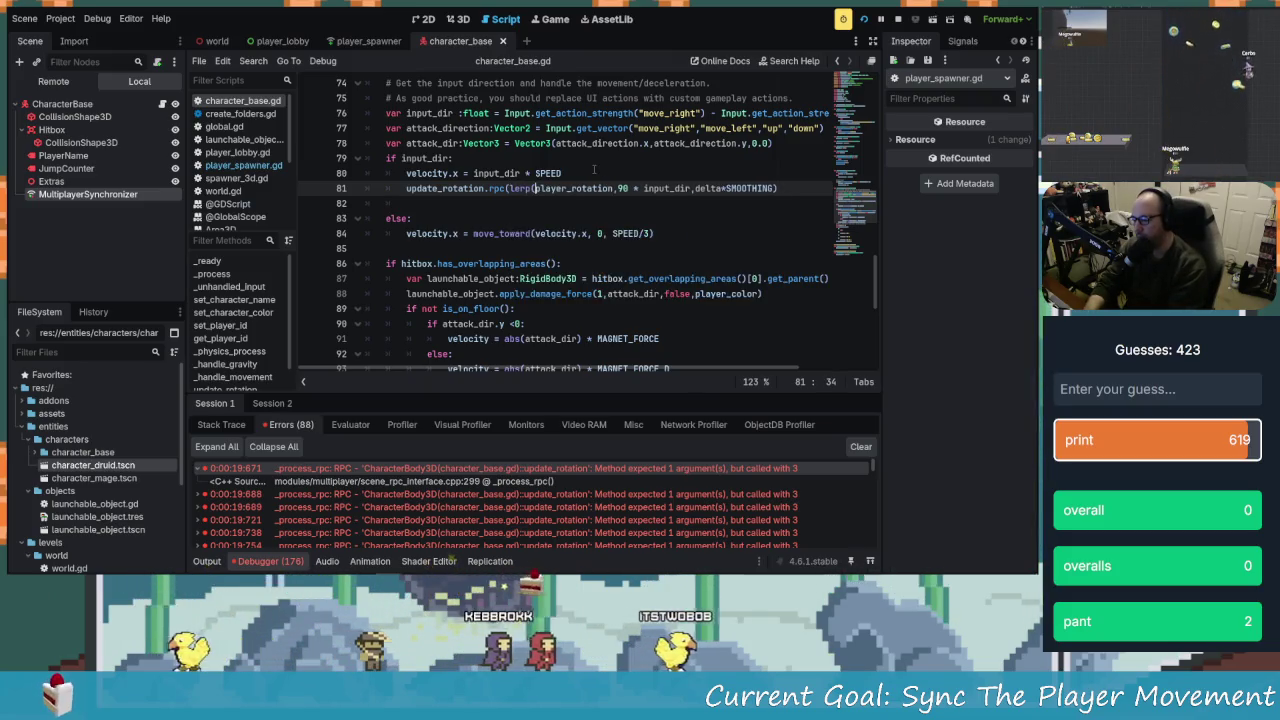
pyautogui.press('Right')
pyautogui.press('Right')
pyautogui.press('Right')
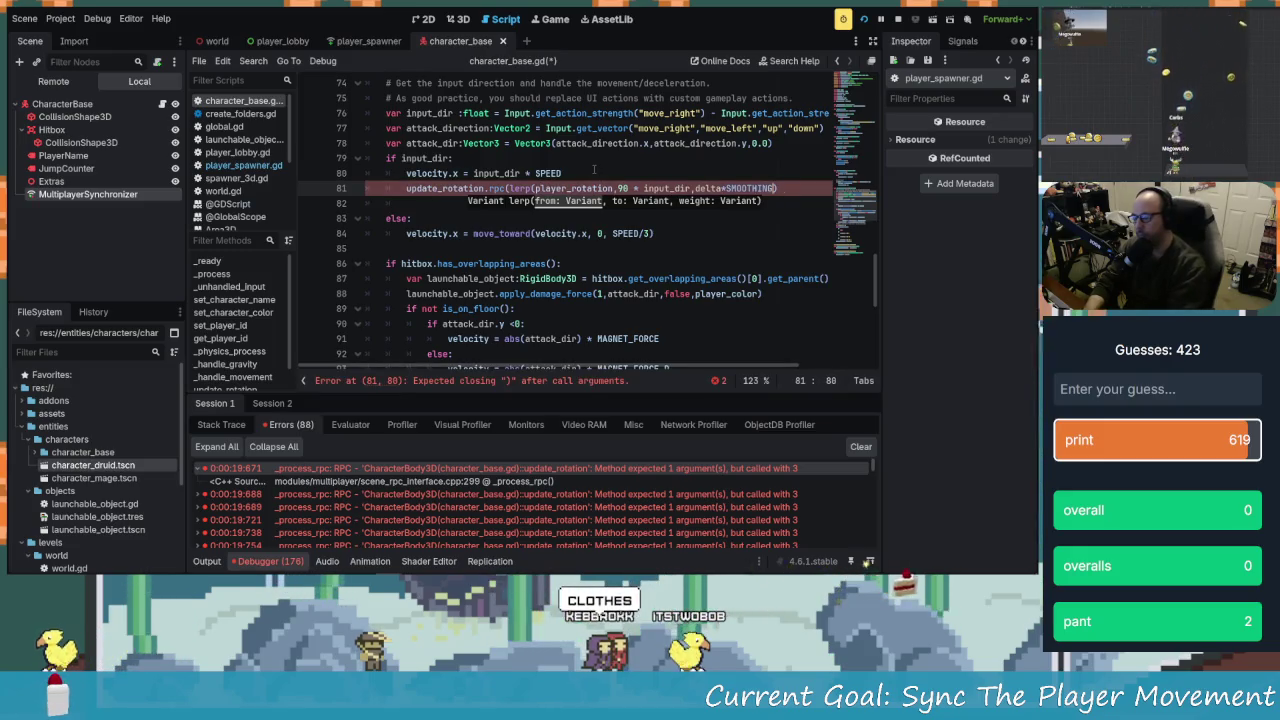
pyautogui.press('Right')
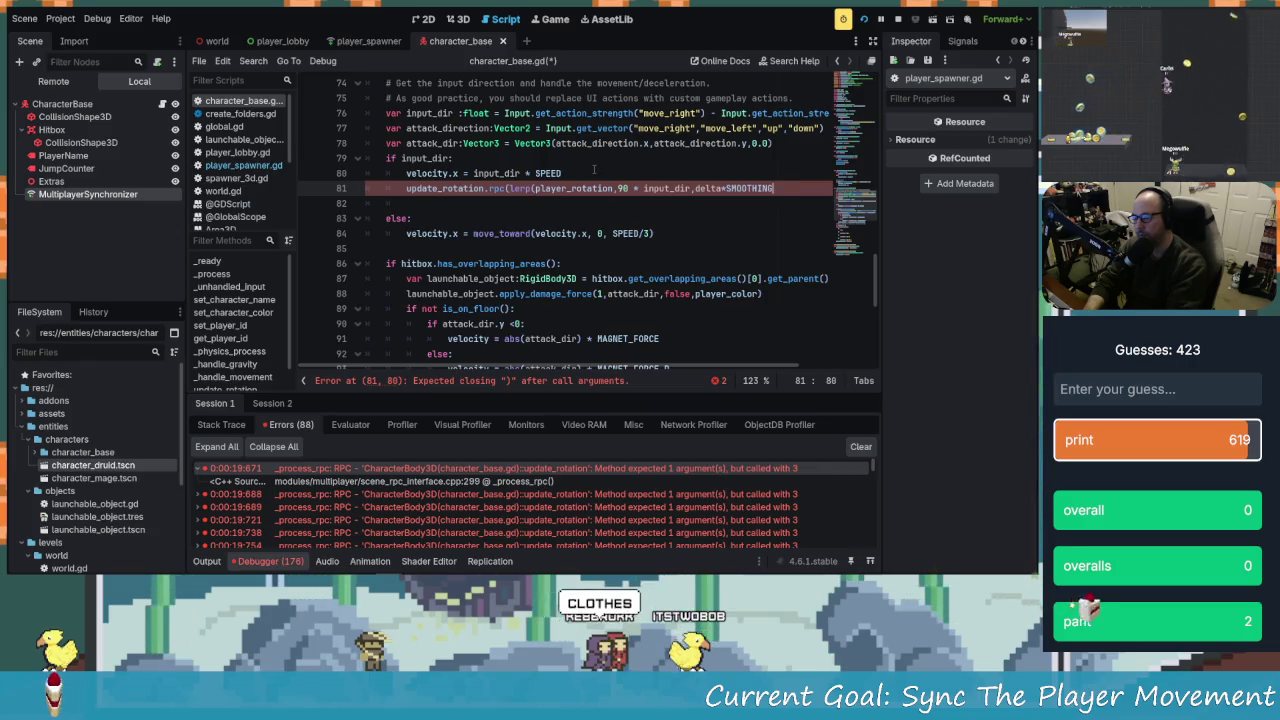
pyautogui.write('))')
pyautogui.hotkey('ctrl', 's')
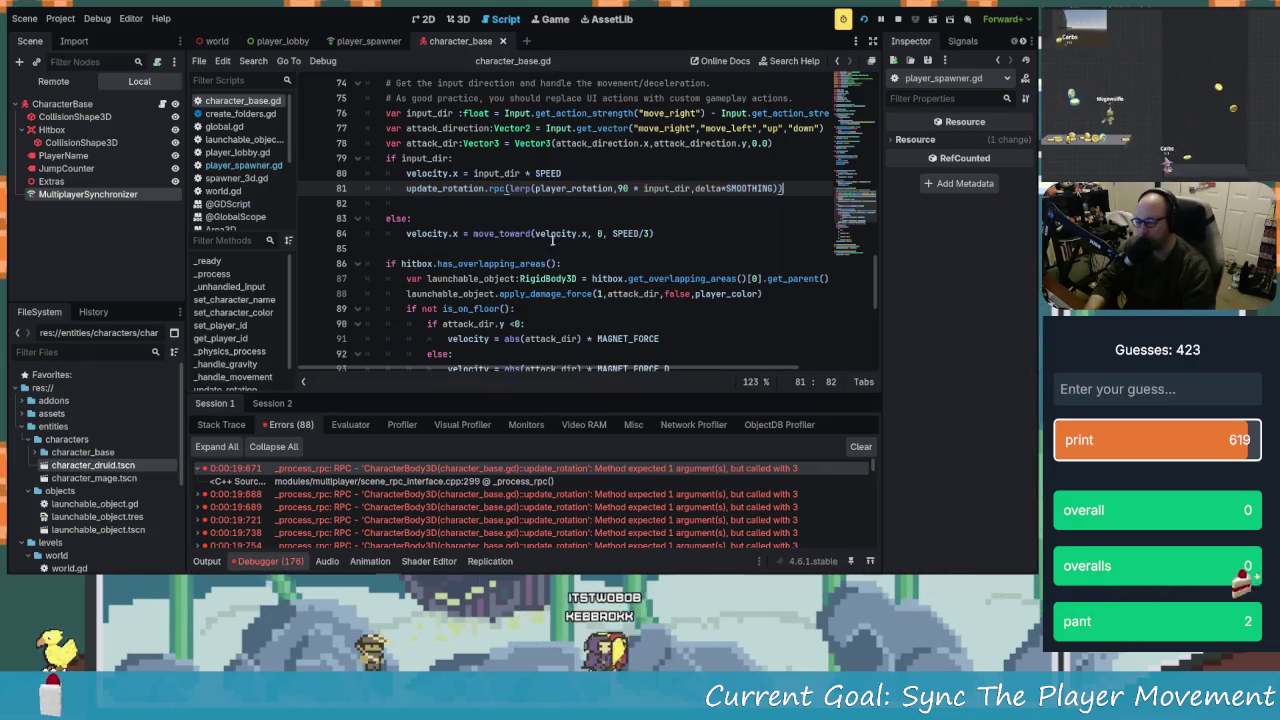
pyautogui.click(897, 19)
pyautogui.click(861, 19)
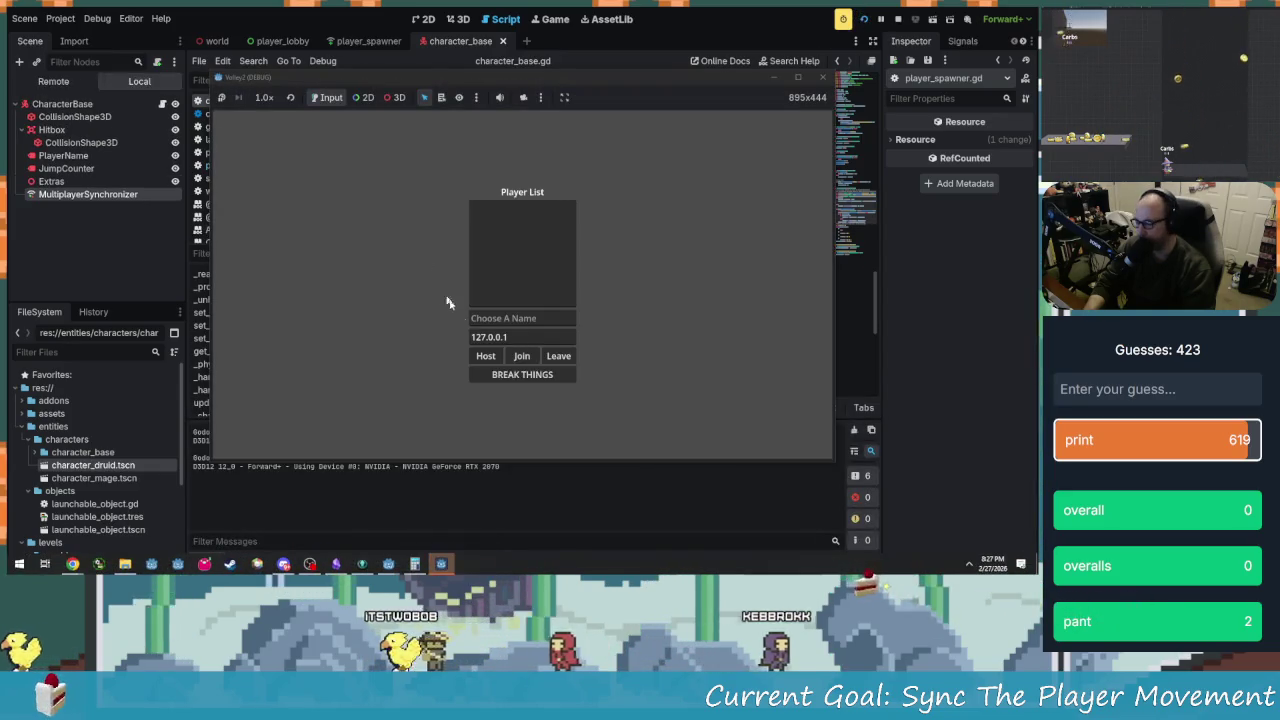
# Host as KEBB, join as Twobob, and tile the two game windows side by side
pyautogui.click(490, 320)
pyautogui.write('KEBB')
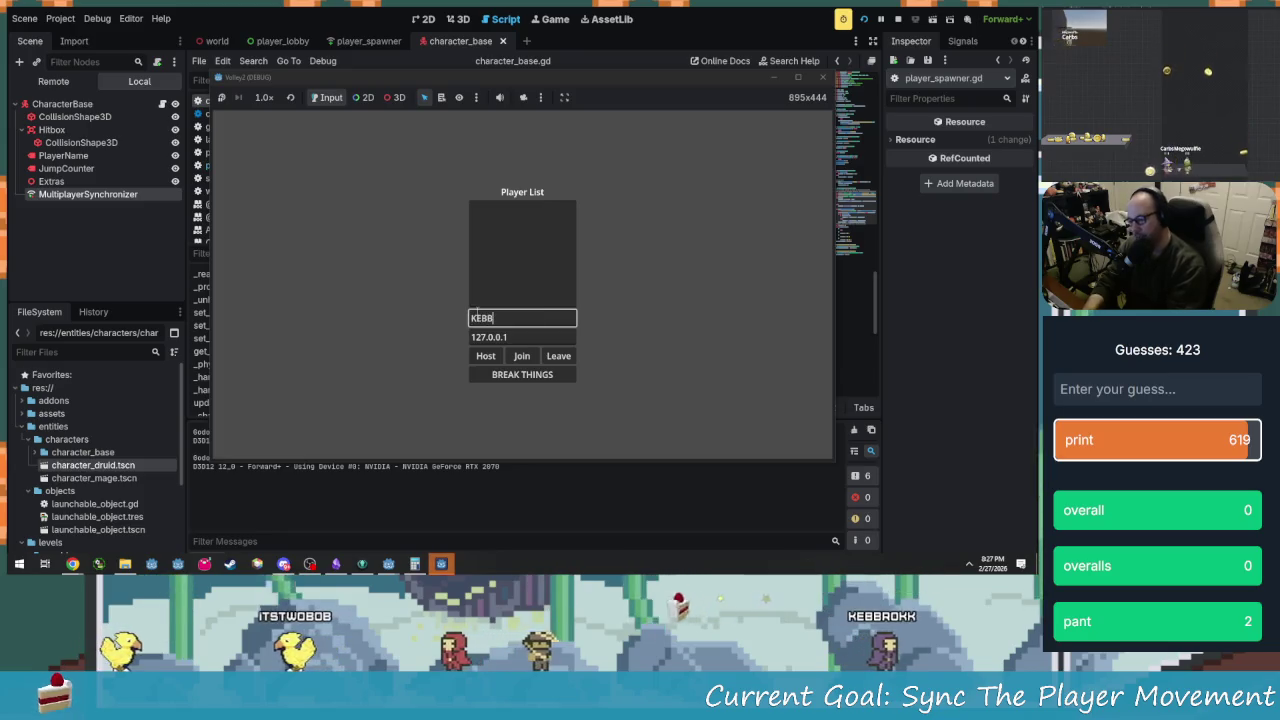
pyautogui.moveTo(459, 71)
pyautogui.mouseDown()
pyautogui.moveTo(310, 60)
pyautogui.moveTo(265, 22)
pyautogui.mouseUp()
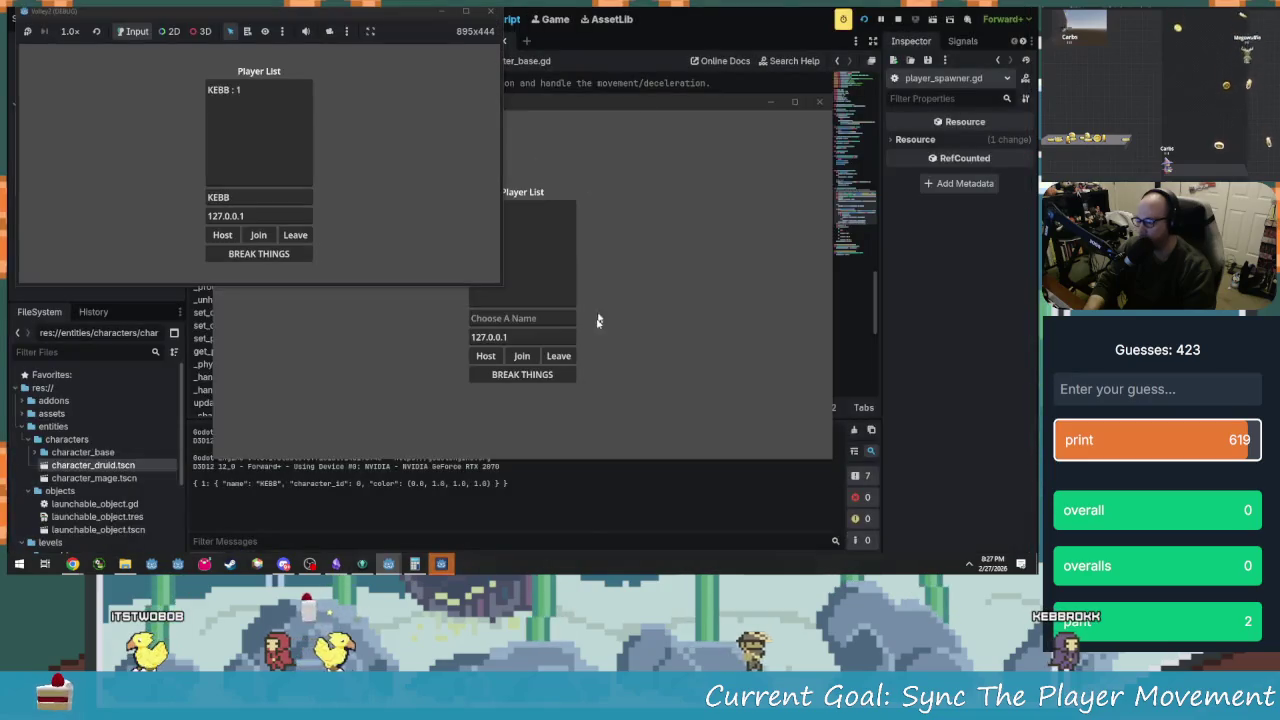
pyautogui.click(597, 320)
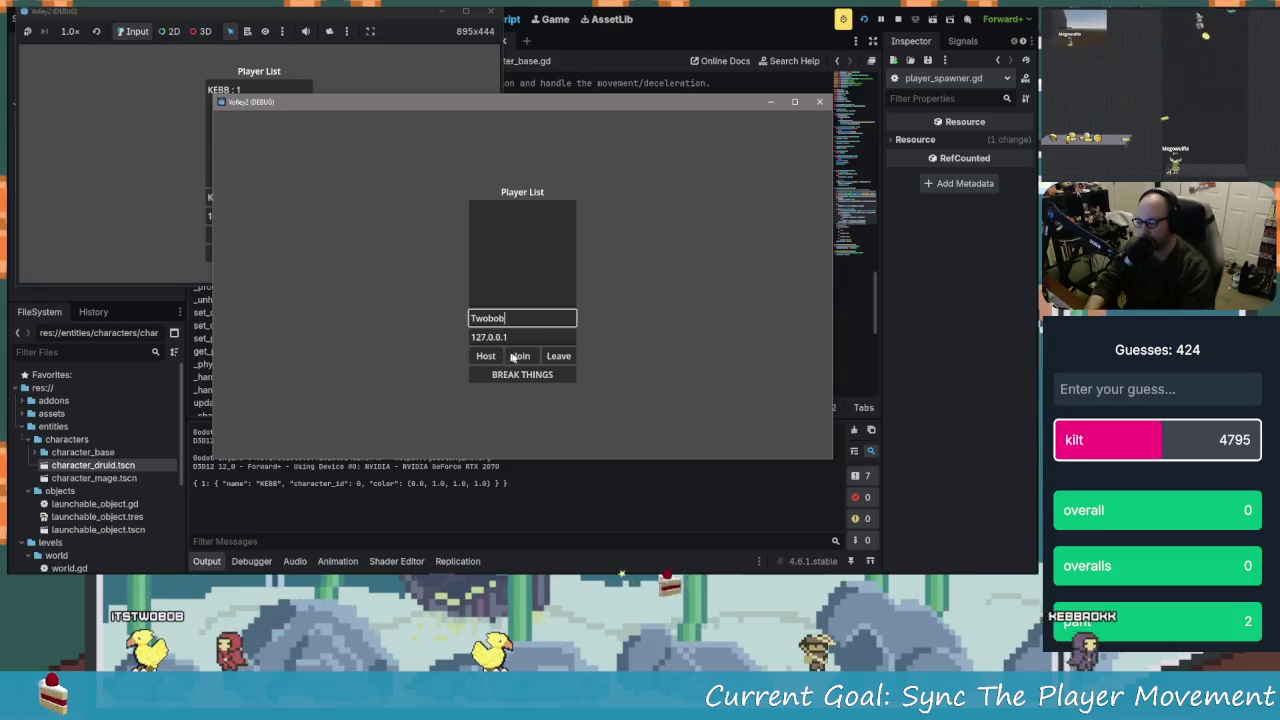
pyautogui.click(512, 356)
pyautogui.moveTo(514, 105)
pyautogui.mouseDown()
pyautogui.moveTo(715, 80)
pyautogui.moveTo(765, 60)
pyautogui.mouseUp()
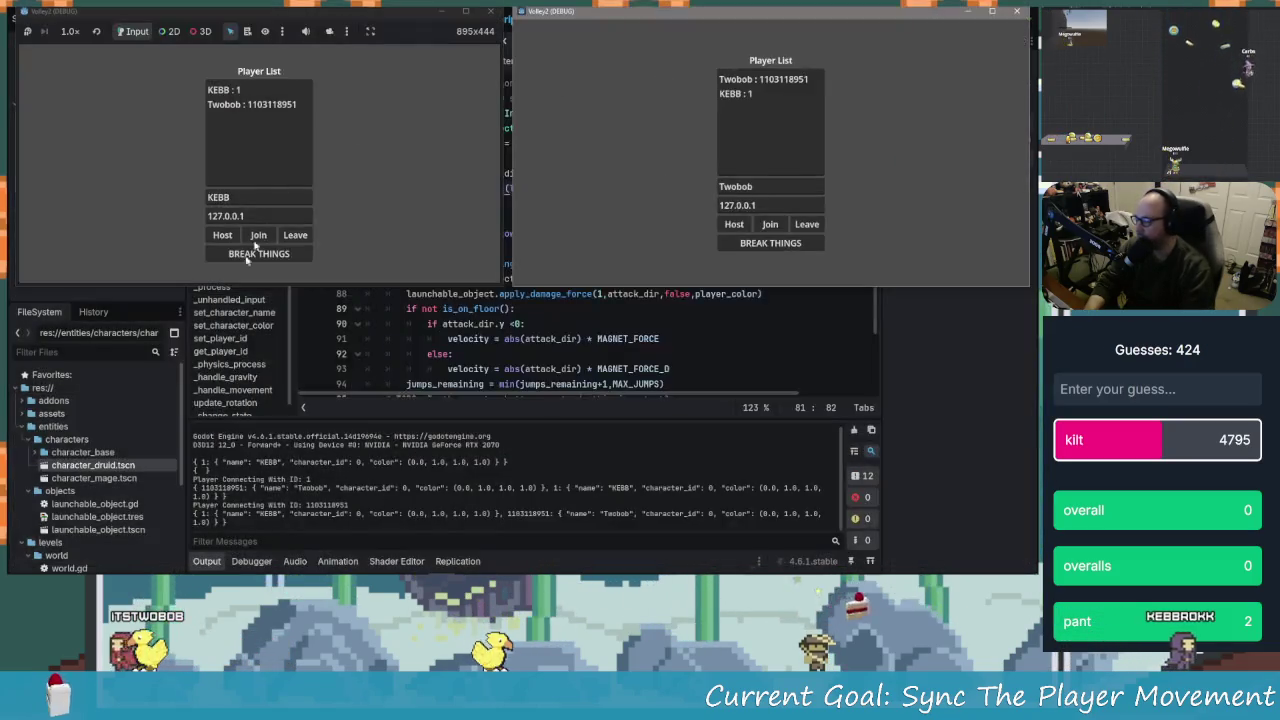
# Move and jump KEBB left and right to check the rotation mirrors in both windows
pyautogui.click(258, 254)
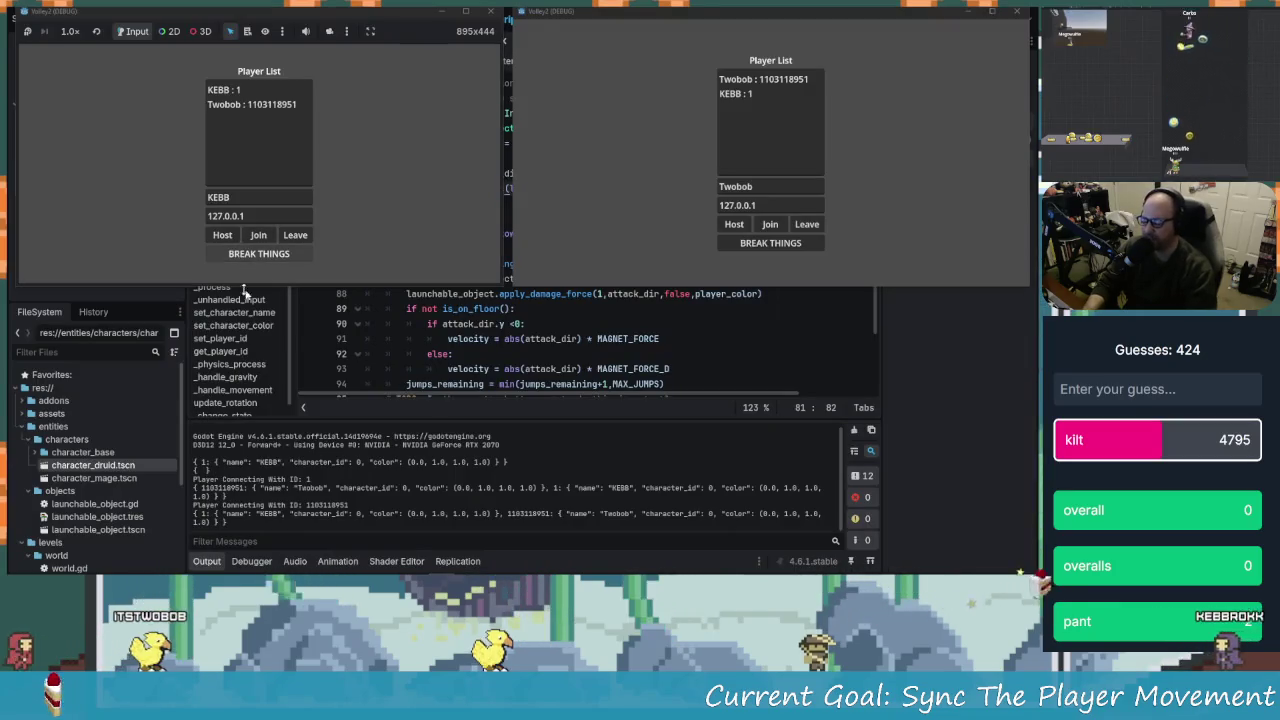
pyautogui.press('Left')
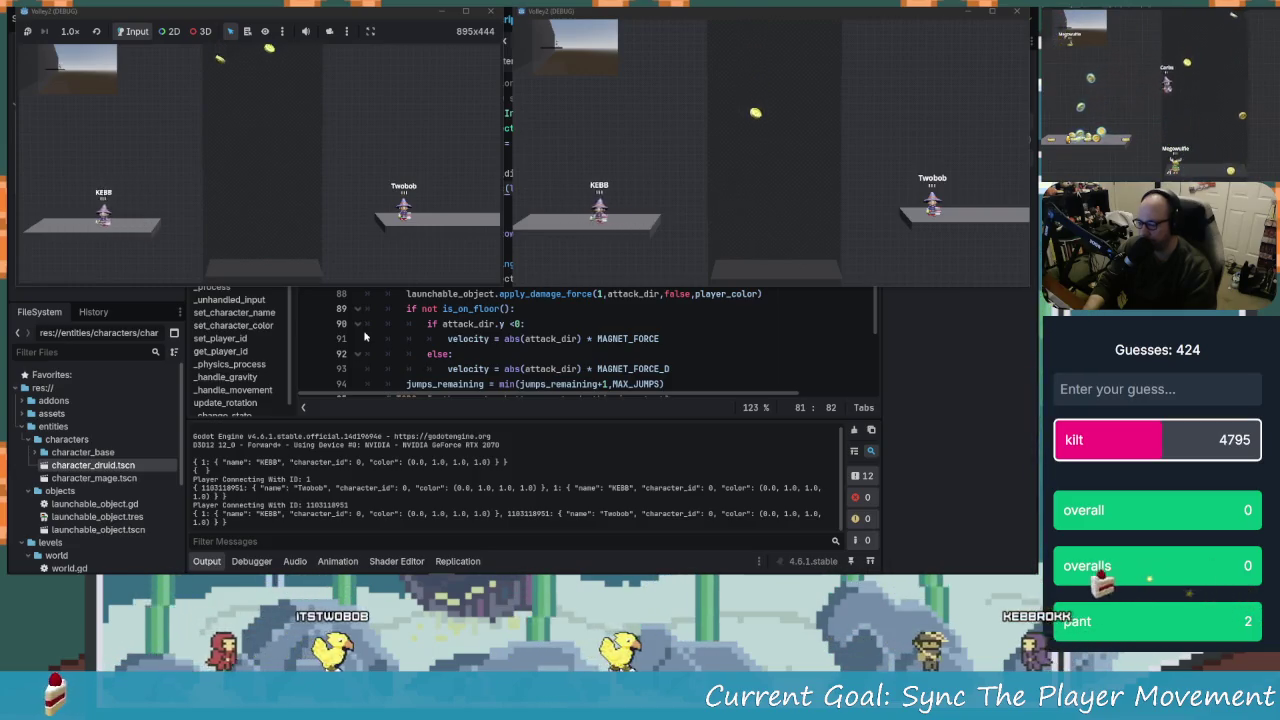
pyautogui.press('space')
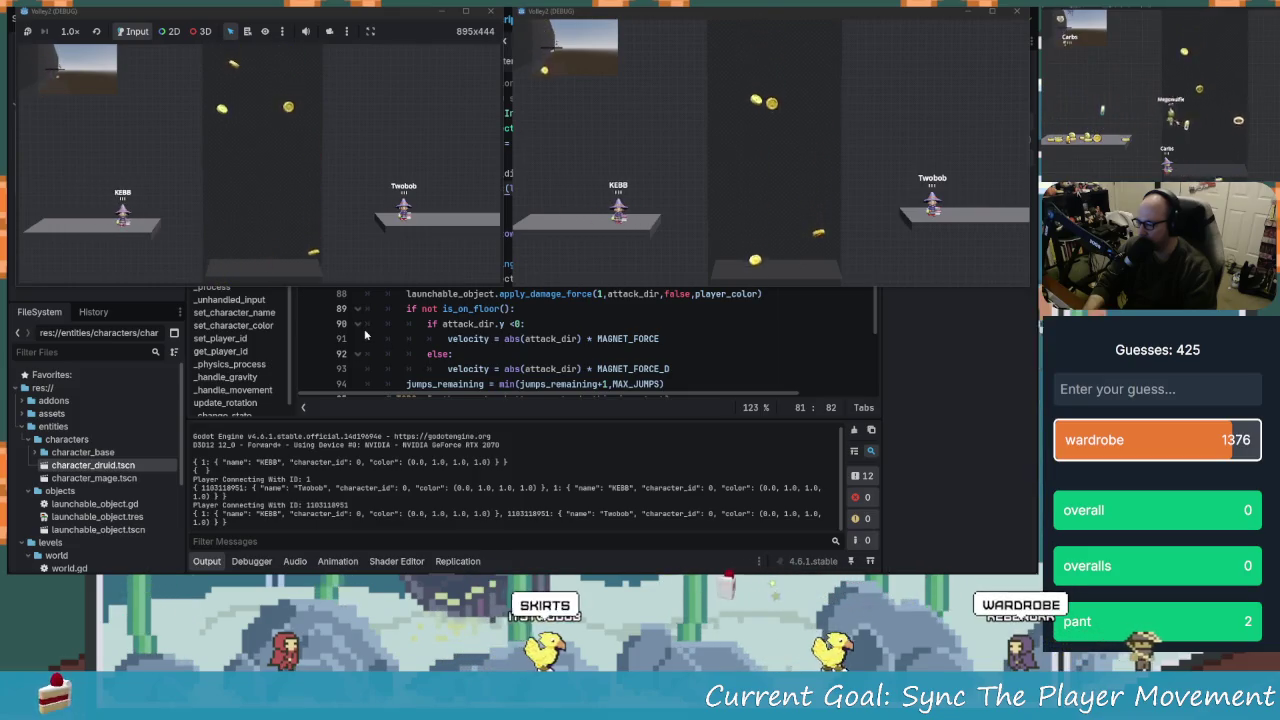
pyautogui.press('Right')
pyautogui.press('space')
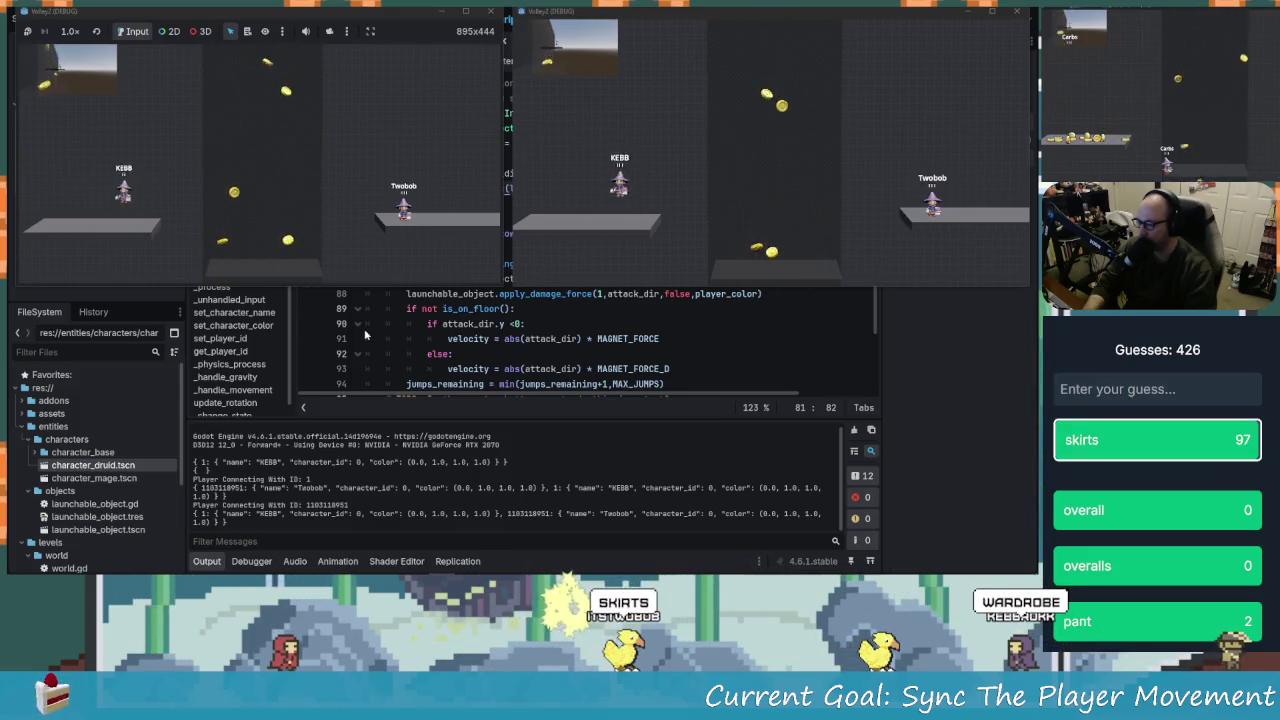
pyautogui.press('Left')
pyautogui.press('space')
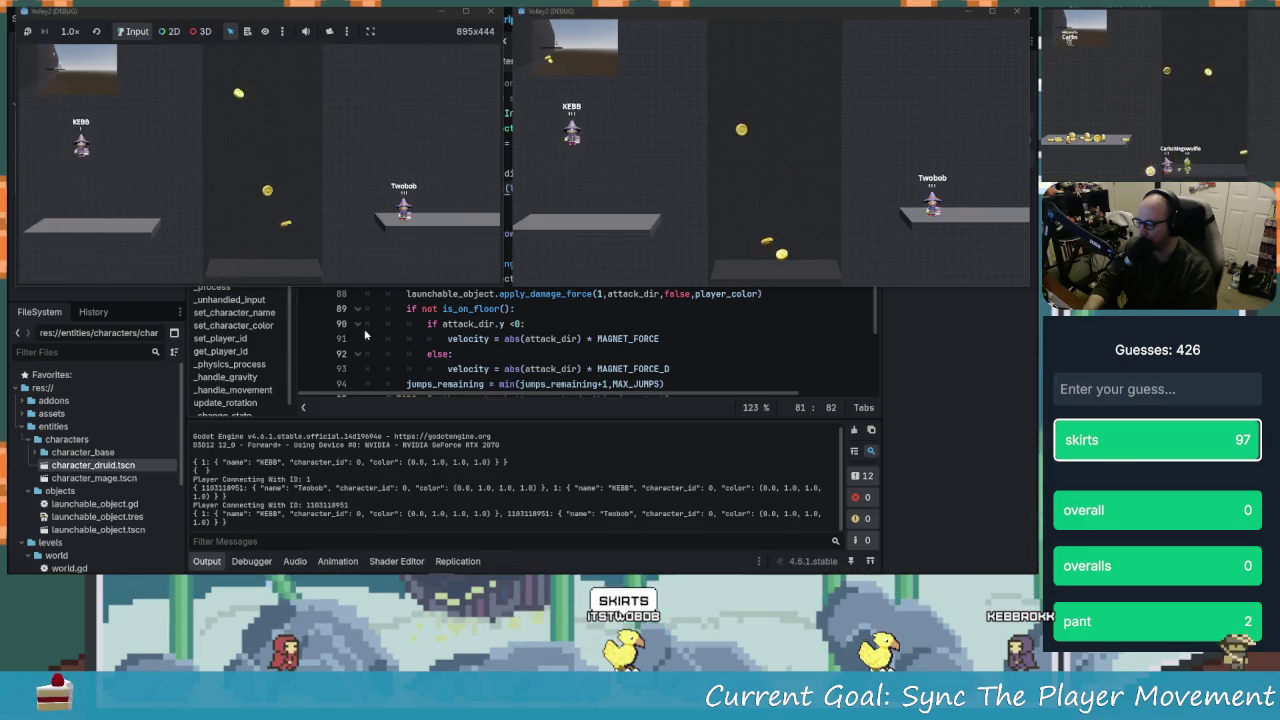
pyautogui.press('Right')
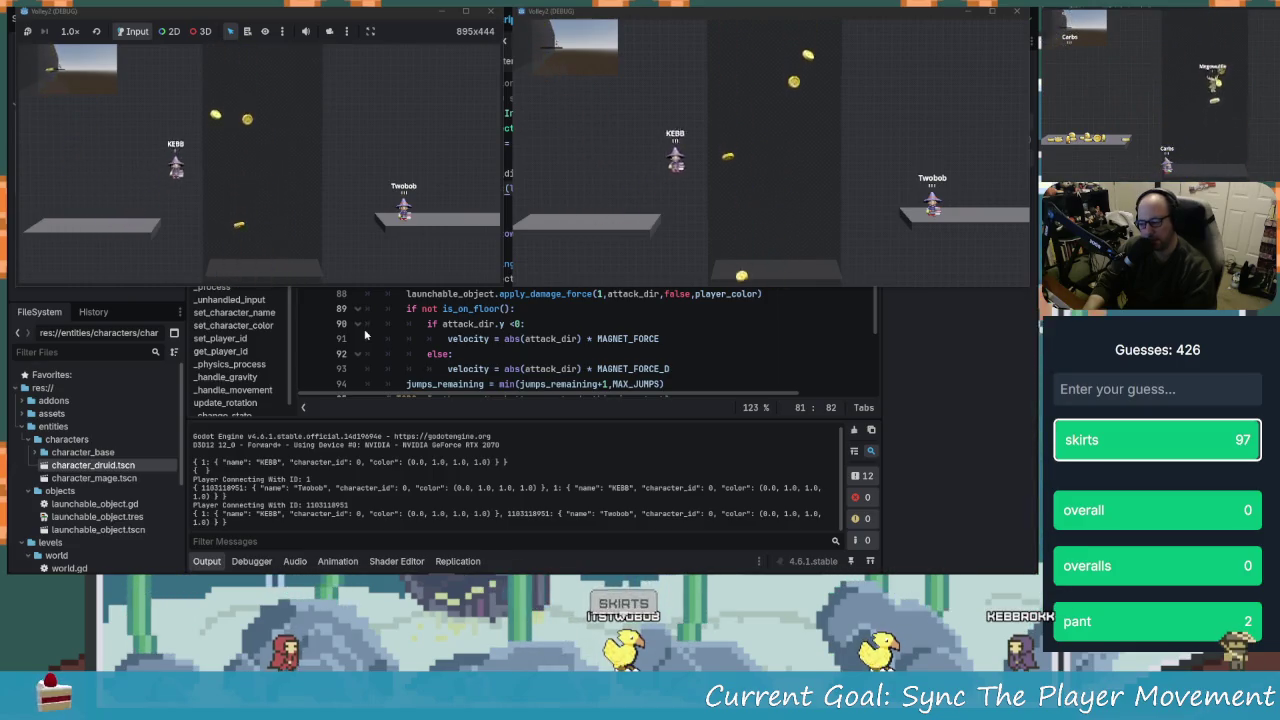
pyautogui.press('Right')
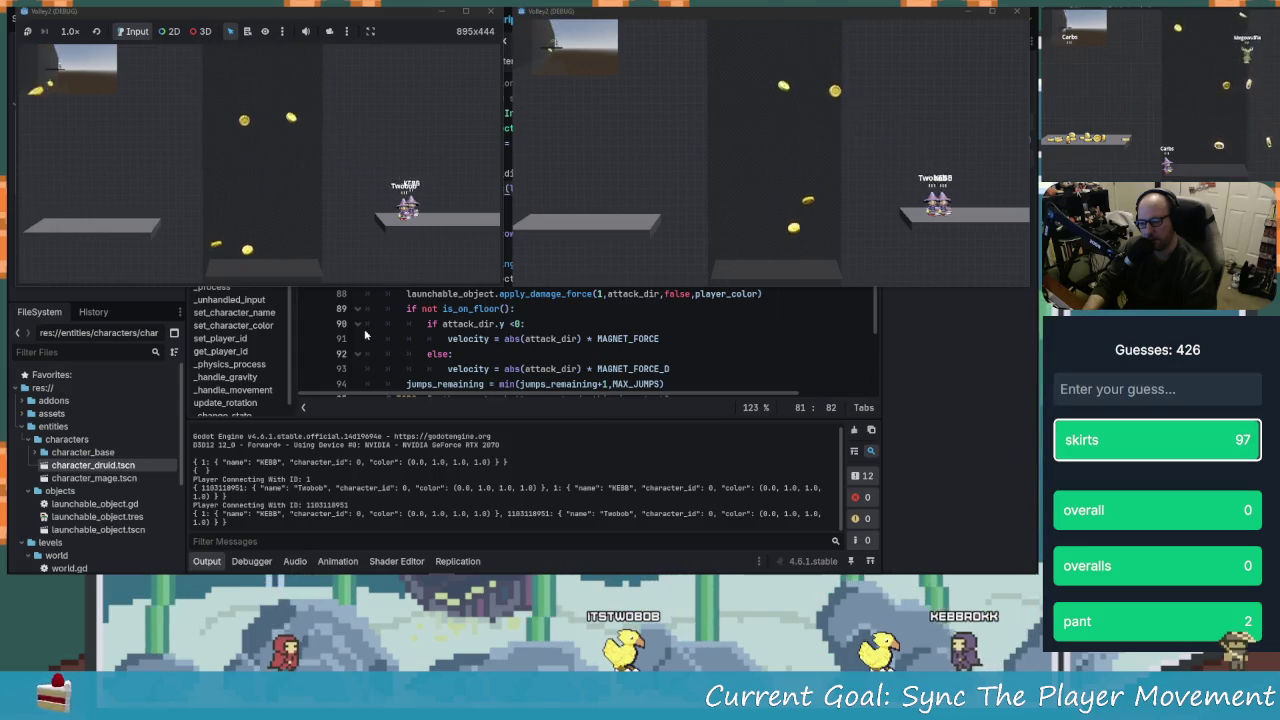
pyautogui.press('Left')
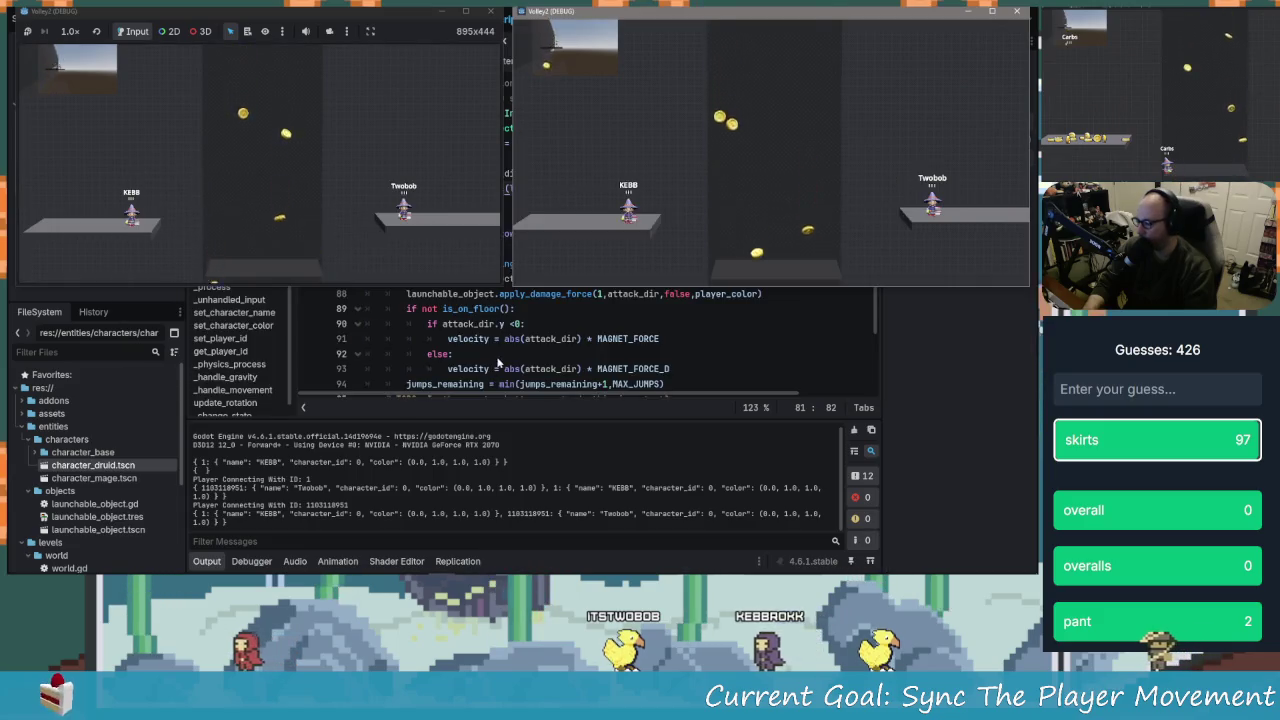
pyautogui.click(497, 352)
pyautogui.scroll(-4, 497, 352)
pyautogui.scroll(-3, 497, 352)
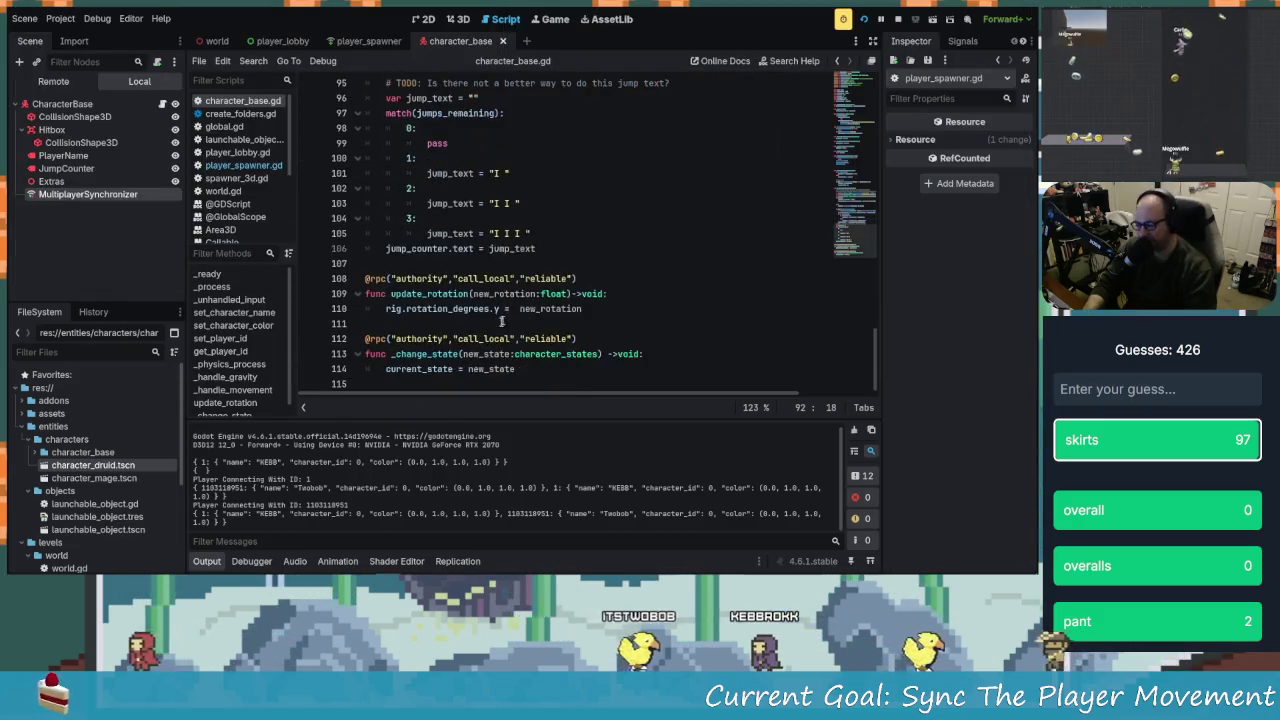
pyautogui.click(493, 309)
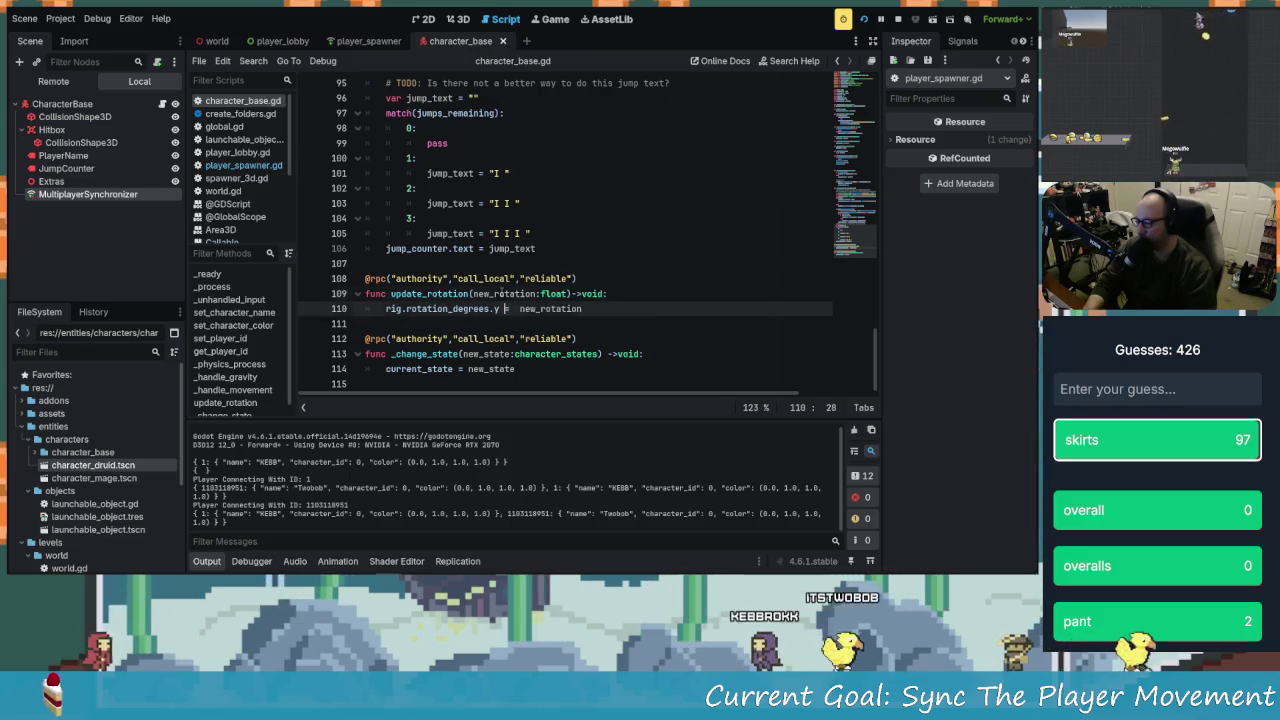
pyautogui.click(553, 309)
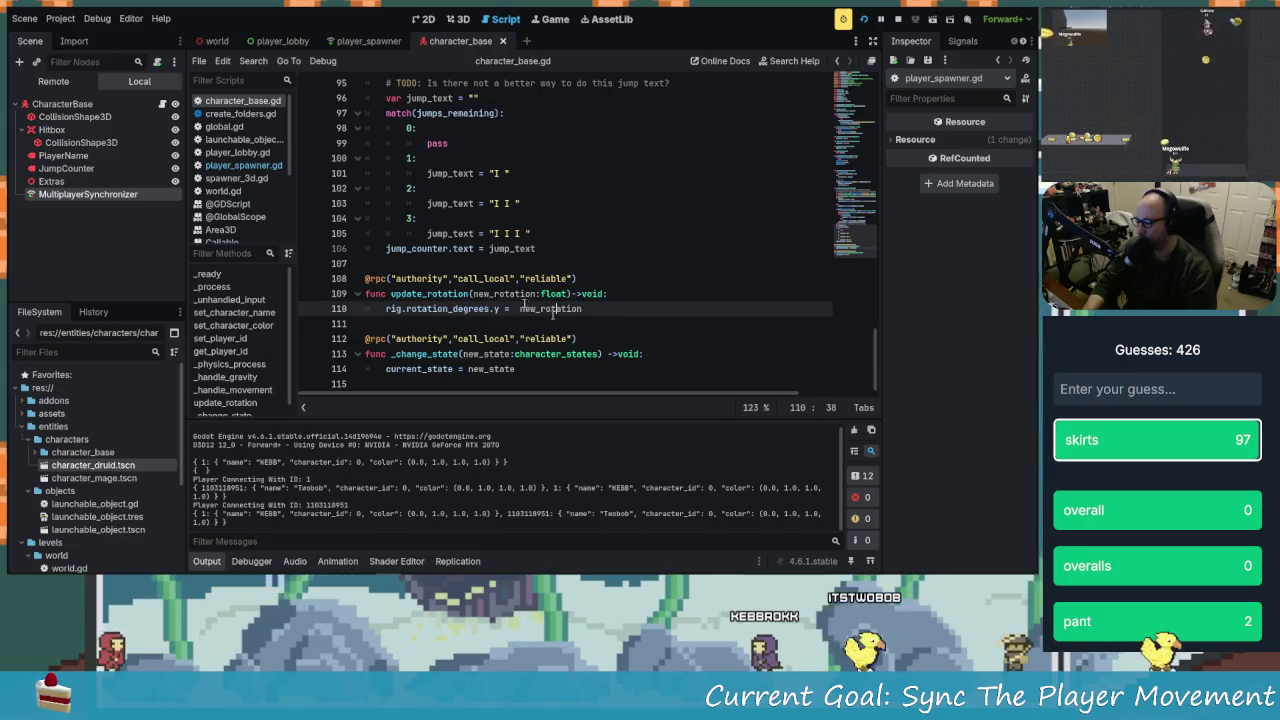
pyautogui.click(513, 278)
pyautogui.press('BackSpace')
pyautogui.press('BackSpace')
pyautogui.press('BackSpace')
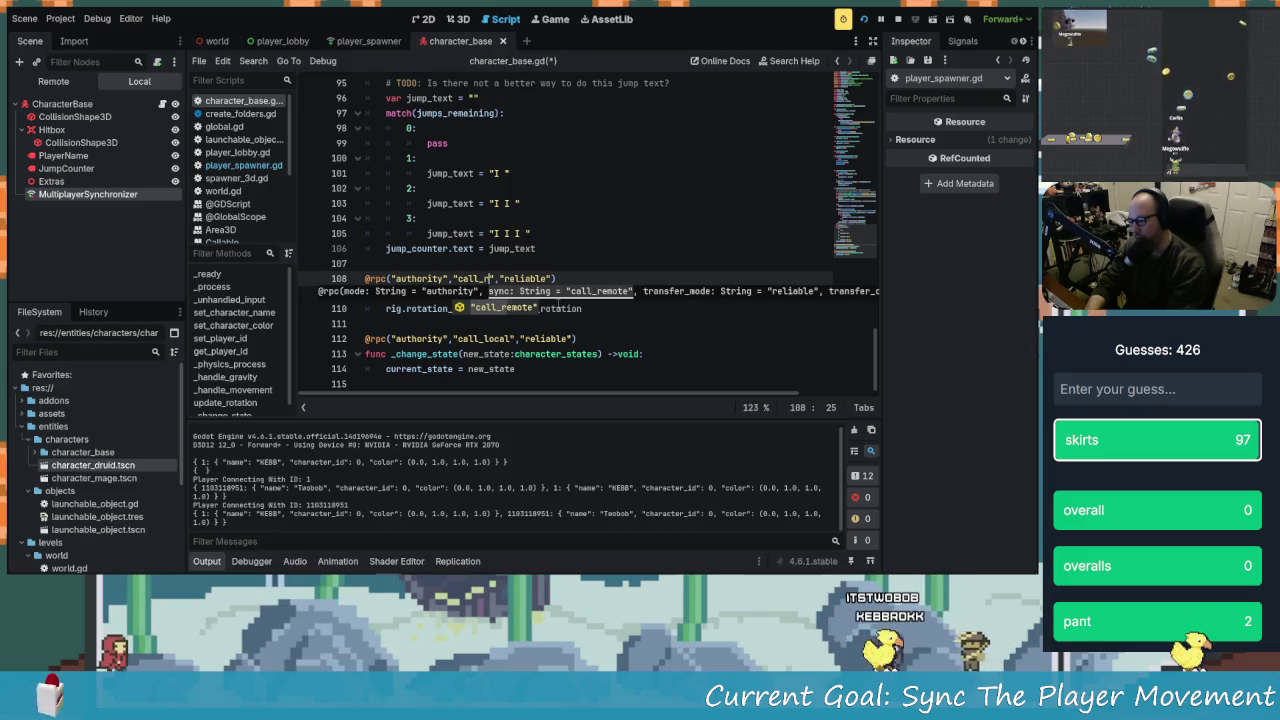
pyautogui.press('End')
pyautogui.hotkey('ctrl', 's')
pyautogui.click(882, 19)
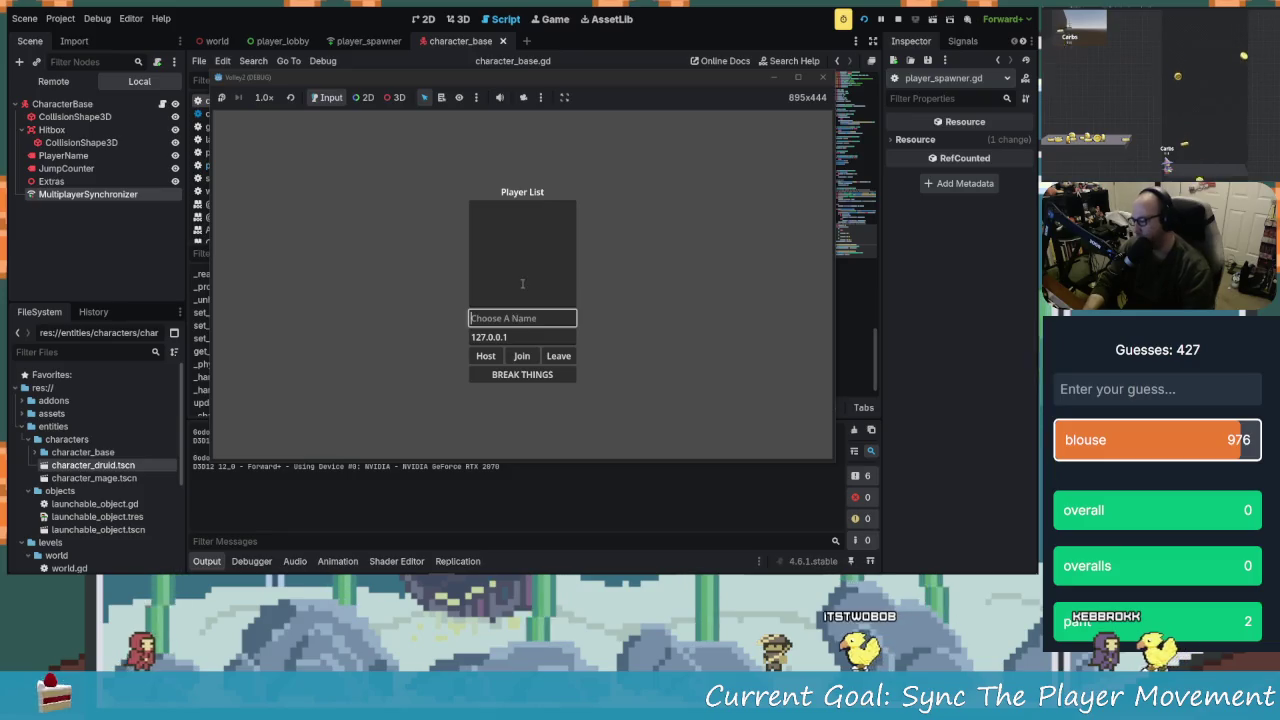
# Run two game instances, hosting as 'host' in one and joining as 'casdf' in the other
pyautogui.write('host')
pyautogui.click(485, 356)
pyautogui.moveTo(468, 88); pyautogui.dragTo(240, 20)
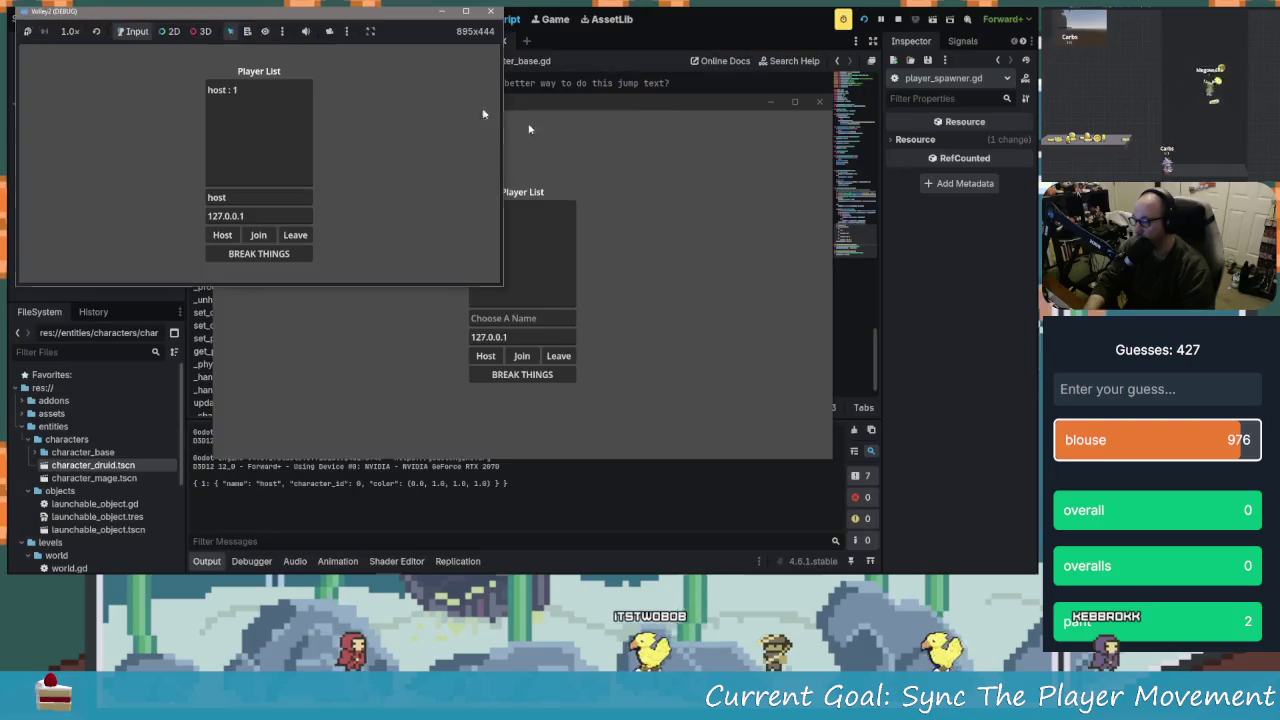
pyautogui.click(528, 320)
pyautogui.write('casdf')
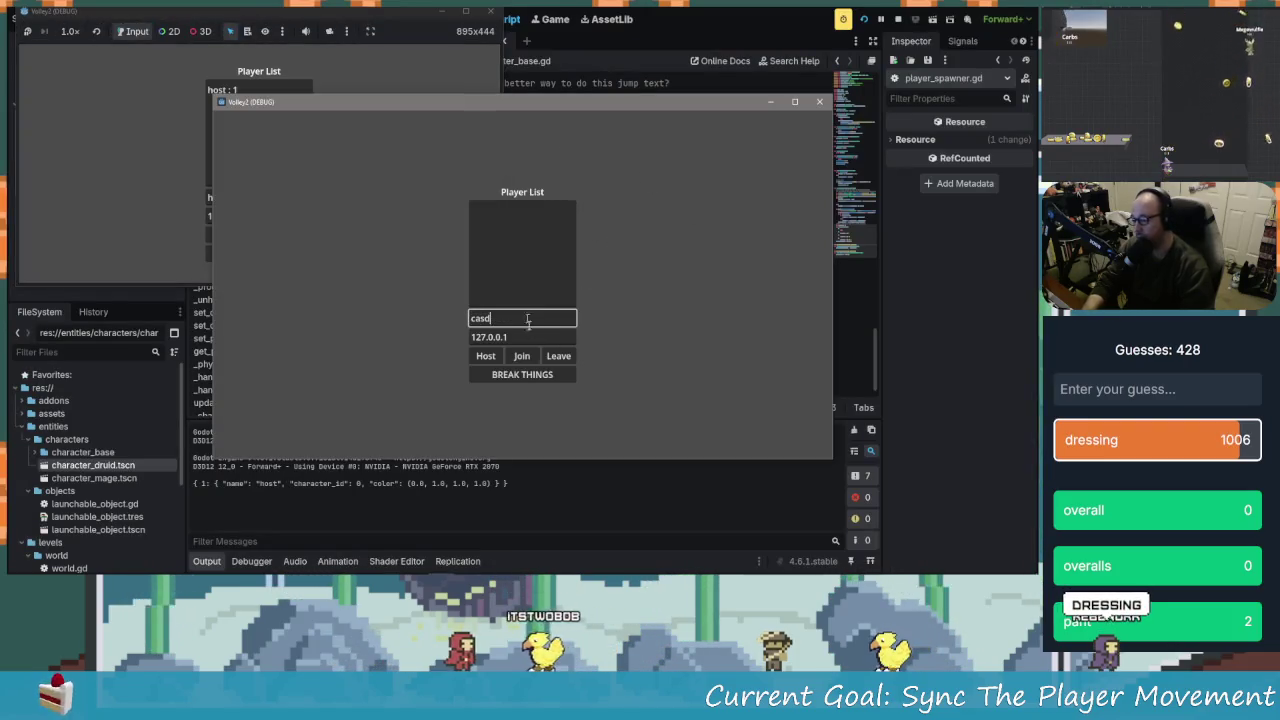
pyautogui.click(521, 356)
pyautogui.click(156, 154)
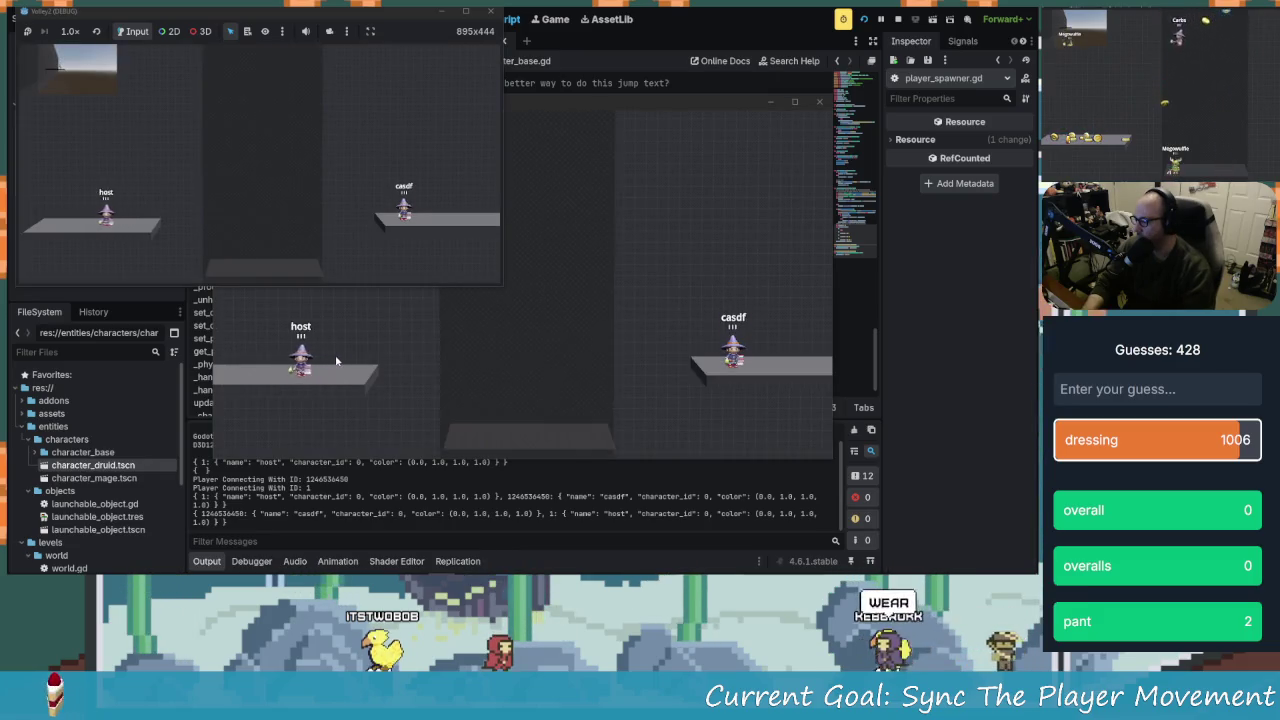
# Walk the host character left and right, jump a few times, then stop the game with F8
pyautogui.press('Left')
pyautogui.press('Right')
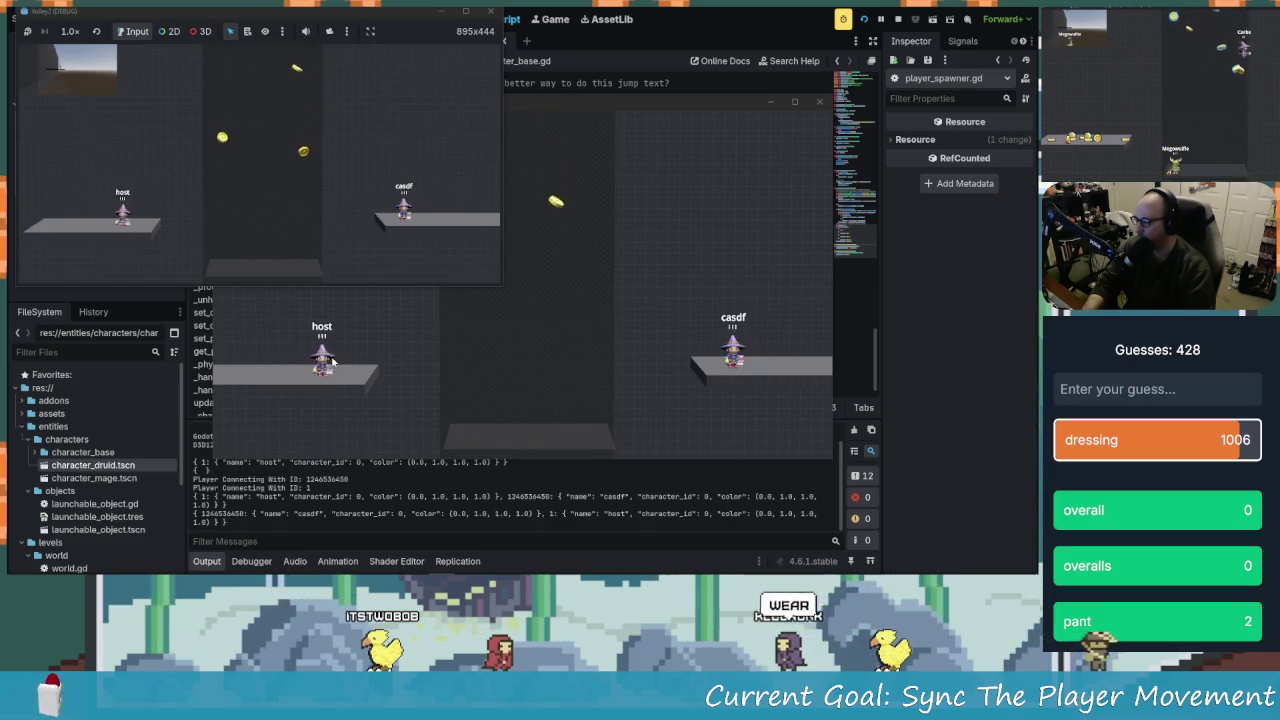
pyautogui.press('Right')
pyautogui.press('space')
pyautogui.press('Left')
pyautogui.press('Left')
pyautogui.press('Right')
pyautogui.press('Left')
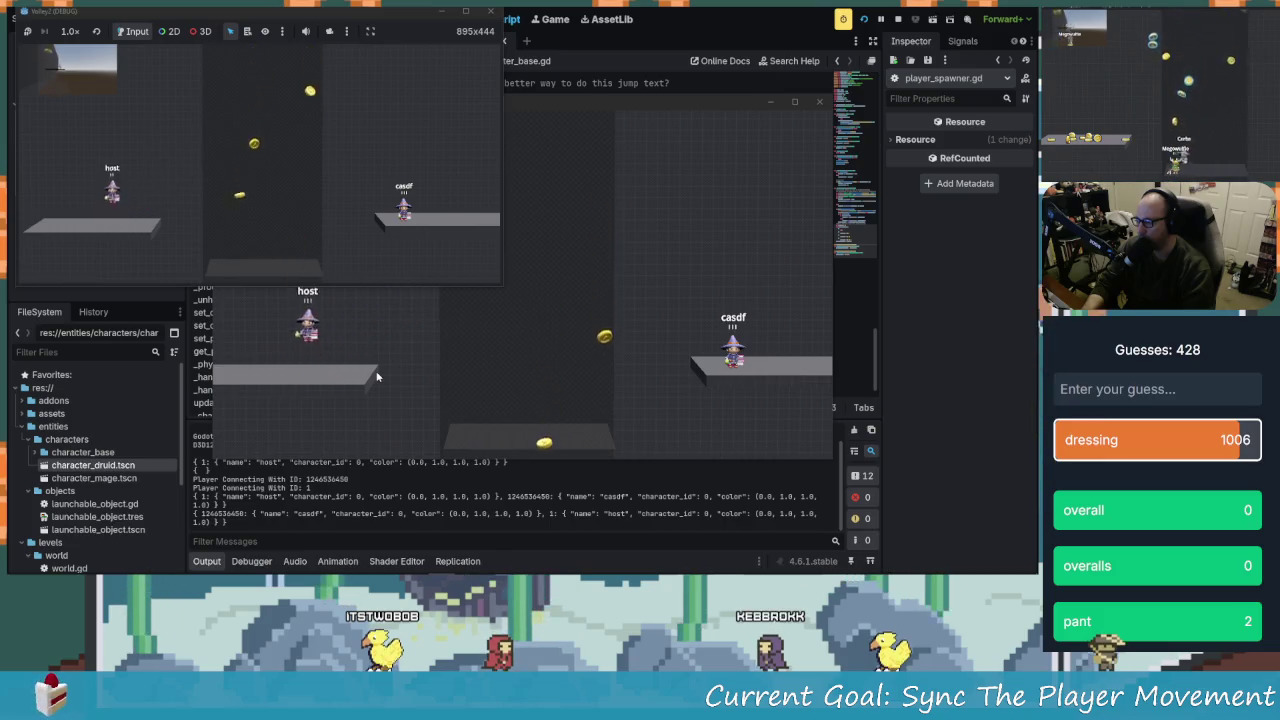
pyautogui.press('space')
pyautogui.press('Right')
pyautogui.press('Left')
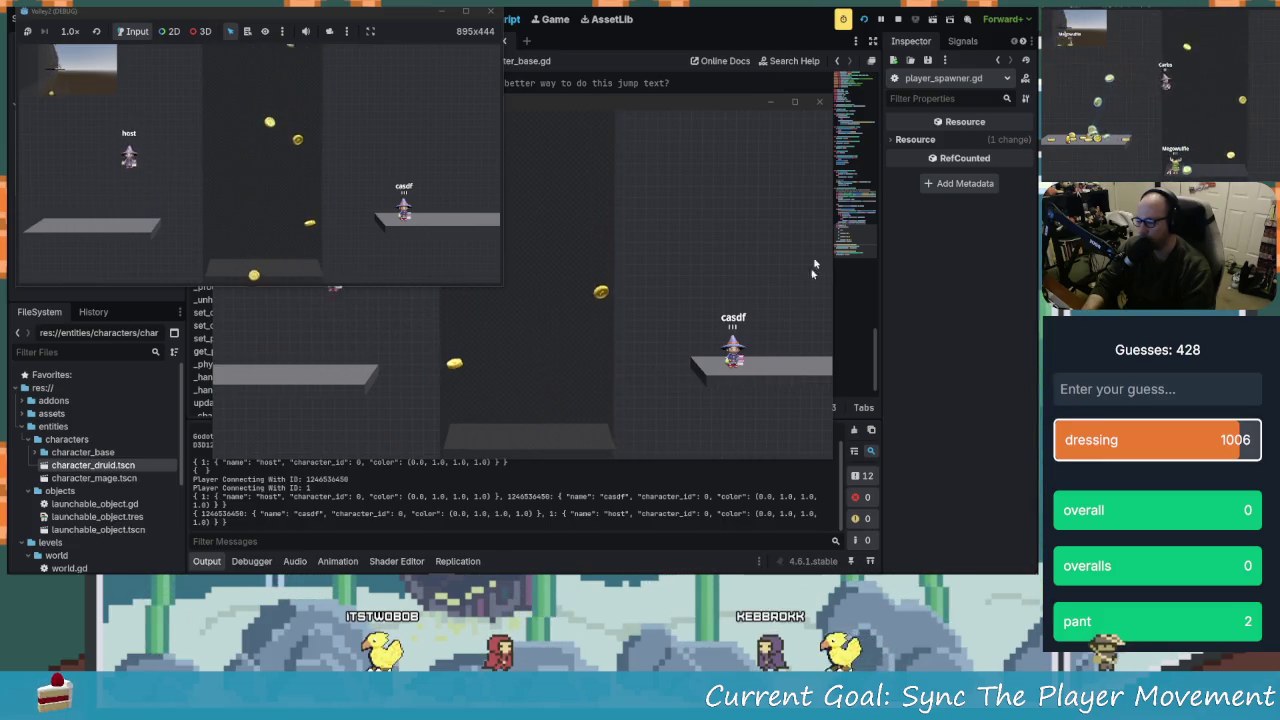
pyautogui.press('F8')
pyautogui.click(397, 561)
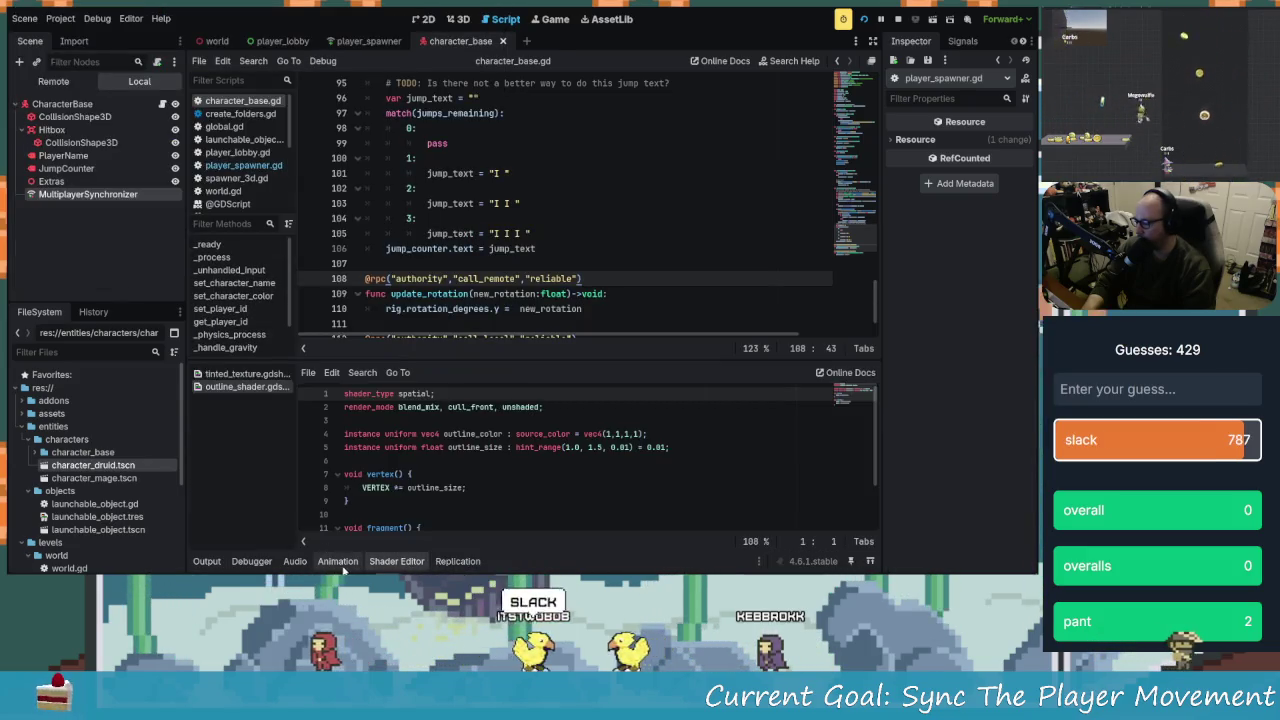
# Open the debugger's Network Profiler to watch RPC traffic
pyautogui.click(337, 561)
pyautogui.click(251, 561)
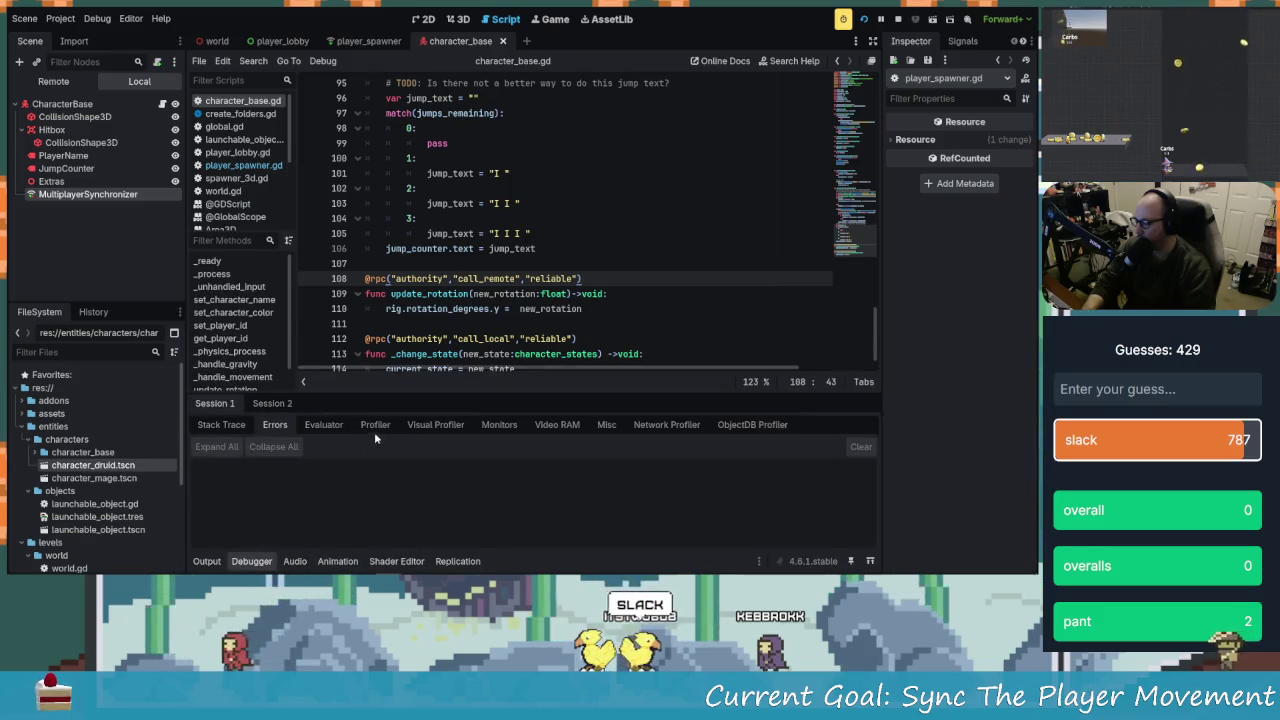
pyautogui.click(660, 424)
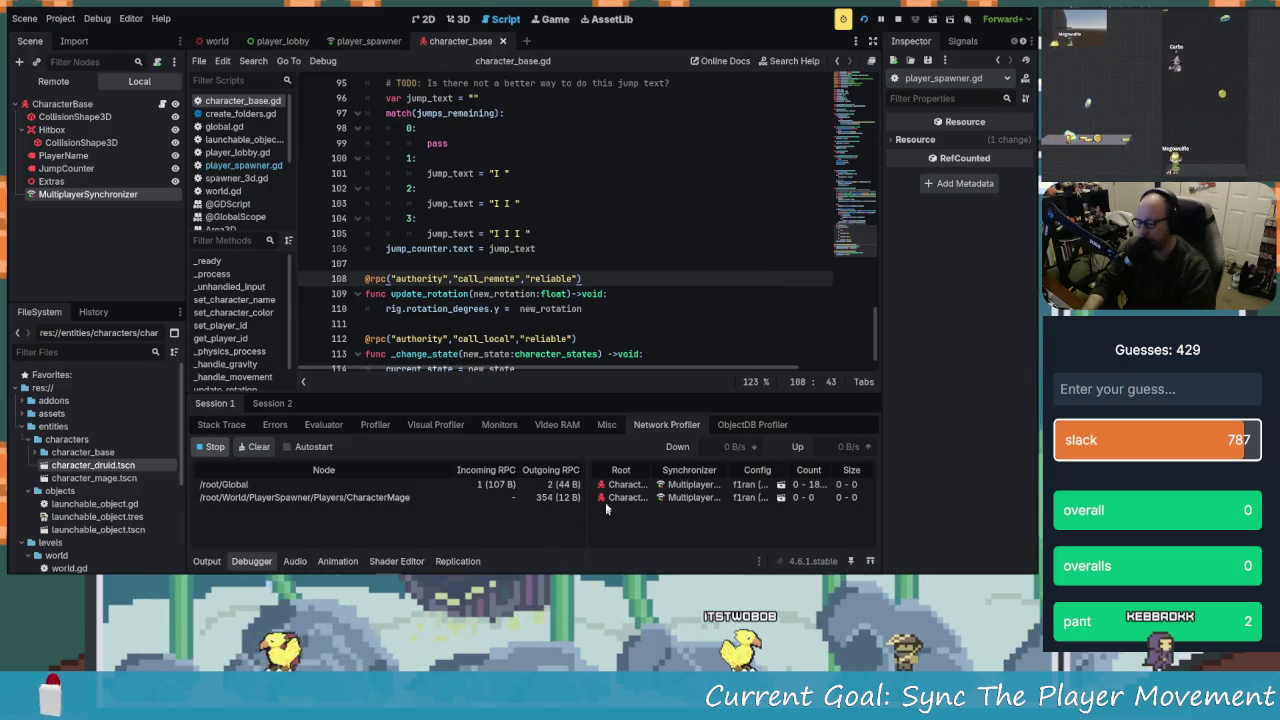
# Move the host character with A/D and jump to generate RPCs, then stop the game with F8
pyautogui.press('a')
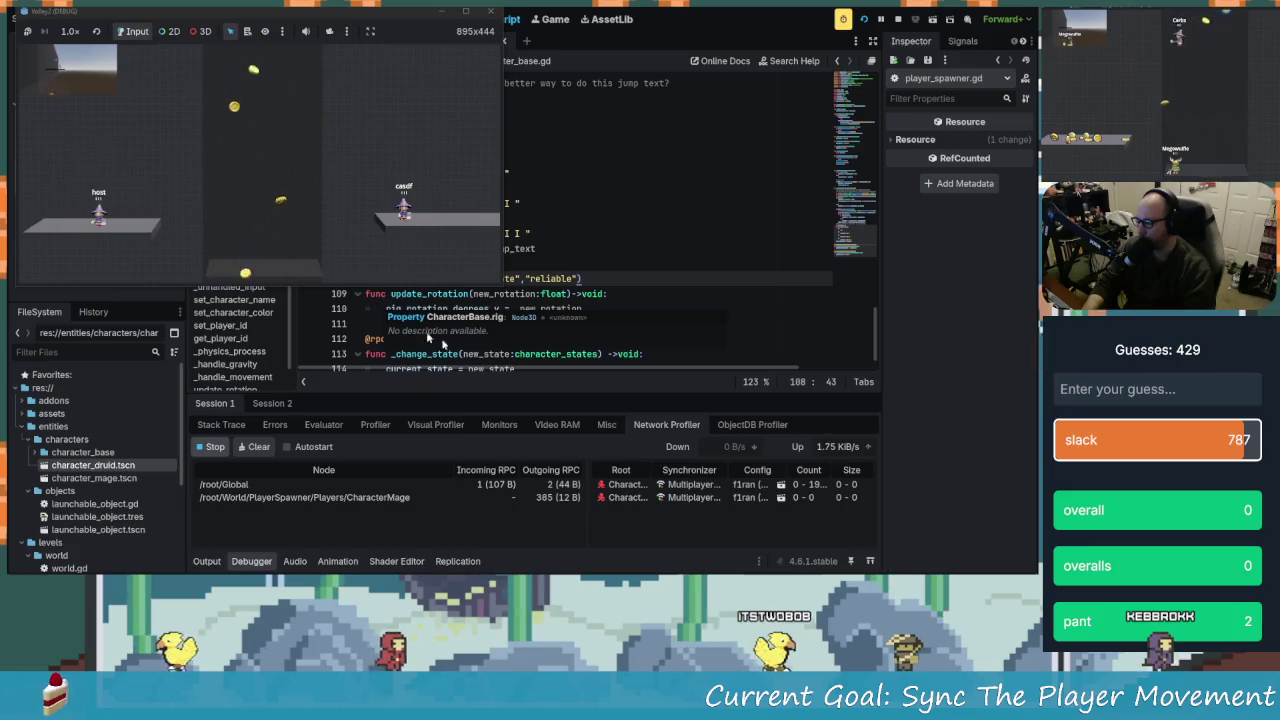
pyautogui.press('space')
pyautogui.press('d')
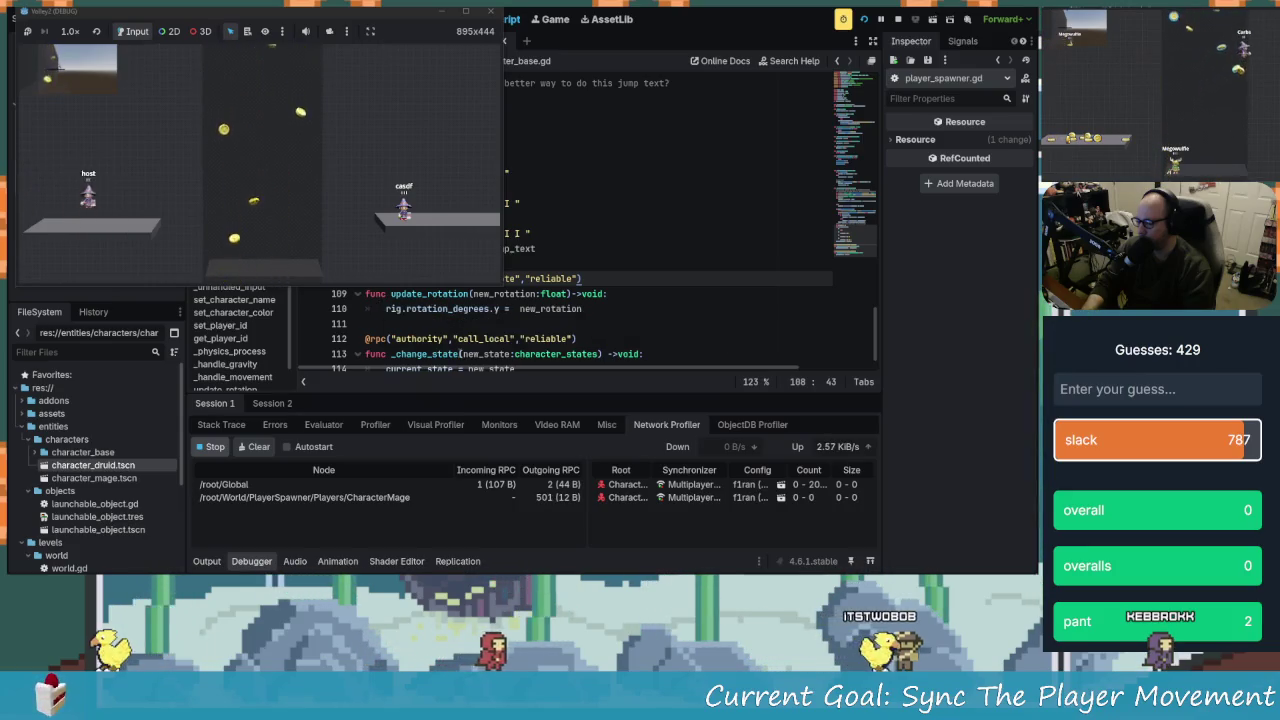
pyautogui.press('d')
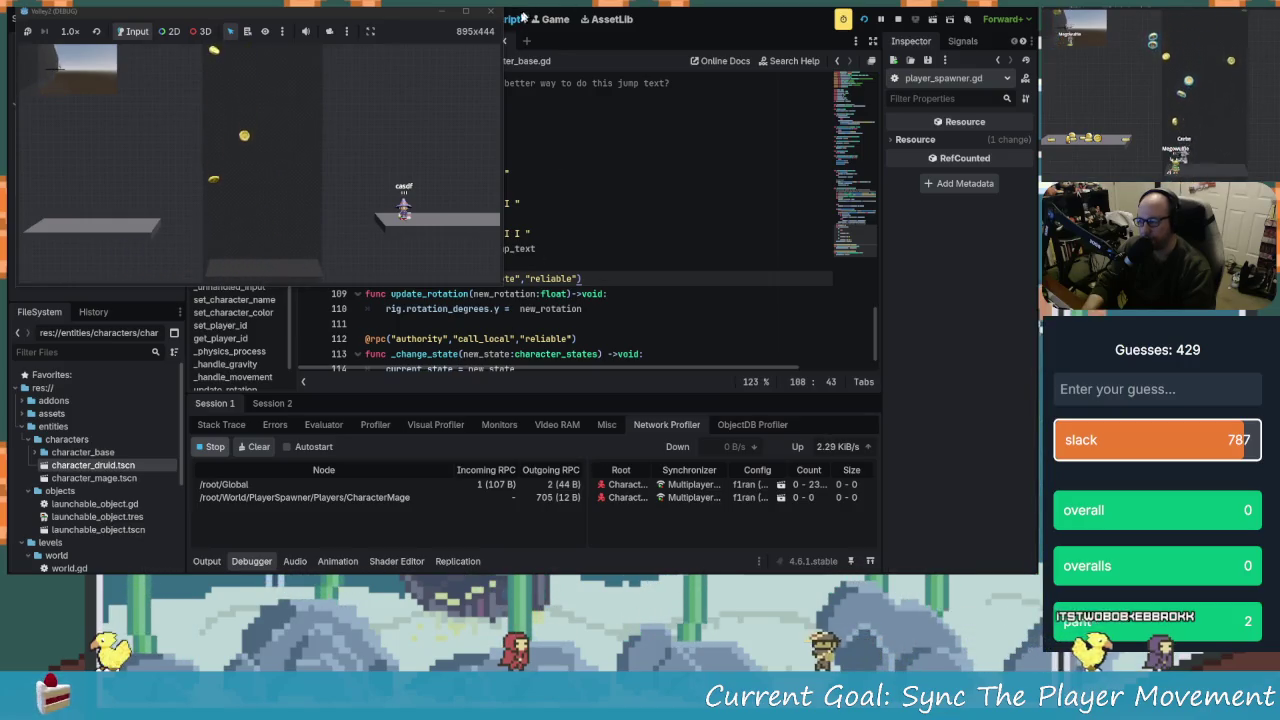
pyautogui.press('F8')
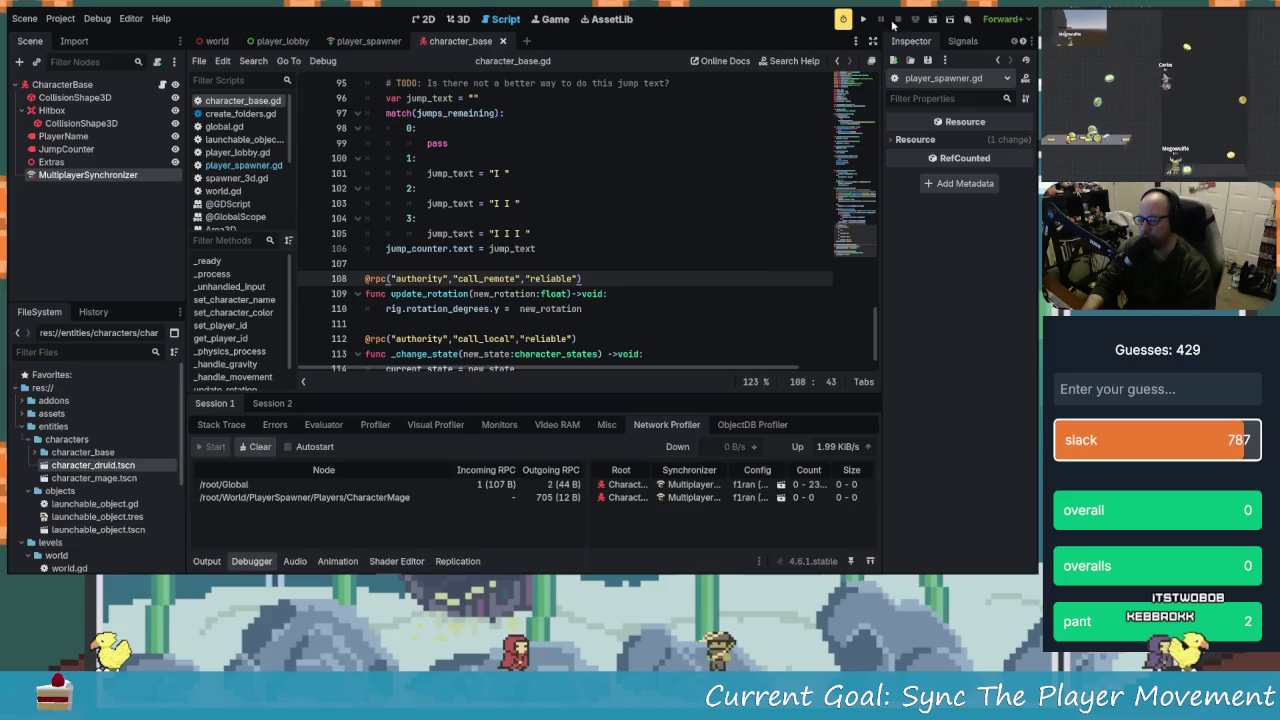
pyautogui.click(373, 279)
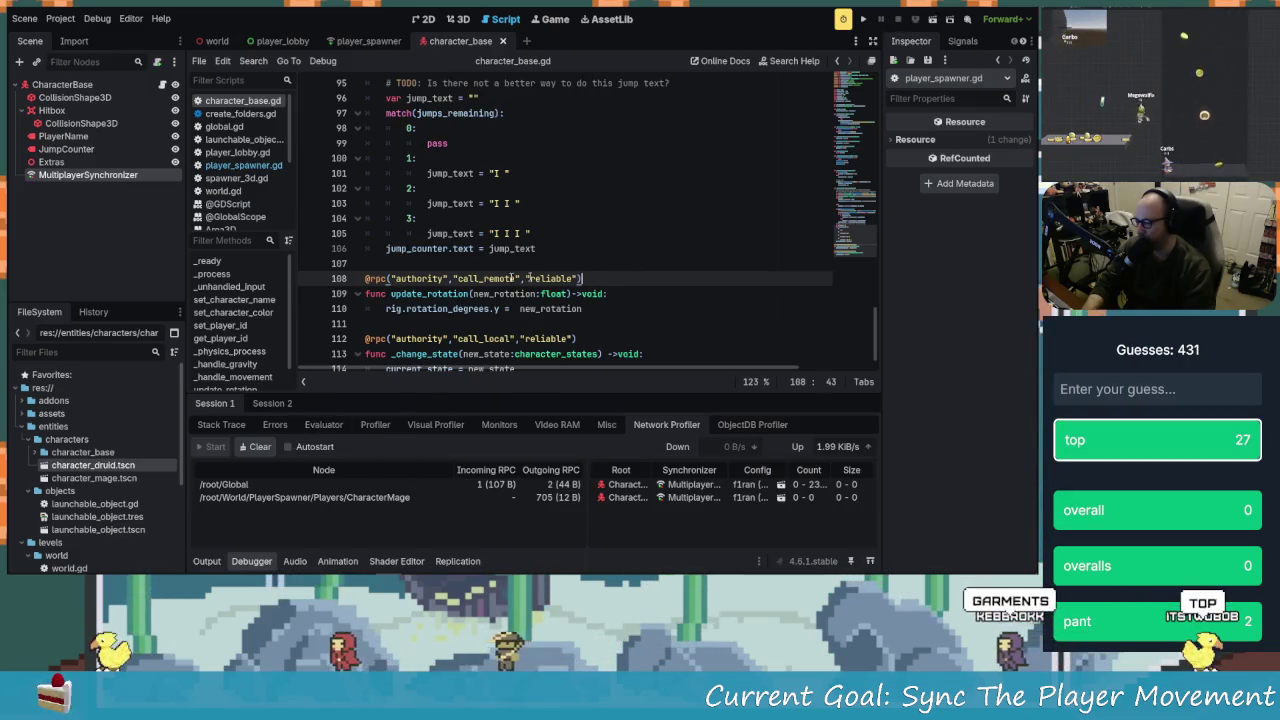
pyautogui.moveTo(581, 279); pyautogui.dragTo(365, 279)
pyautogui.press('BackSpace')
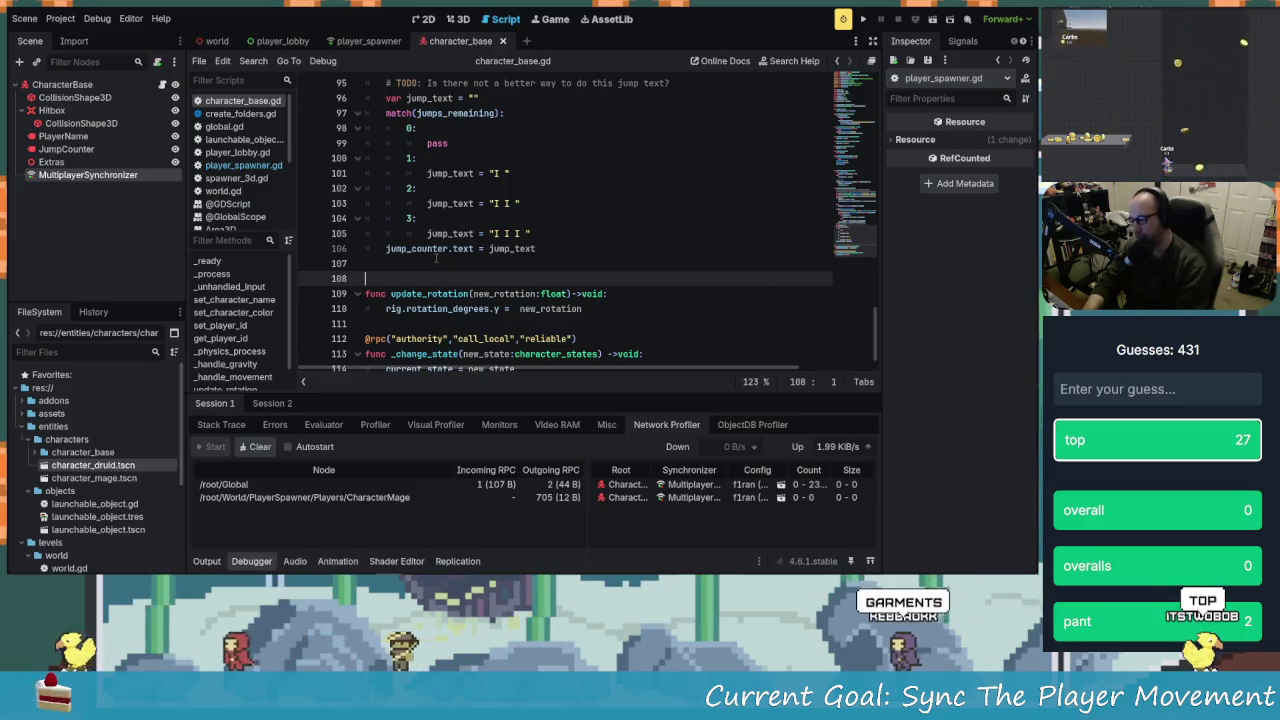
pyautogui.press('BackSpace')
pyautogui.press('Return')
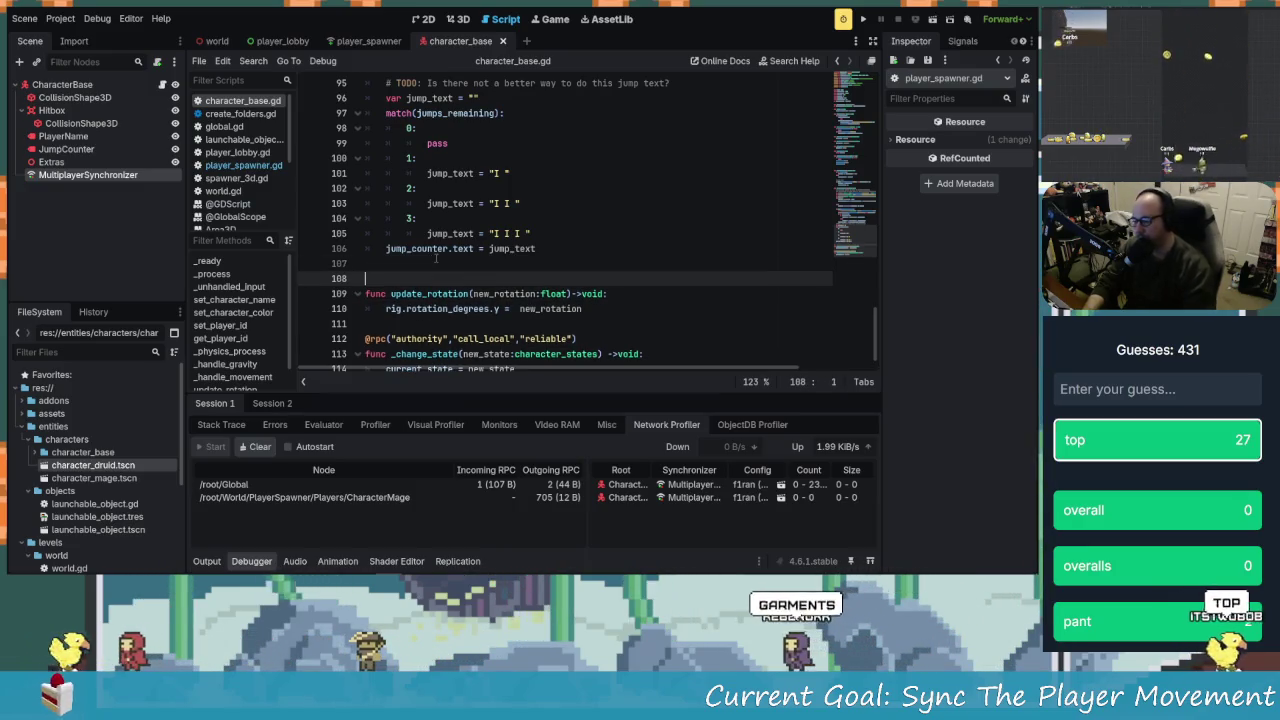
pyautogui.click(569, 293)
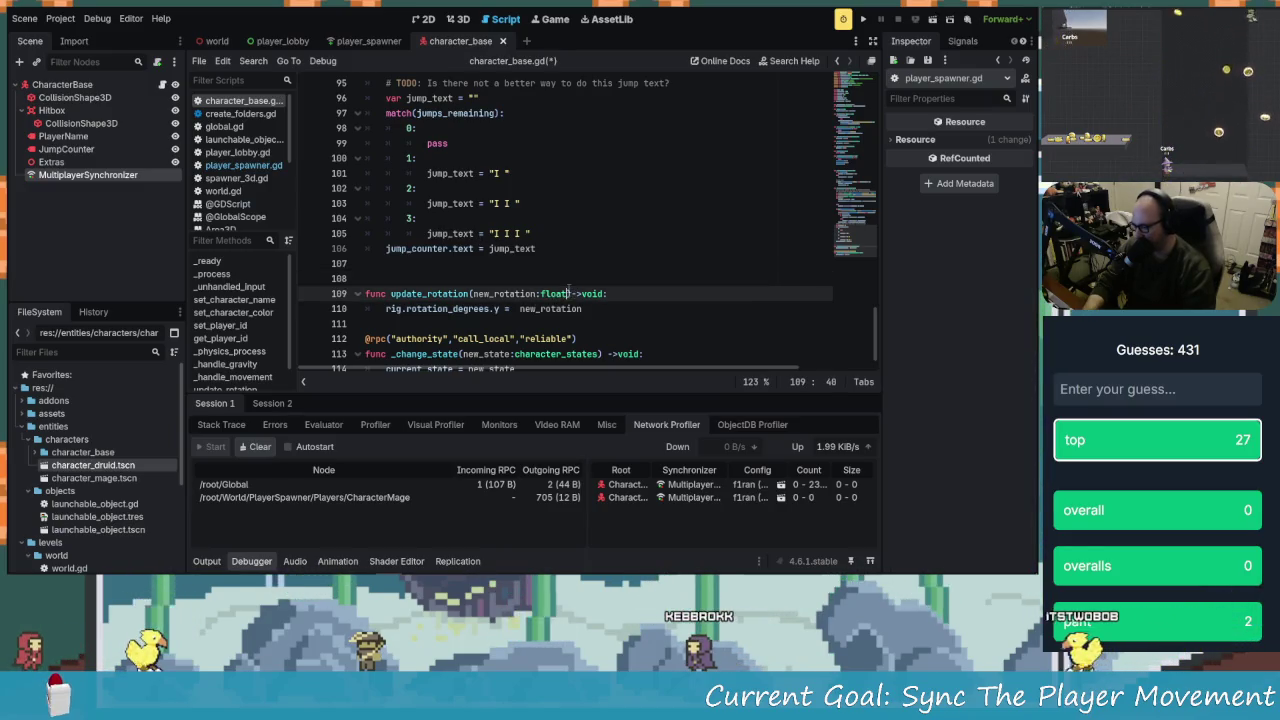
pyautogui.press('Up')
pyautogui.hotkey('ctrl', 'v')
pyautogui.press('BackSpace')
pyautogui.press('BackSpace')
pyautogui.press('BackSpace')
pyautogui.click(603, 306)
pyautogui.scroll(1, 603, 304)
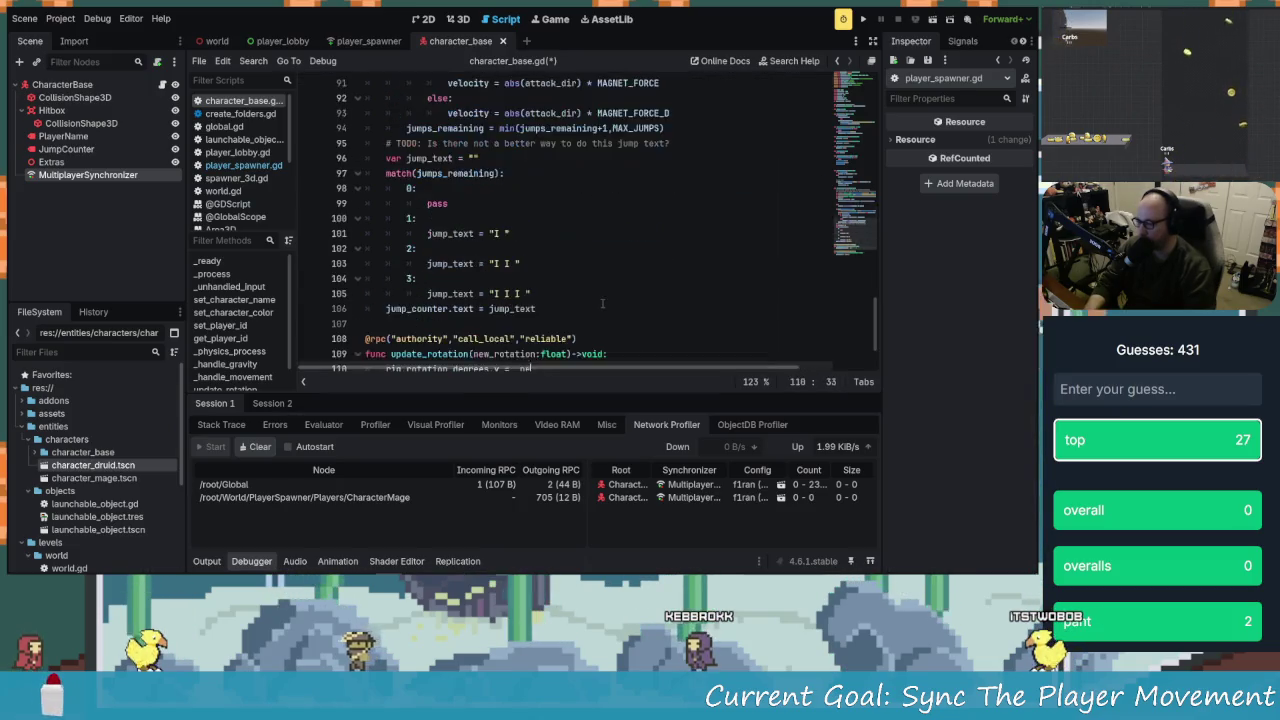
pyautogui.press('Up')
pyautogui.press('Up')
pyautogui.press('End')
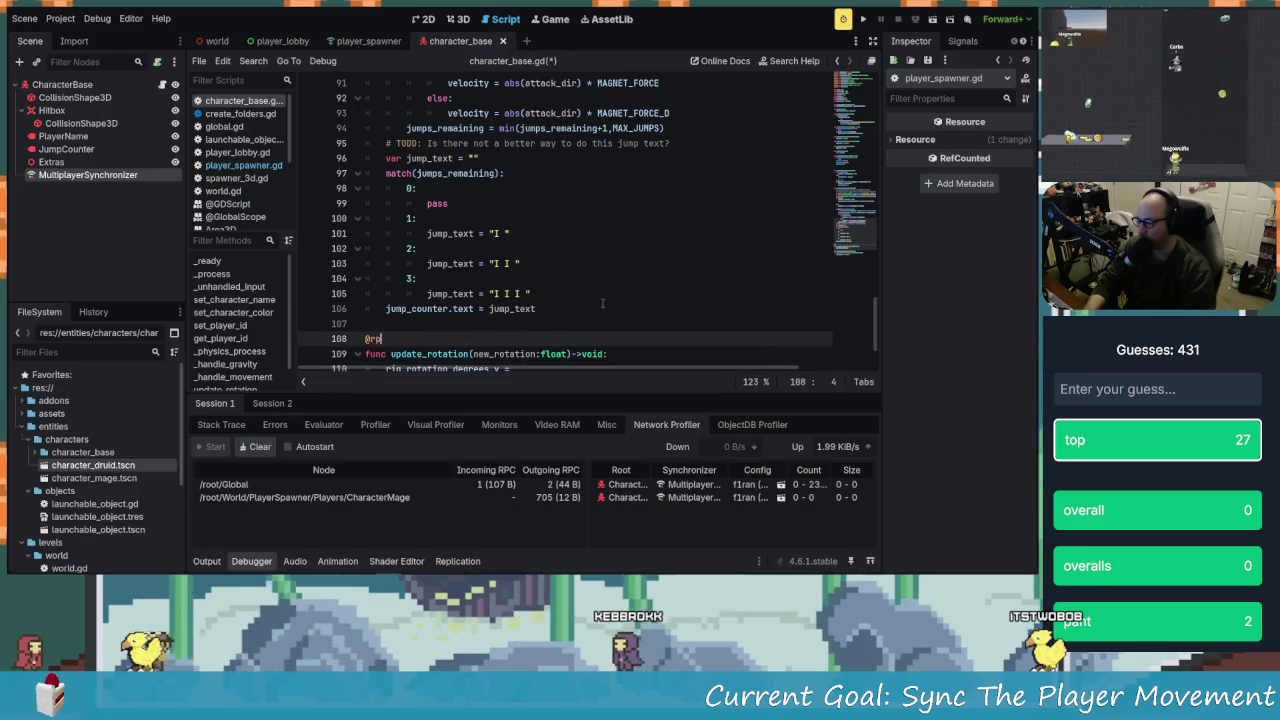
# Make line 81 set rig.rotation_degrees.y = lerp(player_rotation, 90*input_dir, delta*SMOOTHING)
pyautogui.hotkey('ctrl', 'z')
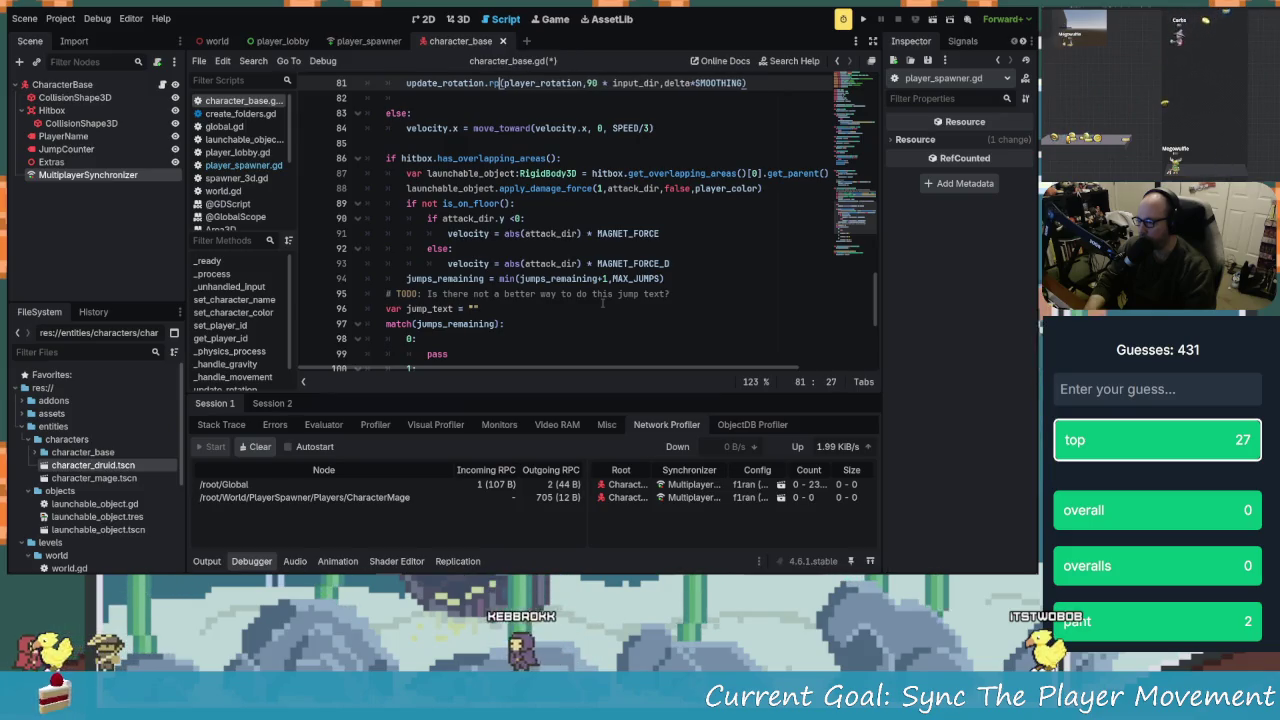
pyautogui.hotkey('ctrl', 'z')
pyautogui.hotkey('ctrl', 'z')
pyautogui.hotkey('ctrl', 'z')
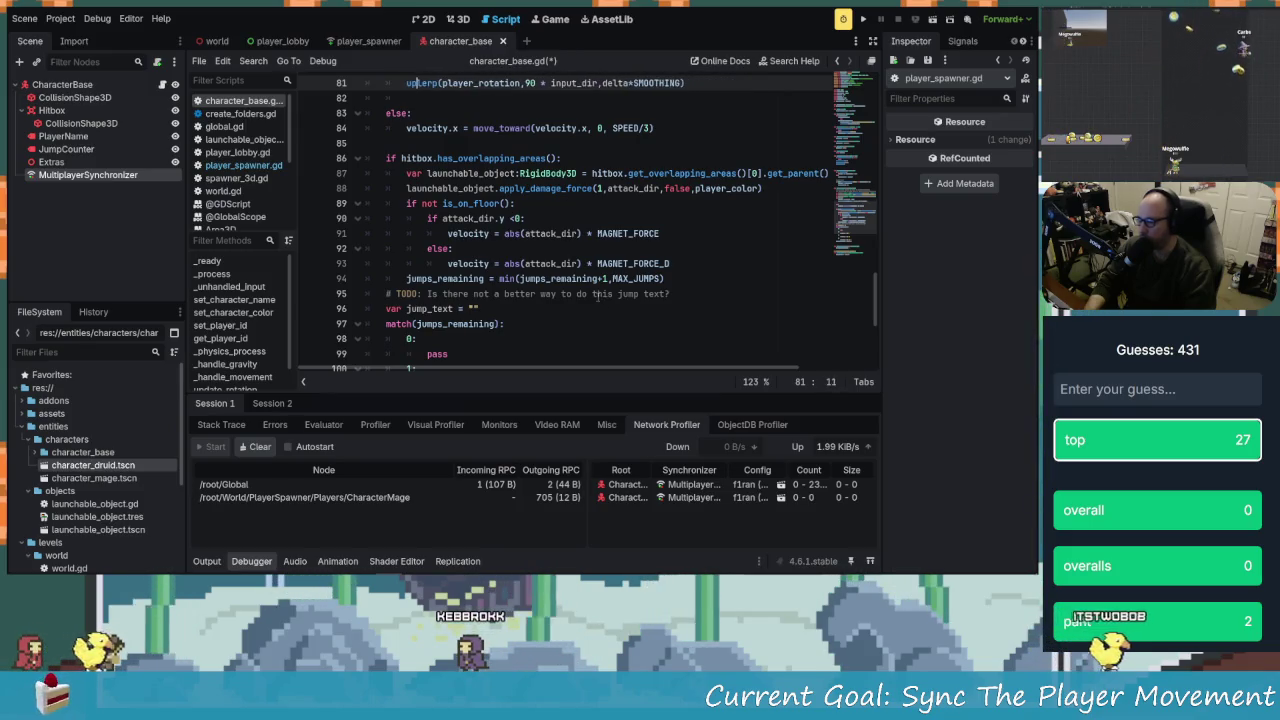
pyautogui.press('BackSpace')
pyautogui.press('BackSpace')
pyautogui.press('BackSpace')
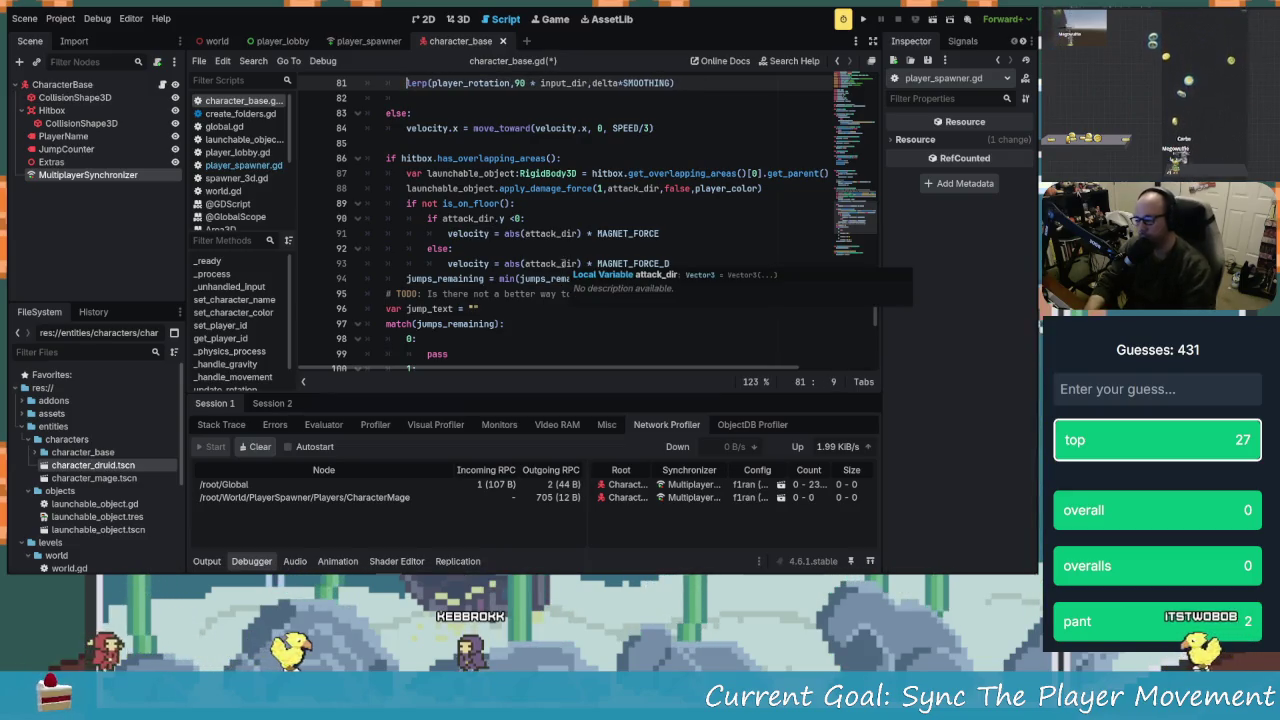
pyautogui.scroll(-5, 555, 285)
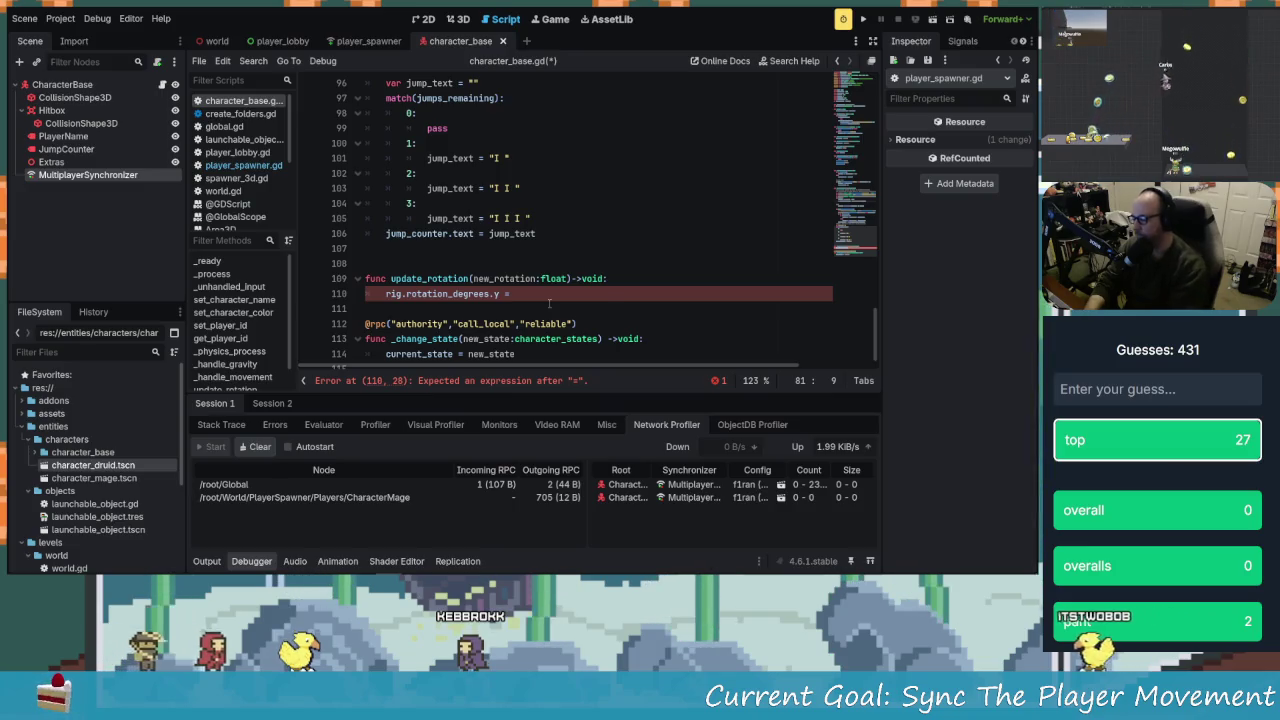
pyautogui.write('rig.ro')
pyautogui.write('tation_degrees')
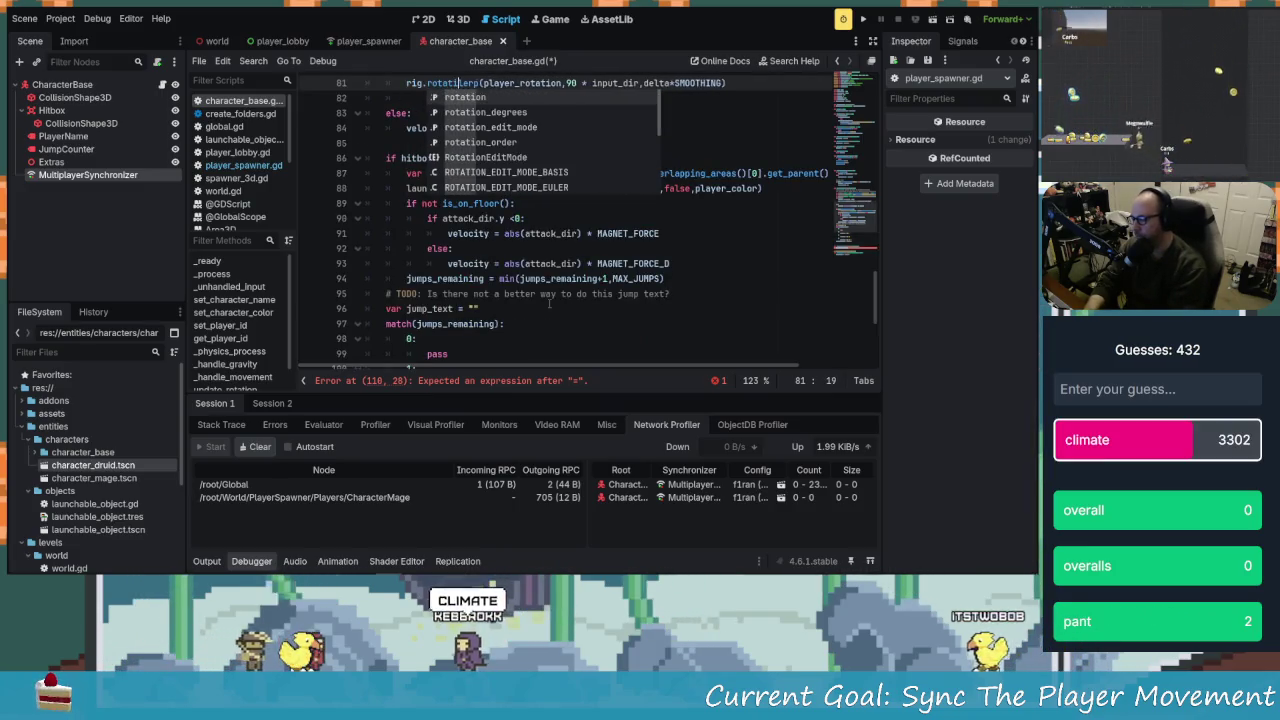
pyautogui.write('.')
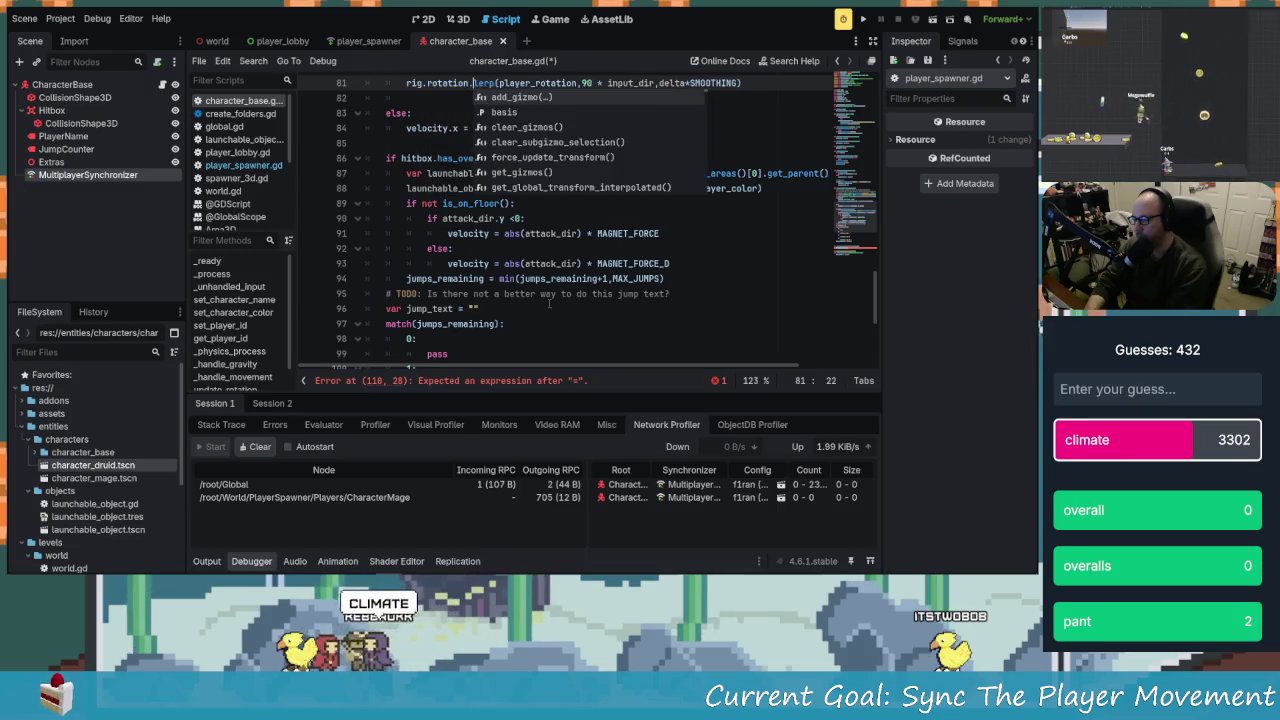
pyautogui.scroll(-4, 515, 315)
pyautogui.scroll(-2, 479, 328)
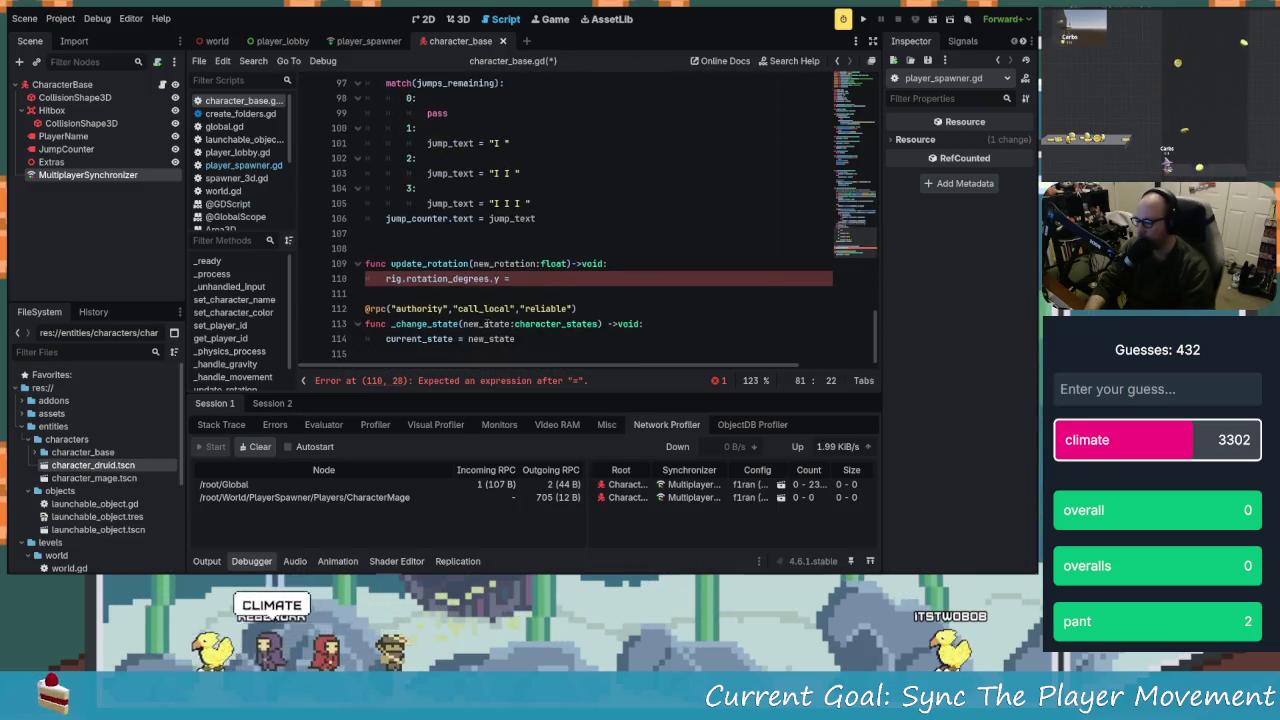
pyautogui.write('degrees.')
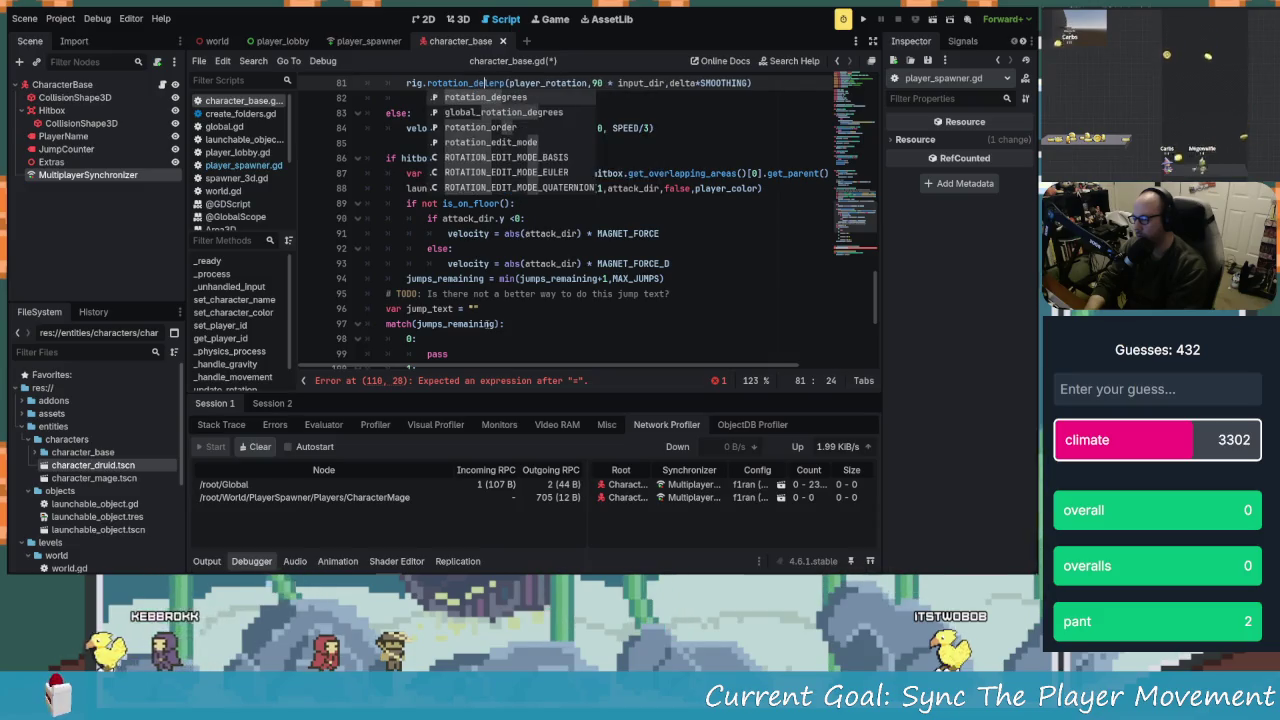
pyautogui.write('y ')
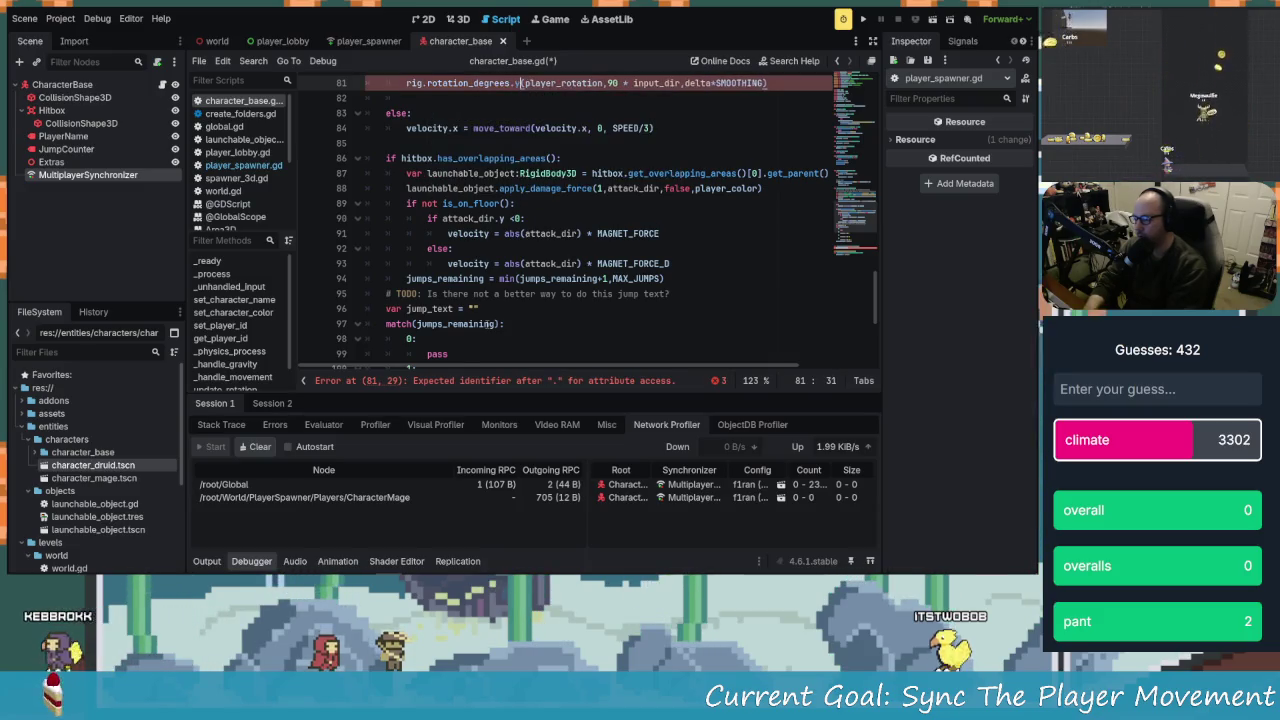
pyautogui.write('= ler')
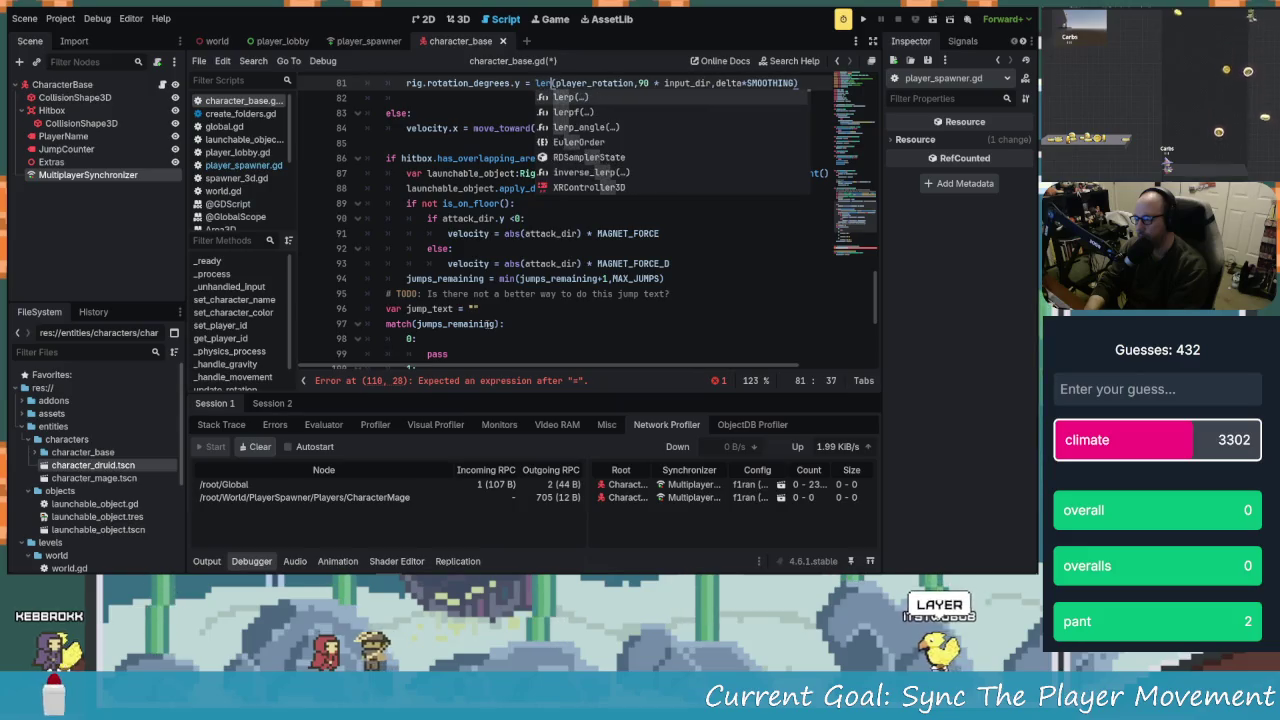
pyautogui.press('Return')
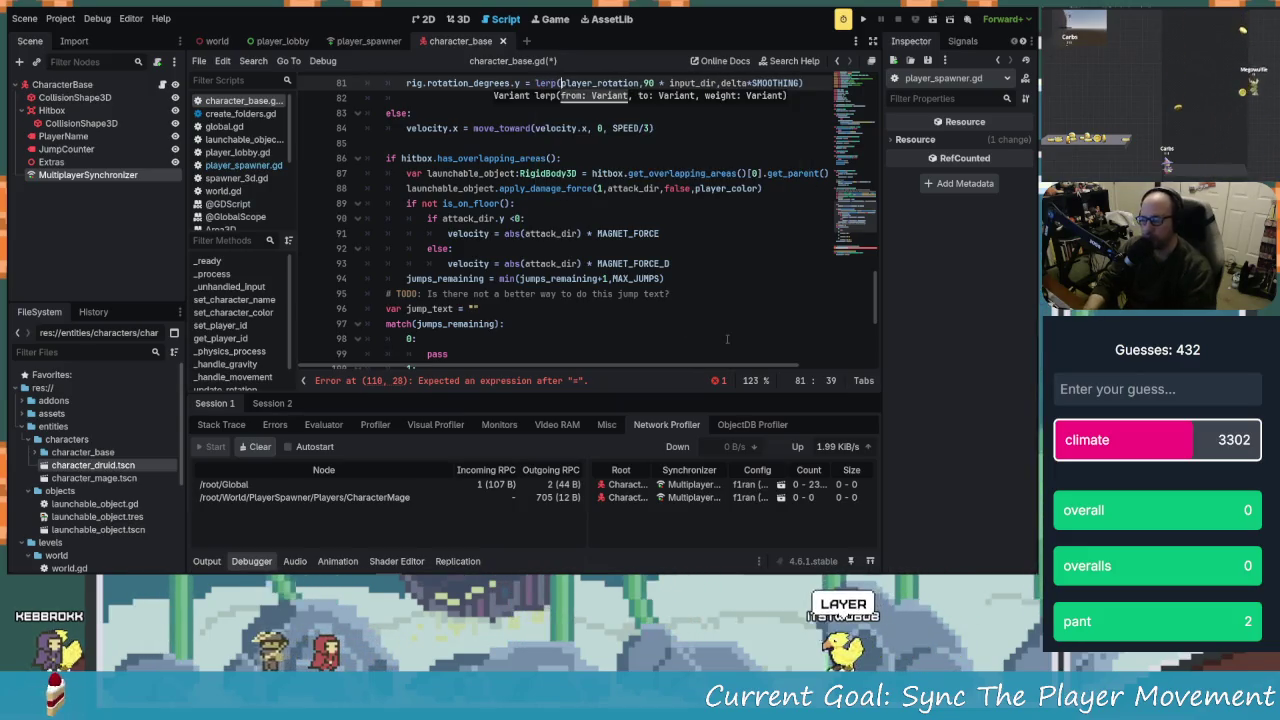
pyautogui.scroll(4, 686, 293)
pyautogui.click(499, 197)
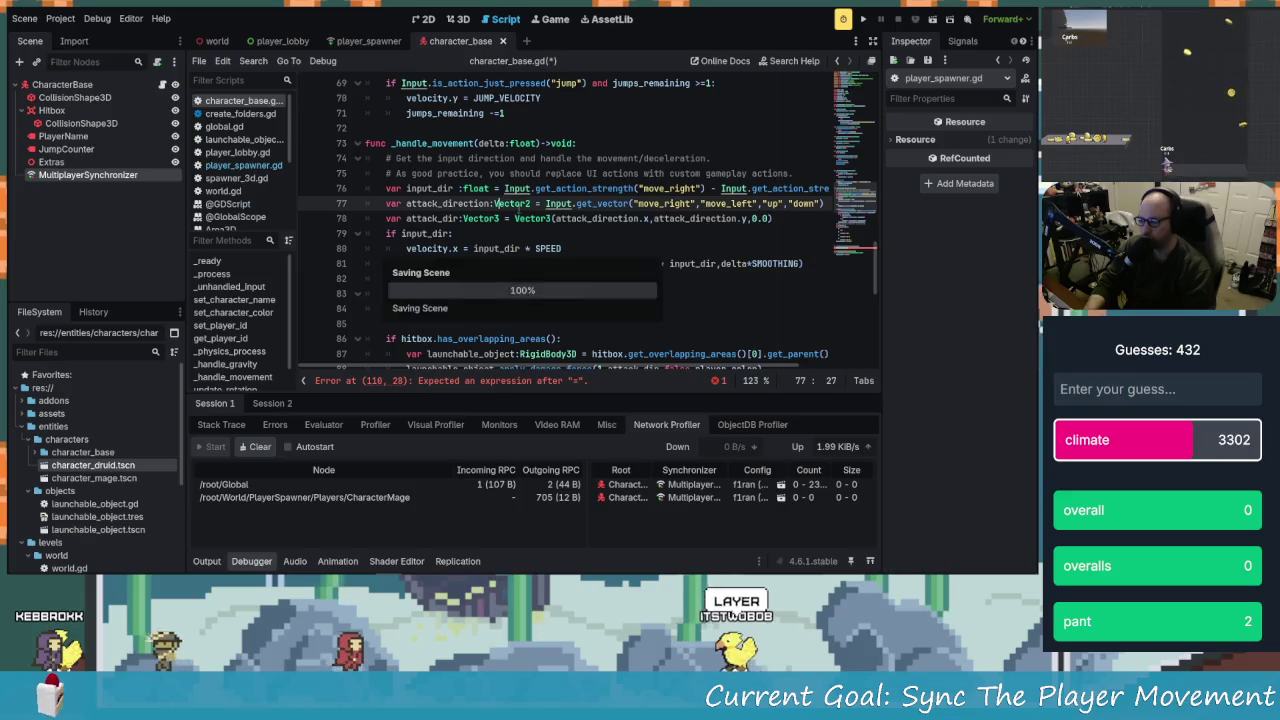
# Inspect the rig variable declaration on line 7 among the node variables
pyautogui.scroll(15, 571, 238)
pyautogui.scroll(8, 571, 238)
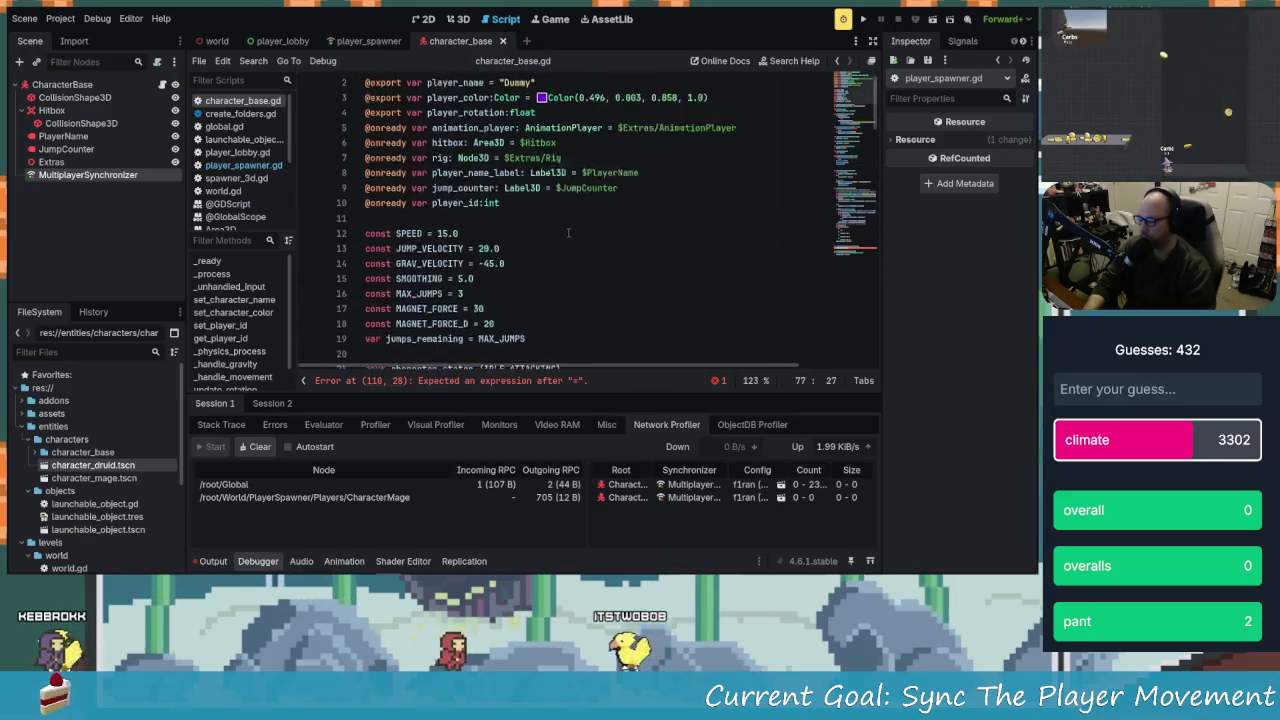
pyautogui.click(440, 174)
pyautogui.click(432, 188)
pyautogui.click(446, 173)
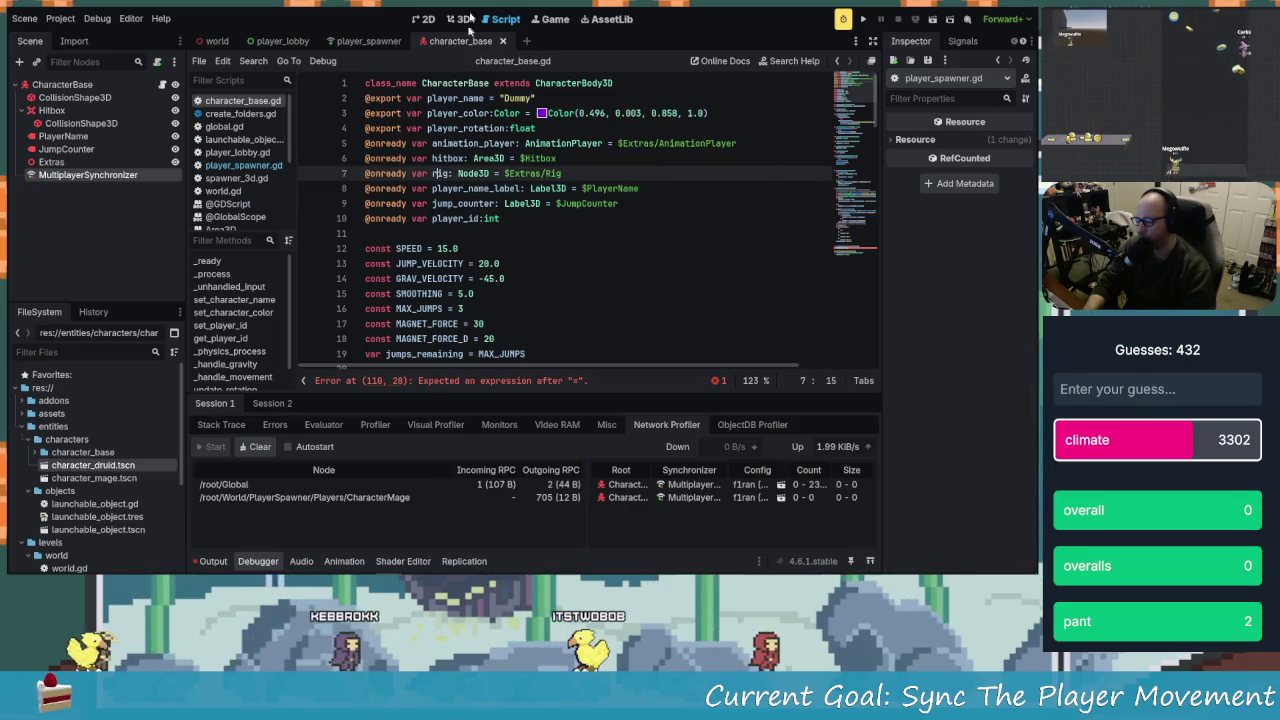
pyautogui.scroll(-13, 686, 237)
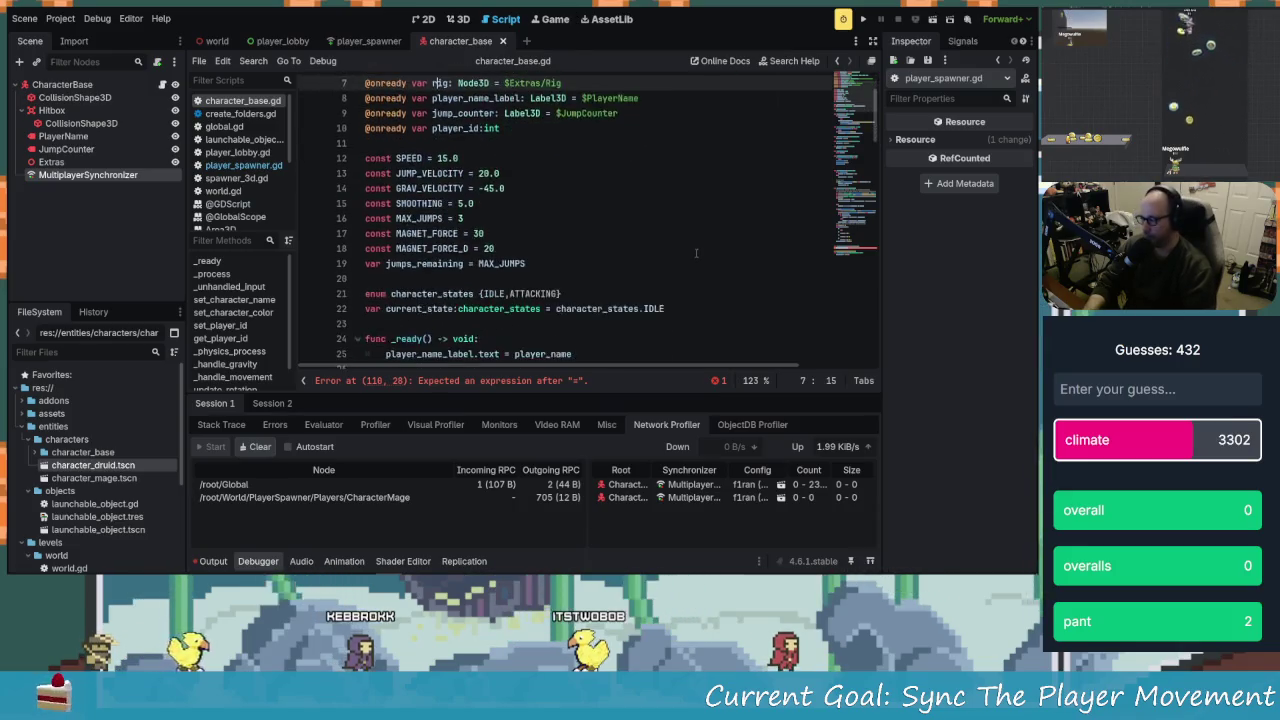
pyautogui.scroll(-19, 656, 283)
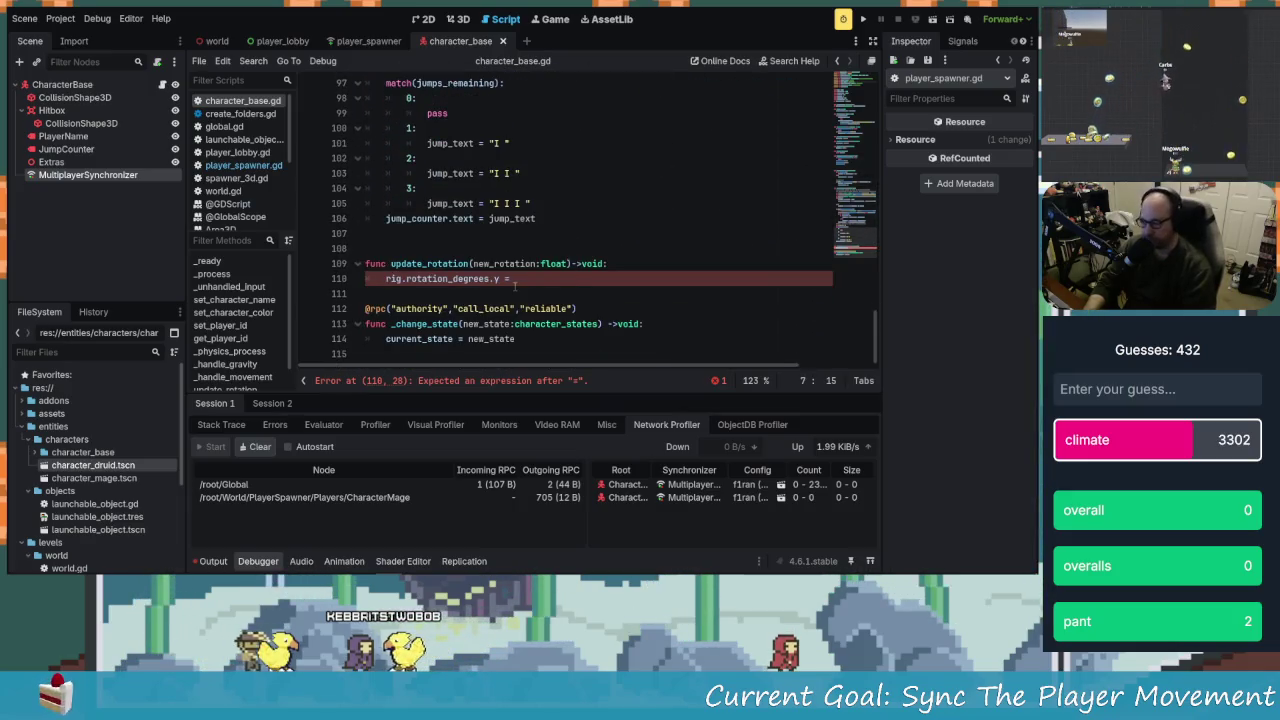
pyautogui.click(443, 264)
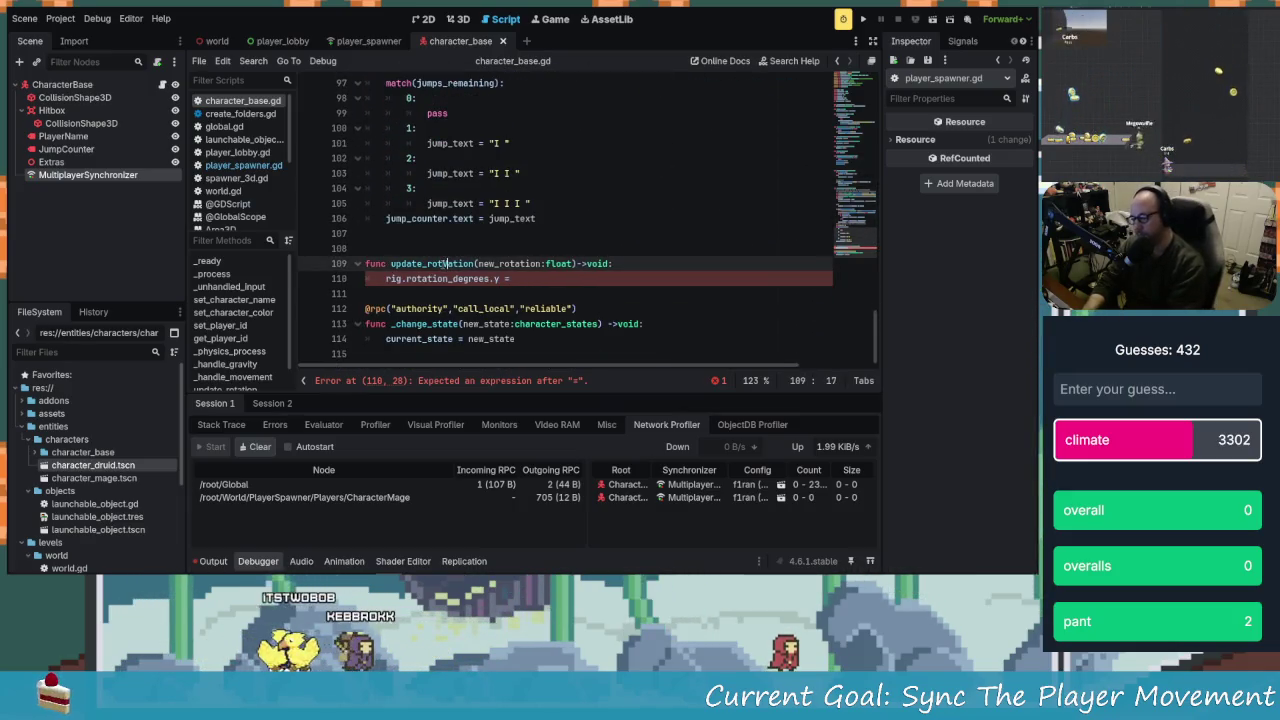
# Delete the update_rotation function on lines 109-110 and save the script
pyautogui.hotkey('ctrl', 's')
pyautogui.tripleClick(443, 264)
pyautogui.hotkey('shift', 'Down')
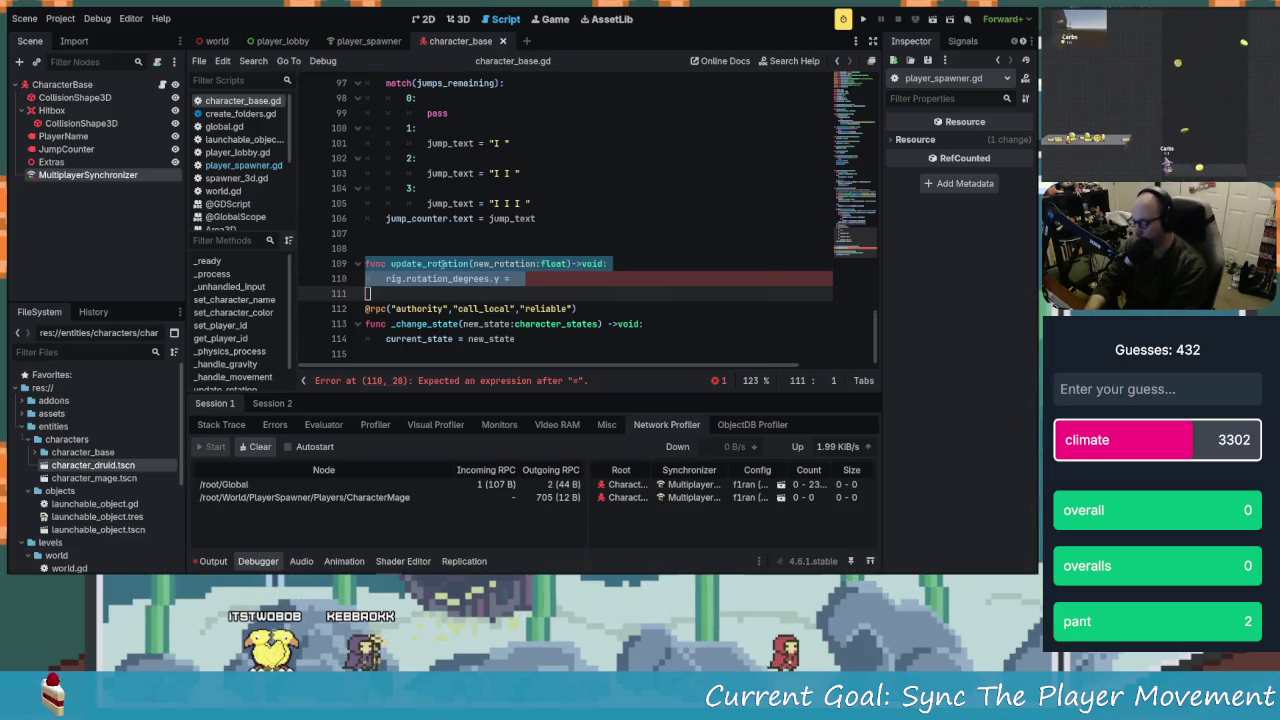
pyautogui.press('Delete')
pyautogui.press('Up')
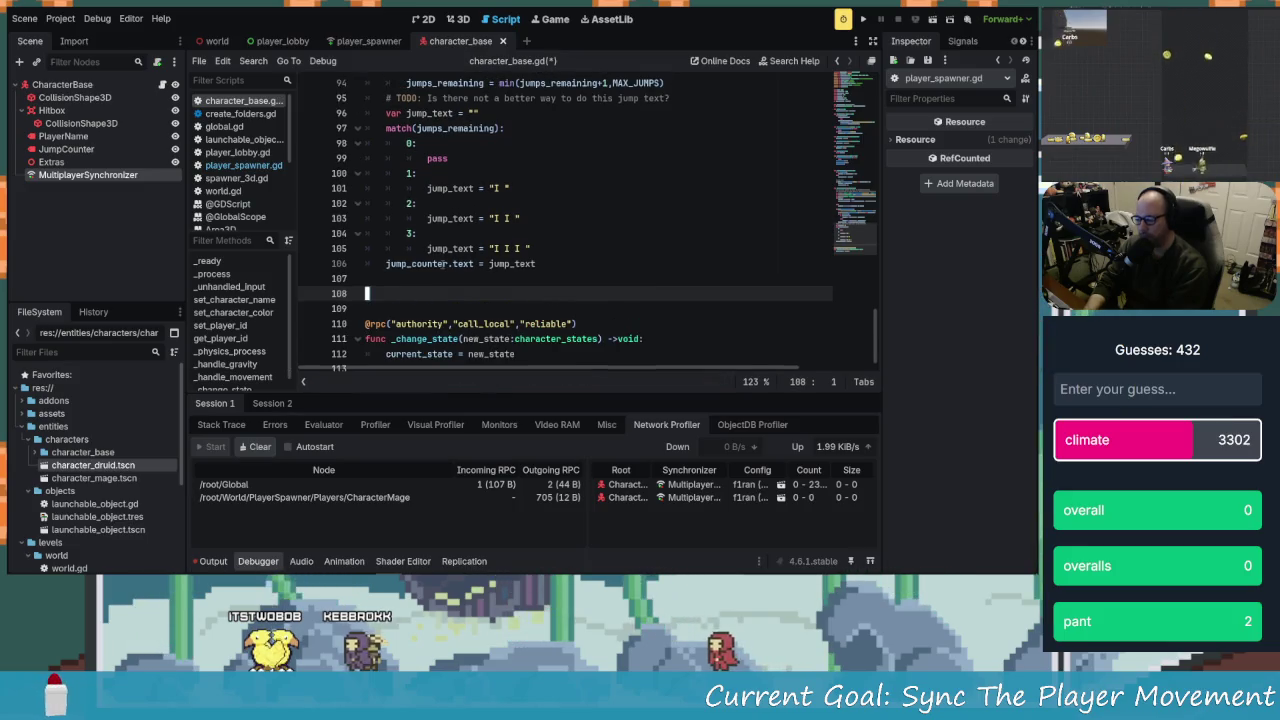
pyautogui.scroll(1, 443, 264)
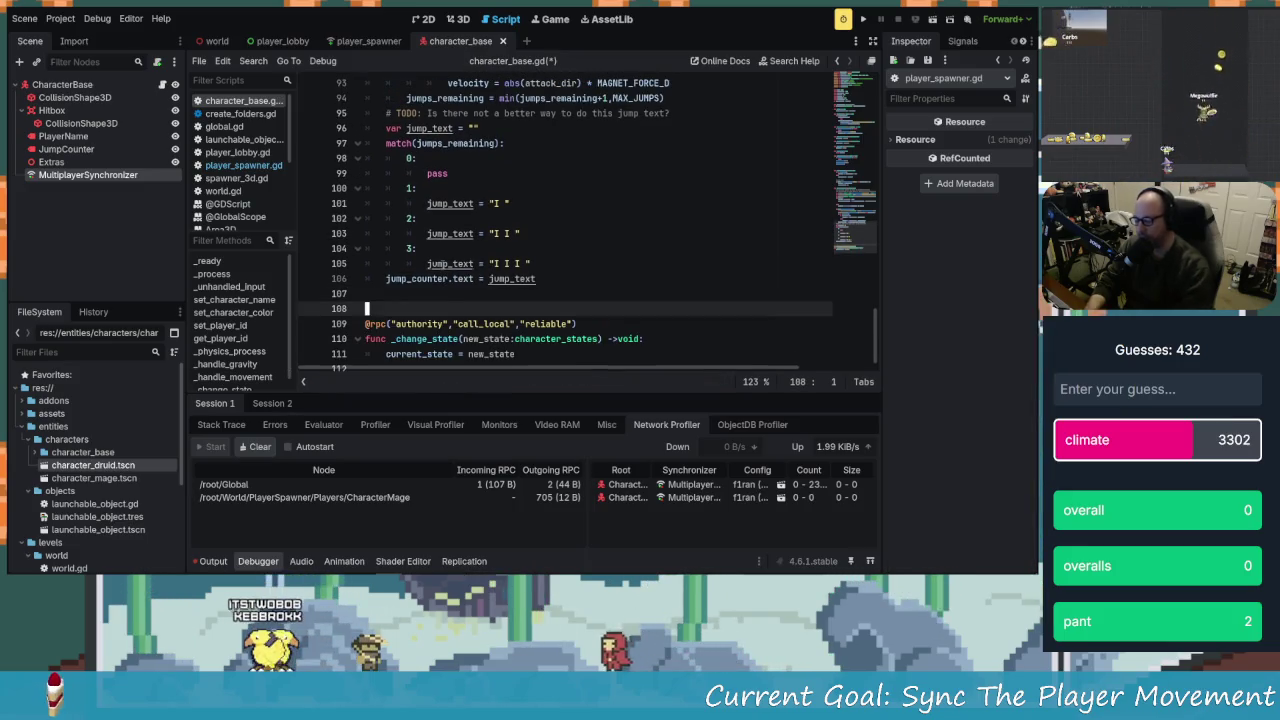
pyautogui.hotkey('ctrl', 's')
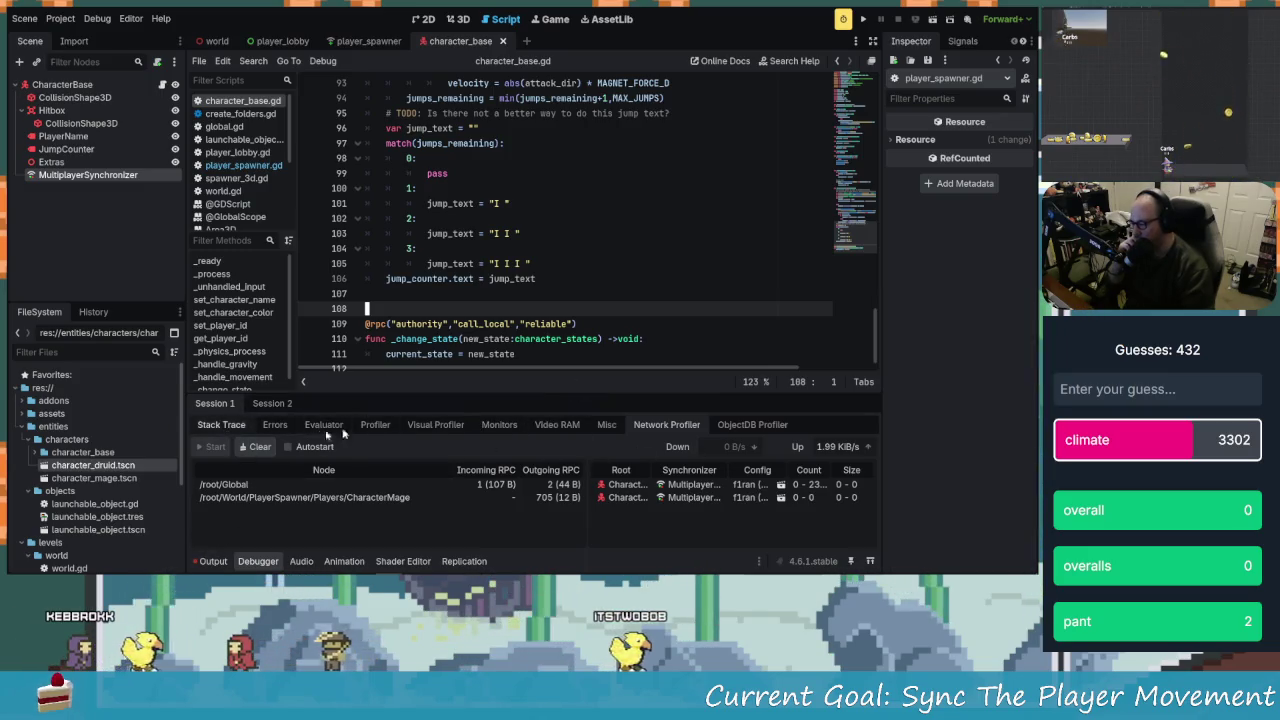
# Clear the Output log and switch to the 3D workspace showing the CharacterBase scene
pyautogui.click(228, 562)
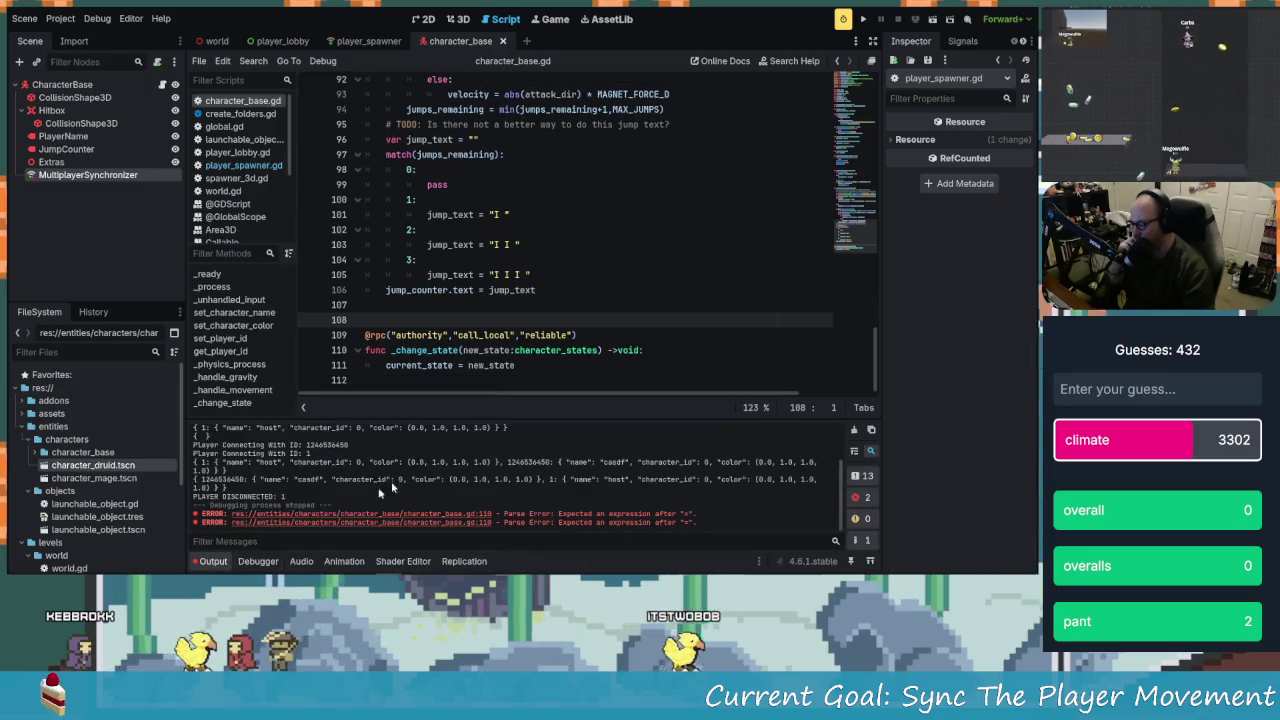
pyautogui.click(854, 430)
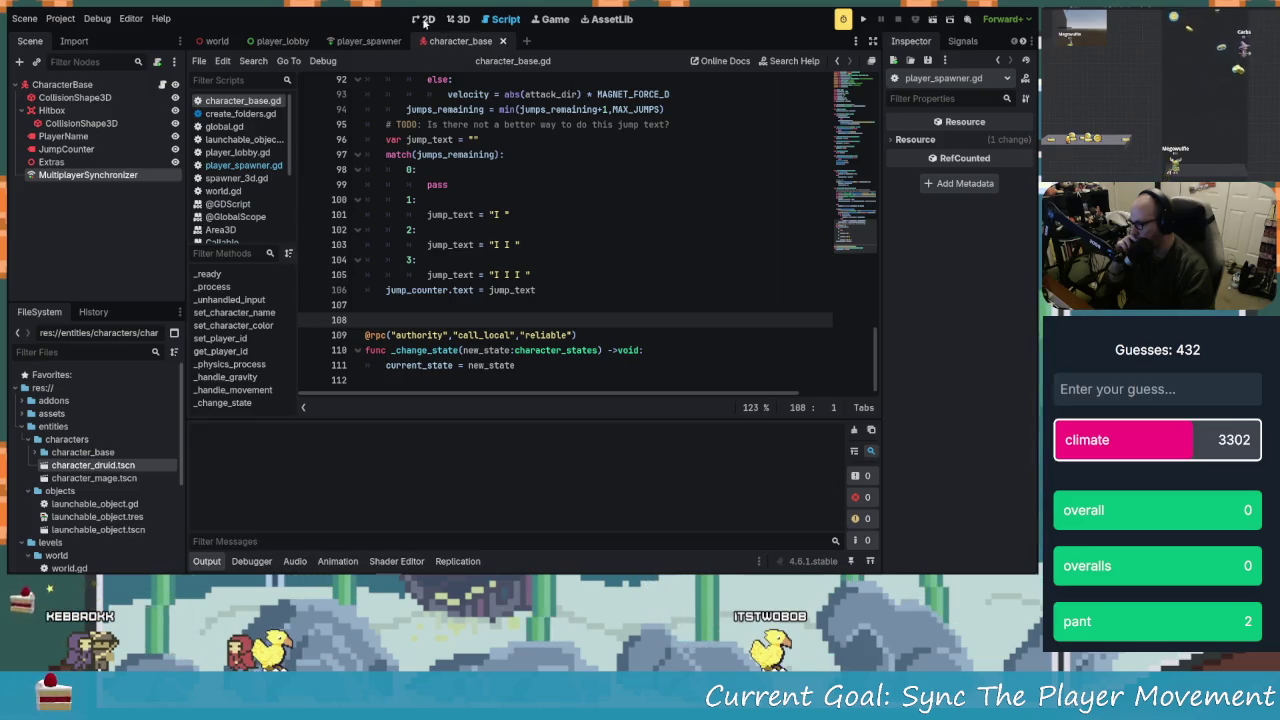
pyautogui.click(425, 20)
pyautogui.click(453, 20)
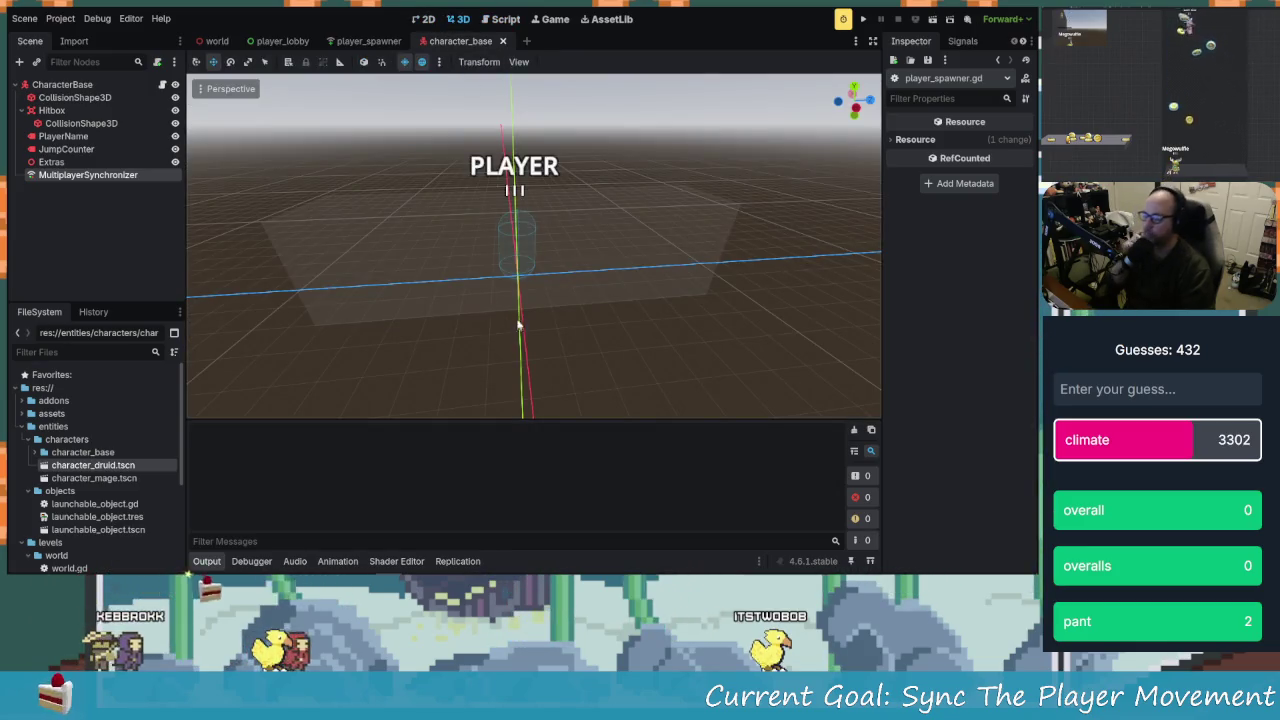
# Add rig.rotation_degrees.y as a replicated property in the MultiplayerSynchronizer's Replication panel
pyautogui.click(52, 162)
pyautogui.click(88, 175)
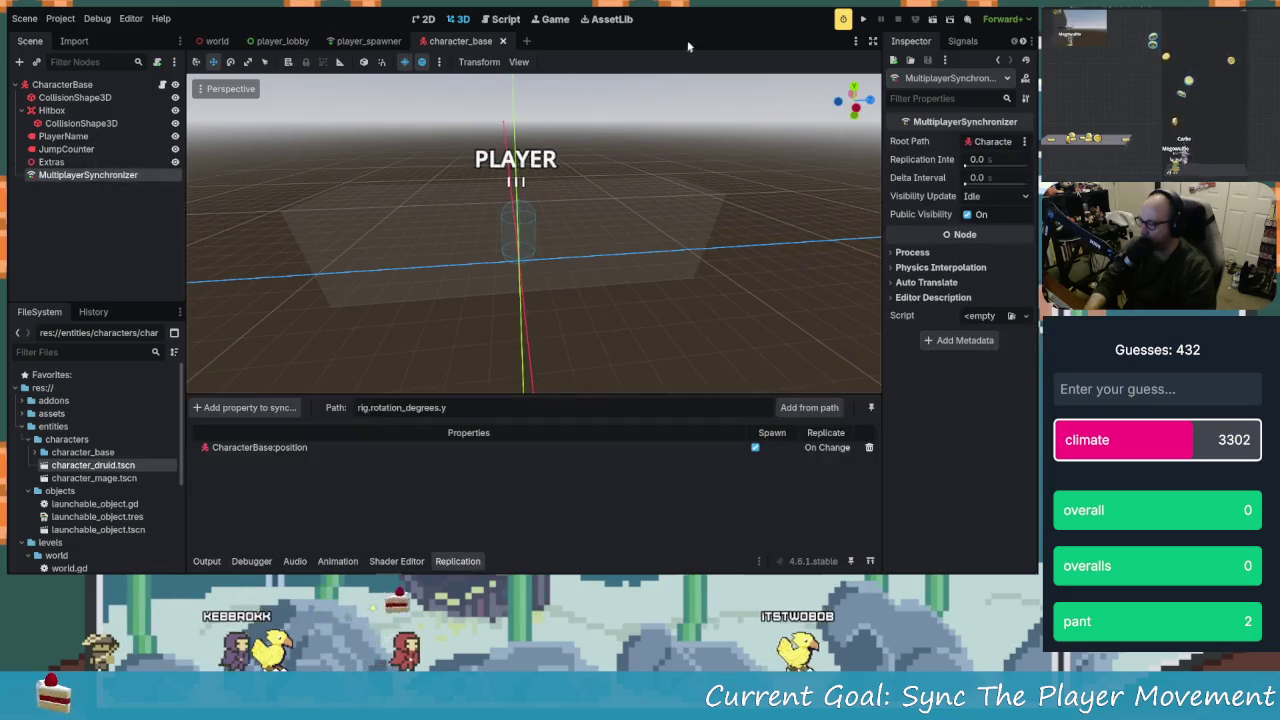
pyautogui.click(508, 20)
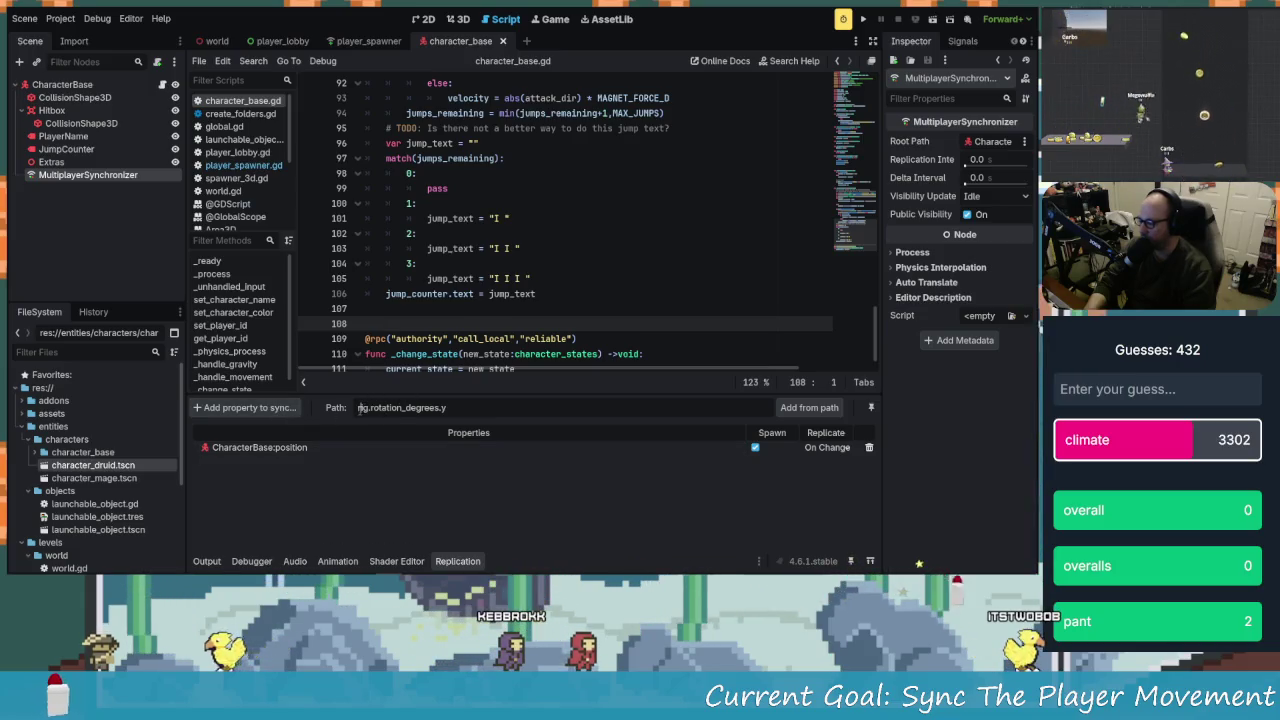
pyautogui.scroll(15, 403, 319)
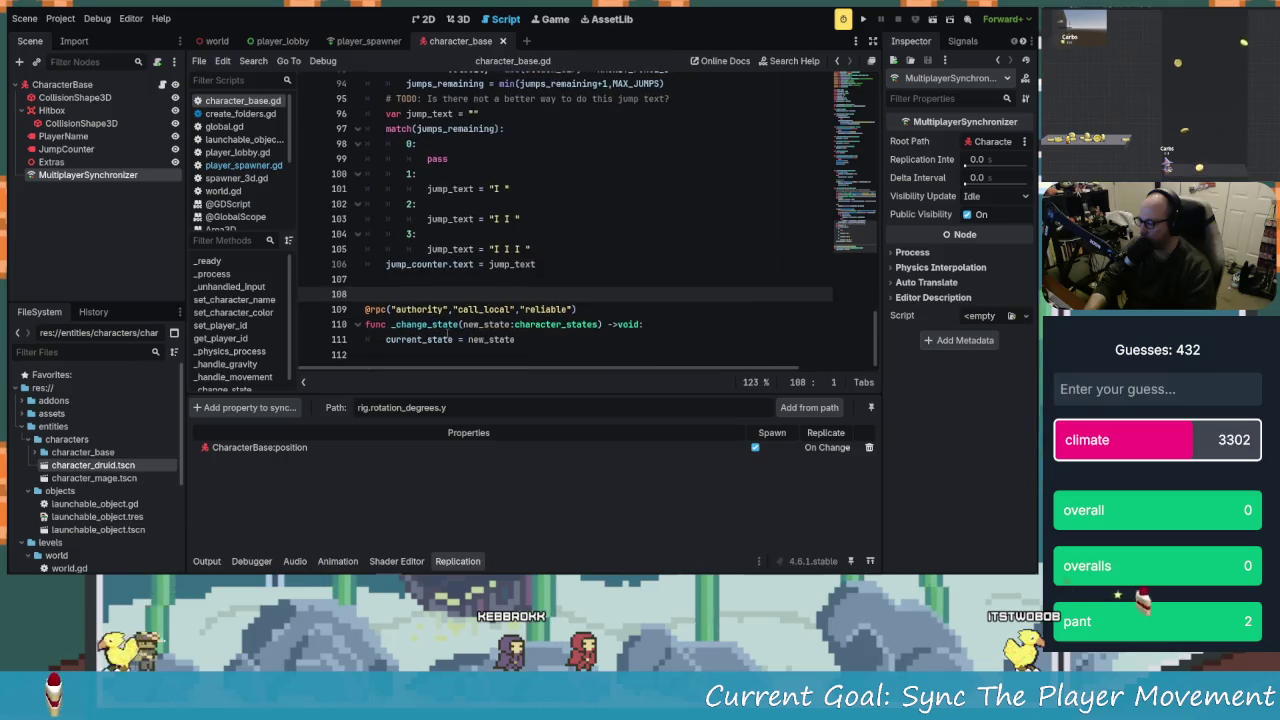
pyautogui.scroll(12, 486, 293)
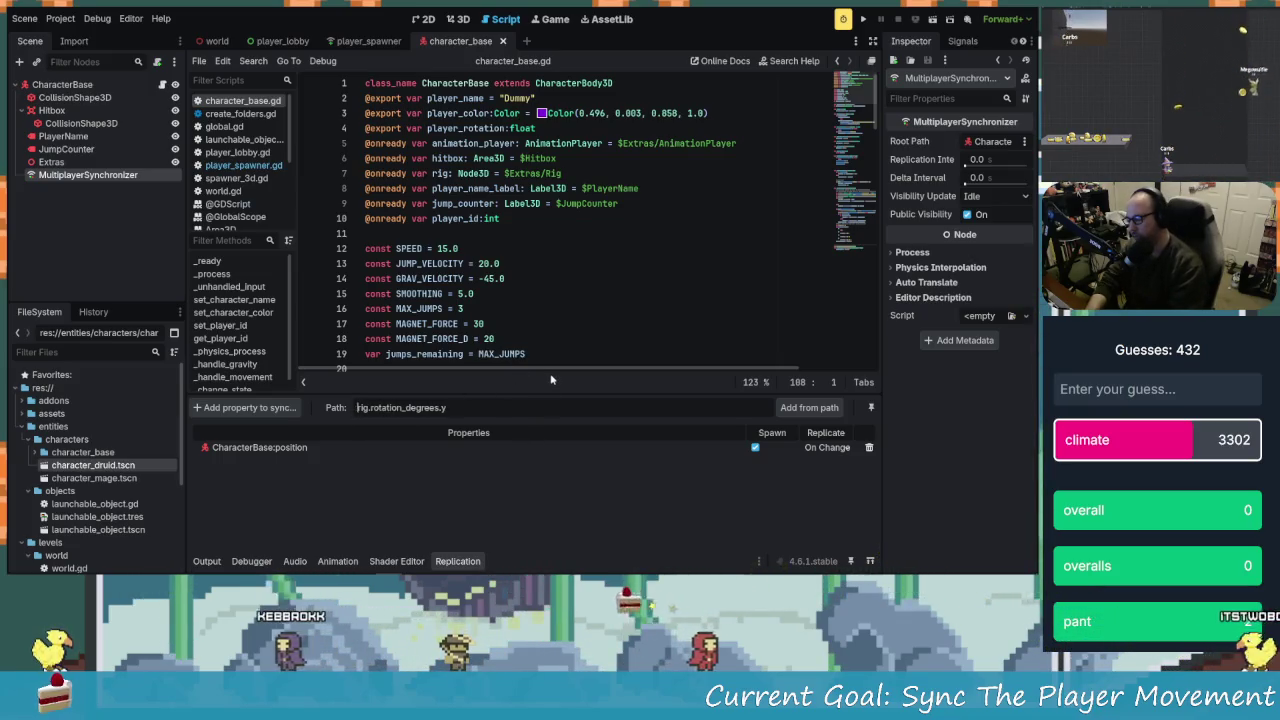
pyautogui.write('.:')
pyautogui.press('Return')
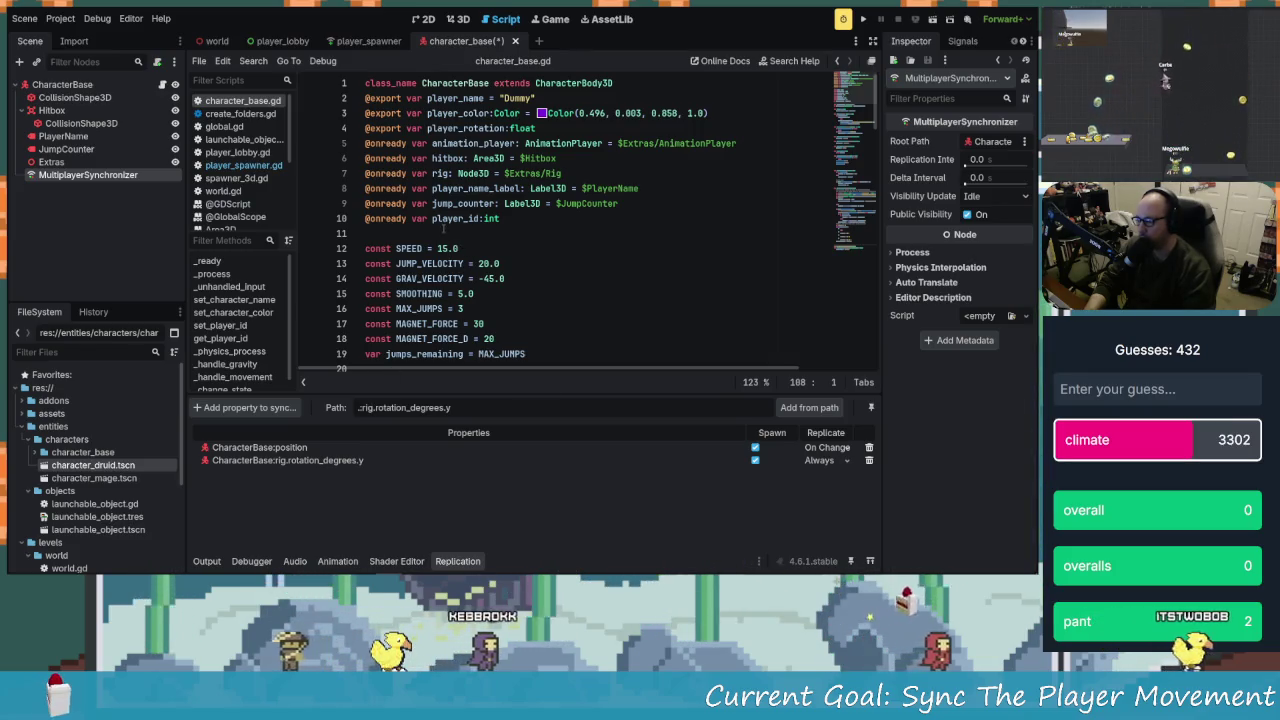
pyautogui.click(394, 173)
pyautogui.doubleClick(394, 173)
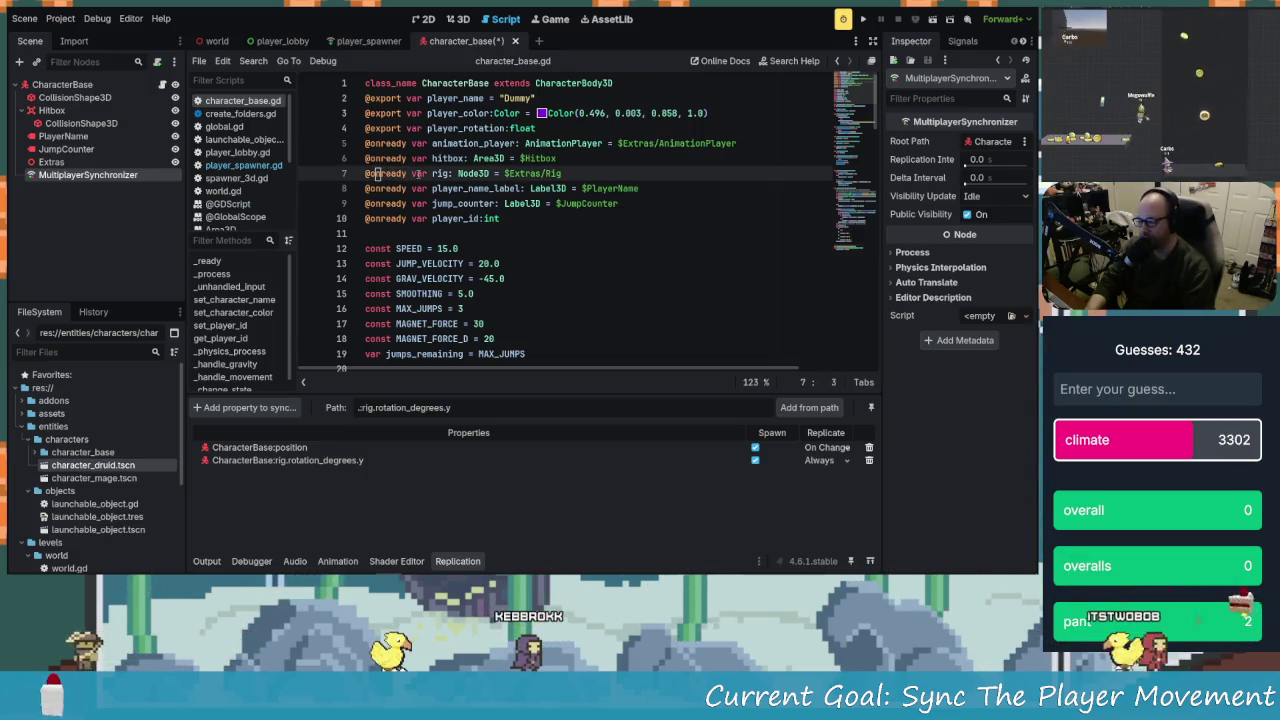
pyautogui.press('BackSpace')
pyautogui.press('Delete')
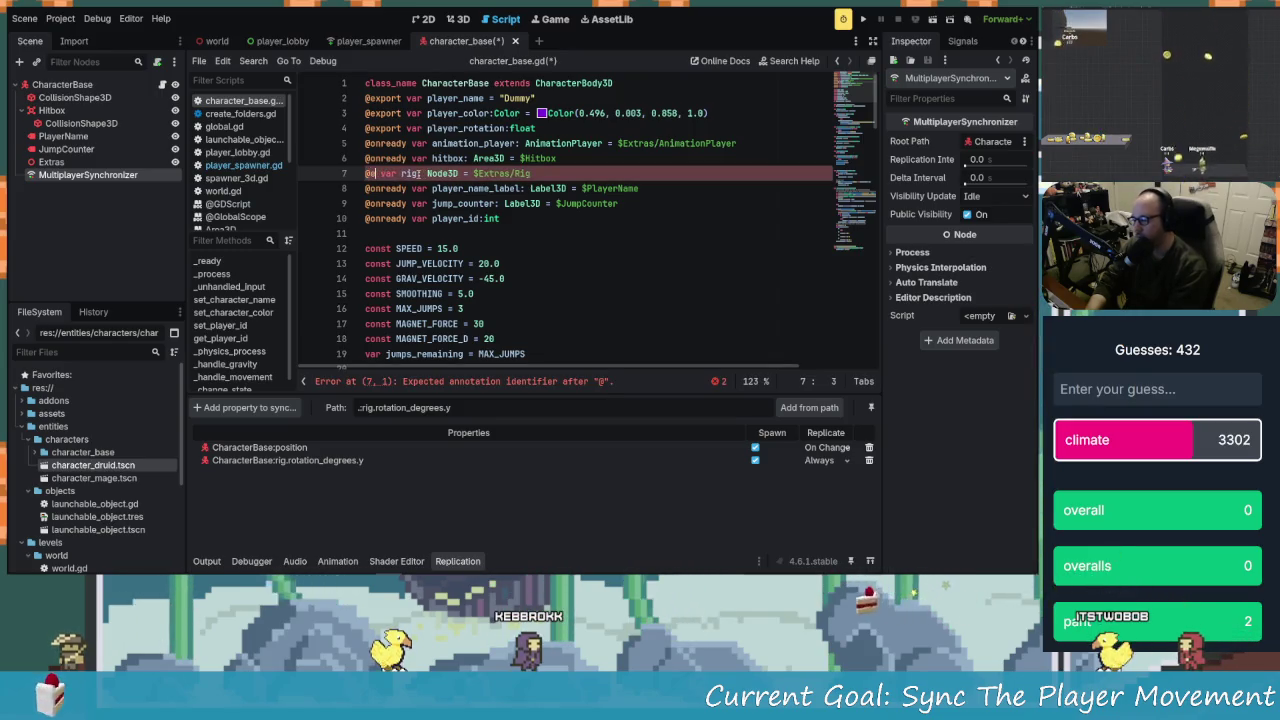
pyautogui.write('exp')
pyautogui.press('Return')
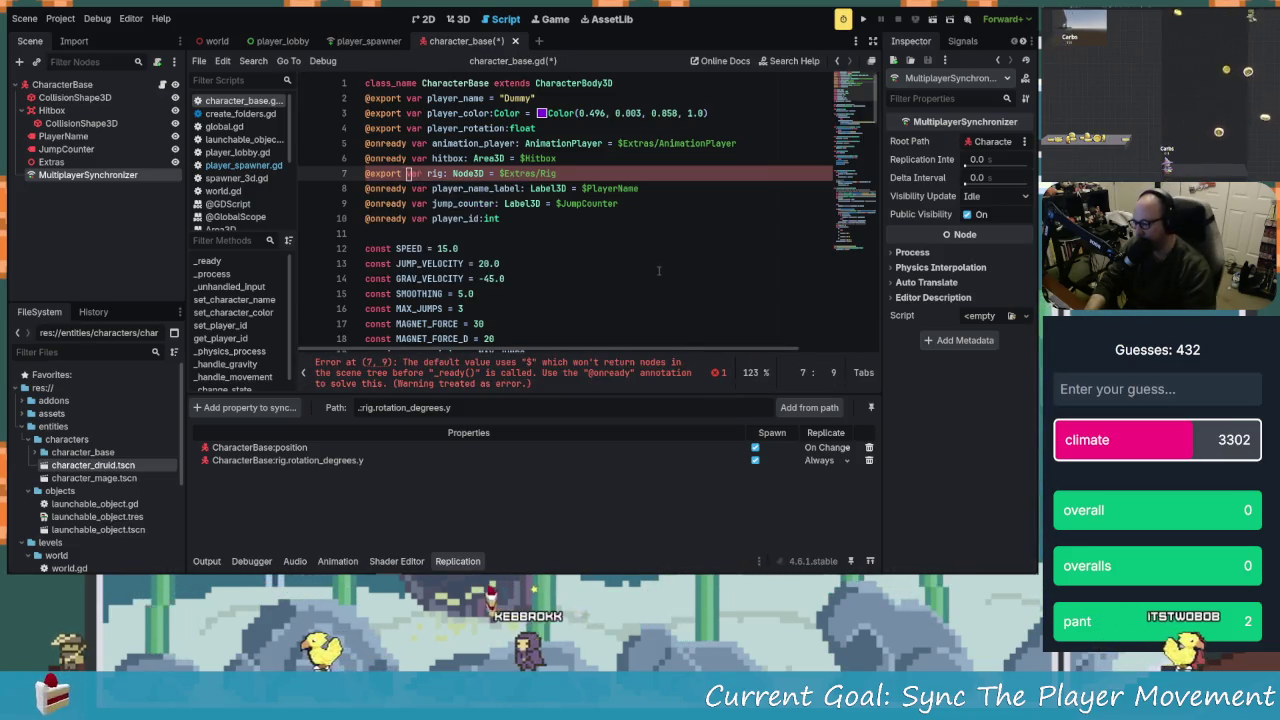
pyautogui.click(514, 173)
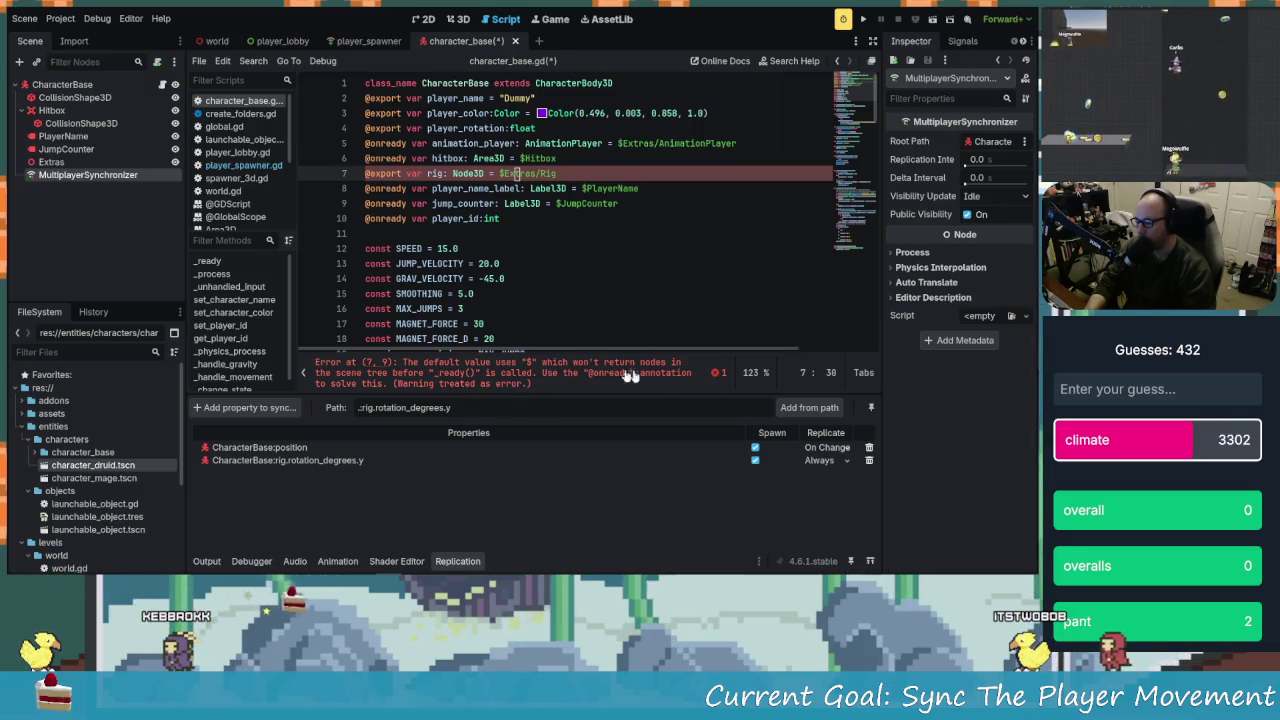
pyautogui.click(474, 173)
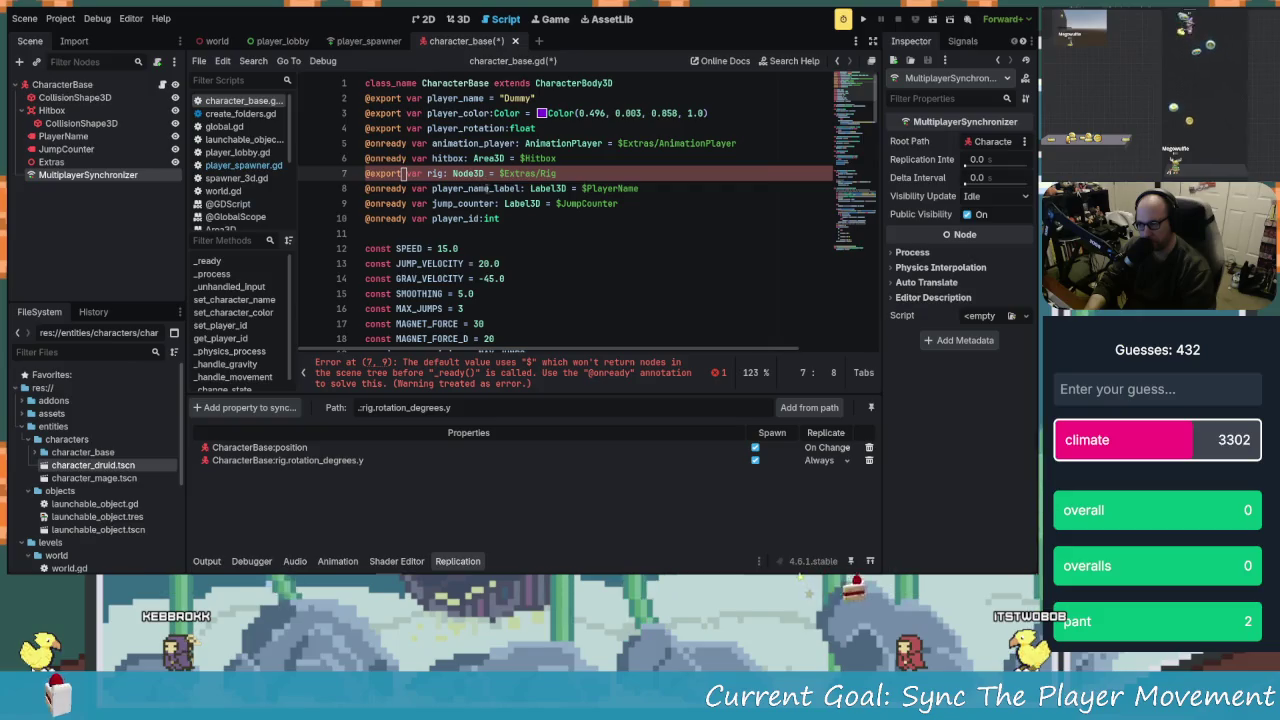
pyautogui.click(499, 173)
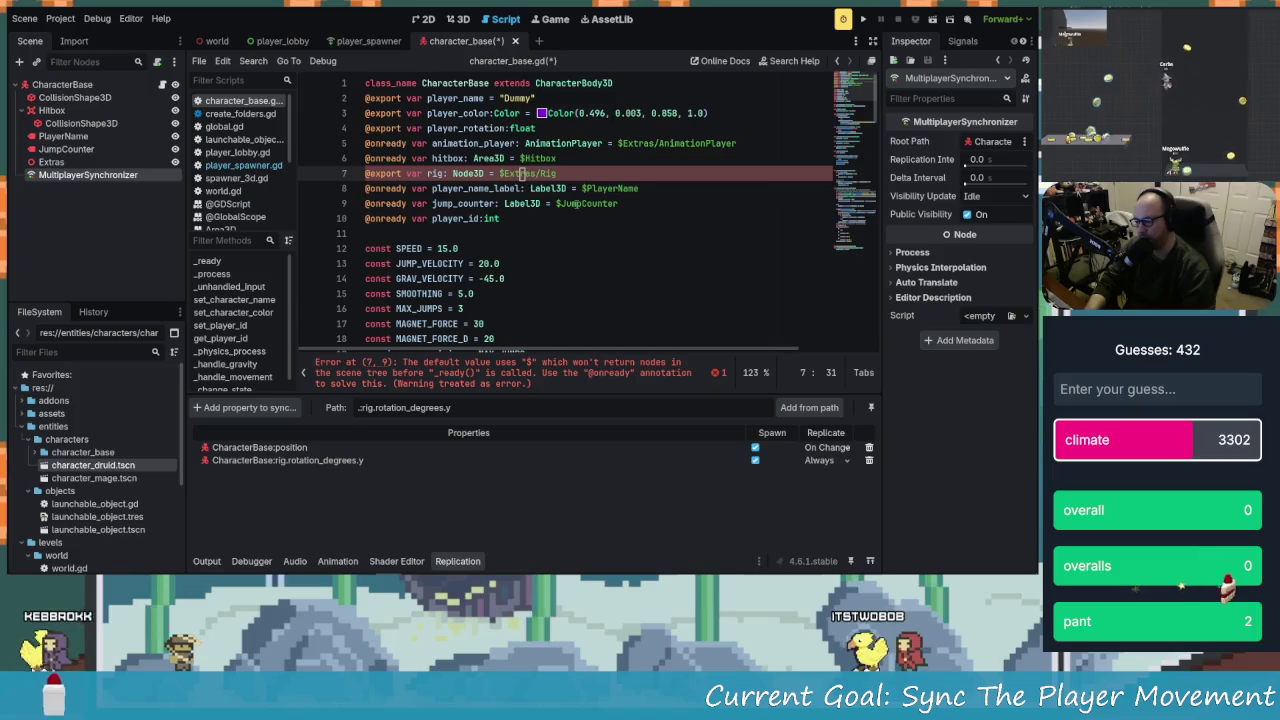
pyautogui.press('Left')
pyautogui.press('Left')
pyautogui.press('Left')
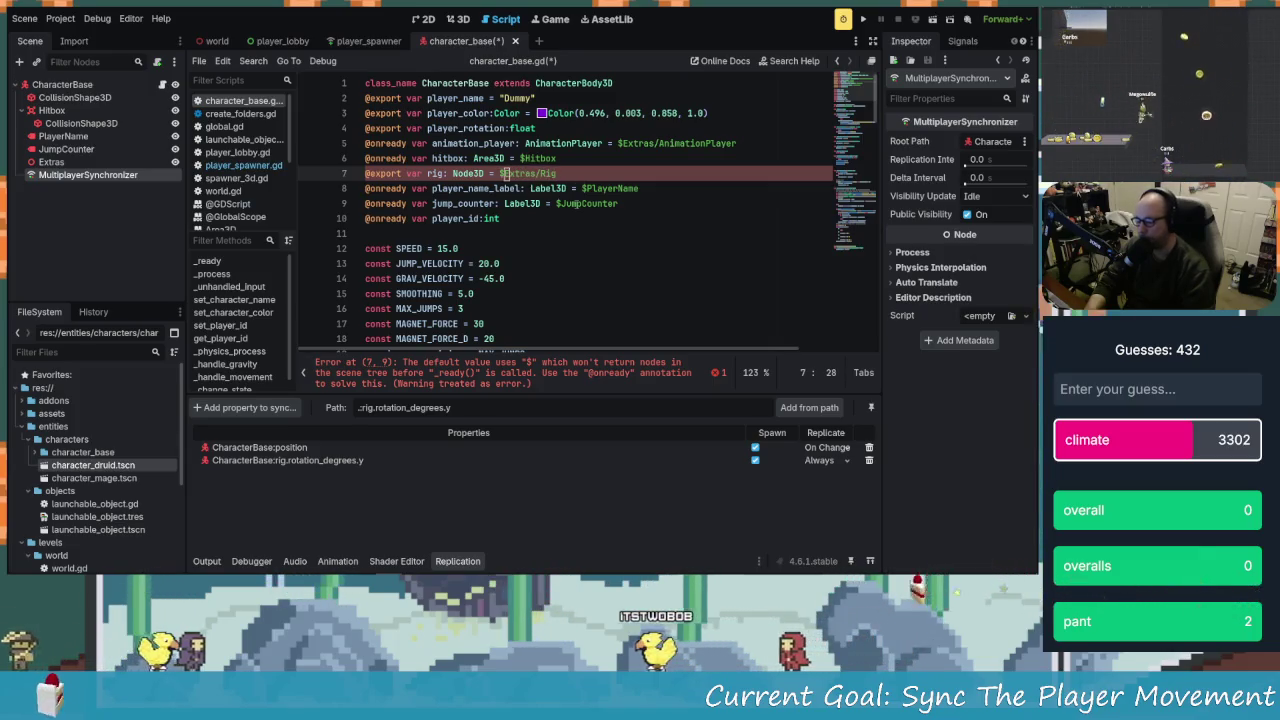
pyautogui.press('Left')
pyautogui.press('Left')
pyautogui.press('Left')
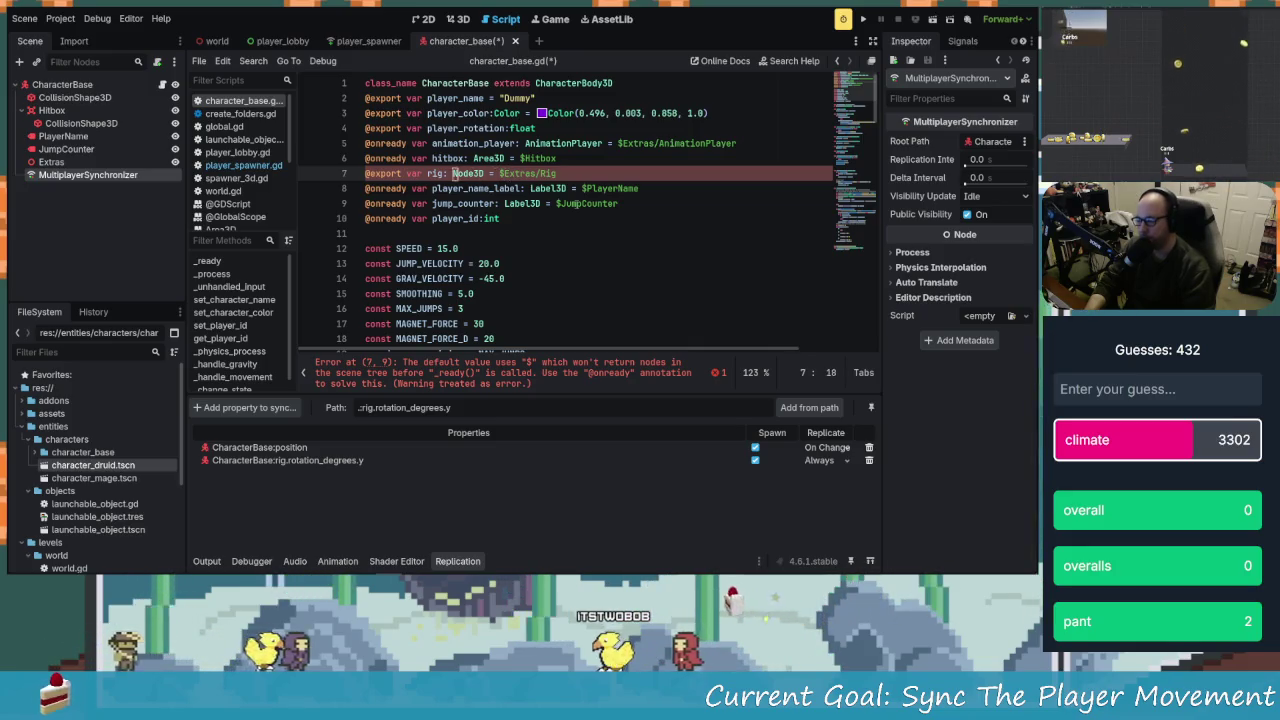
pyautogui.hotkey('ctrl', 'z')
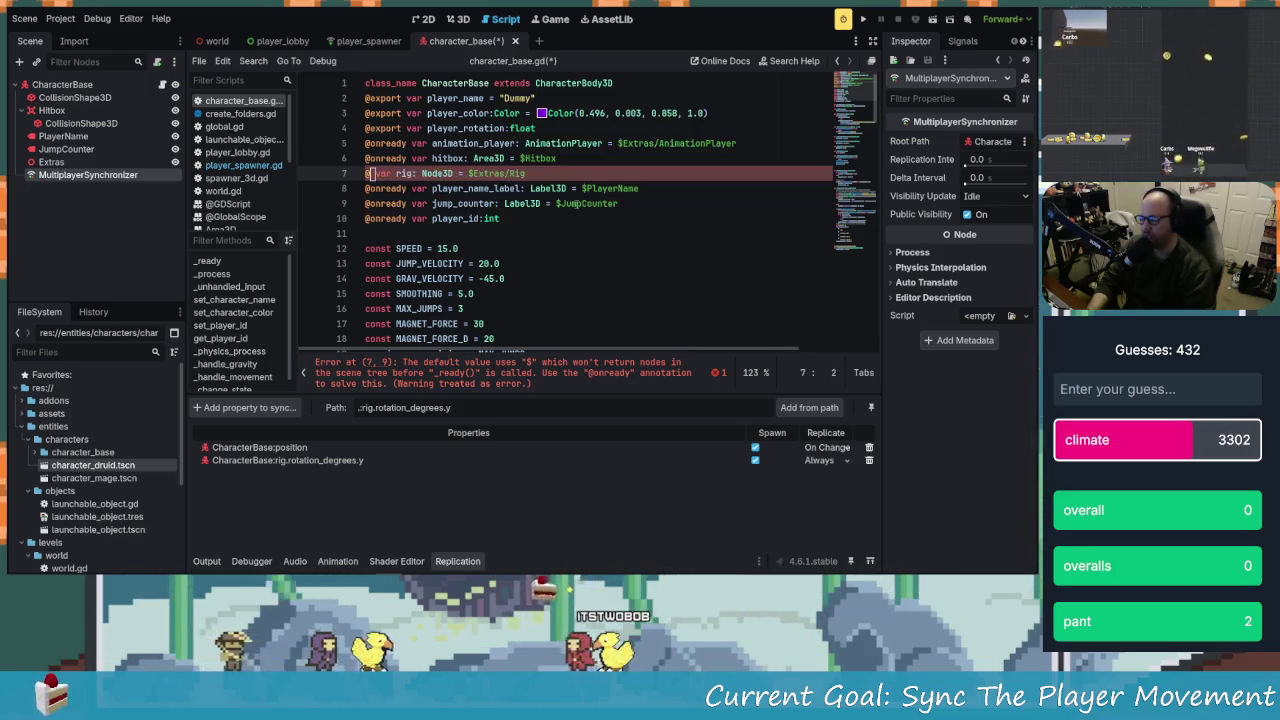
pyautogui.hotkey('ctrl', 'z')
pyautogui.hotkey('ctrl', 'z')
pyautogui.hotkey('ctrl', 'z')
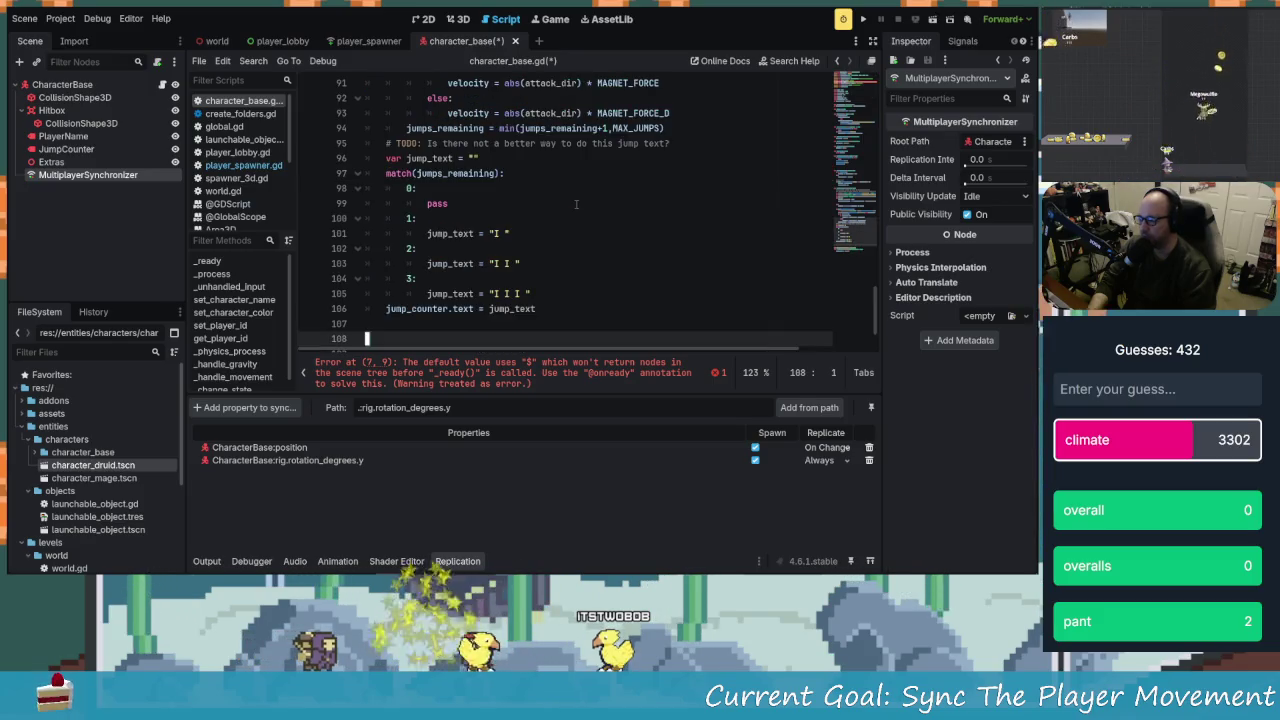
# Remove the extra blank line before the rpc function and save character_base.gd
pyautogui.hotkey('ctrl', 'z')
pyautogui.hotkey('ctrl', 'z')
pyautogui.hotkey('ctrl', 'z')
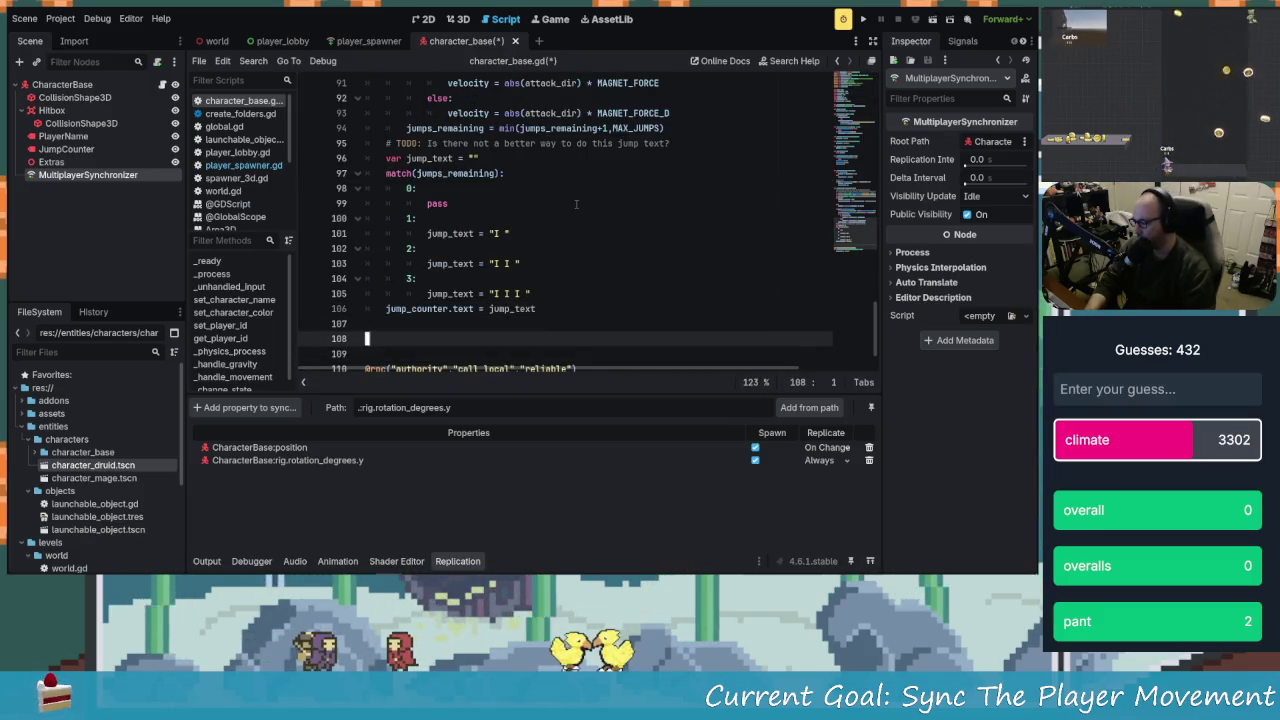
pyautogui.hotkey('ctrl', 's')
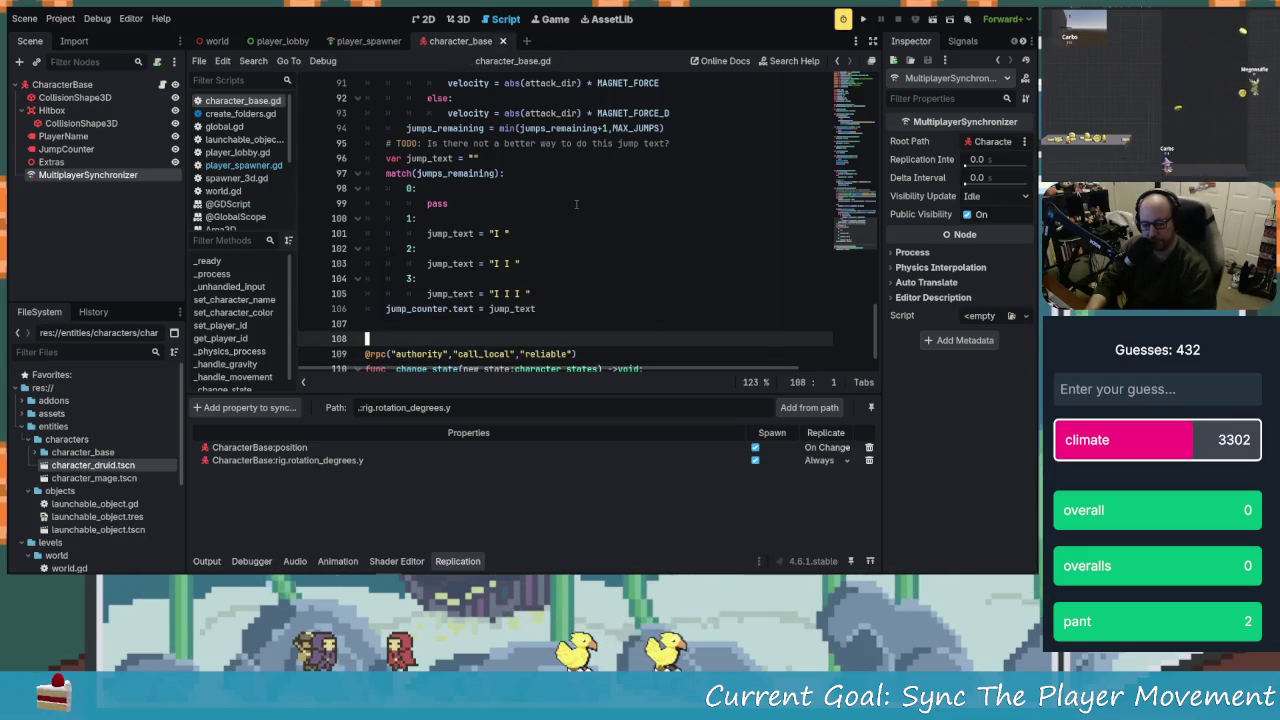
pyautogui.scroll(20, 578, 218)
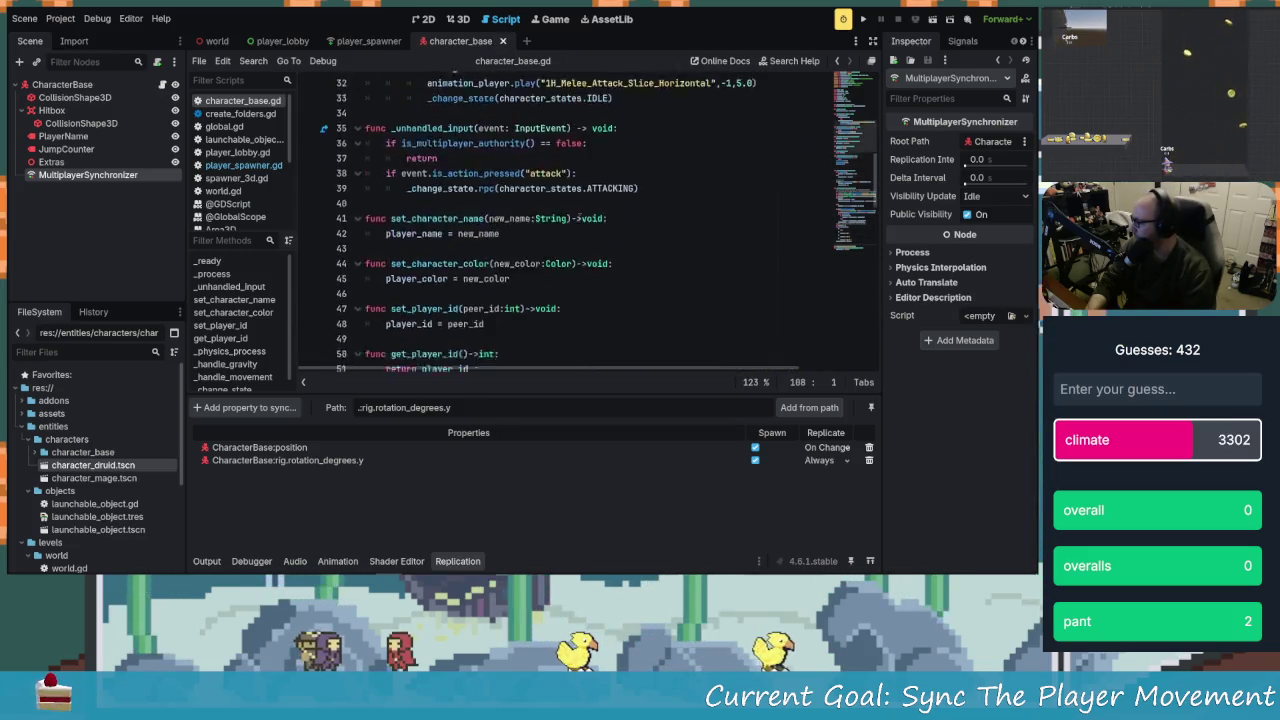
pyautogui.scroll(5, 578, 218)
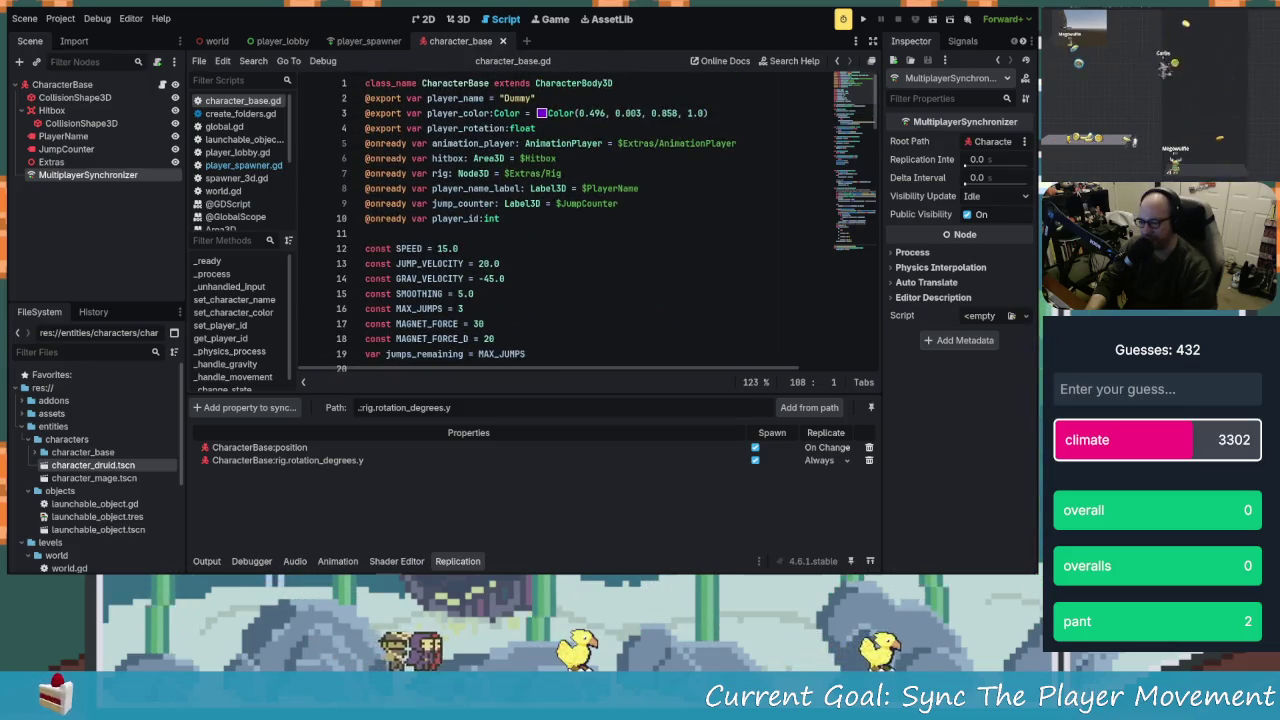
pyautogui.click(546, 158)
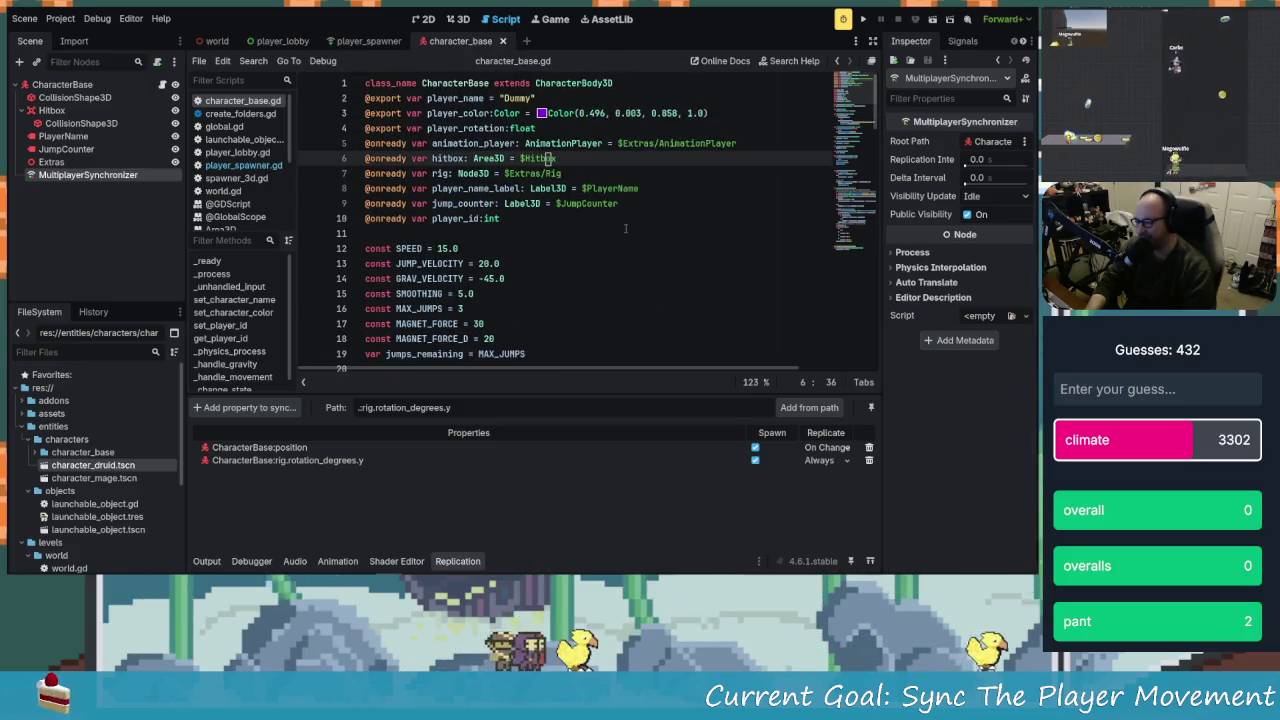
pyautogui.scroll(-2, 625, 223)
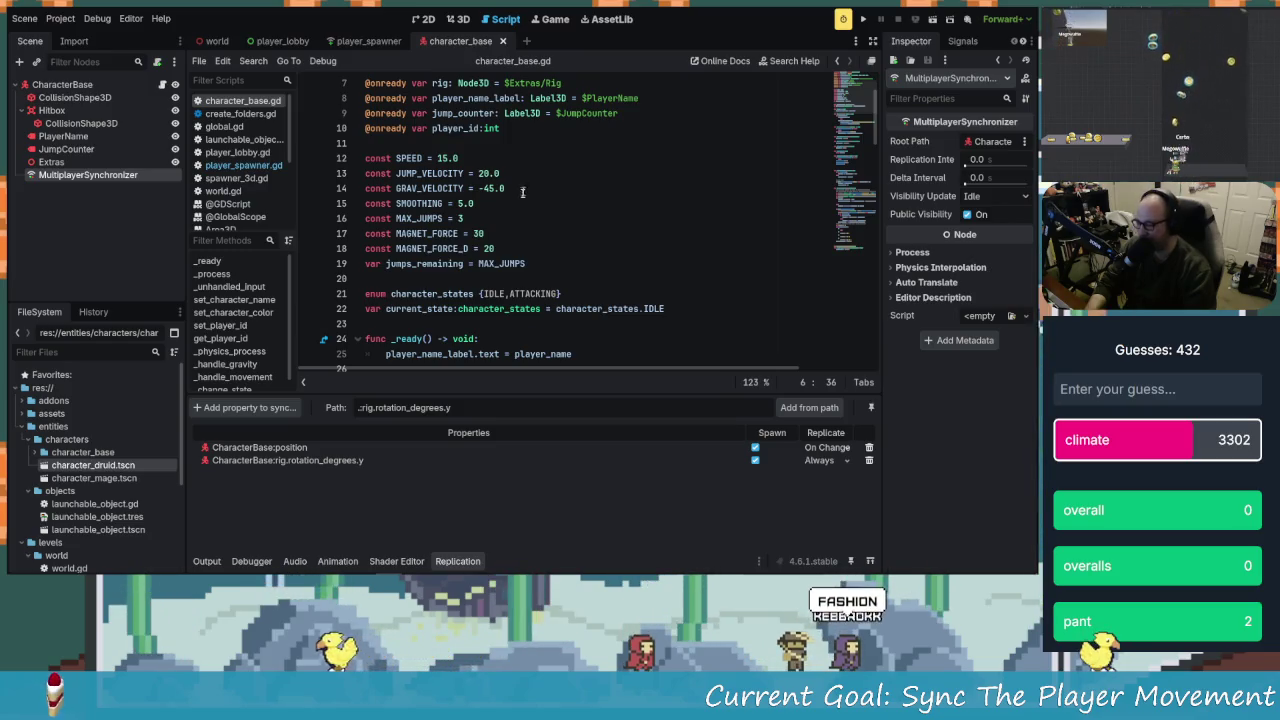
pyautogui.scroll(2, 531, 271)
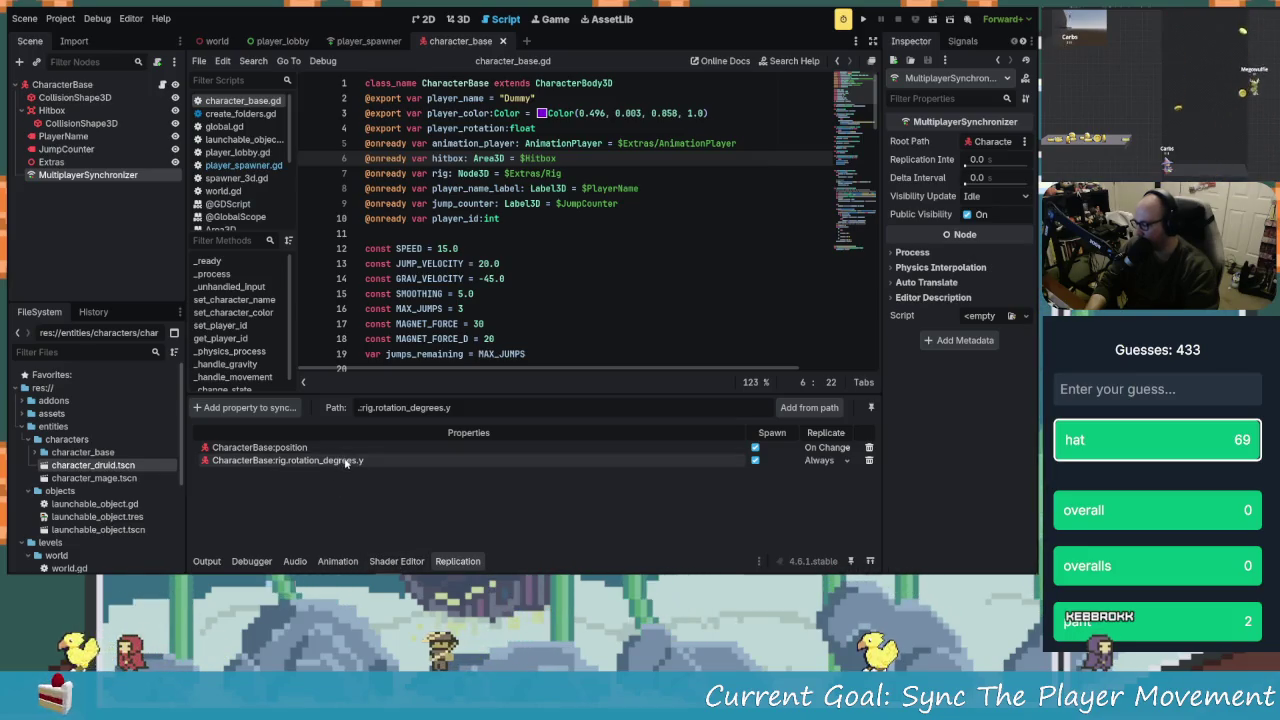
# Delete rig.rotation_degrees.y from the synchronizer's replication list and switch to the GitHub browser
pyautogui.click(869, 461)
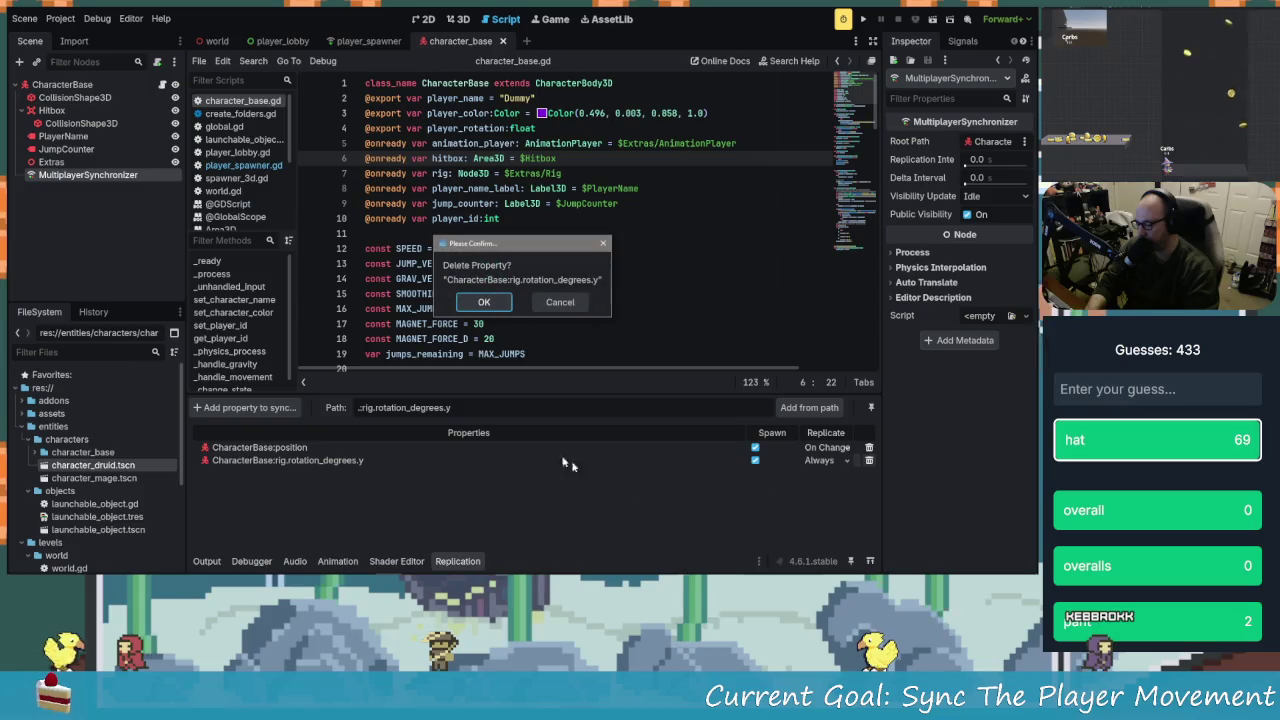
pyautogui.click(484, 303)
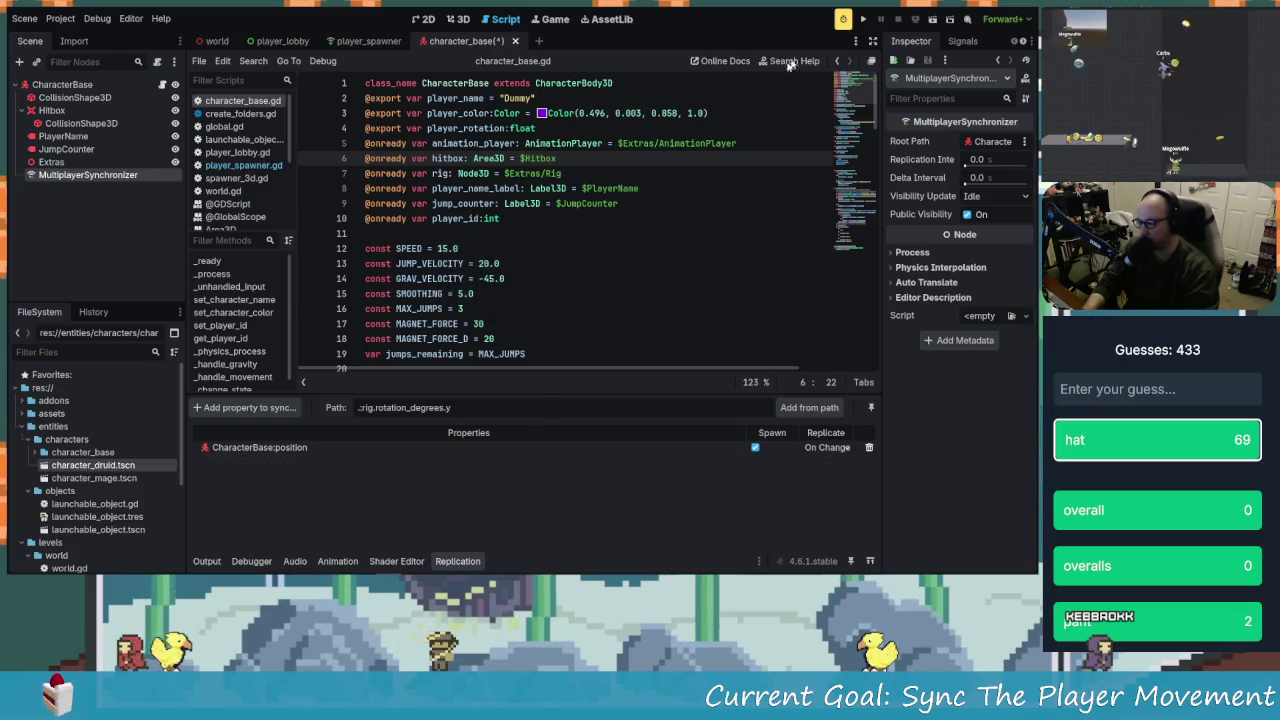
pyautogui.hotkey('alt', 'Tab')
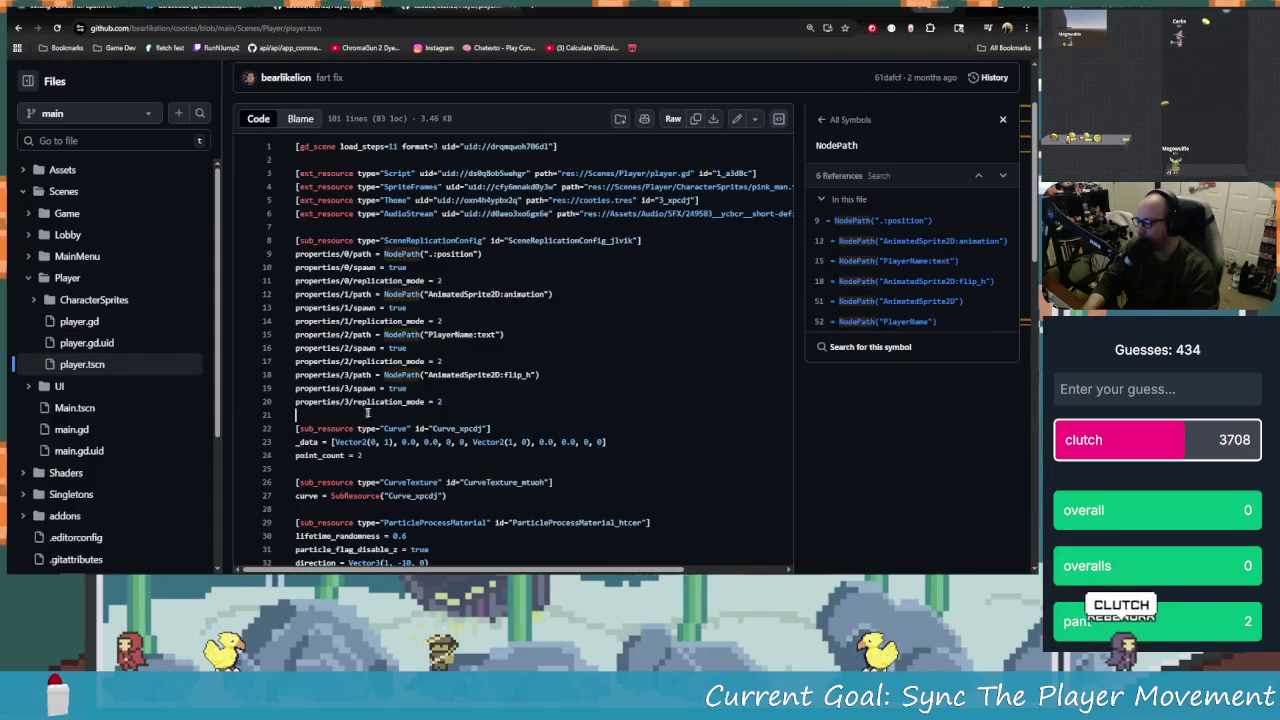
# Scroll through the reference player.tscn to its replication config and MultiplayerSynchronizer node
pyautogui.click(495, 415)
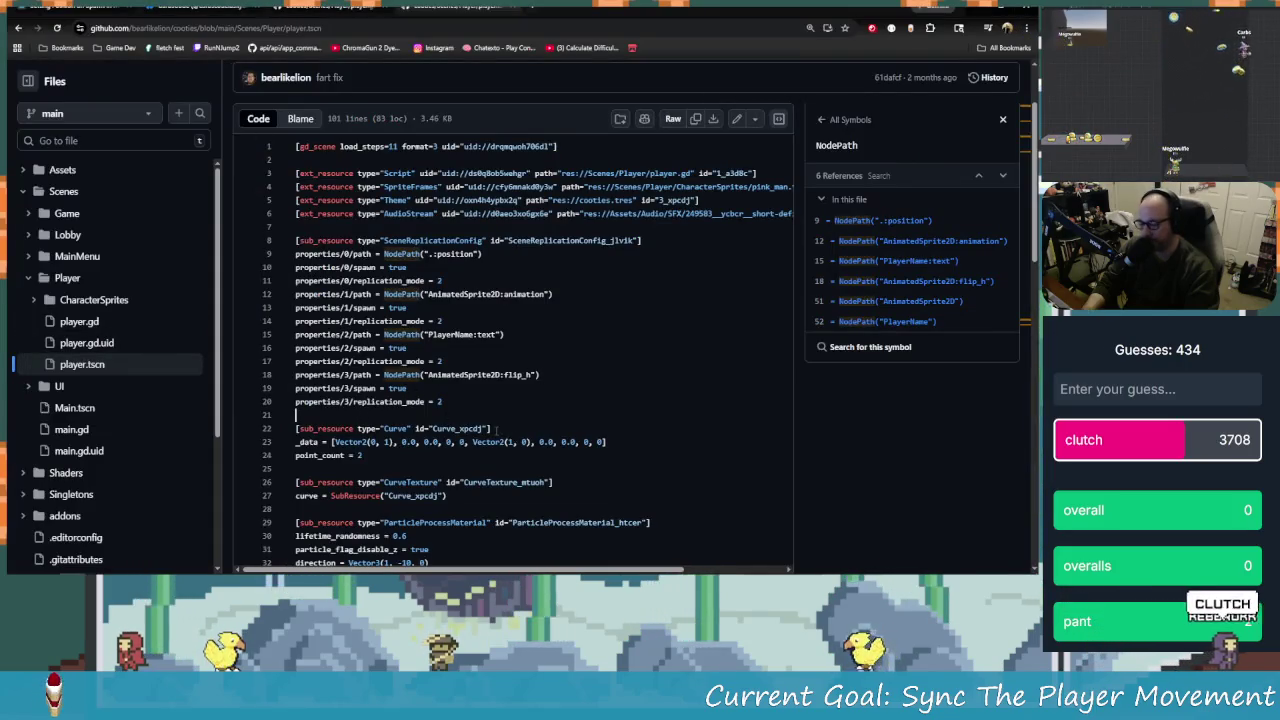
pyautogui.scroll(-2, 513, 431)
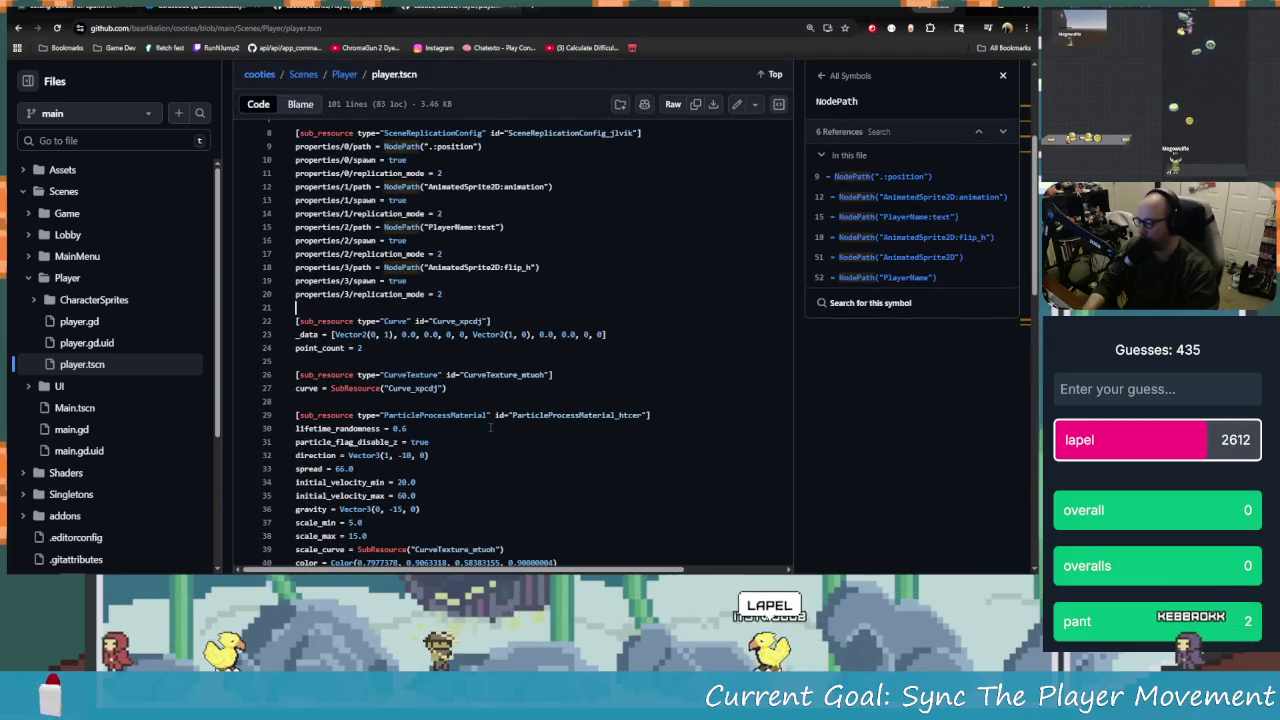
pyautogui.scroll(-2, 490, 427)
pyautogui.scroll(-5, 490, 425)
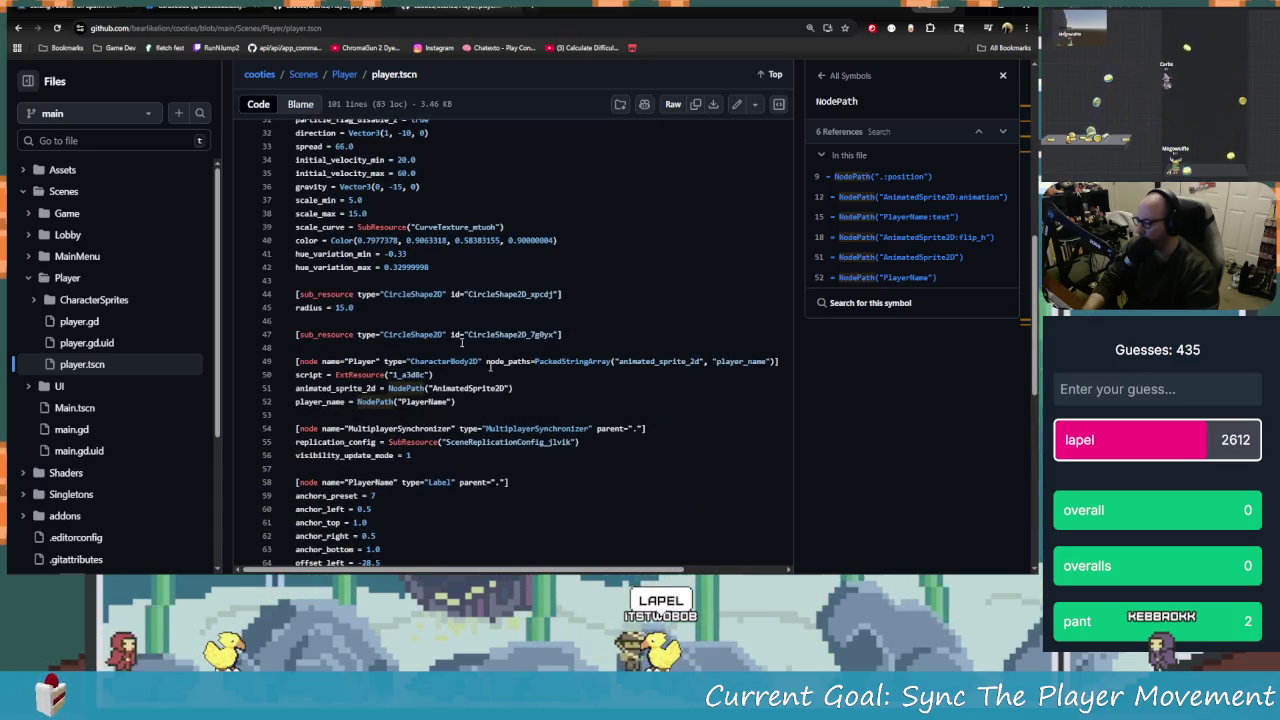
pyautogui.click(183, 28)
# Go to google.com and search 'godot sync node that gets added at runtime'
pyautogui.write('google.com')
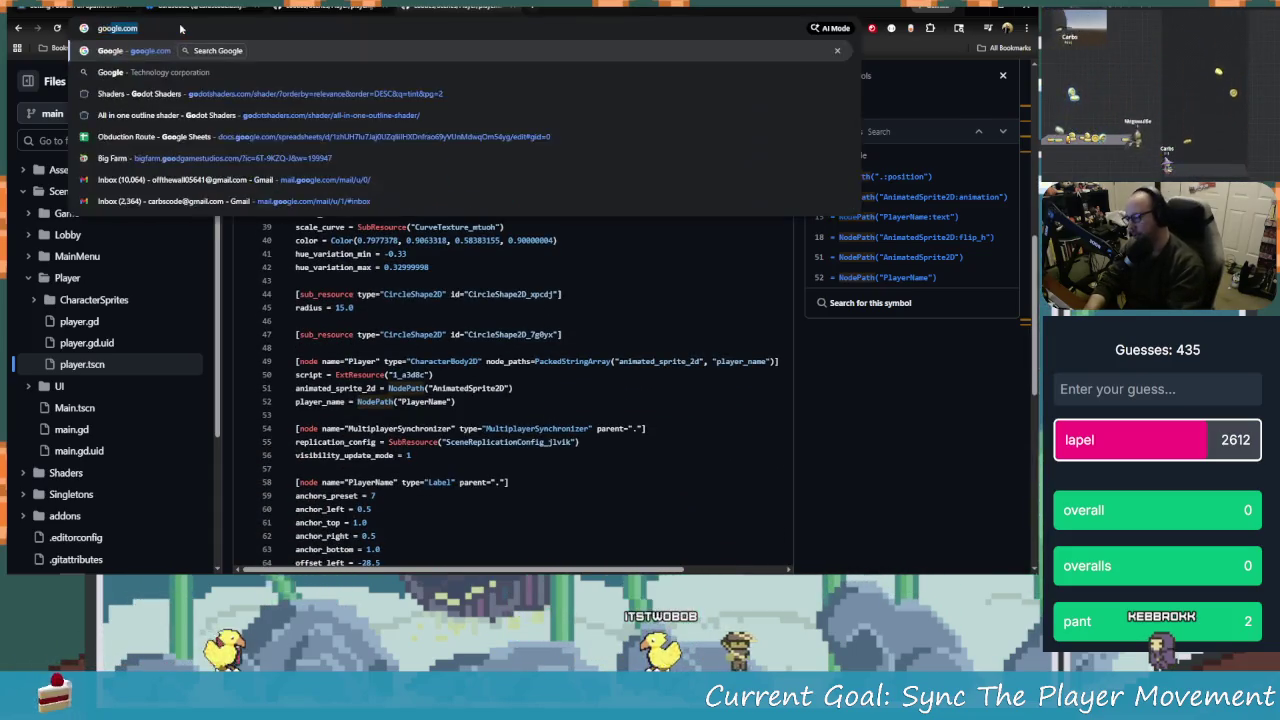
pyautogui.press('Return')
pyautogui.write('godot')
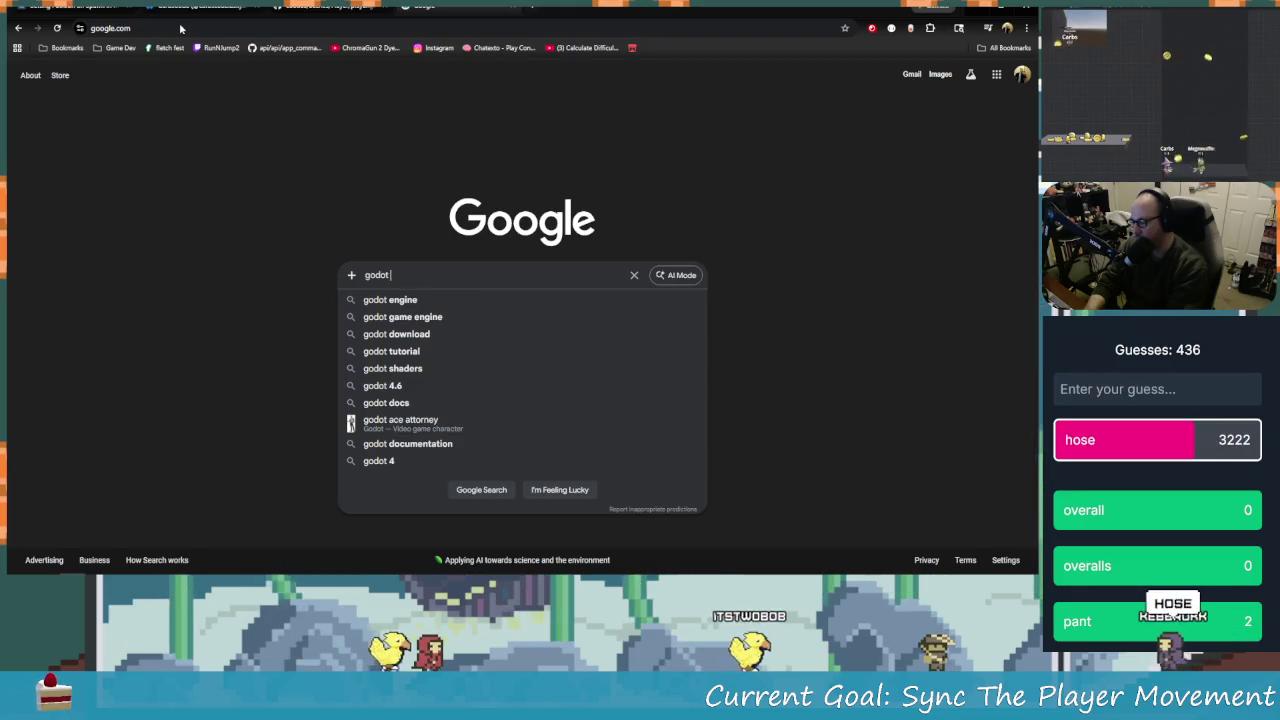
pyautogui.write(' sync')
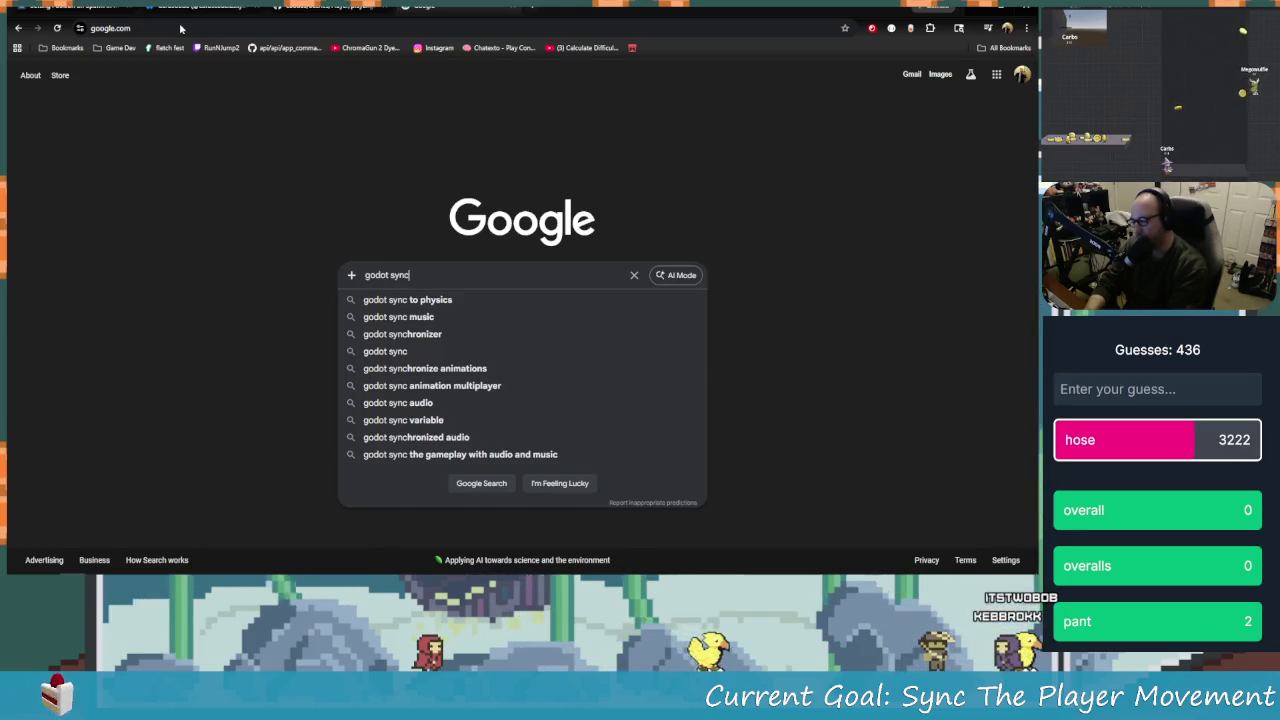
pyautogui.write(' node ')
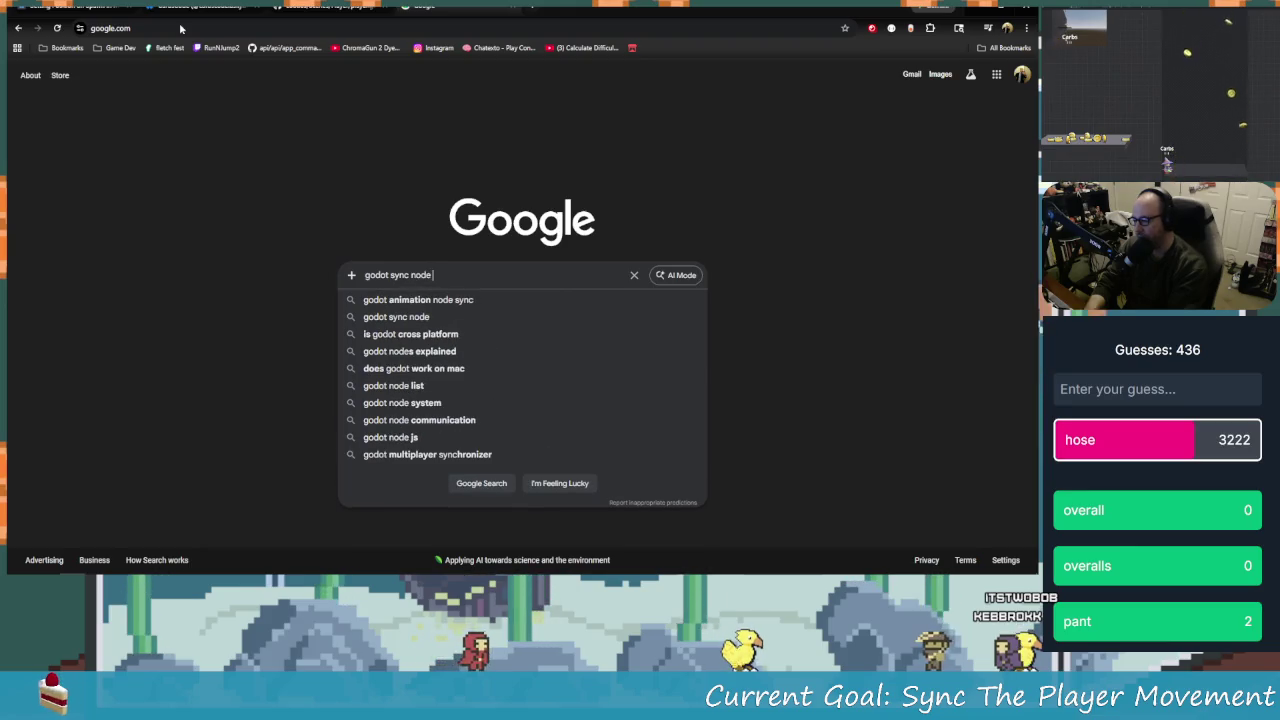
pyautogui.write('that gets add')
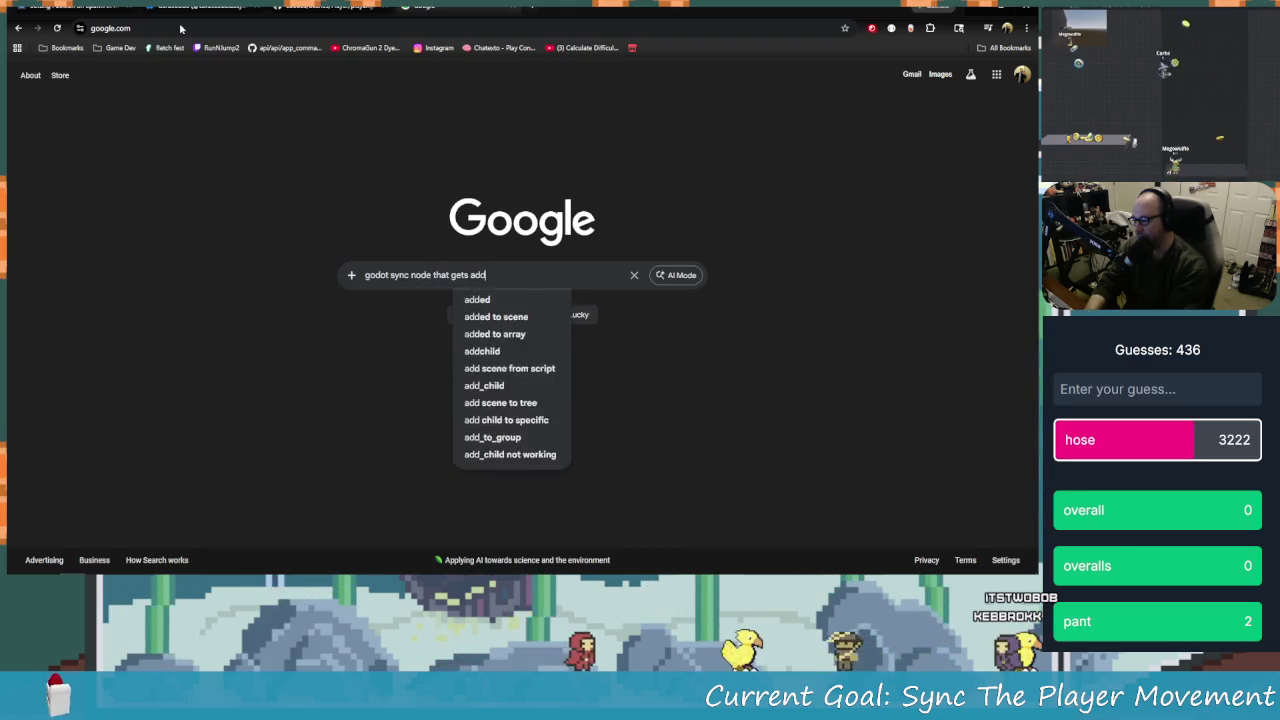
pyautogui.write('ed at runtimn')
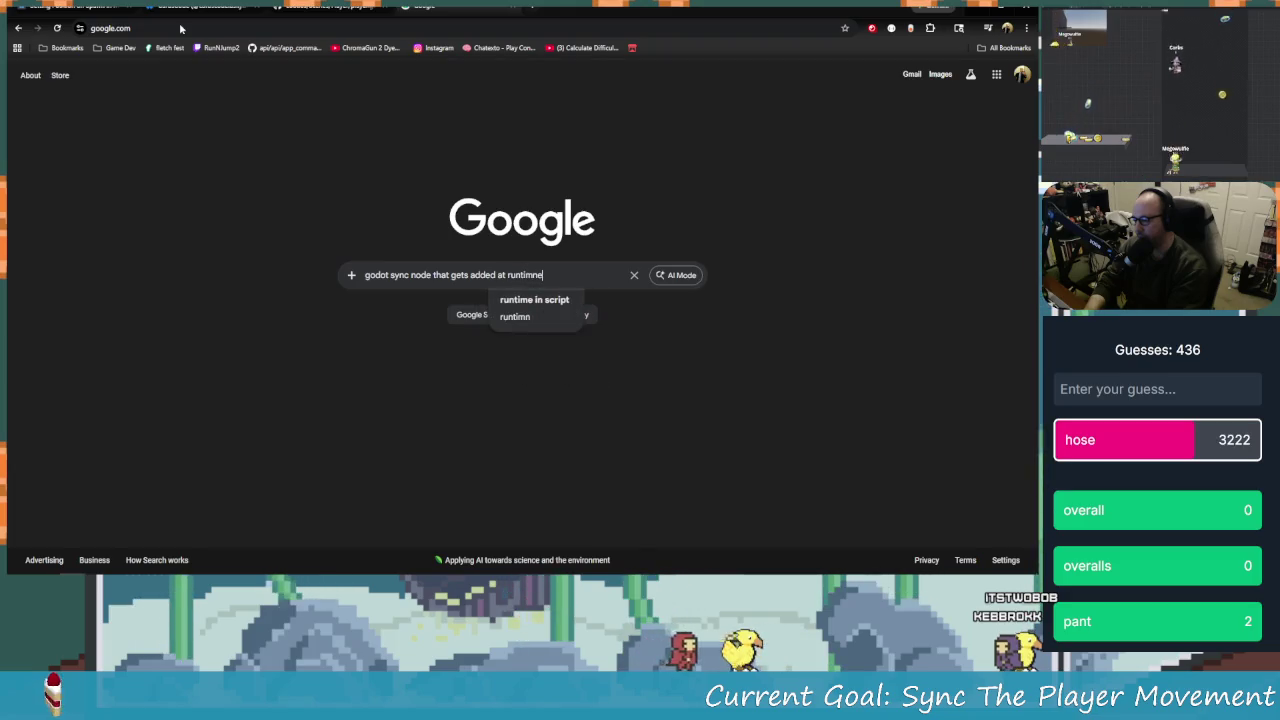
pyautogui.write('e')
pyautogui.press('Return')
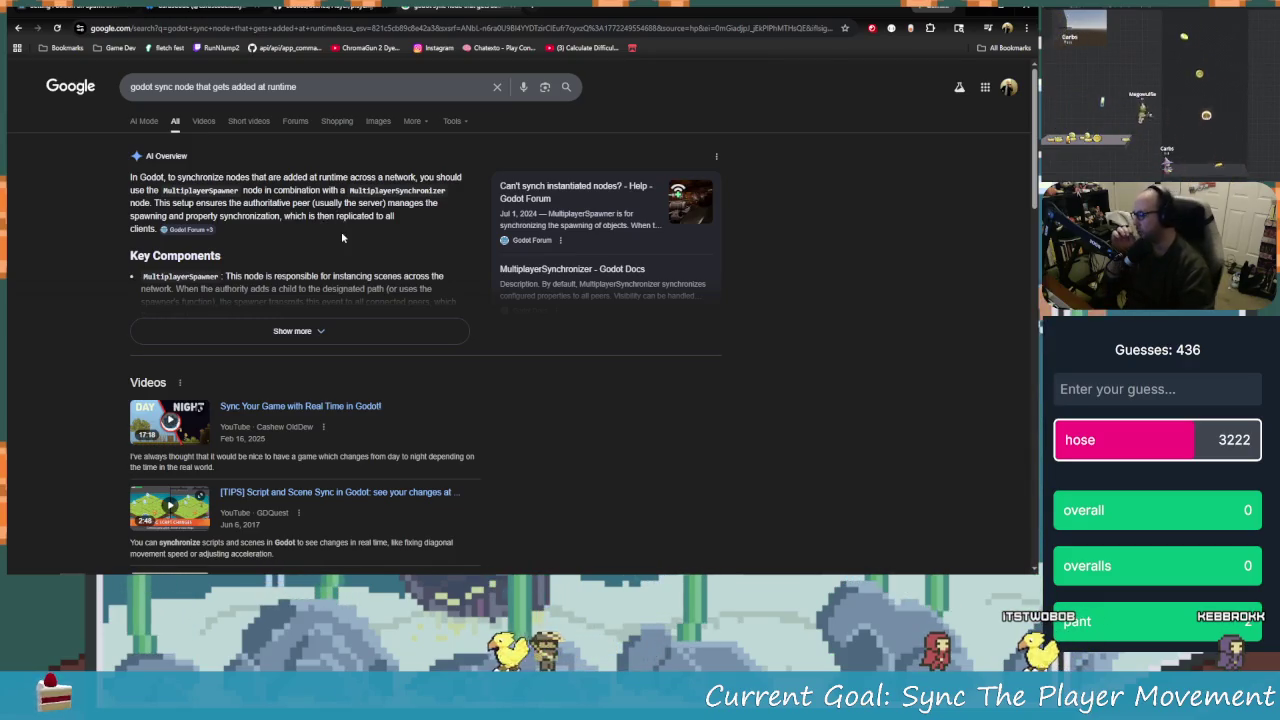
# Expand the AI Overview and read through its MultiplayerSpawner setup and spawning steps
pyautogui.click(356, 331)
pyautogui.scroll(-1, 352, 333)
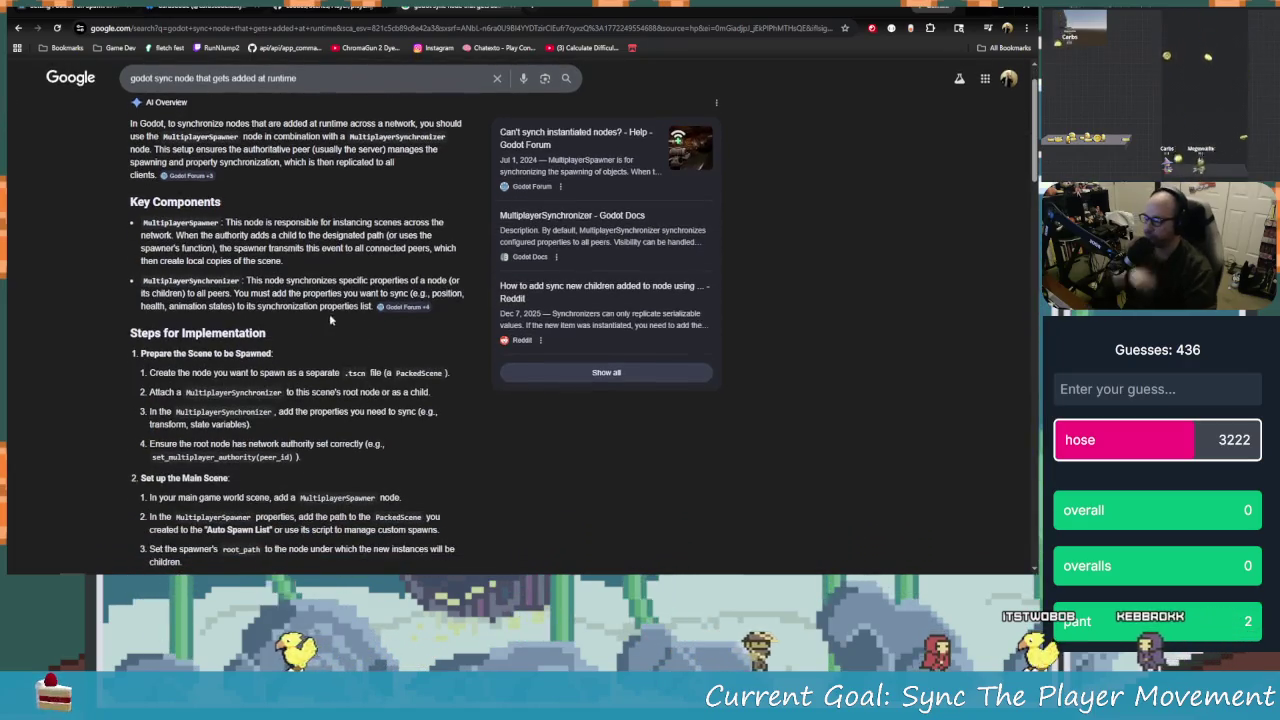
pyautogui.scroll(-2, 372, 409)
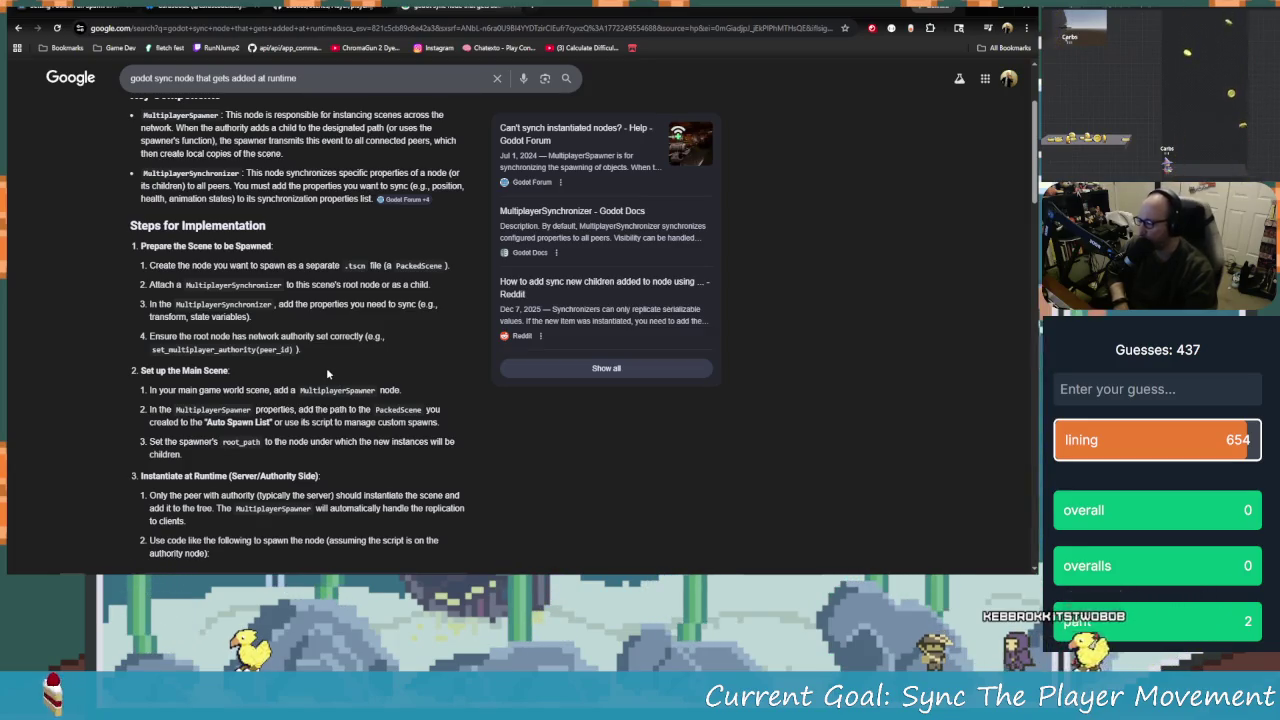
pyautogui.scroll(-1, 347, 393)
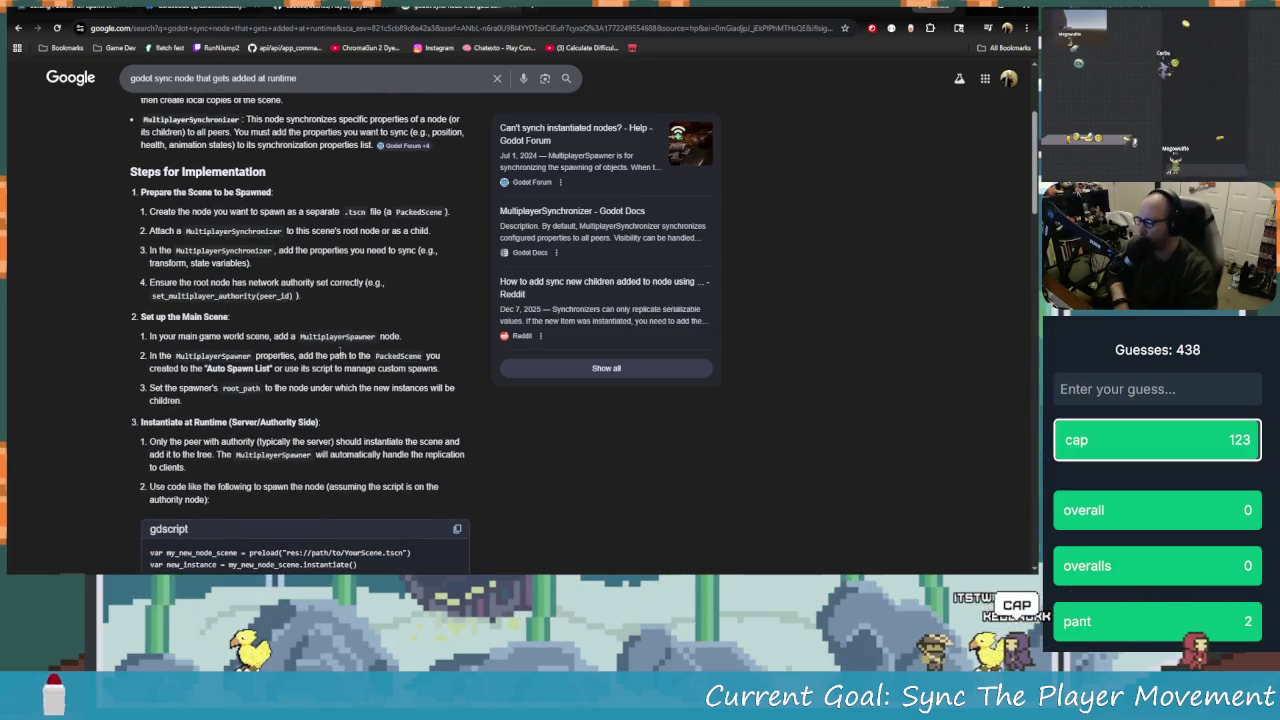
pyautogui.scroll(-2, 340, 350)
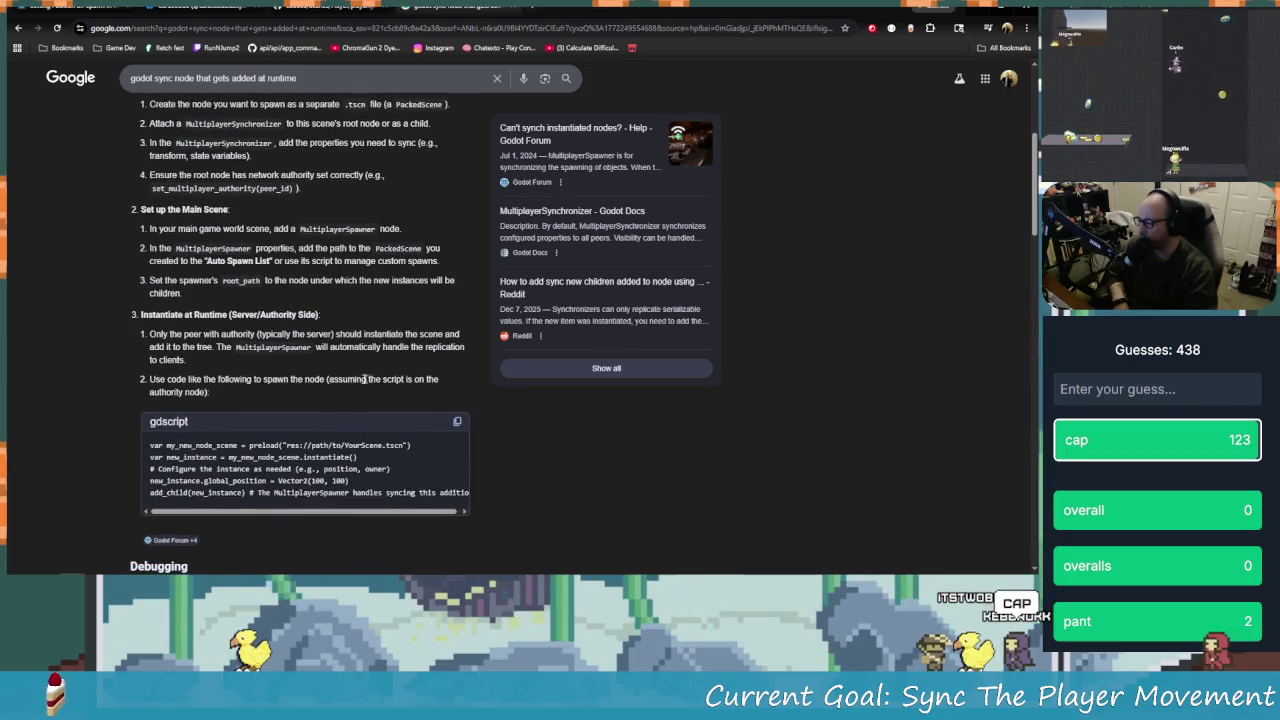
pyautogui.scroll(-2, 246, 377)
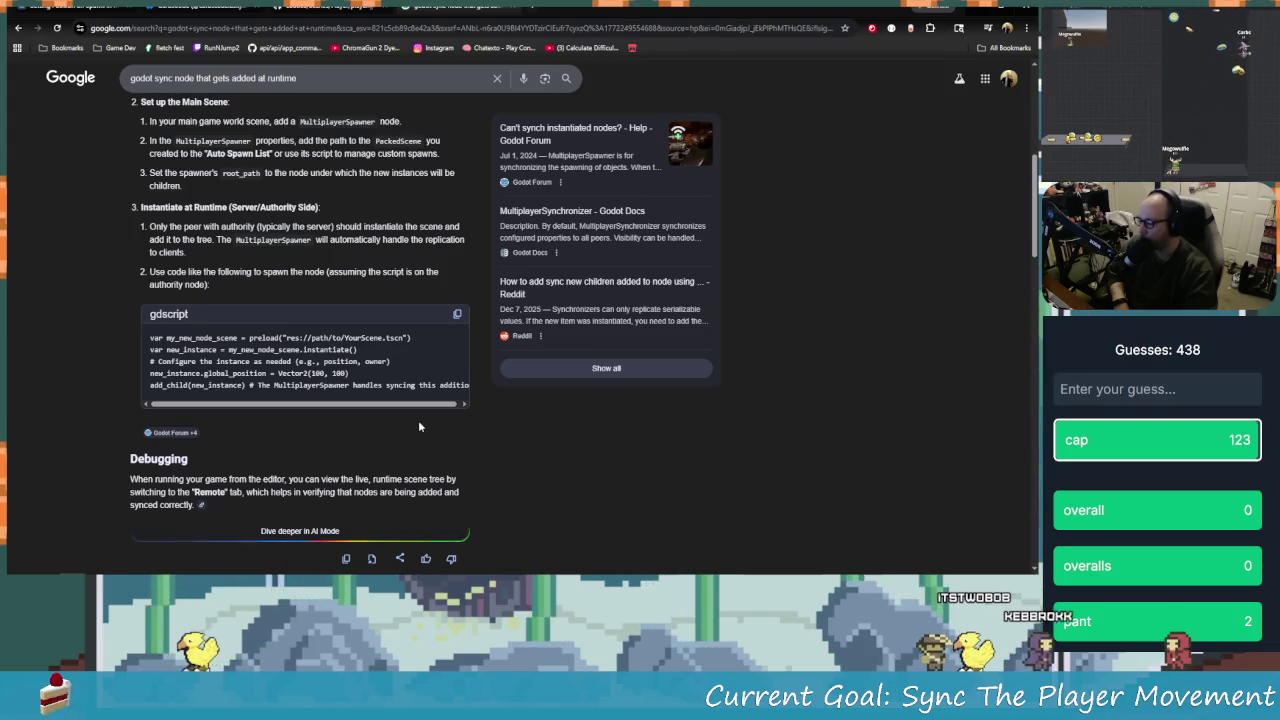
pyautogui.scroll(-2, 420, 428)
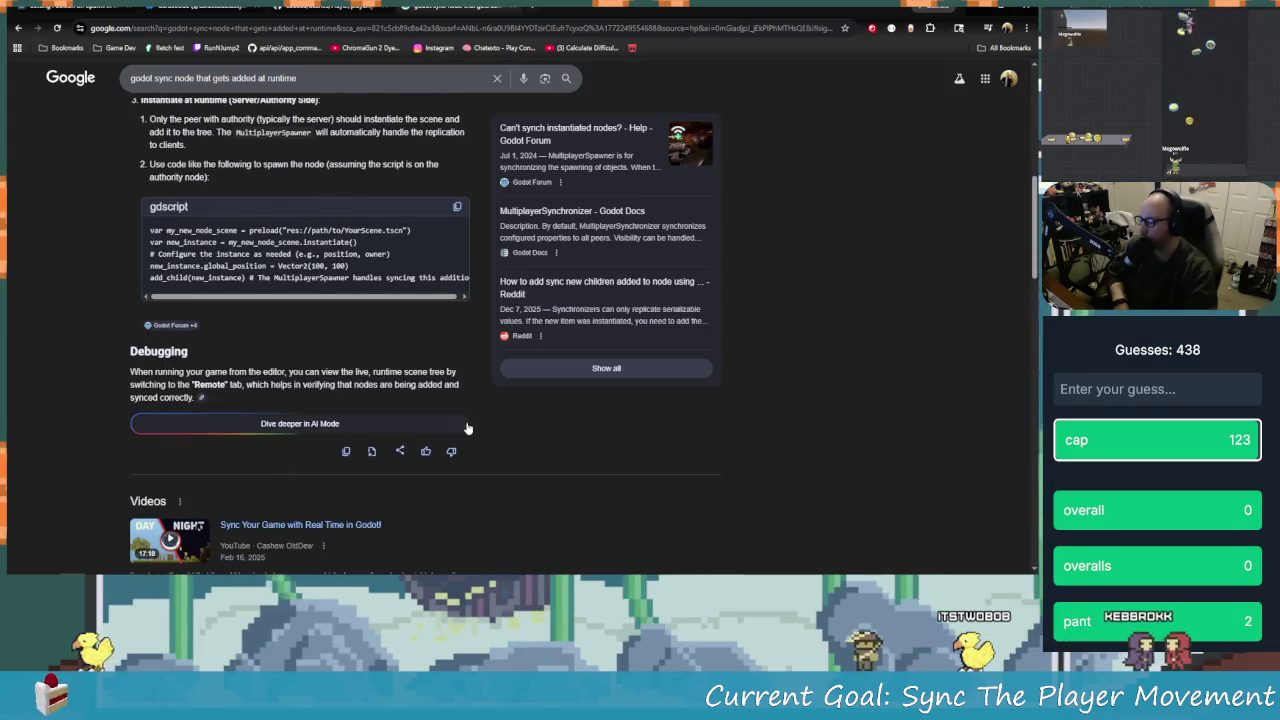